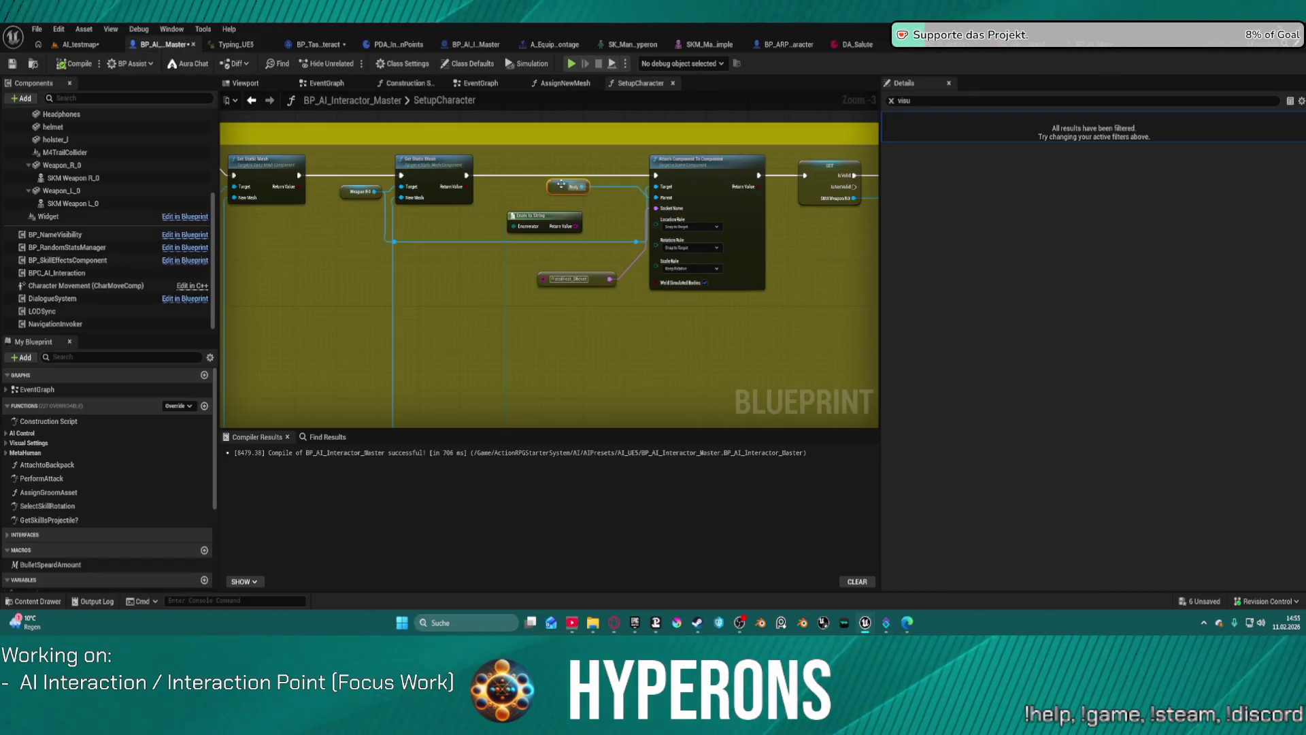
# Move the Weapon R 0 getter and Attach Component To Component node lower in SetupCharacter, then return to AI_testmap
pyautogui.moveTo(339, 193)
pyautogui.mouseDown()
pyautogui.moveTo(359, 271)
pyautogui.moveTo(293, 231)
pyautogui.moveTo(331, 235)
pyautogui.moveTo(317, 240)
pyautogui.mouseUp()
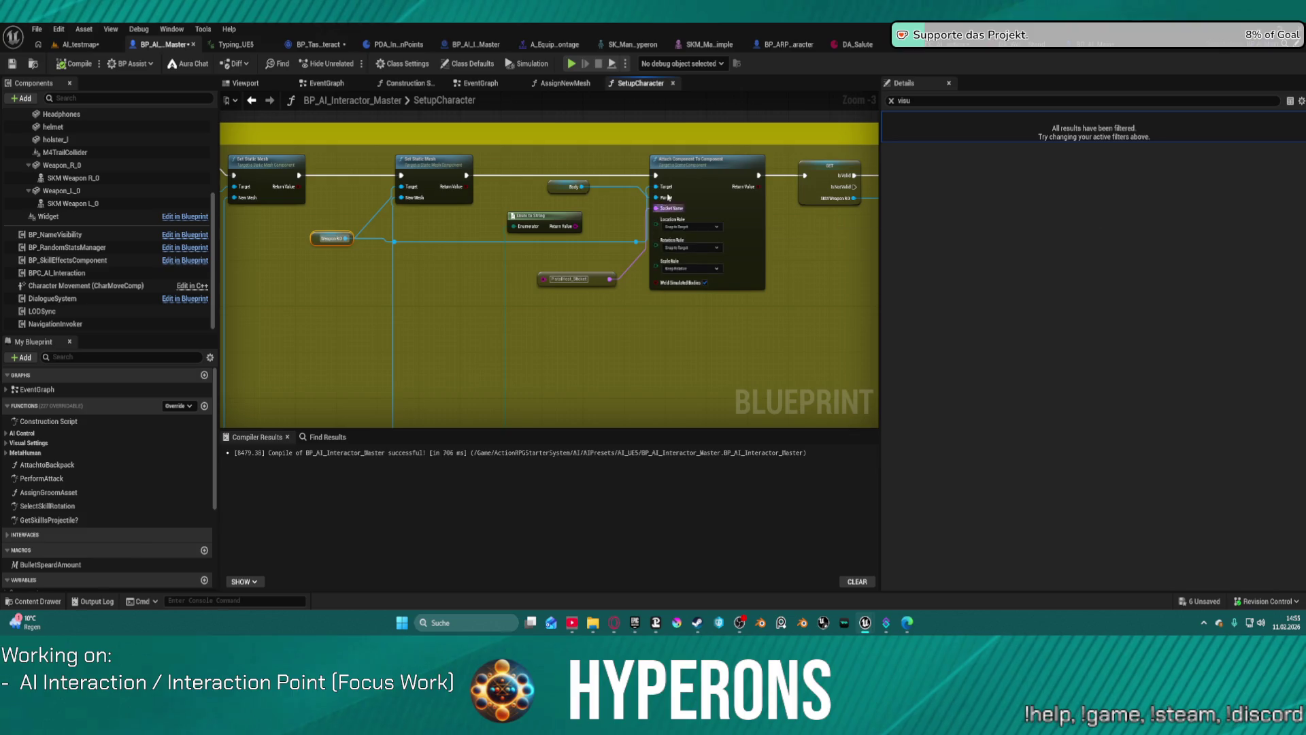
pyautogui.moveTo(721, 196); pyautogui.dragTo(748, 253)
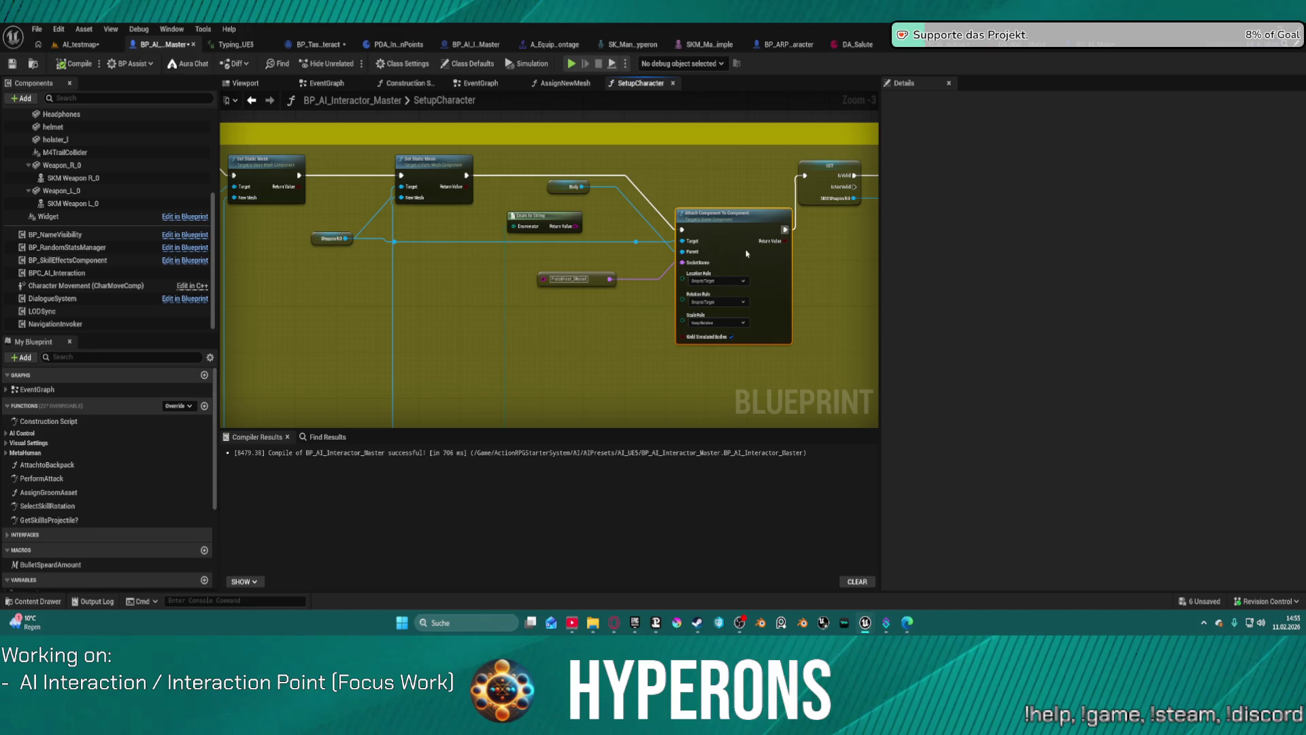
pyautogui.moveTo(316, 232); pyautogui.dragTo(315, 253)
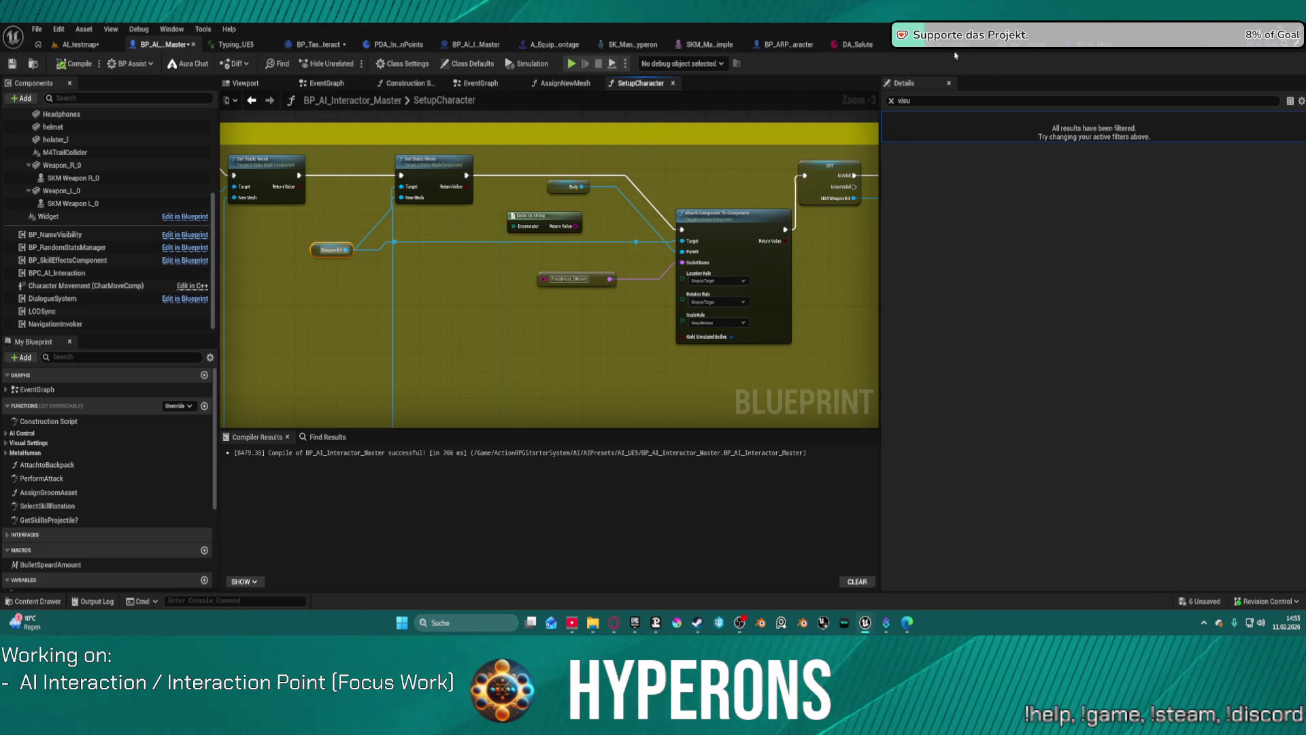
pyautogui.click(86, 45)
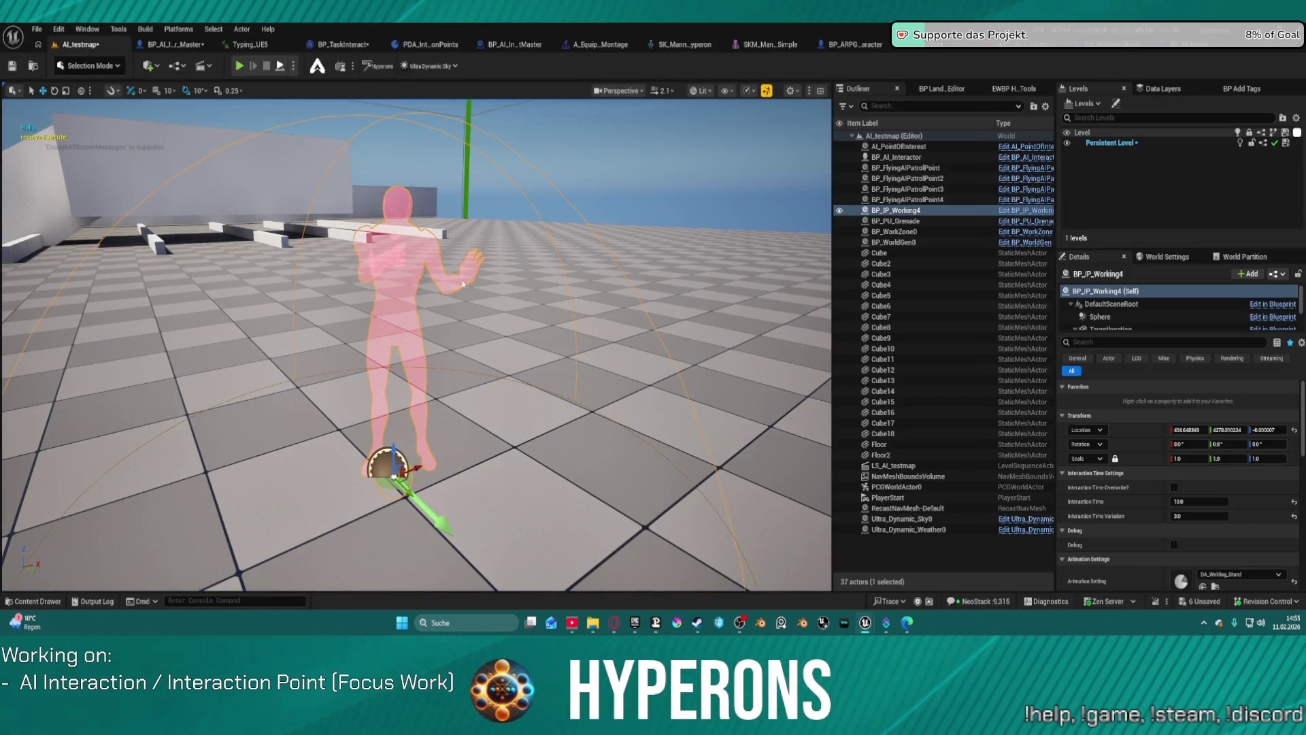
# Stop the paused play test and wire SET's New Local Var into the attach node's Target
pyautogui.hotkey('alt', 'p')
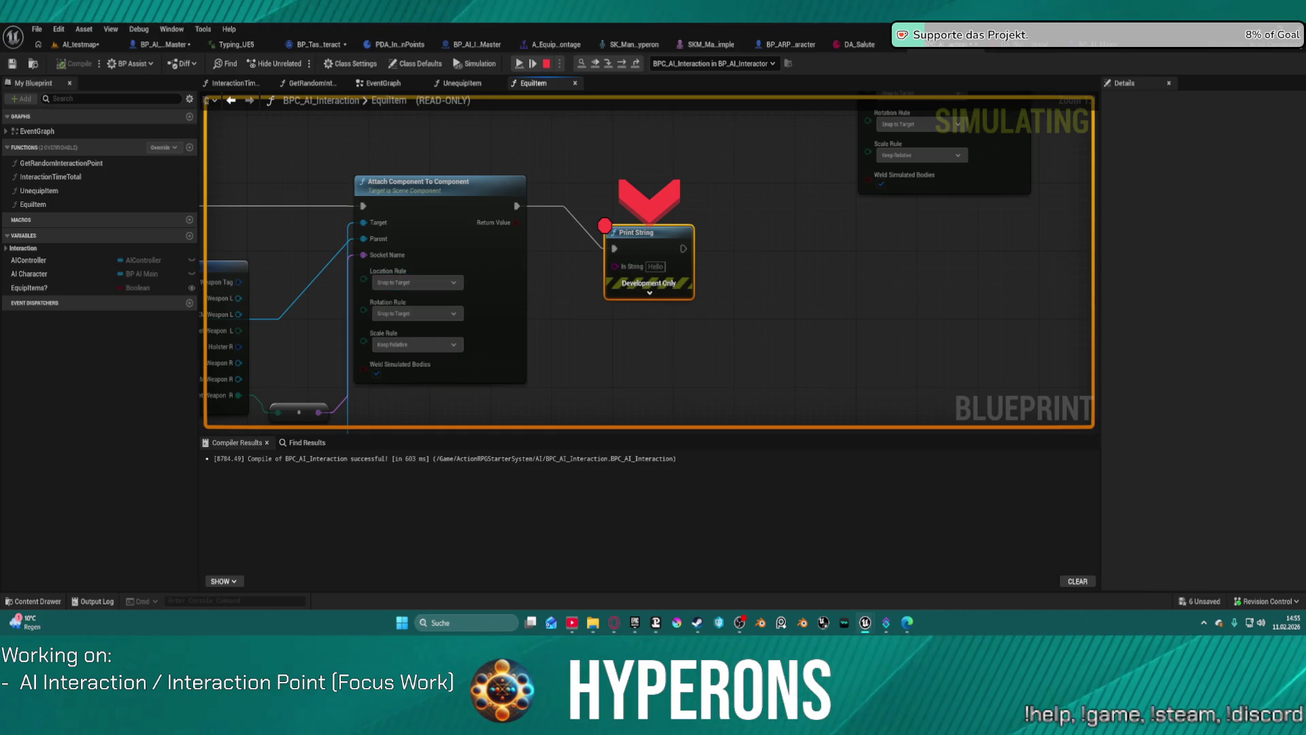
pyautogui.rightClick(665, 233)
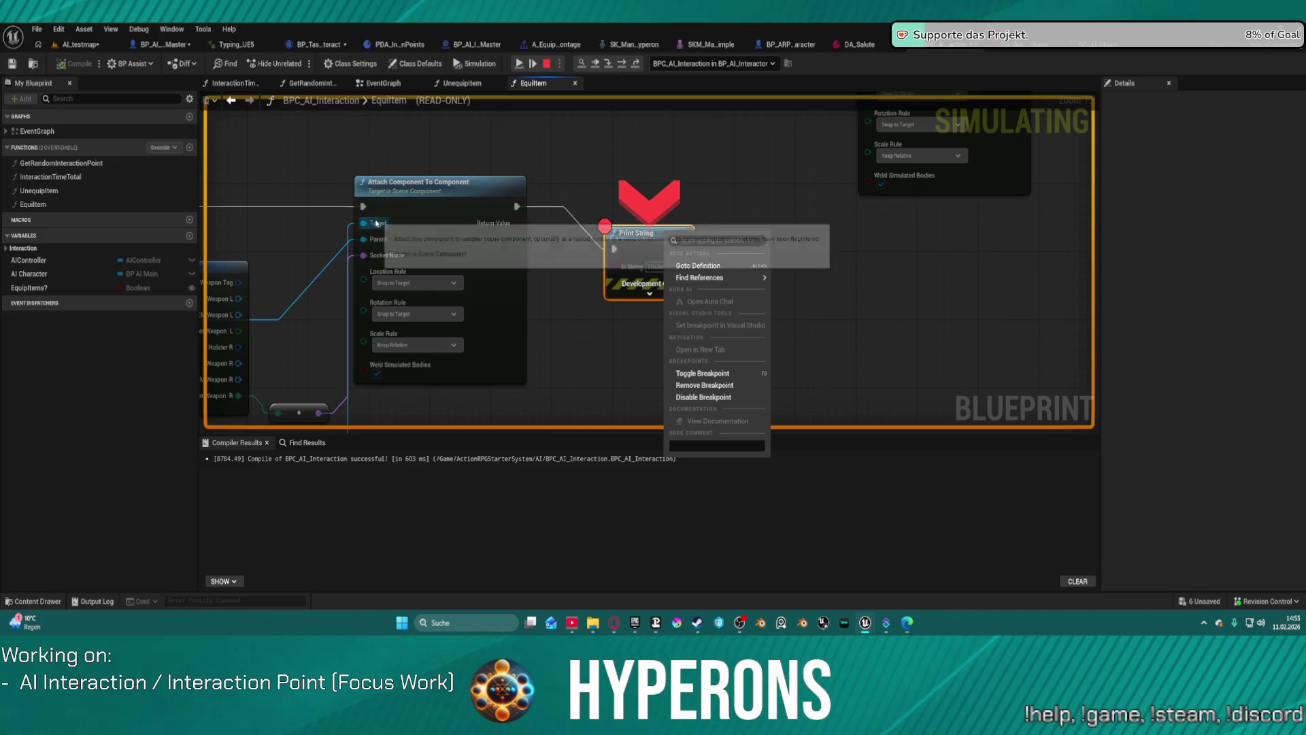
pyautogui.moveTo(366, 205); pyautogui.dragTo(564, 181)
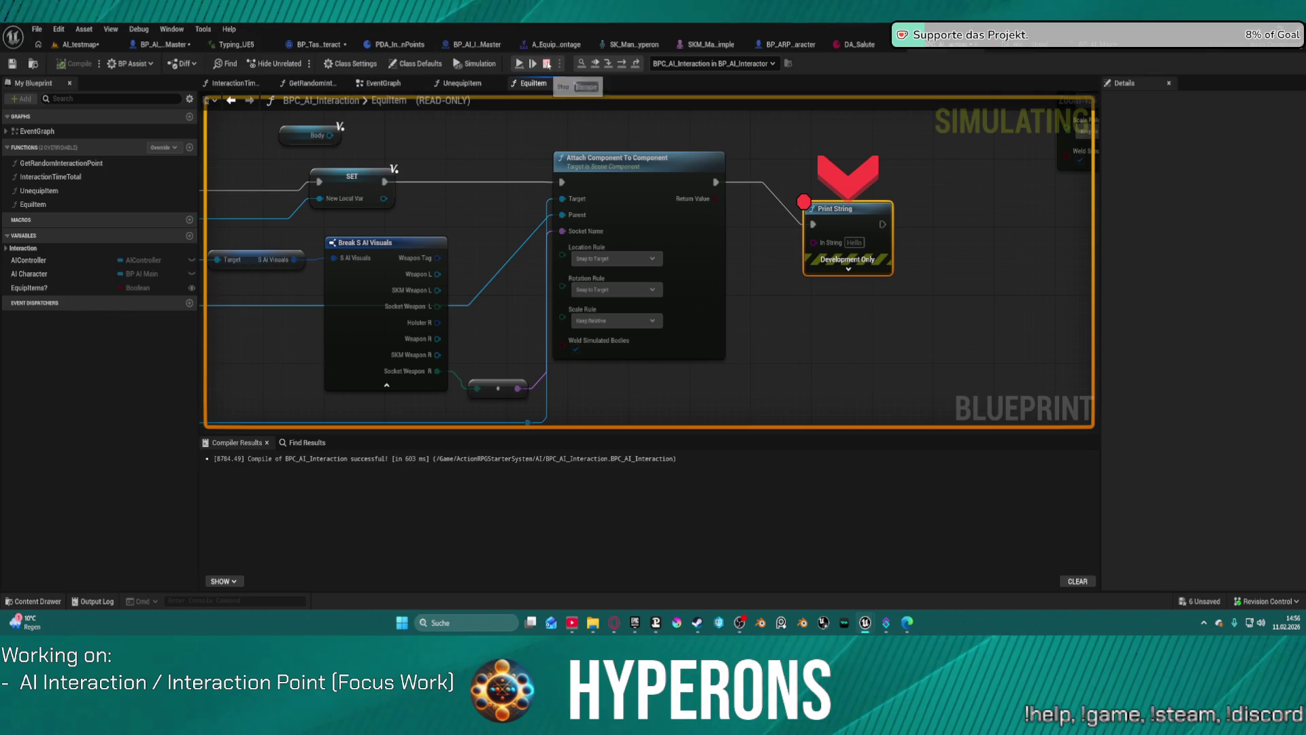
pyautogui.click(547, 63)
pyautogui.moveTo(383, 198); pyautogui.dragTo(576, 202)
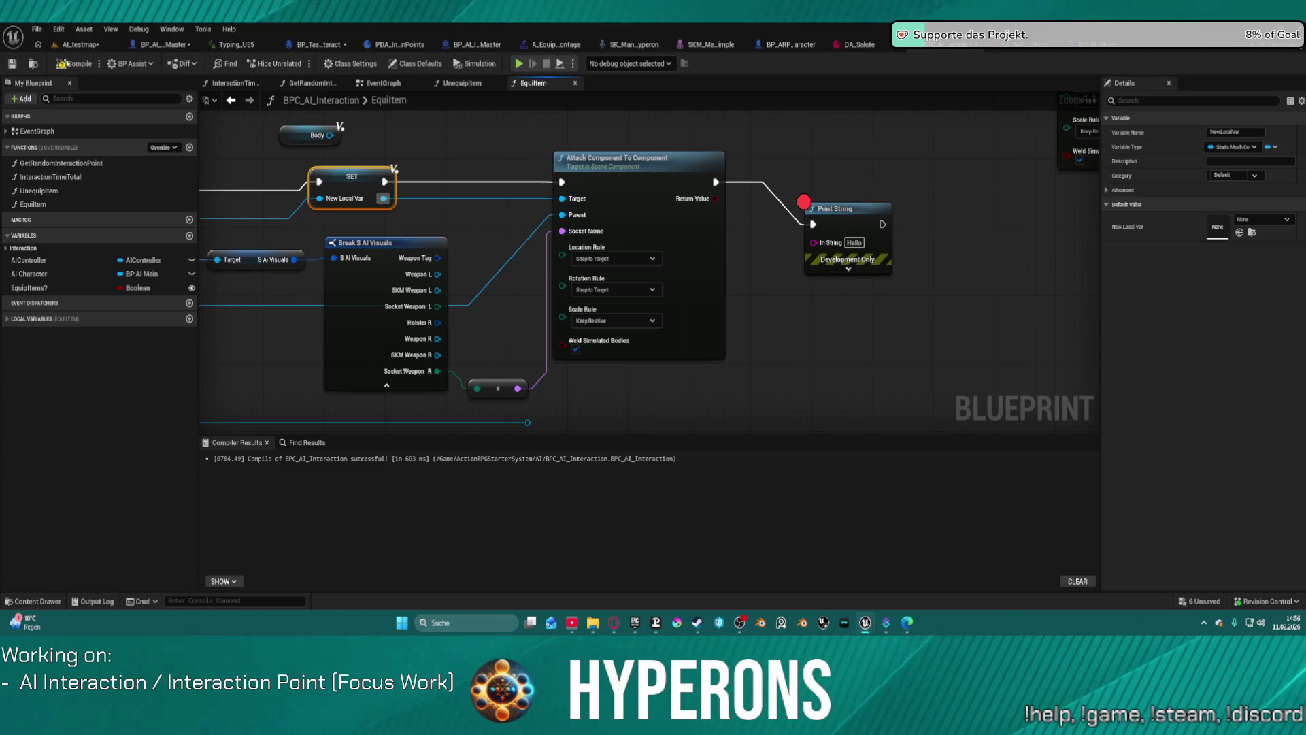
# Run another play test past the breakpoint, end it, and open BPC_AI_Interaction's EquipItem graph
pyautogui.click(102, 45)
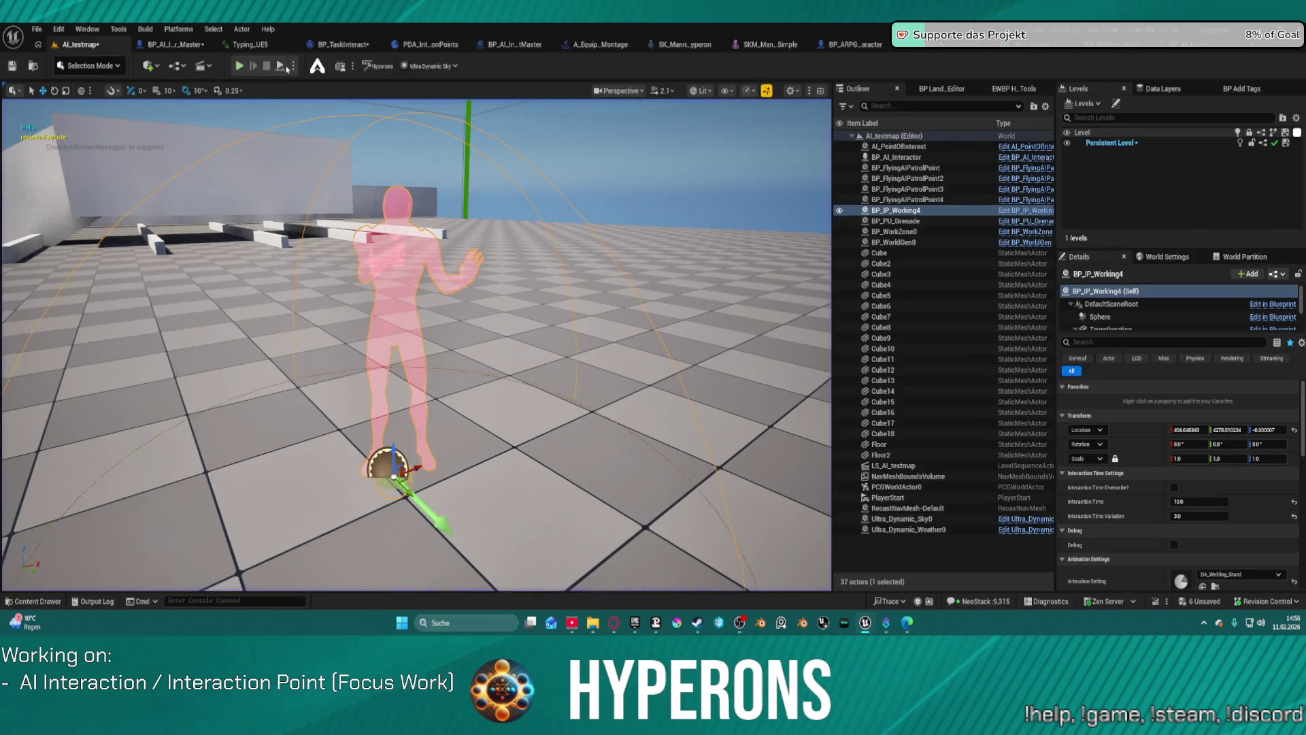
pyautogui.hotkey('alt', 'p')
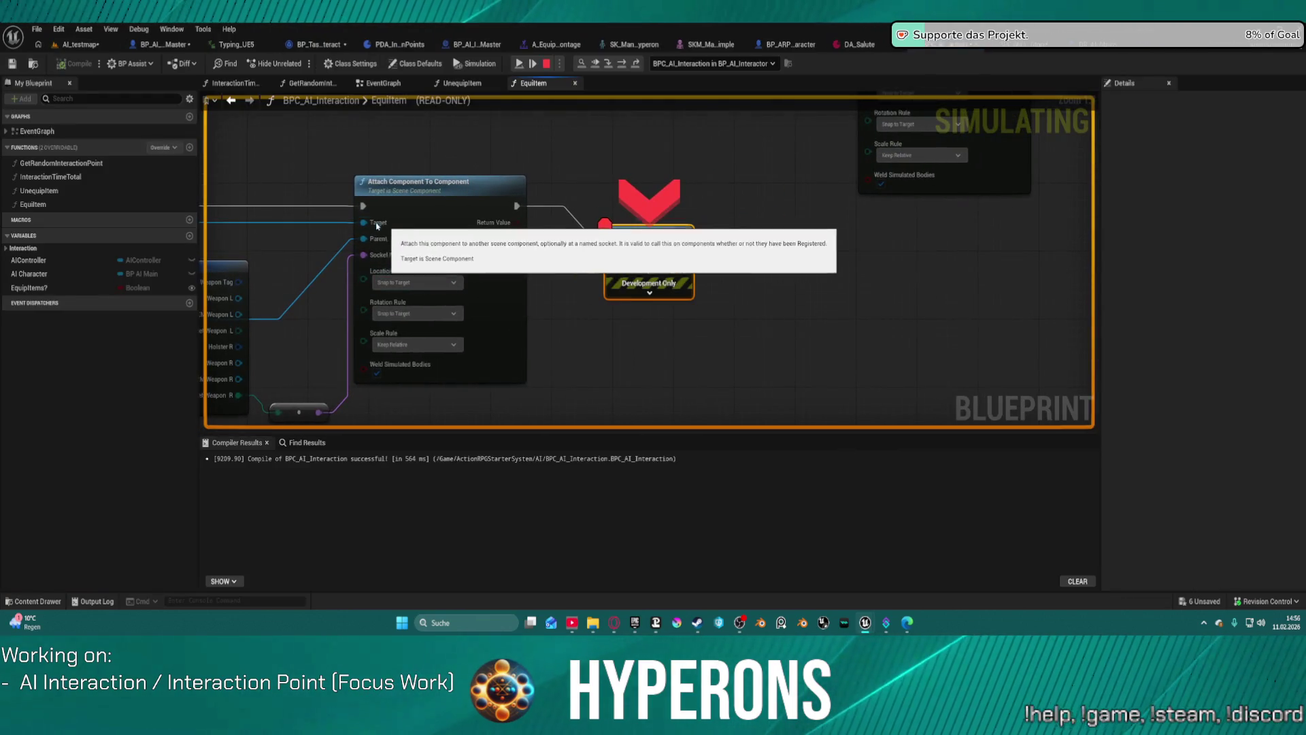
pyautogui.moveTo(373, 224)
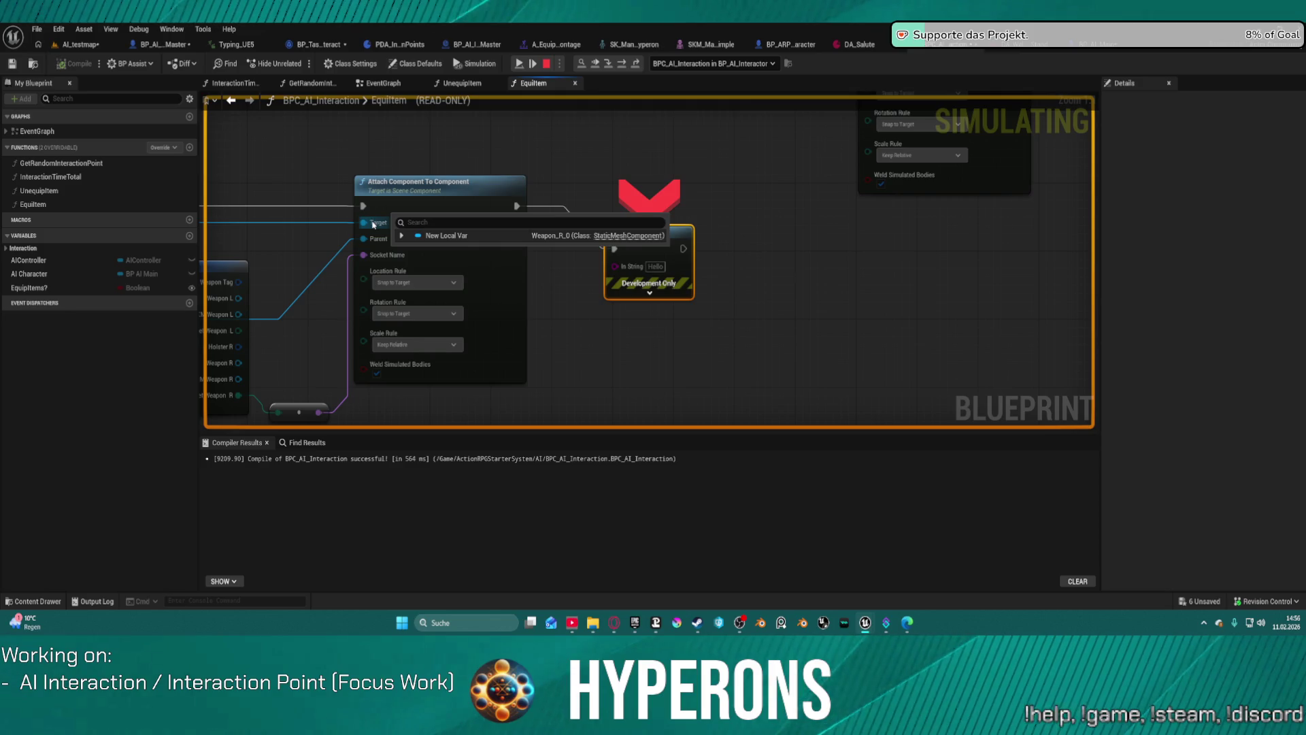
pyautogui.click(97, 46)
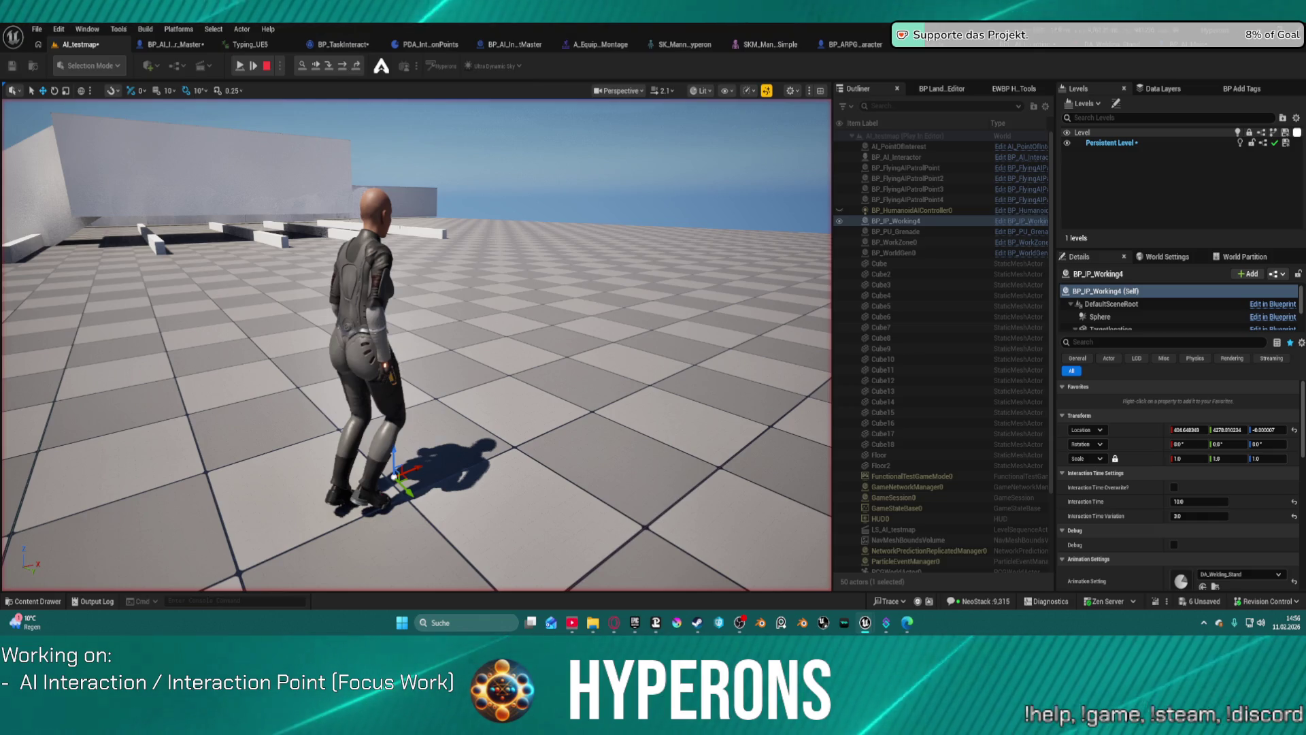
pyautogui.click(240, 66)
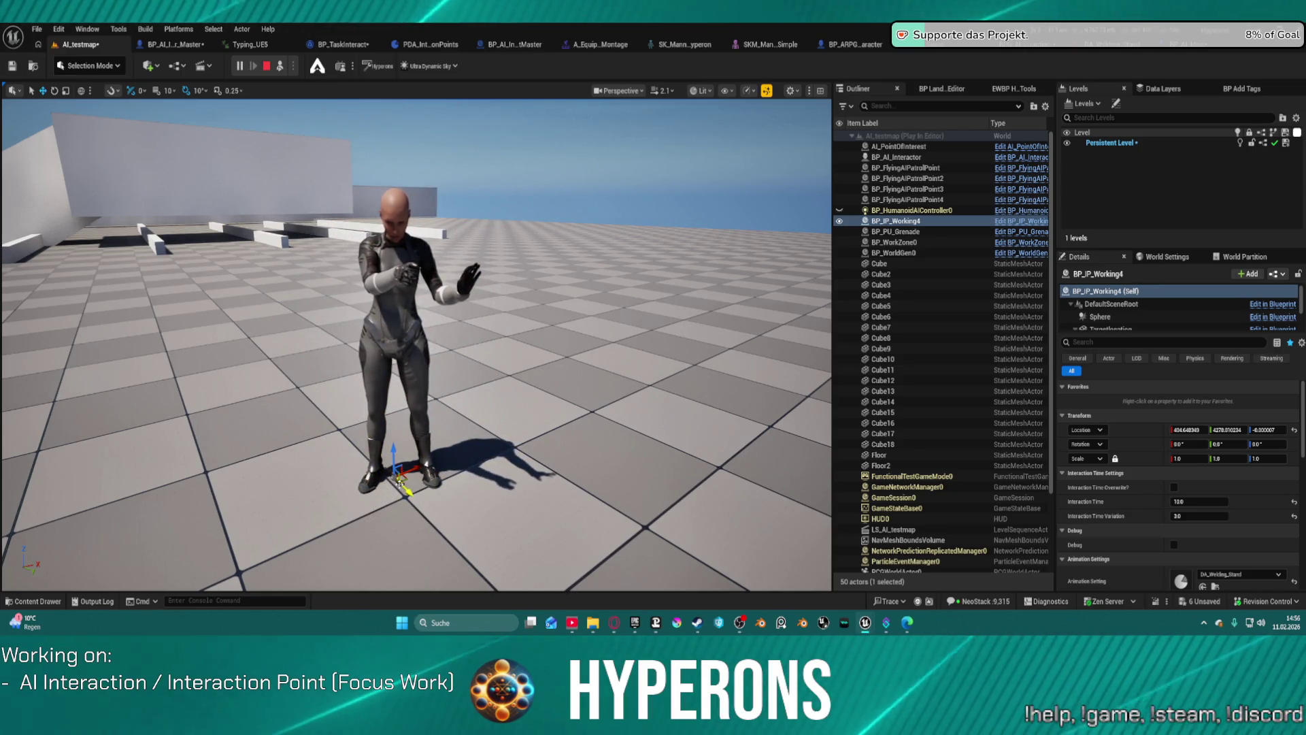
pyautogui.click(267, 66)
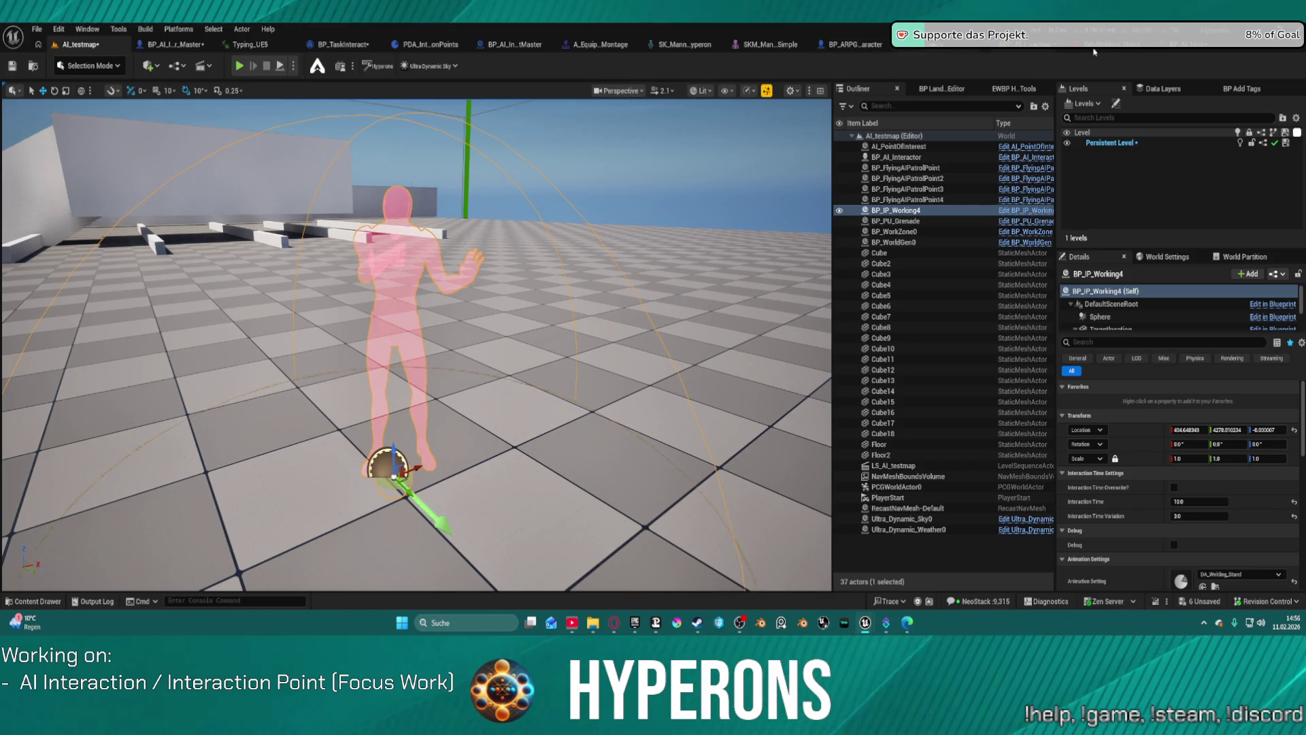
pyautogui.click(1036, 50)
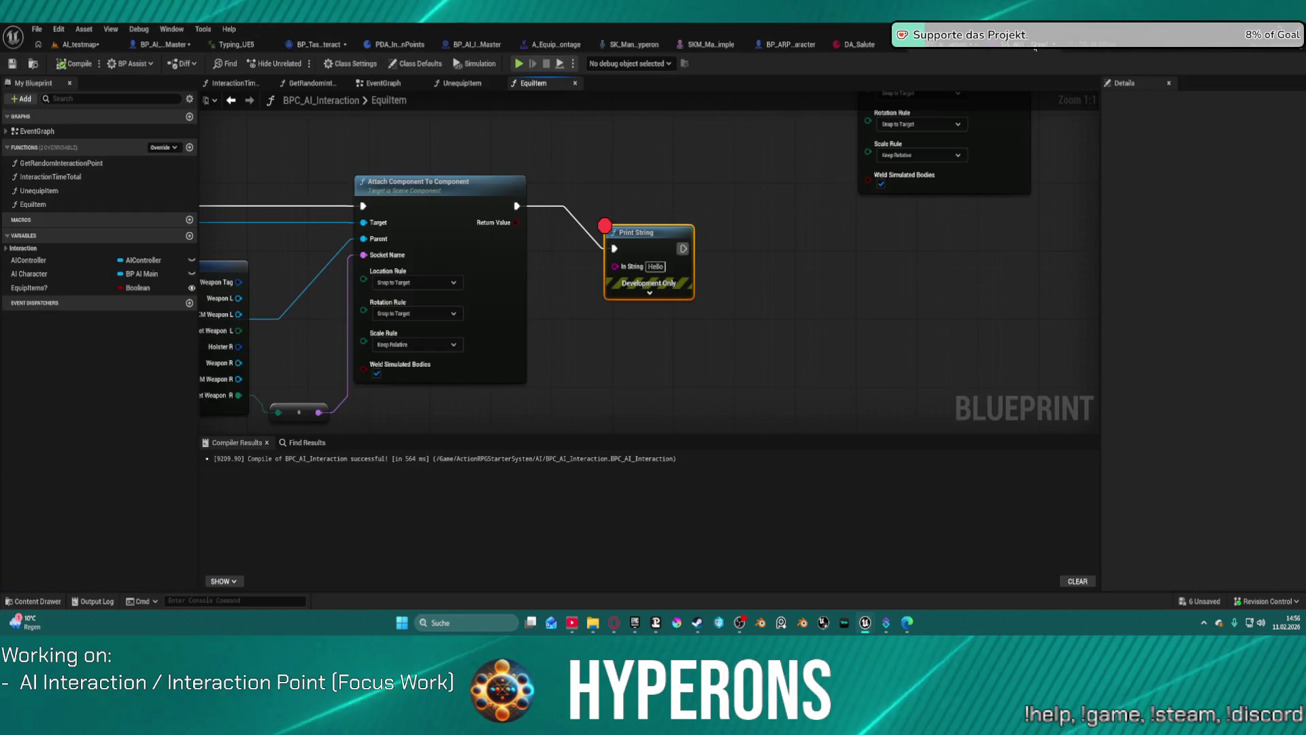
# Promote the Body getter's output in EquipItem to a new local variable
pyautogui.moveTo(338, 167); pyautogui.dragTo(747, 152)
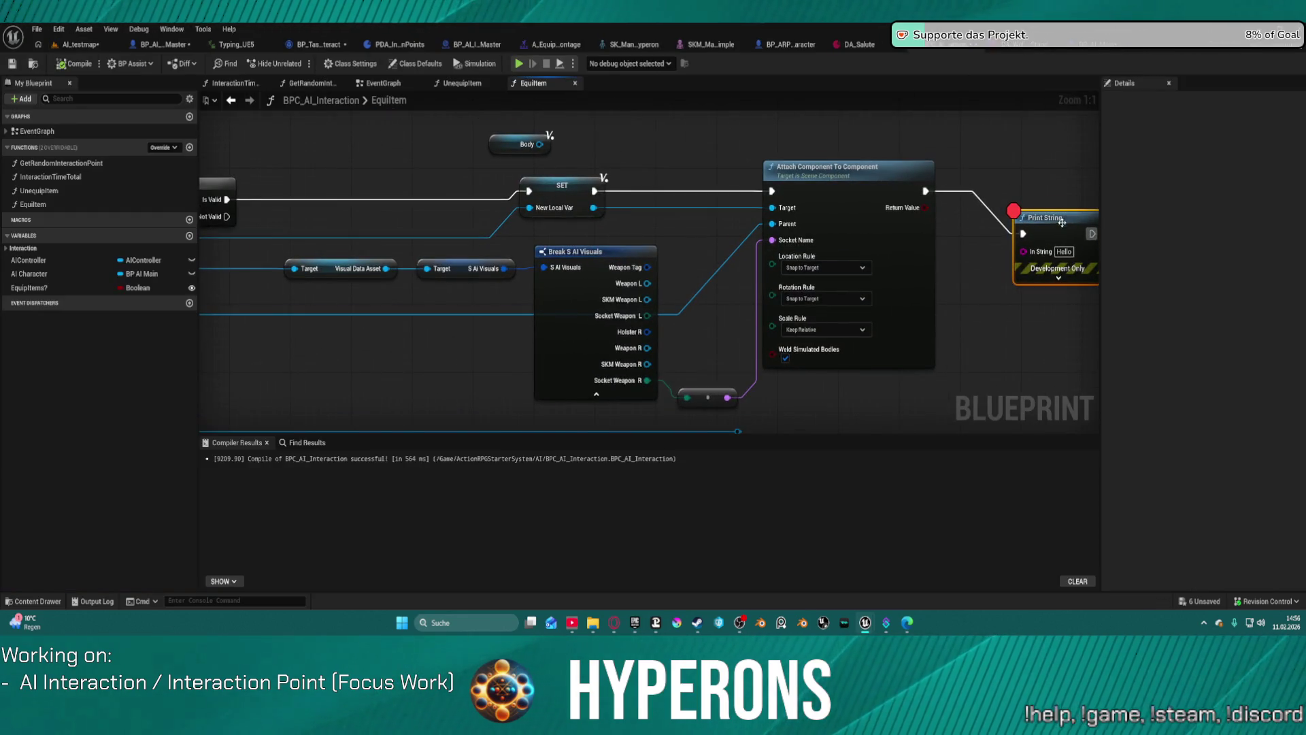
pyautogui.moveTo(204, 163)
pyautogui.mouseDown()
pyautogui.moveTo(559, 177)
pyautogui.moveTo(533, 216)
pyautogui.mouseUp()
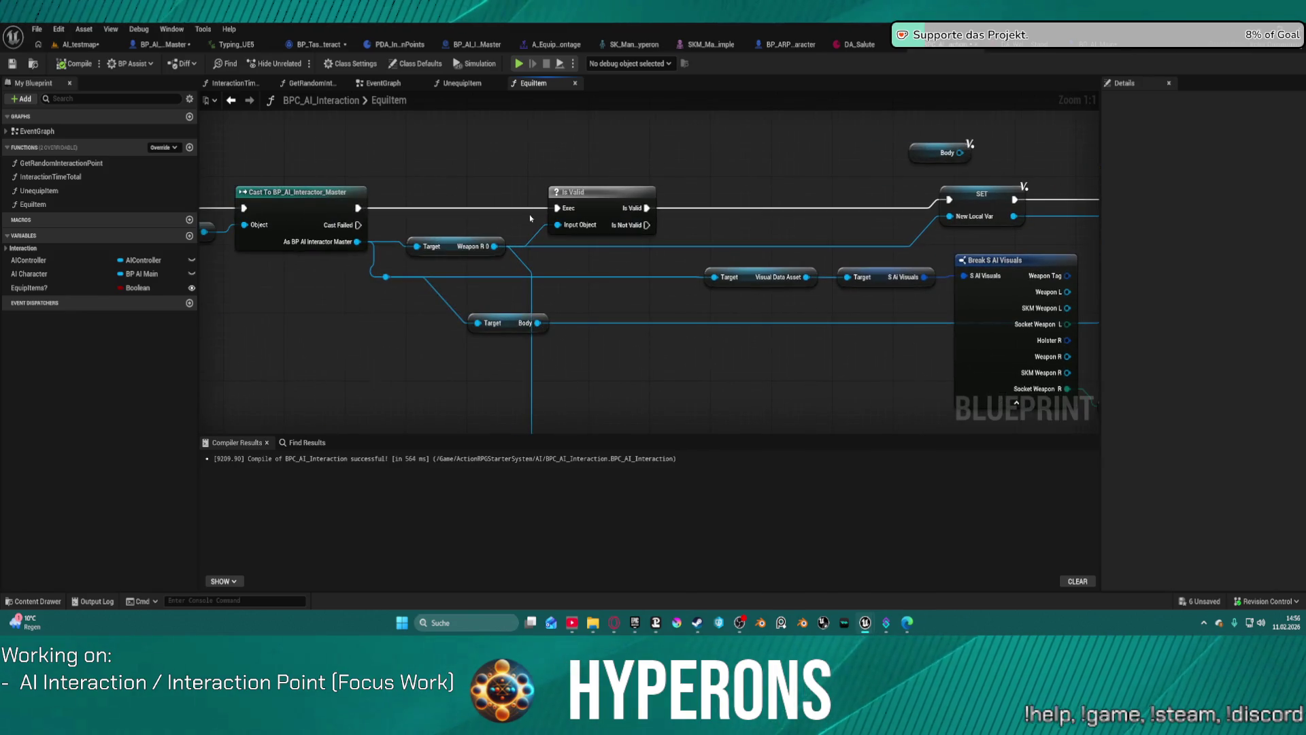
pyautogui.moveTo(434, 222)
pyautogui.mouseDown()
pyautogui.moveTo(607, 198)
pyautogui.moveTo(478, 200)
pyautogui.mouseUp()
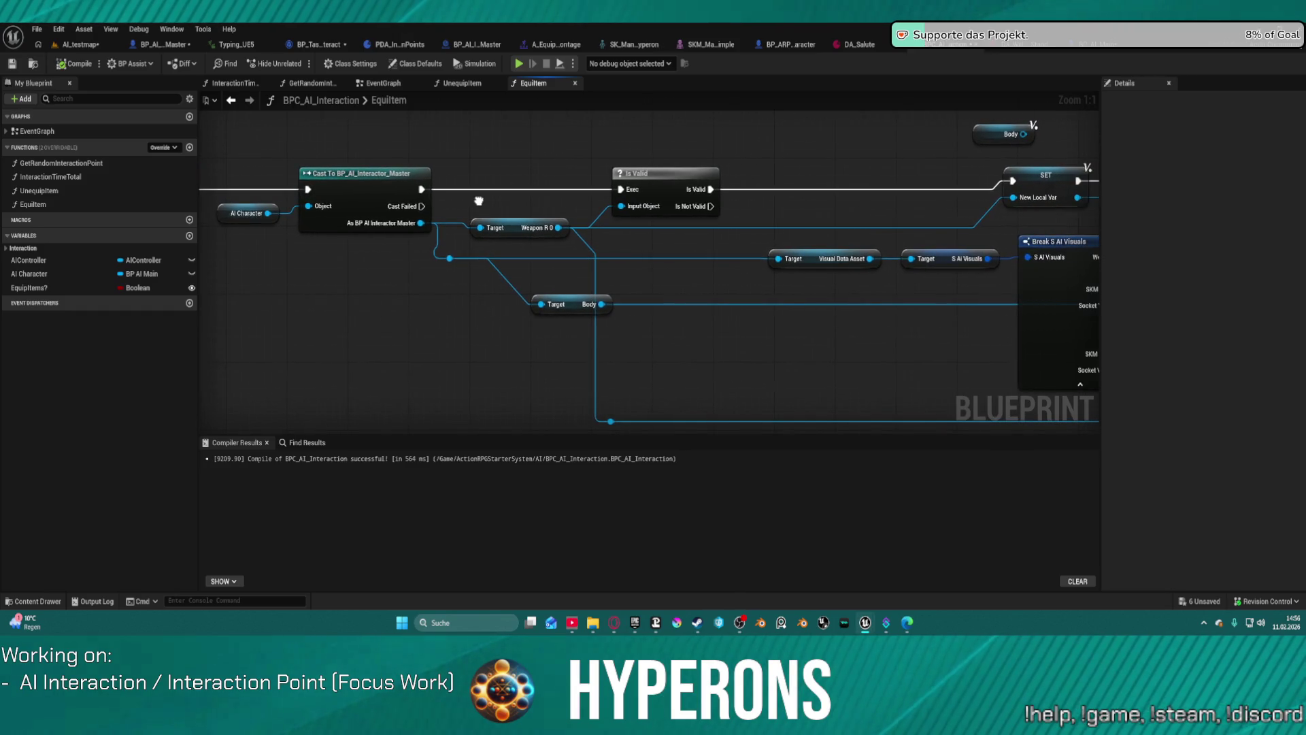
pyautogui.moveTo(541, 304); pyautogui.dragTo(469, 338)
pyautogui.click(573, 285)
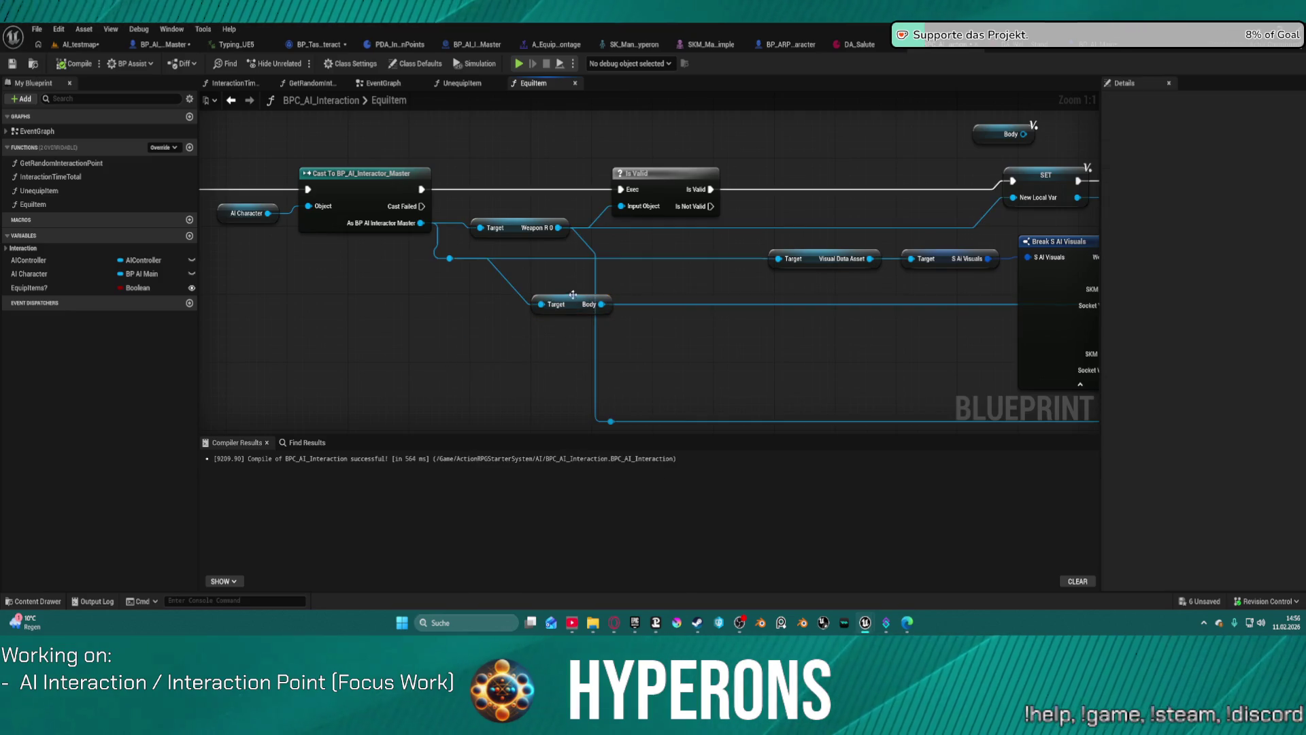
pyautogui.click(588, 305)
pyautogui.rightClick(571, 301)
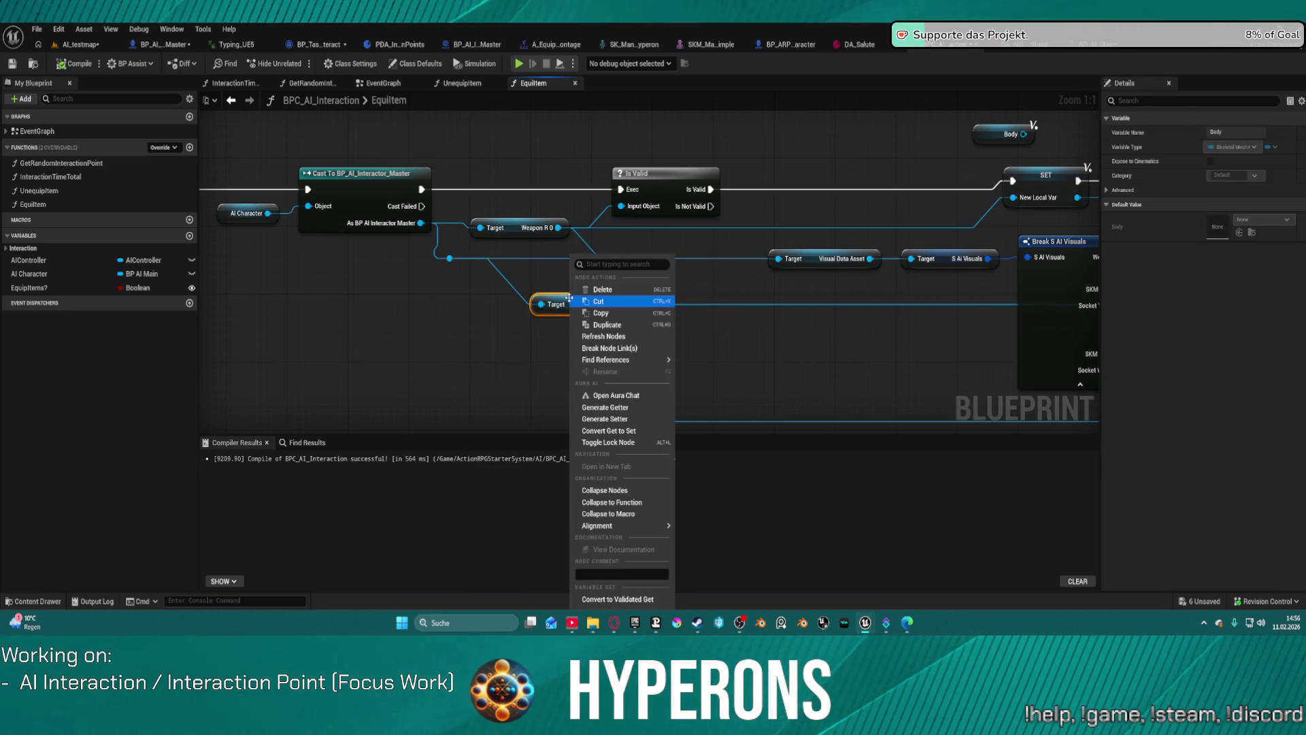
pyautogui.click(510, 256)
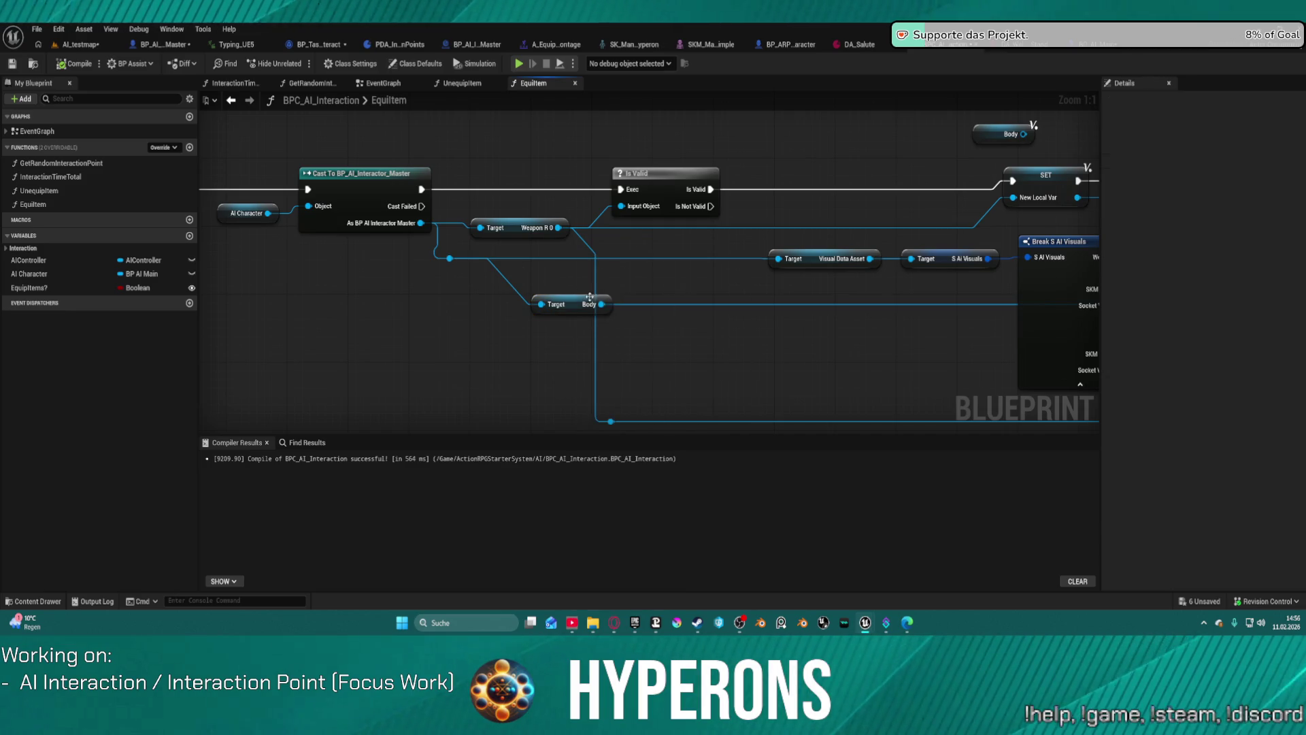
pyautogui.moveTo(602, 304)
pyautogui.mouseDown()
pyautogui.moveTo(695, 353)
pyautogui.moveTo(658, 268)
pyautogui.moveTo(509, 172)
pyautogui.moveTo(496, 190)
pyautogui.moveTo(624, 195)
pyautogui.mouseUp()
pyautogui.click(751, 405)
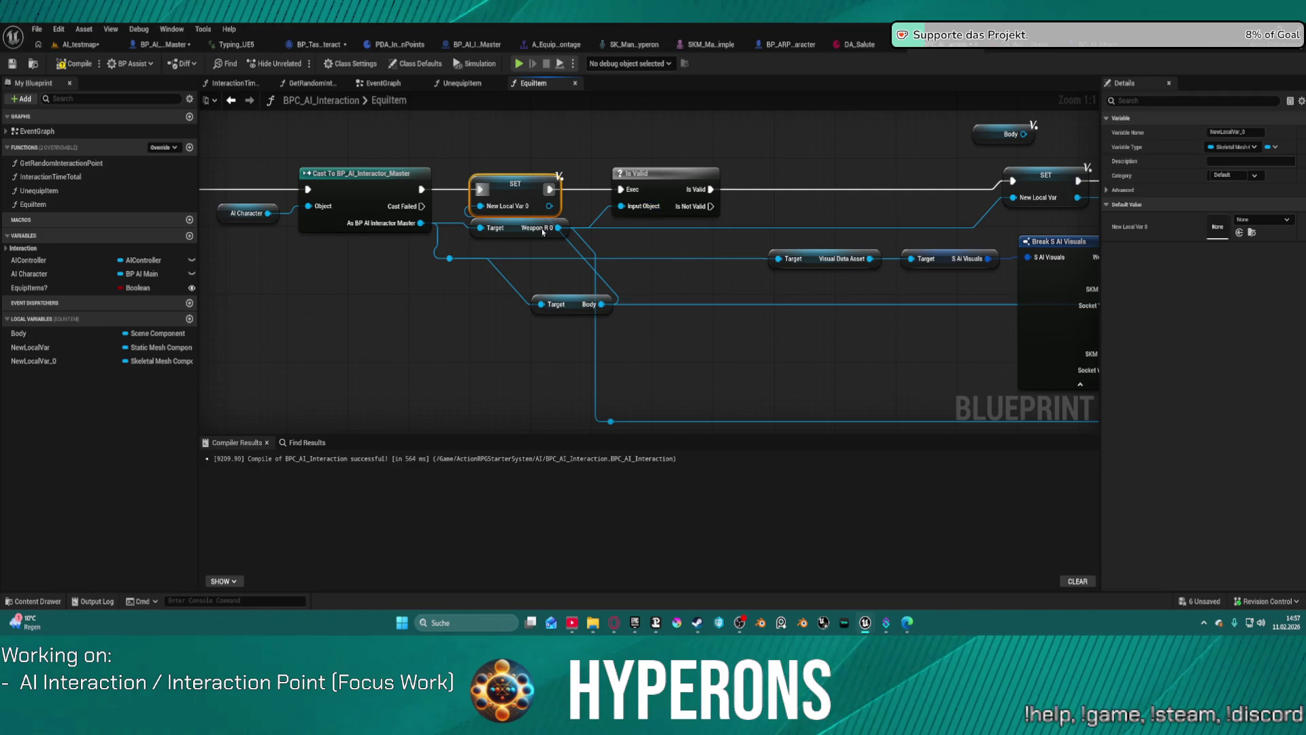
# Wire a New Local Var 0 getter into the attach node, delete the stray reroute, and return to AI_testmap
pyautogui.moveTo(519, 227)
pyautogui.mouseDown()
pyautogui.moveTo(449, 261)
pyautogui.moveTo(586, 249)
pyautogui.moveTo(540, 273)
pyautogui.moveTo(250, 216)
pyautogui.mouseUp()
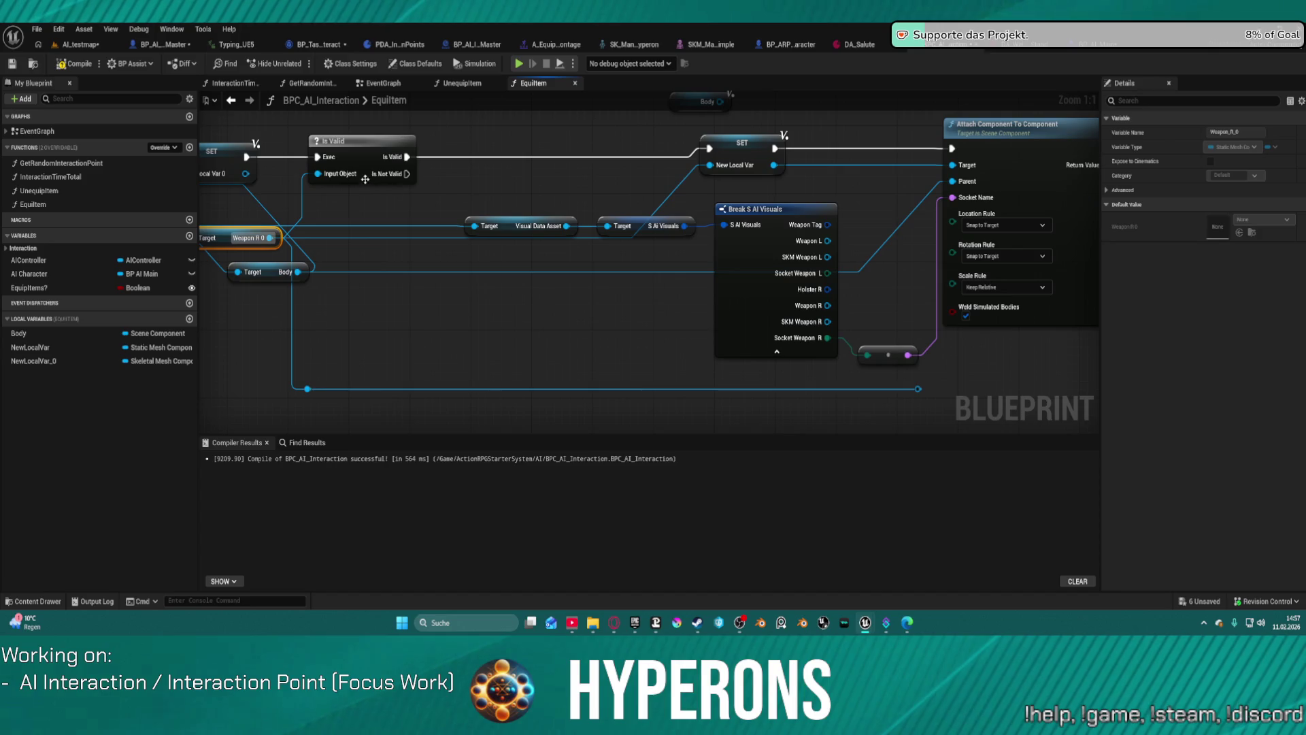
pyautogui.moveTo(33, 361)
pyautogui.mouseDown()
pyautogui.moveTo(776, 255)
pyautogui.moveTo(953, 183)
pyautogui.mouseUp()
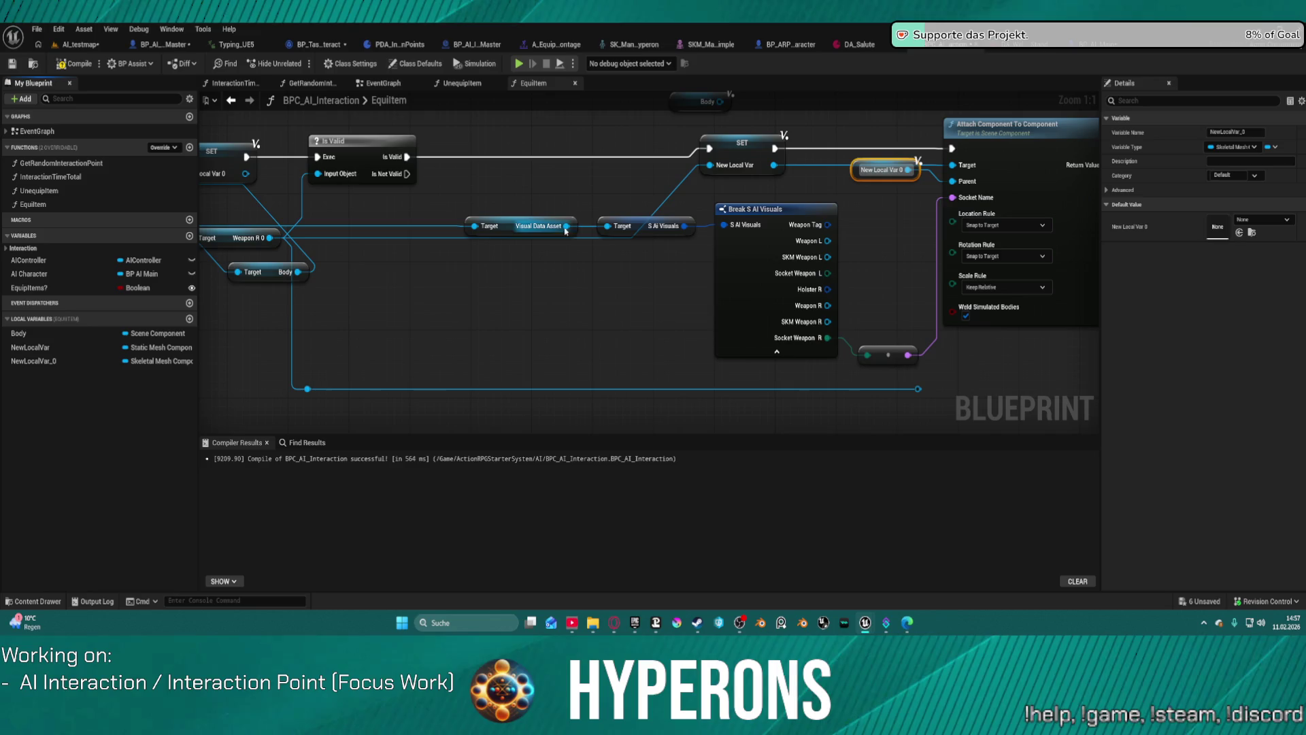
pyautogui.click(917, 390)
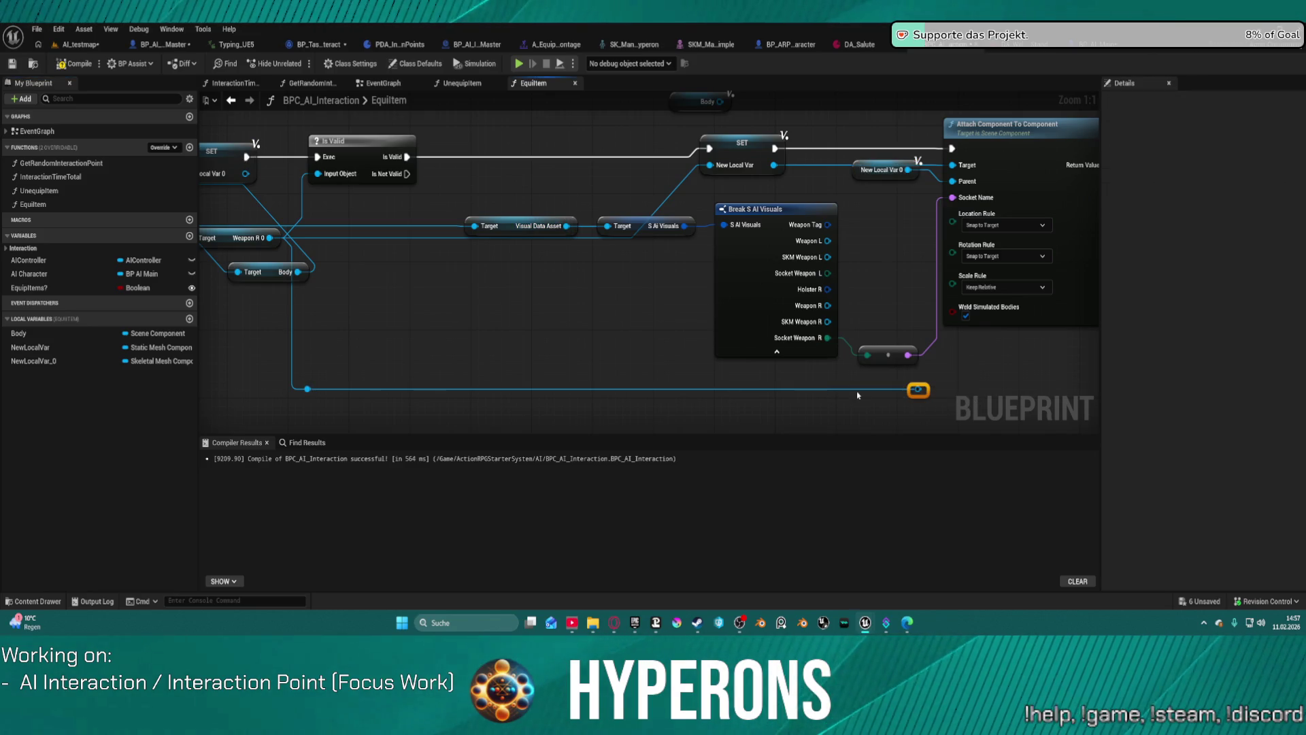
pyautogui.press('Delete')
pyautogui.moveTo(463, 400); pyautogui.dragTo(294, 383)
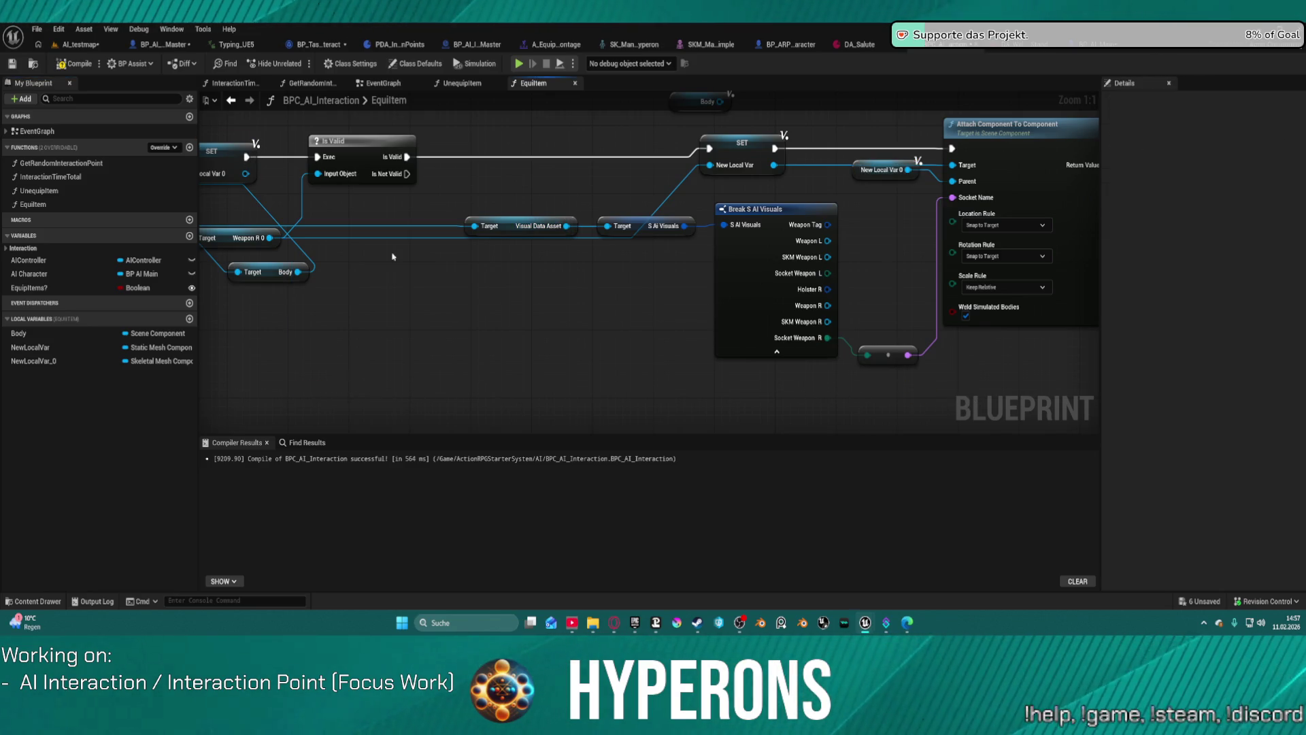
pyautogui.click(87, 46)
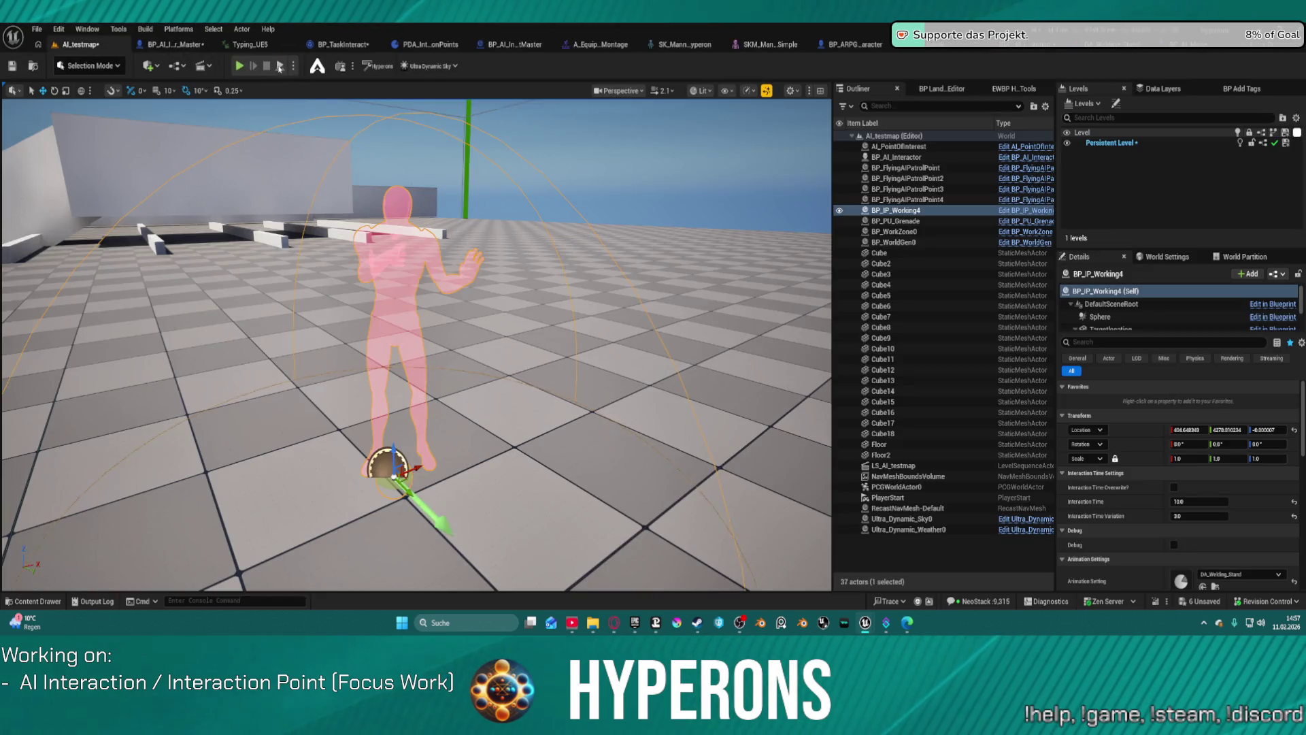
# Start a play test, disable the Print String breakpoint, and resume the session
pyautogui.hotkey('alt', 'p')
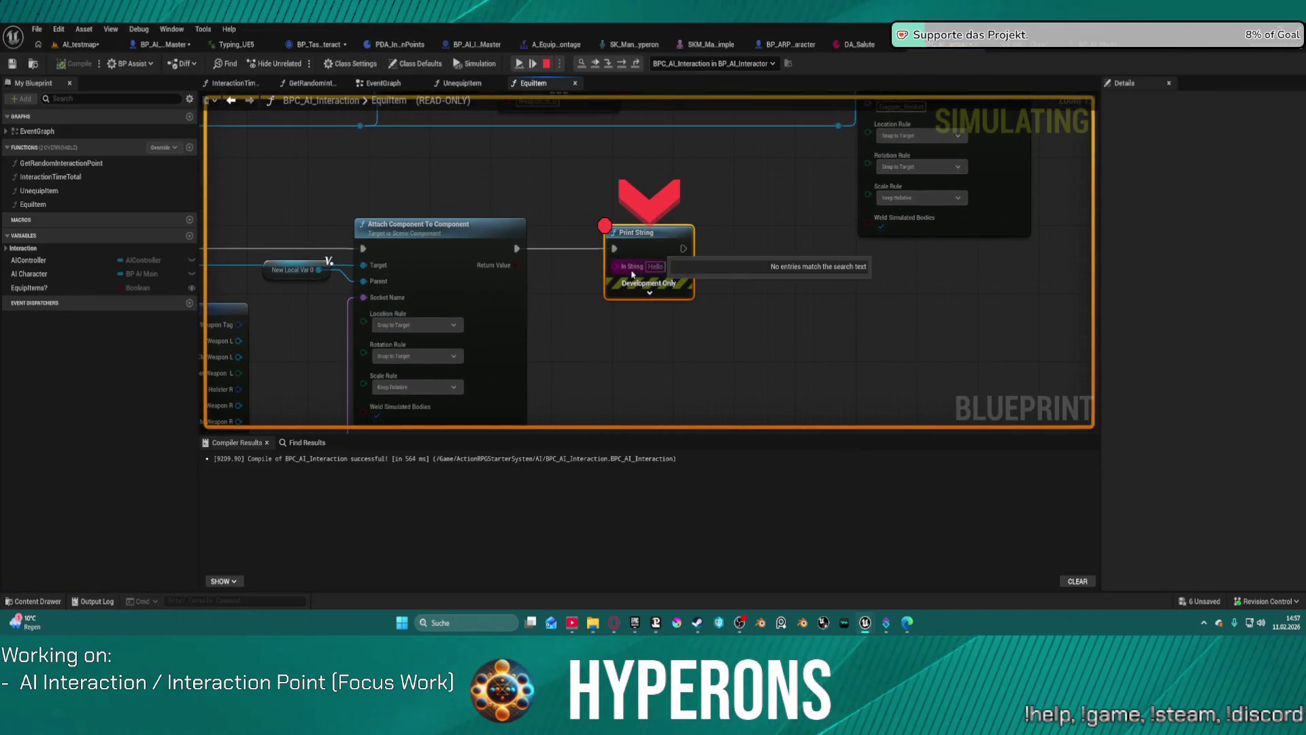
pyautogui.rightClick(638, 243)
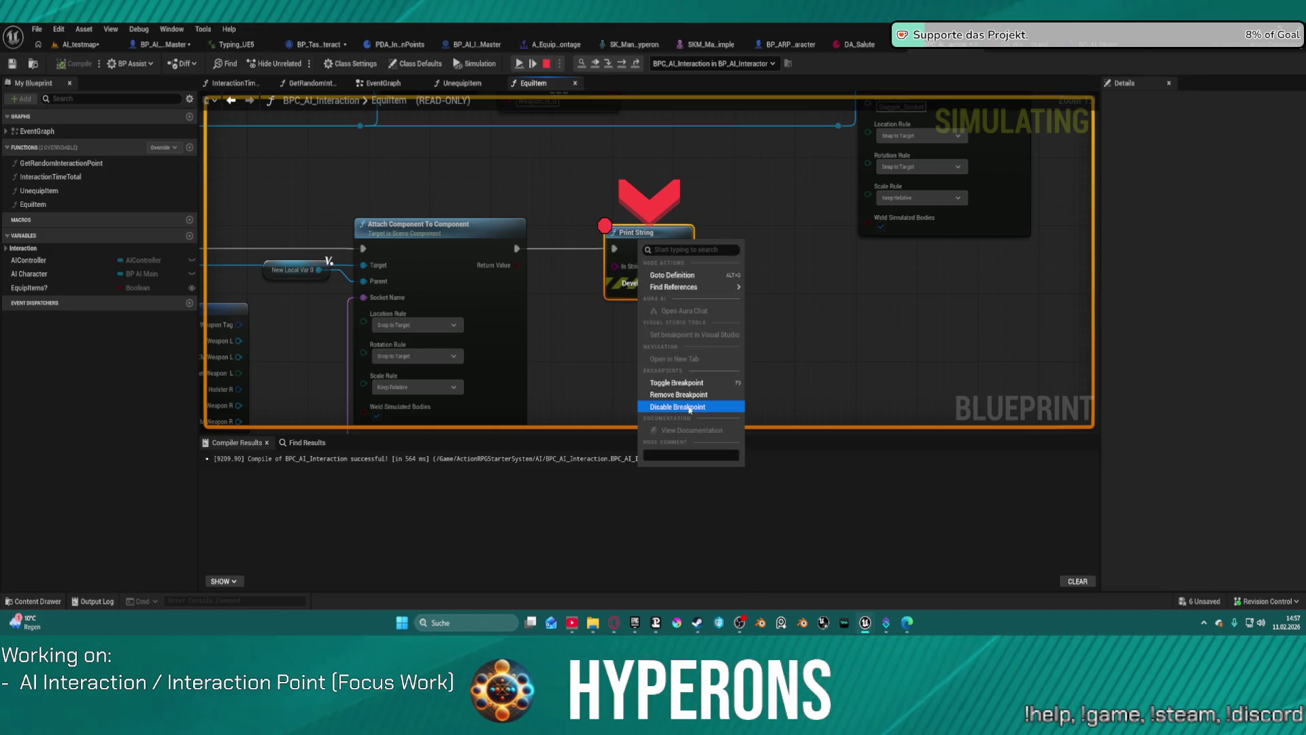
pyautogui.click(551, 80)
pyautogui.press('F5')
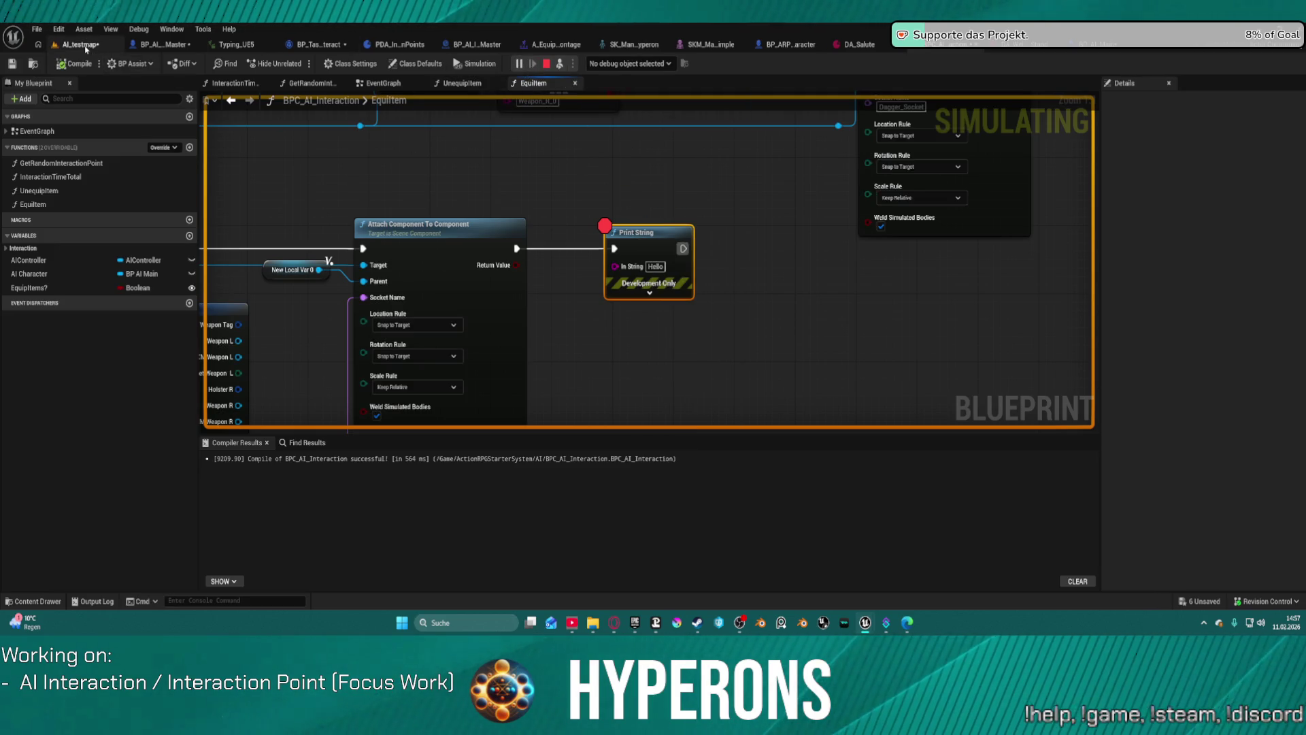
# Stop the play test and open BP_AI_Interactor_Master's SetupCharacter graph
pyautogui.click(86, 48)
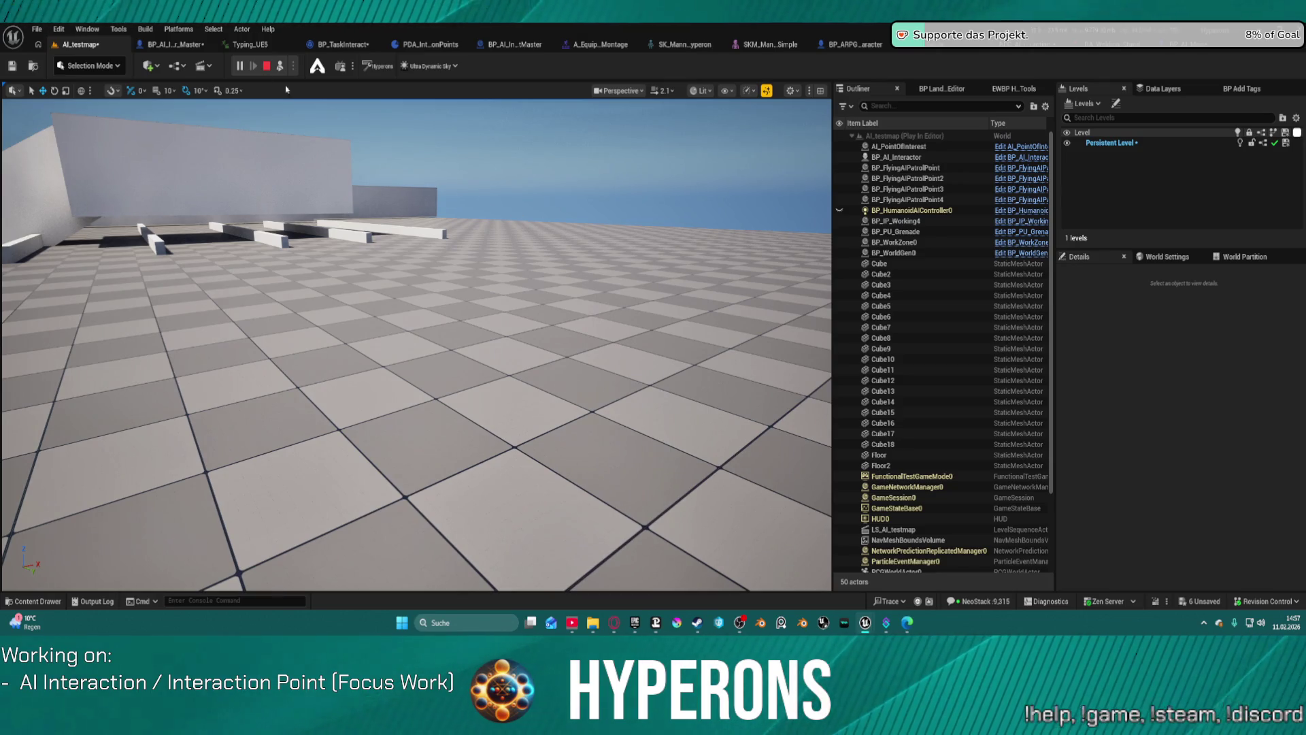
pyautogui.click(268, 67)
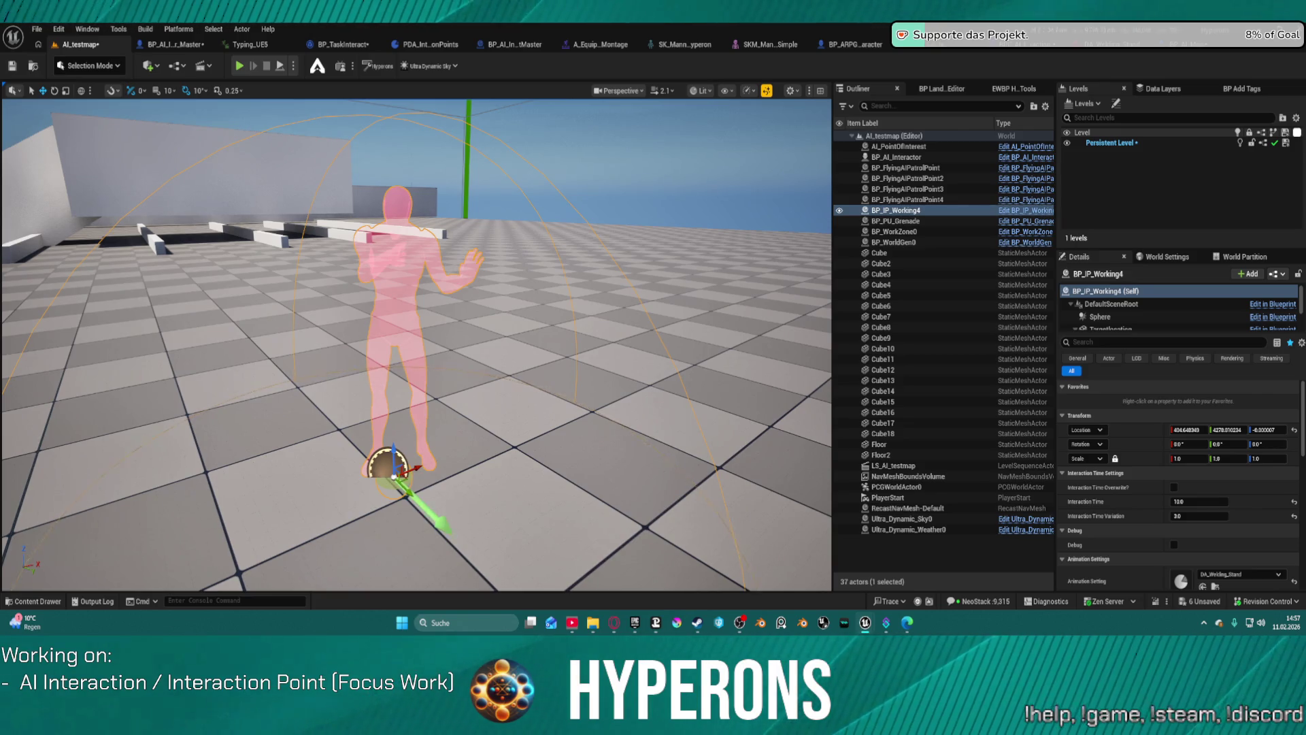
pyautogui.click(166, 46)
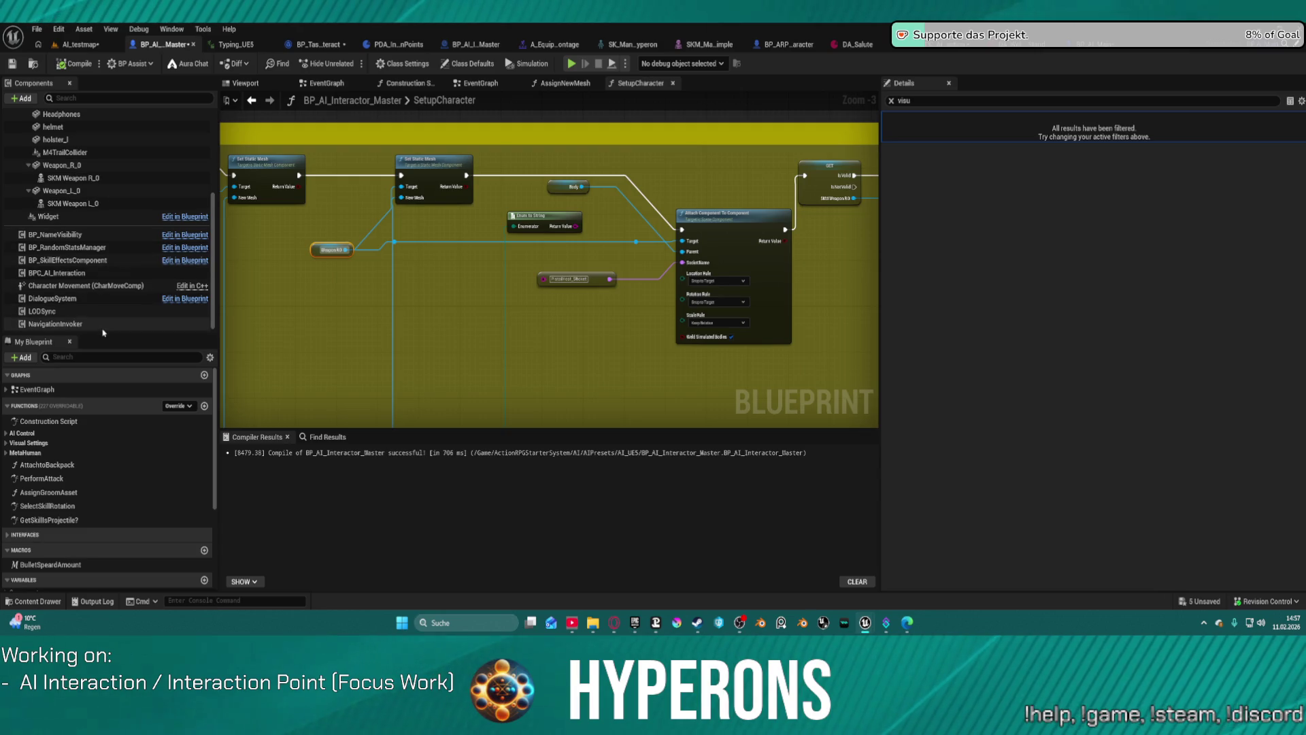
# Confirm DA_Vis_Terran_F01_Welding as the Visual Data Asset in Class Defaults
pyautogui.click(468, 64)
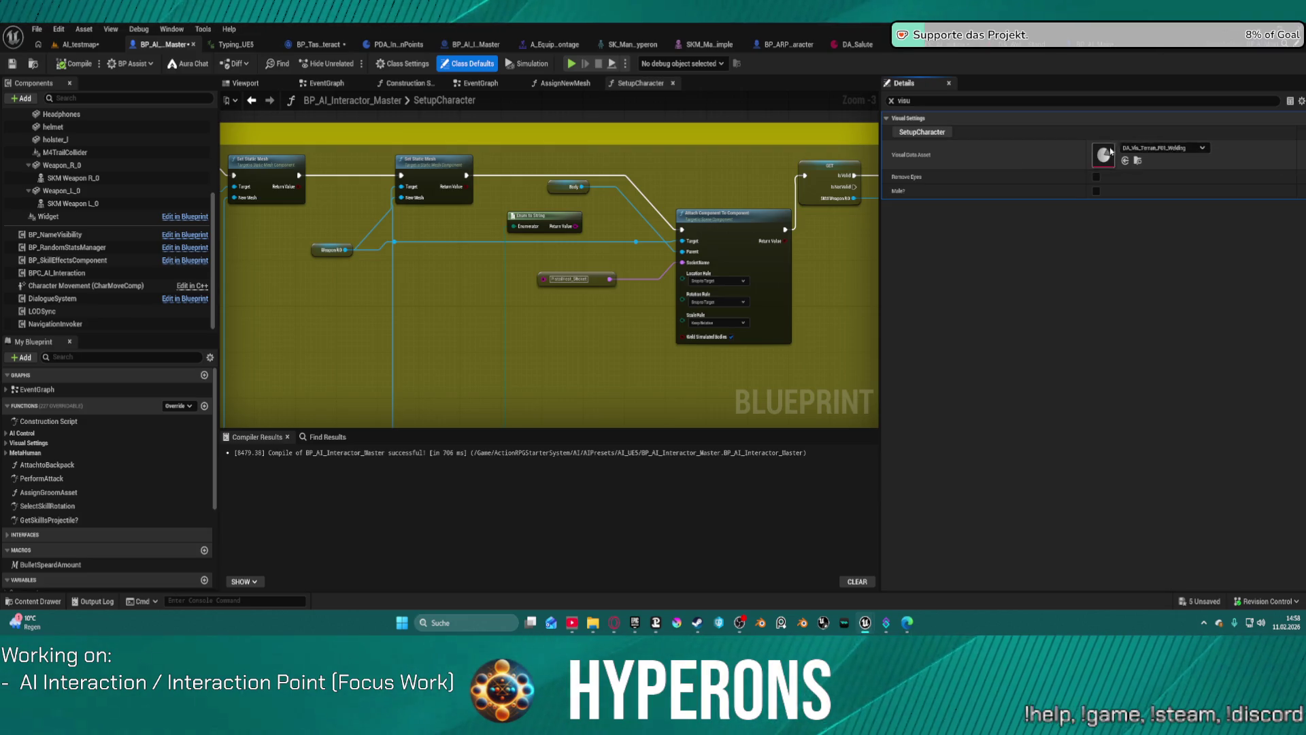
pyautogui.click(1163, 146)
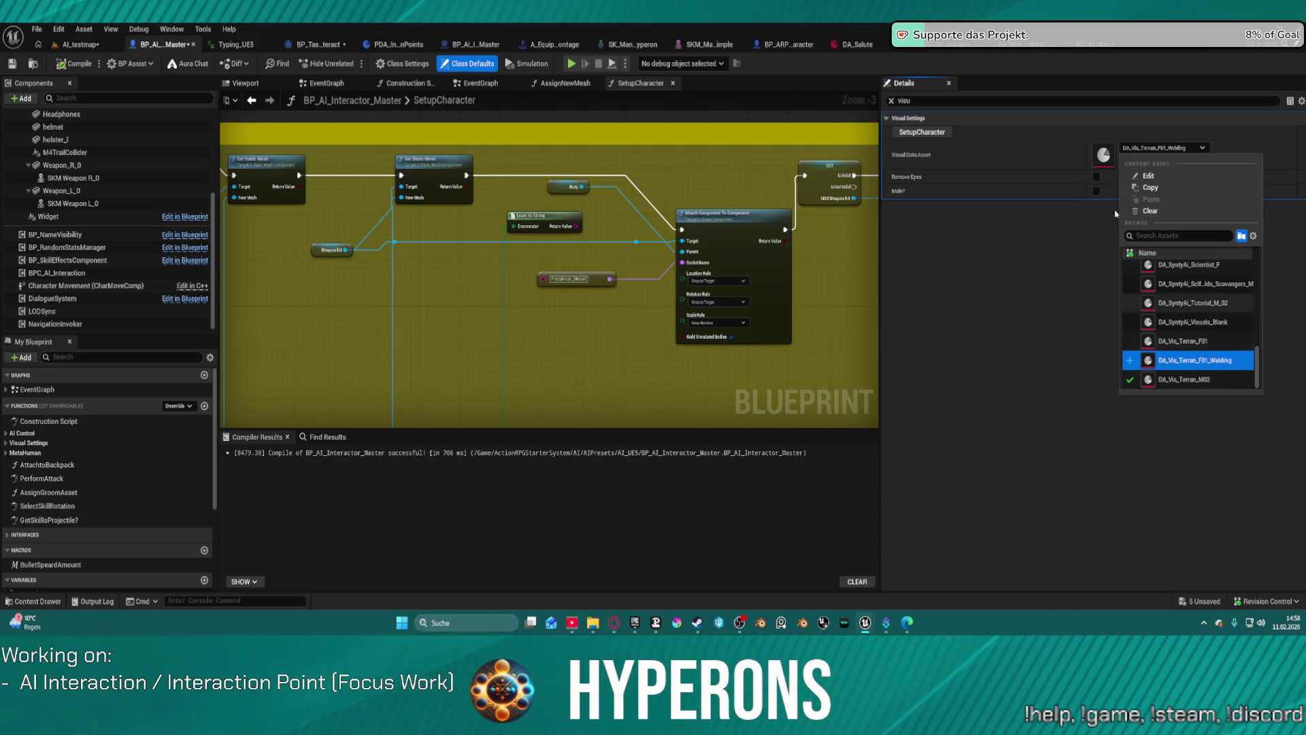
pyautogui.click(1103, 152)
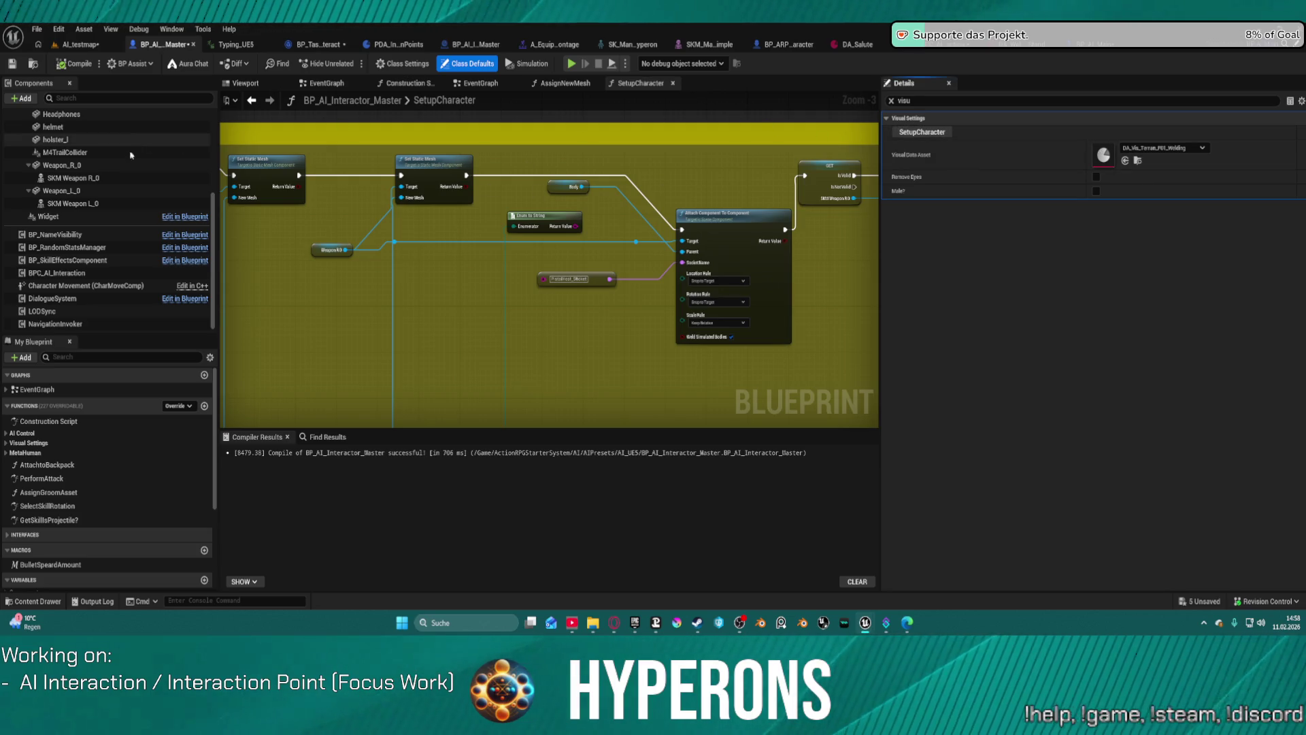
# Check Weapon_R_0's PistolHost_Socket socket name, then view the Branch and Attach nodes in EquipItem
pyautogui.click(65, 166)
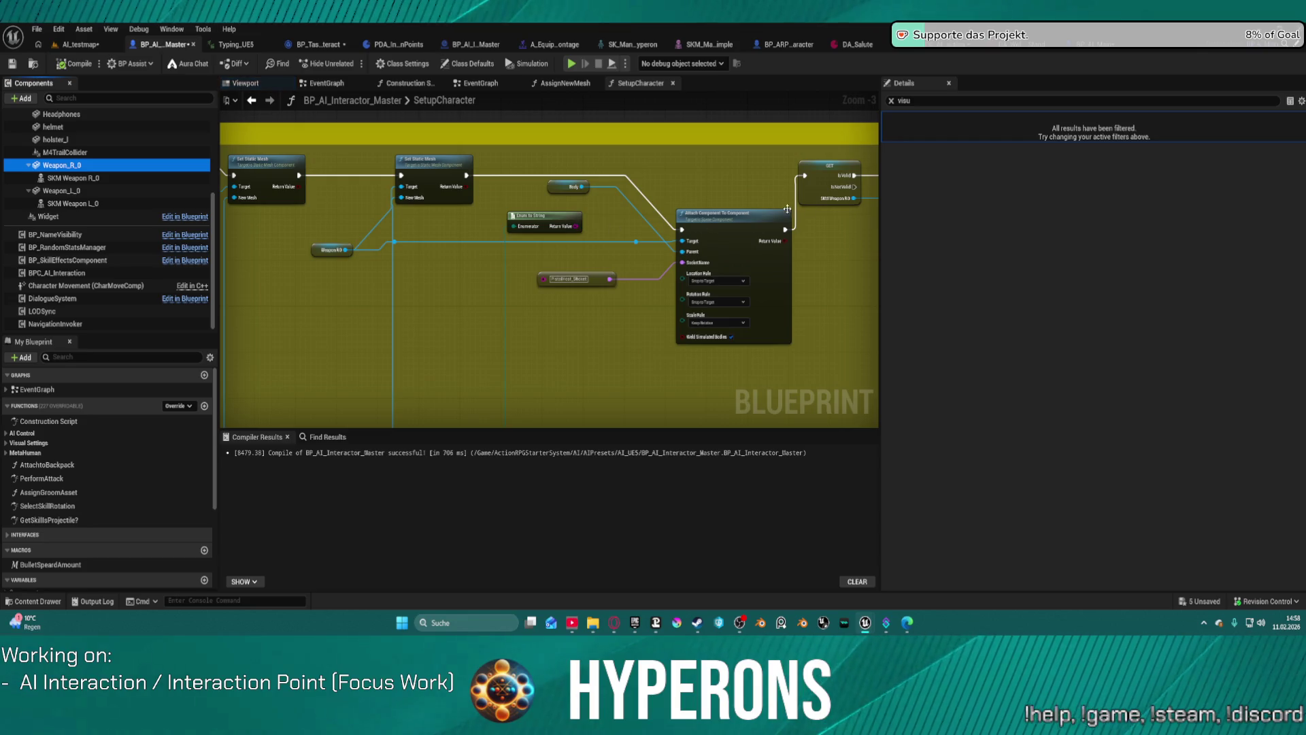
pyautogui.click(892, 101)
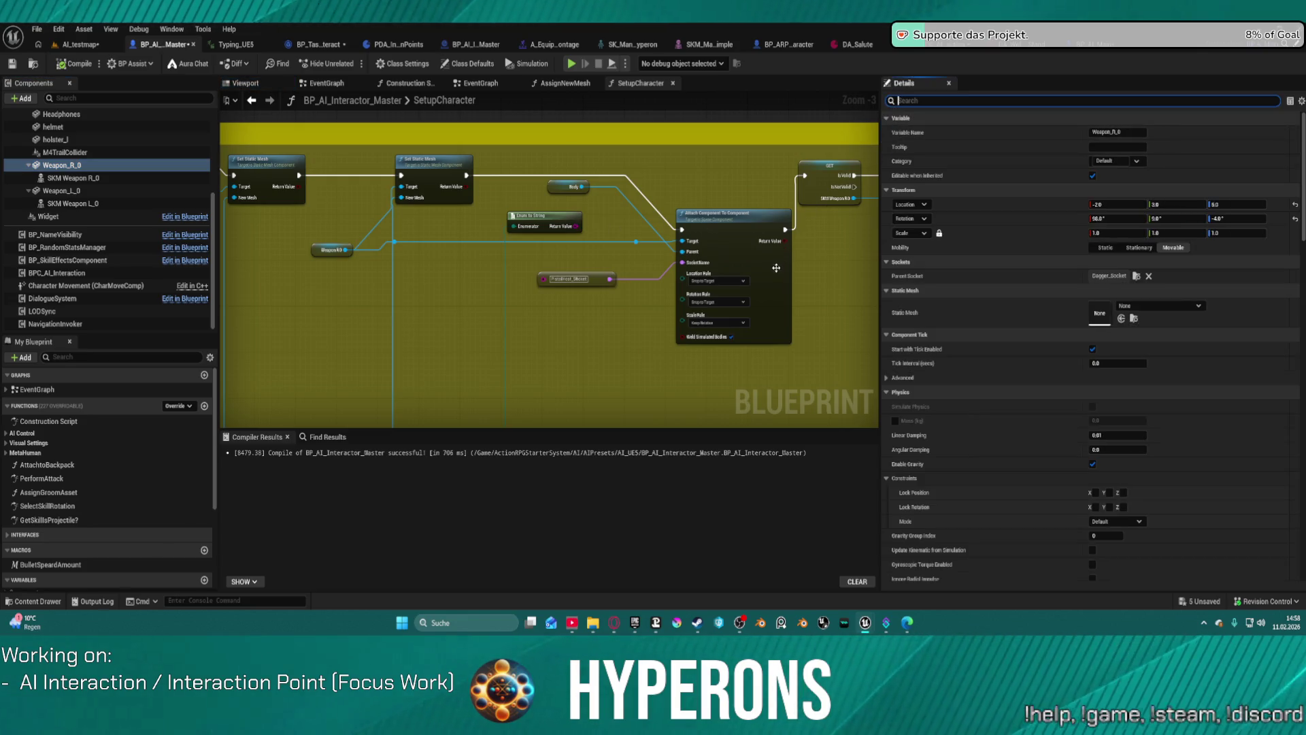
pyautogui.scroll(3, 558, 265)
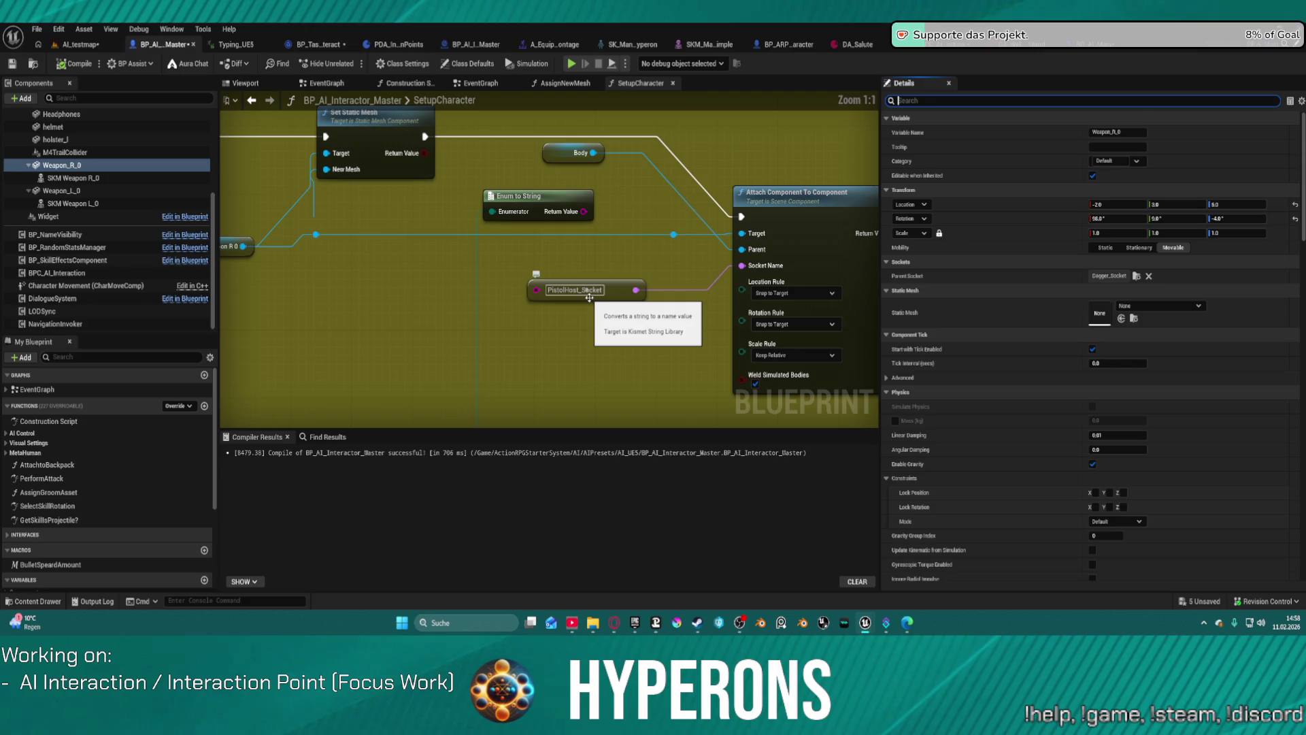
pyautogui.click(571, 292)
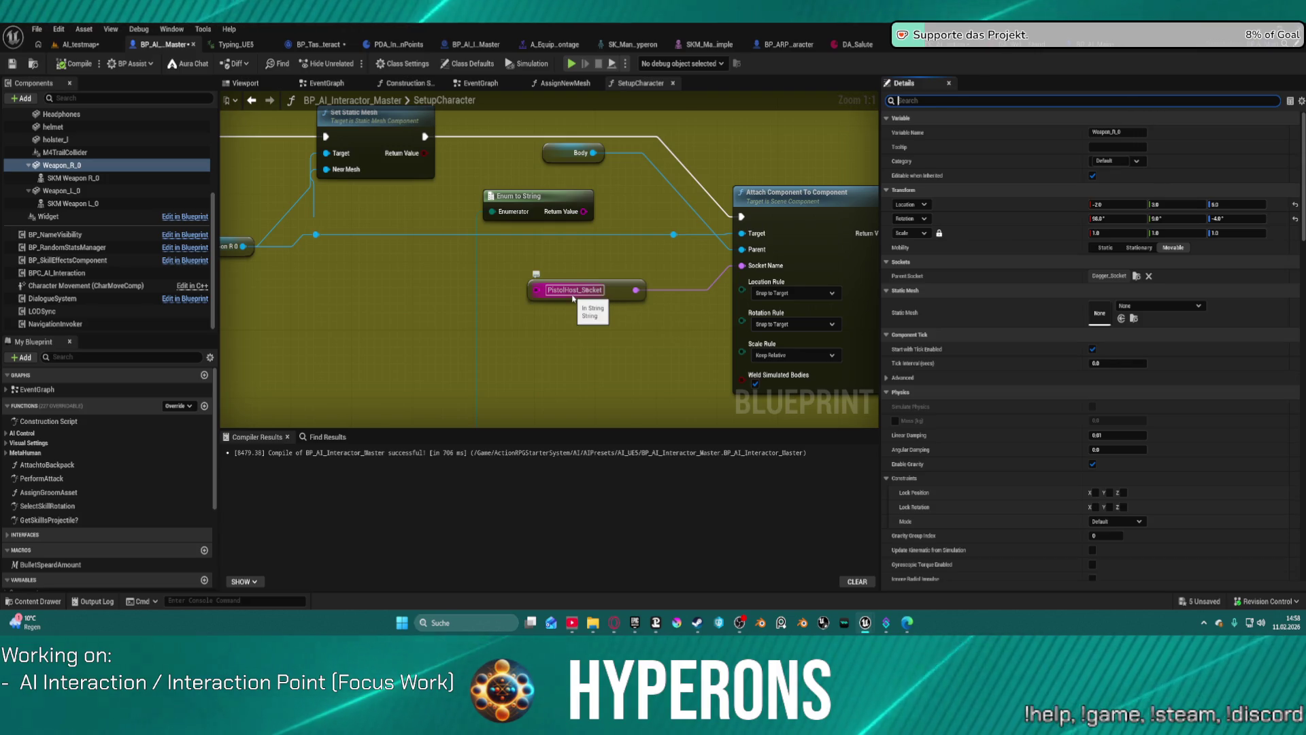
pyautogui.click(617, 267)
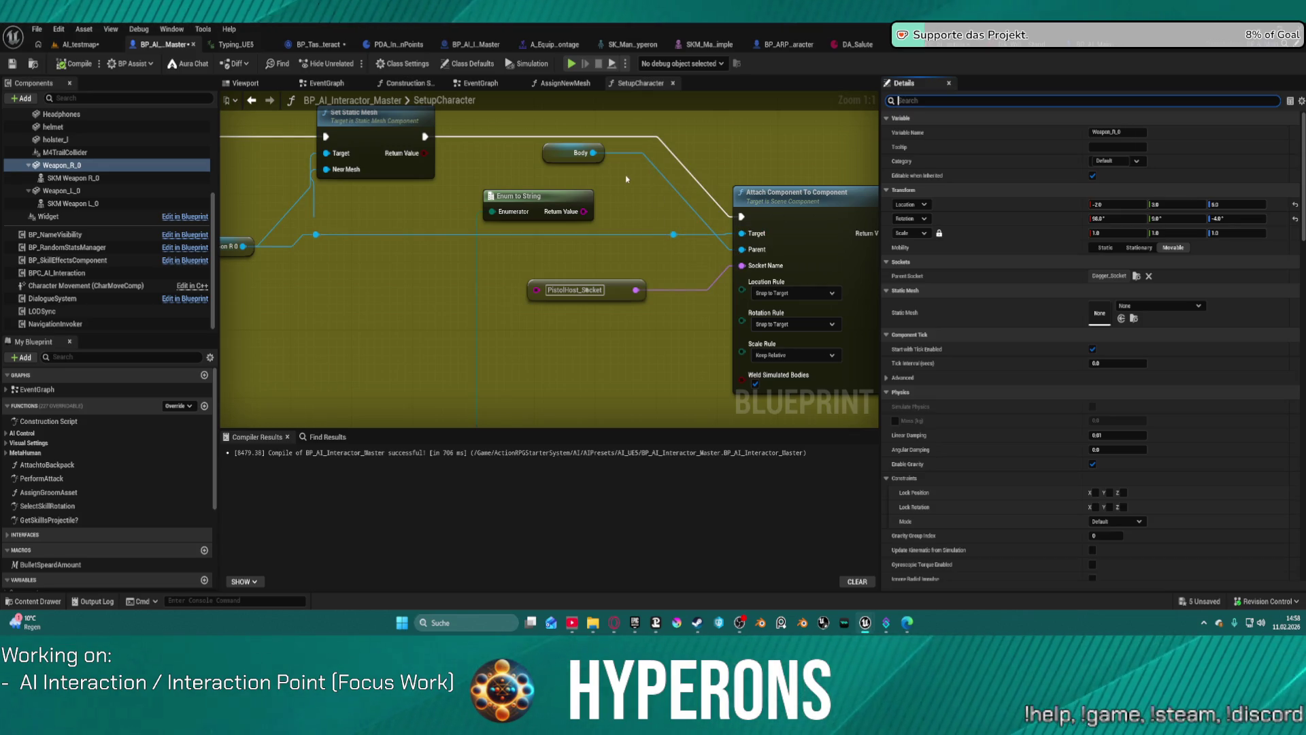
pyautogui.scroll(-6, 533, 204)
pyautogui.scroll(3, 549, 213)
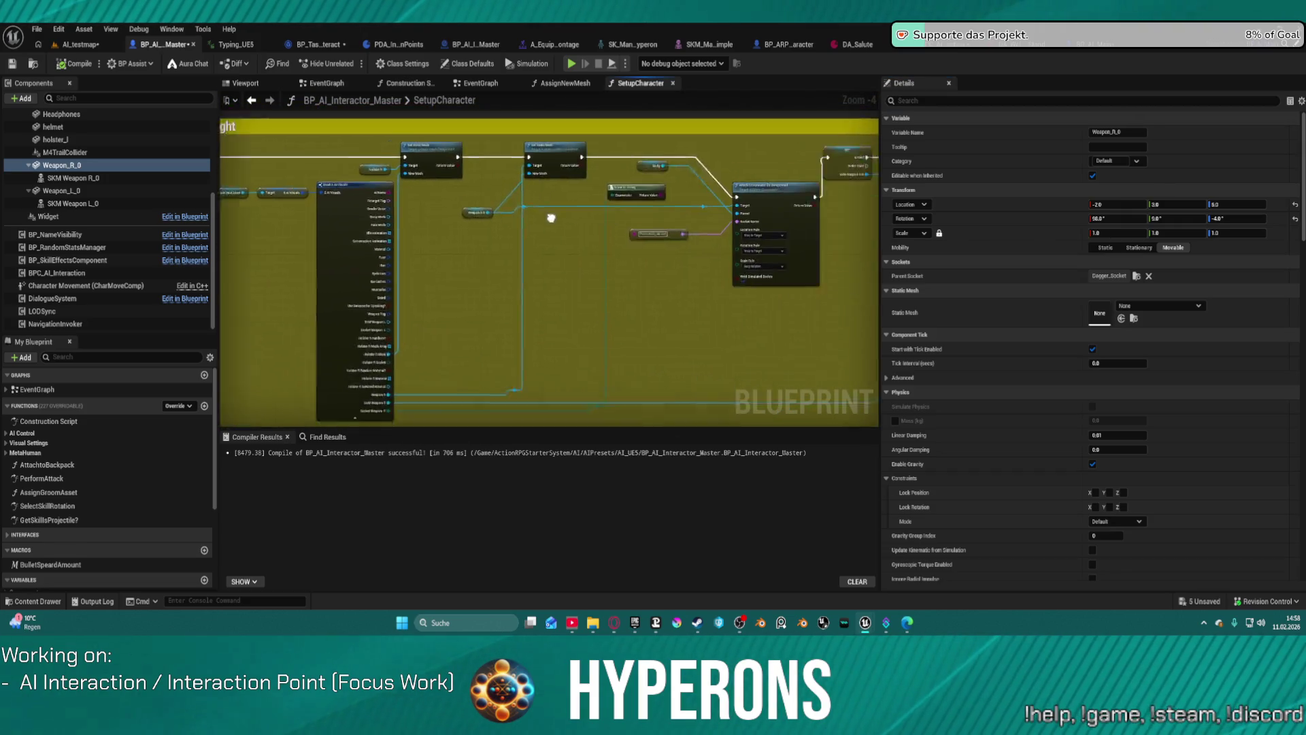
pyautogui.moveTo(345, 183)
pyautogui.mouseDown()
pyautogui.moveTo(796, 268)
pyautogui.moveTo(694, 257)
pyautogui.moveTo(517, 195)
pyautogui.mouseUp()
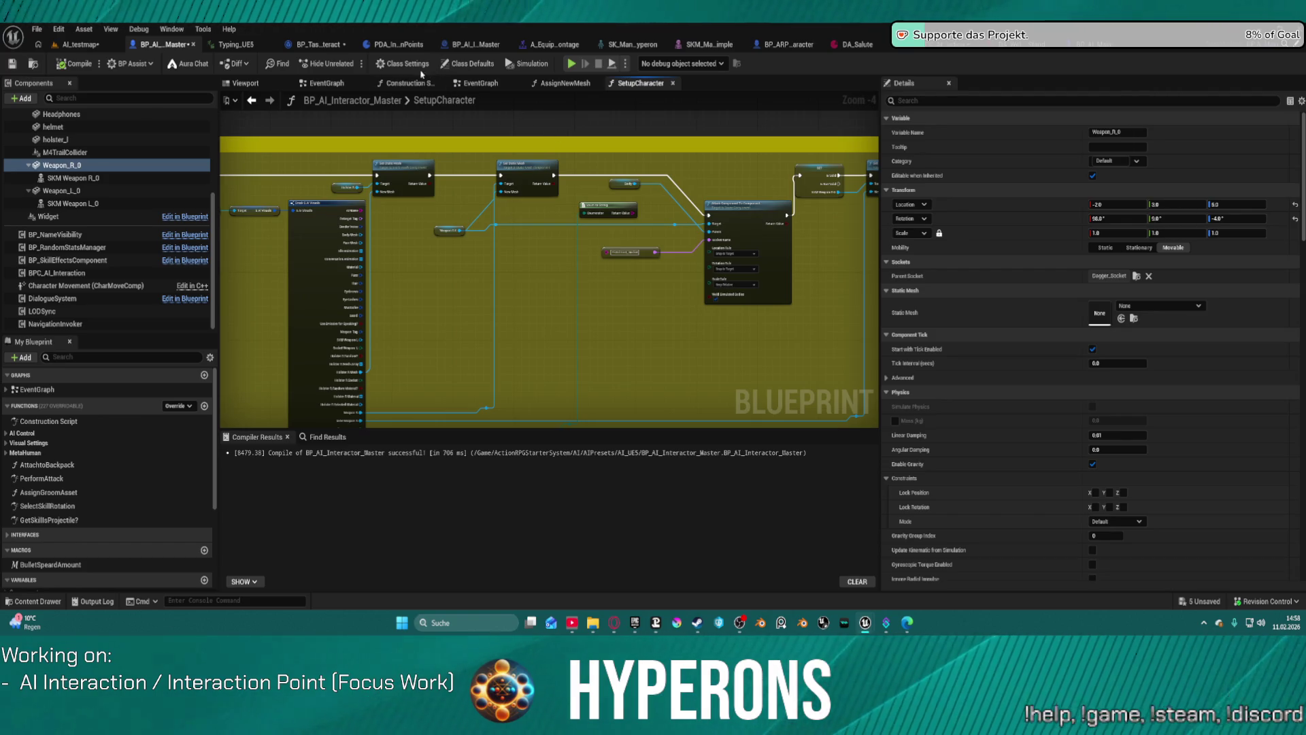
pyautogui.click(929, 51)
pyautogui.moveTo(680, 174)
pyautogui.mouseDown()
pyautogui.moveTo(630, 359)
pyautogui.moveTo(570, 361)
pyautogui.mouseUp()
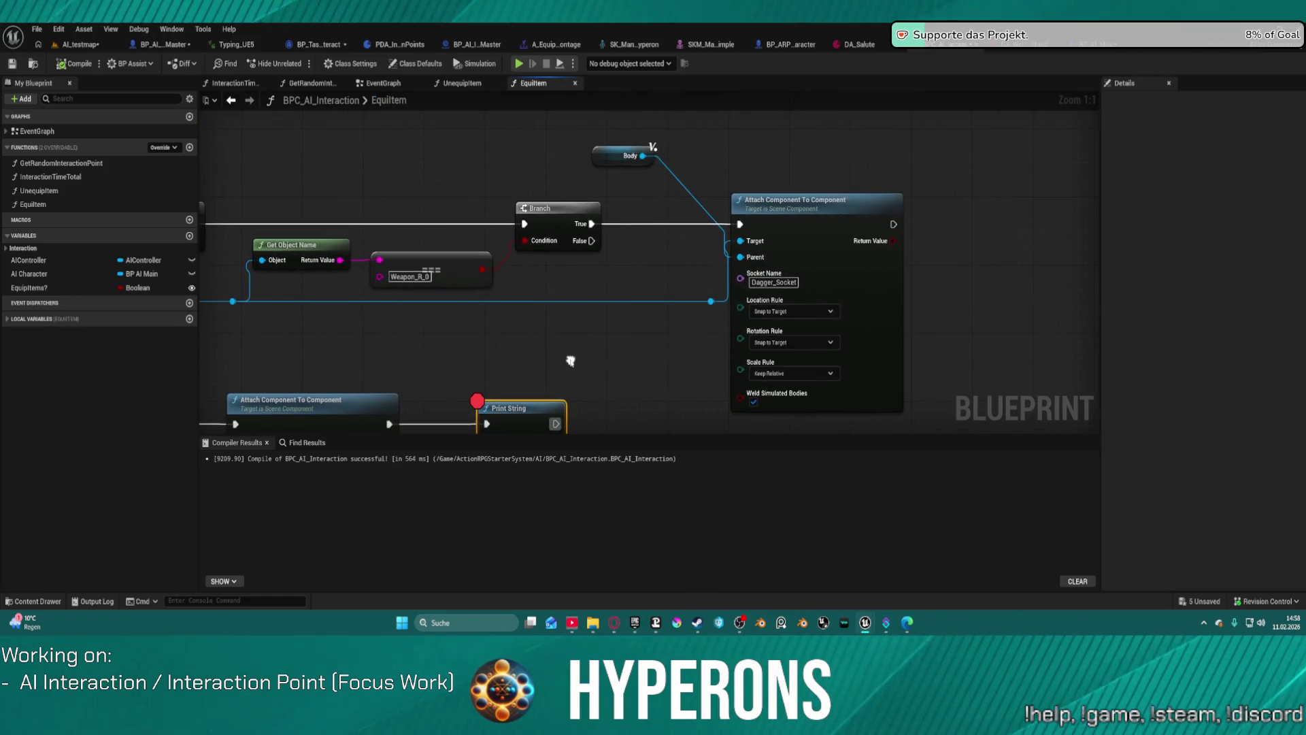
pyautogui.scroll(-4, 749, 294)
pyautogui.moveTo(615, 306); pyautogui.dragTo(849, 279)
pyautogui.scroll(1, 725, 276)
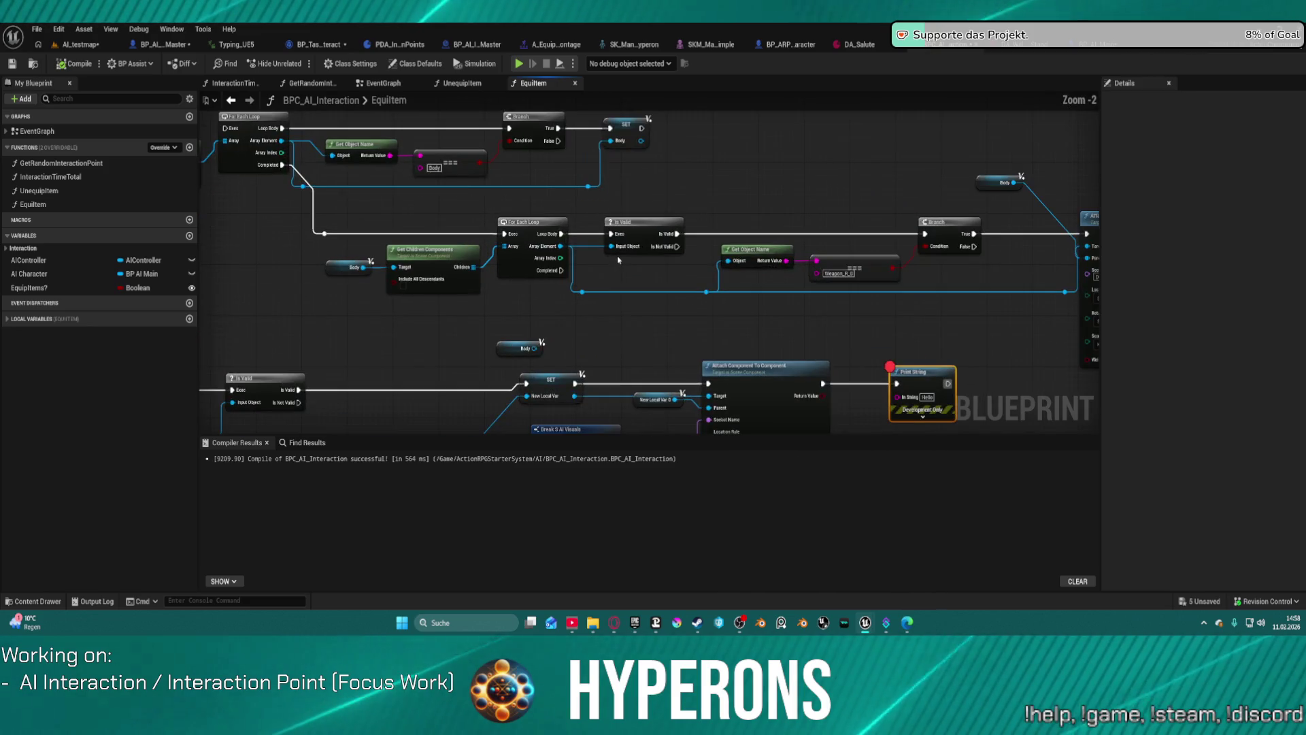
pyautogui.moveTo(724, 276); pyautogui.dragTo(721, 225)
pyautogui.scroll(3, 723, 227)
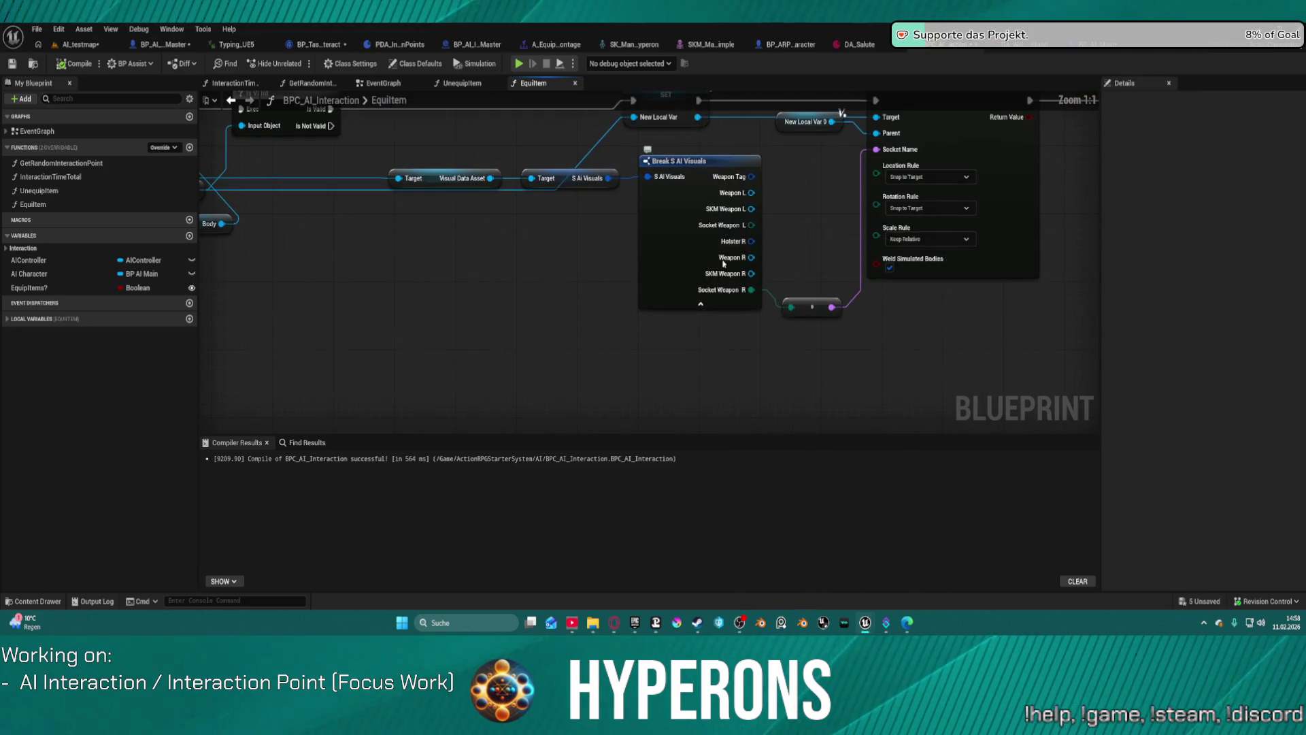
pyautogui.moveTo(813, 307); pyautogui.dragTo(708, 408)
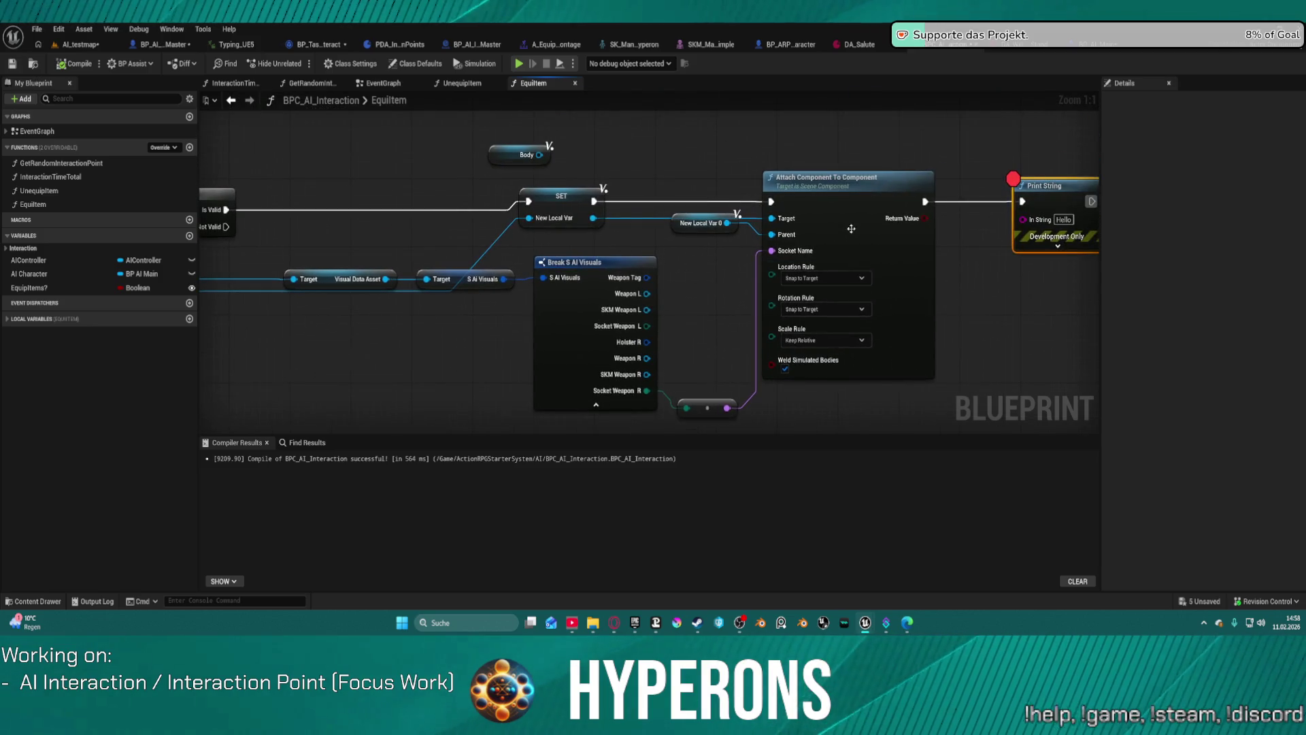
pyautogui.rightClick(853, 233)
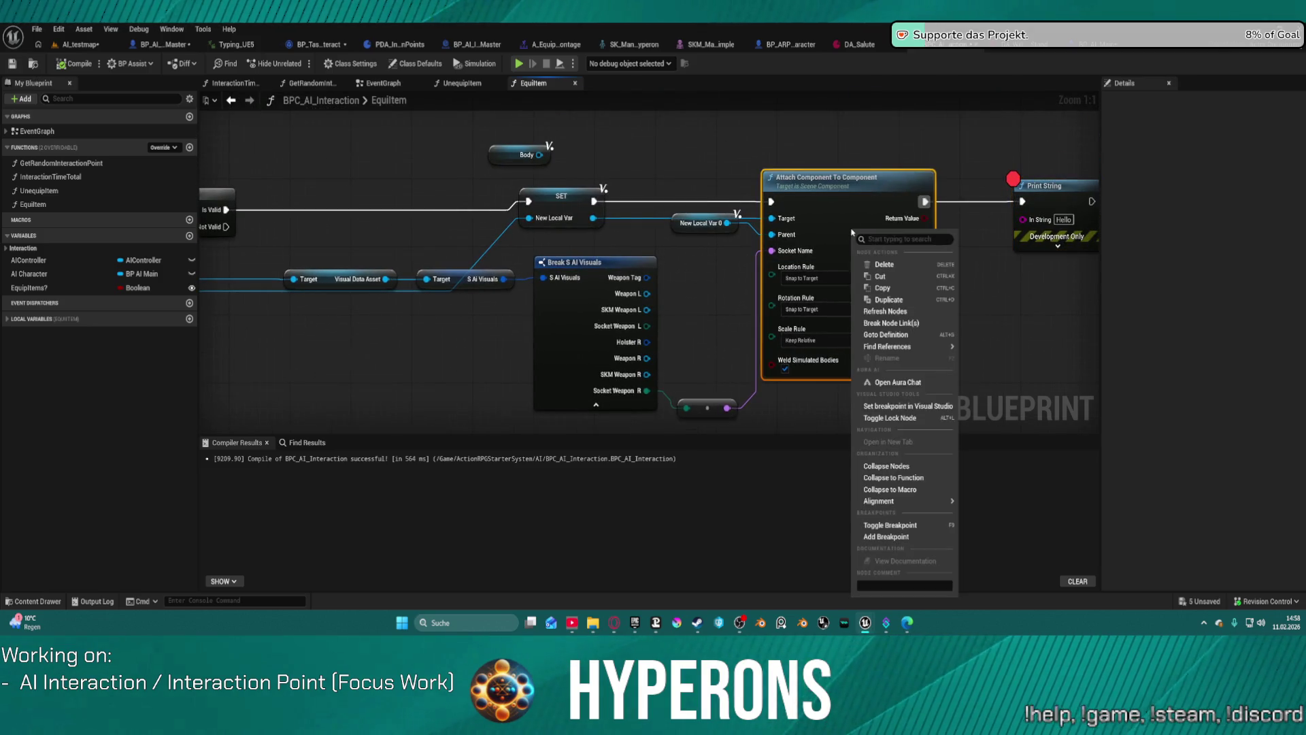
pyautogui.click(1014, 185)
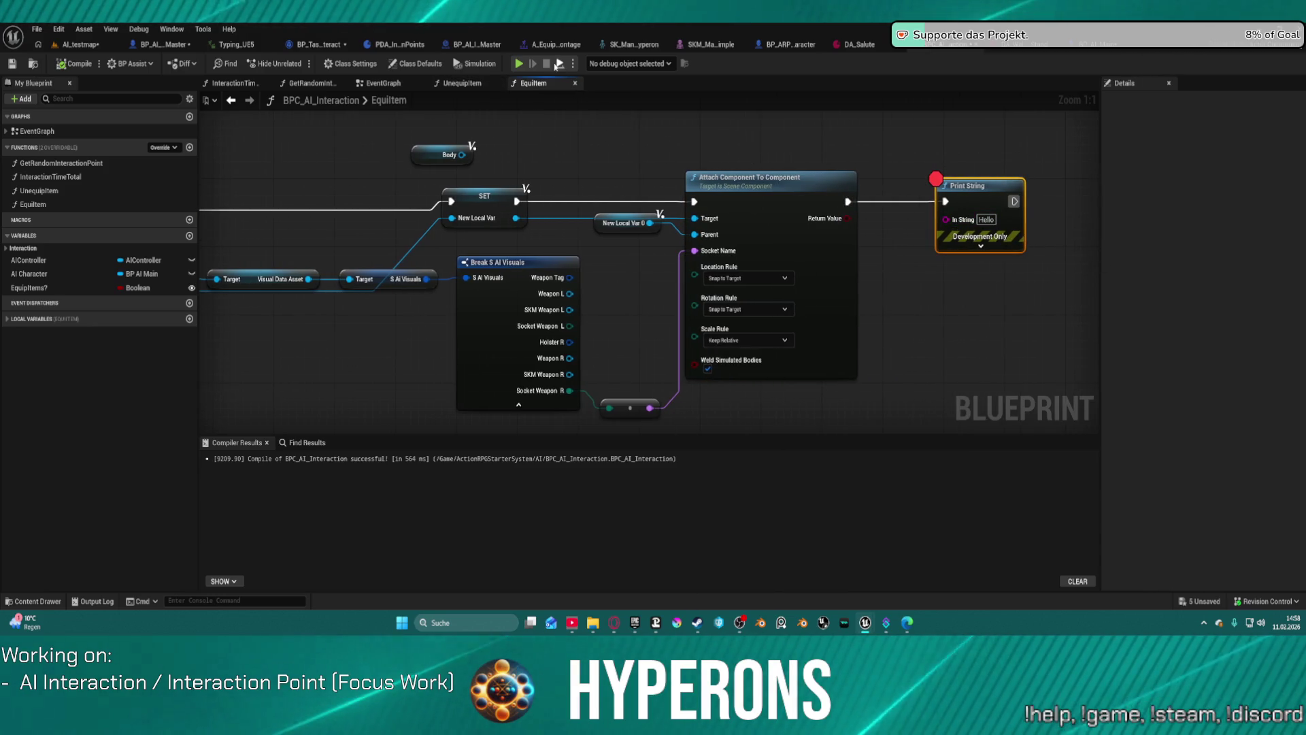
pyautogui.hotkey('alt', 's')
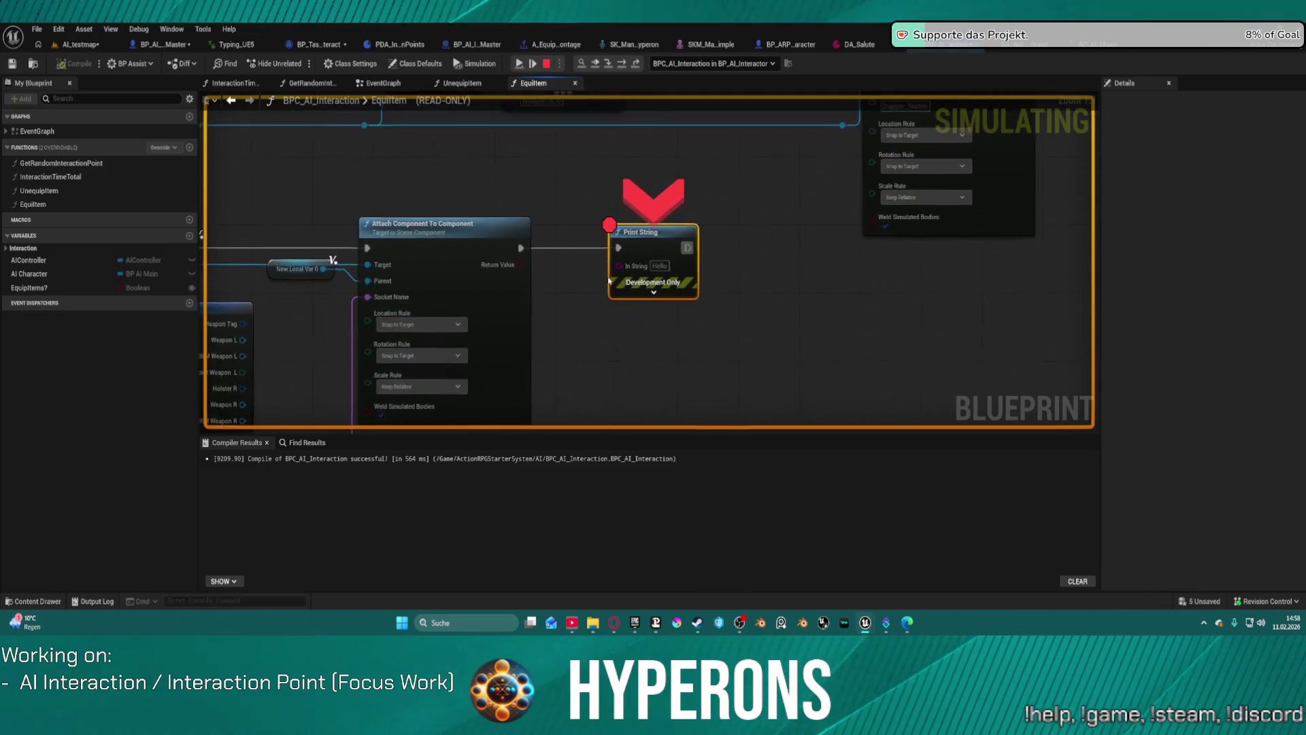
pyautogui.moveTo(381, 299)
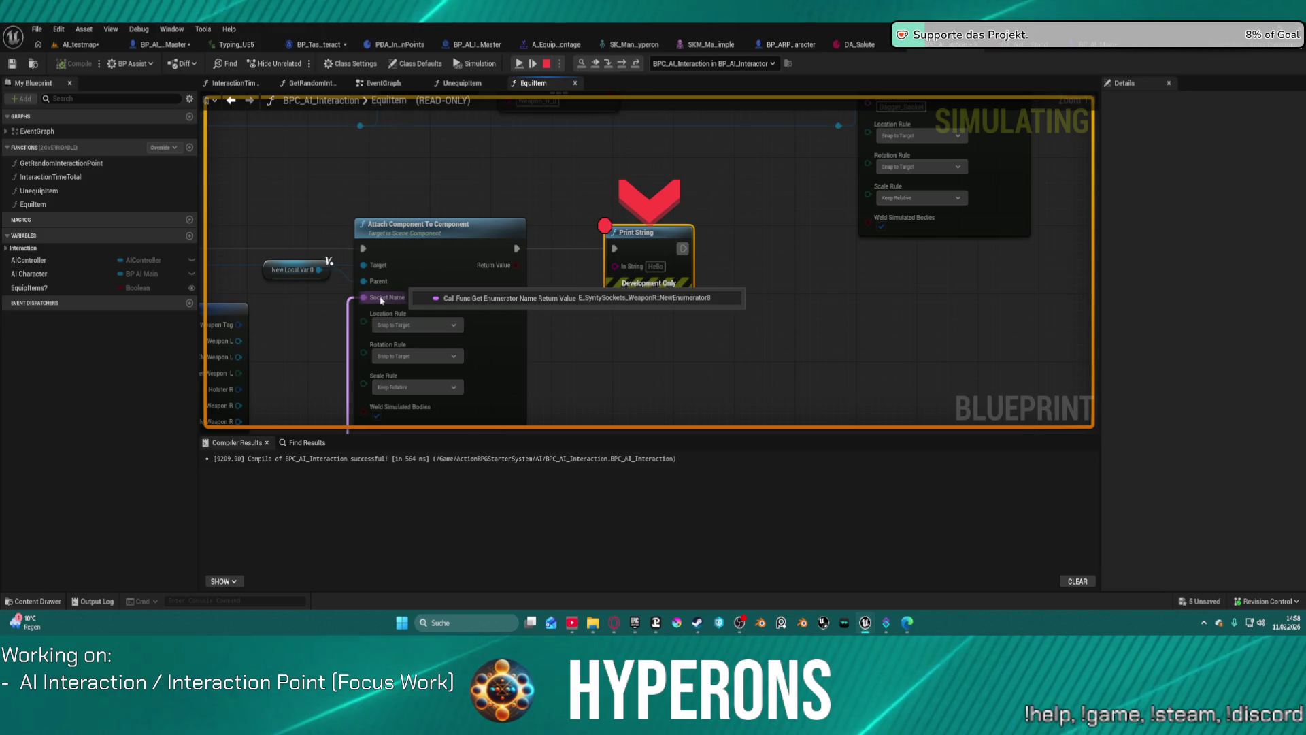
pyautogui.moveTo(381, 299)
pyautogui.mouseDown()
pyautogui.moveTo(511, 160)
pyautogui.moveTo(611, 122)
pyautogui.mouseUp()
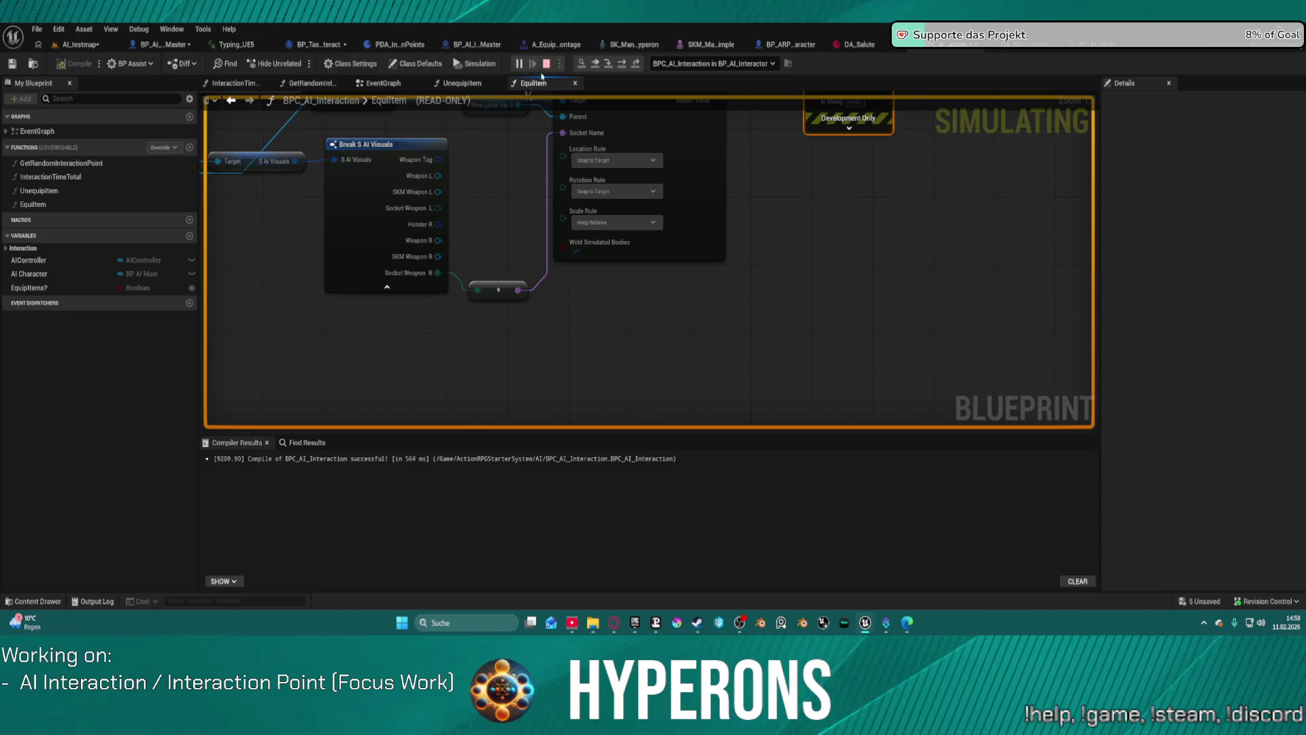
pyautogui.click(545, 64)
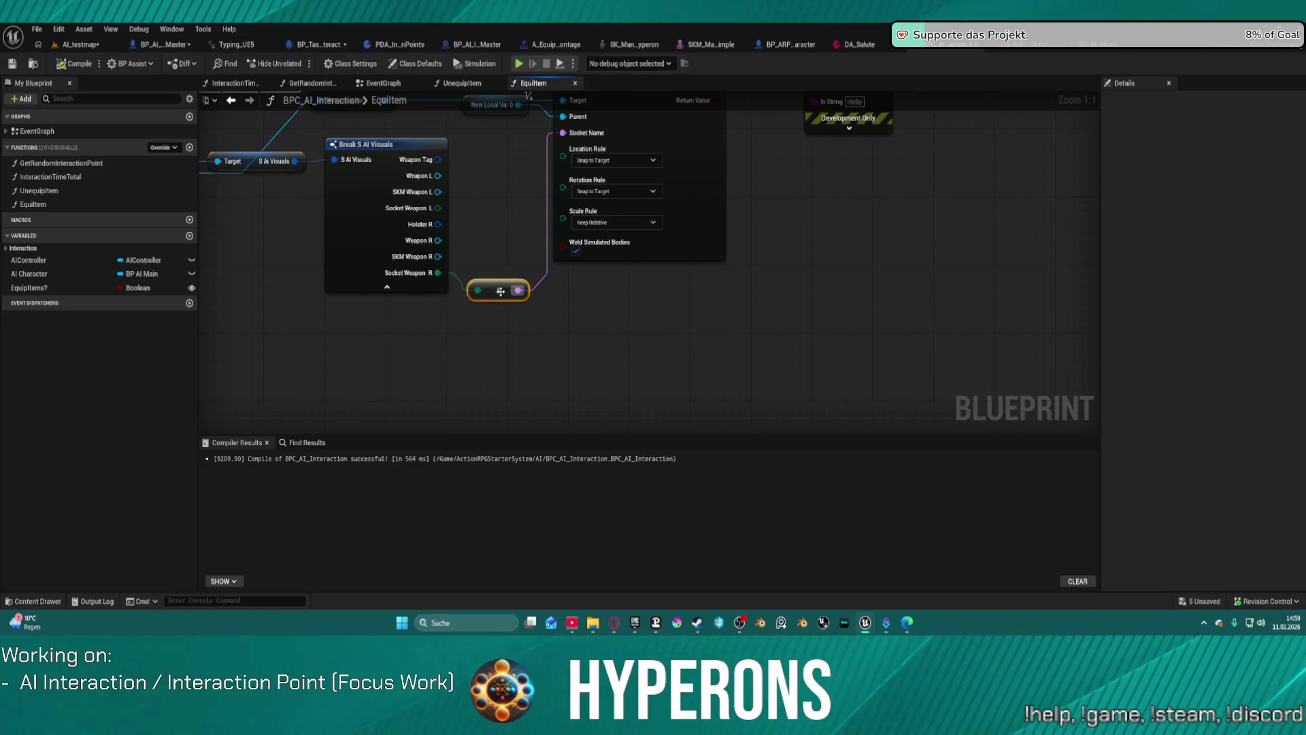
# Replace the socket reroute with an Enum to String node feeding Socket Weapon R into Socket Name
pyautogui.press('Delete')
pyautogui.moveTo(438, 273); pyautogui.dragTo(492, 306)
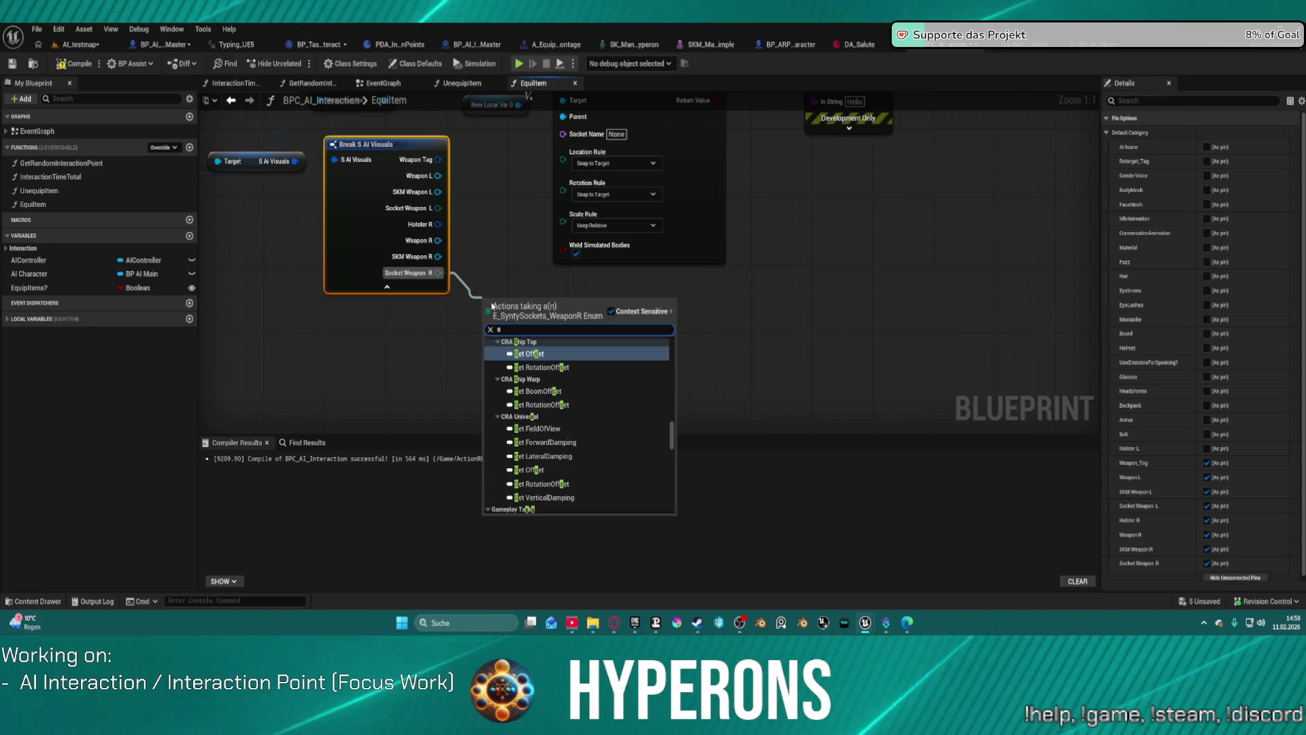
pyautogui.write('enum')
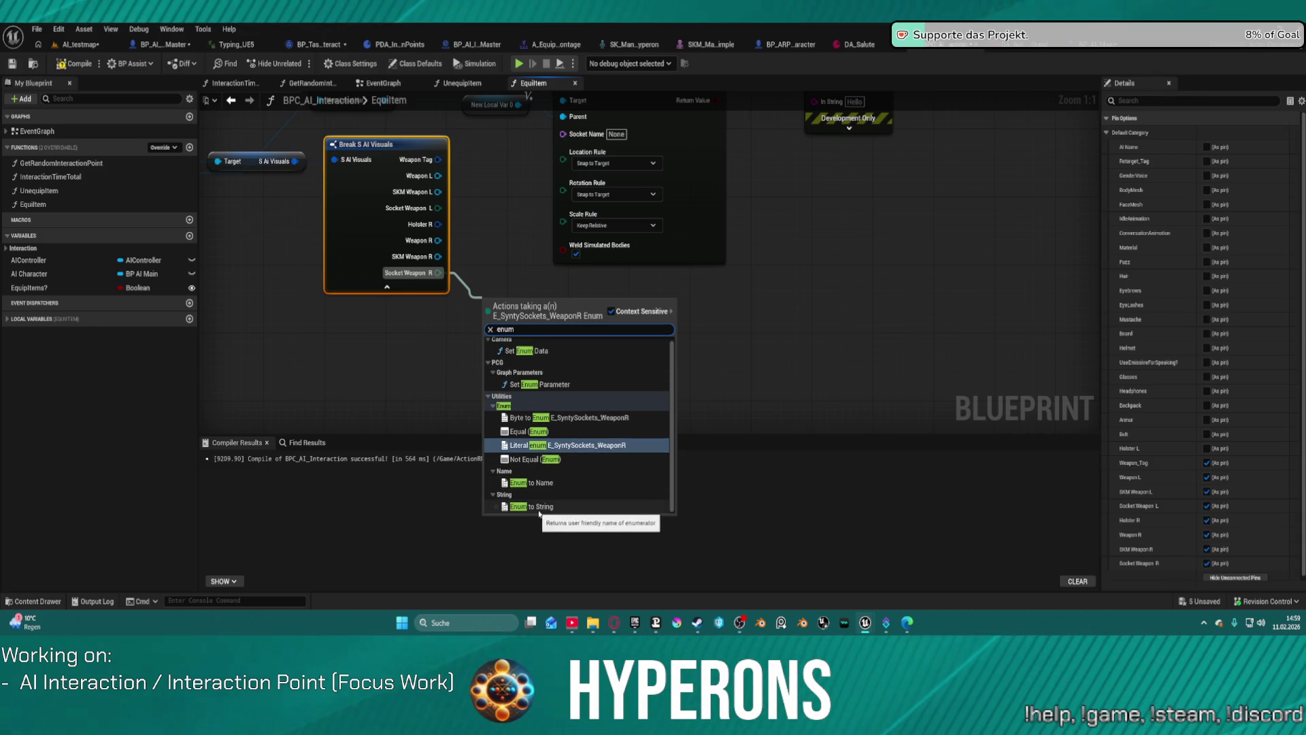
pyautogui.click(540, 509)
pyautogui.moveTo(579, 302)
pyautogui.mouseDown()
pyautogui.moveTo(608, 103)
pyautogui.moveTo(563, 310)
pyautogui.mouseUp()
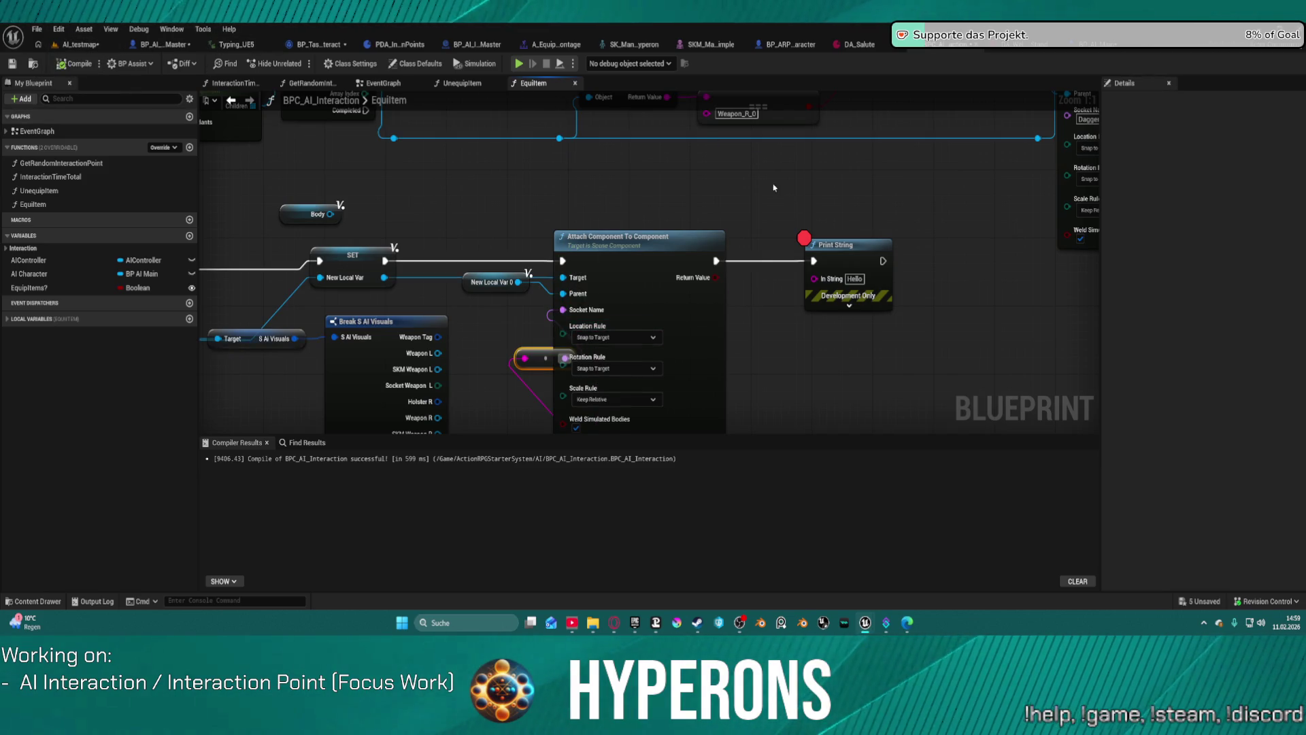
# Delete the Print String debug node and return to the AI_testmap level
pyautogui.click(844, 255)
pyautogui.press('Delete')
pyautogui.click(51, 44)
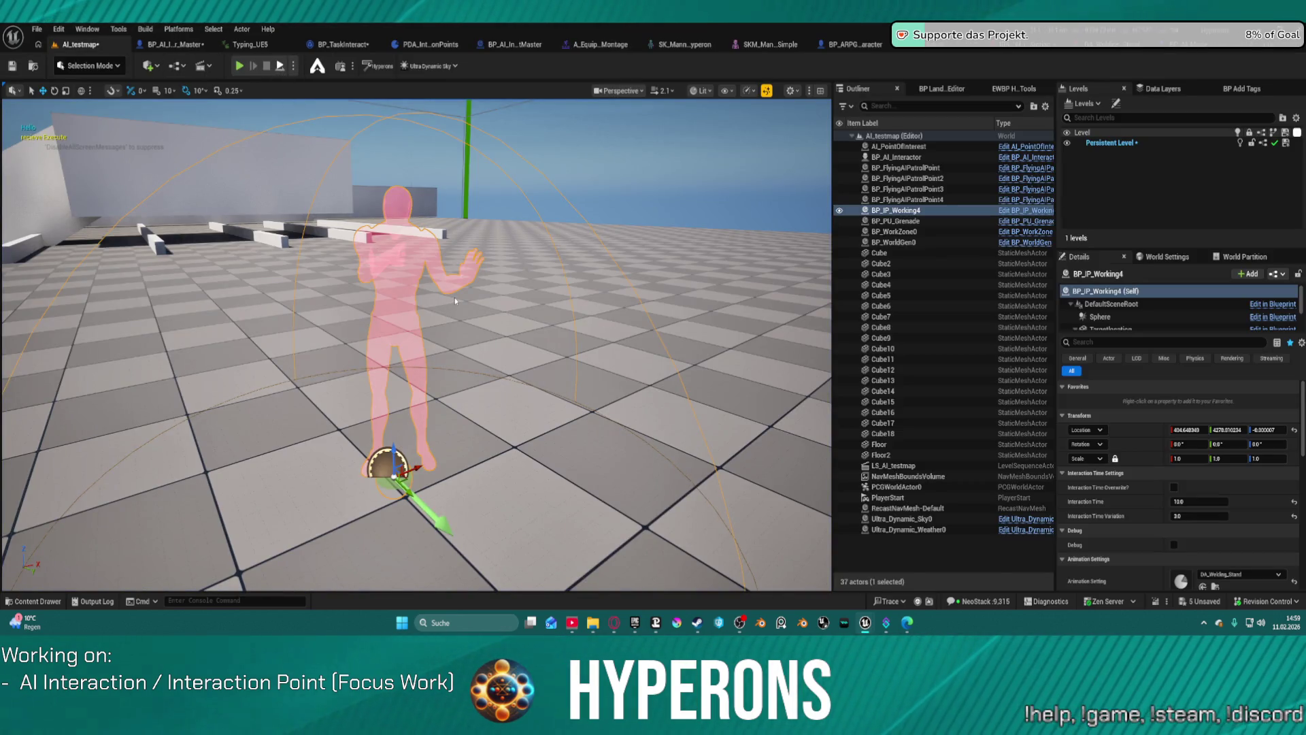
# Play-test the level following the walking character, then return to BPC_AI_Interaction's EquipItem graph
pyautogui.hotkey('alt', 'p')
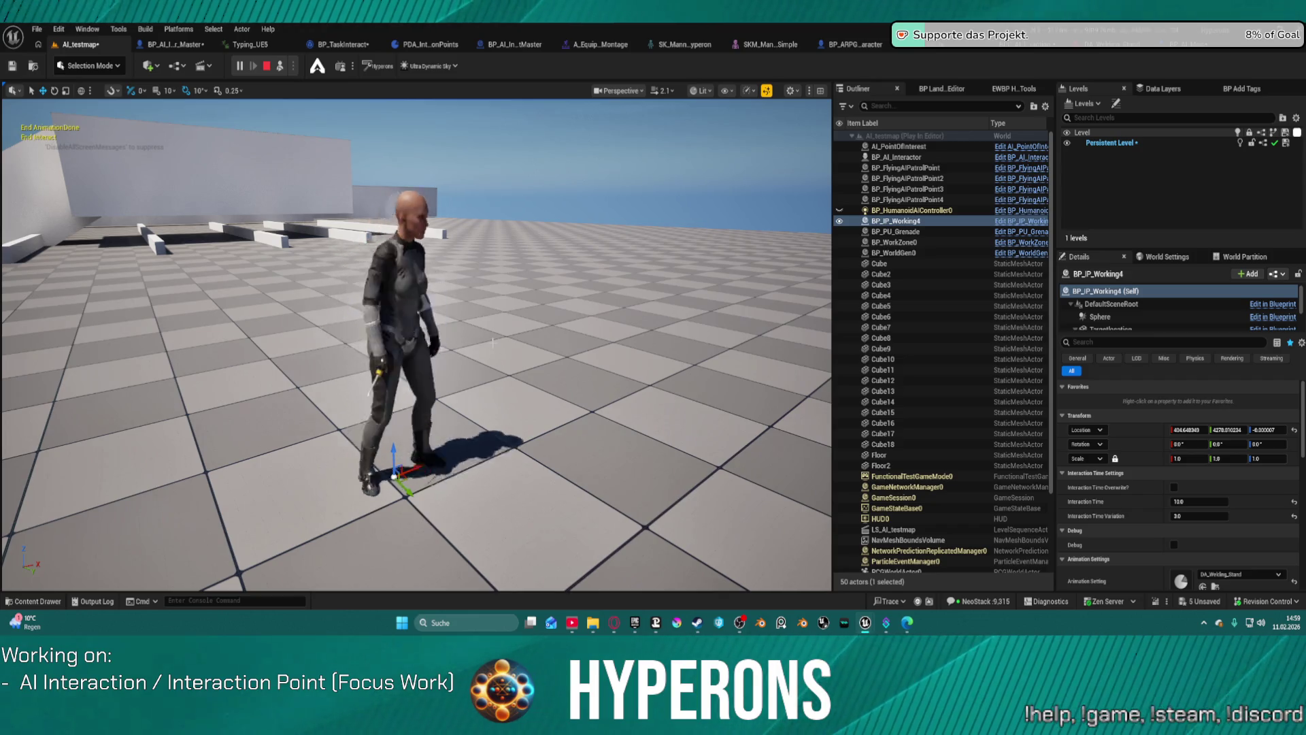
pyautogui.moveTo(493, 342)
pyautogui.mouseDown()
pyautogui.moveTo(415, 342)
pyautogui.moveTo(399, 357)
pyautogui.mouseUp()
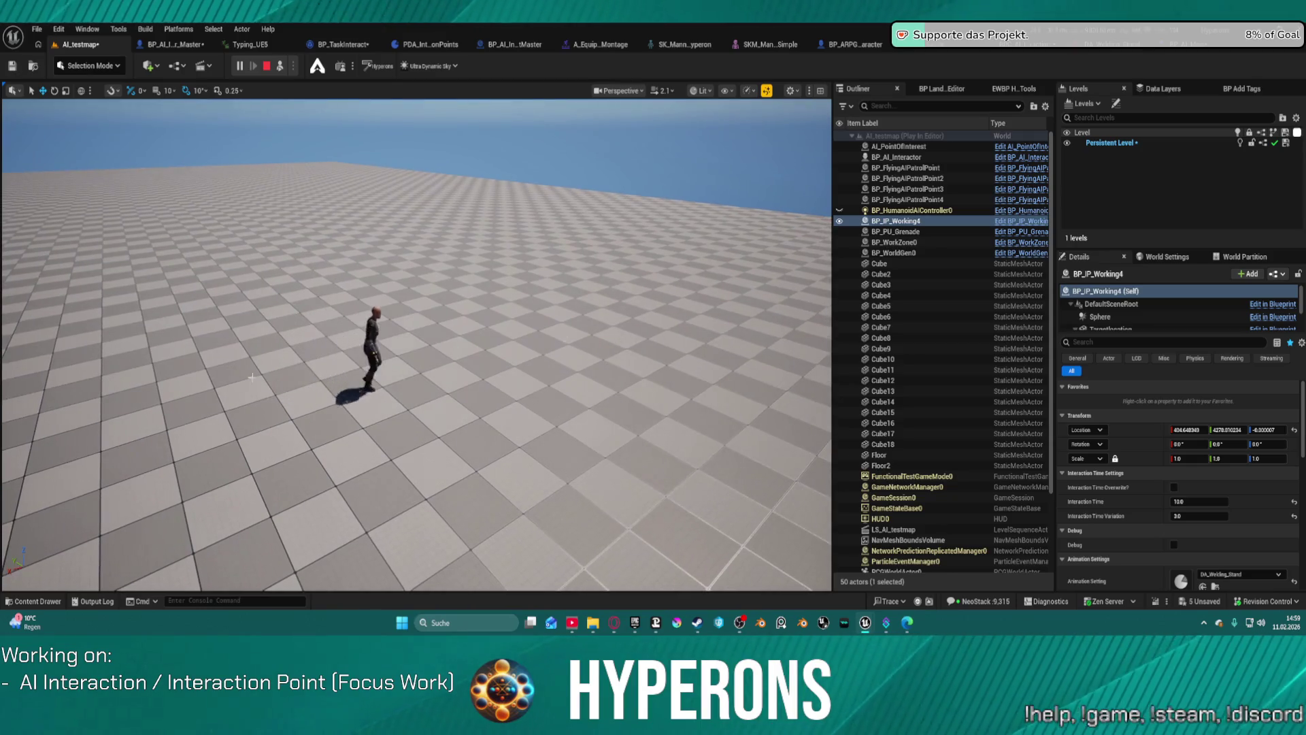
pyautogui.press('Escape')
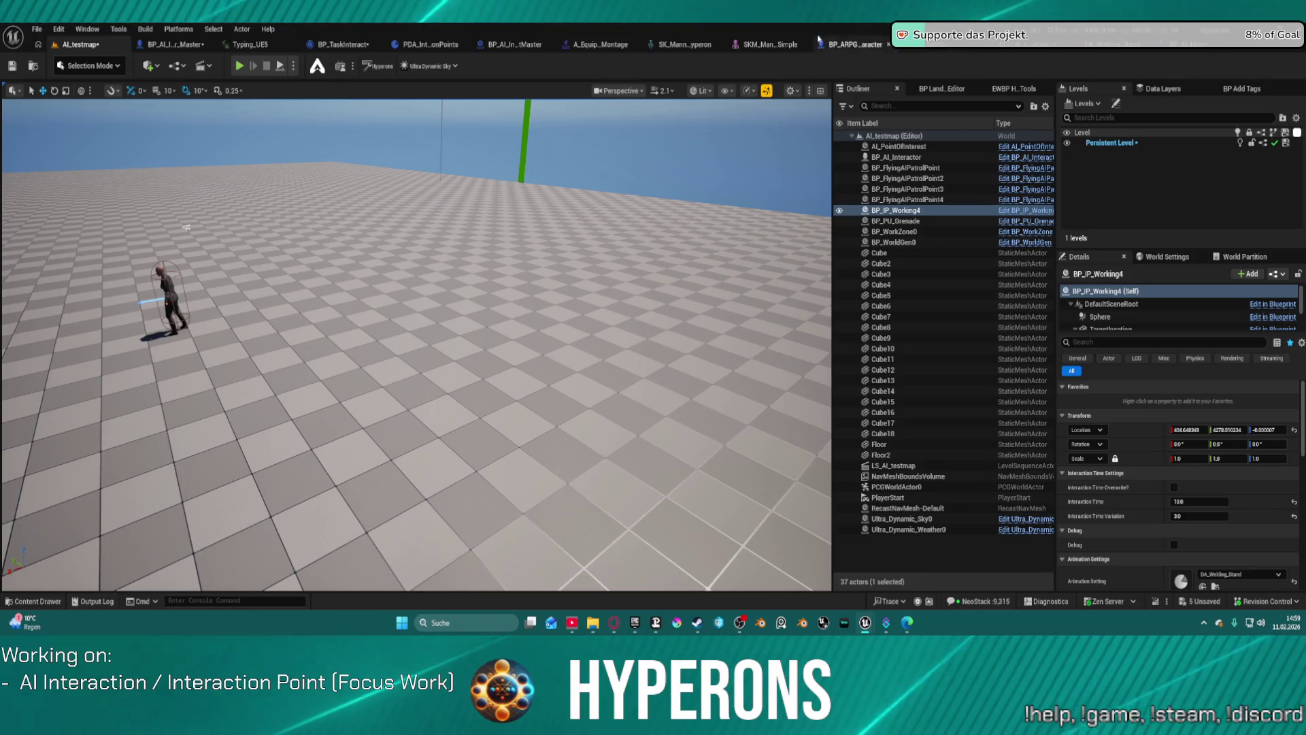
pyautogui.click(992, 51)
pyautogui.scroll(-4, 685, 174)
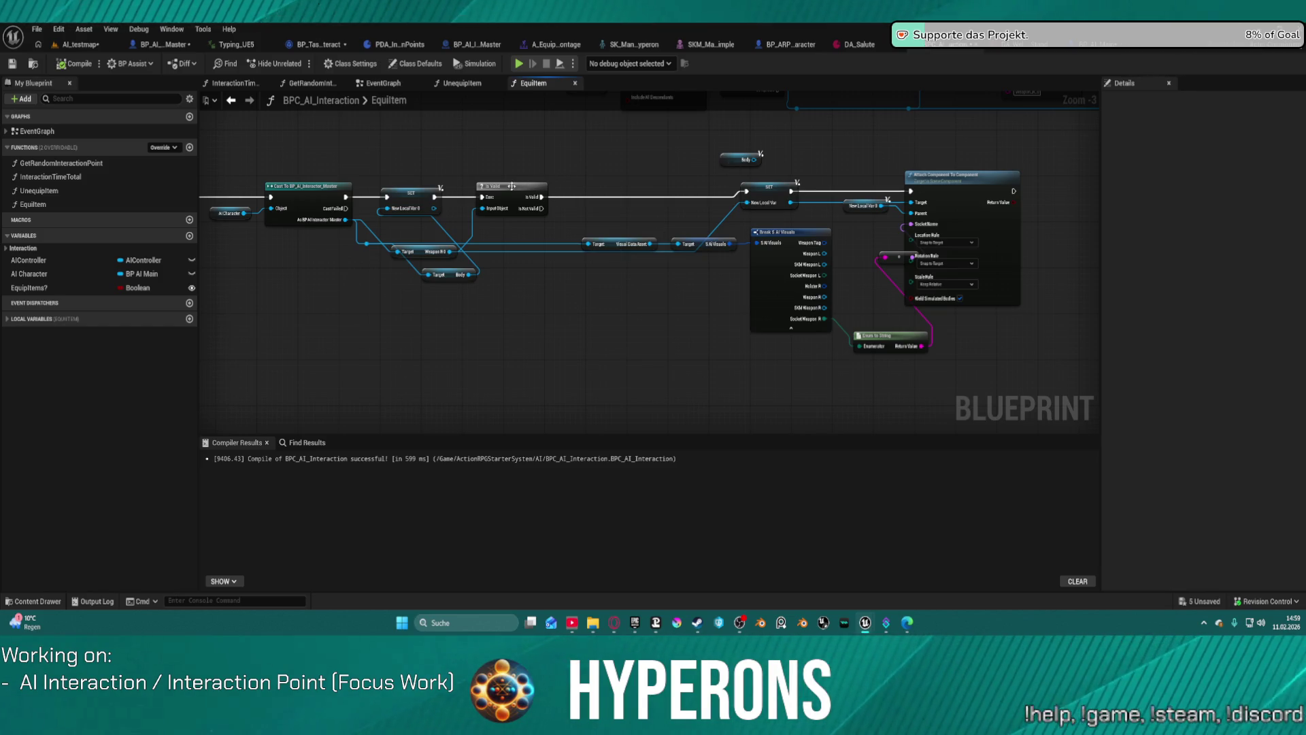
# Delete the old Body local variable from EquipItem
pyautogui.click(416, 196)
pyautogui.moveTo(573, 176); pyautogui.dragTo(532, 253)
pyautogui.click(41, 319)
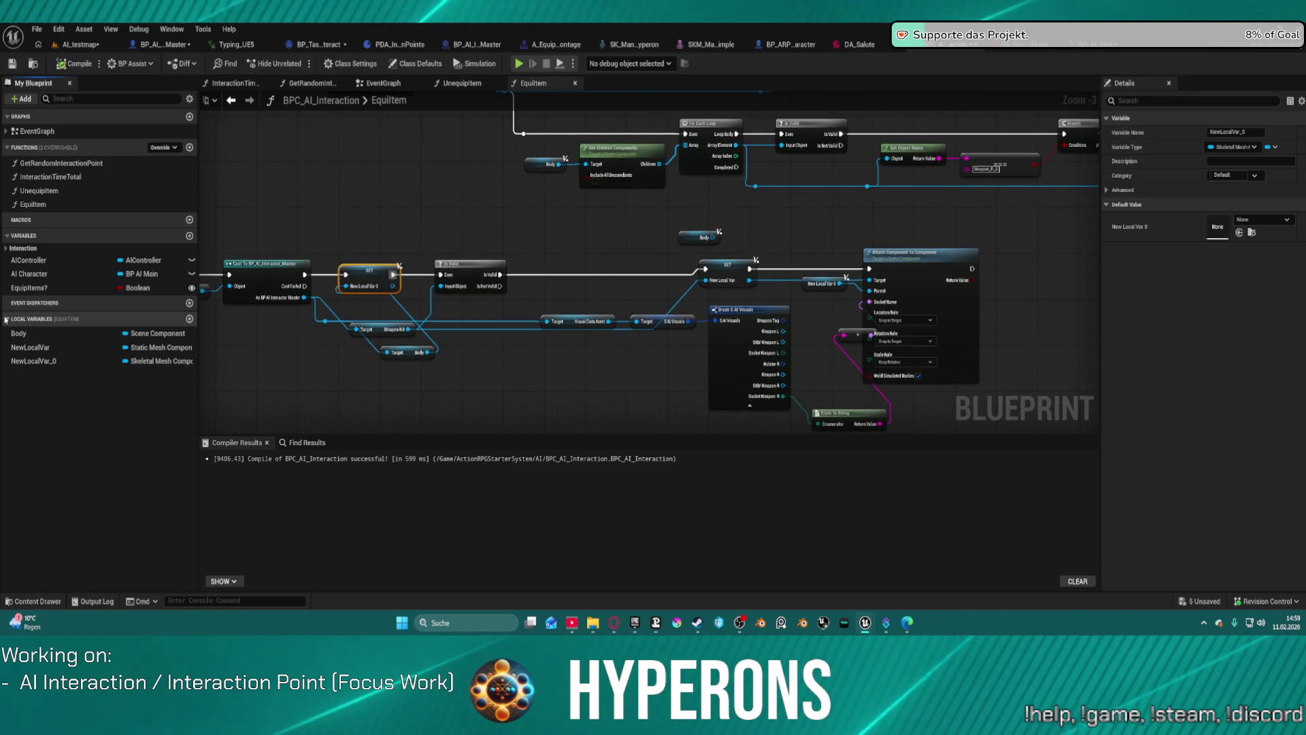
pyautogui.click(54, 335)
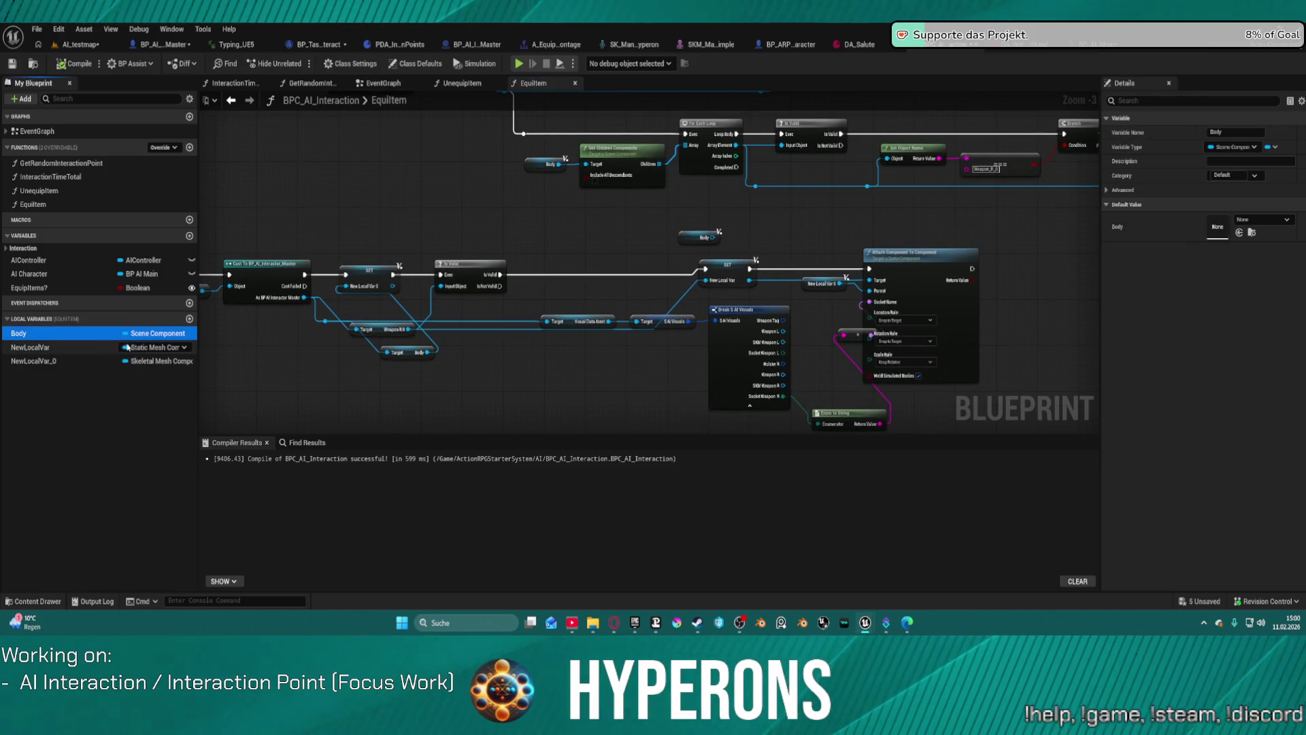
pyautogui.press('Delete')
# Rename NewLocalVar_0 to Body and NewLocalVar to Weapon
pyautogui.click(41, 333)
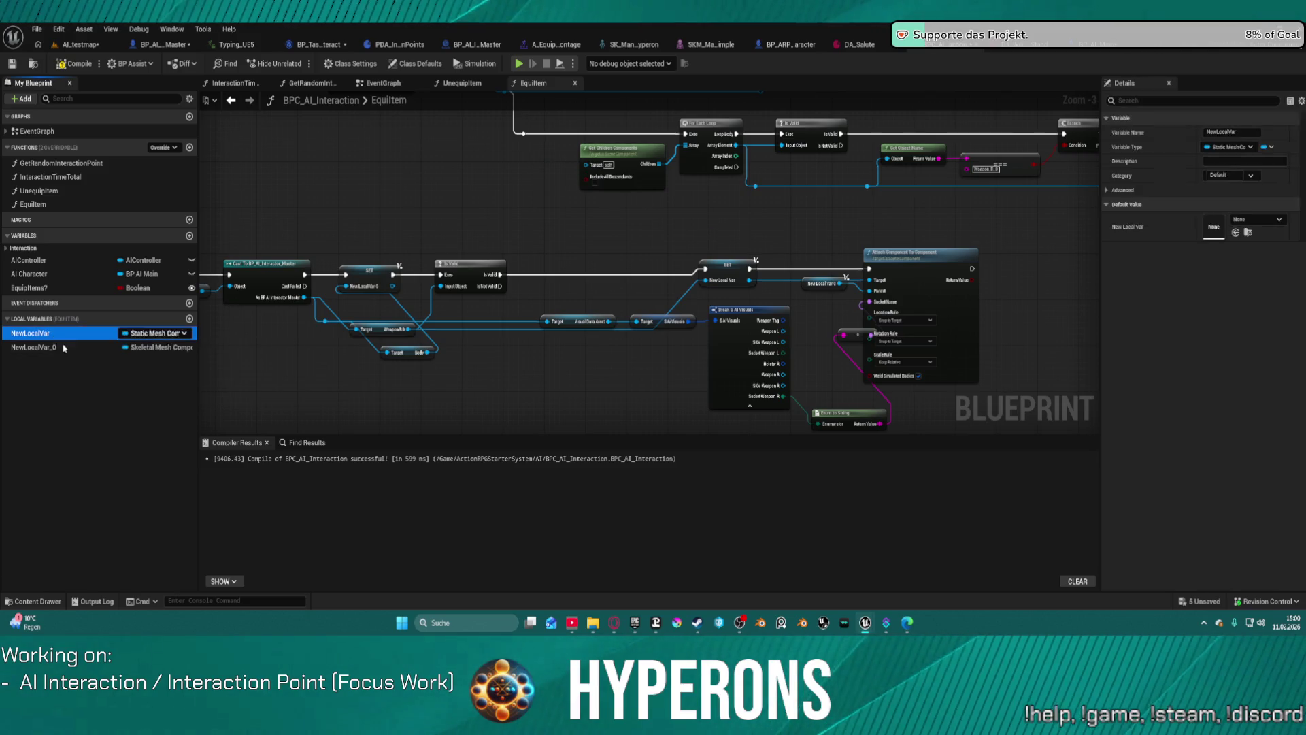
pyautogui.click(63, 348)
pyautogui.press('F2')
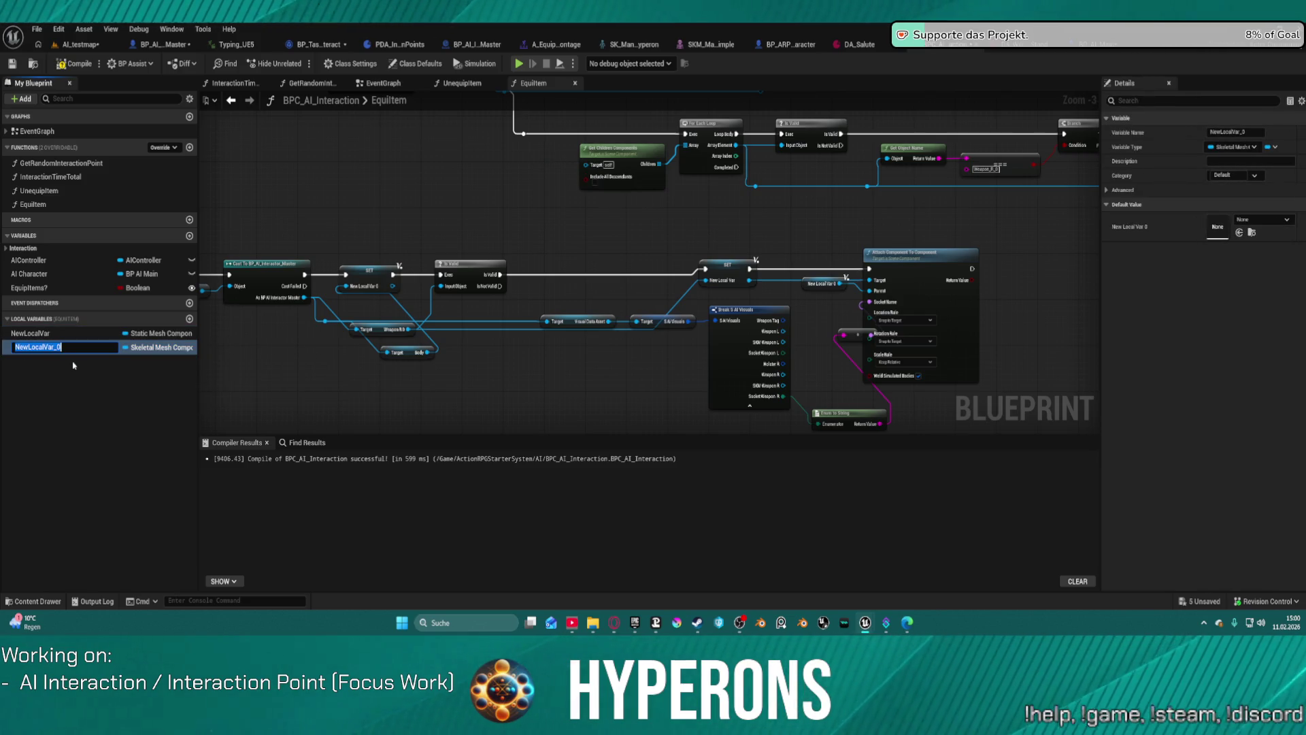
pyautogui.write('Body')
pyautogui.press('Return')
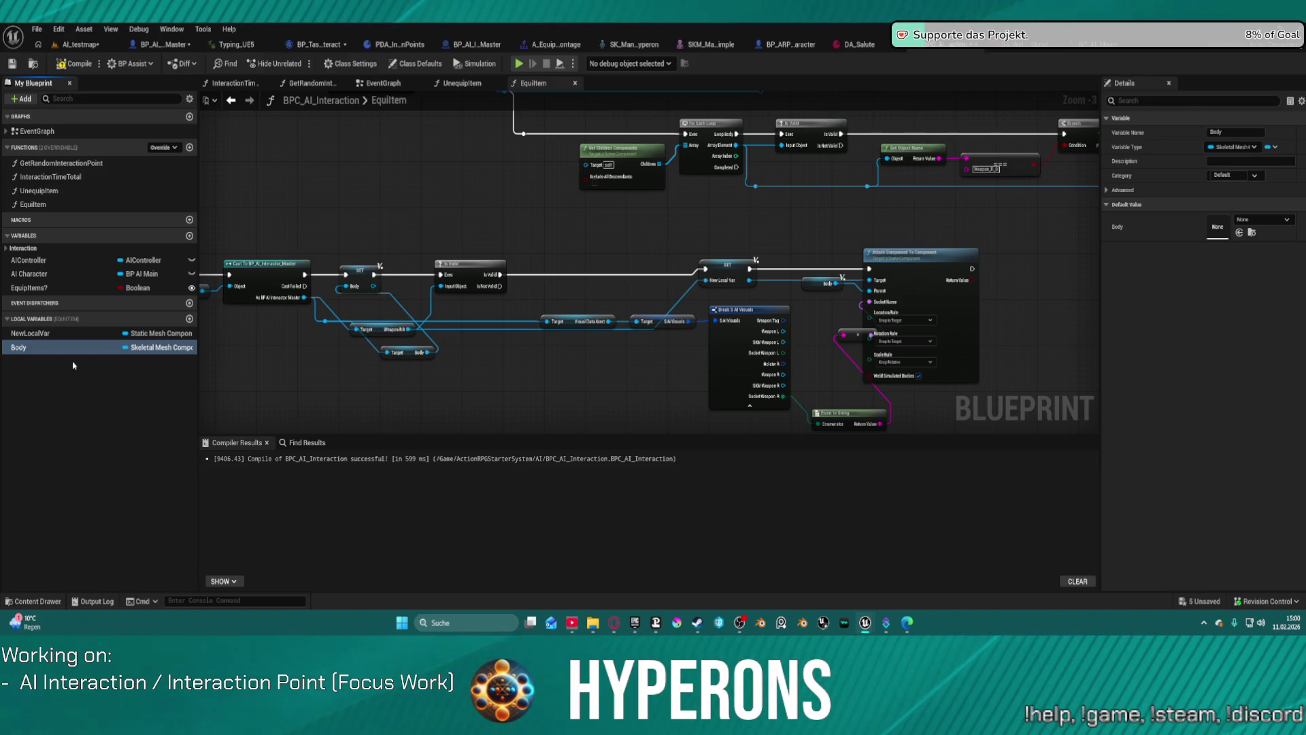
pyautogui.click(40, 333)
pyautogui.press('F2')
pyautogui.write('Weapon')
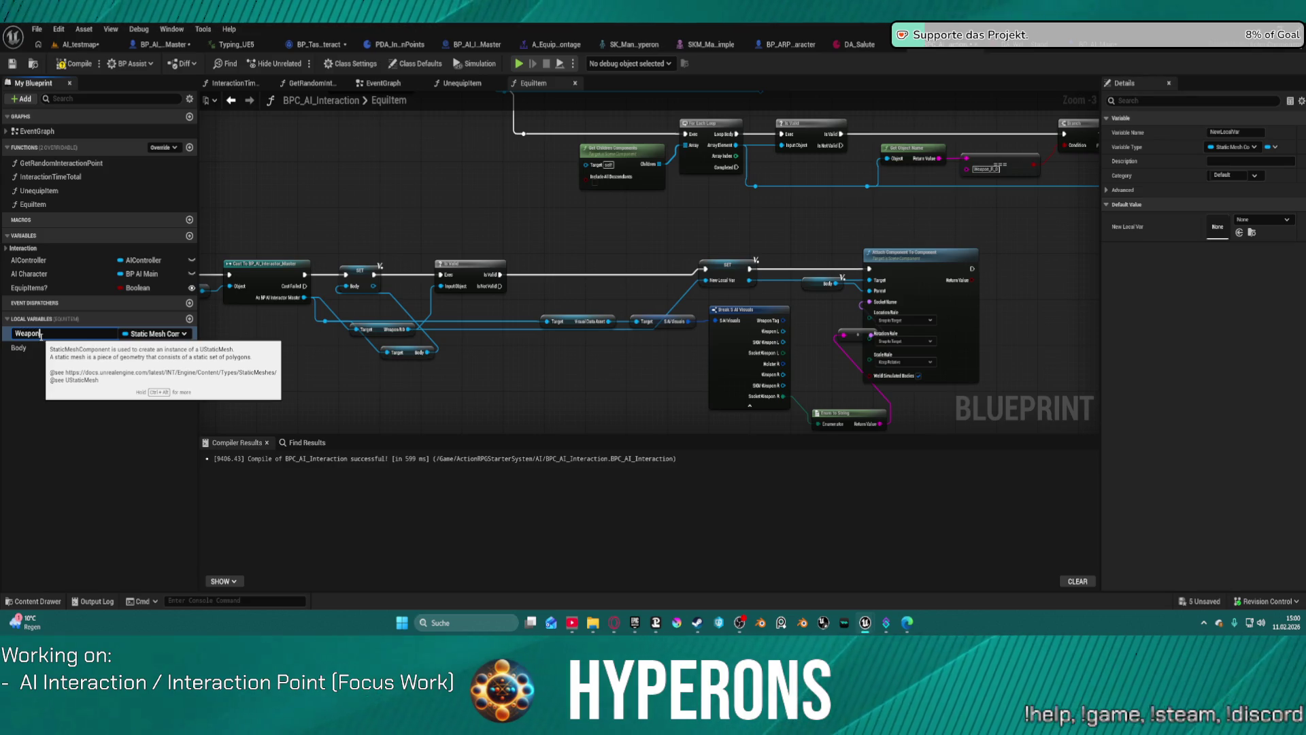
pyautogui.press('Return')
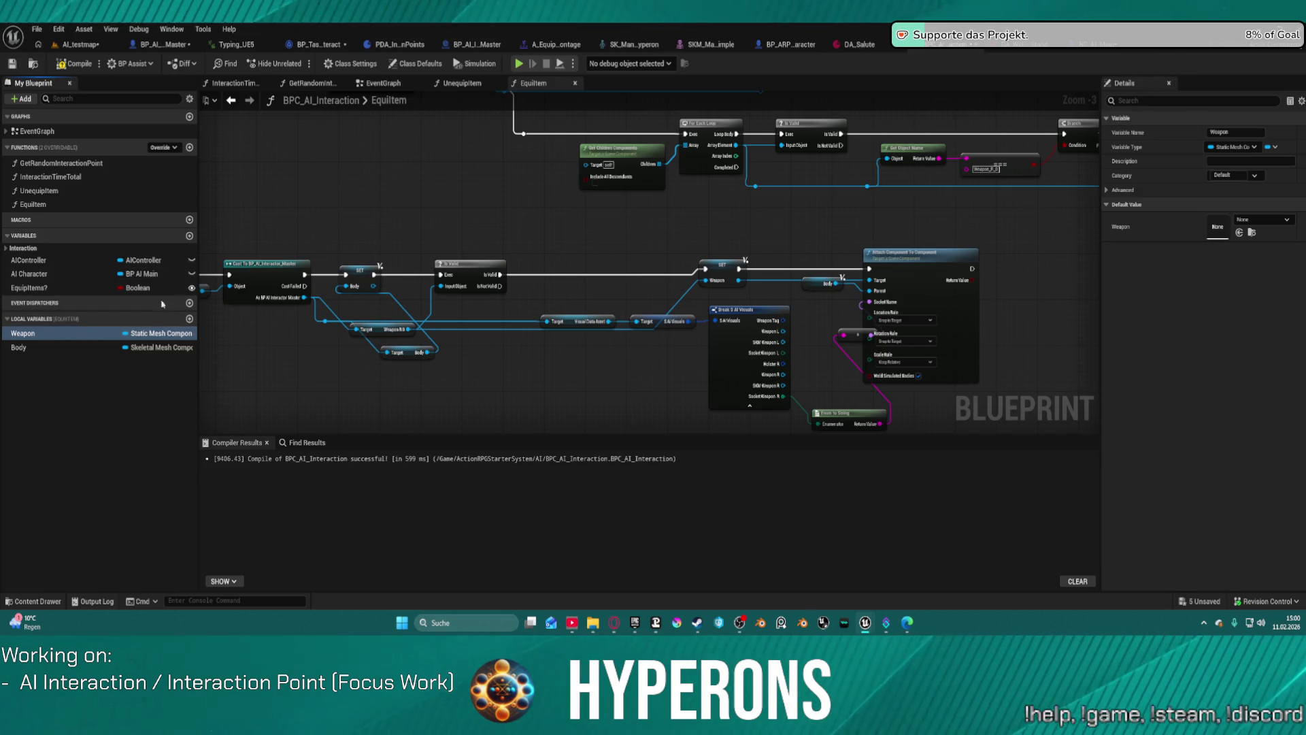
# Straighten the Is Valid node row and move the For Each Loop node up-left
pyautogui.click(475, 265)
pyautogui.press('f')
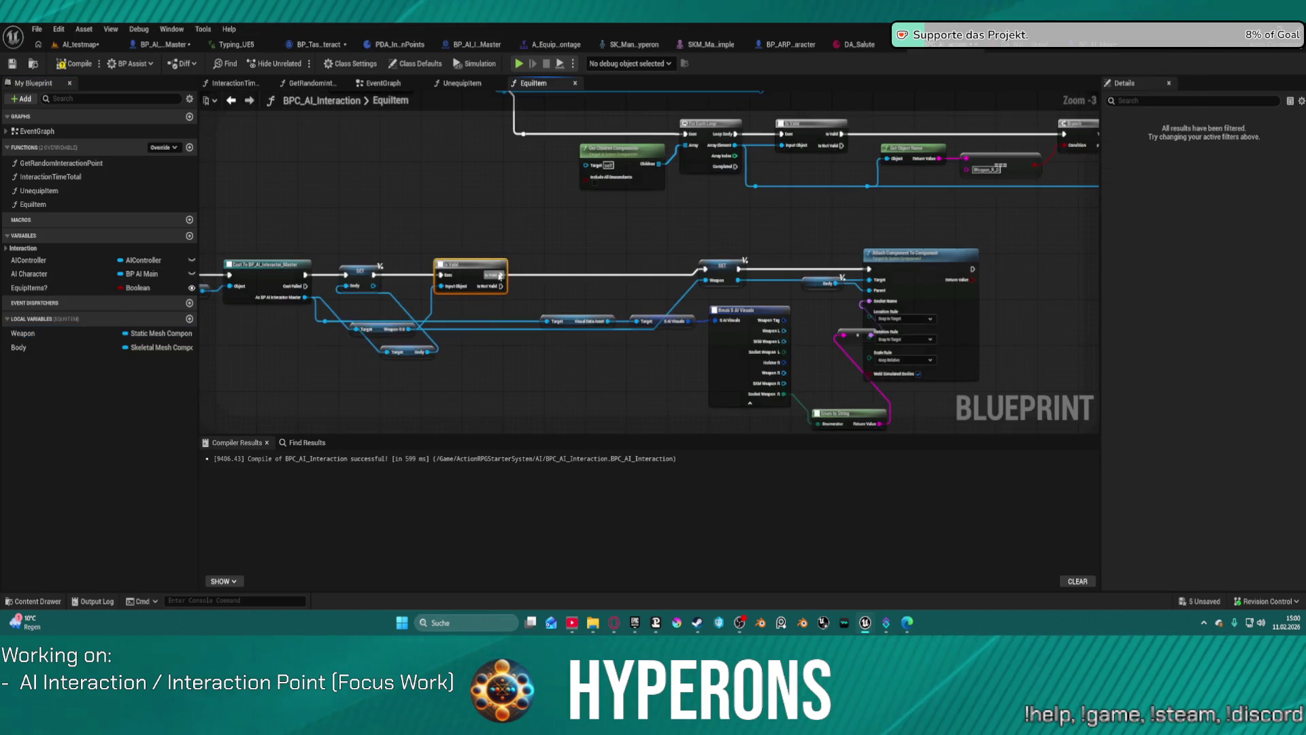
pyautogui.moveTo(612, 259)
pyautogui.mouseDown()
pyautogui.moveTo(554, 271)
pyautogui.moveTo(311, 266)
pyautogui.moveTo(734, 203)
pyautogui.moveTo(723, 209)
pyautogui.mouseUp()
pyautogui.scroll(-1, 723, 209)
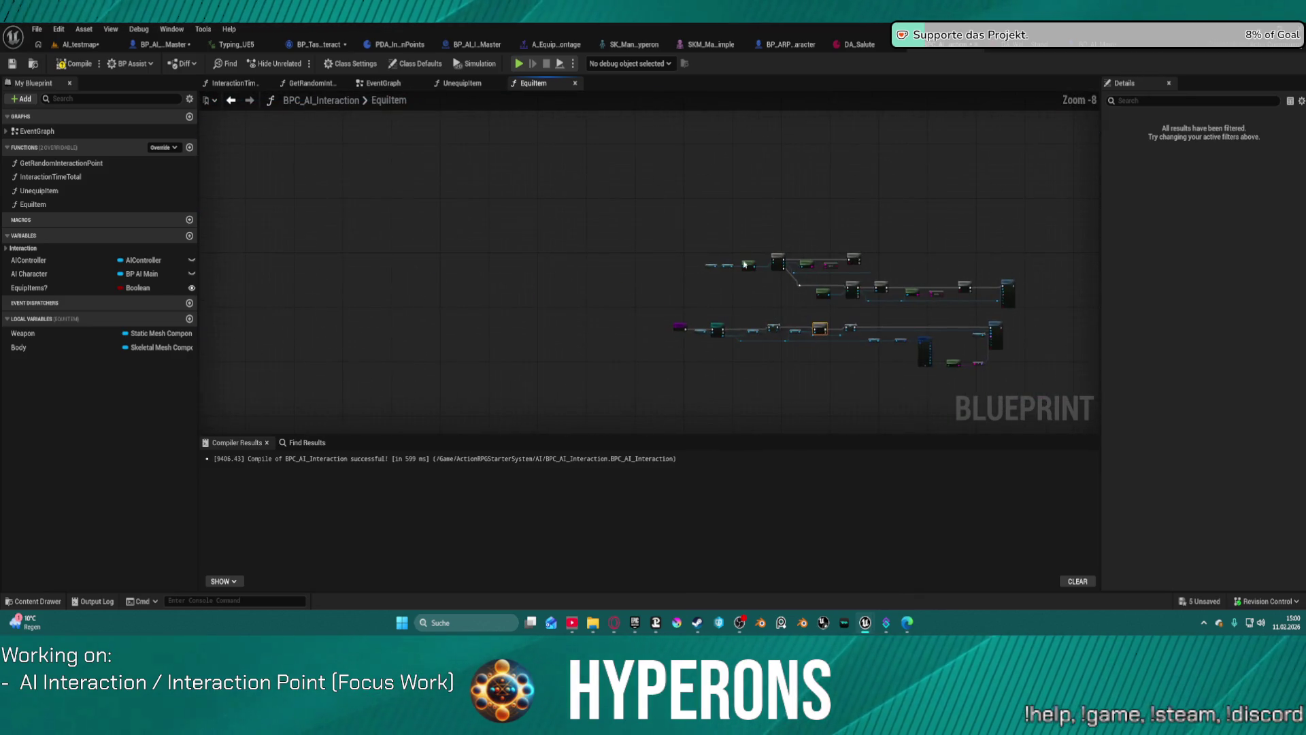
pyautogui.moveTo(866, 249); pyautogui.dragTo(830, 179)
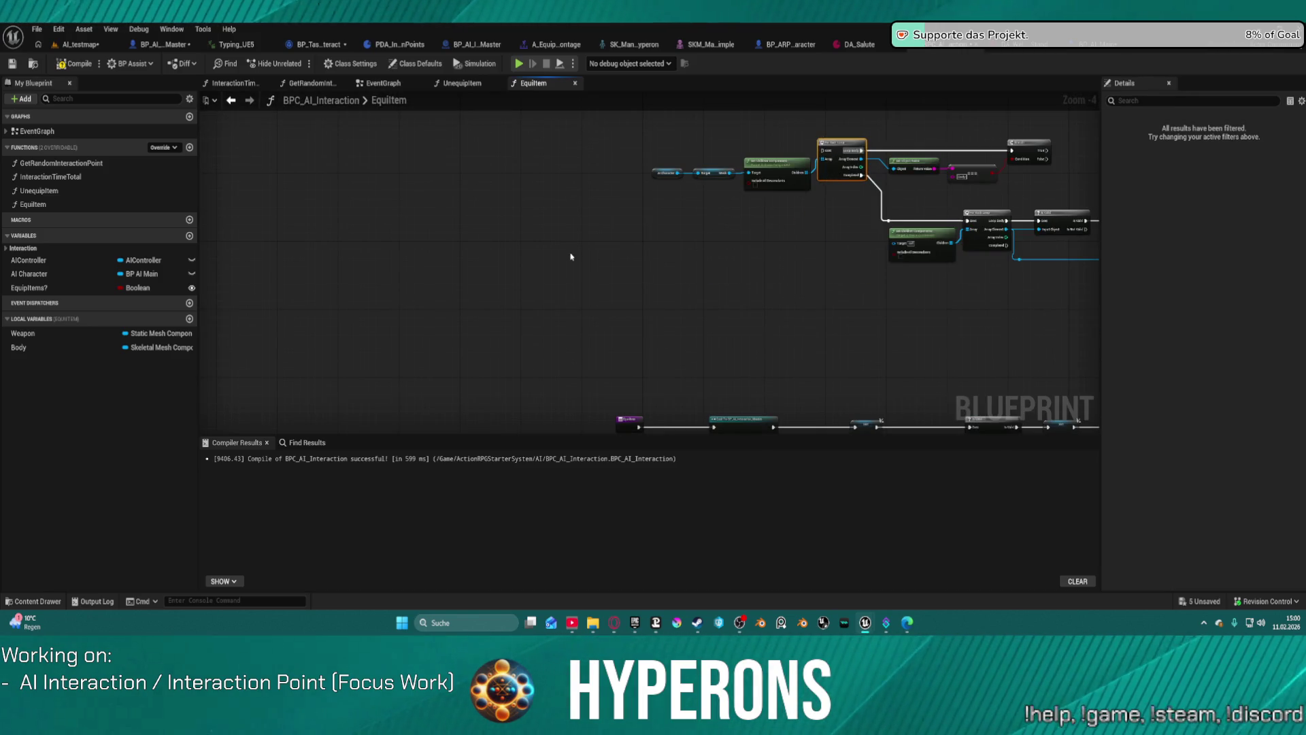
pyautogui.moveTo(644, 262); pyautogui.dragTo(494, 252)
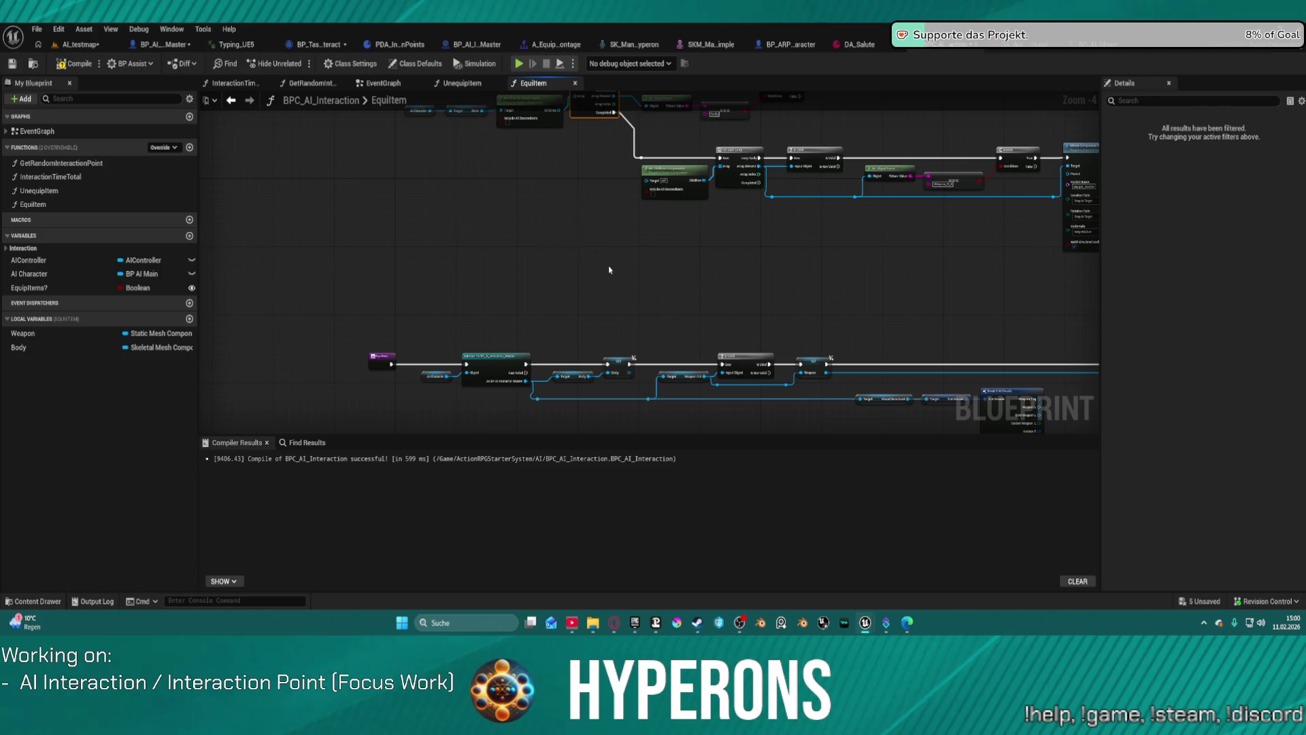
# Bring up the UnequipItem graph showing the start of its node chain
pyautogui.click(462, 83)
pyautogui.moveTo(481, 134); pyautogui.dragTo(481, 213)
pyautogui.scroll(-2, 622, 254)
pyautogui.moveTo(622, 254); pyautogui.dragTo(917, 263)
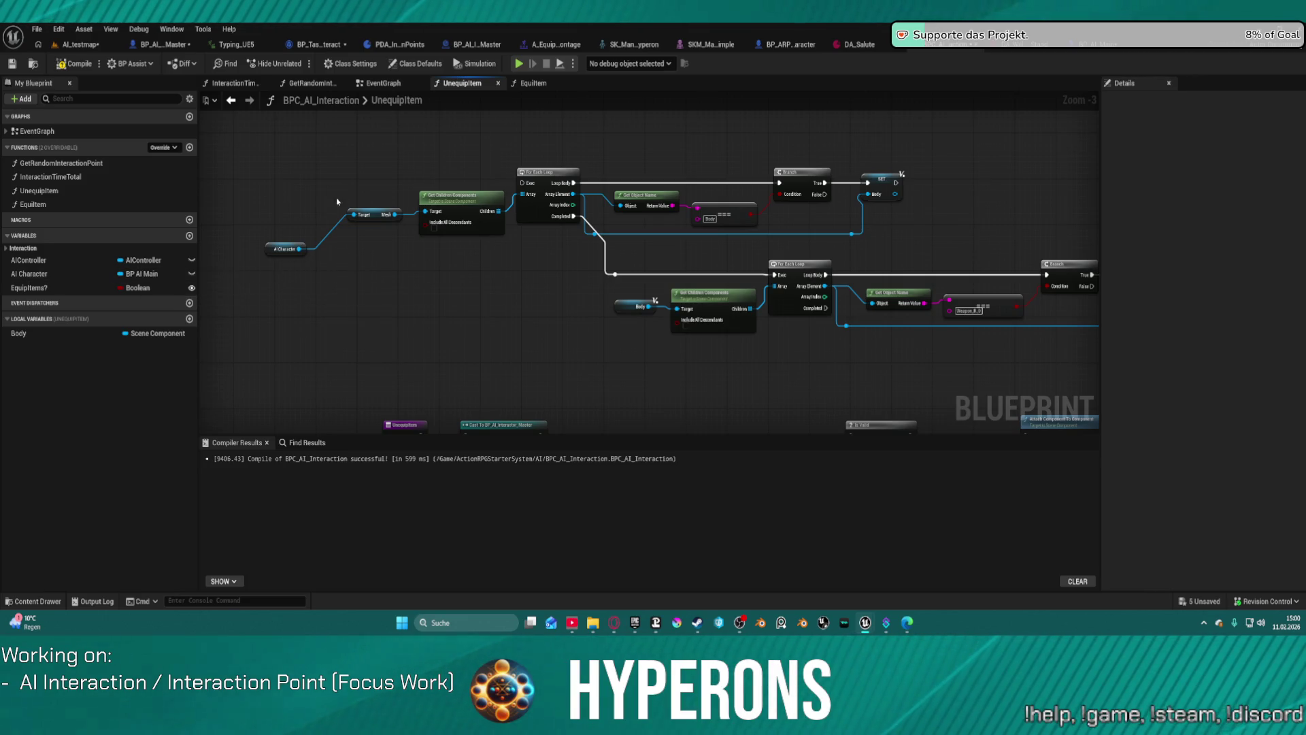
# Align the Mesh getter and AI Character nodes in UnequipItem
pyautogui.click(364, 209)
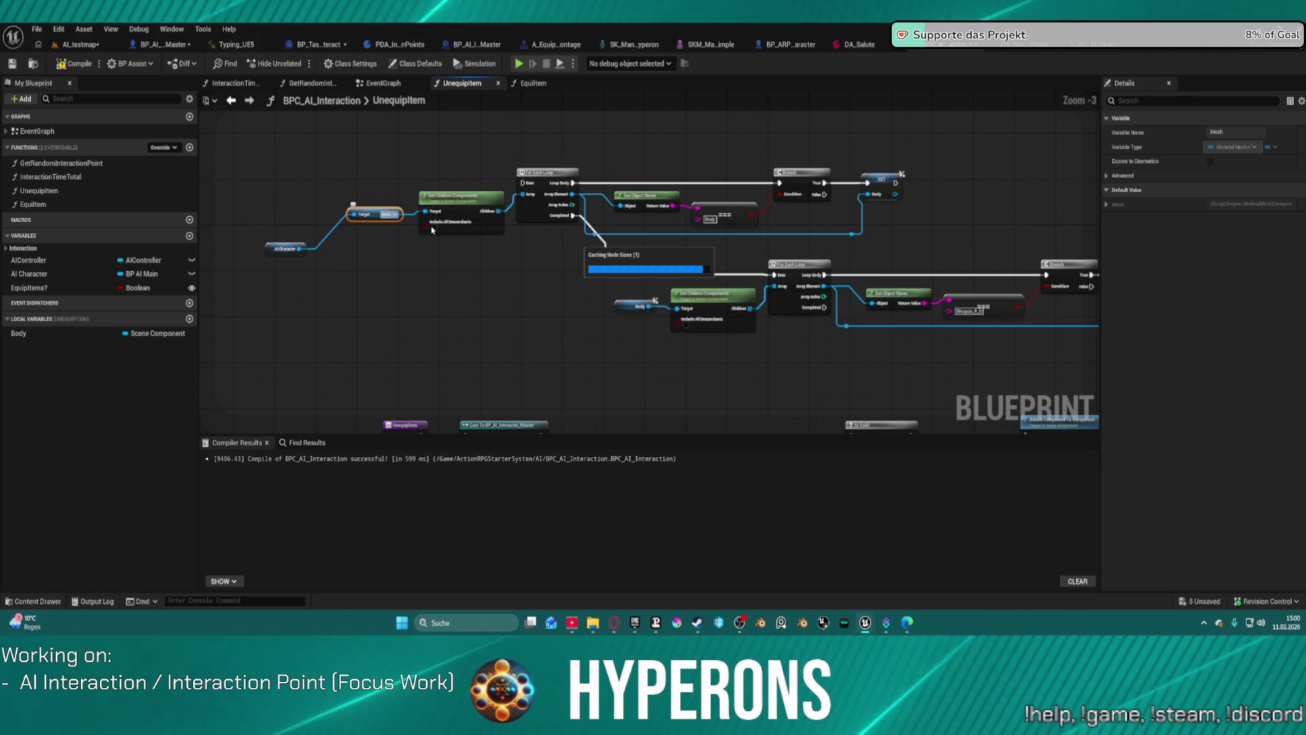
pyautogui.press('q')
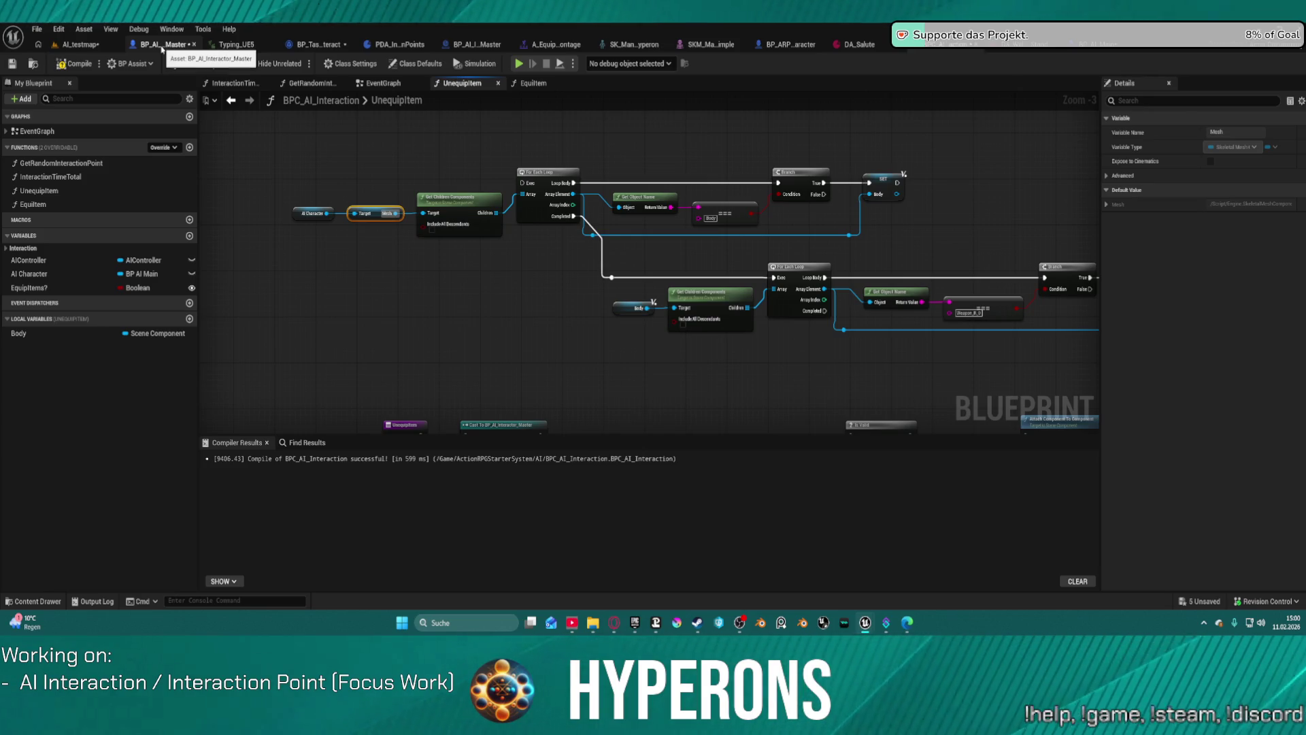
pyautogui.scroll(-2, 536, 108)
pyautogui.scroll(3, 603, 183)
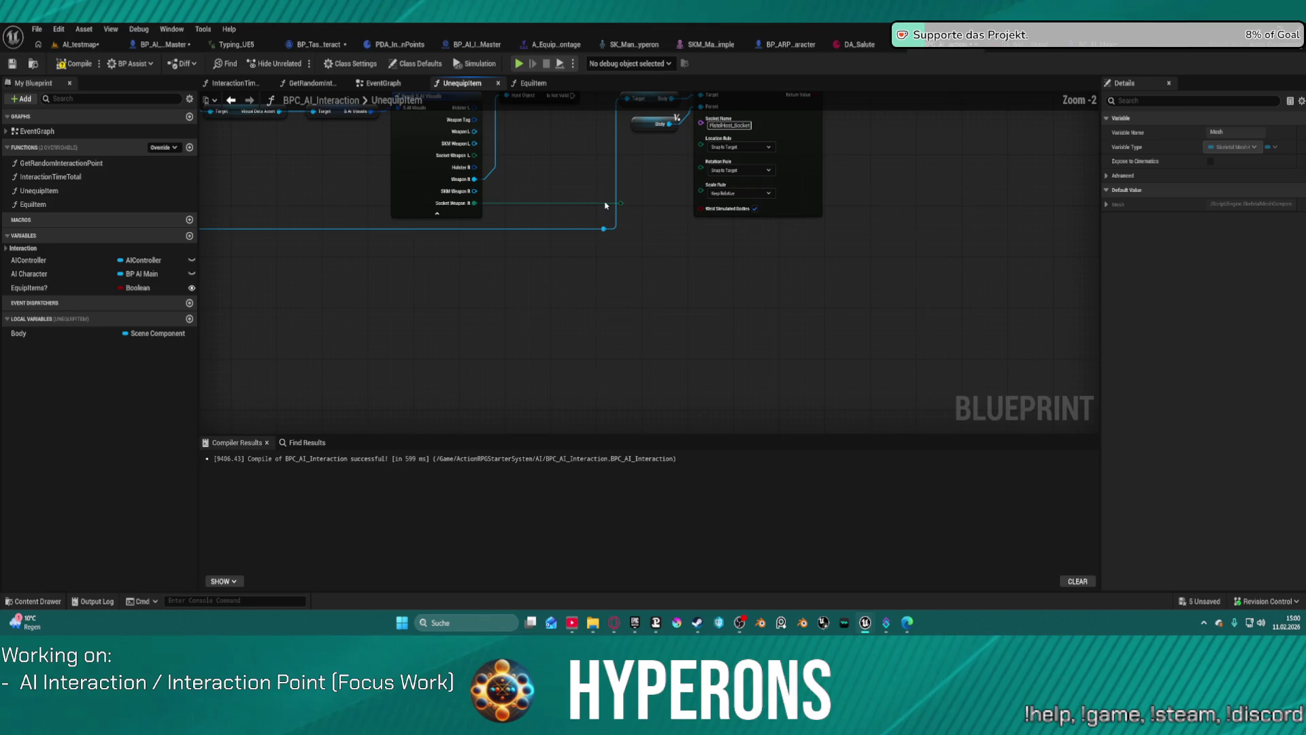
pyautogui.click(470, 172)
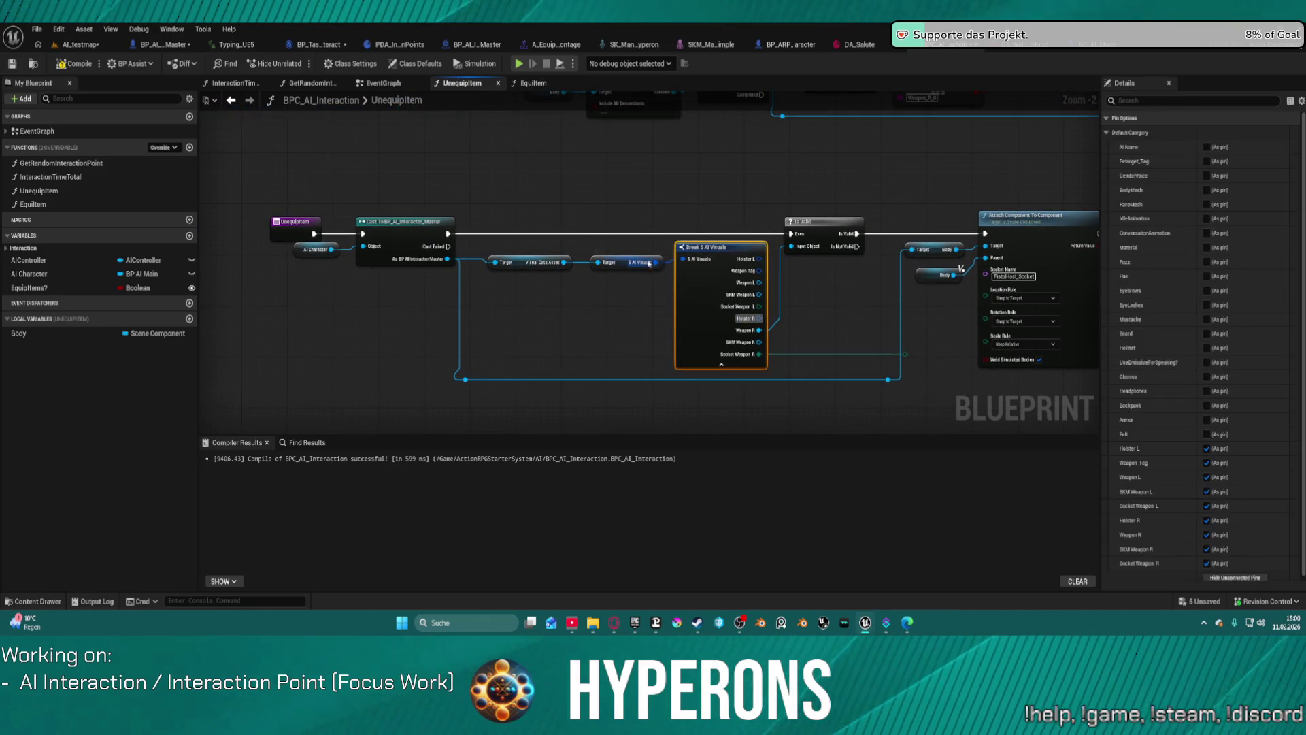
# Add a Weapon R 0 getter from the interactor cast into the attach node's Target, then return to AI_testmap
pyautogui.moveTo(447, 259)
pyautogui.mouseDown()
pyautogui.moveTo(517, 297)
pyautogui.moveTo(537, 325)
pyautogui.mouseUp()
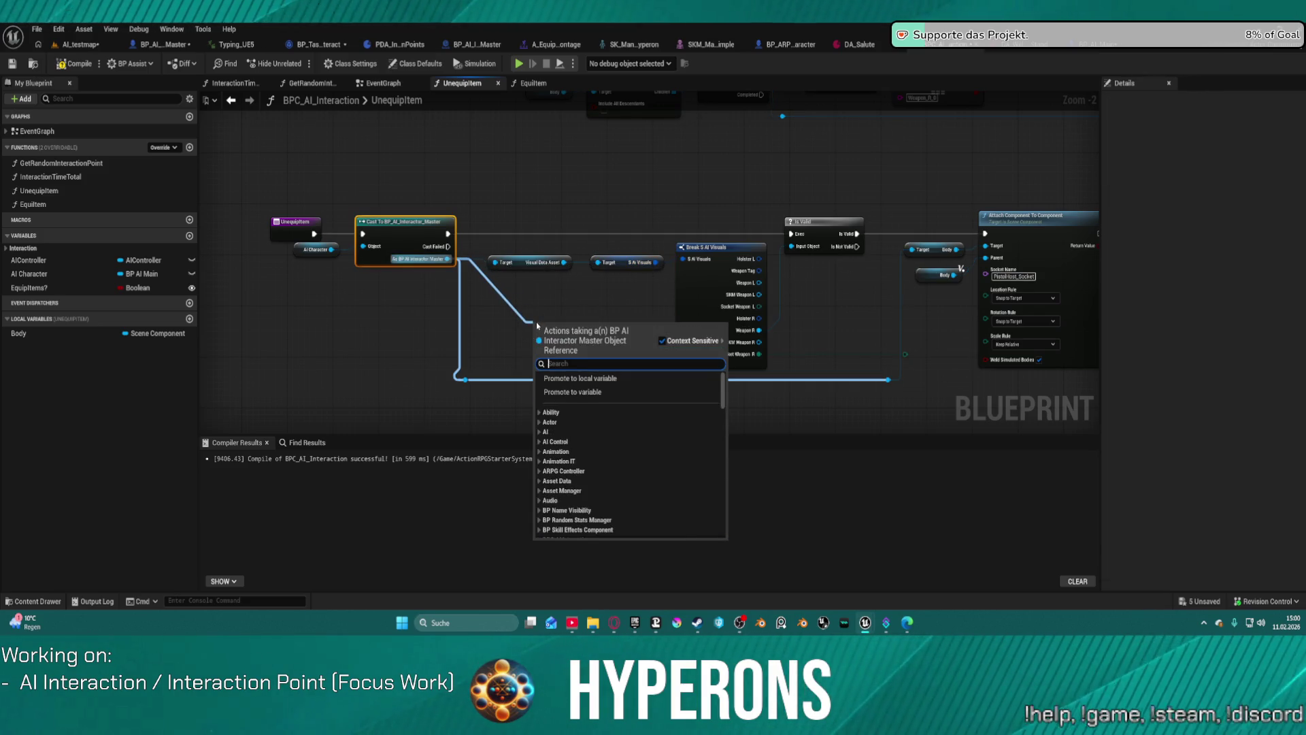
pyautogui.write('weapon ')
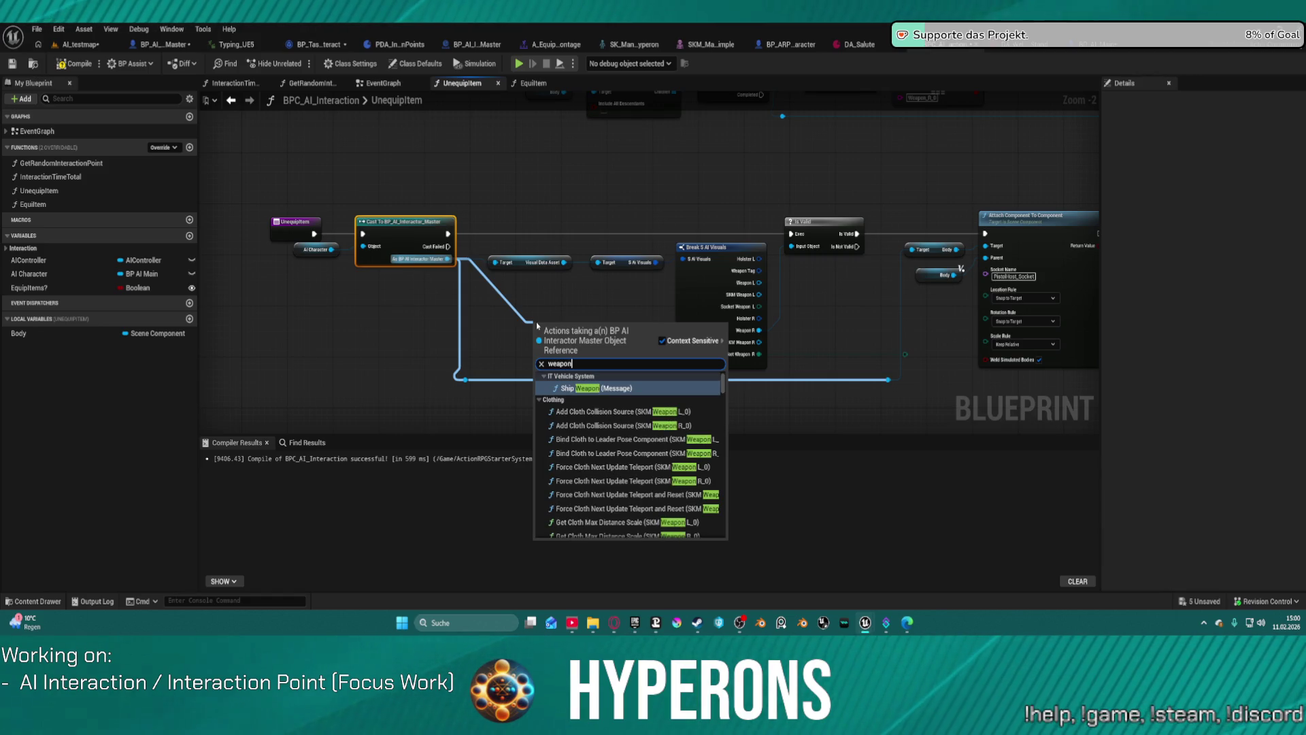
pyautogui.write('r')
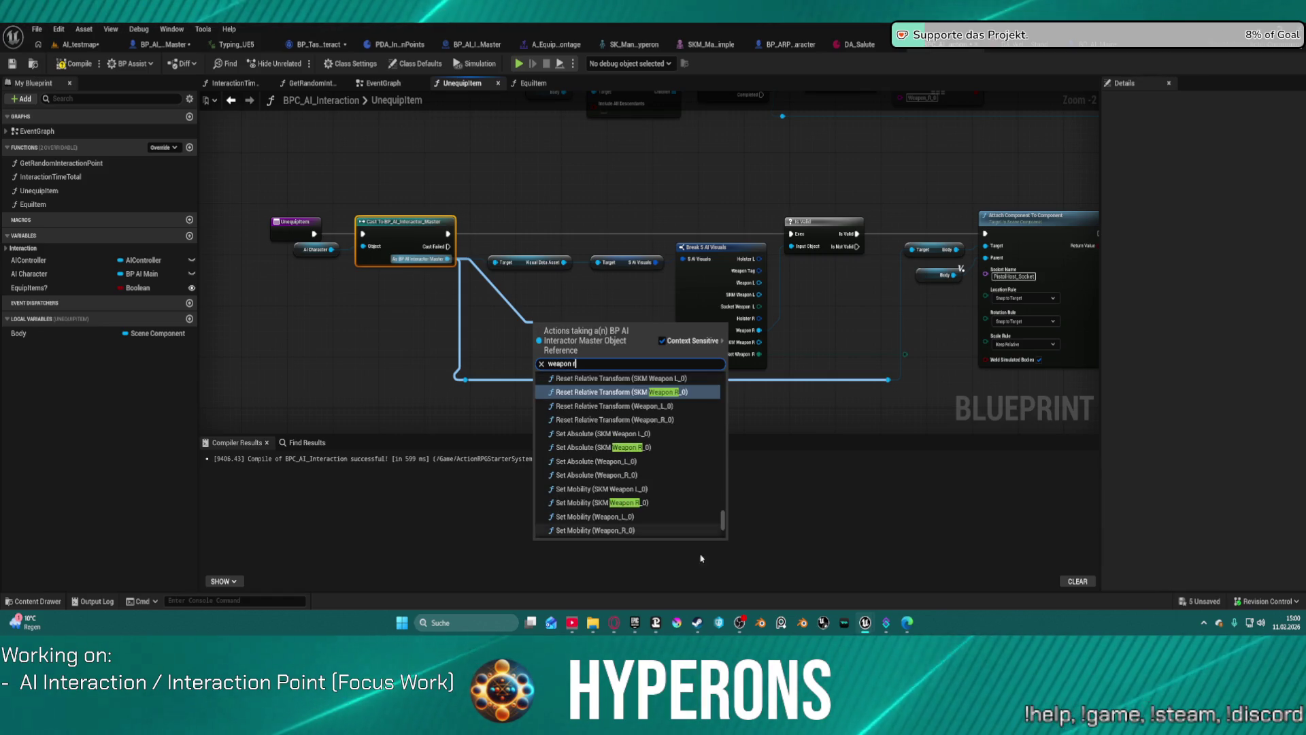
pyautogui.scroll(-10, 673, 504)
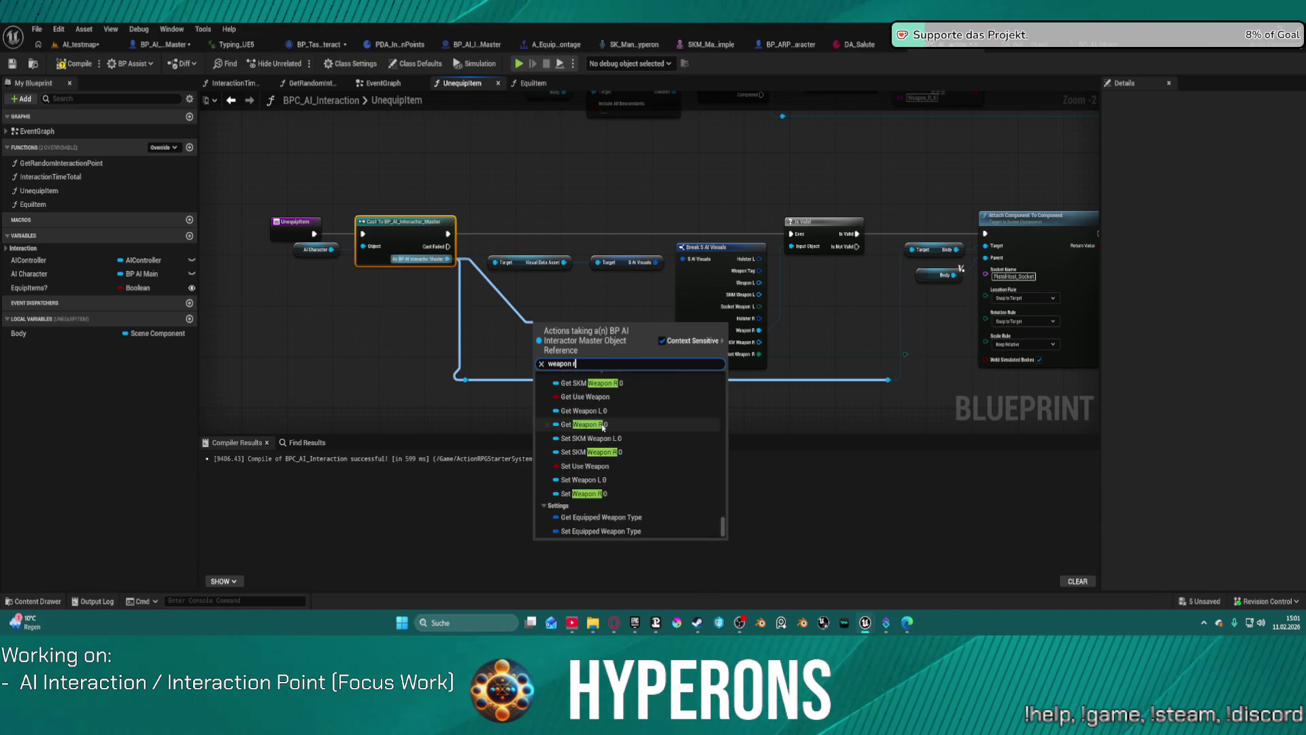
pyautogui.click(602, 426)
pyautogui.moveTo(598, 326); pyautogui.dragTo(985, 245)
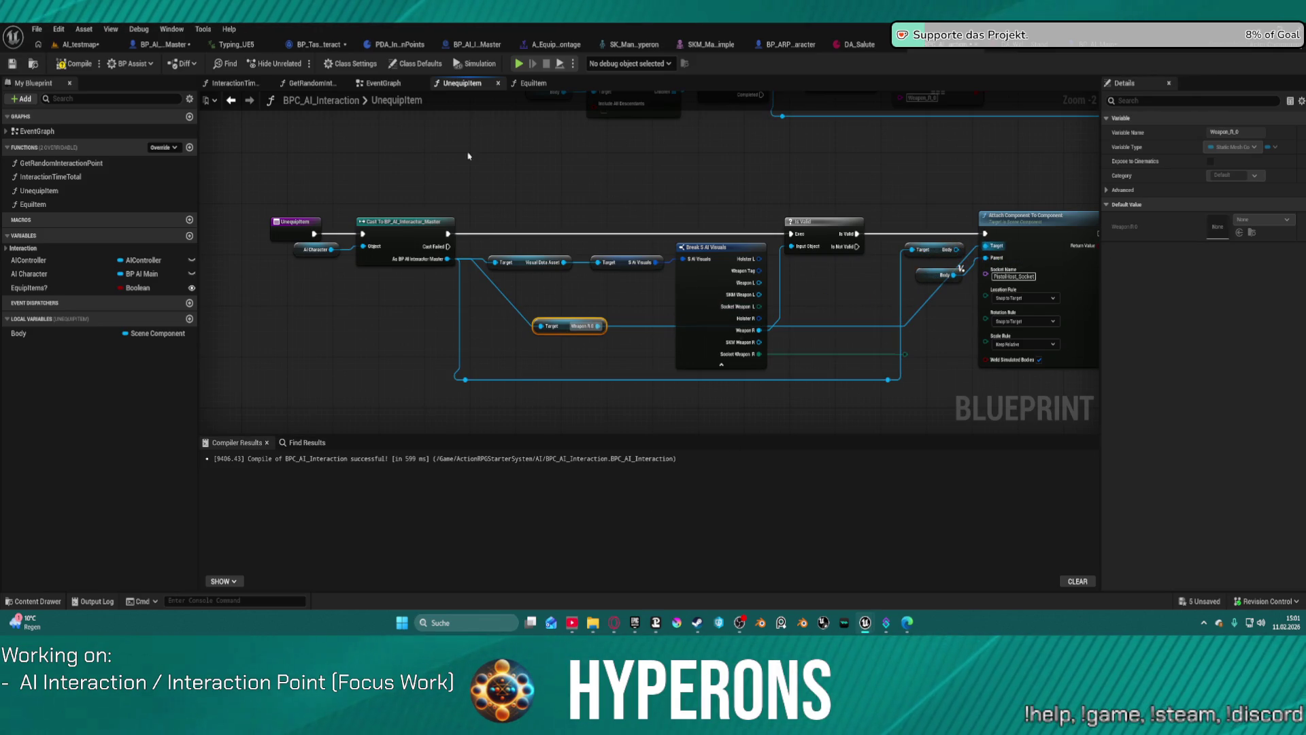
pyautogui.click(80, 44)
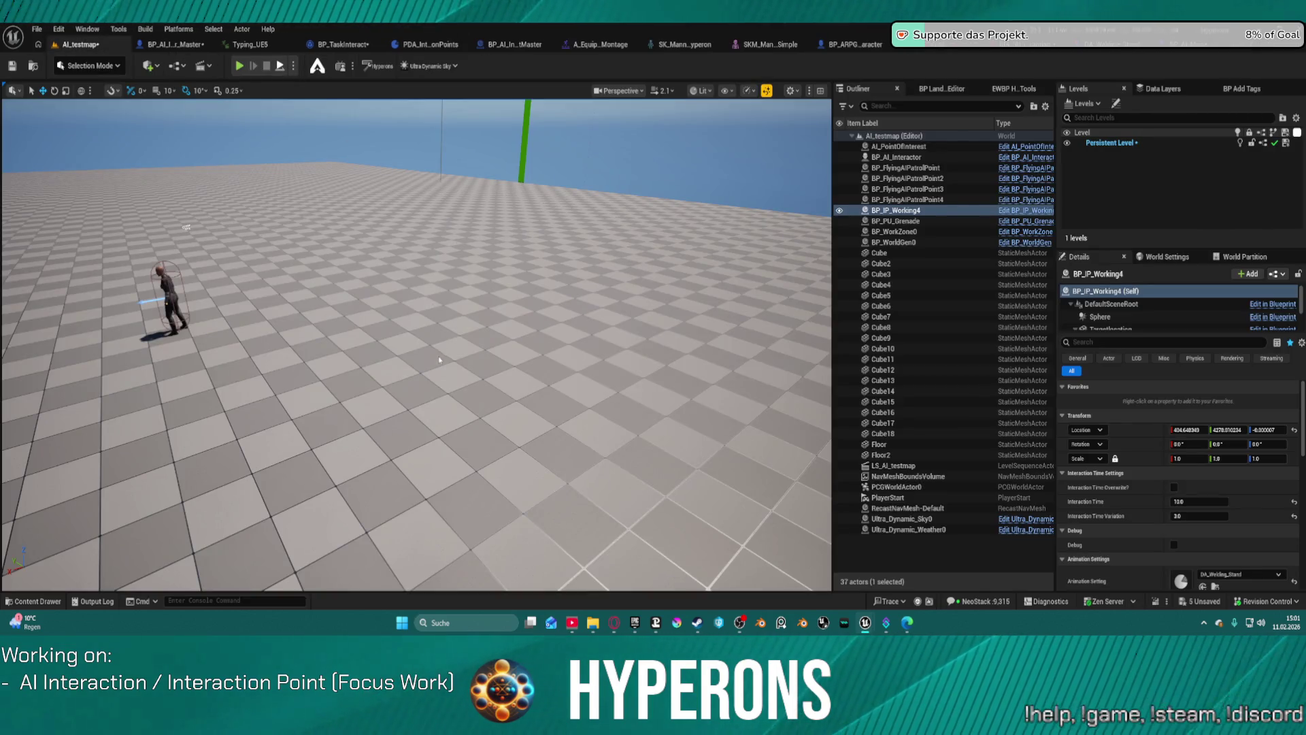
# Run a play test focused on the character, end it, and reopen BPC_AI_Interaction's UnequipItem graph
pyautogui.hotkey('alt', 'p')
pyautogui.press('f')
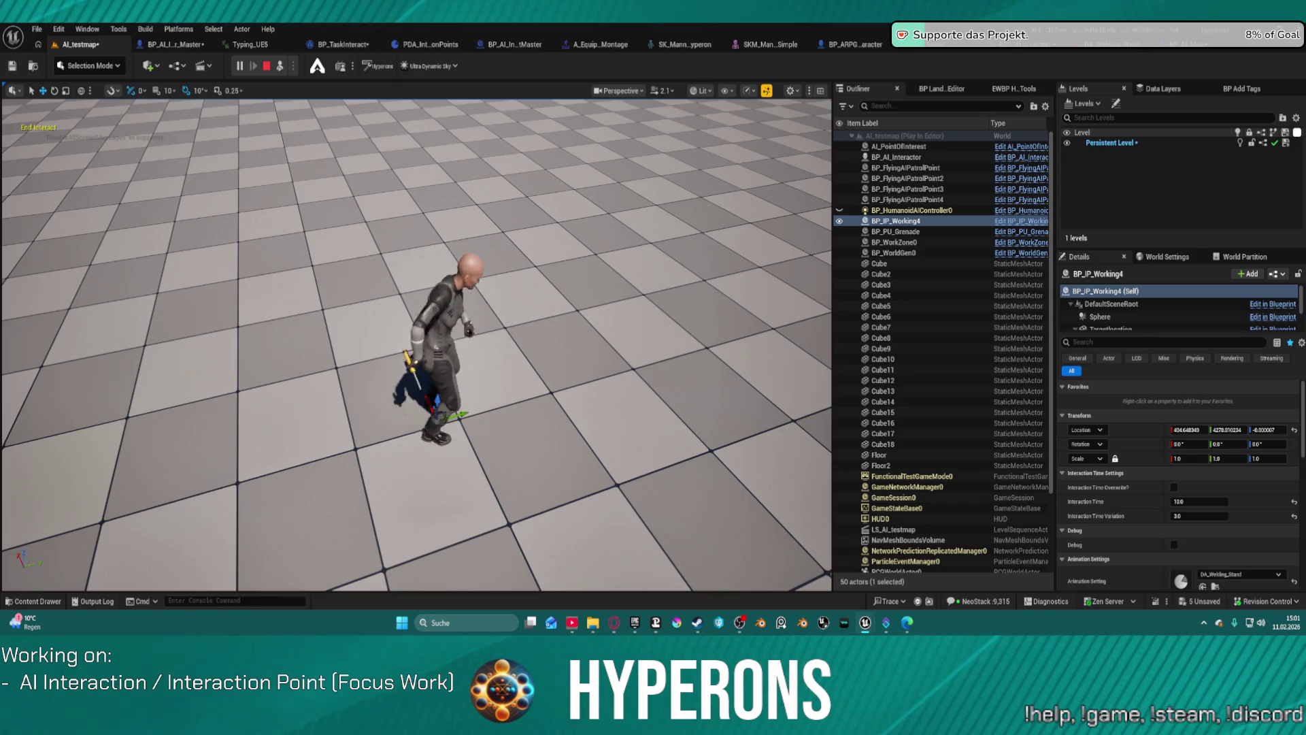
pyautogui.press('Escape')
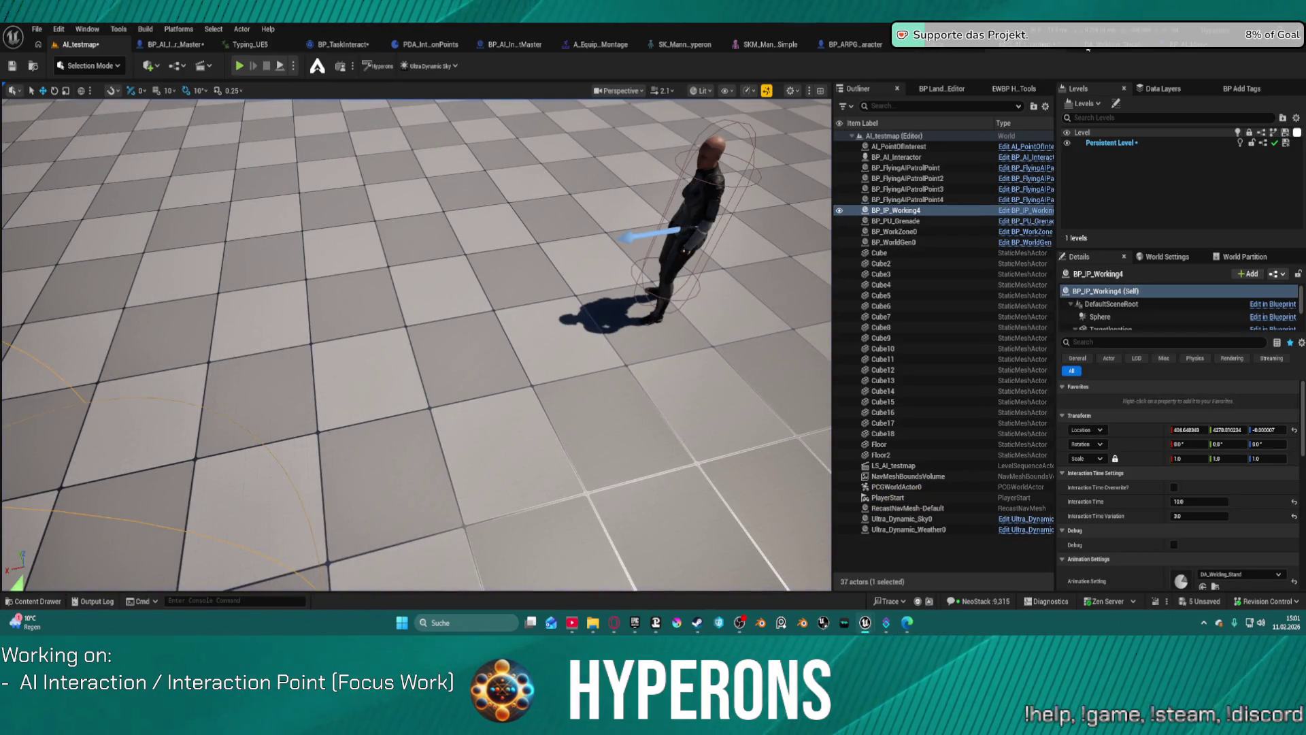
pyautogui.click(1021, 52)
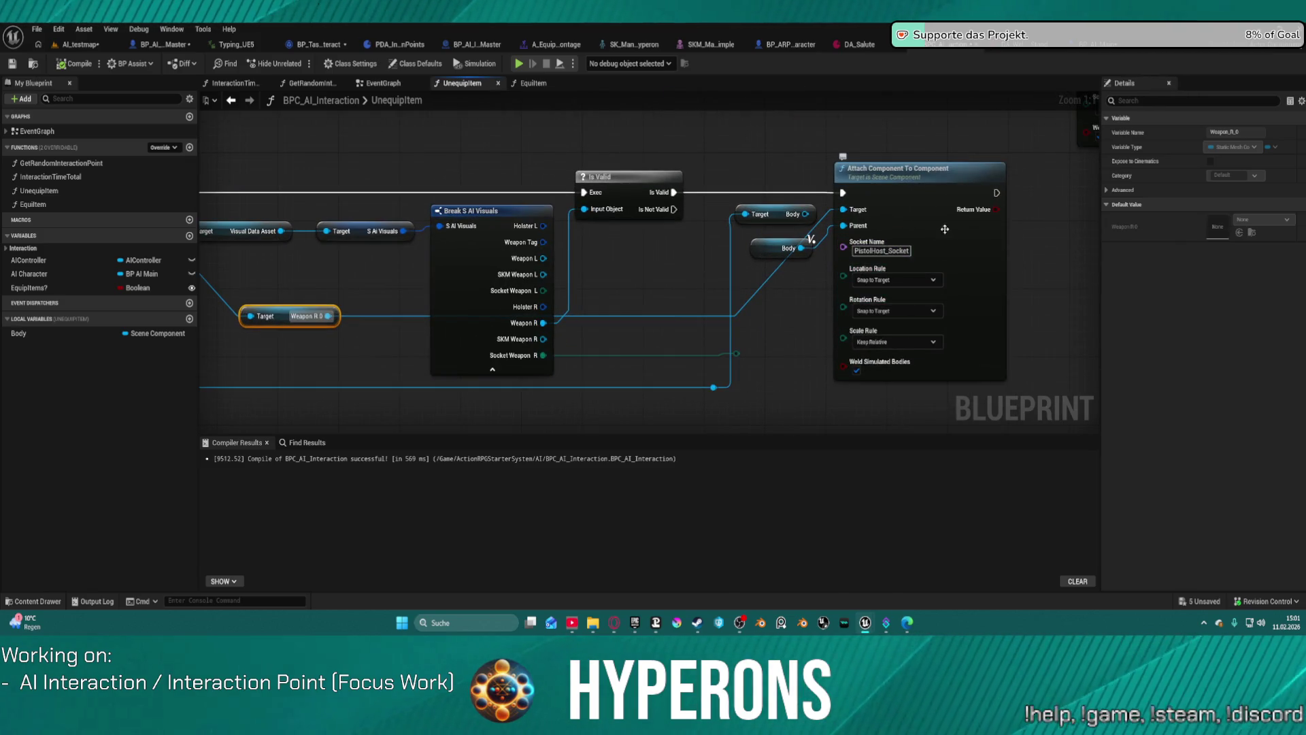
# In UnequipItem, add a Get Body node from the interactor cast output
pyautogui.moveTo(766, 248)
pyautogui.mouseDown()
pyautogui.moveTo(751, 291)
pyautogui.moveTo(891, 320)
pyautogui.moveTo(1037, 326)
pyautogui.mouseUp()
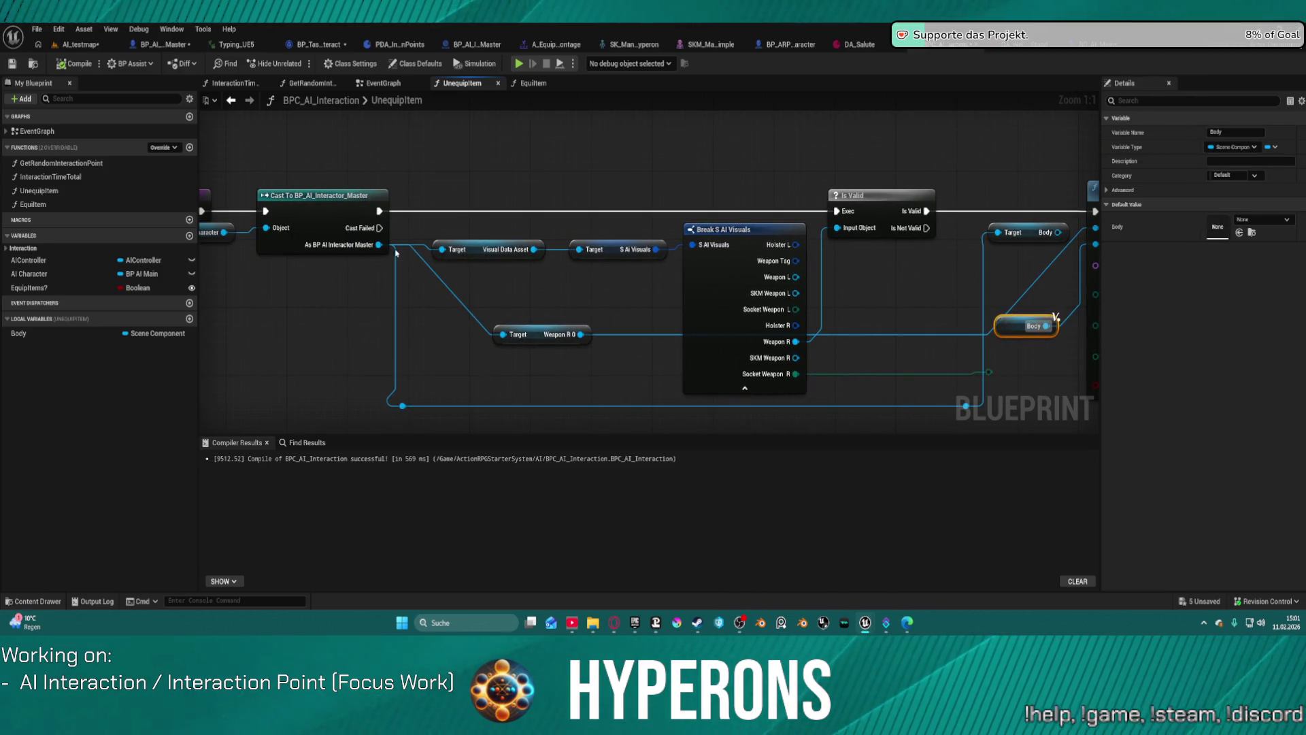
pyautogui.moveTo(379, 244)
pyautogui.mouseDown()
pyautogui.moveTo(451, 329)
pyautogui.moveTo(454, 318)
pyautogui.mouseUp()
pyautogui.write('b')
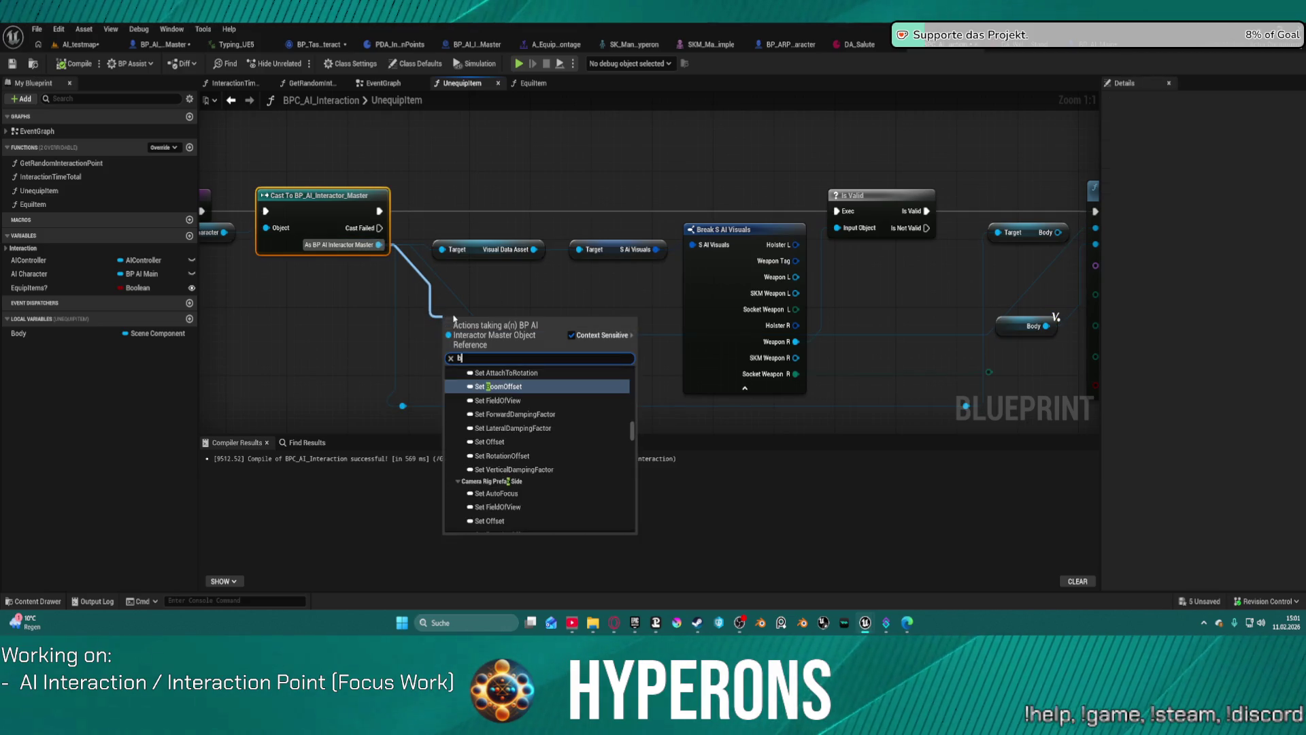
pyautogui.write('ody')
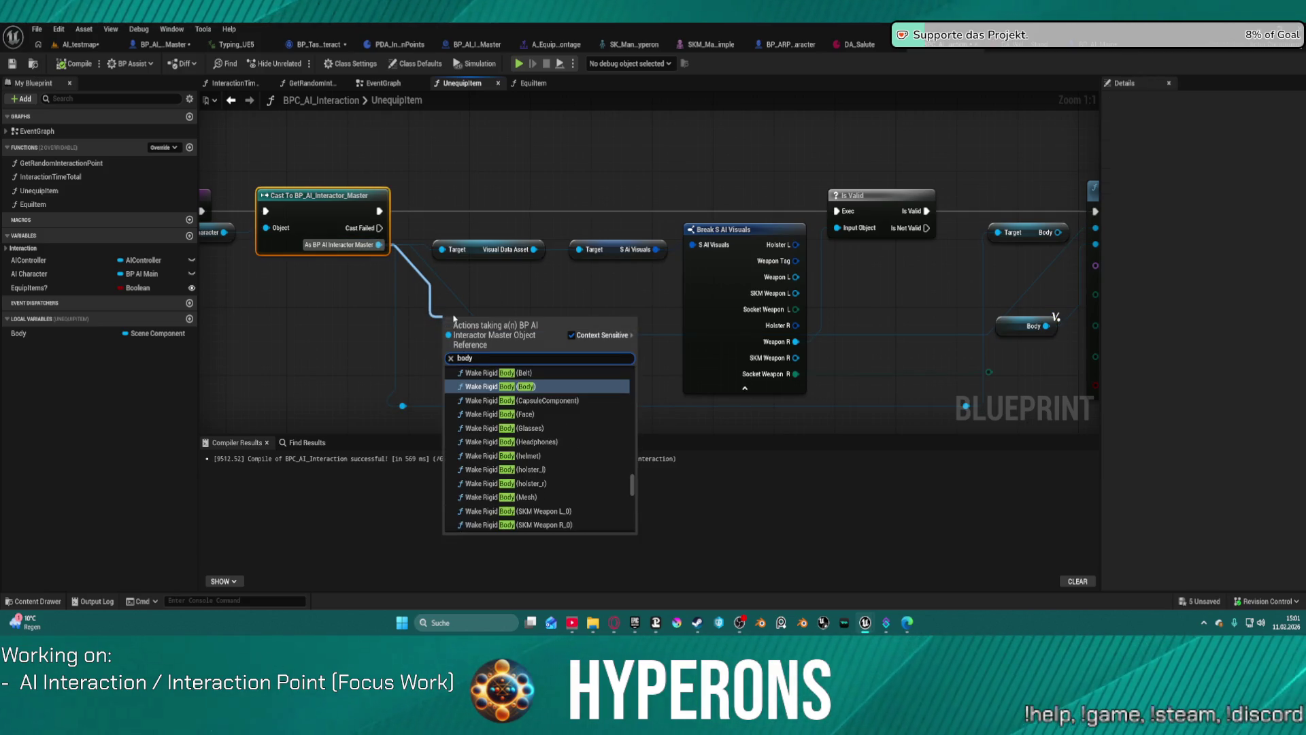
pyautogui.scroll(-5, 602, 488)
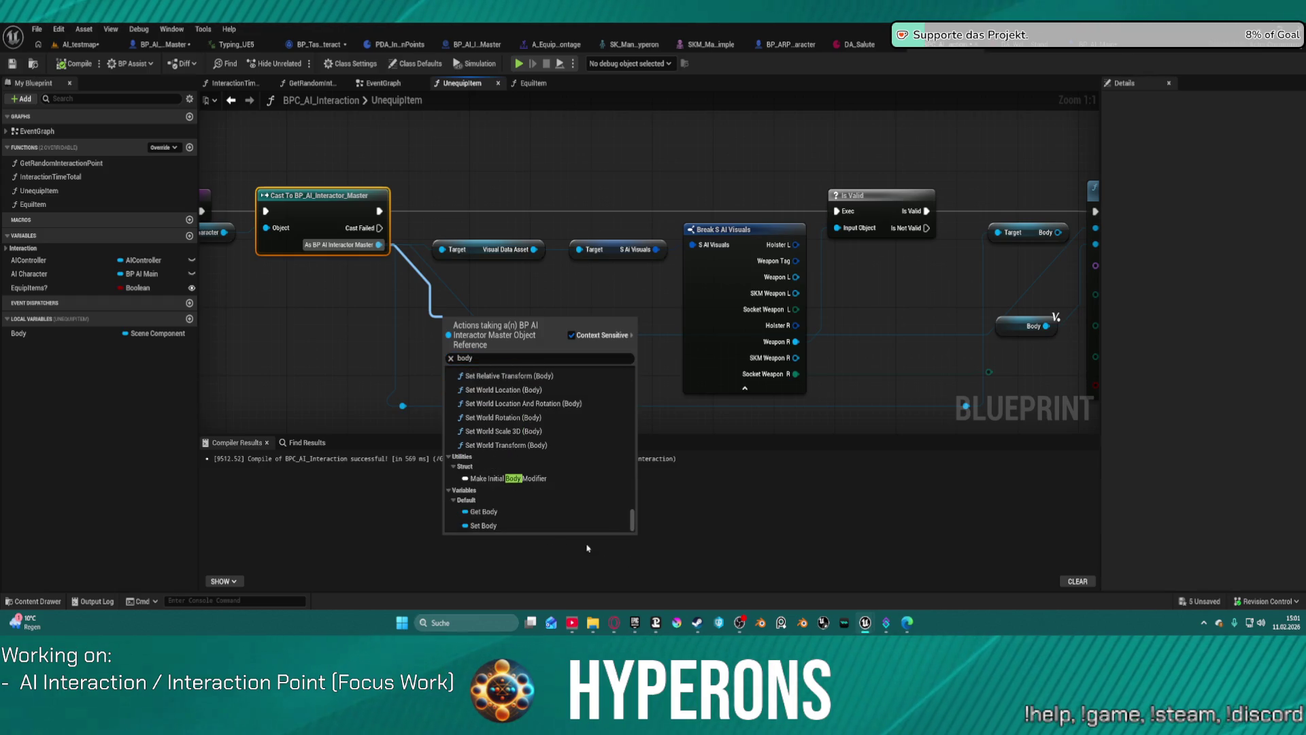
pyautogui.click(531, 511)
# Wire Body into Attach Component's Parent pin and return to the AL_testmap level
pyautogui.rightClick(477, 319)
pyautogui.press('Escape')
pyautogui.moveTo(476, 326)
pyautogui.mouseDown()
pyautogui.moveTo(527, 395)
pyautogui.moveTo(1089, 249)
pyautogui.moveTo(1059, 244)
pyautogui.mouseUp()
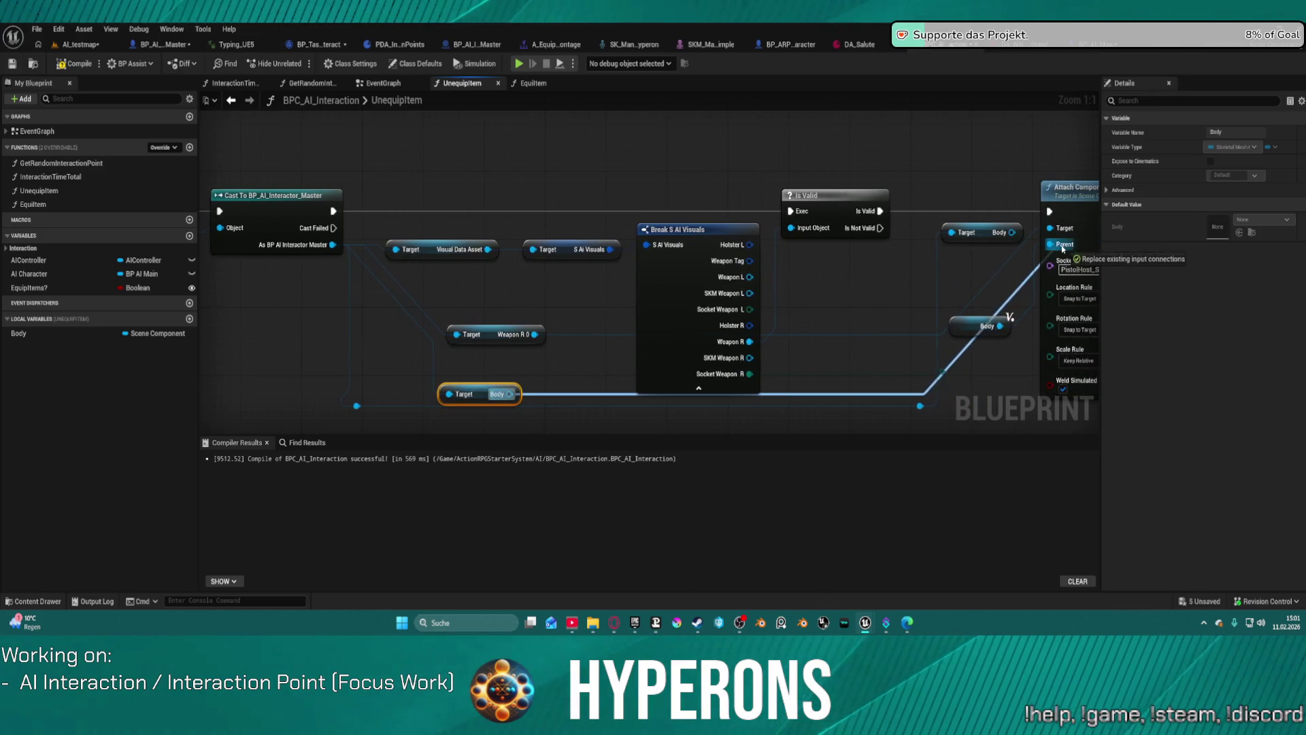
pyautogui.click(999, 334)
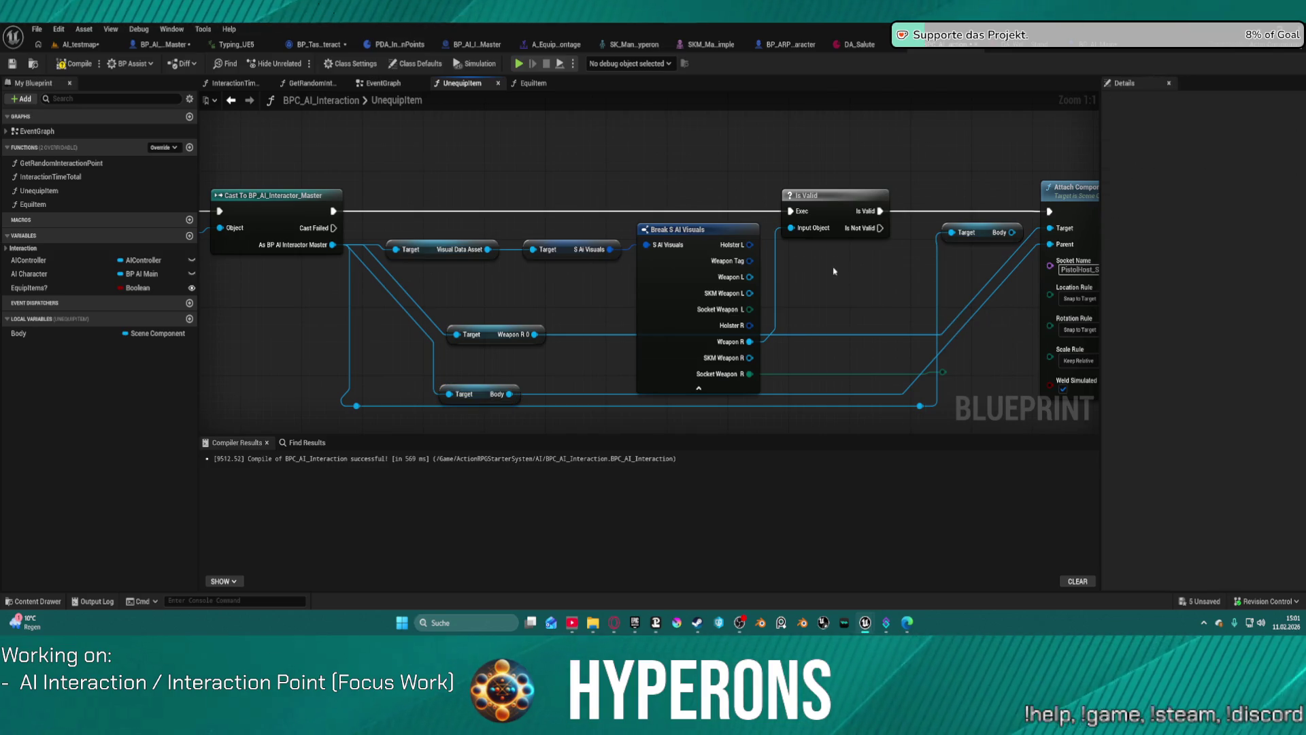
pyautogui.moveTo(473, 167); pyautogui.dragTo(876, 176)
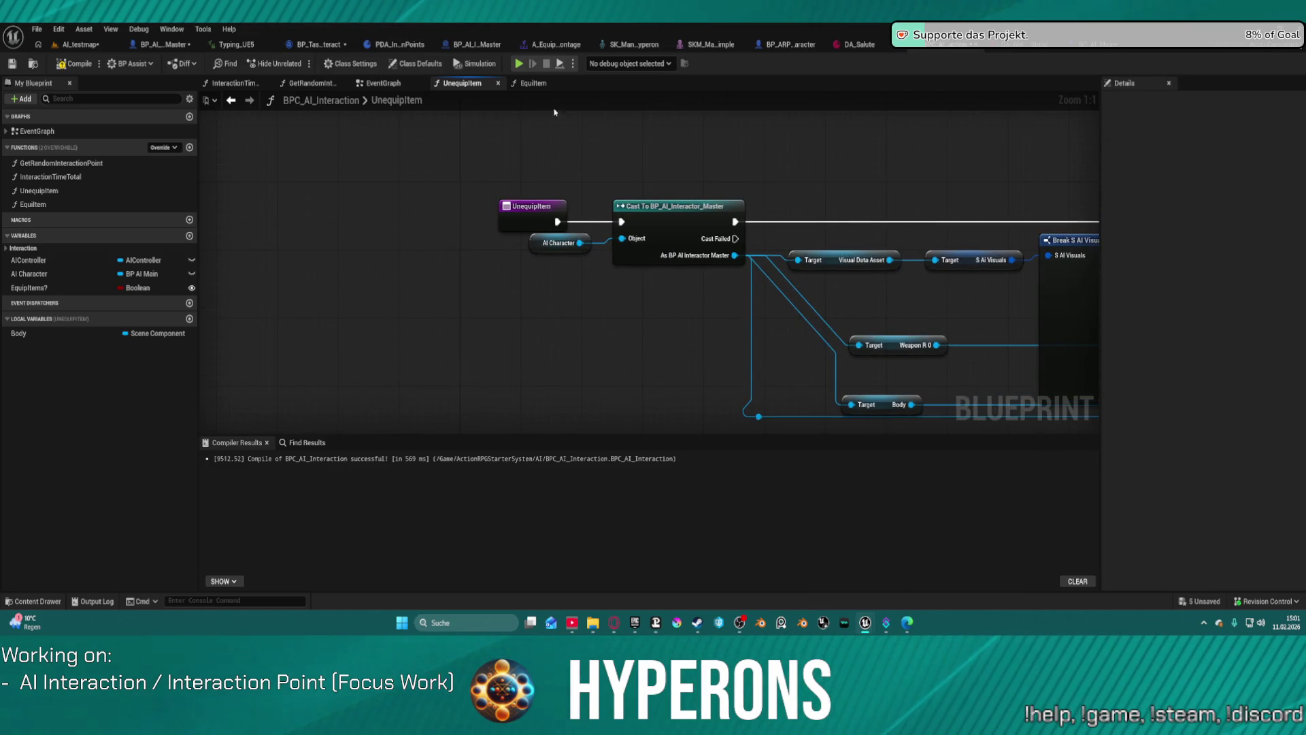
pyautogui.click(79, 44)
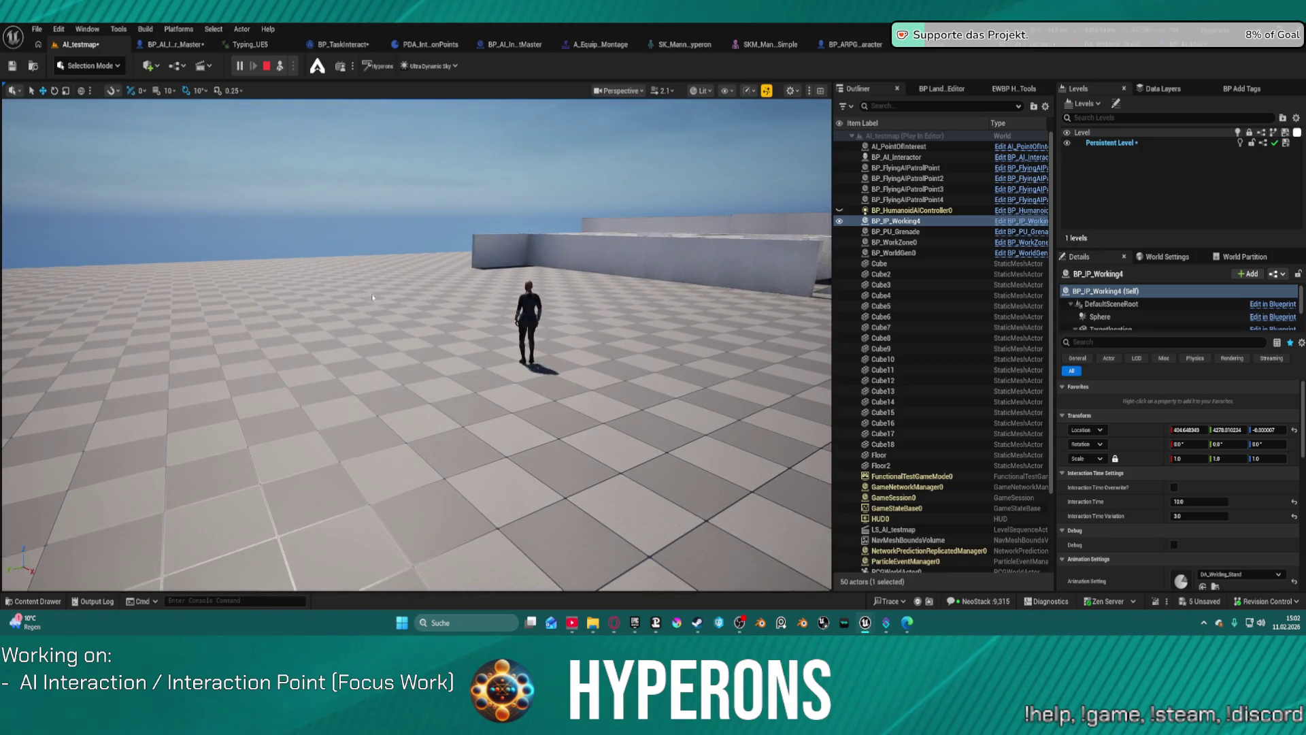
# Stop the play test and open the EquipItem function graph in BPC_AI_Interaction
pyautogui.press('Escape')
pyautogui.hotkey('alt', 'Tab')
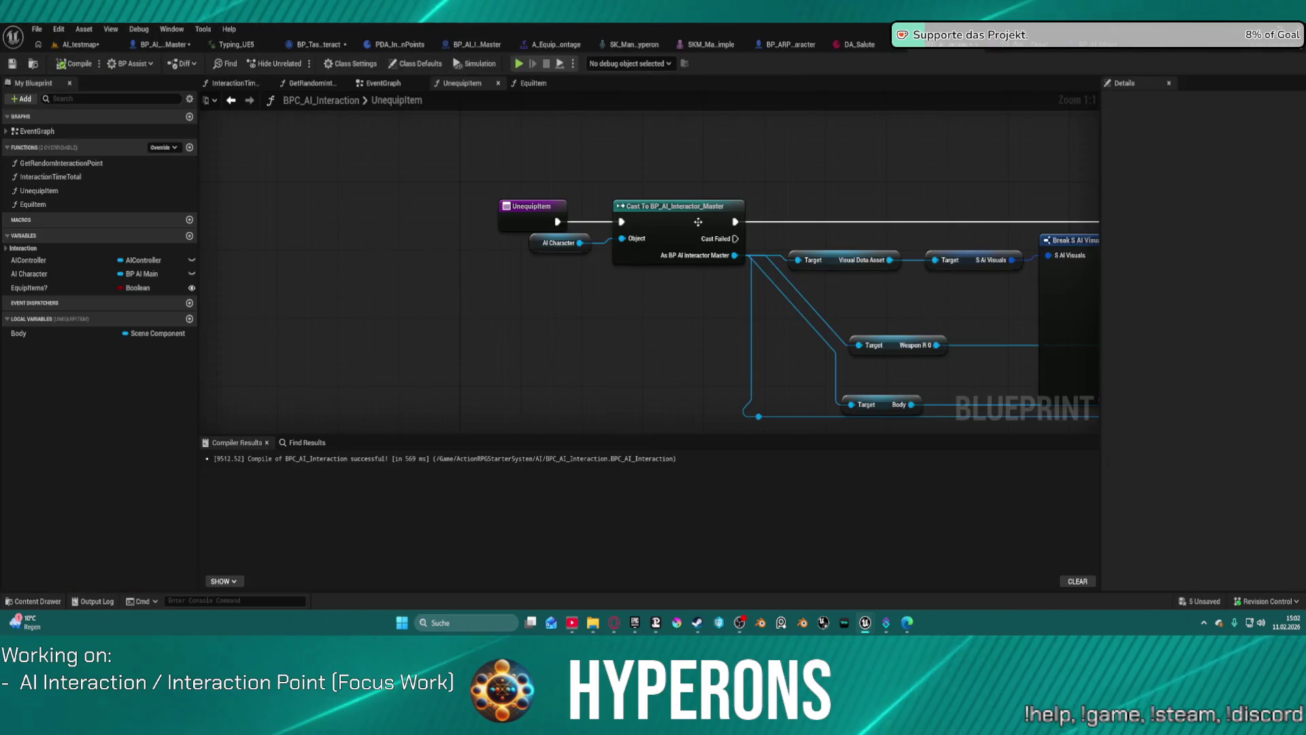
pyautogui.scroll(-3, 381, 353)
pyautogui.moveTo(500, 153); pyautogui.dragTo(599, 190)
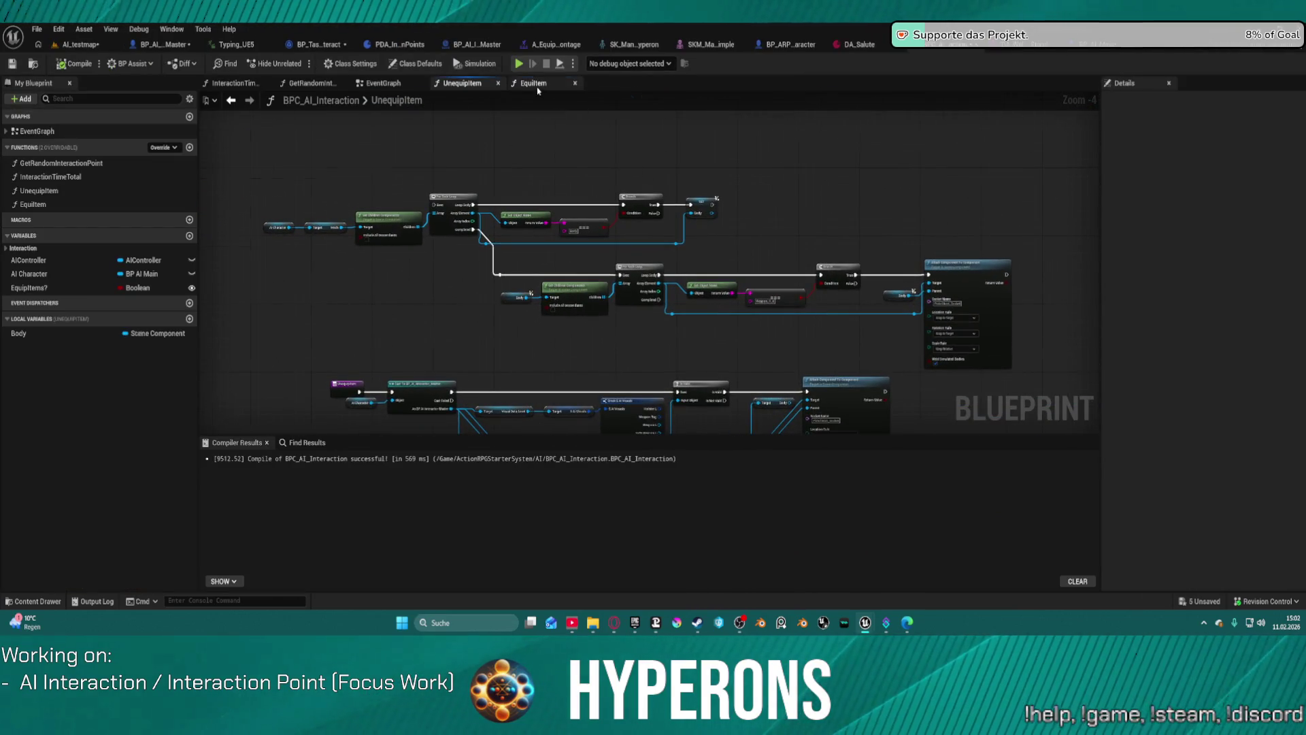
pyautogui.click(537, 85)
pyautogui.scroll(2, 640, 267)
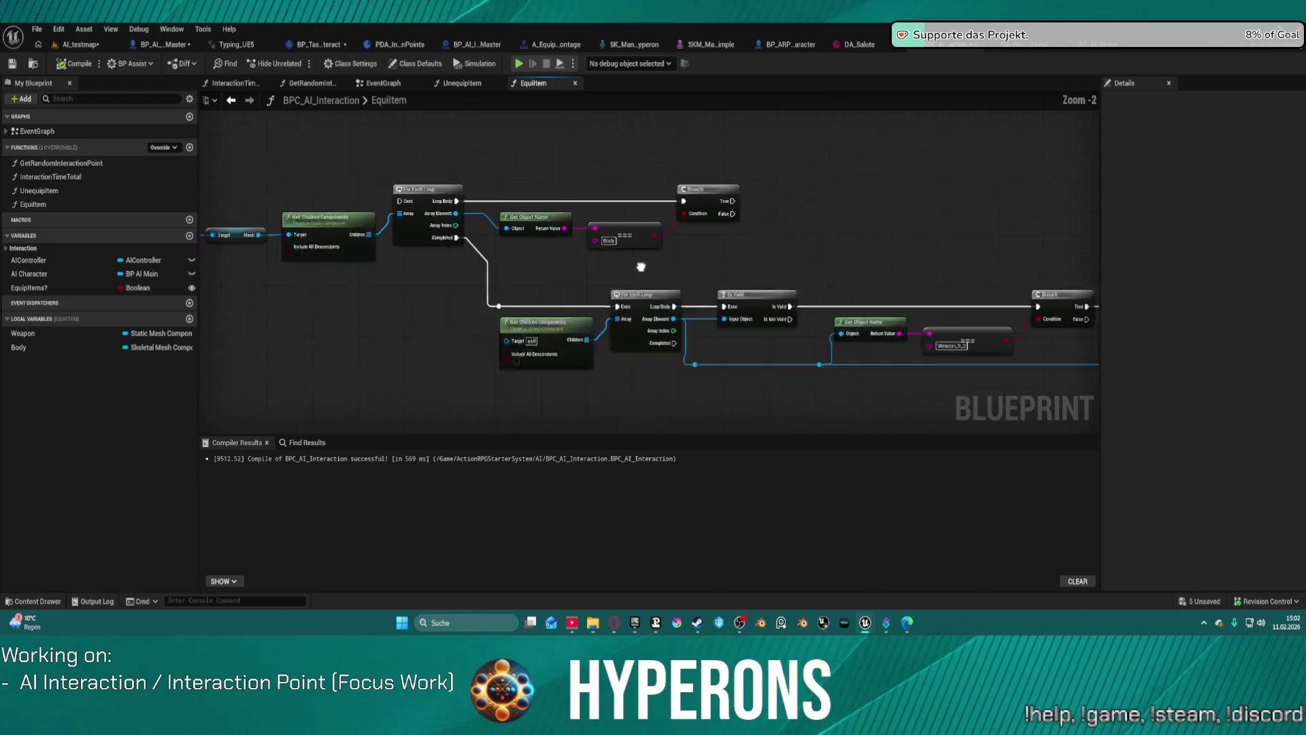
pyautogui.scroll(-3, 641, 267)
pyautogui.scroll(6, 504, 258)
# Route the cast's execution straight into Is Valid and connect the attach node's Target
pyautogui.moveTo(375, 266); pyautogui.dragTo(774, 266)
pyautogui.moveTo(504, 289)
pyautogui.mouseDown()
pyautogui.moveTo(1089, 293)
pyautogui.moveTo(1089, 307)
pyautogui.moveTo(831, 322)
pyautogui.moveTo(740, 299)
pyautogui.moveTo(891, 315)
pyautogui.moveTo(1027, 307)
pyautogui.mouseUp()
pyautogui.click(682, 326)
pyautogui.moveTo(332, 288)
pyautogui.mouseDown()
pyautogui.moveTo(952, 259)
pyautogui.moveTo(649, 267)
pyautogui.mouseUp()
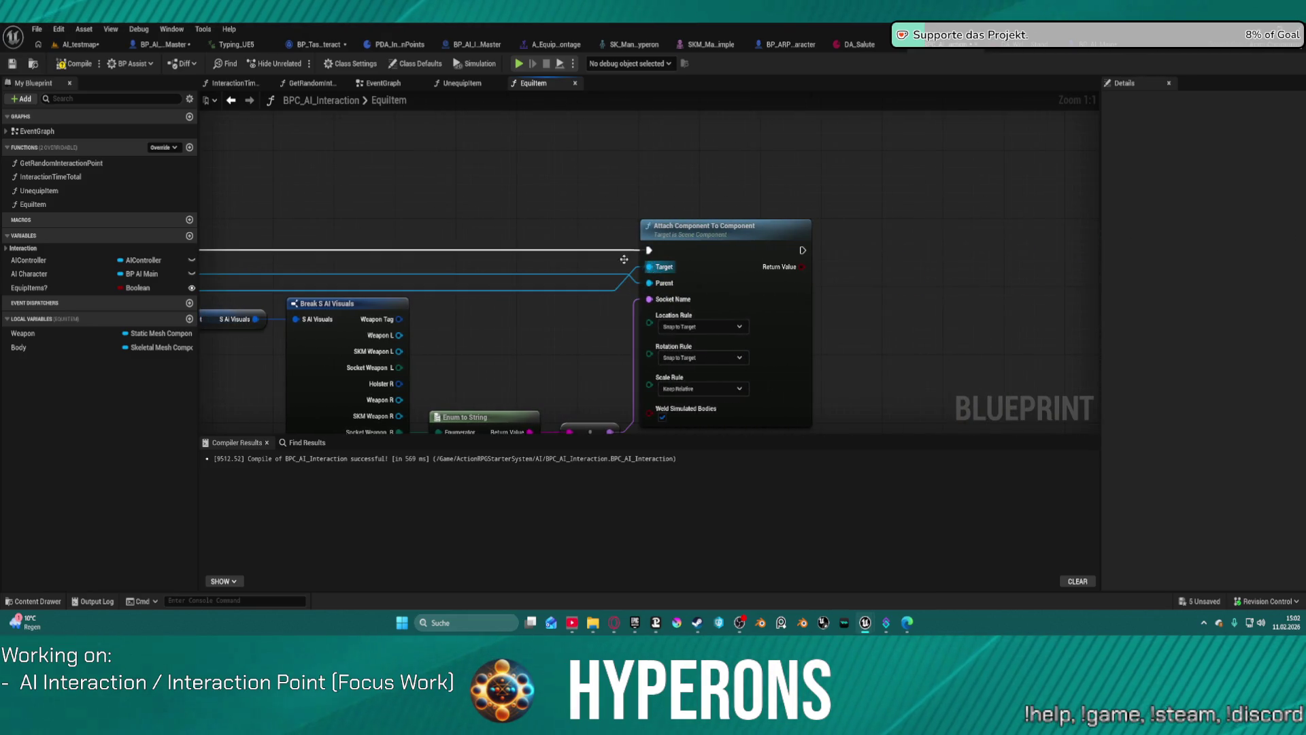
pyautogui.moveTo(483, 230); pyautogui.dragTo(816, 205)
pyautogui.moveTo(486, 221)
pyautogui.mouseDown()
pyautogui.moveTo(799, 297)
pyautogui.moveTo(690, 168)
pyautogui.moveTo(520, 87)
pyautogui.moveTo(505, 160)
pyautogui.mouseUp()
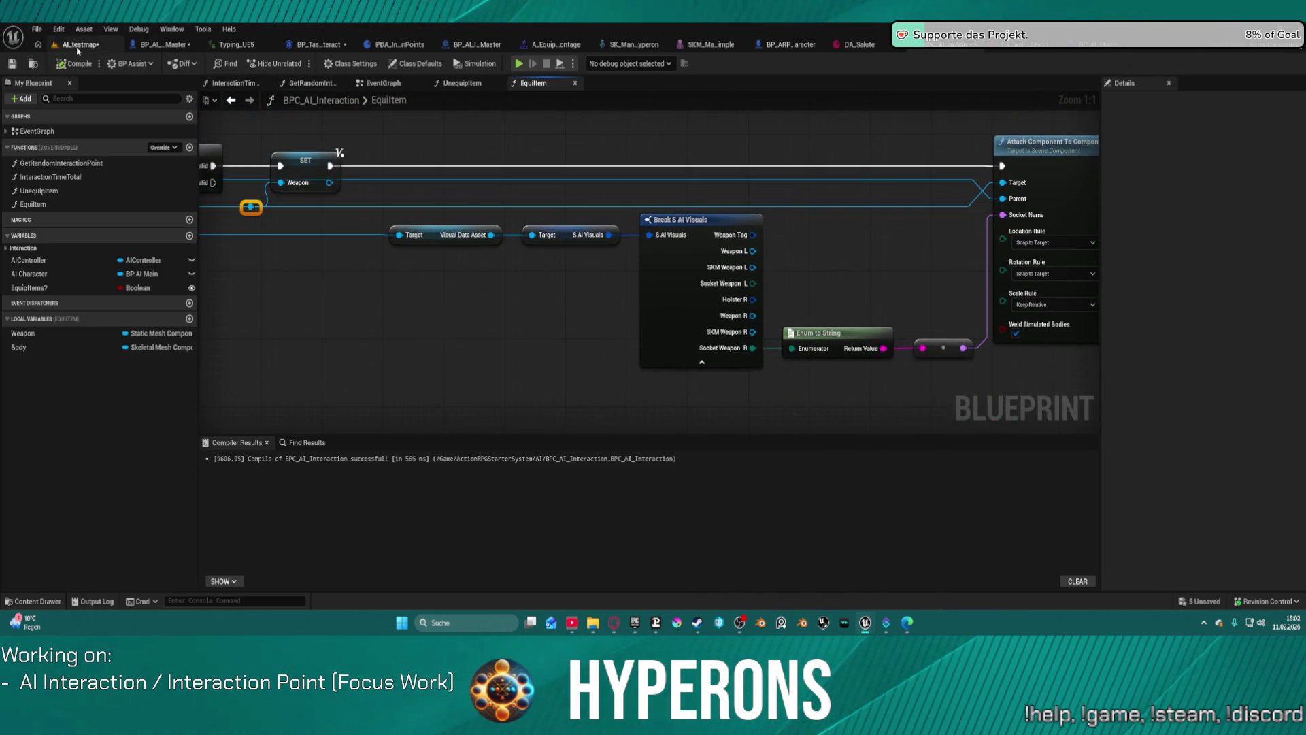
# Launch a play test of the level and delete the SET Weapon node
pyautogui.click(102, 48)
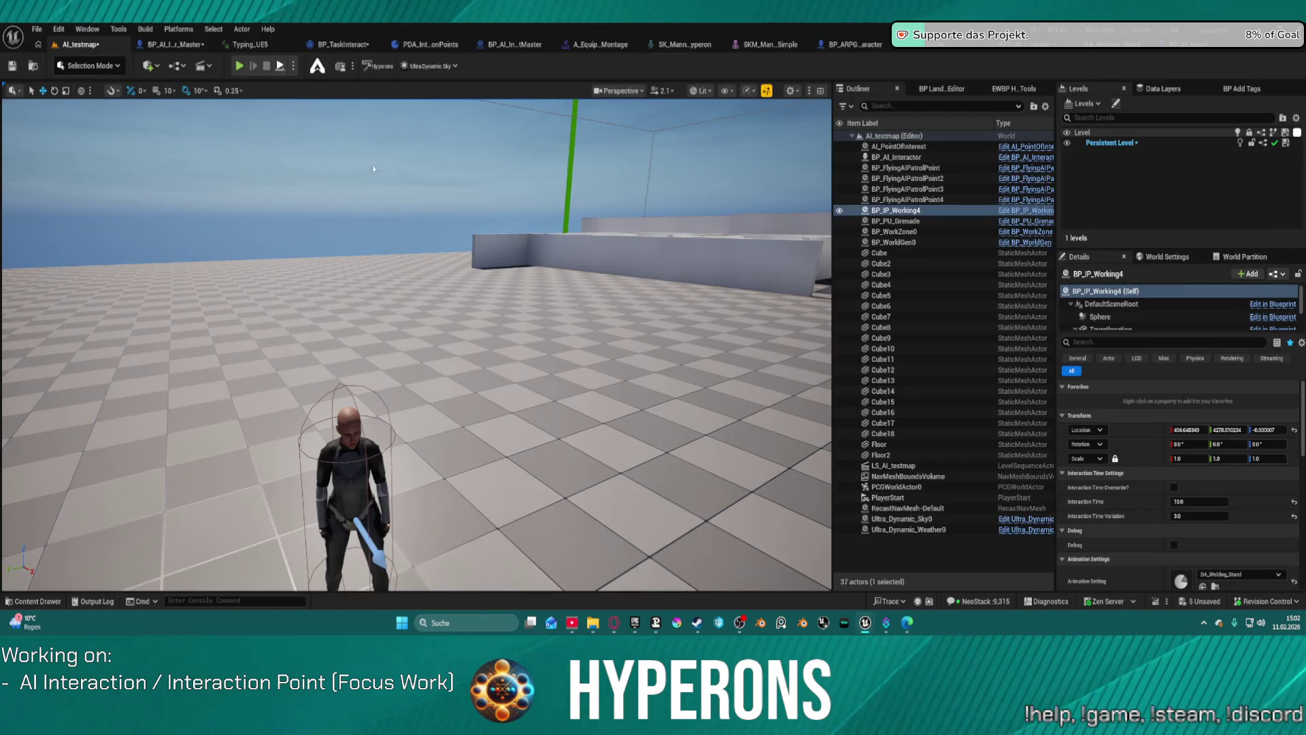
pyautogui.hotkey('alt', 'p')
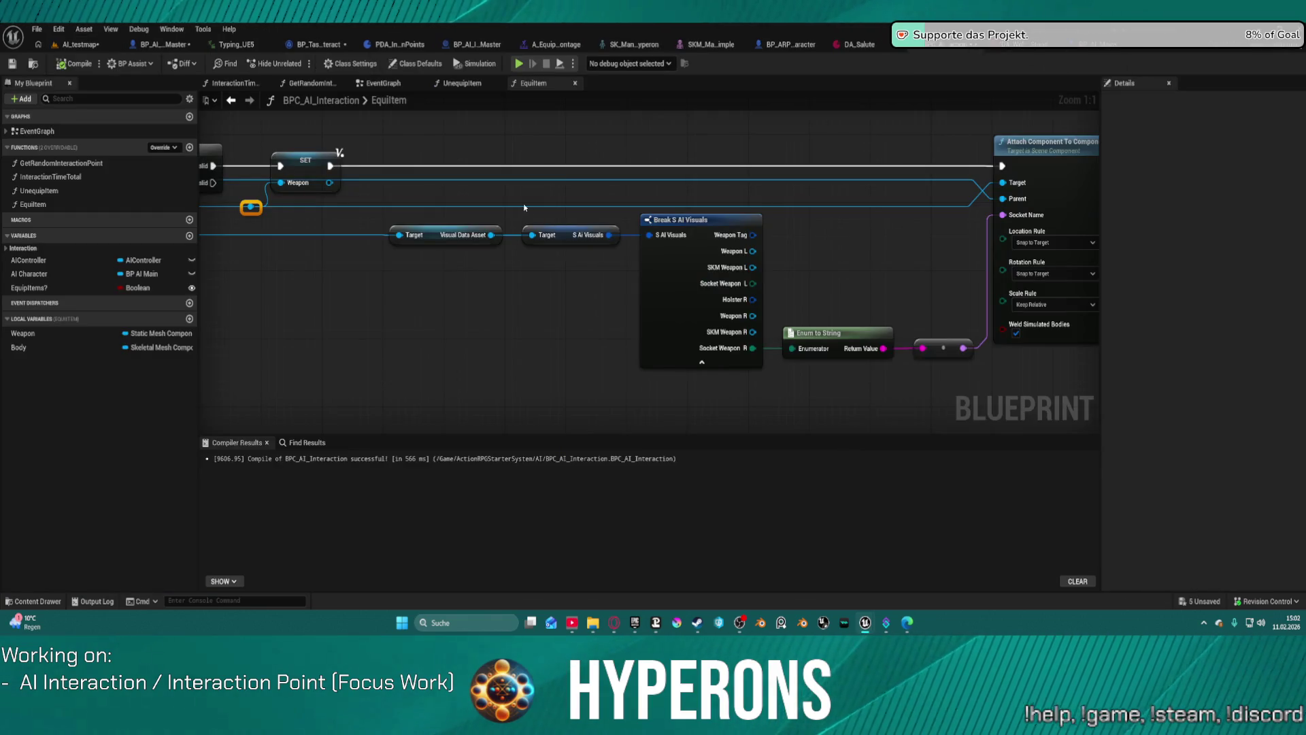
pyautogui.click(675, 230)
pyautogui.press('Delete')
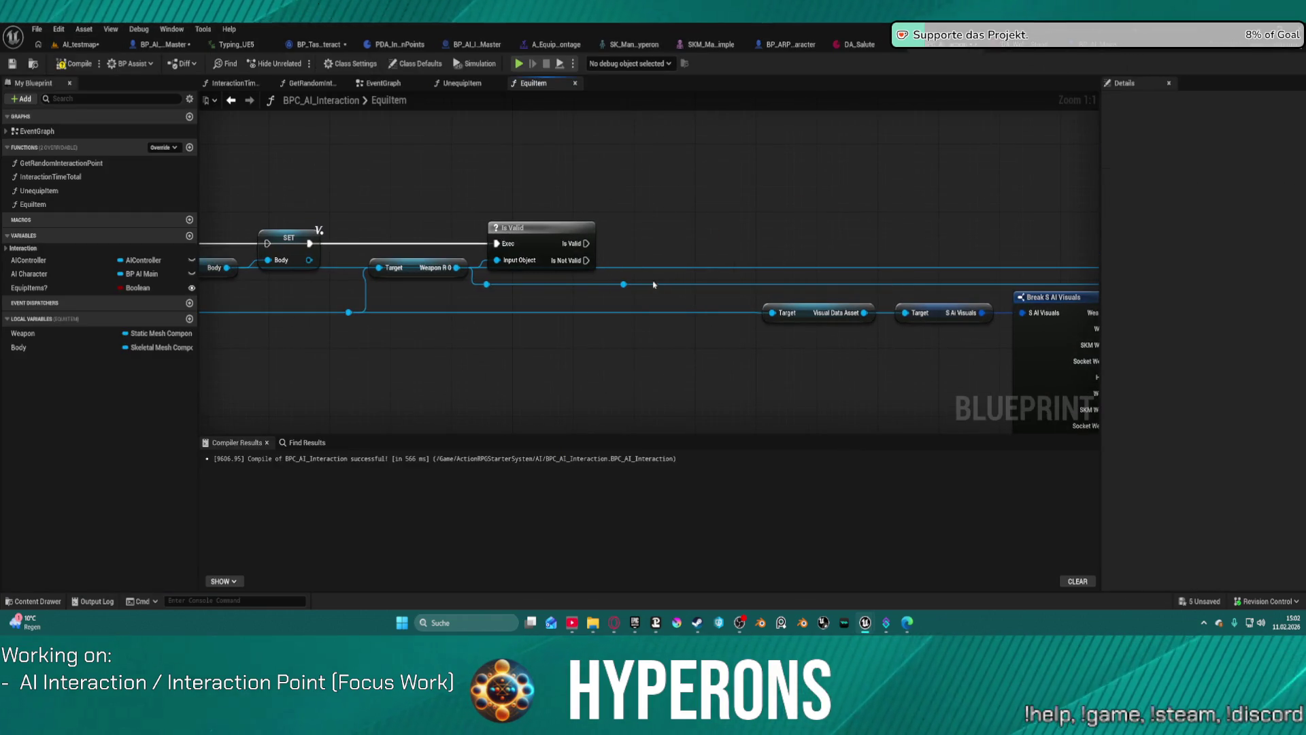
# Wire Is Valid's execution to the attach node, delete the Body local variable, and return to the level
pyautogui.moveTo(586, 243)
pyautogui.mouseDown()
pyautogui.moveTo(1064, 205)
pyautogui.moveTo(1008, 235)
pyautogui.moveTo(936, 244)
pyautogui.mouseUp()
pyautogui.click(24, 334)
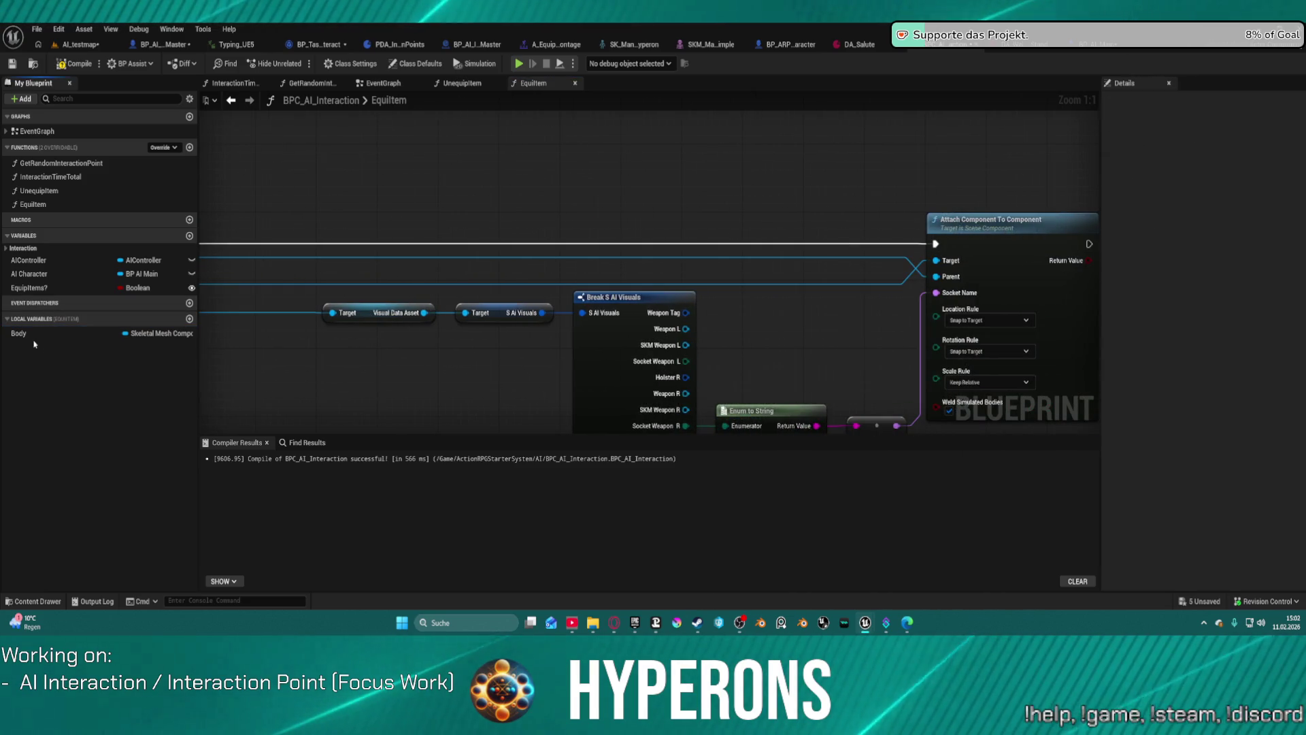
pyautogui.press('Delete')
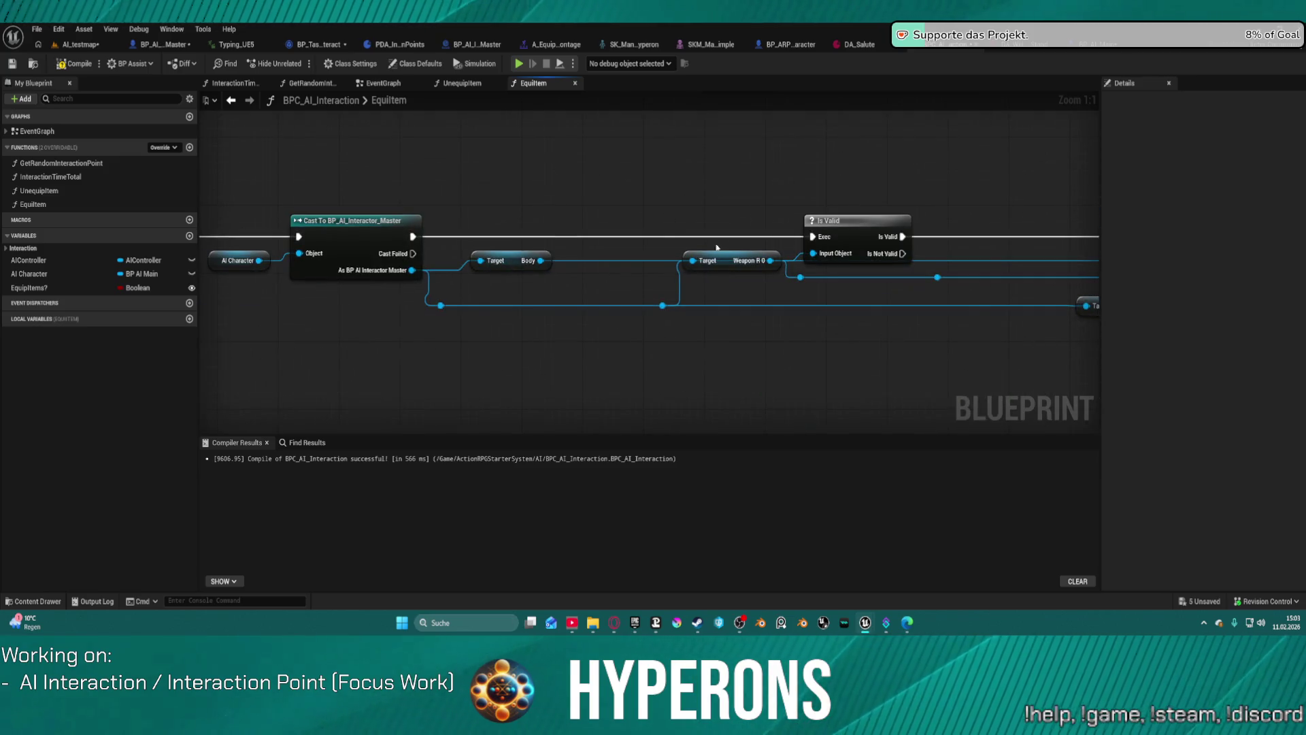
pyautogui.click(869, 219)
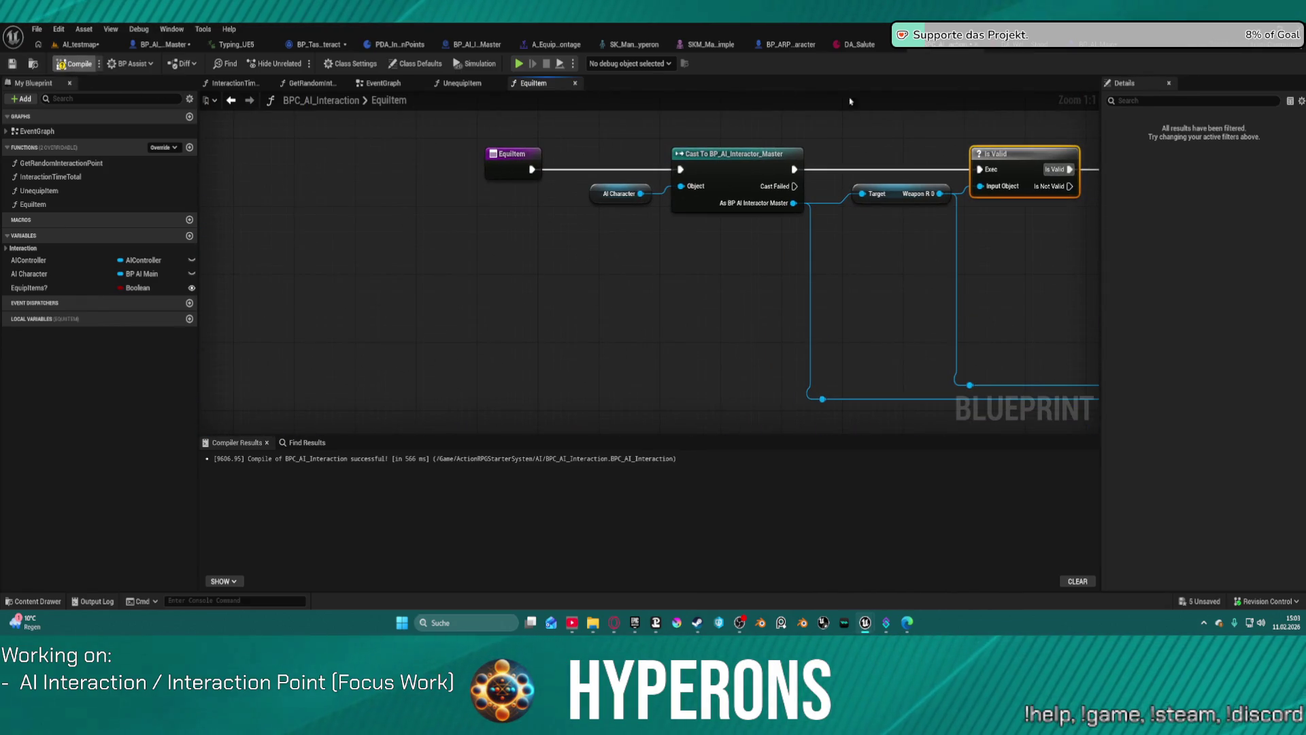
pyautogui.click(77, 44)
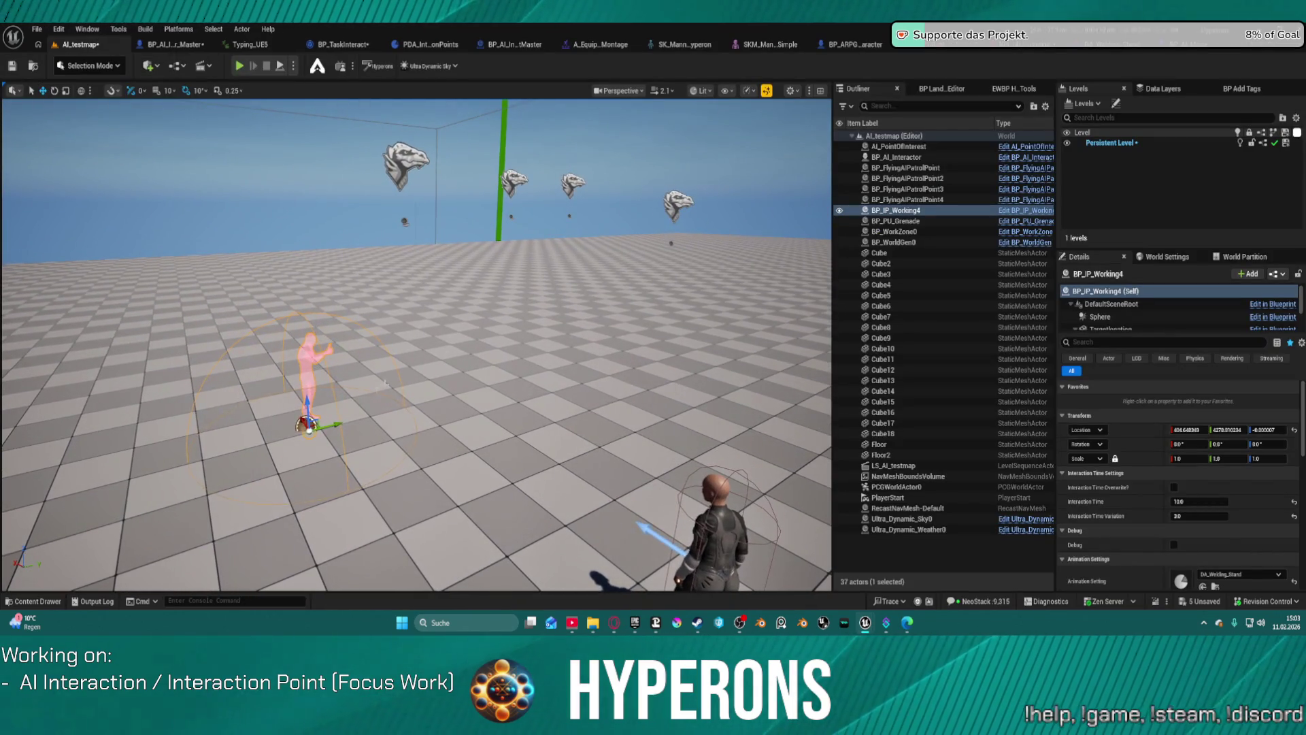
# Alt-drag BP_IP_Working4 into a duplicate and set BP_IP_Working6's Animation Setting to DA_Welding_Lean
pyautogui.moveTo(322, 437)
pyautogui.mouseDown()
pyautogui.moveTo(577, 374)
pyautogui.moveTo(755, 442)
pyautogui.mouseUp()
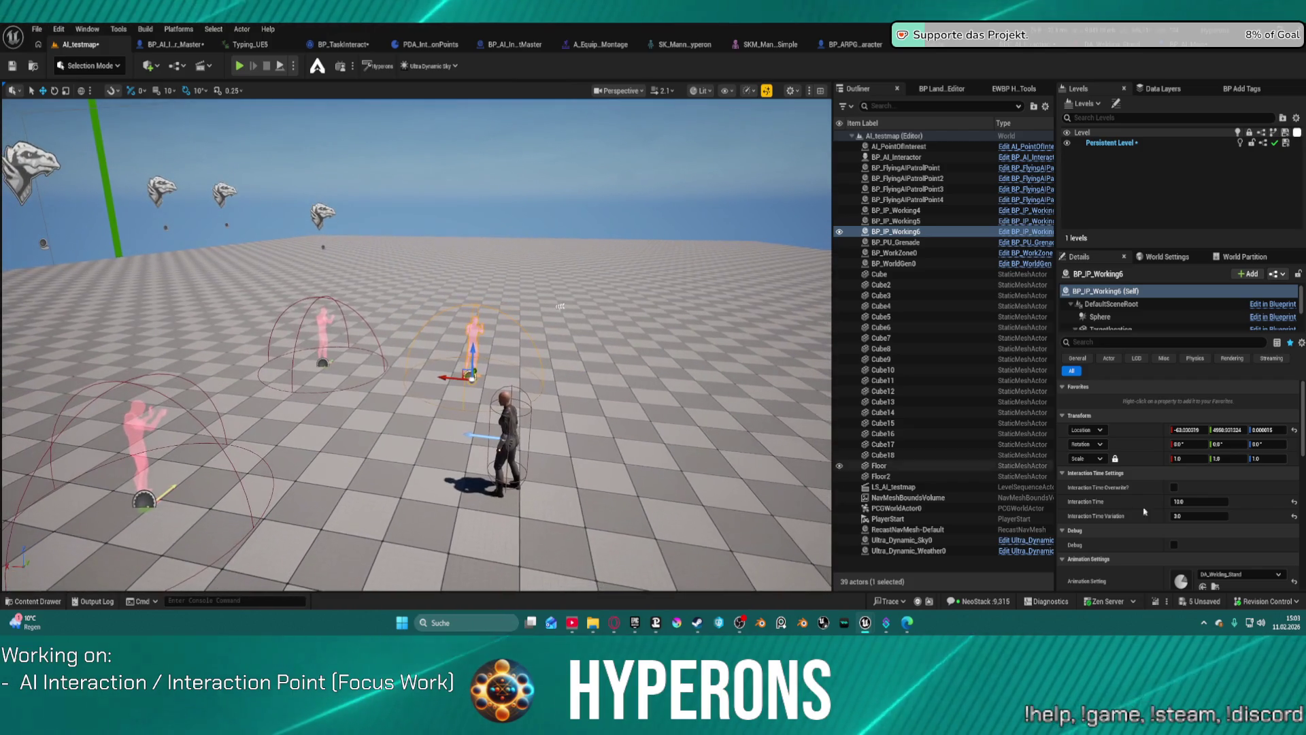
pyautogui.scroll(-2, 1127, 504)
pyautogui.click(1238, 506)
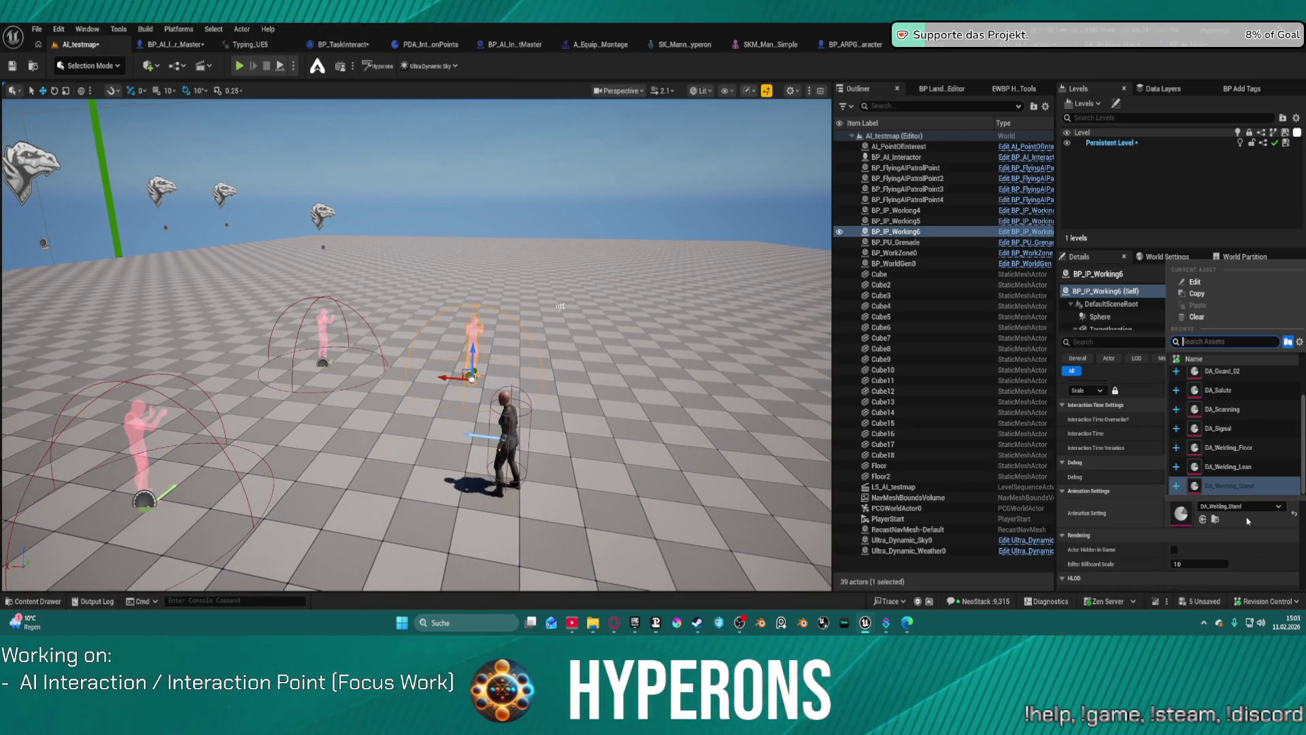
pyautogui.click(1228, 466)
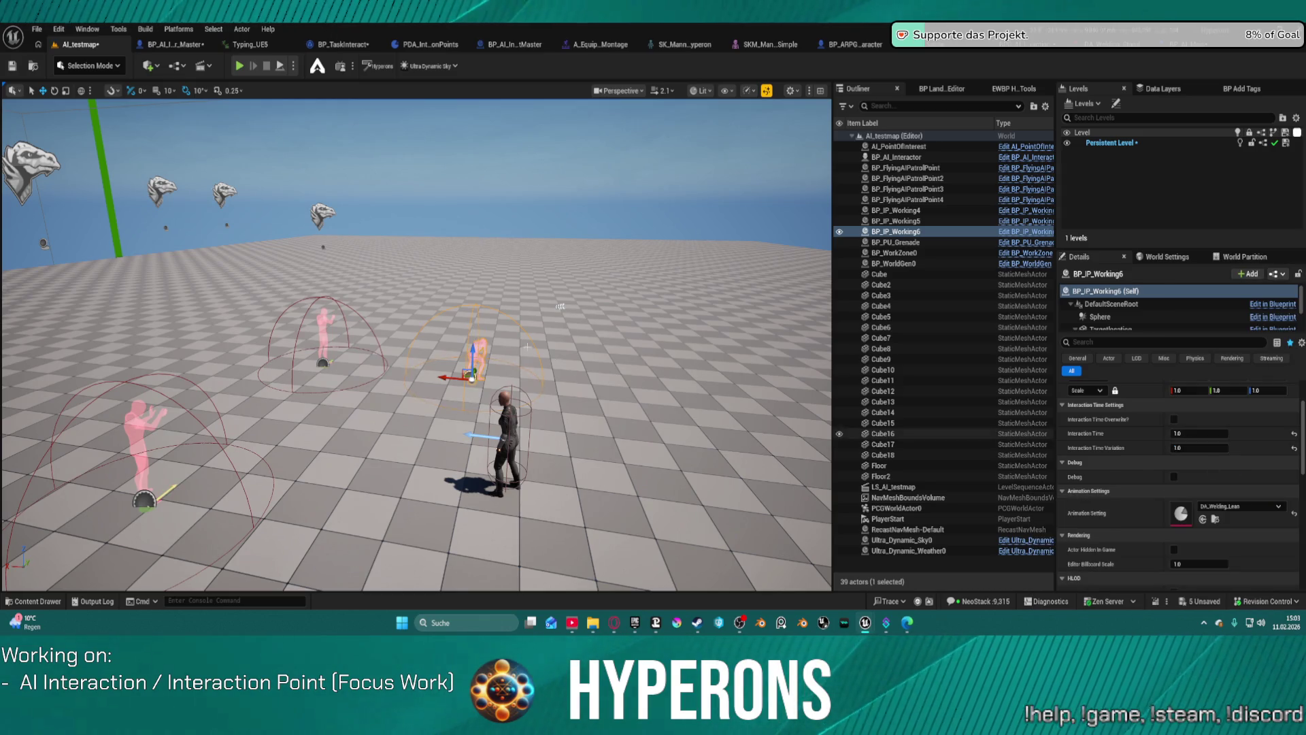
# Set BP_IP_Working5's Animation Setting to DA_Welding_Floor, recheck Working6, and save all
pyautogui.click(896, 221)
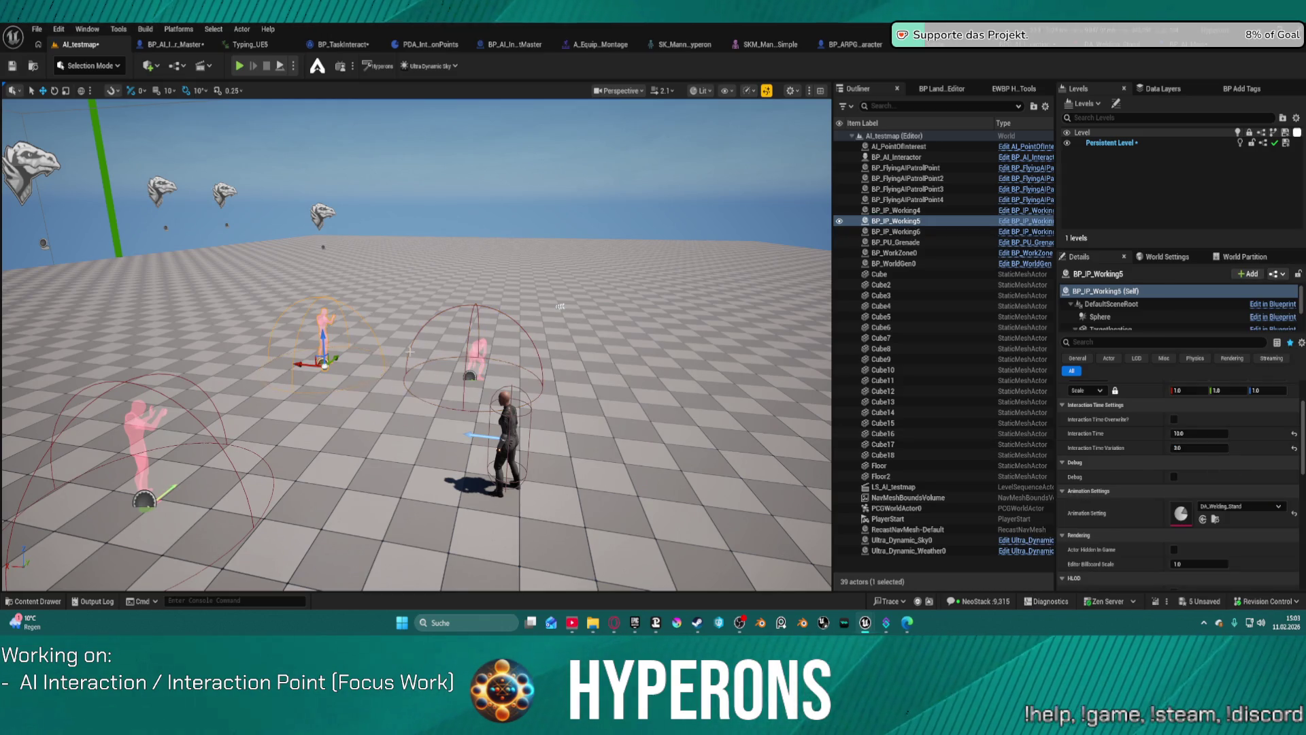
pyautogui.click(1238, 506)
pyautogui.click(1246, 449)
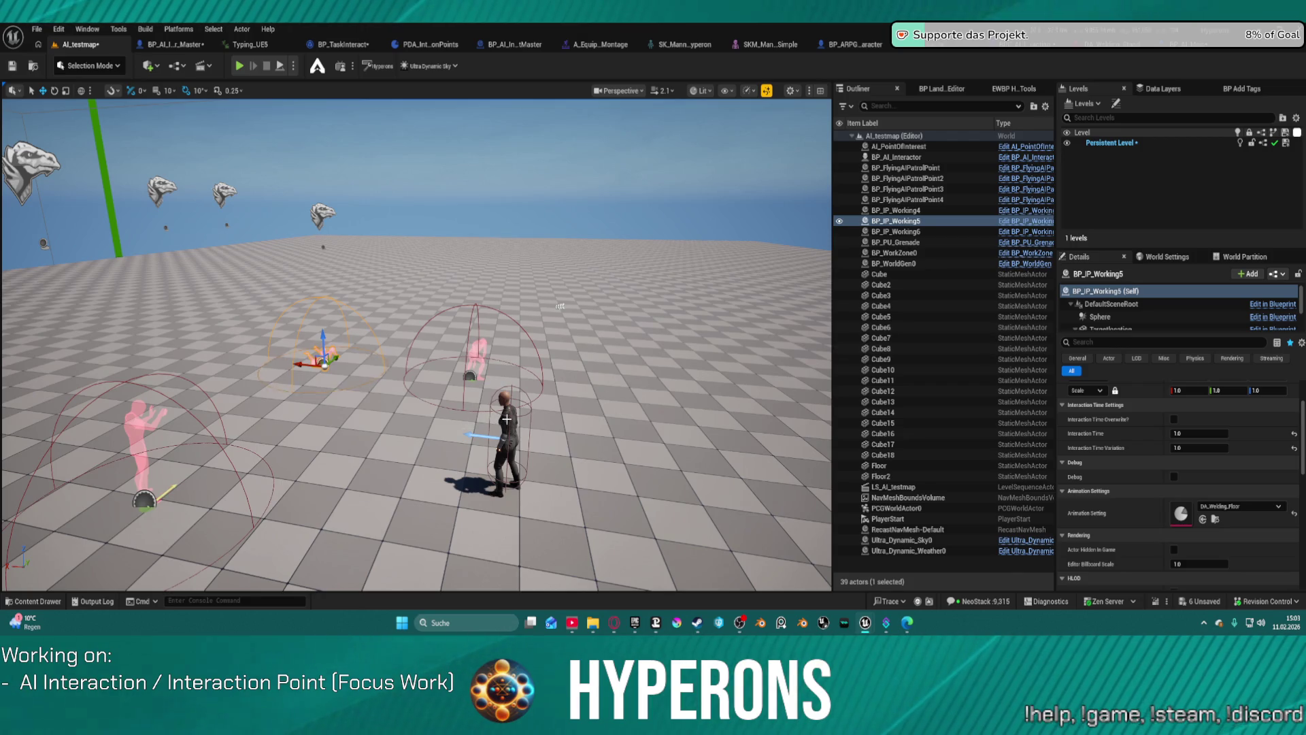
pyautogui.click(477, 353)
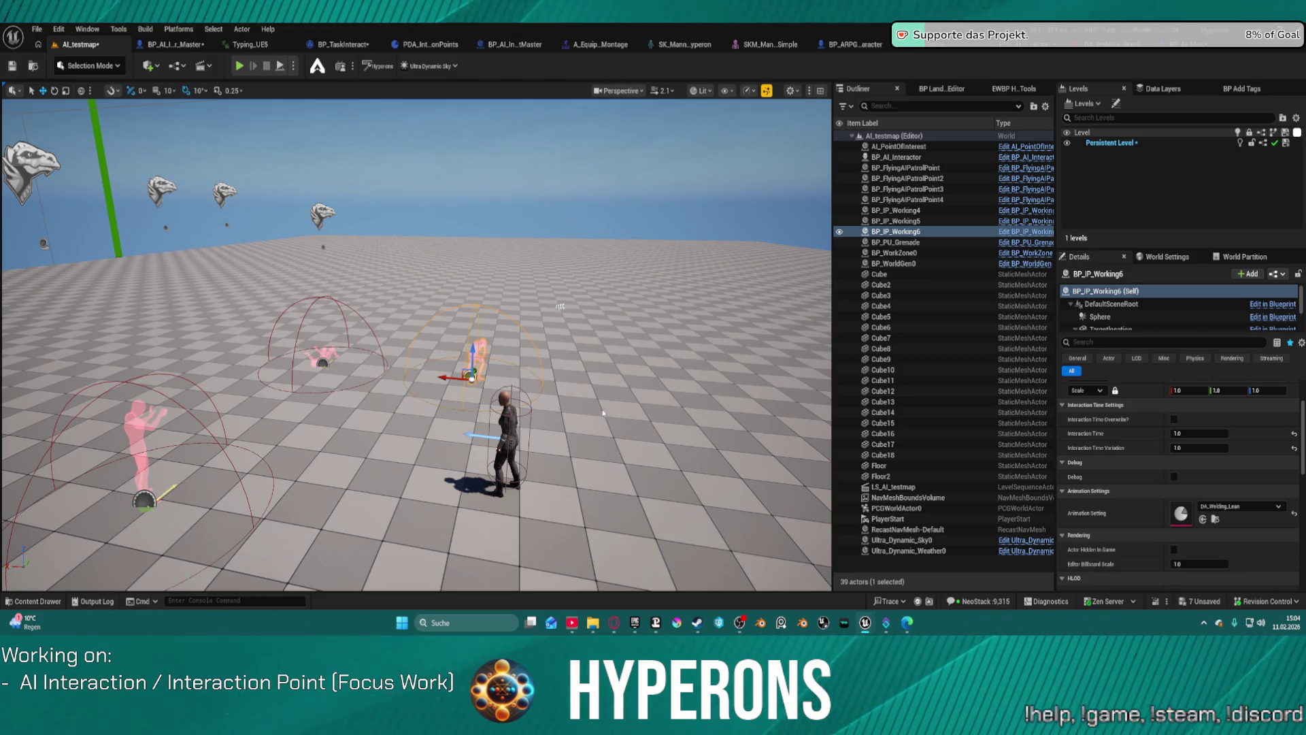
pyautogui.hotkey('ctrl', 'shift', 's')
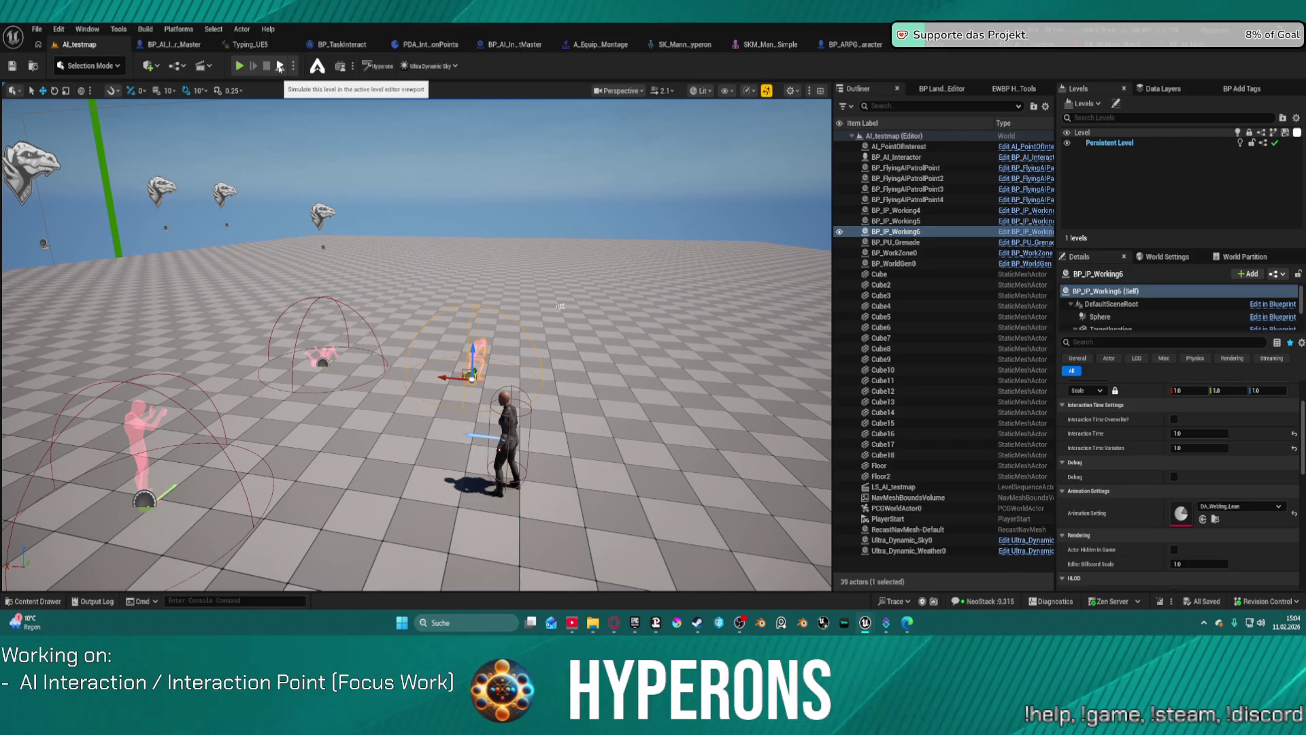
# Run a play test with Alt+P, then stop it and orbit toward the AI characters
pyautogui.hotkey('alt', 'p')
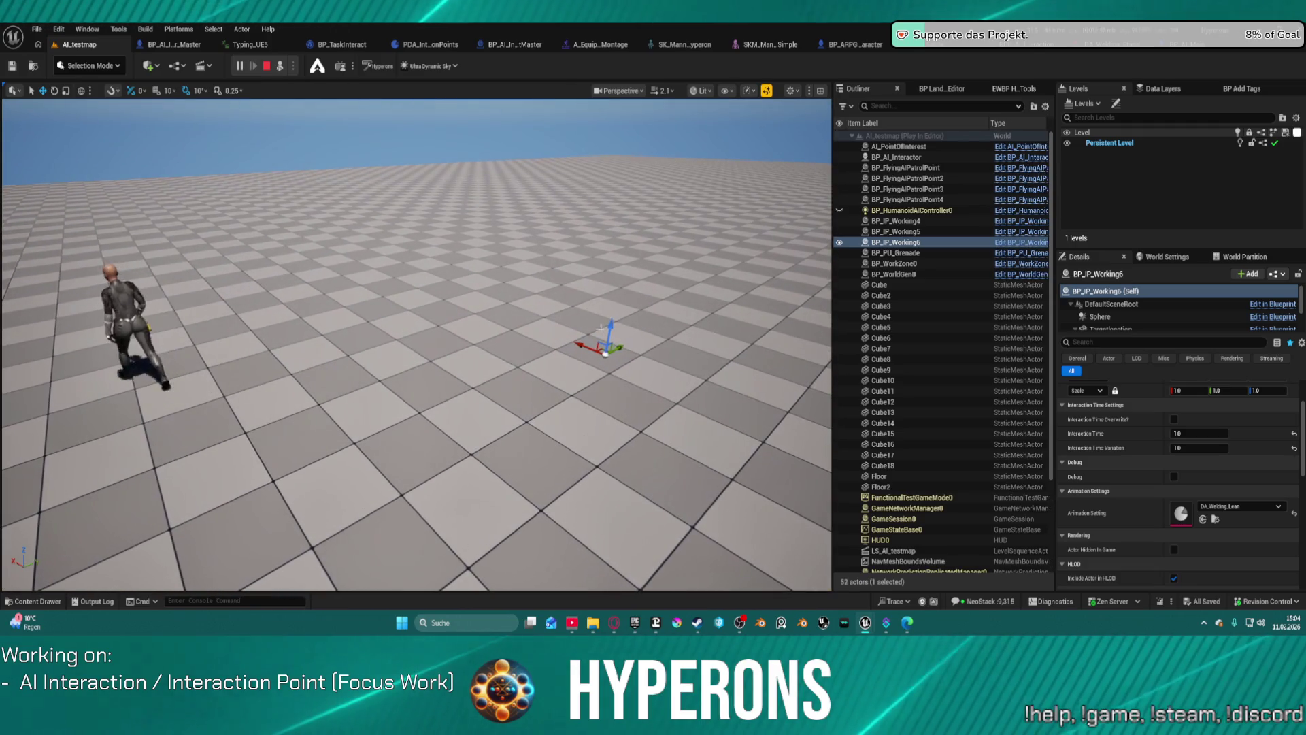
pyautogui.click(398, 423)
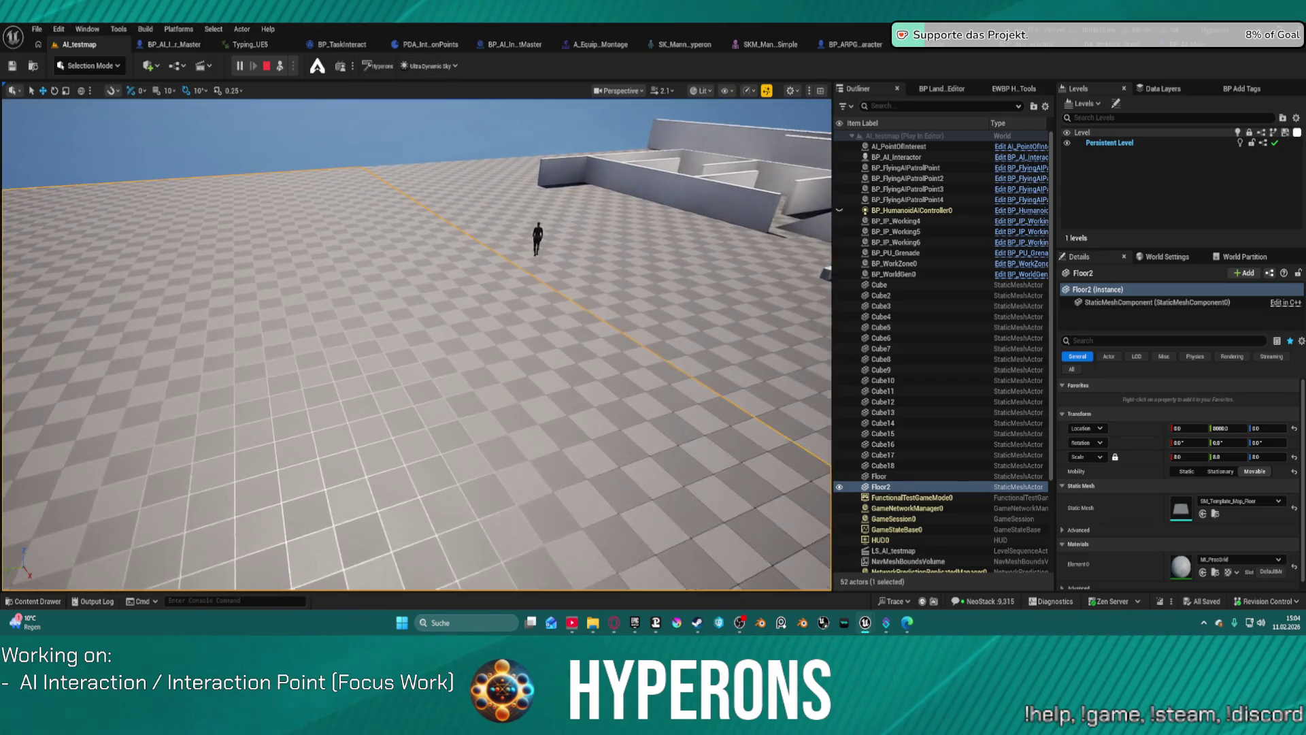
pyautogui.press('Escape')
pyautogui.moveTo(541, 287); pyautogui.dragTo(196, 394)
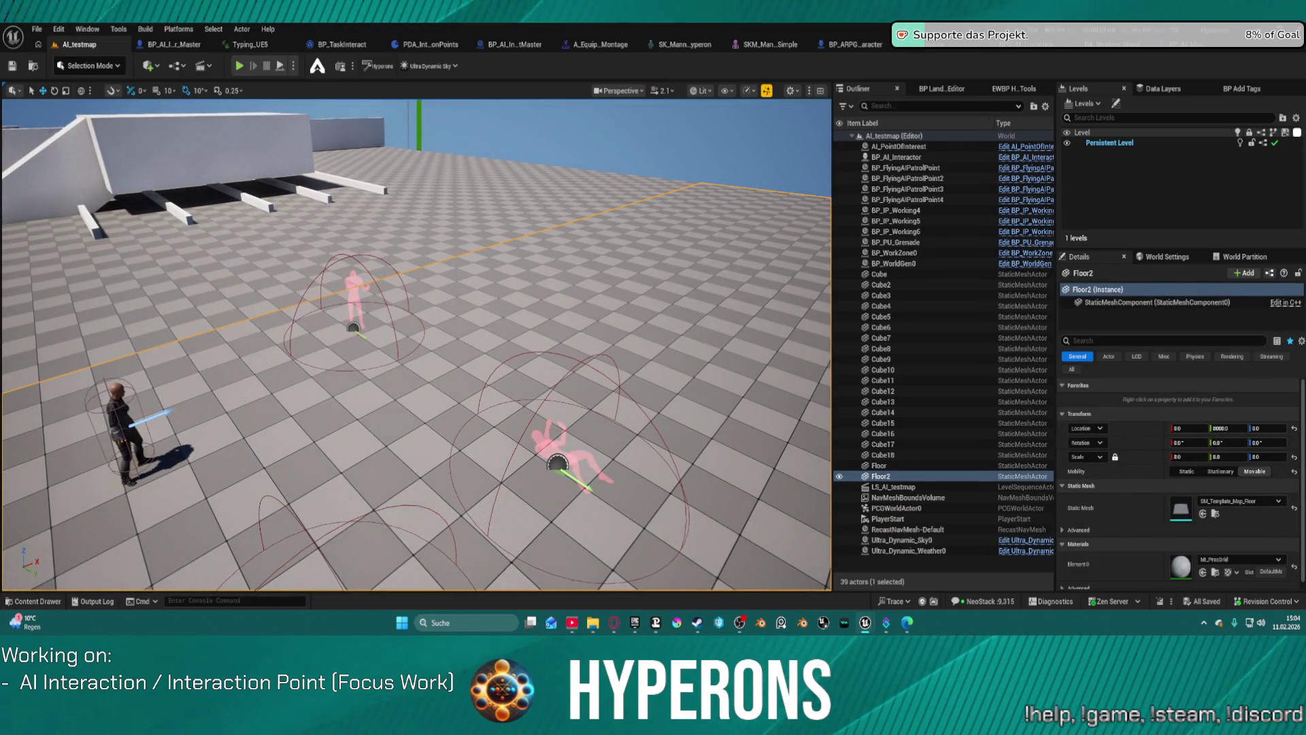
# On BP_AI_Interactor, assign BP_IP_Working6 to Available Interaction Points Index[2], then launch a play test
pyautogui.click(123, 422)
pyautogui.scroll(-5, 1136, 315)
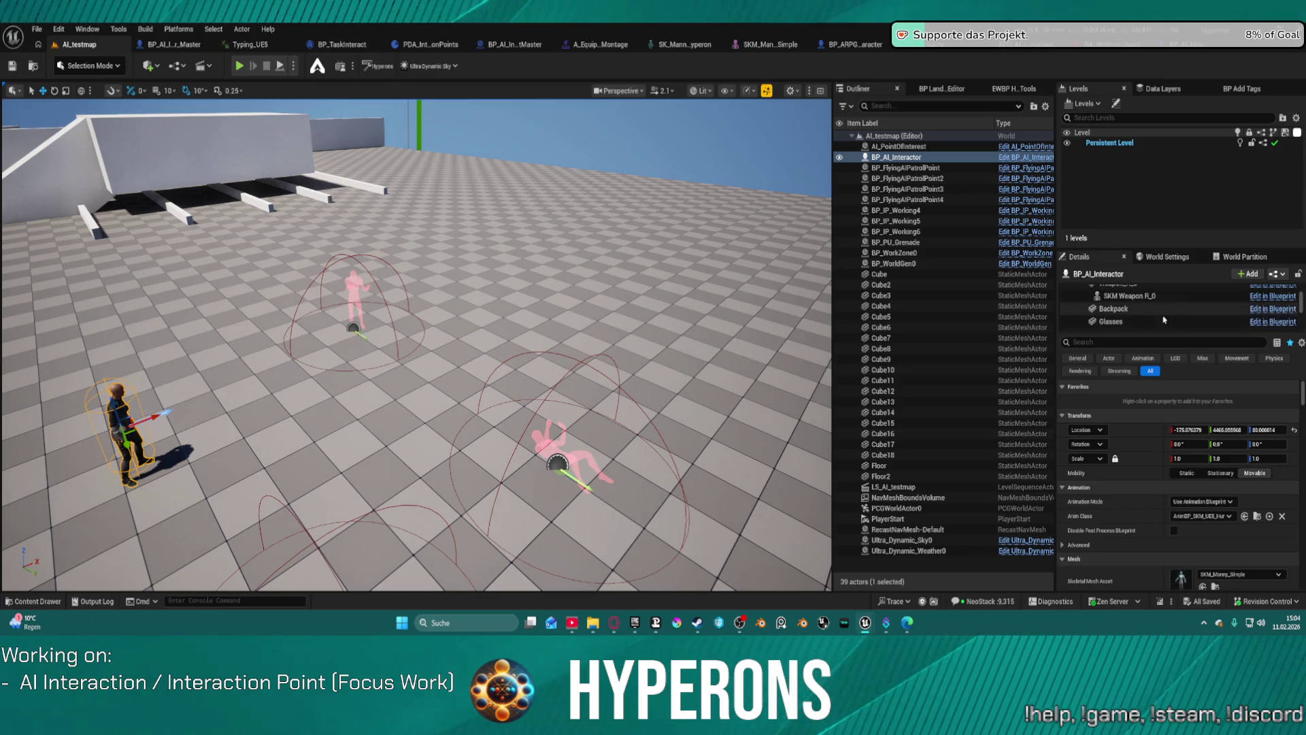
pyautogui.click(1123, 298)
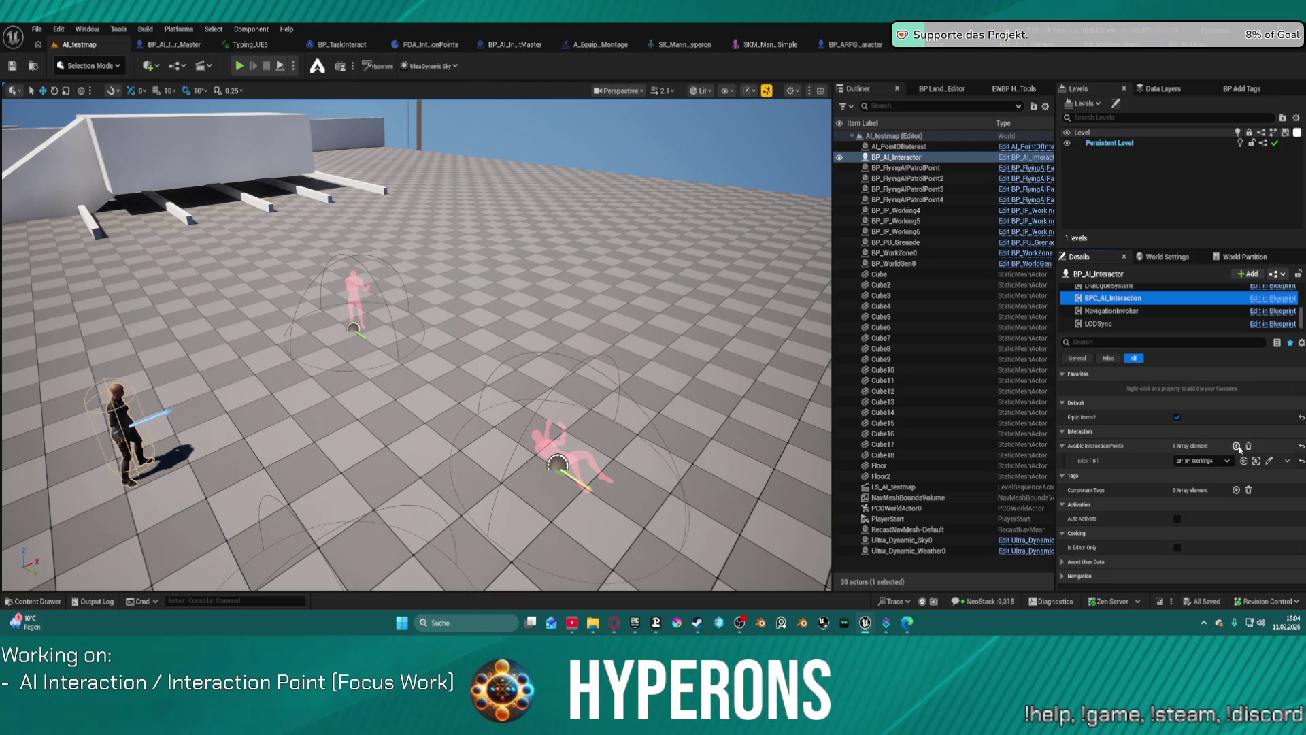
pyautogui.click(1237, 446)
pyautogui.click(1237, 445)
pyautogui.click(1201, 461)
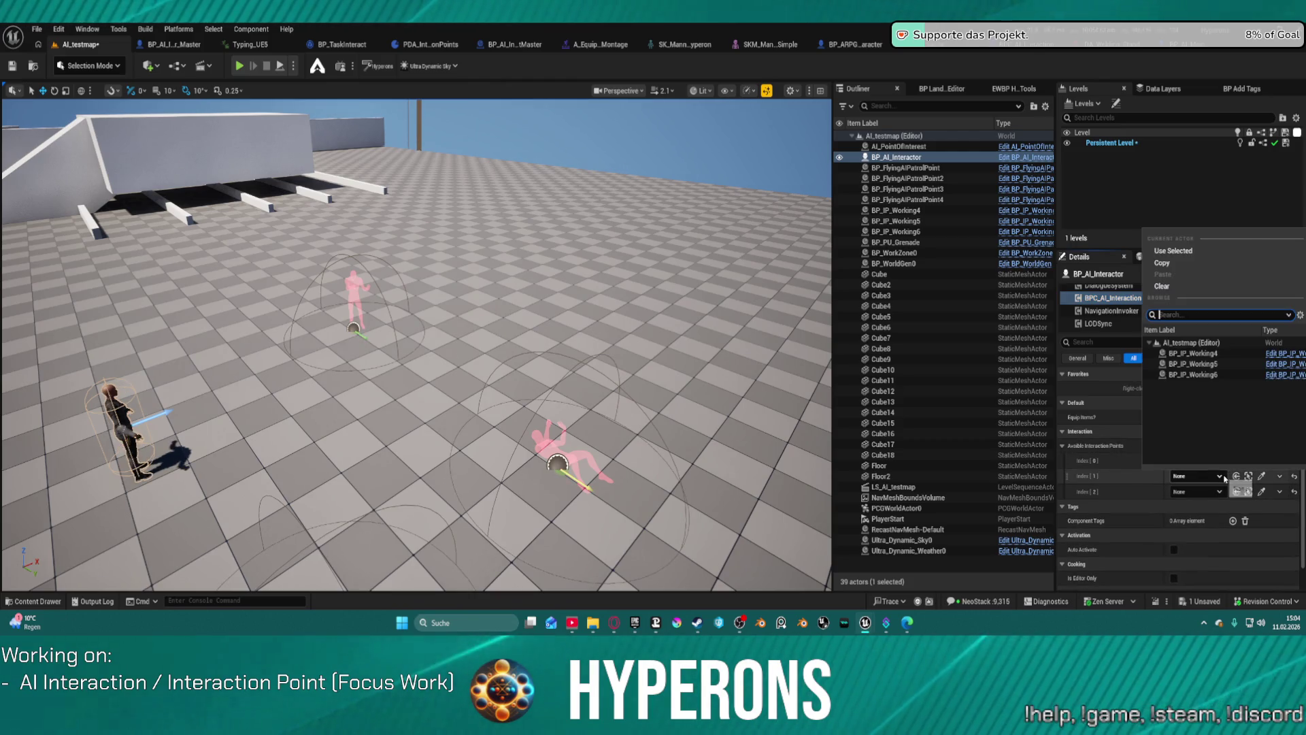
pyautogui.click(1202, 355)
pyautogui.click(1198, 475)
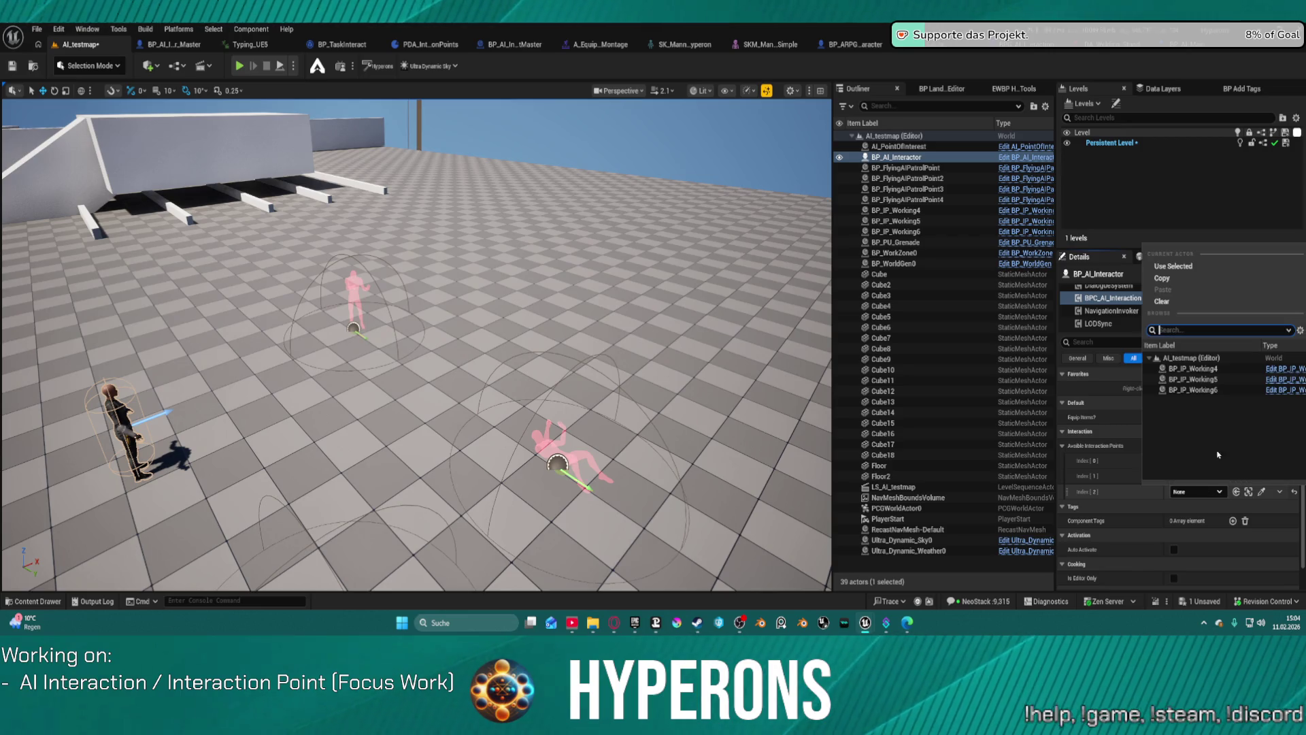
pyautogui.click(1203, 390)
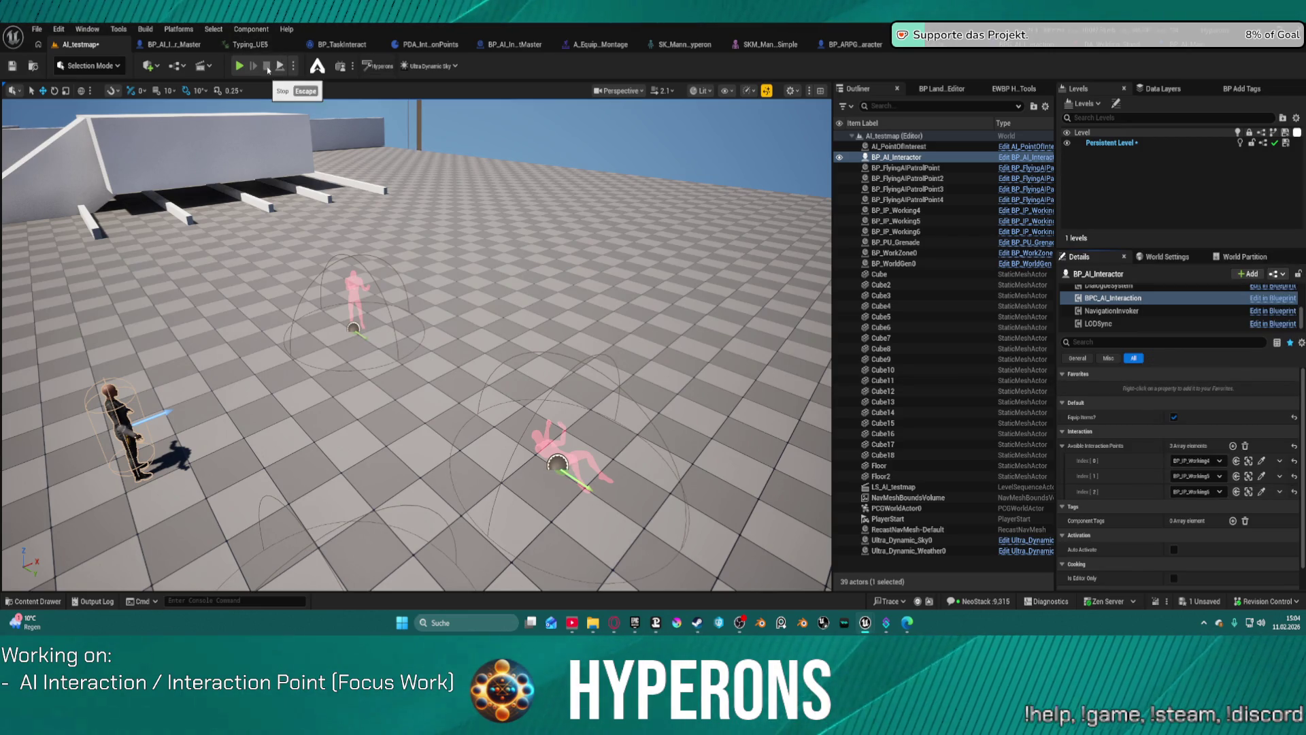
pyautogui.hotkey('alt', 'p')
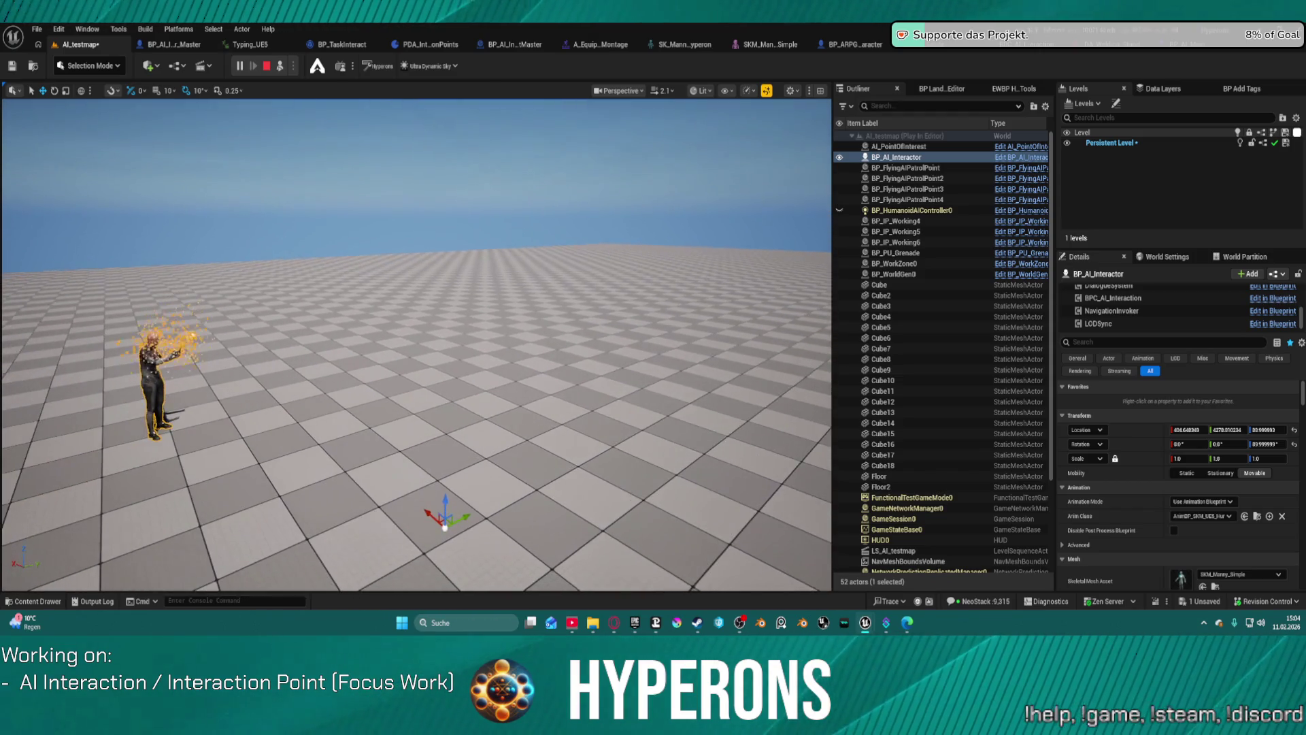
# Watch the AI walk around the running test, selecting Floor2 in the viewport
pyautogui.click(453, 481)
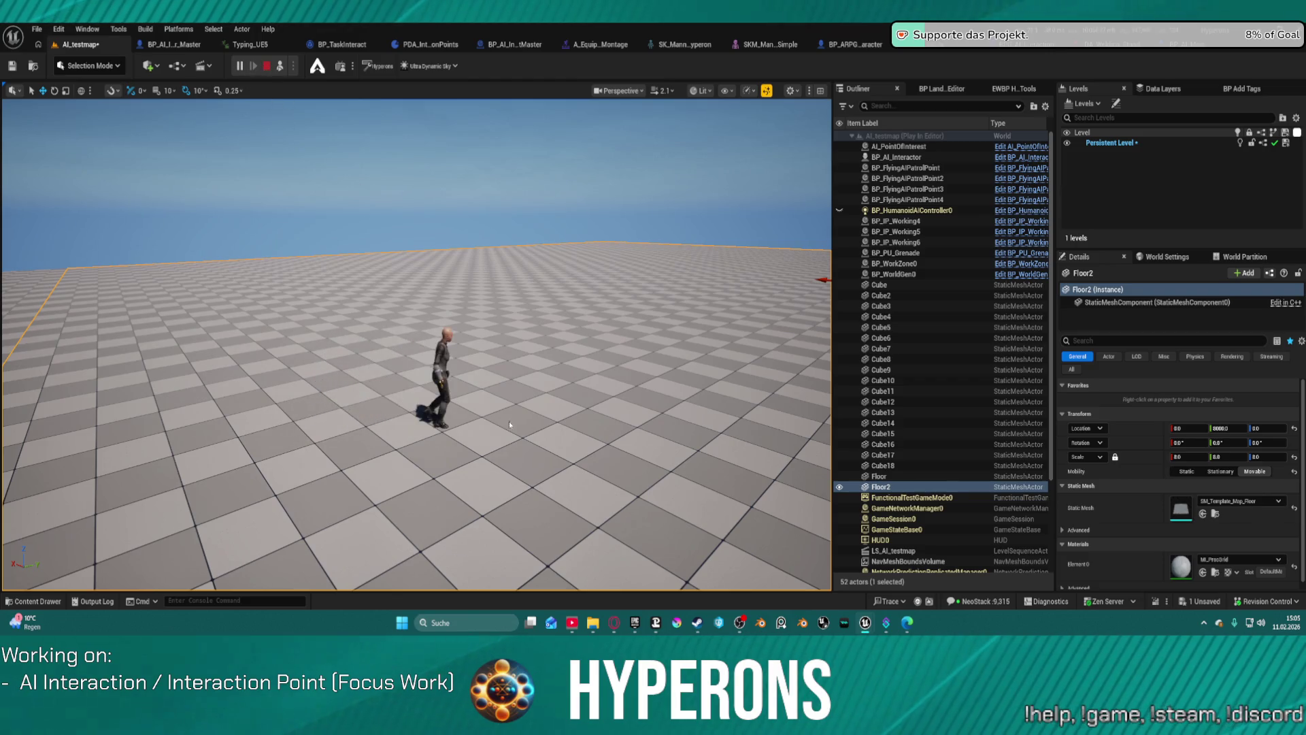
# Stop the test and nudge BP_IP_Working6 slightly along the X axis
pyautogui.click(266, 66)
pyautogui.click(439, 350)
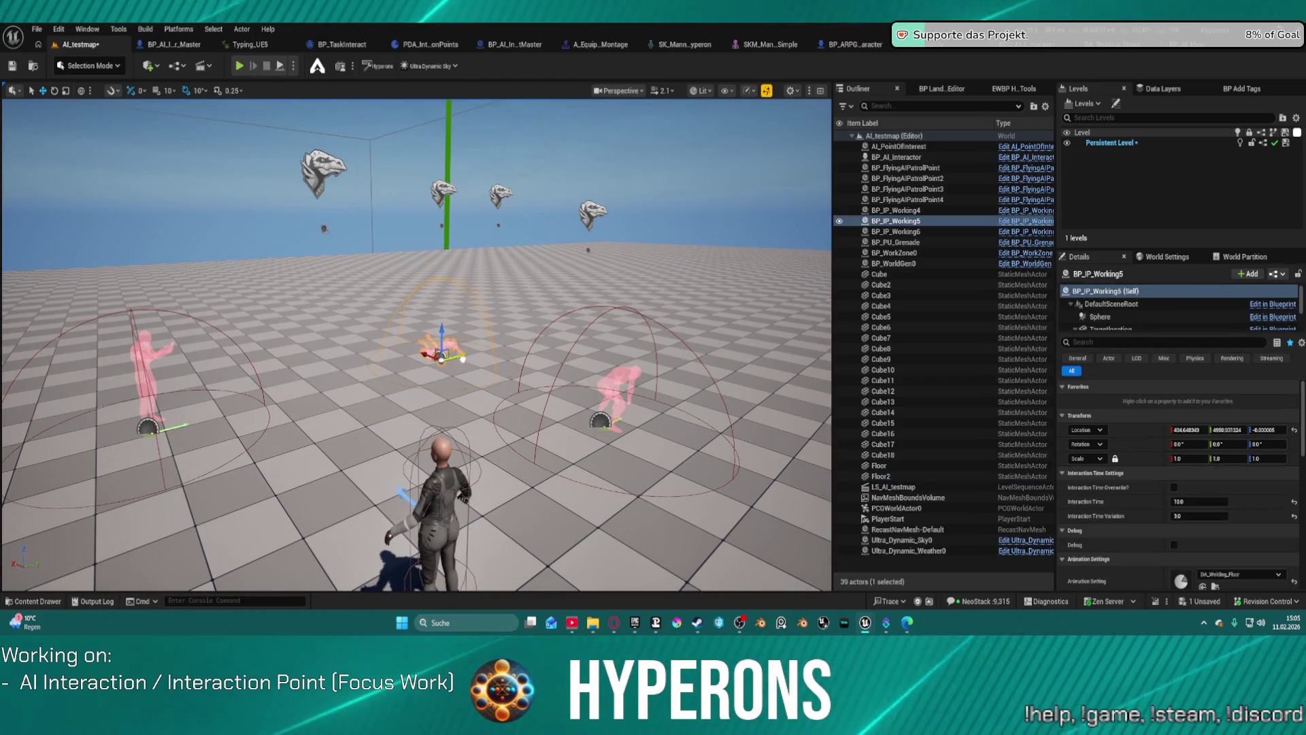
pyautogui.click(614, 427)
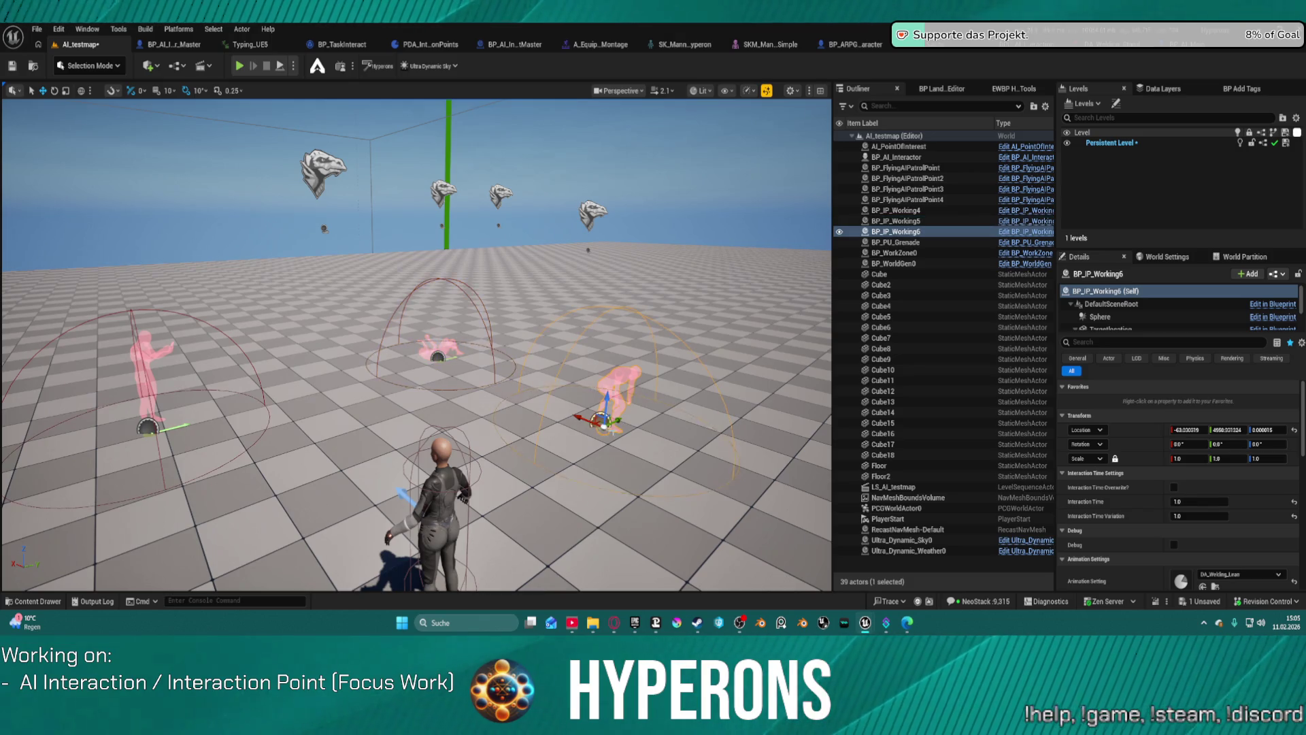
pyautogui.moveTo(579, 413); pyautogui.dragTo(583, 416)
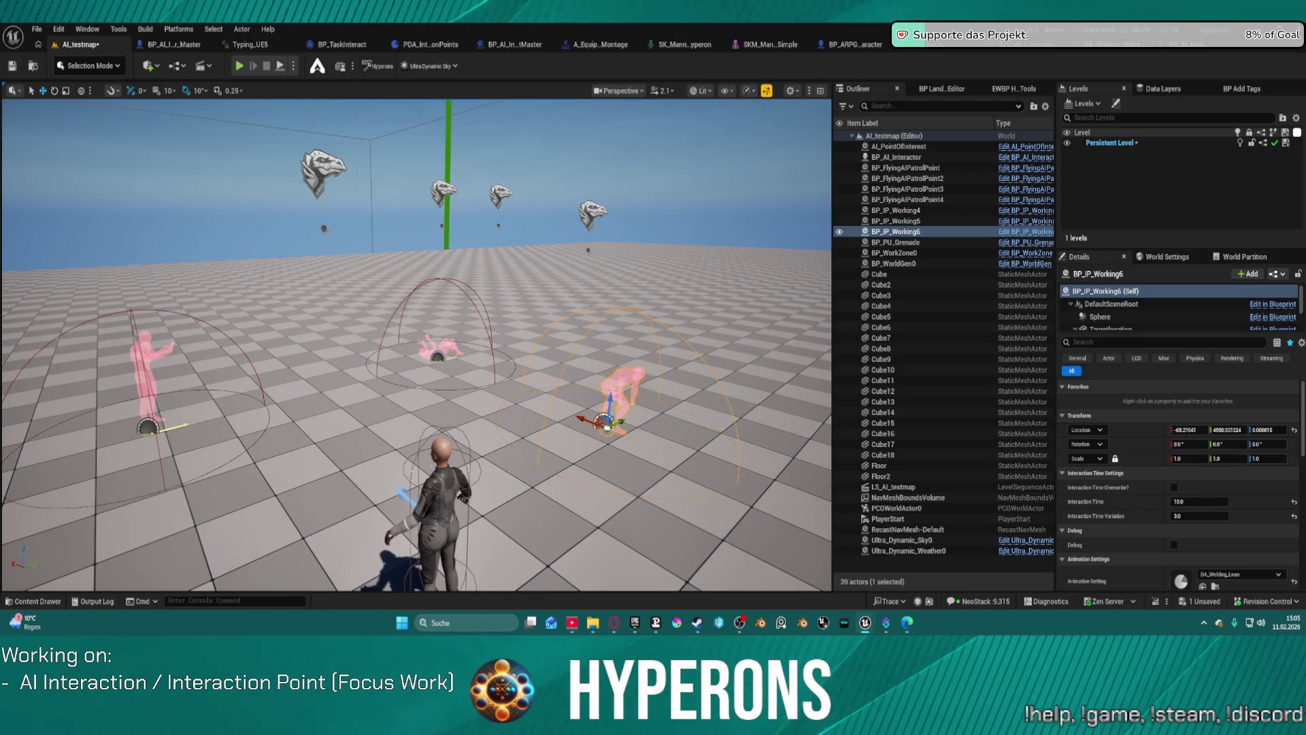
# Nudge BP_IP_Working4 slightly along Y, save AI_testmap, and start a new play test
pyautogui.click(283, 430)
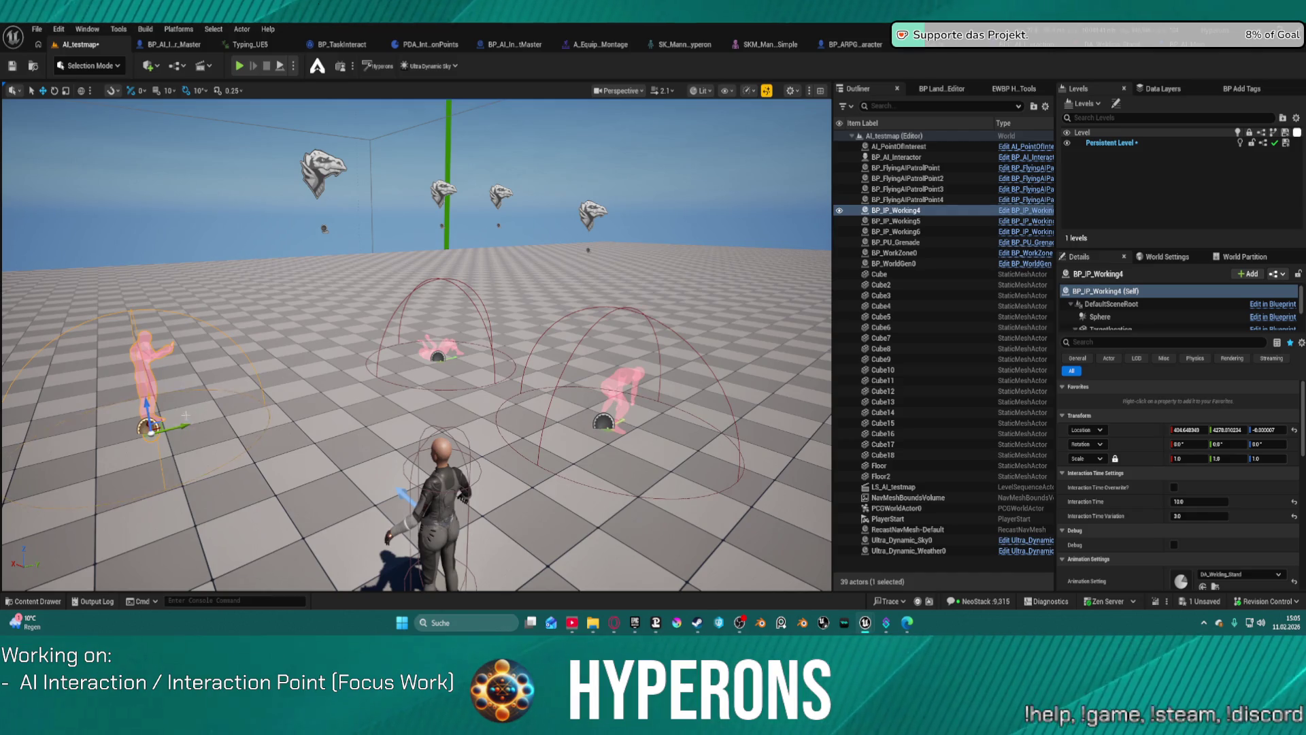
pyautogui.moveTo(187, 424); pyautogui.dragTo(189, 424)
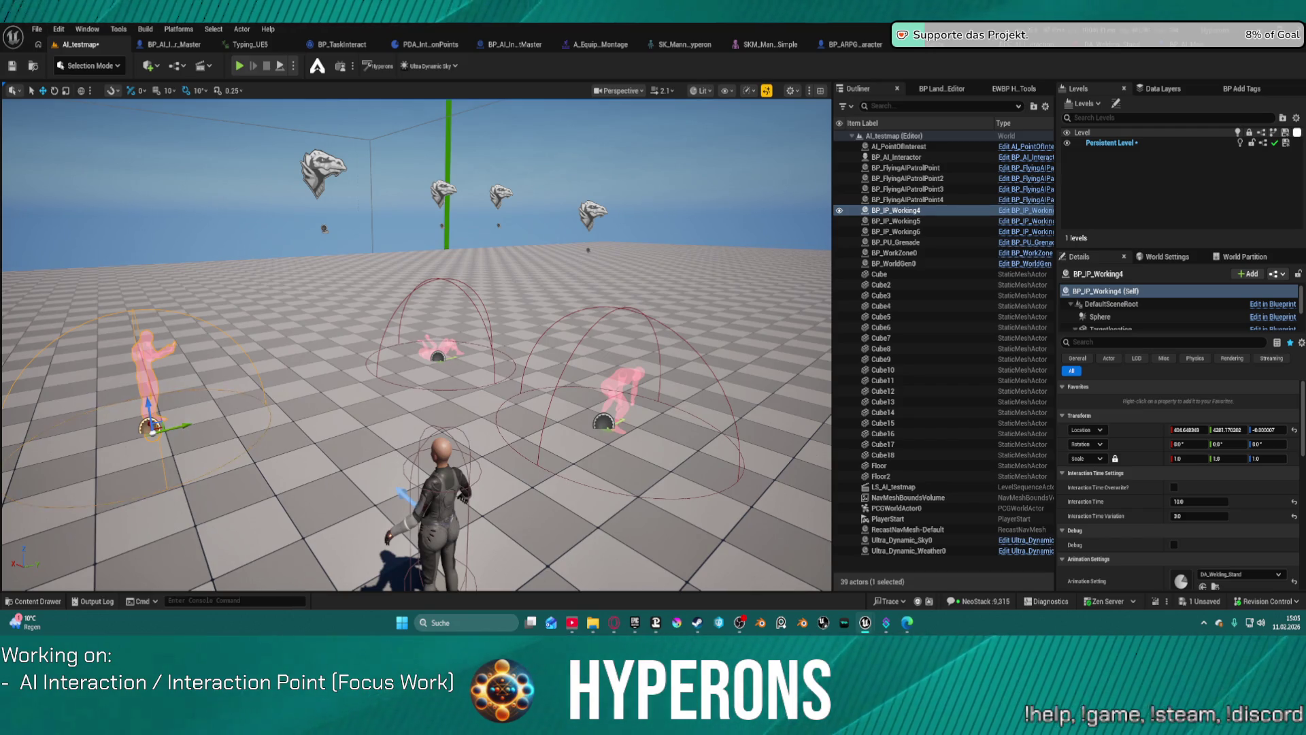
pyautogui.hotkey('ctrl', 's')
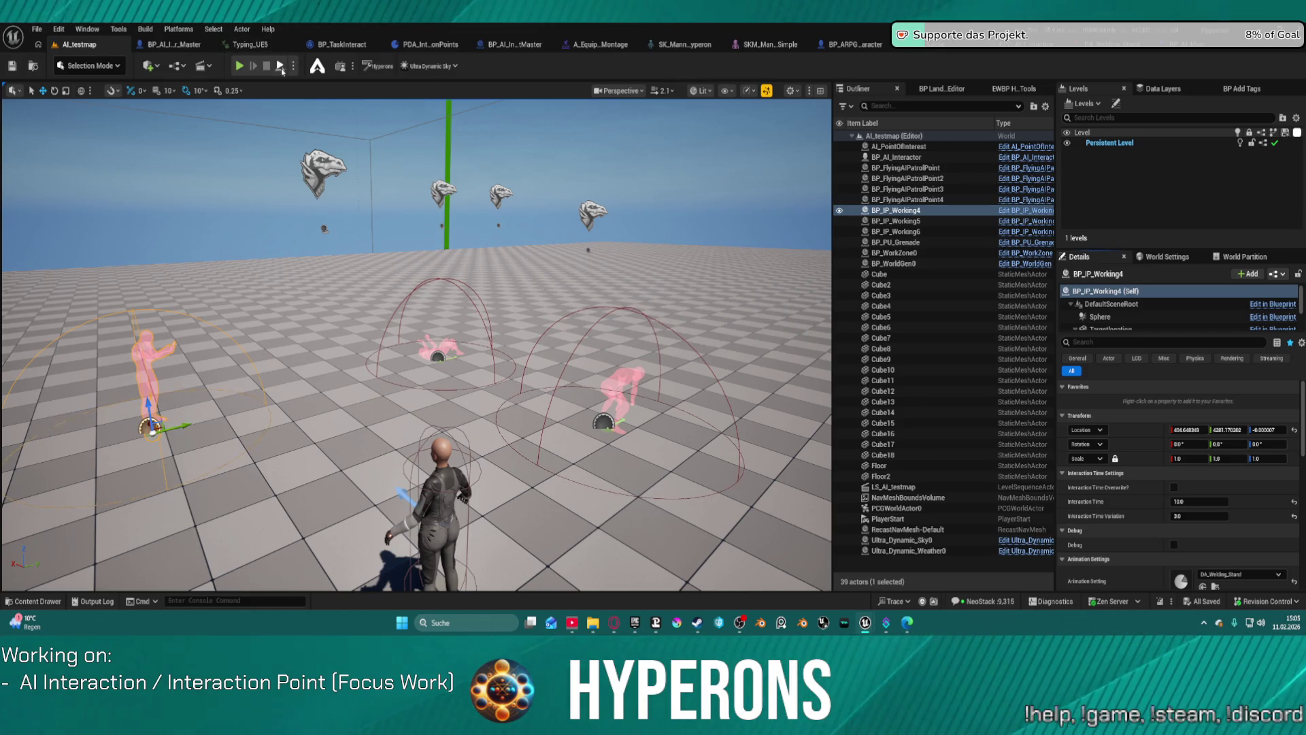
pyautogui.hotkey('alt', 'p')
pyautogui.press('w')
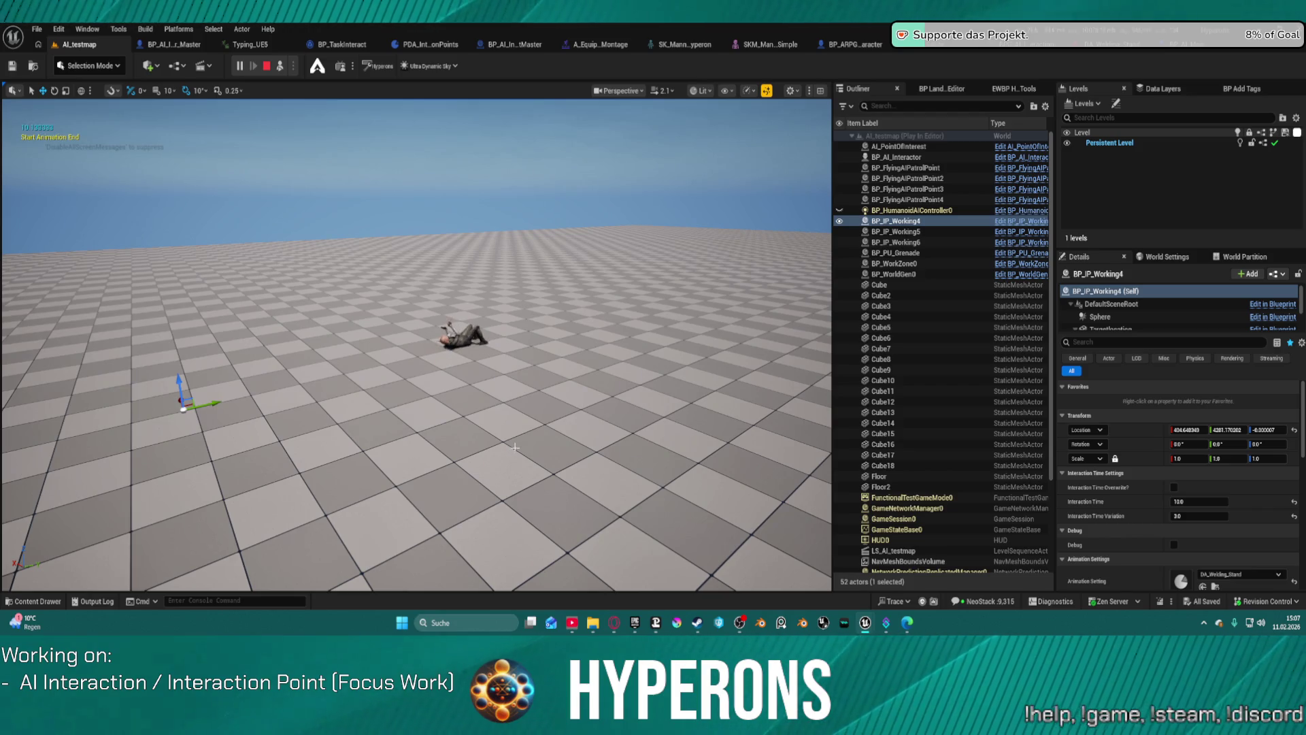
# Steer the game camera toward the lying character, then stop the play session
pyautogui.moveTo(516, 443)
pyautogui.mouseDown()
pyautogui.moveTo(486, 348)
pyautogui.moveTo(487, 289)
pyautogui.mouseUp()
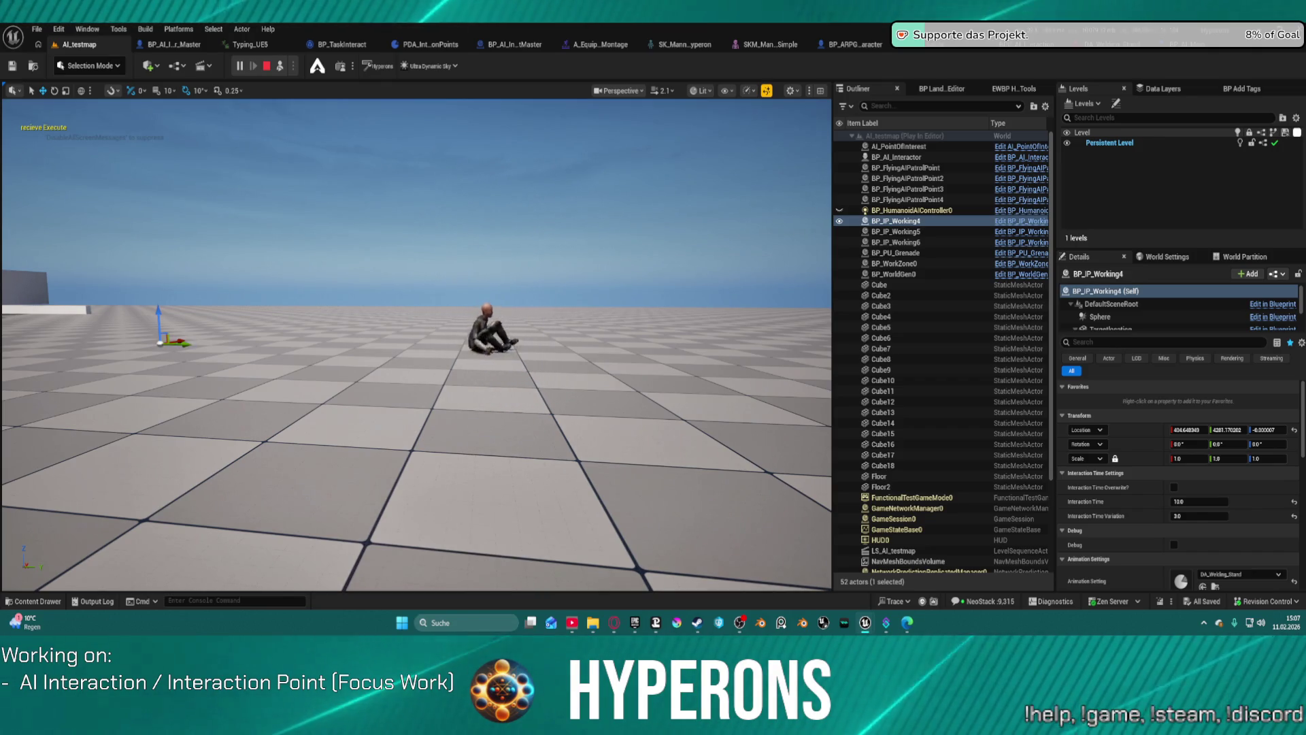
pyautogui.press('w')
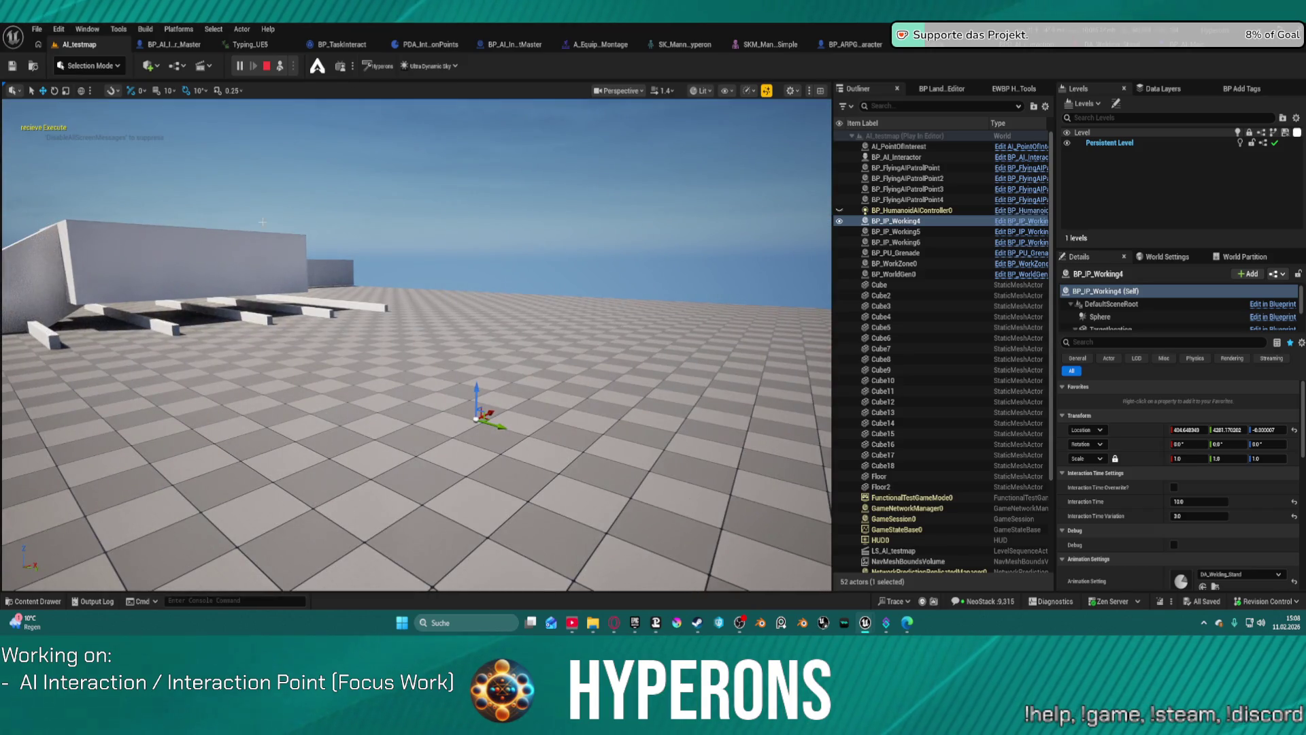
pyautogui.click(264, 66)
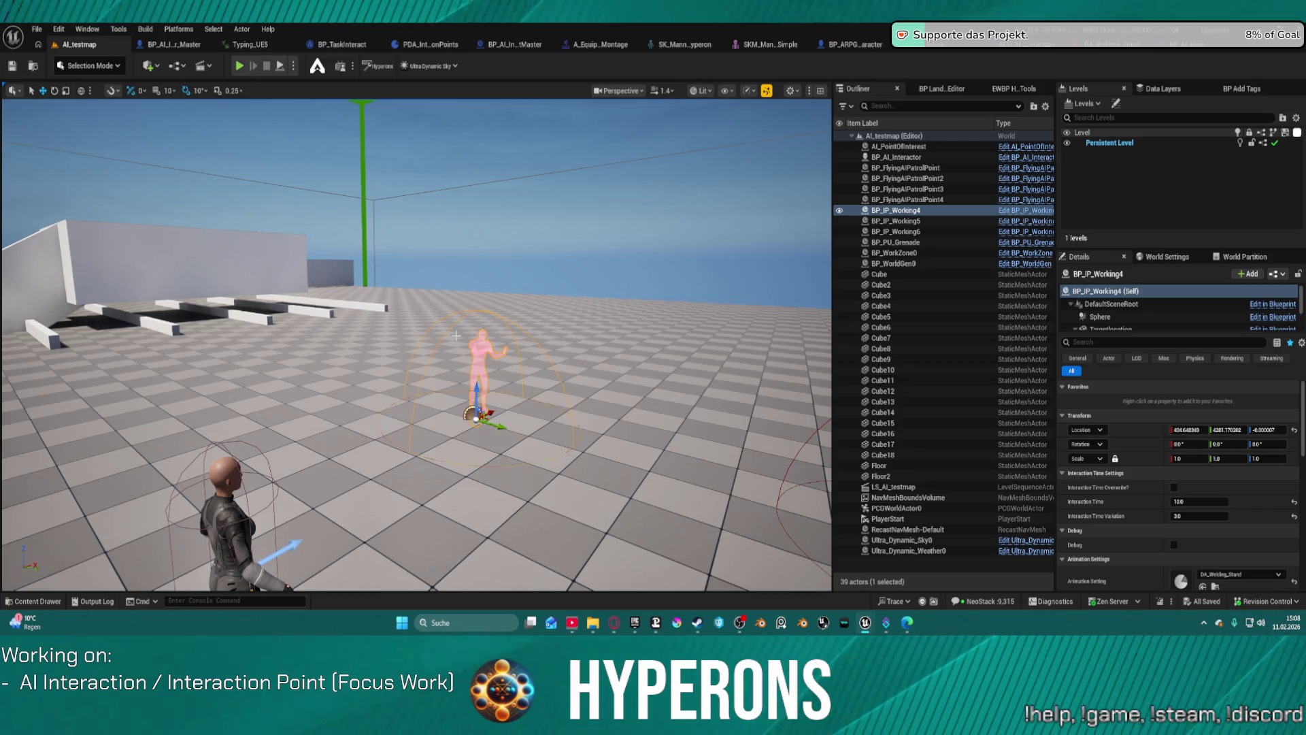
# Orbit the viewport over the floor and bring up File > Recent Levels
pyautogui.moveTo(415, 340); pyautogui.dragTo(449, 360)
pyautogui.moveTo(49, 189); pyautogui.dragTo(49, 190)
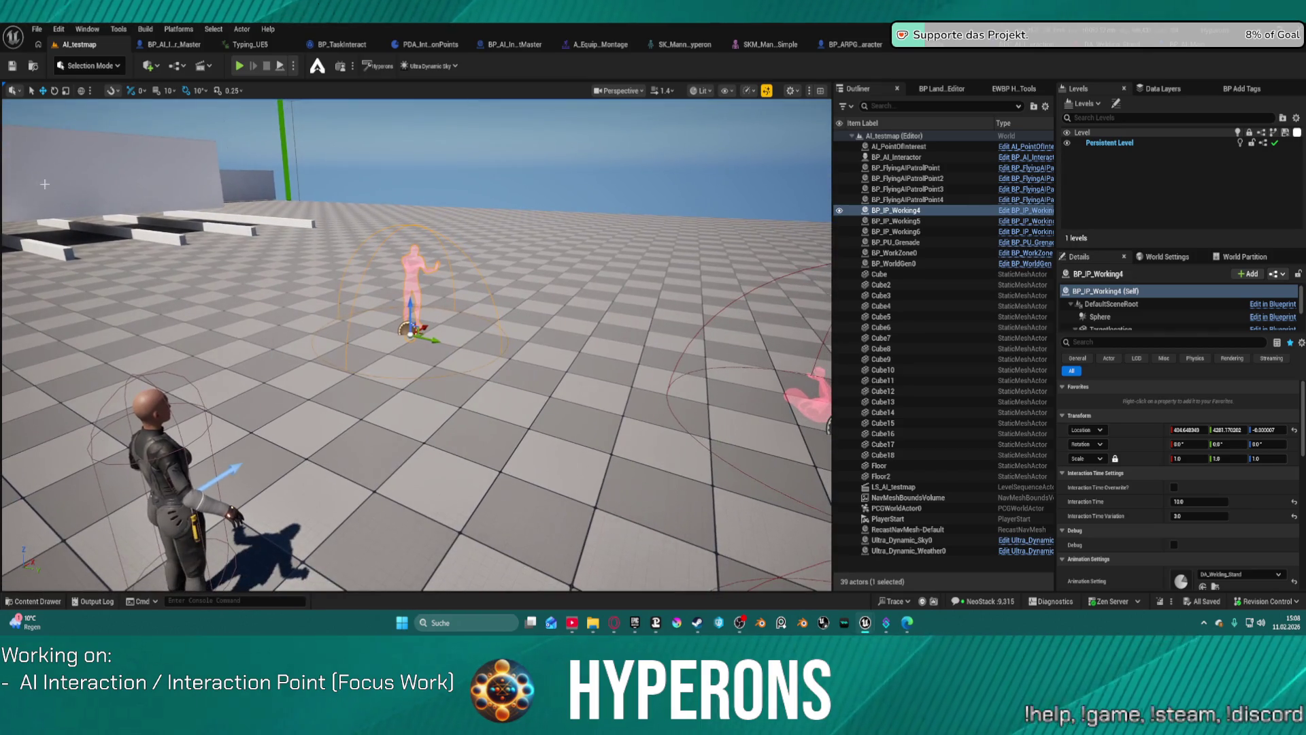
pyautogui.click(38, 30)
# Load ML_Station_NewBerlin from the Recent Levels list
pyautogui.moveTo(102, 109)
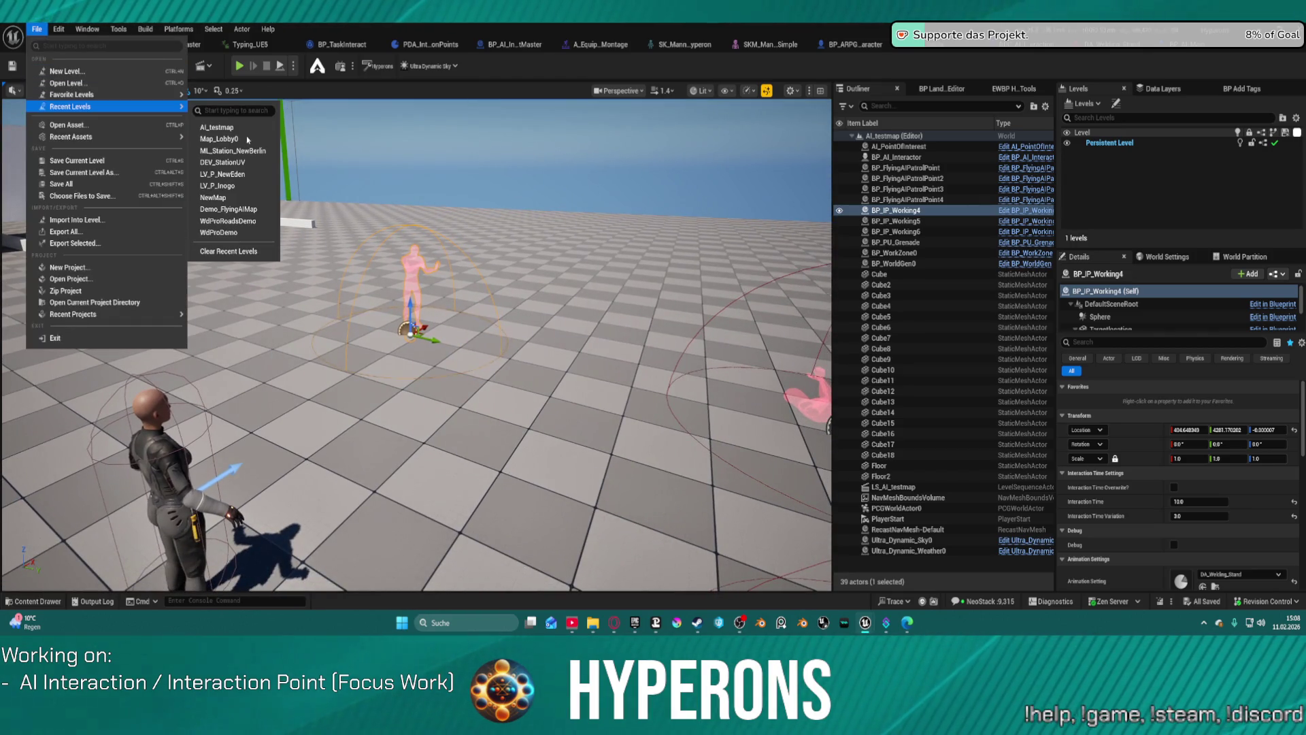
pyautogui.click(265, 150)
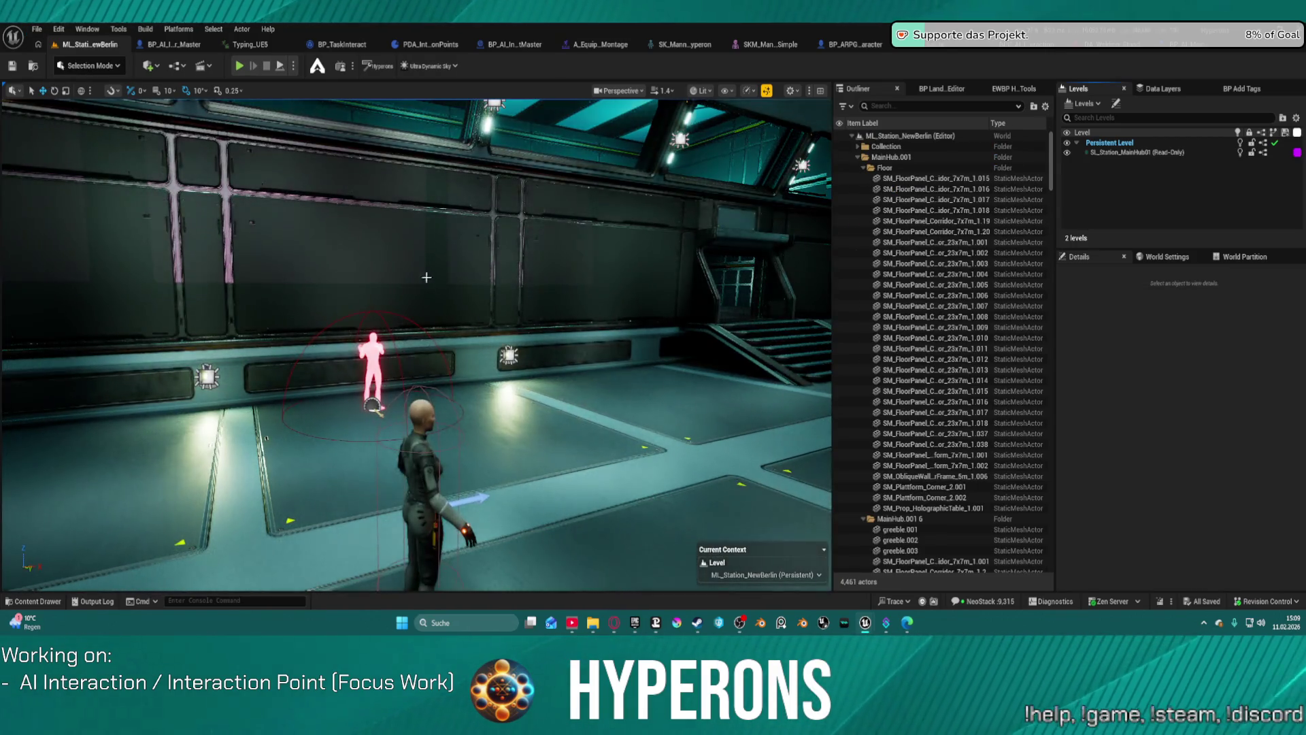
# Select the AI actors and a station wall panel, checking its level in Data Layers and Levels
pyautogui.hotkey('ctrl', 'z')
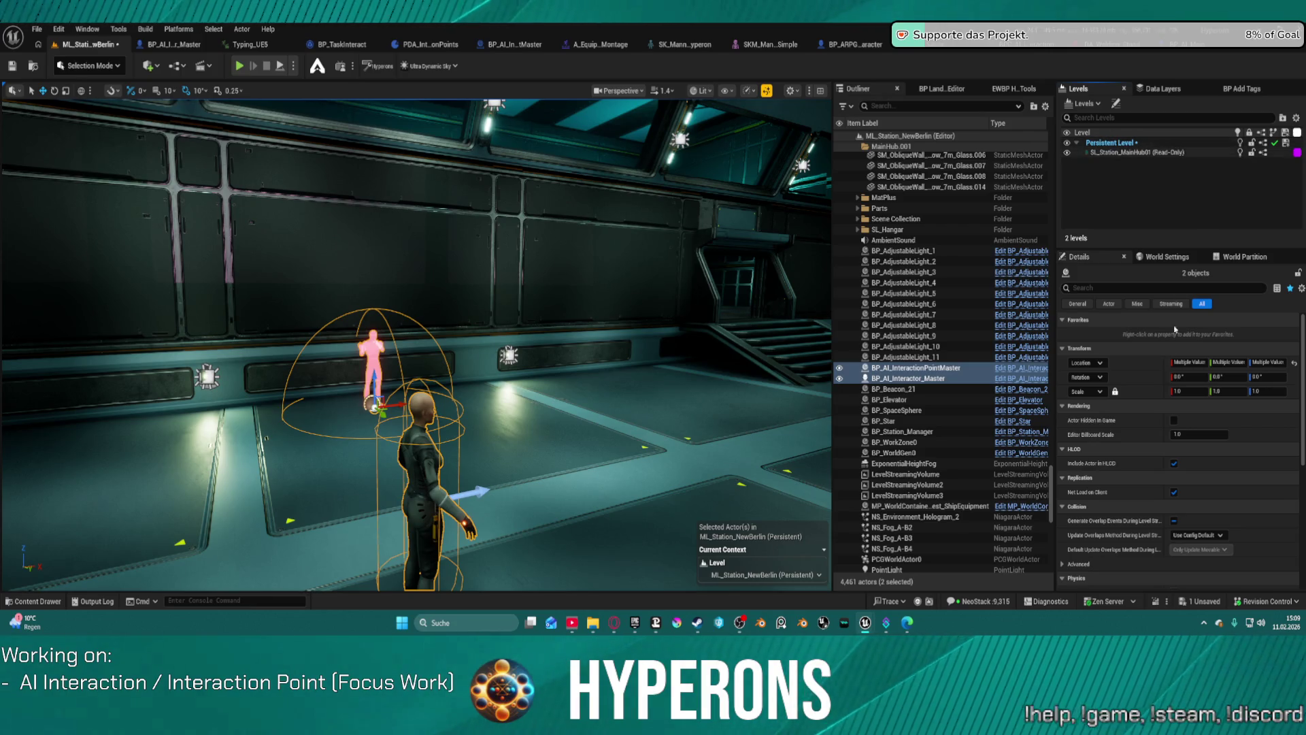
pyautogui.scroll(-3, 1157, 493)
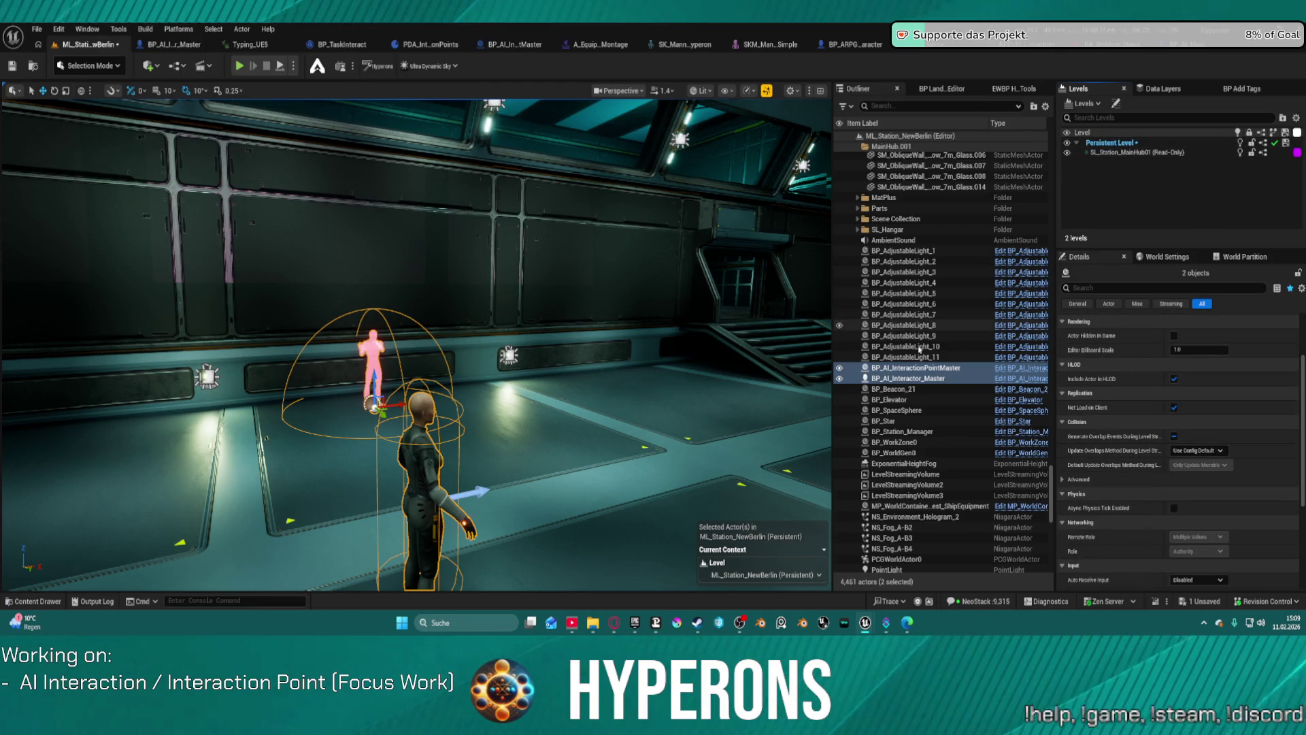
pyautogui.press('f')
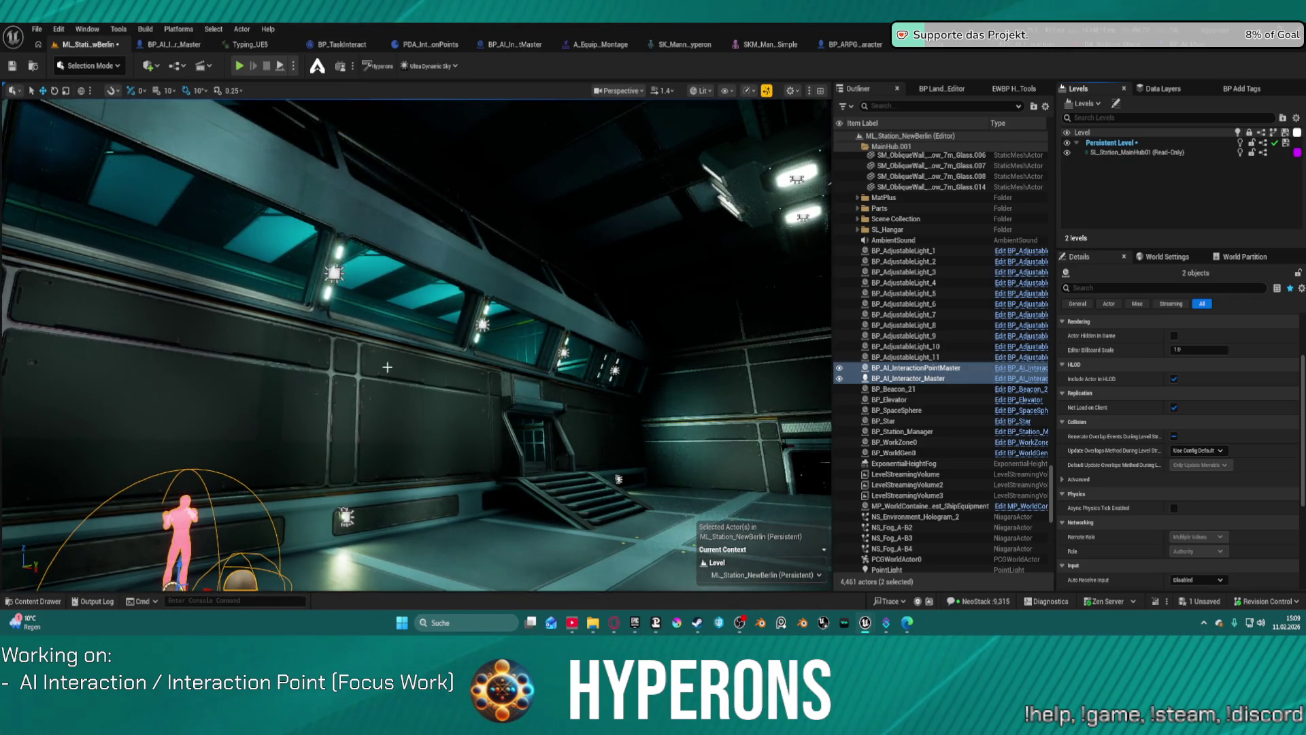
pyautogui.click(418, 408)
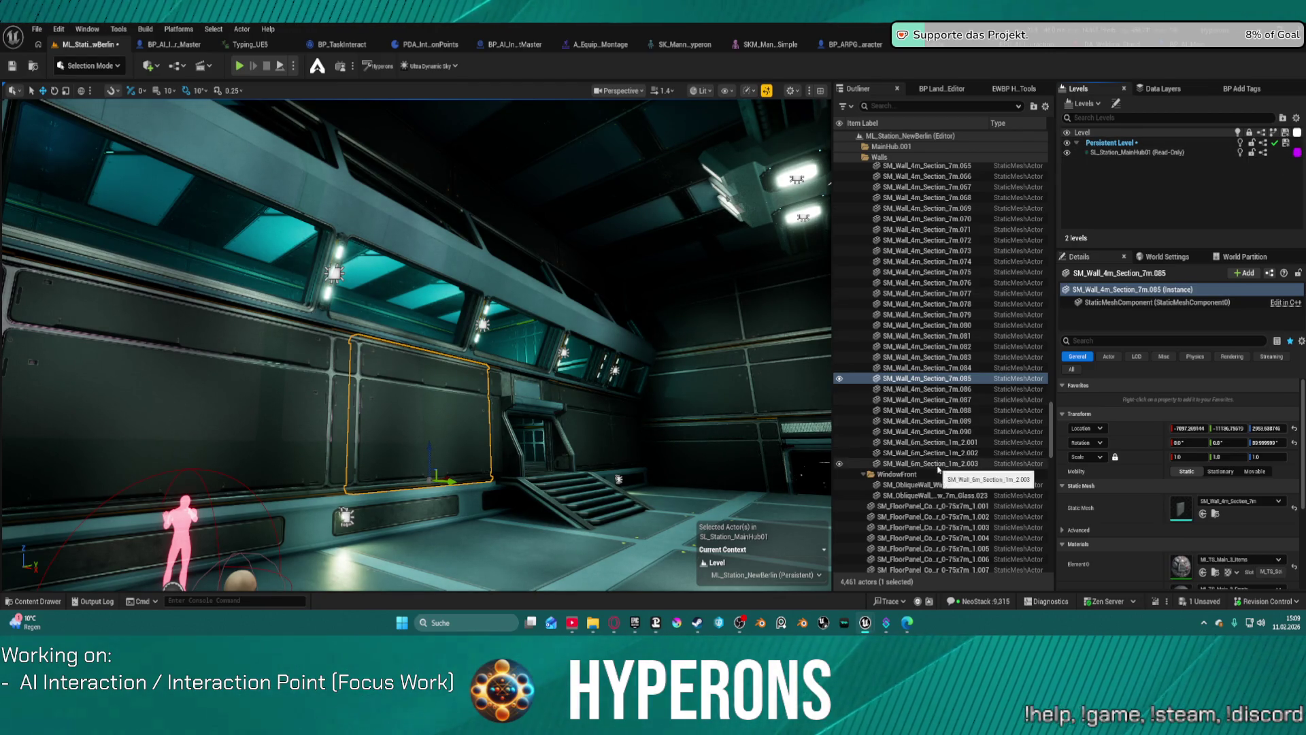
pyautogui.click(1160, 88)
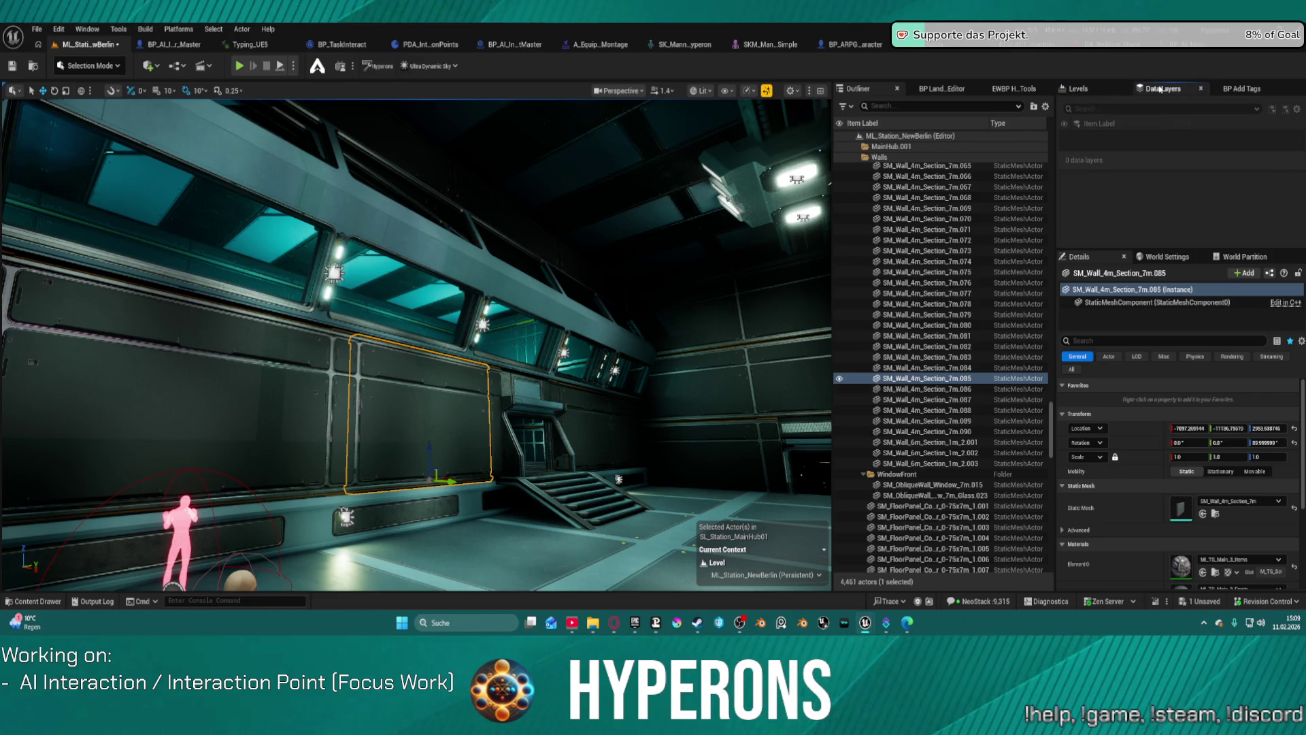
pyautogui.click(1105, 91)
pyautogui.click(1166, 147)
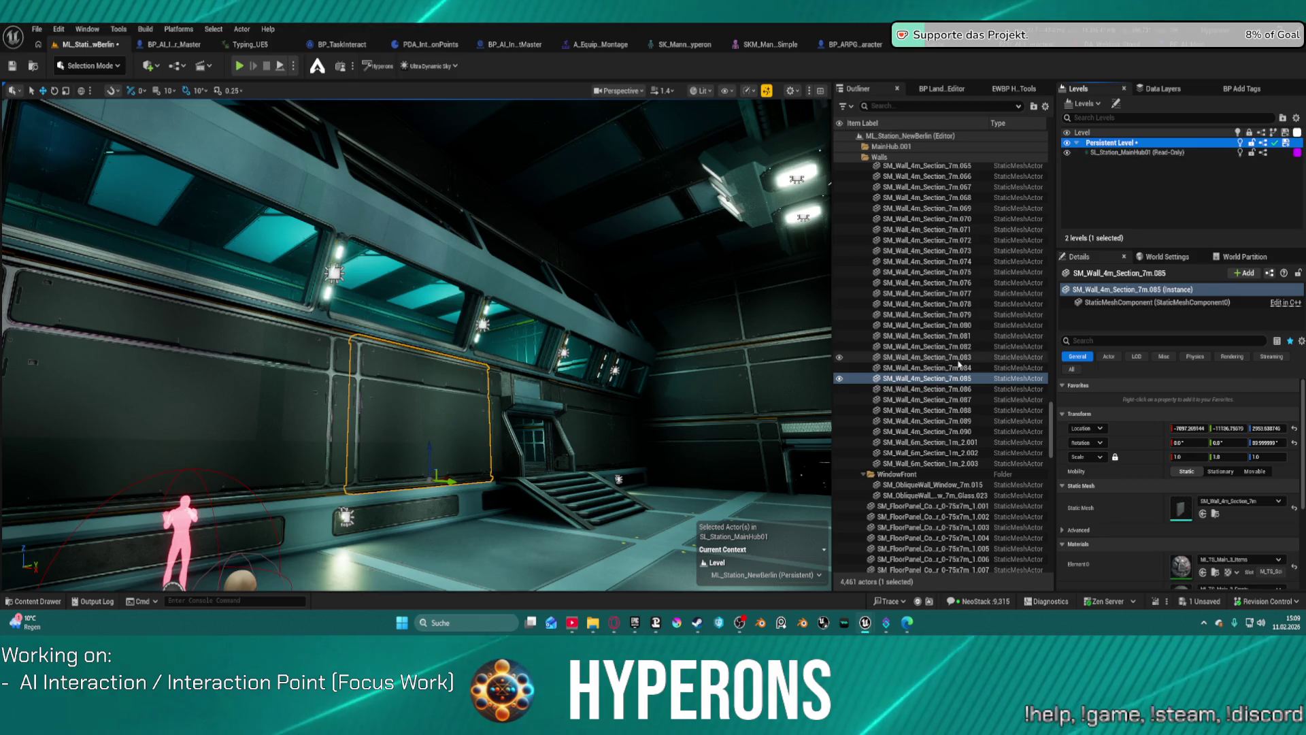
# Select the AI interactor together with the wall strip behind it to compare their Current Context
pyautogui.moveTo(408, 340); pyautogui.dragTo(449, 299)
pyautogui.moveTo(460, 350); pyautogui.dragTo(460, 367)
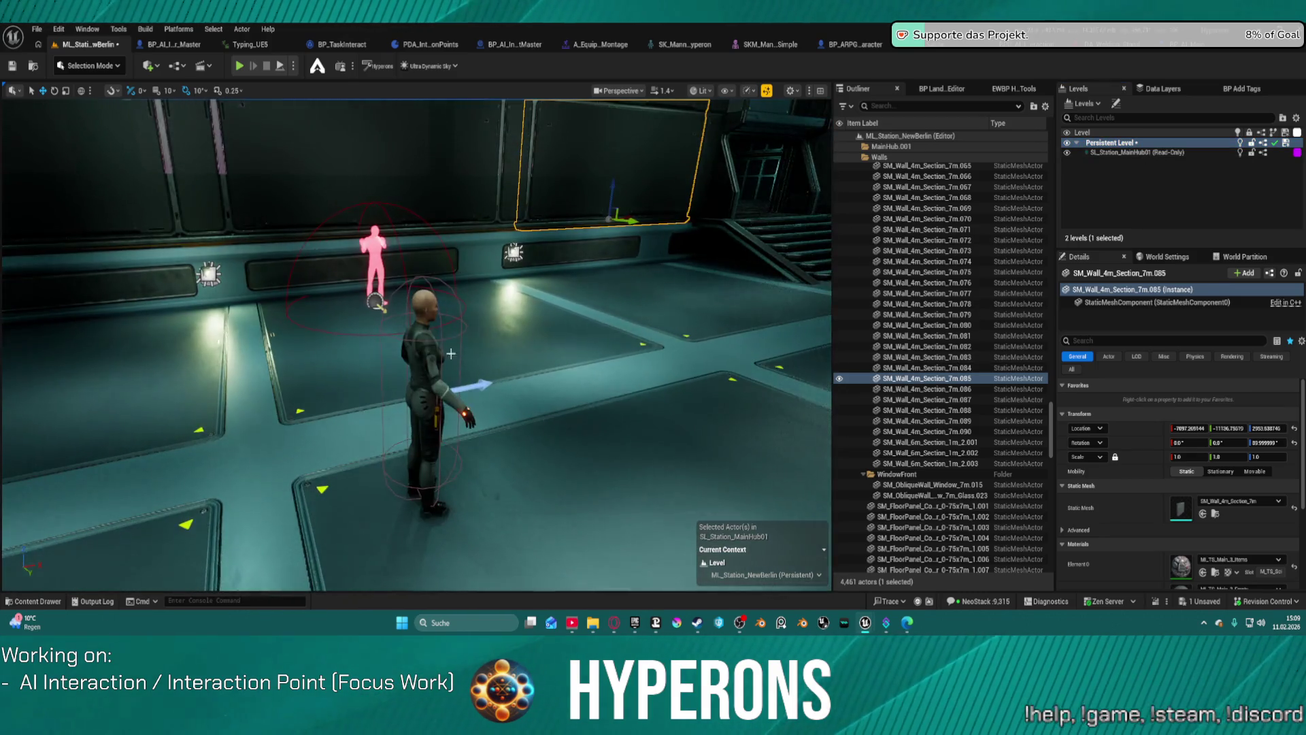
pyautogui.click(429, 354)
pyautogui.keyDown('ctrl'); pyautogui.click(388, 278); pyautogui.keyUp('ctrl')
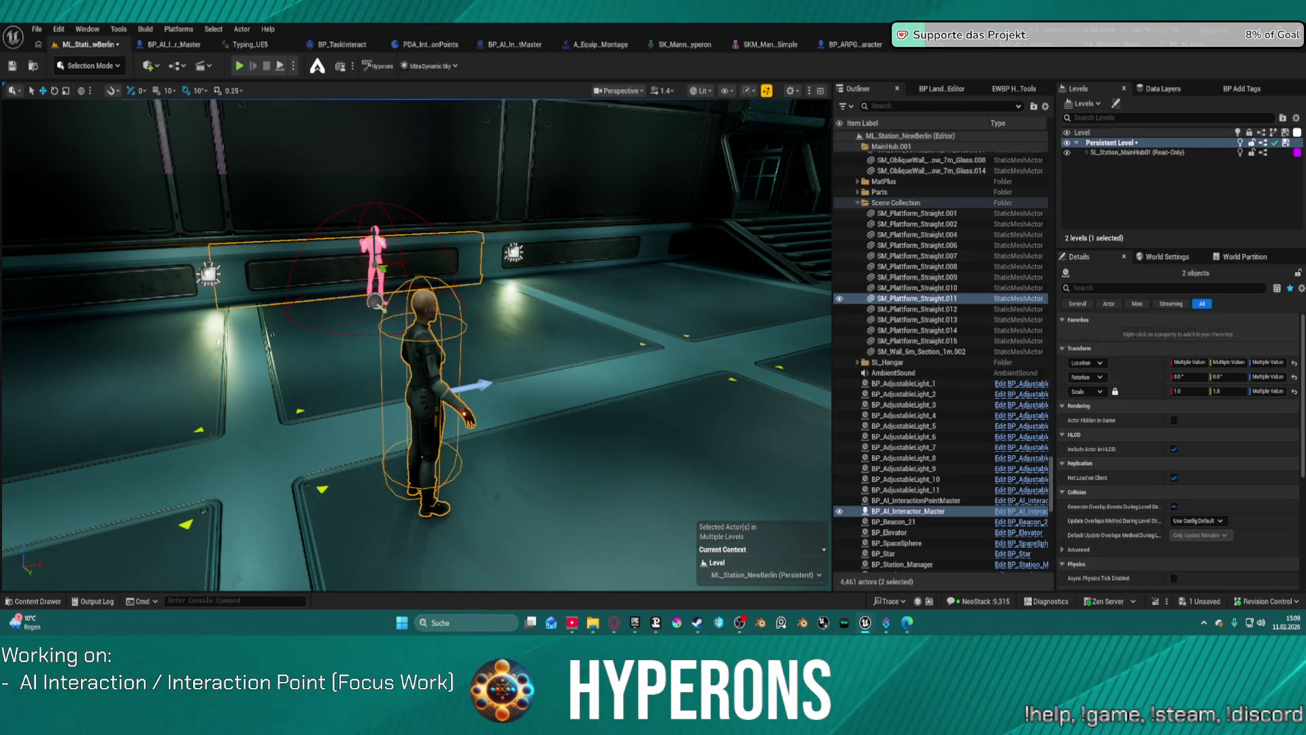
# Make SL_Station_MainHub01 current, then hide and reshow it and the Persistent Level to compare geometry
pyautogui.doubleClick(1116, 153)
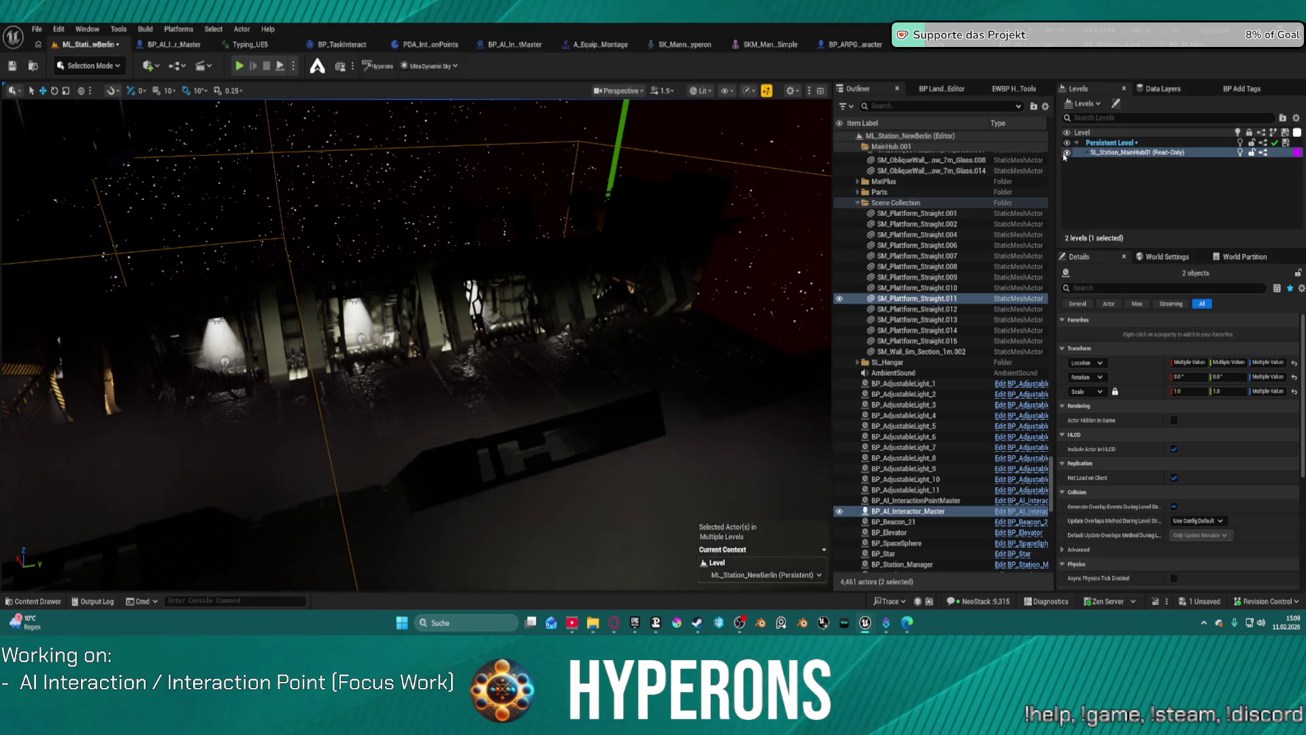
pyautogui.click(1067, 153)
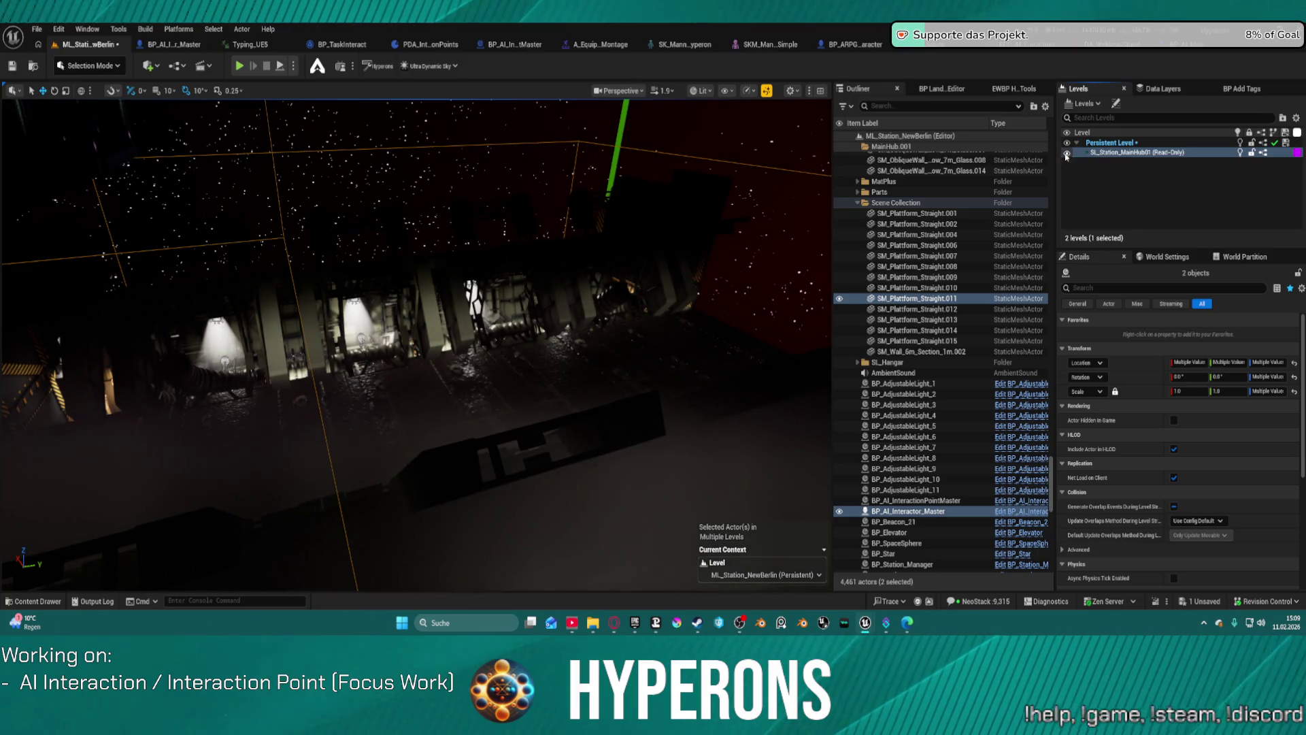
pyautogui.click(1066, 153)
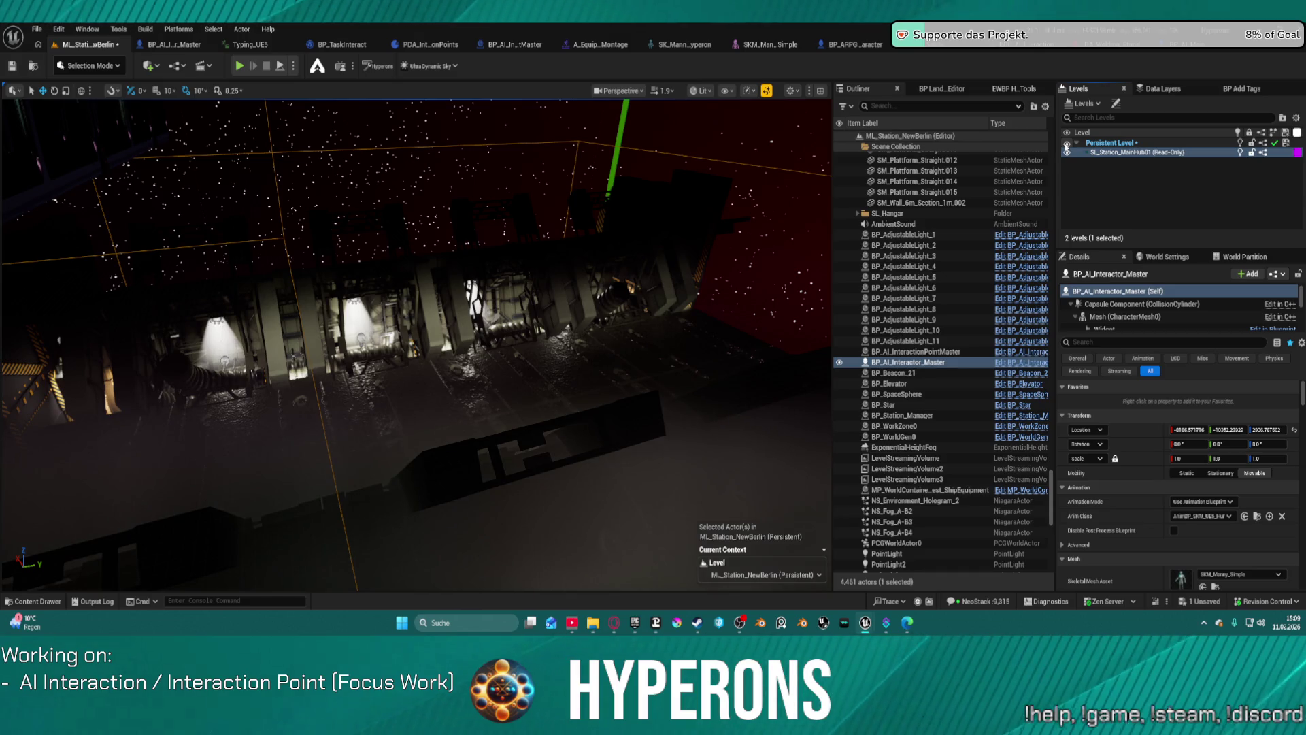
pyautogui.click(1067, 143)
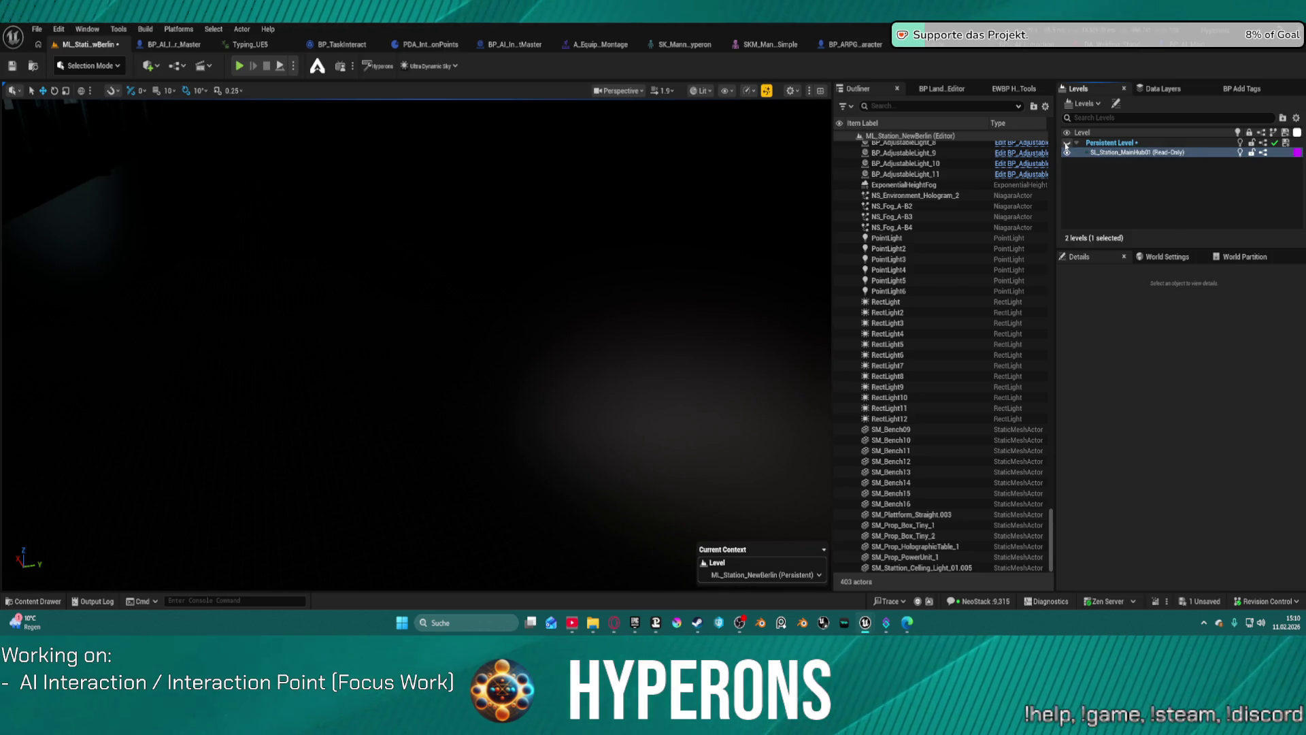
pyautogui.click(1067, 143)
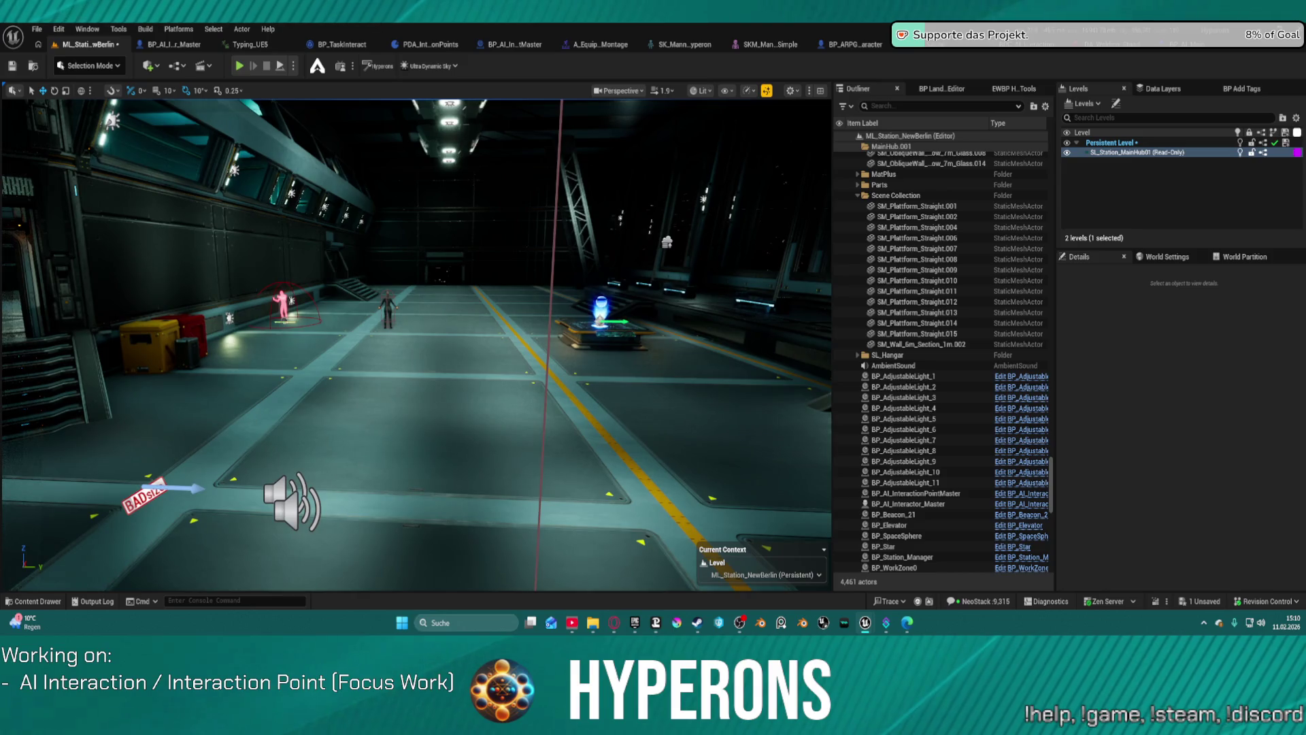
pyautogui.scroll(-5, 905, 470)
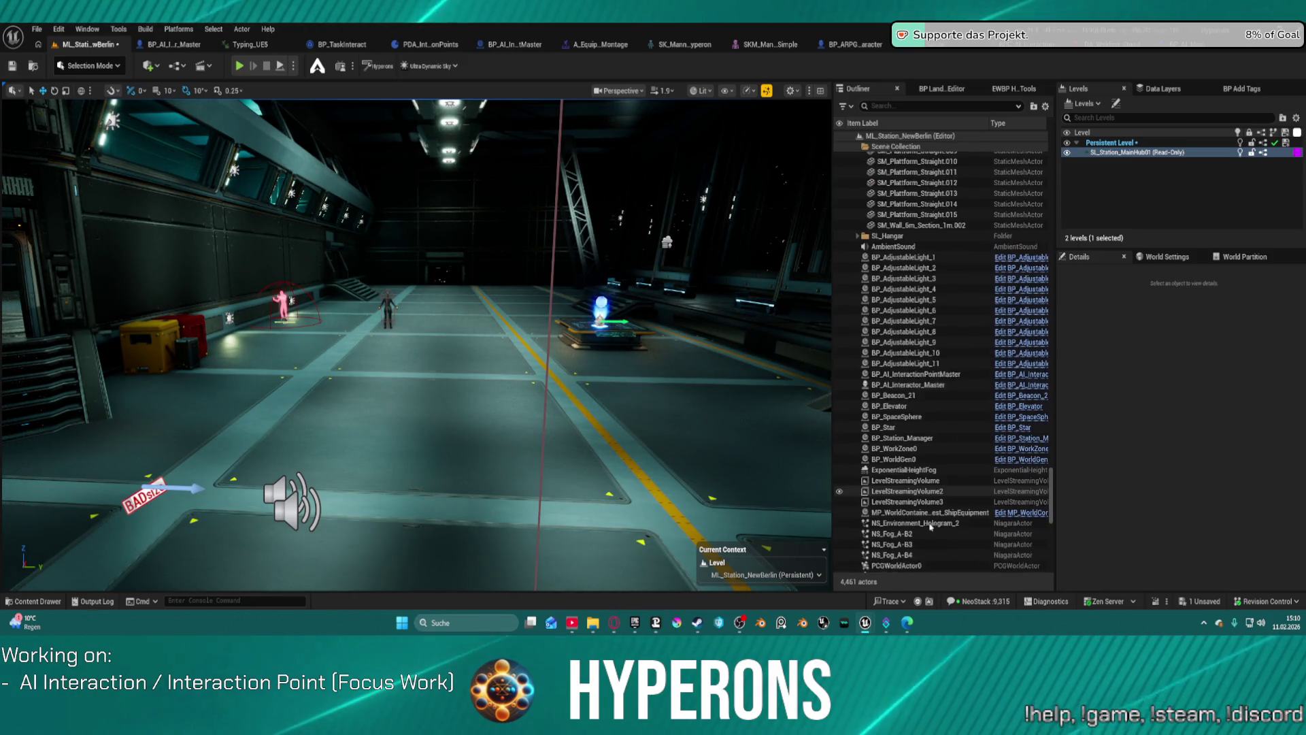
# Inspect LevelStreamingVolume2's Level Instance and brush settings, then view LevelStreamingVolume's box bounds
pyautogui.click(915, 457)
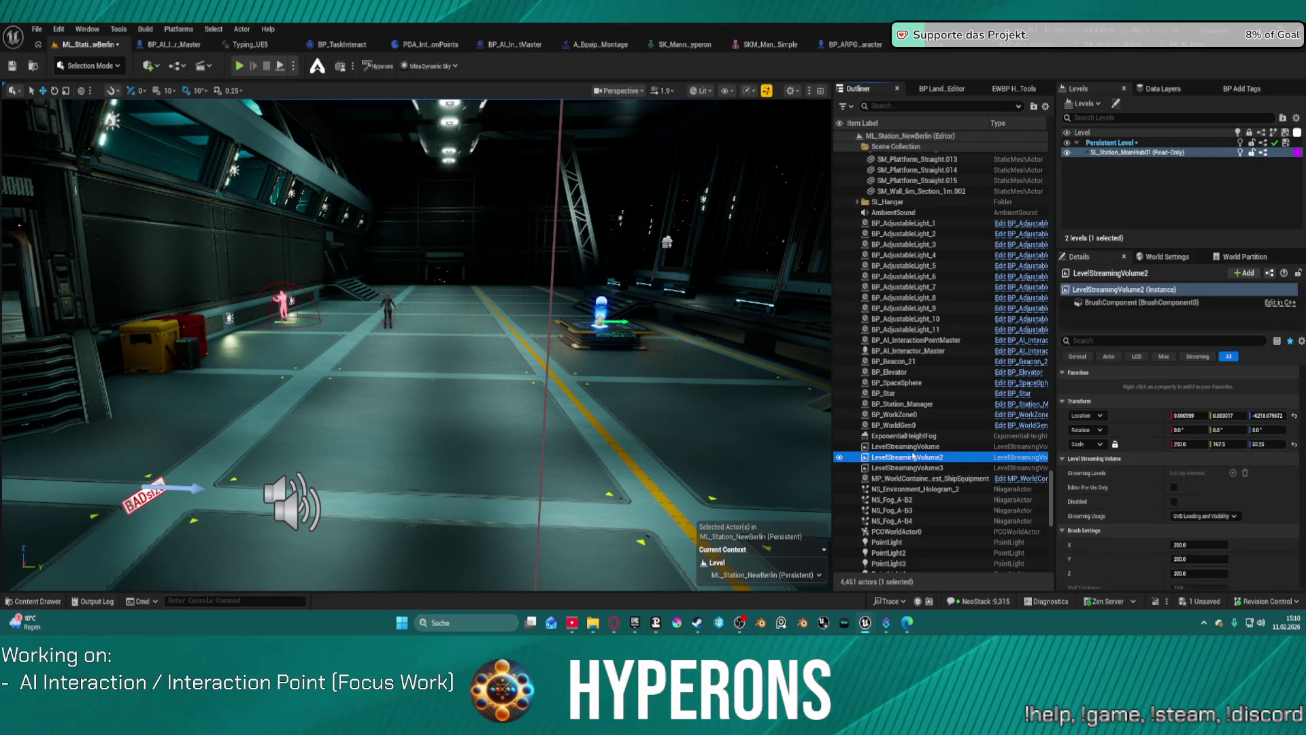
pyautogui.scroll(-5, 1244, 513)
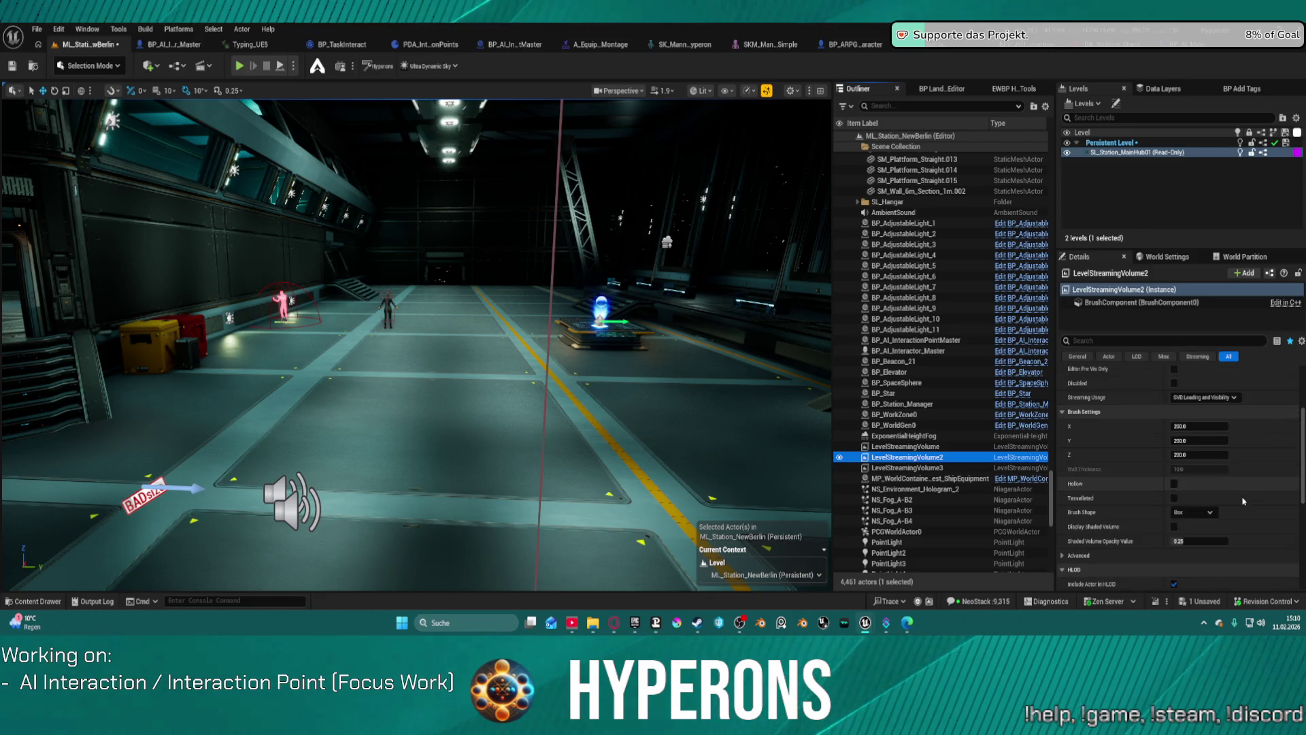
pyautogui.scroll(-4, 1245, 513)
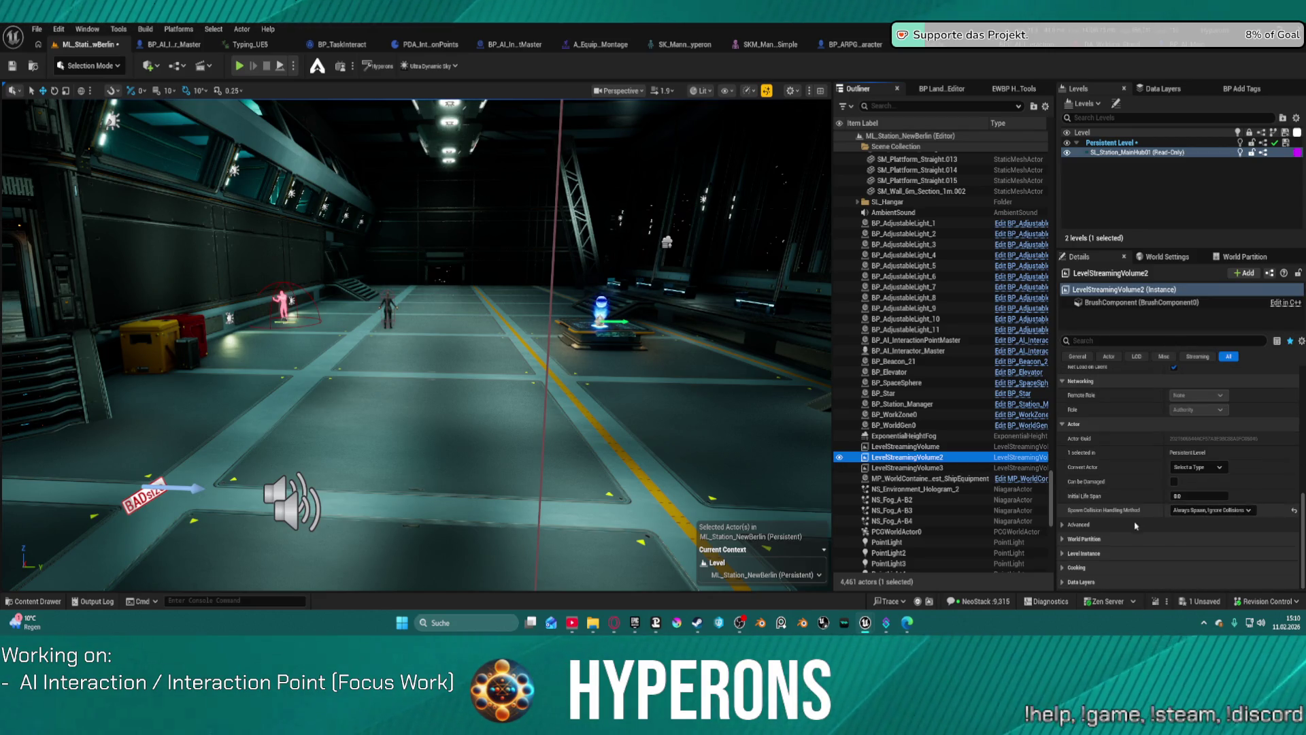
pyautogui.click(1066, 555)
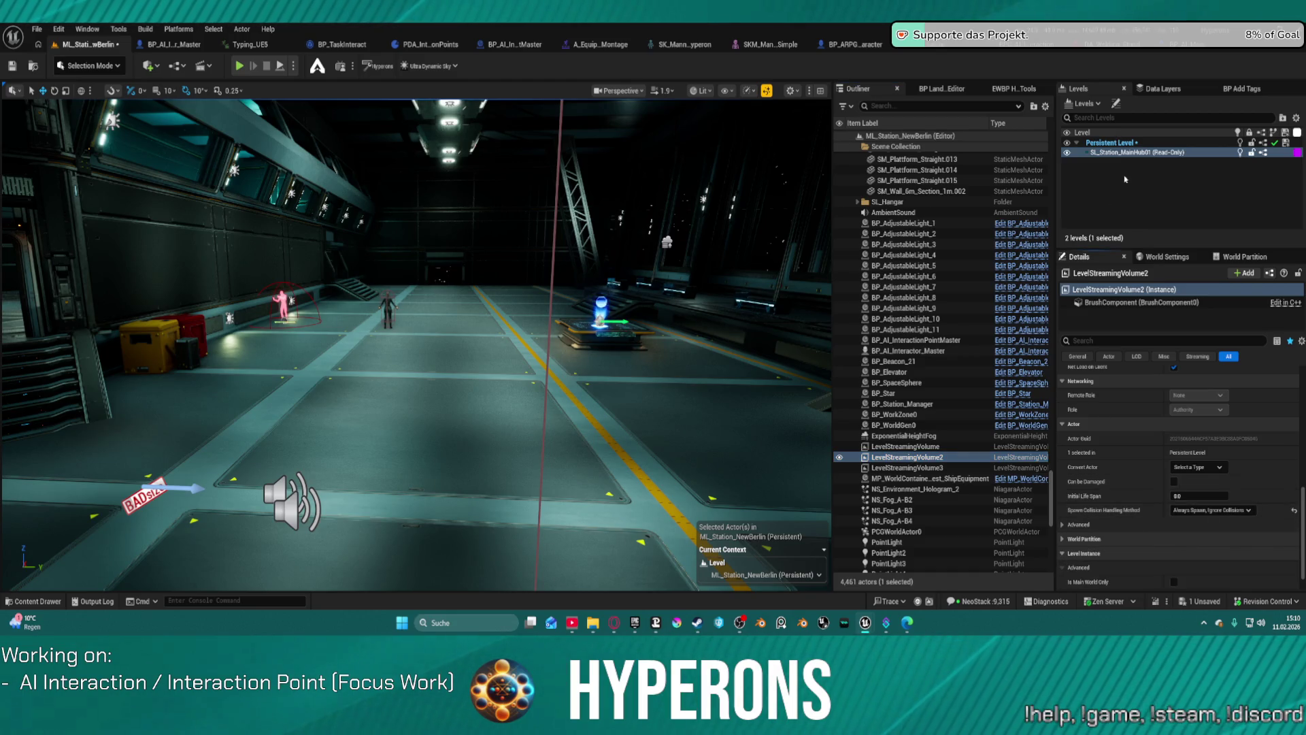
pyautogui.click(1129, 302)
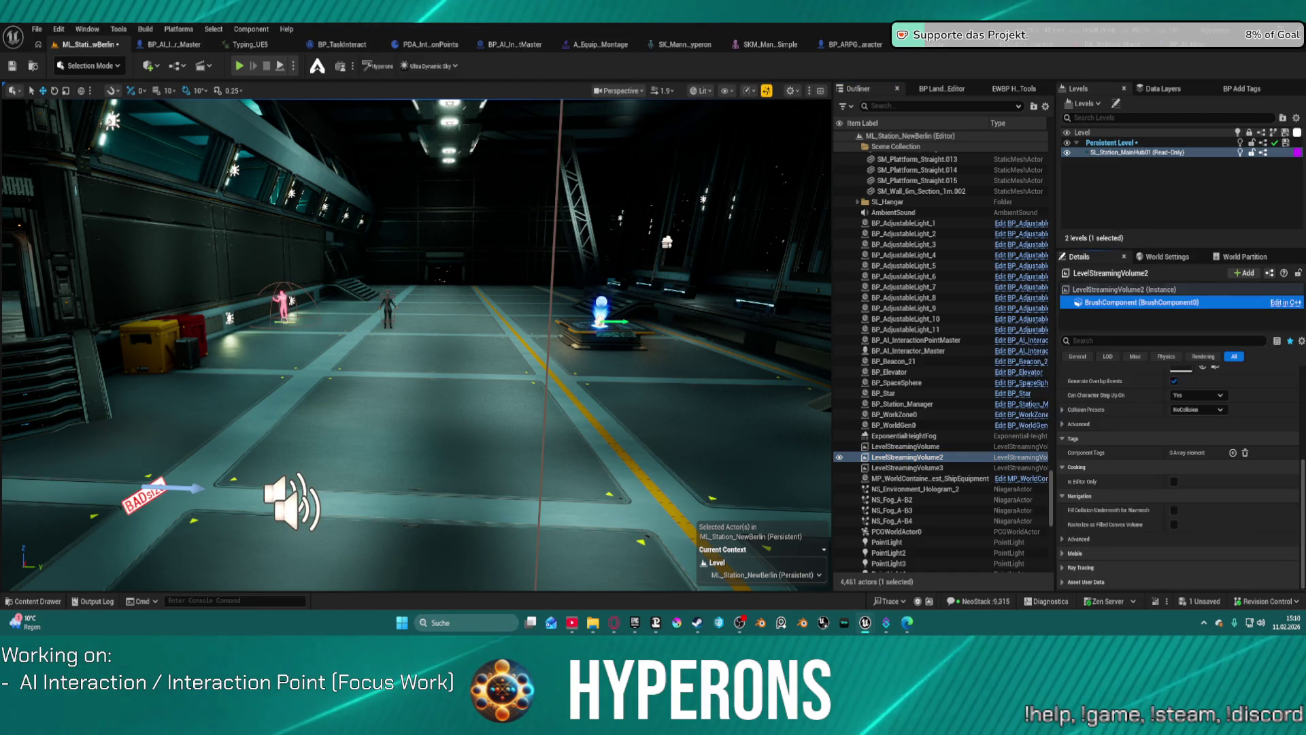
pyautogui.click(953, 446)
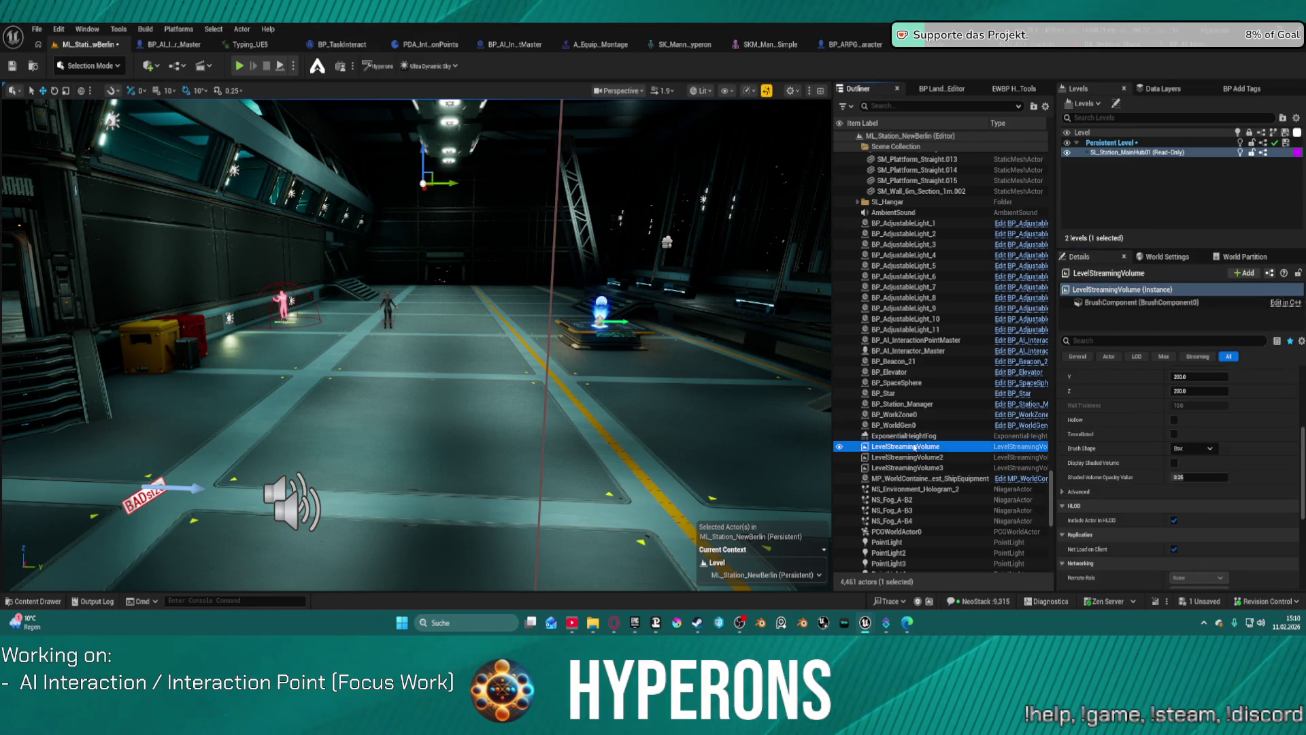
pyautogui.moveTo(476, 340)
pyautogui.mouseDown()
pyautogui.moveTo(361, 348)
pyautogui.moveTo(351, 266)
pyautogui.moveTo(371, 255)
pyautogui.moveTo(326, 299)
pyautogui.mouseUp()
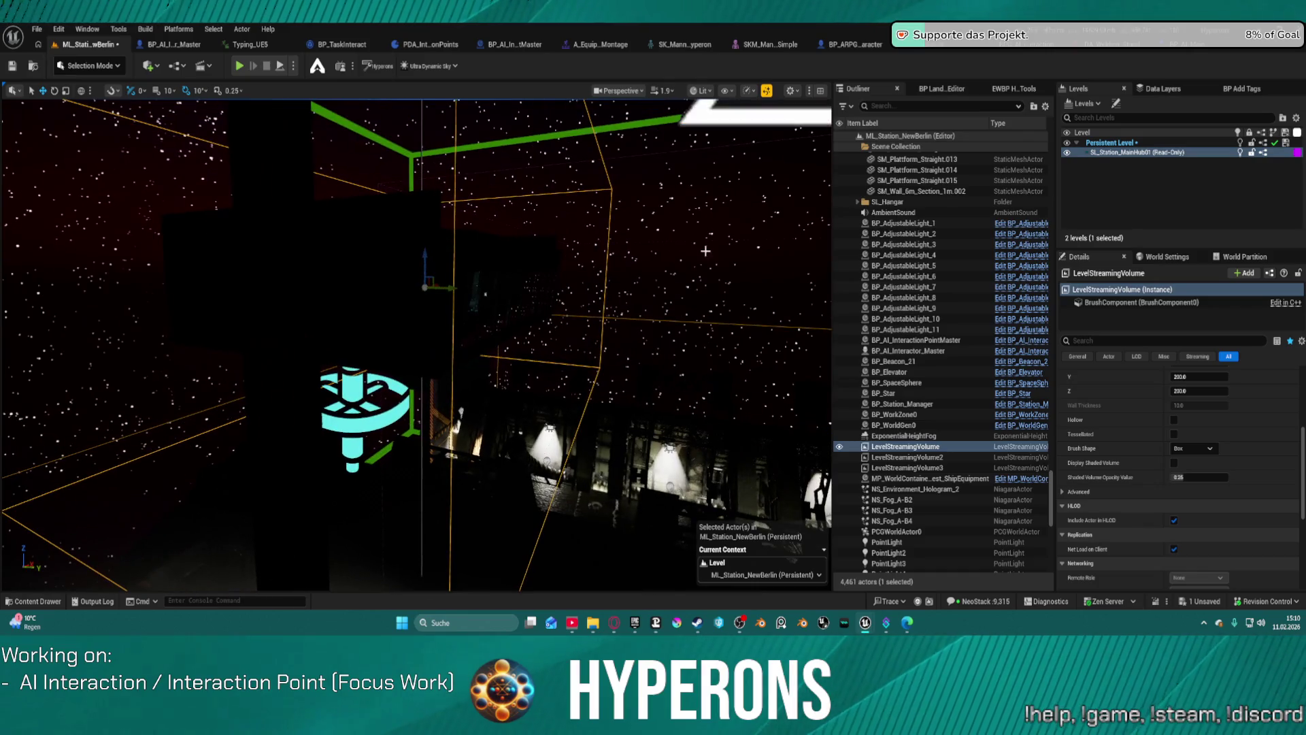
# Compare Streaming Usage and Brush Settings of LevelStreamingVolume2, LevelStreamingVolume and LevelStreamingVolume3
pyautogui.click(915, 458)
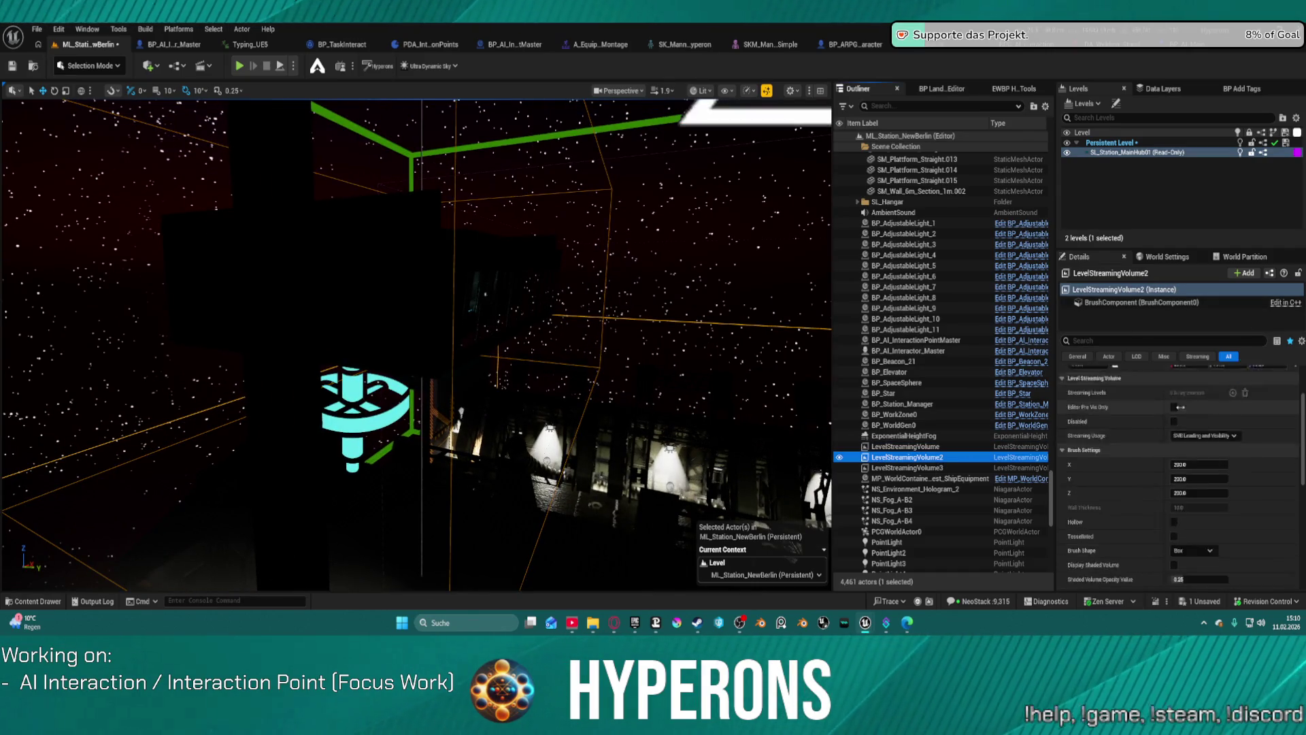
pyautogui.scroll(2, 1157, 442)
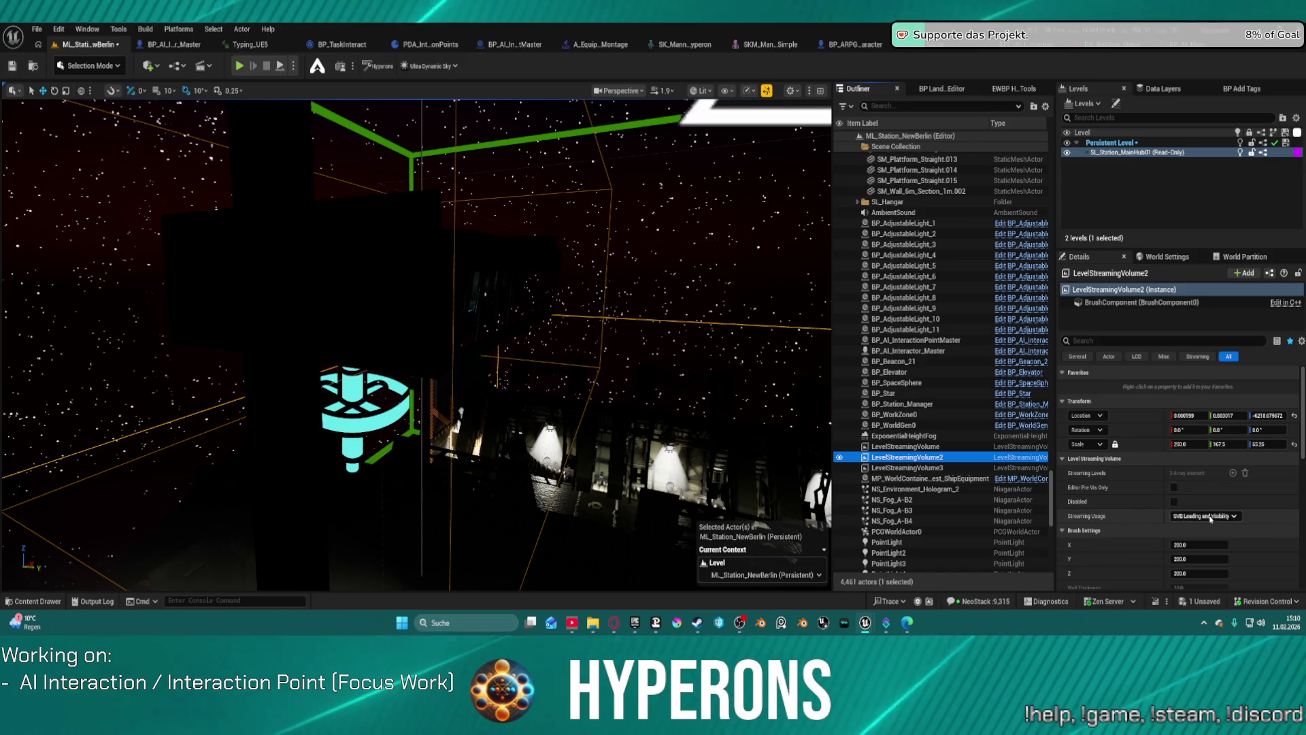
pyautogui.scroll(-2, 1156, 442)
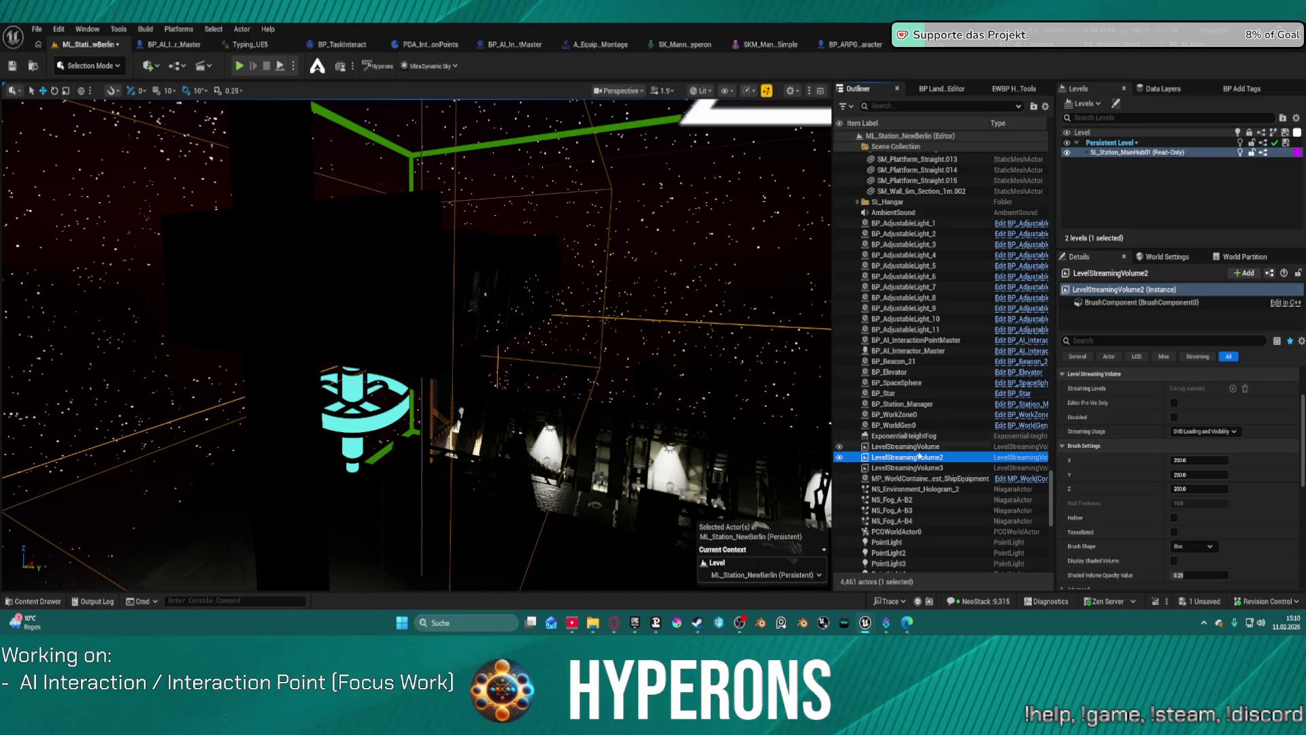
pyautogui.click(920, 449)
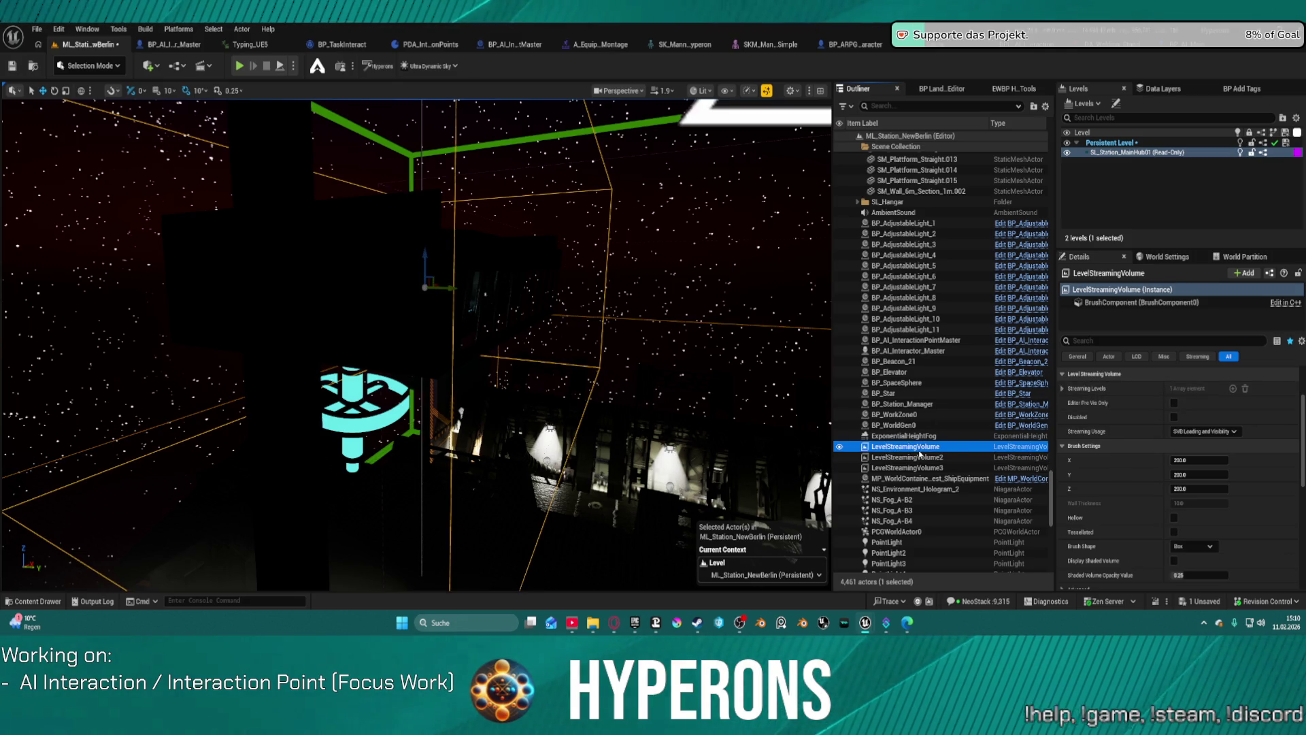
pyautogui.click(925, 457)
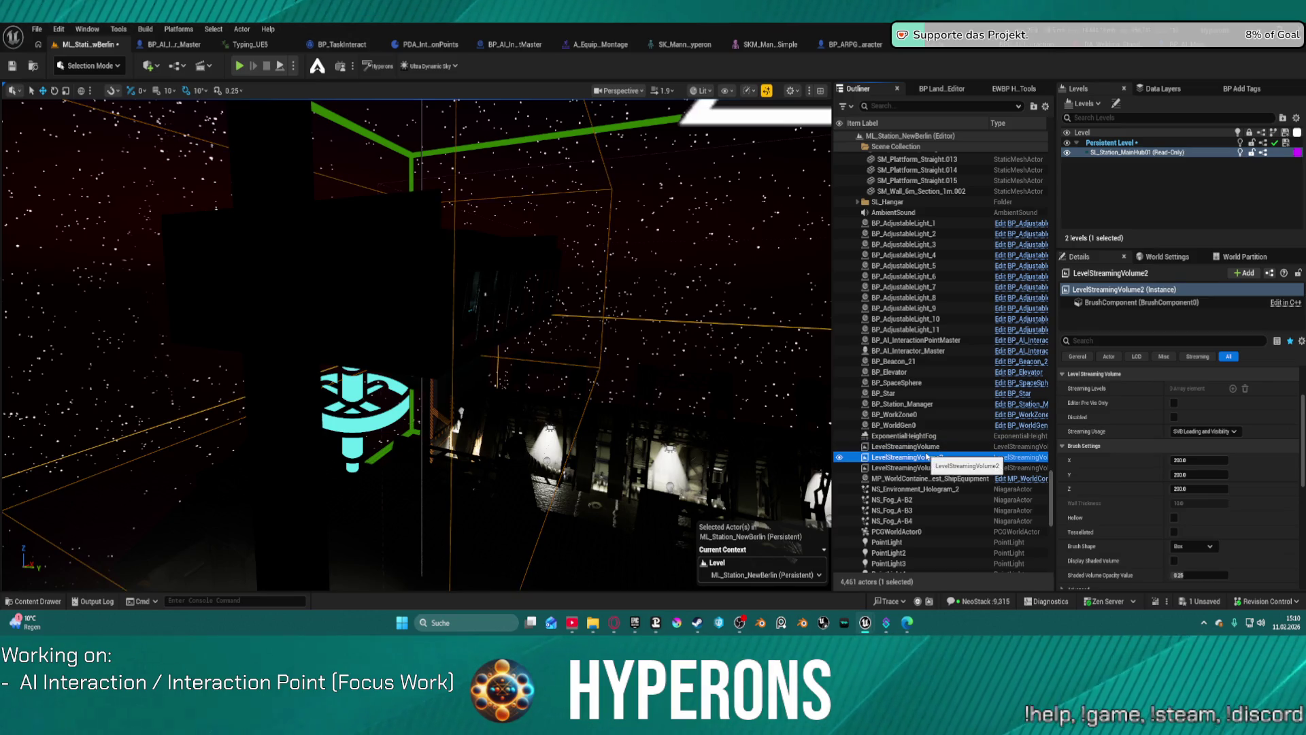
pyautogui.click(938, 468)
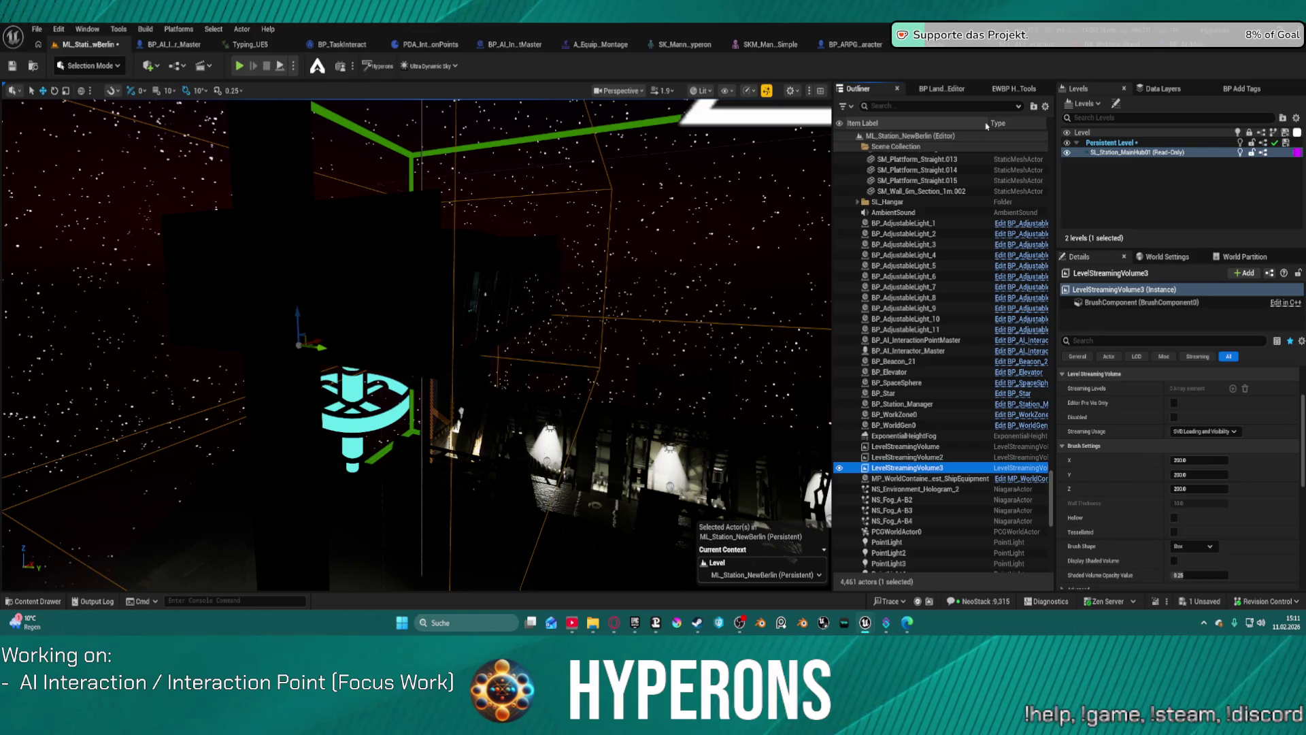
pyautogui.moveTo(986, 122); pyautogui.dragTo(784, 123)
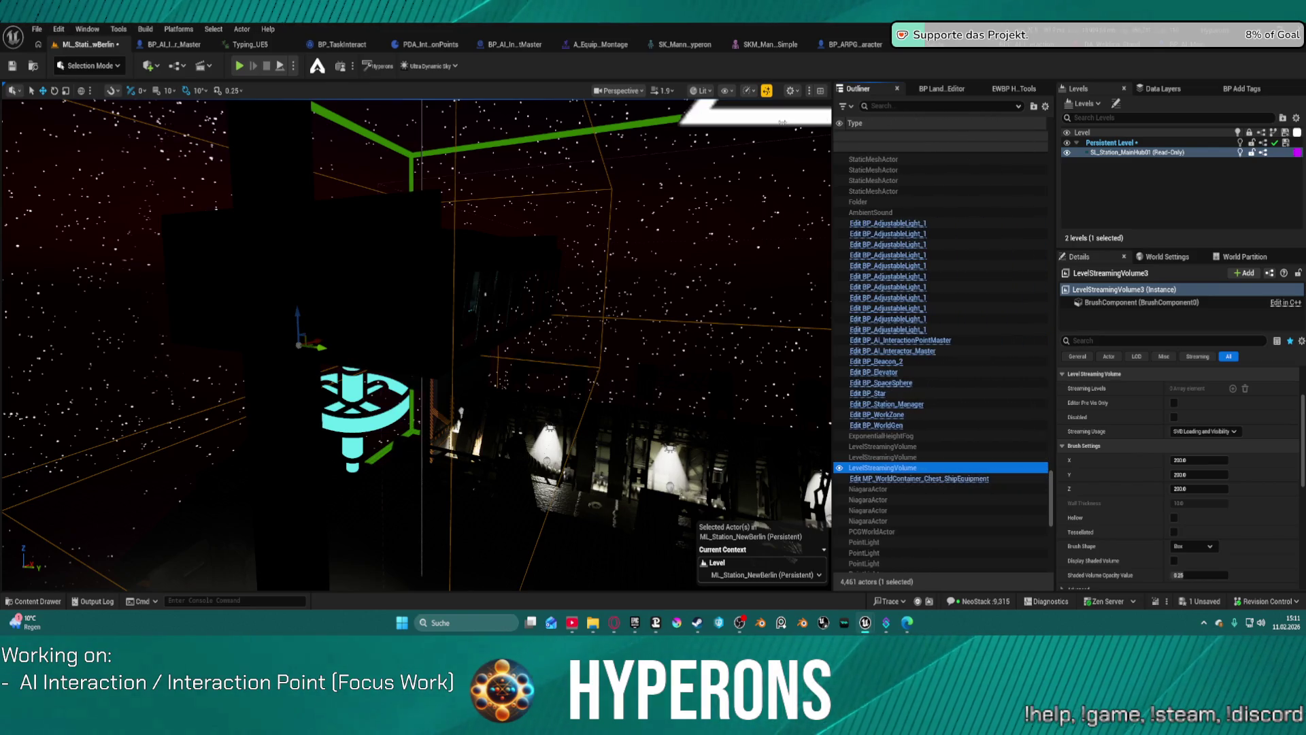
pyautogui.moveTo(914, 132); pyautogui.dragTo(998, 129)
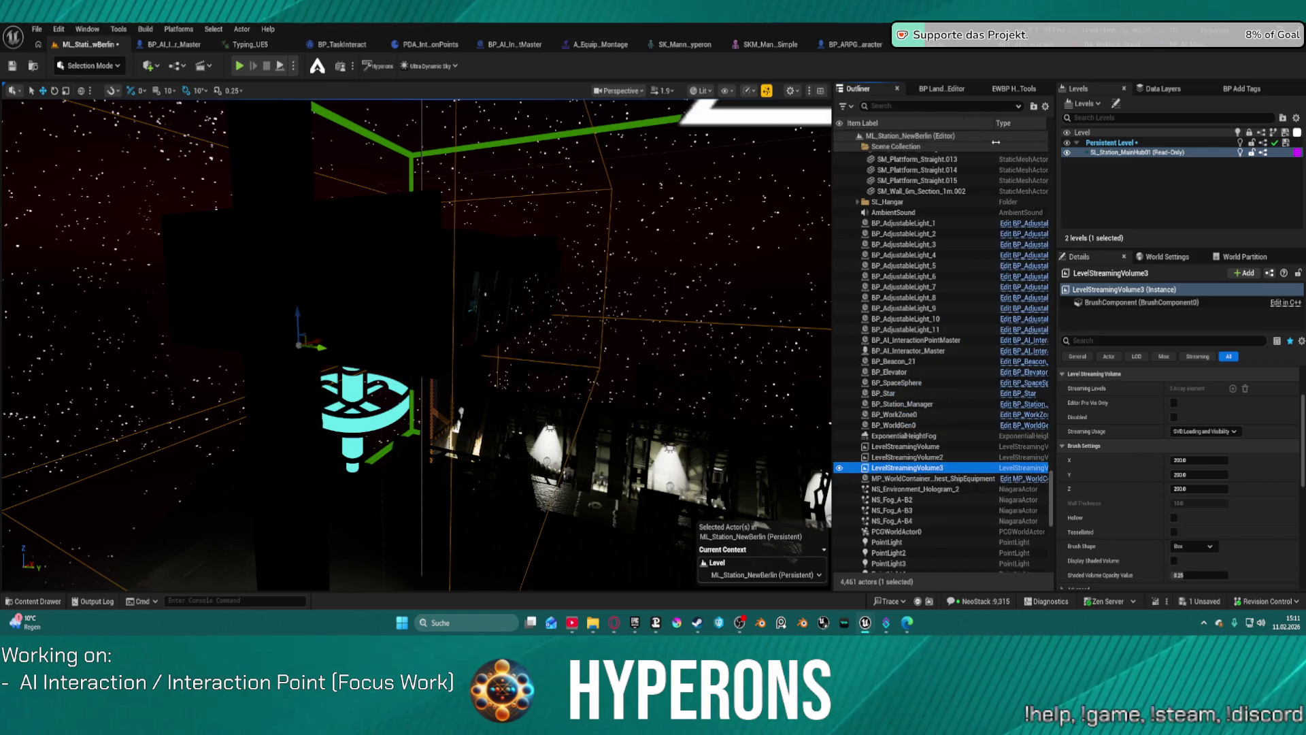
# Toggle SL_Station_MainHub01 off and on repeatedly, ending visible with the camera back in the hangar
pyautogui.click(1241, 153)
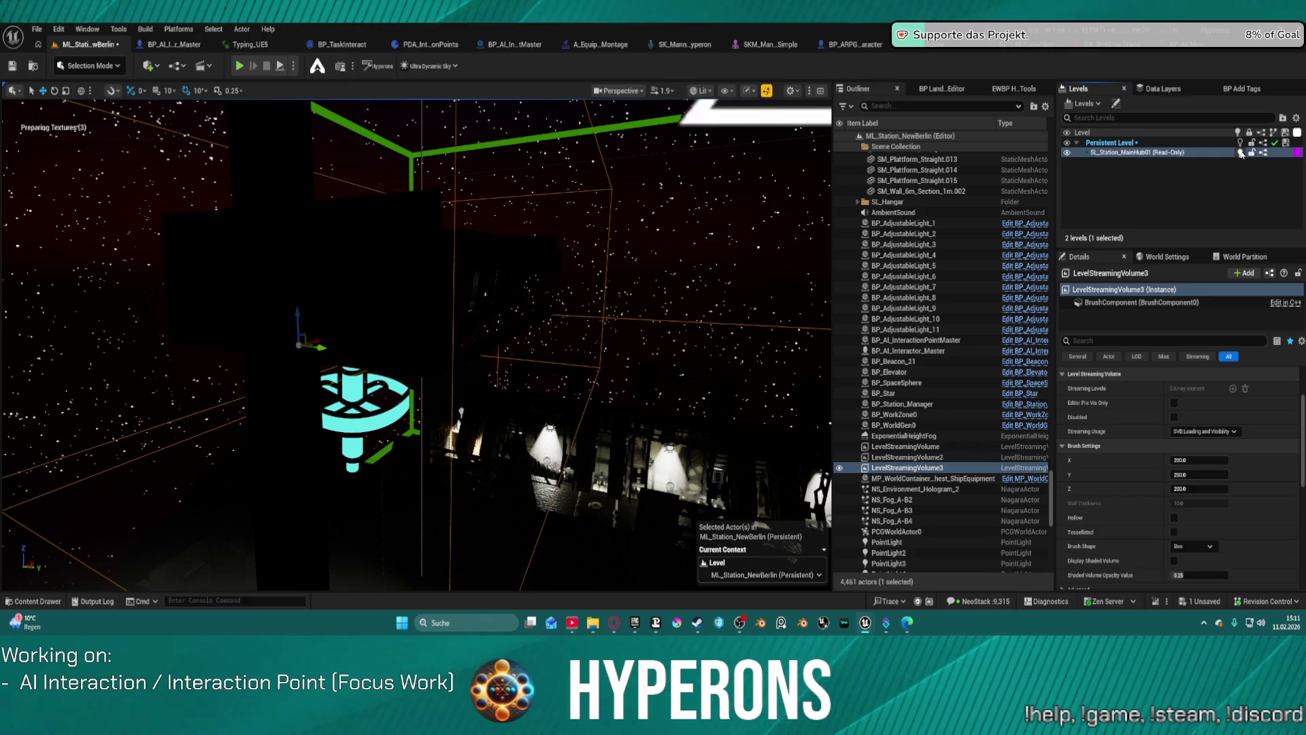
pyautogui.click(1067, 154)
pyautogui.click(1067, 153)
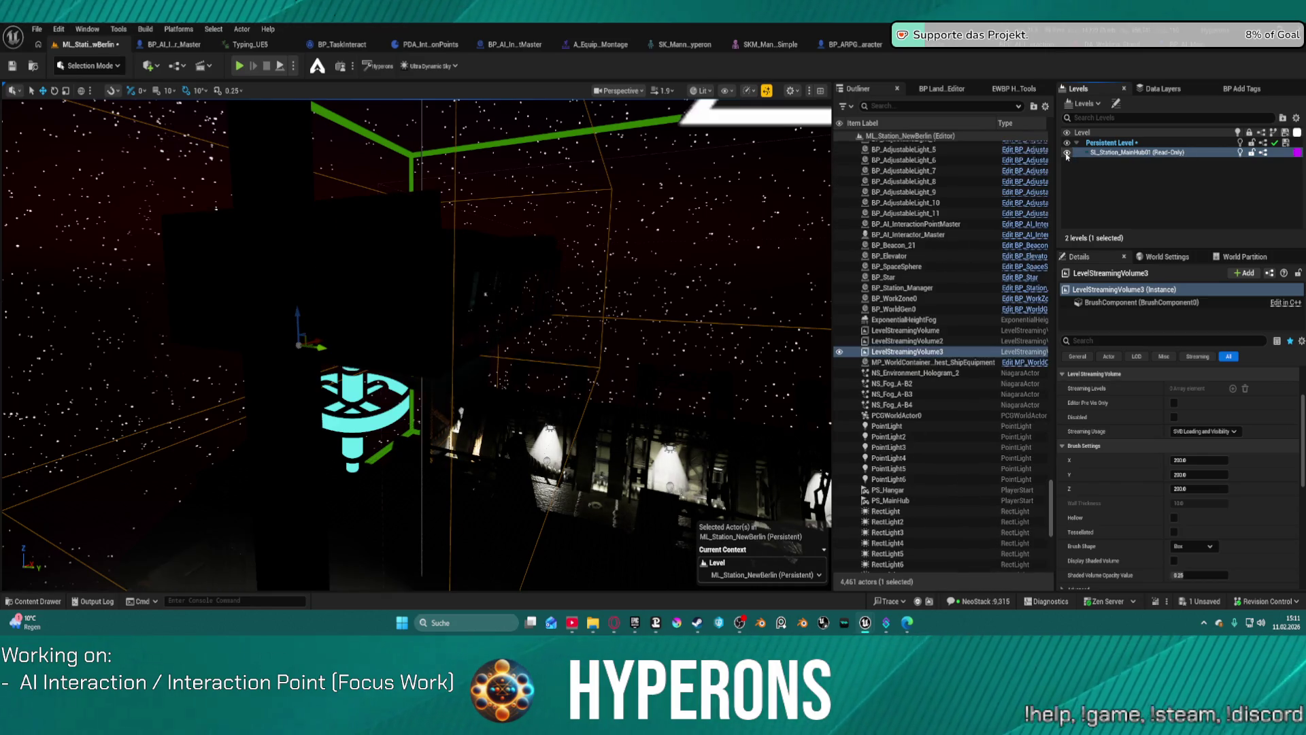
pyautogui.click(1067, 153)
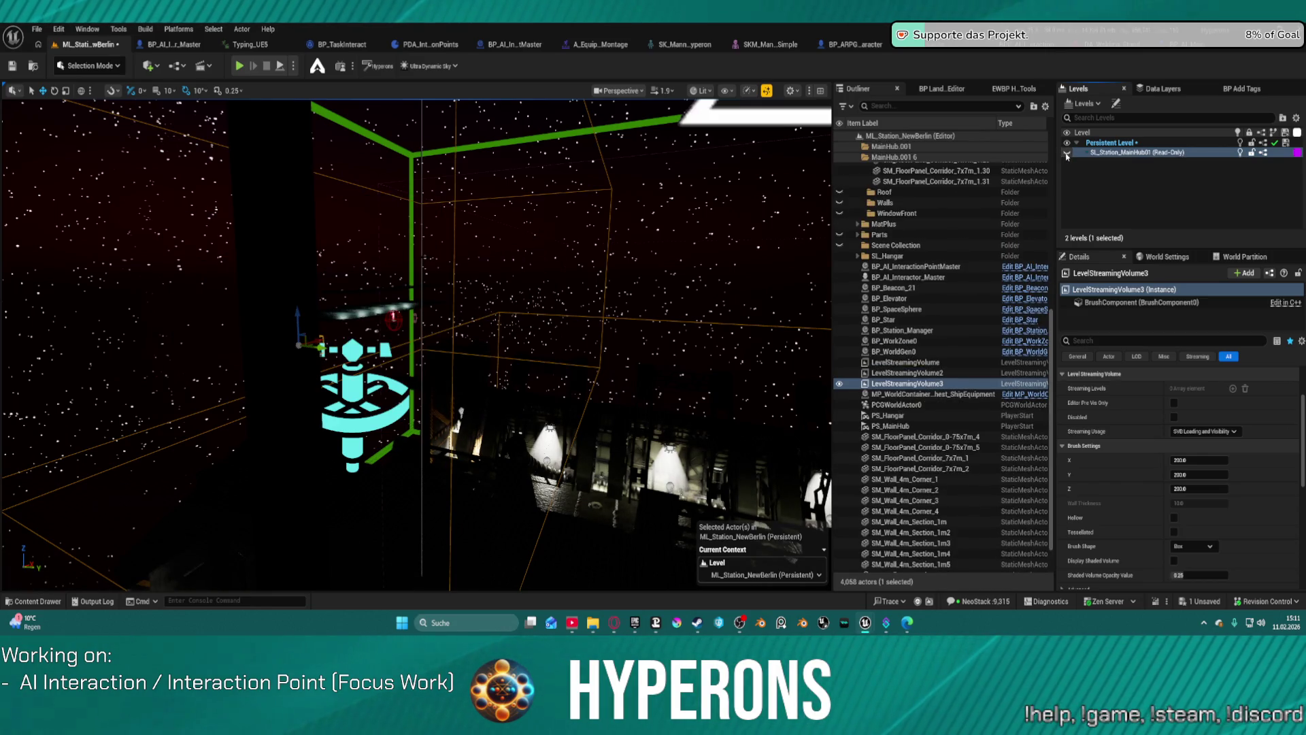
pyautogui.click(1067, 153)
pyautogui.click(1067, 153)
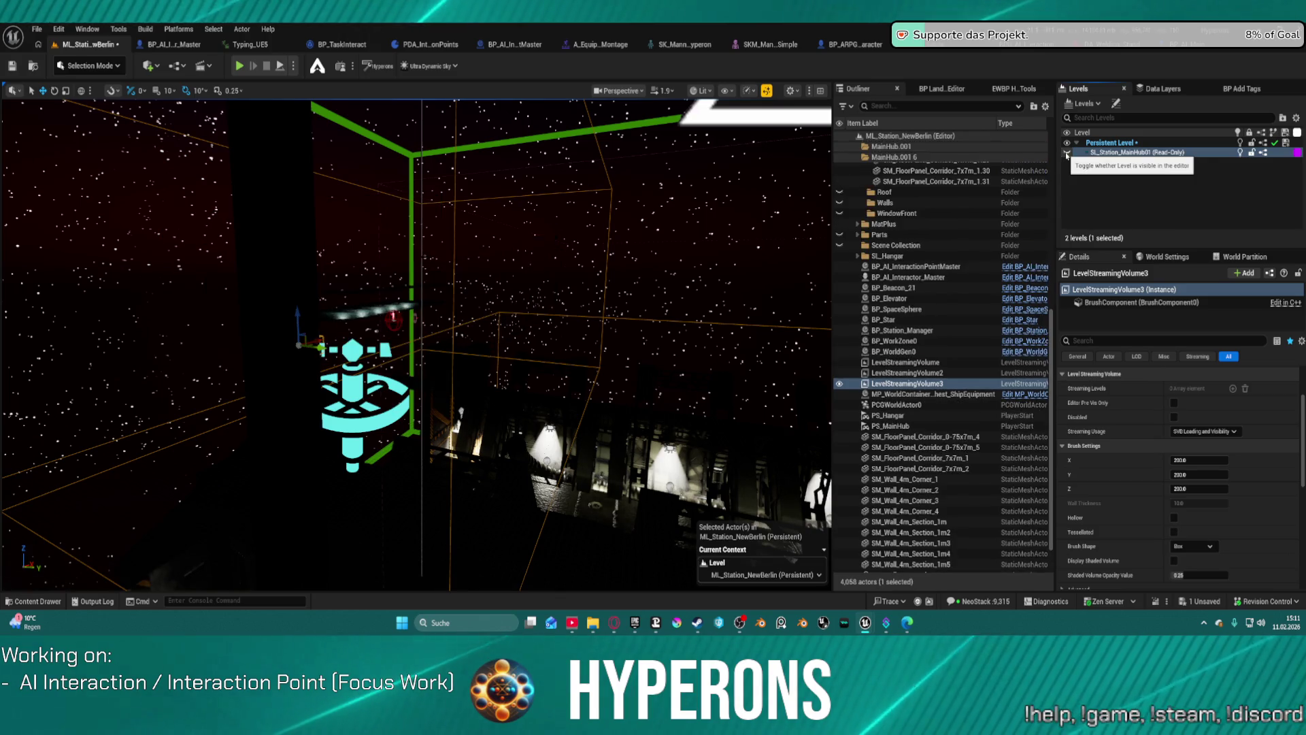
pyautogui.click(1067, 153)
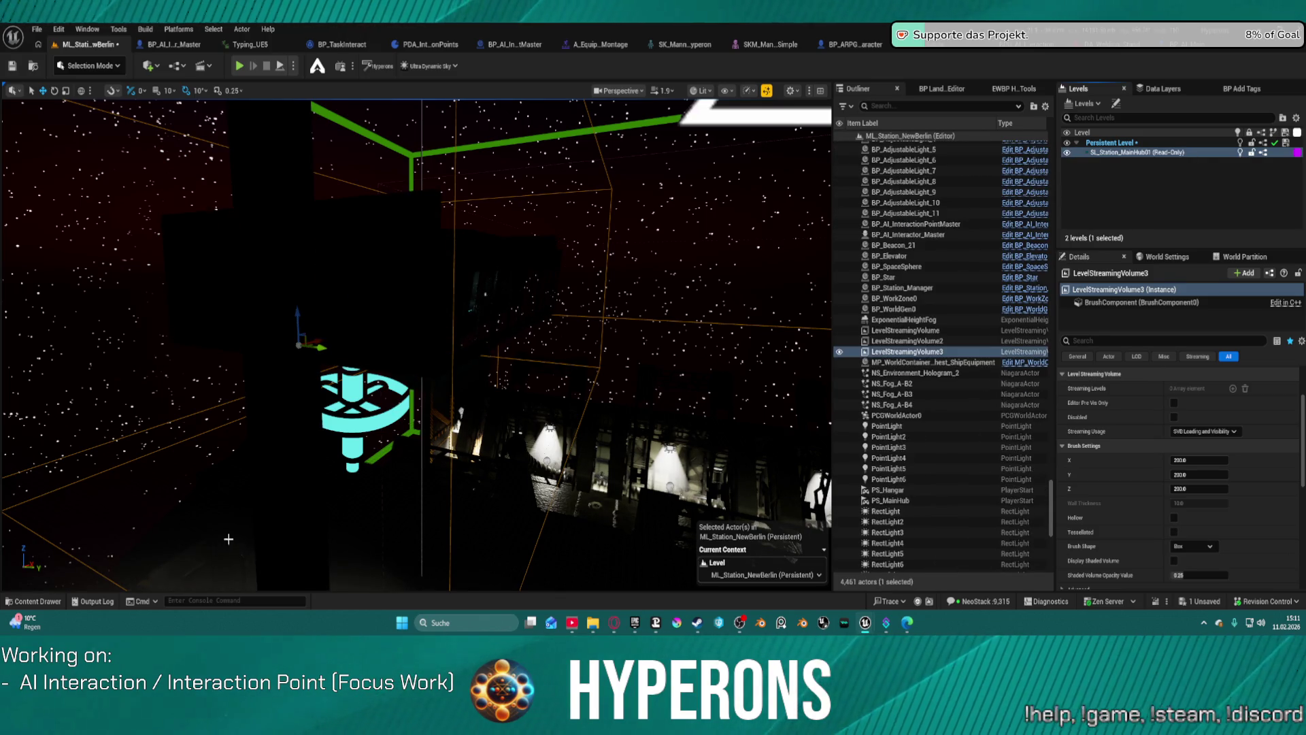
pyautogui.moveTo(486, 389)
pyautogui.mouseDown()
pyautogui.moveTo(486, 293)
pyautogui.moveTo(442, 272)
pyautogui.mouseUp()
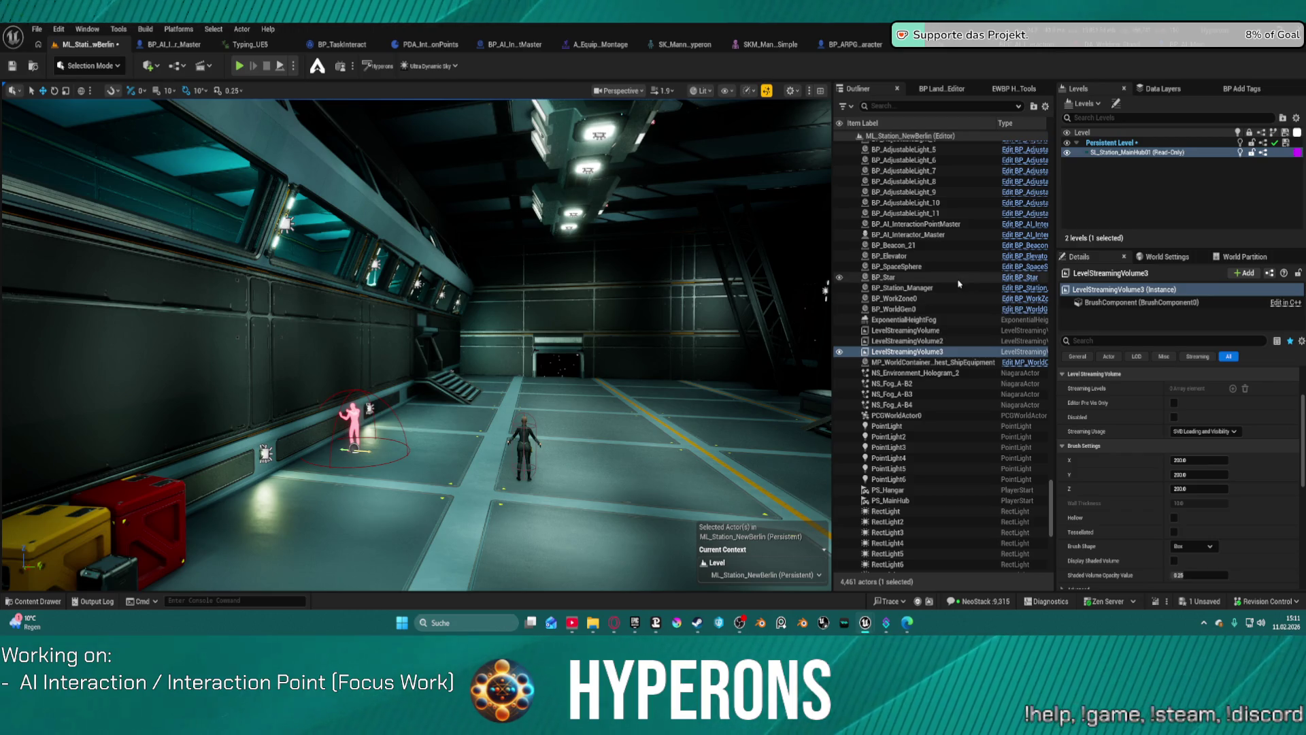
# Save the station's Persistent Level
pyautogui.scroll(6, 938, 306)
pyautogui.scroll(4, 962, 294)
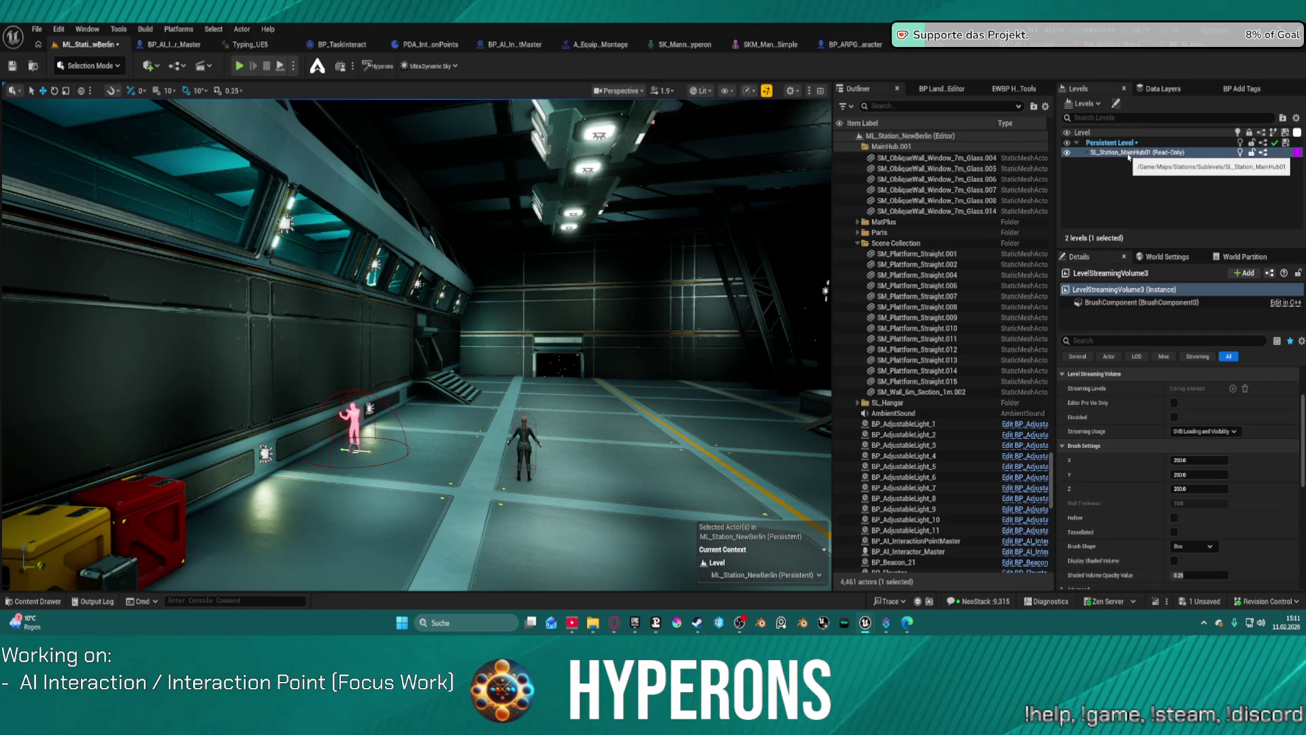
pyautogui.click(1285, 143)
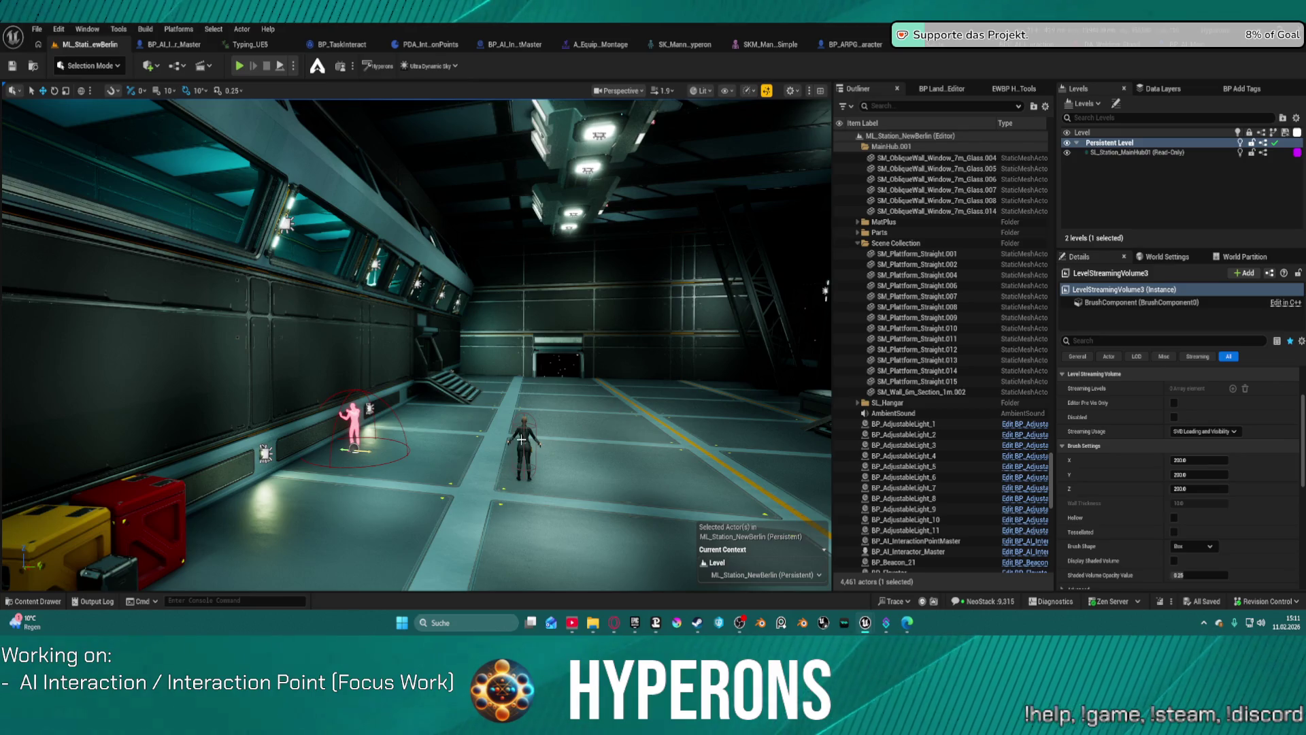
# Select the pink interaction point and AI interactor, then inspect the first LevelStreamingVolume
pyautogui.click(912, 551)
pyautogui.keyDown('ctrl'); pyautogui.click(345, 425); pyautogui.keyUp('ctrl')
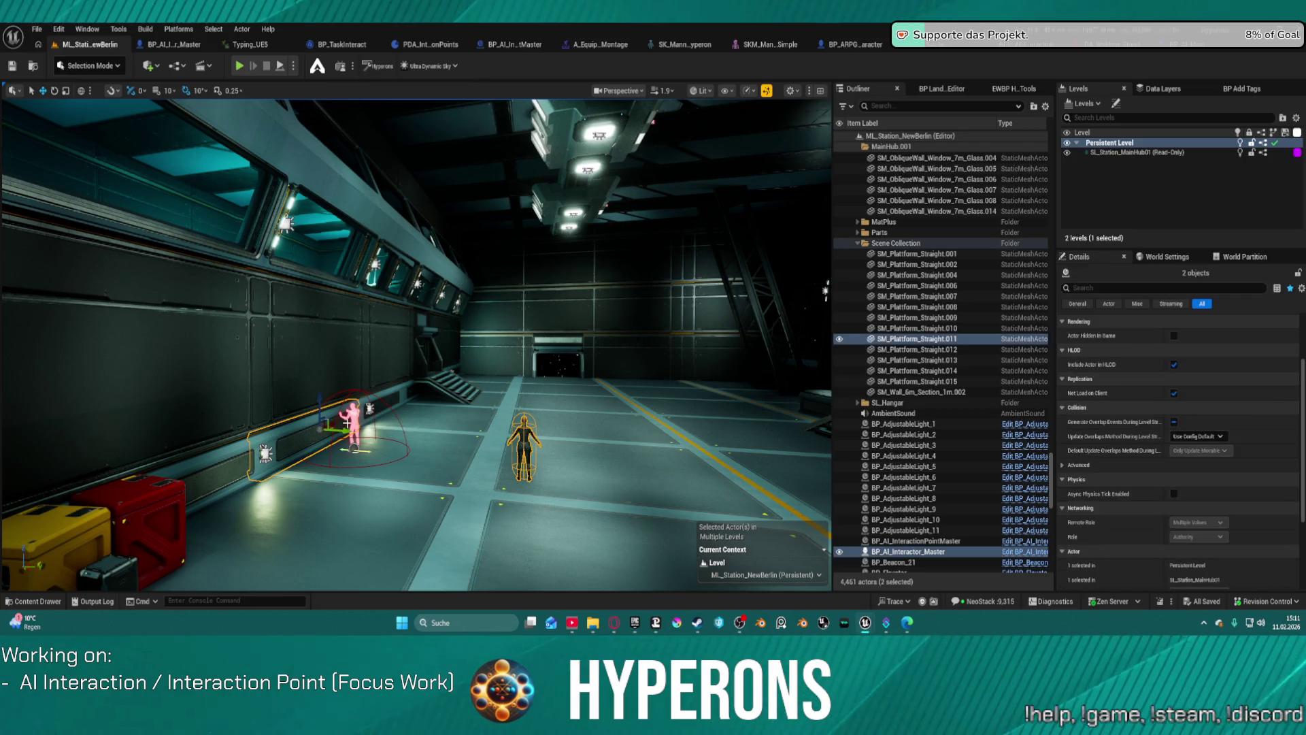
pyautogui.click(299, 439)
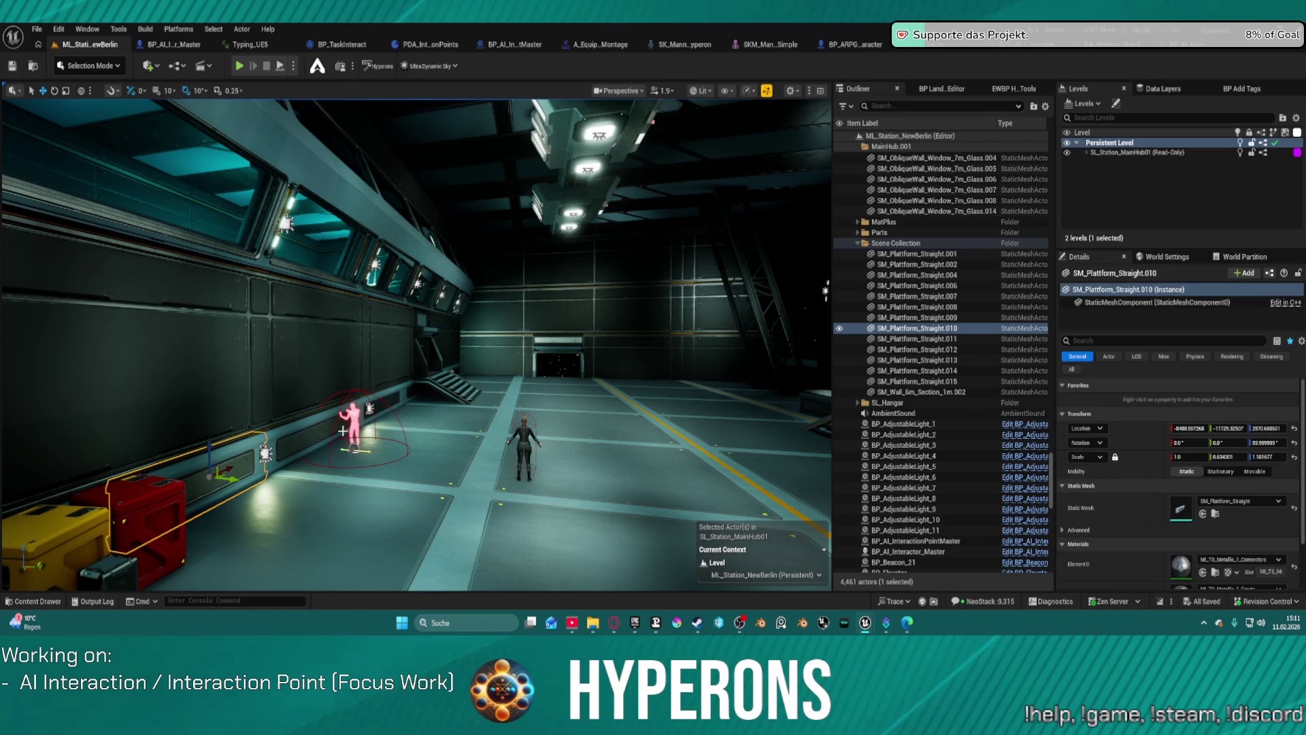
pyautogui.click(352, 425)
pyautogui.keyDown('ctrl'); pyautogui.click(524, 430); pyautogui.keyUp('ctrl')
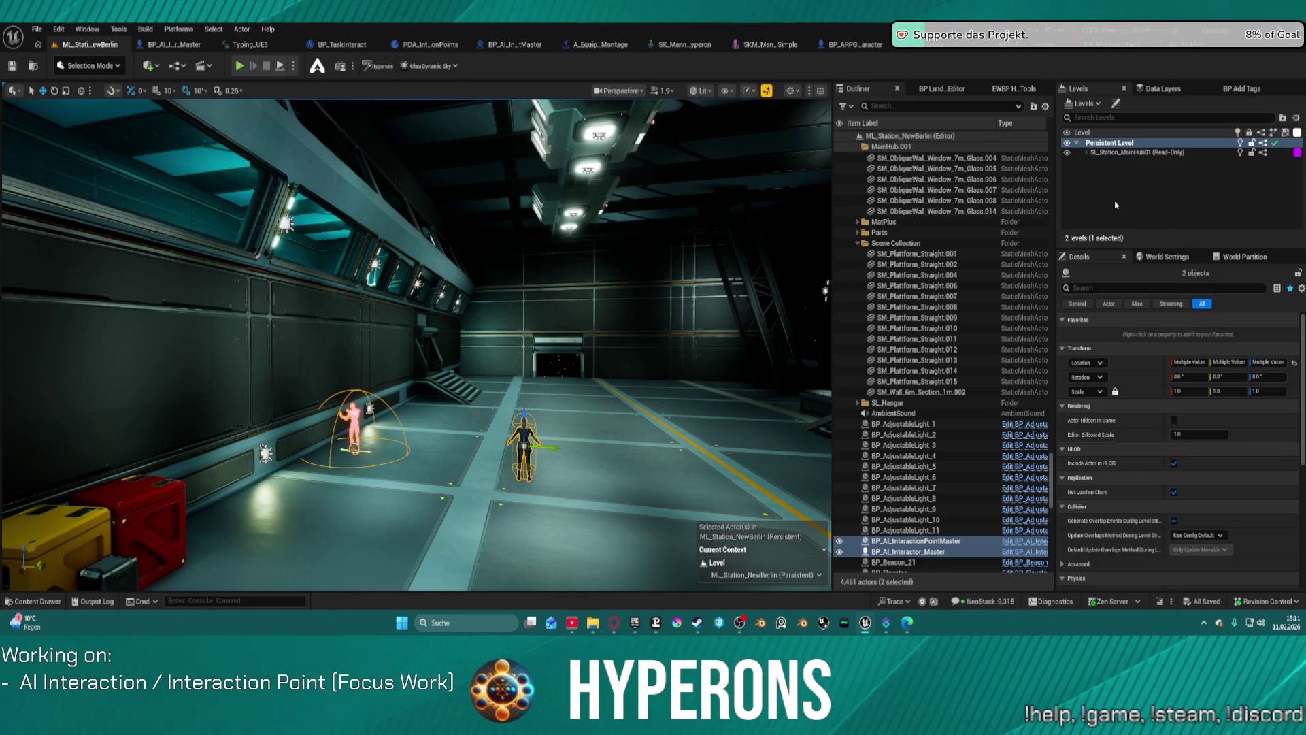
pyautogui.scroll(-8, 1048, 382)
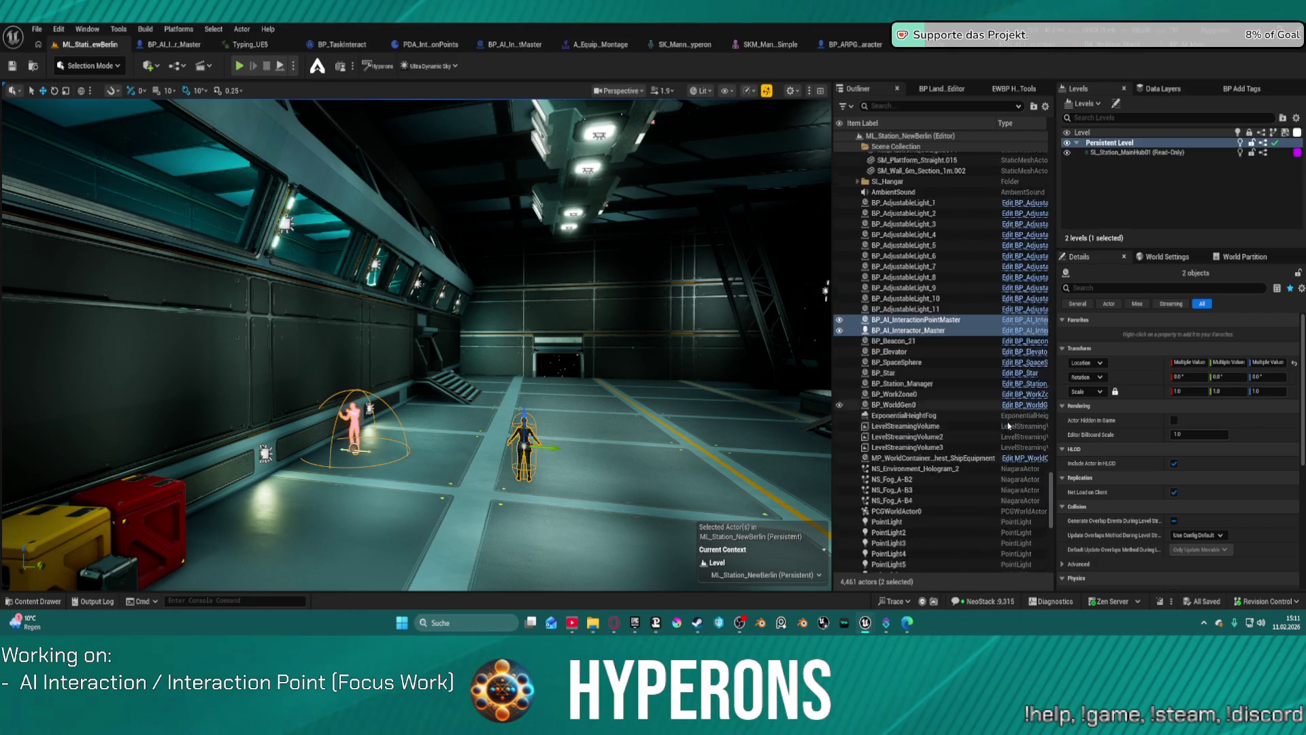
pyautogui.click(950, 386)
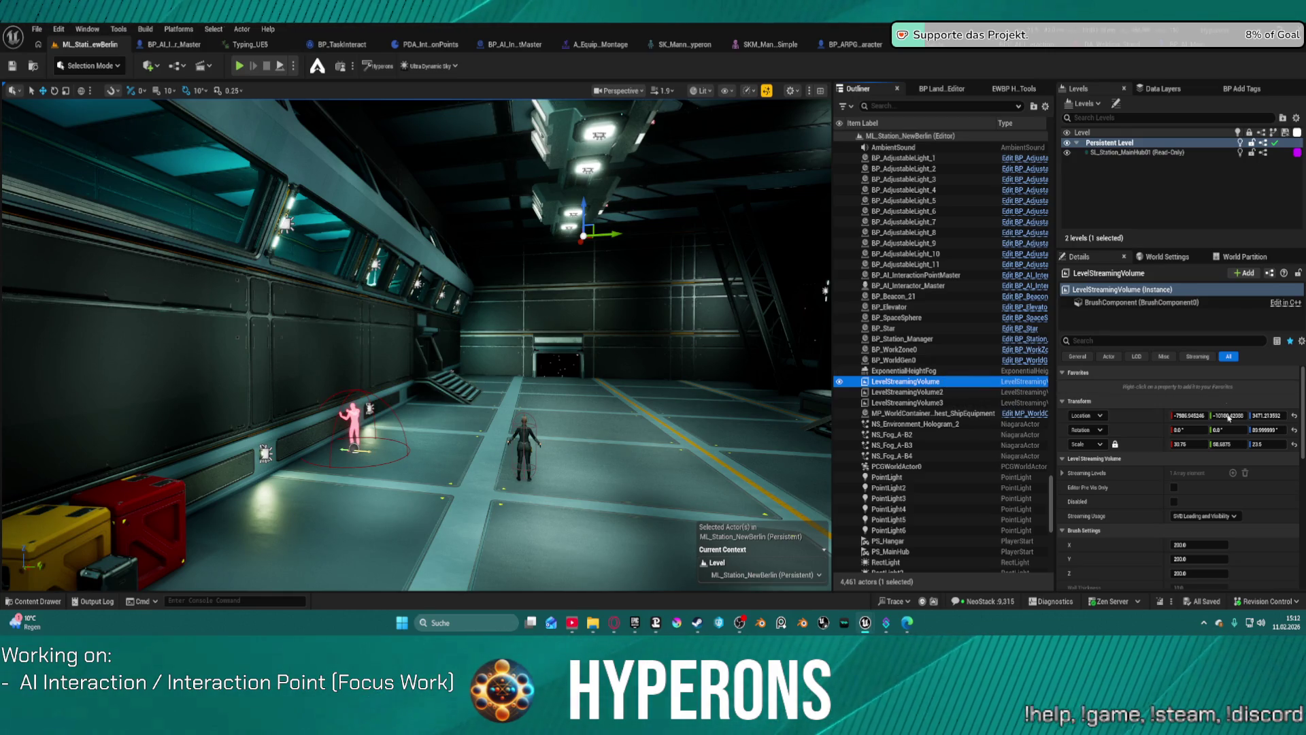
# Review LevelStreamingVolume's Data Layers, then LevelStreamingVolume2 and 3, and select SL_Station_MainHub01
pyautogui.scroll(-3, 1234, 479)
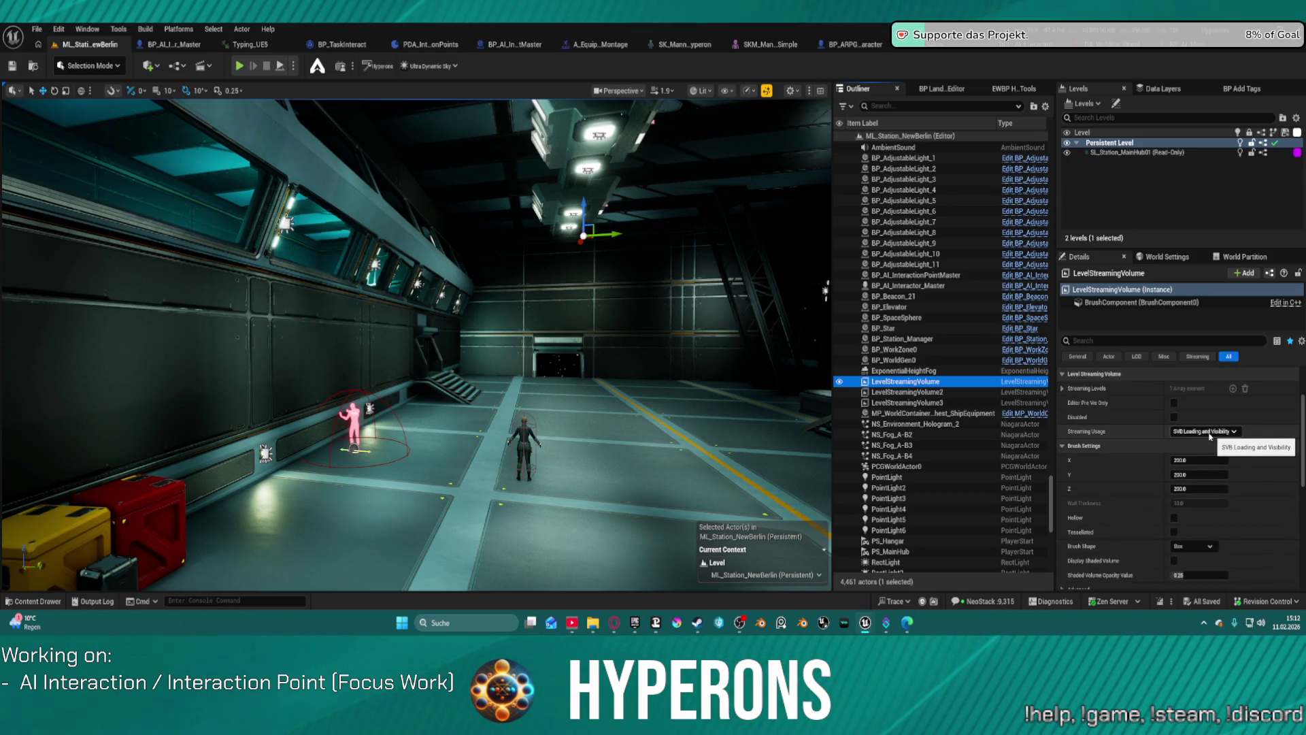
pyautogui.scroll(-5, 1247, 522)
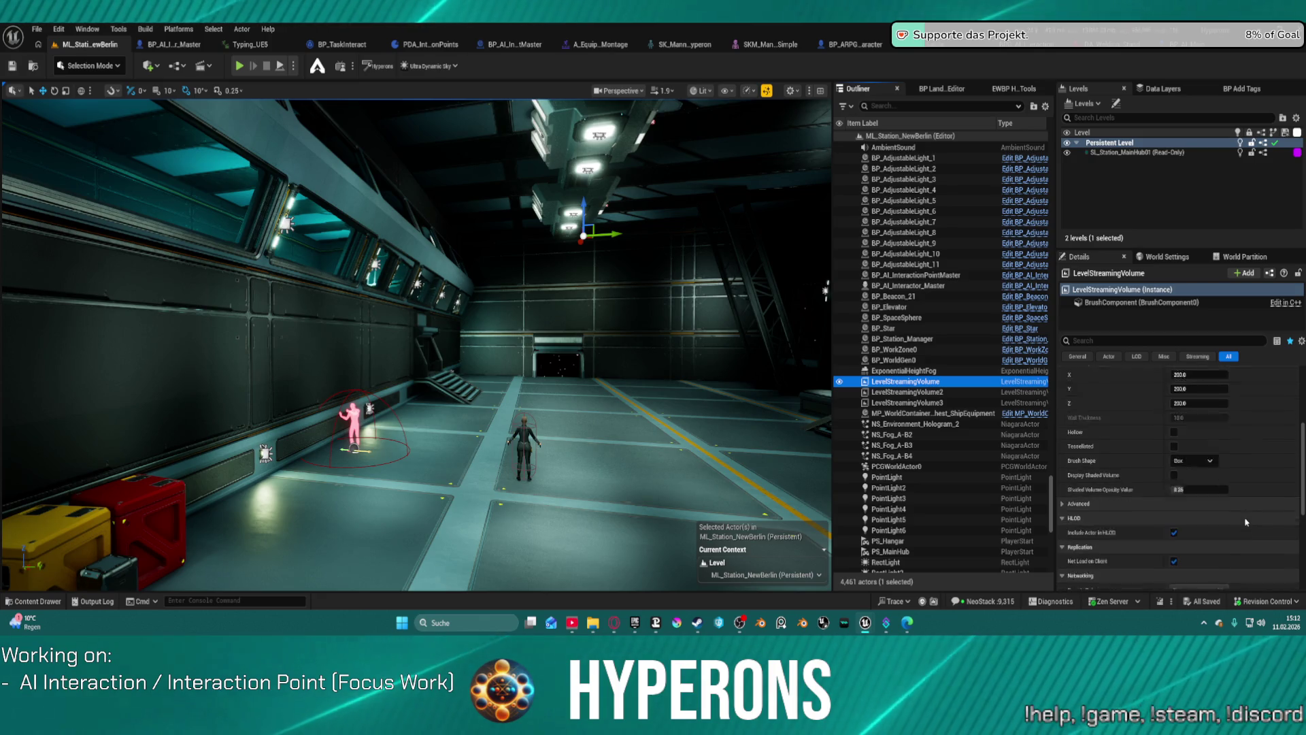
pyautogui.scroll(-5, 1246, 522)
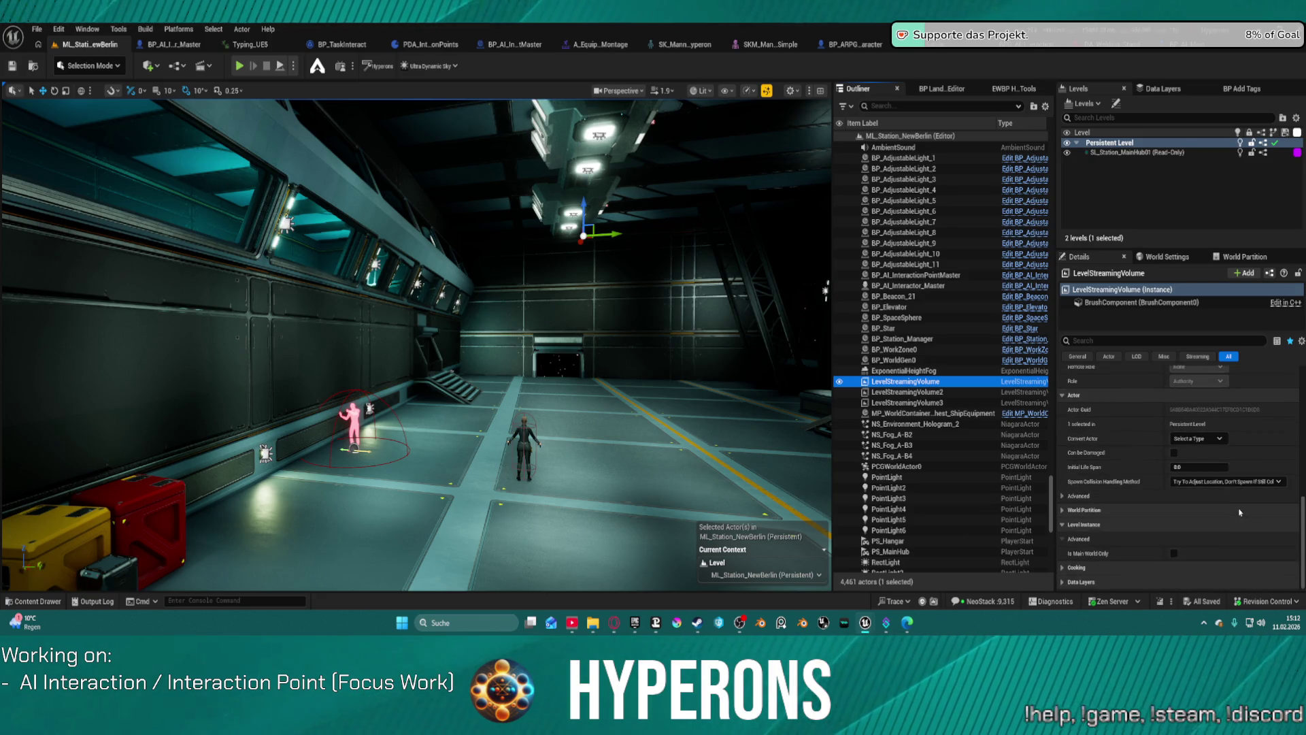
pyautogui.click(1062, 583)
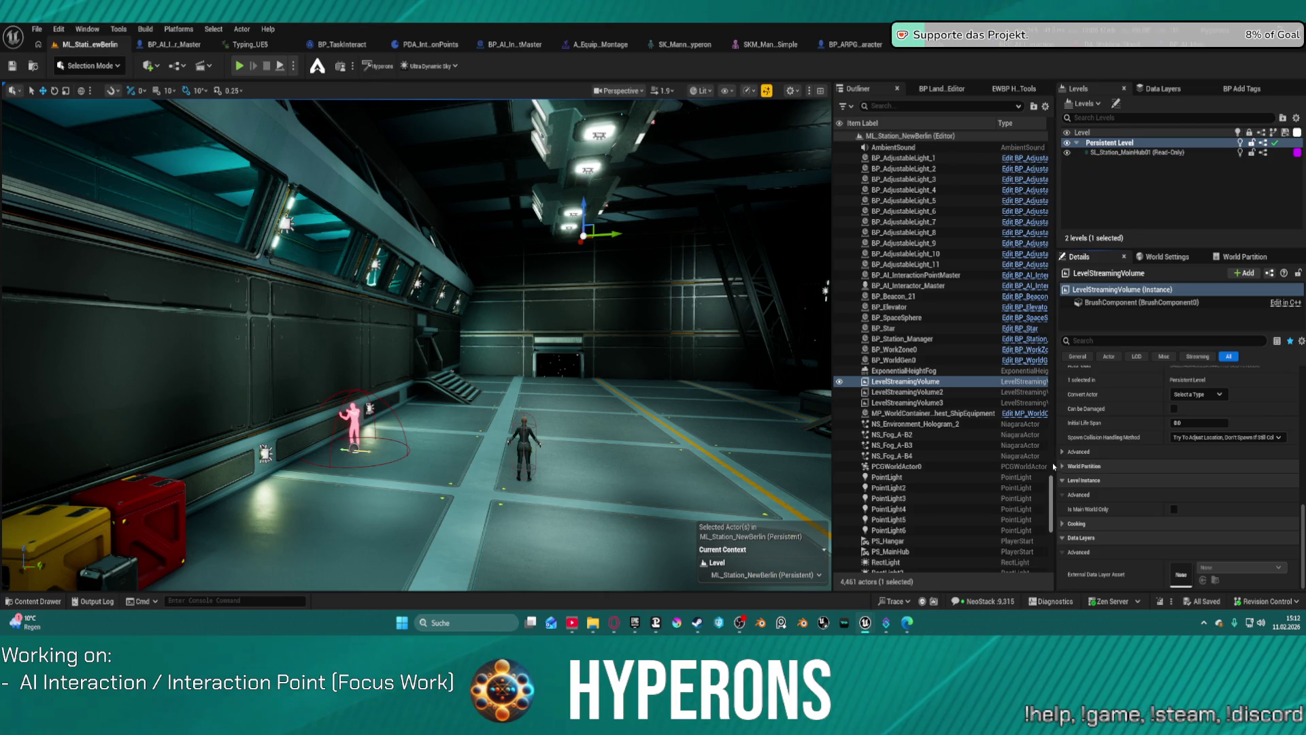
pyautogui.click(969, 393)
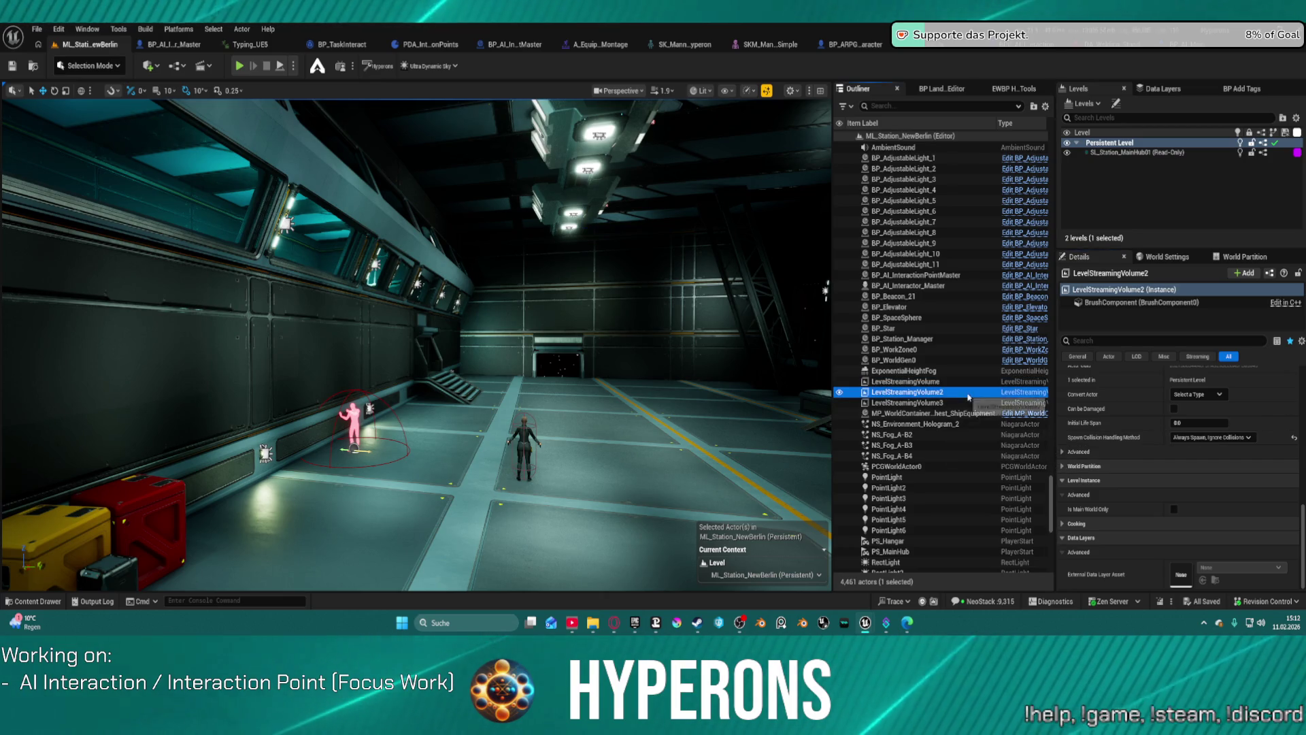
pyautogui.scroll(5, 1216, 424)
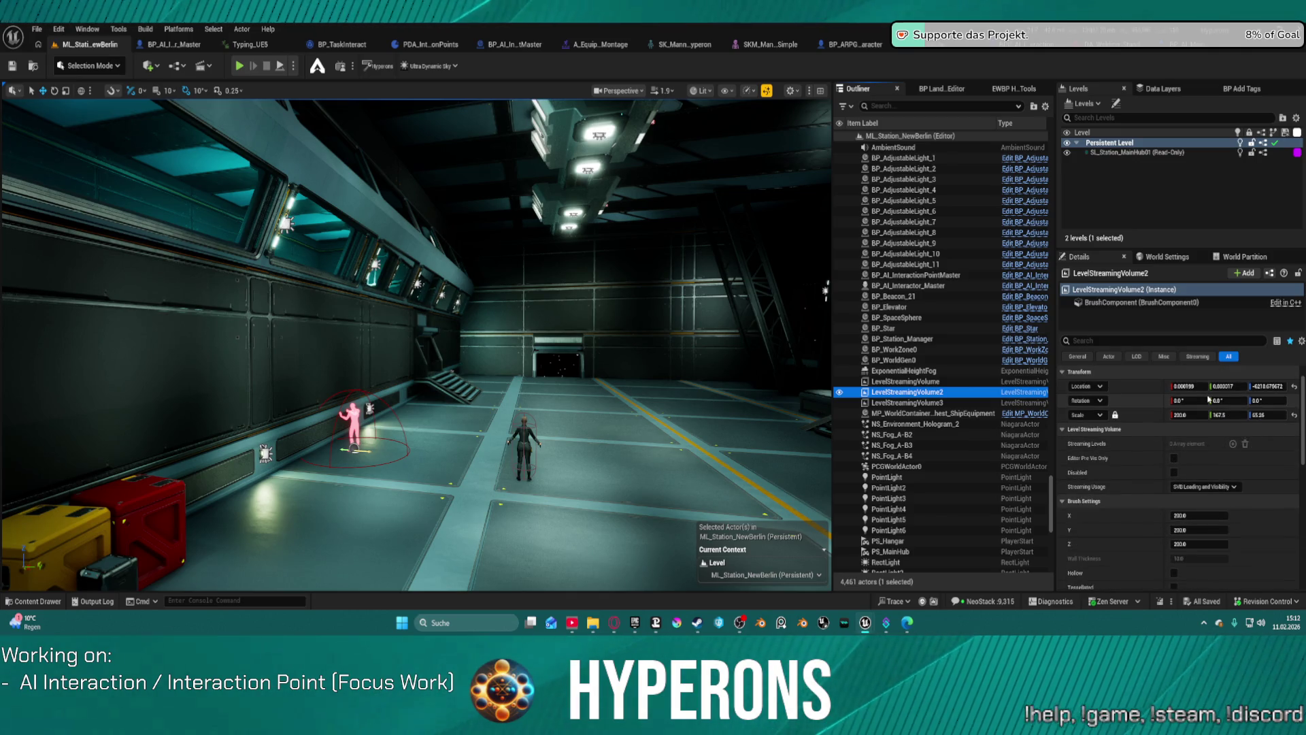
pyautogui.click(936, 405)
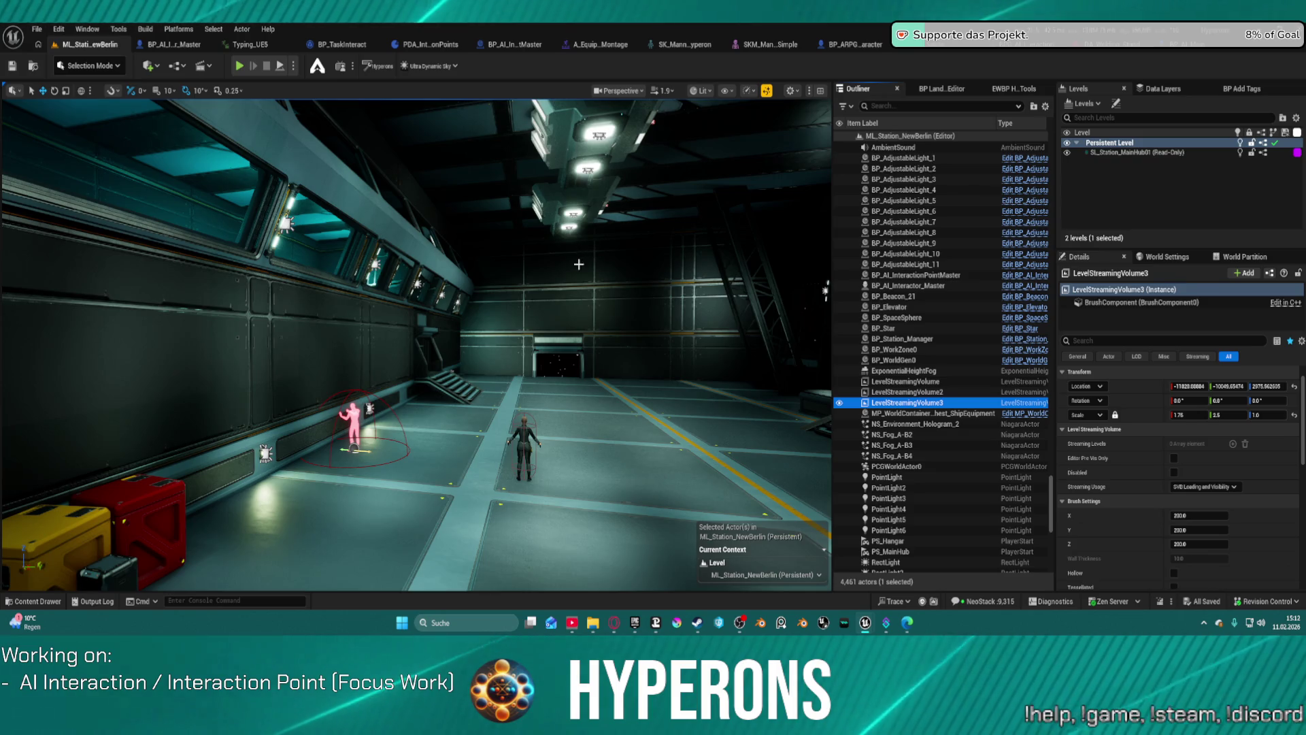
pyautogui.click(1127, 154)
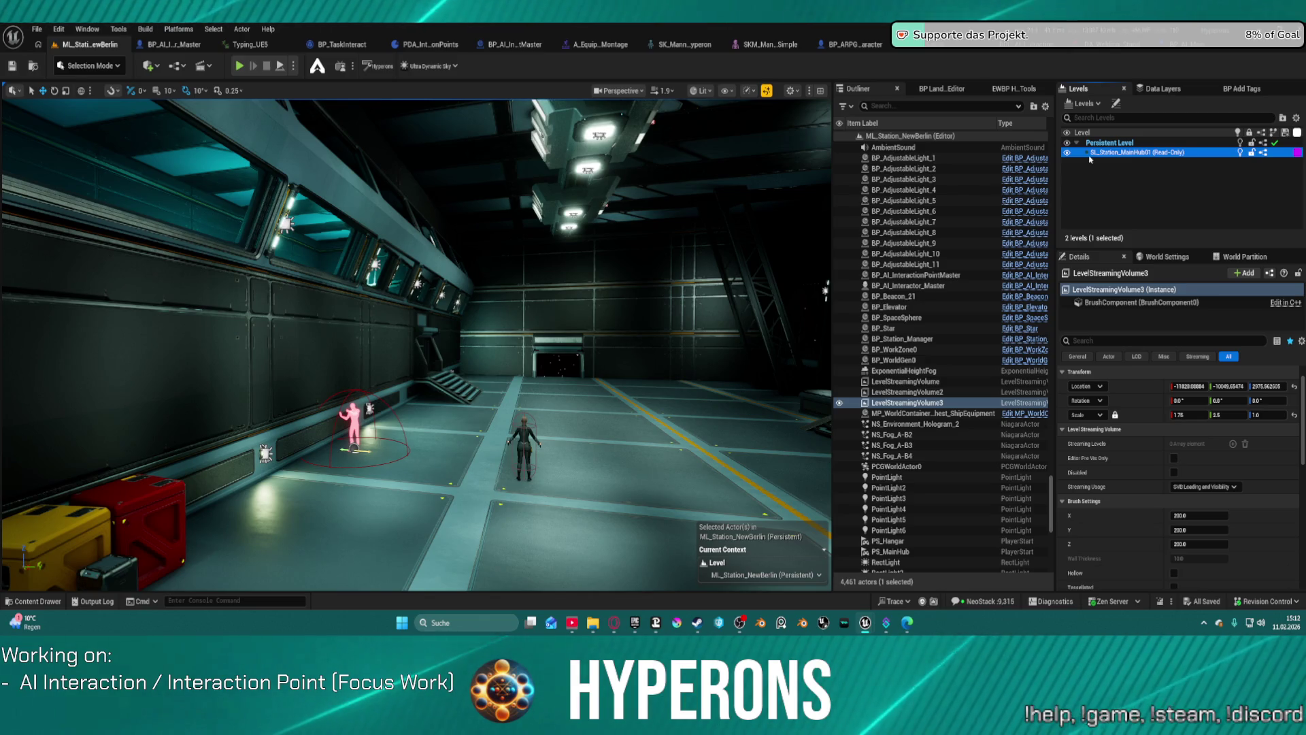
# Make SL_Station_MainHub01 current and fly the camera around the station into the lit hangar
pyautogui.doubleClick(1111, 155)
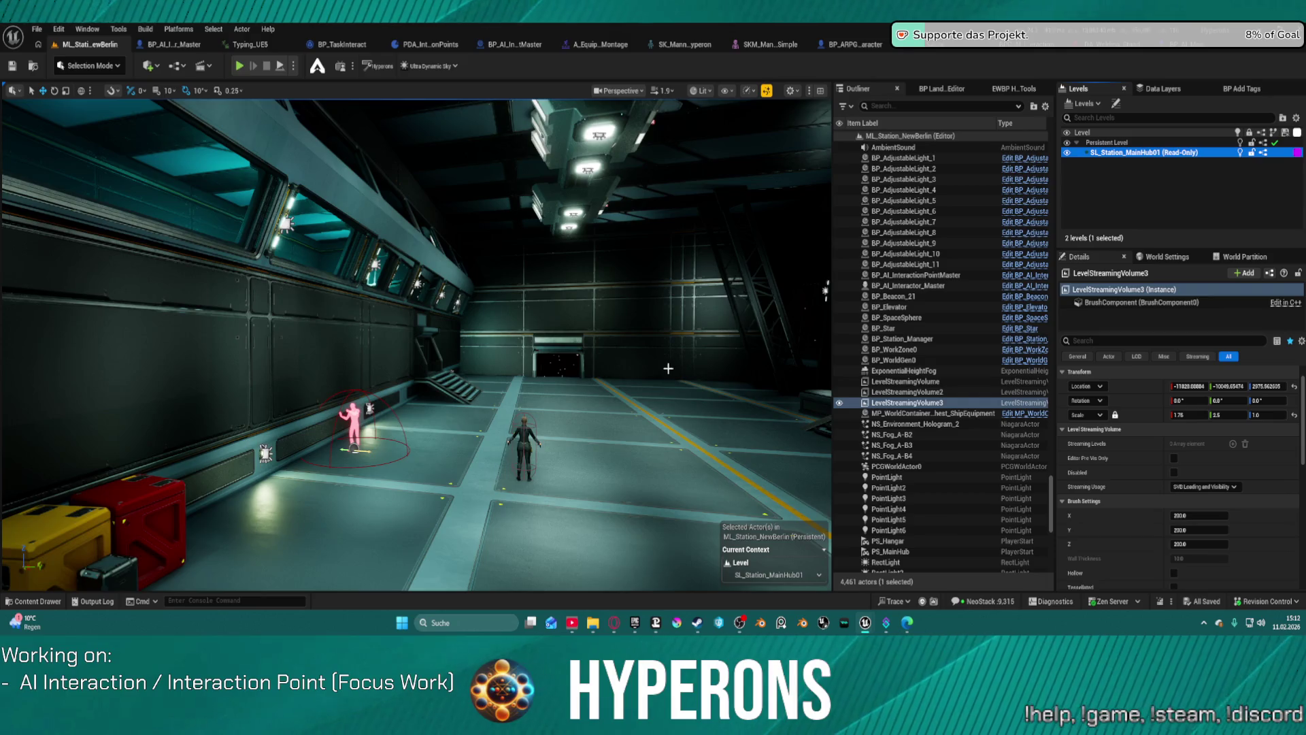
pyautogui.scroll(2, 417, 344)
pyautogui.press('w')
pyautogui.scroll(1, 417, 345)
pyautogui.press('w')
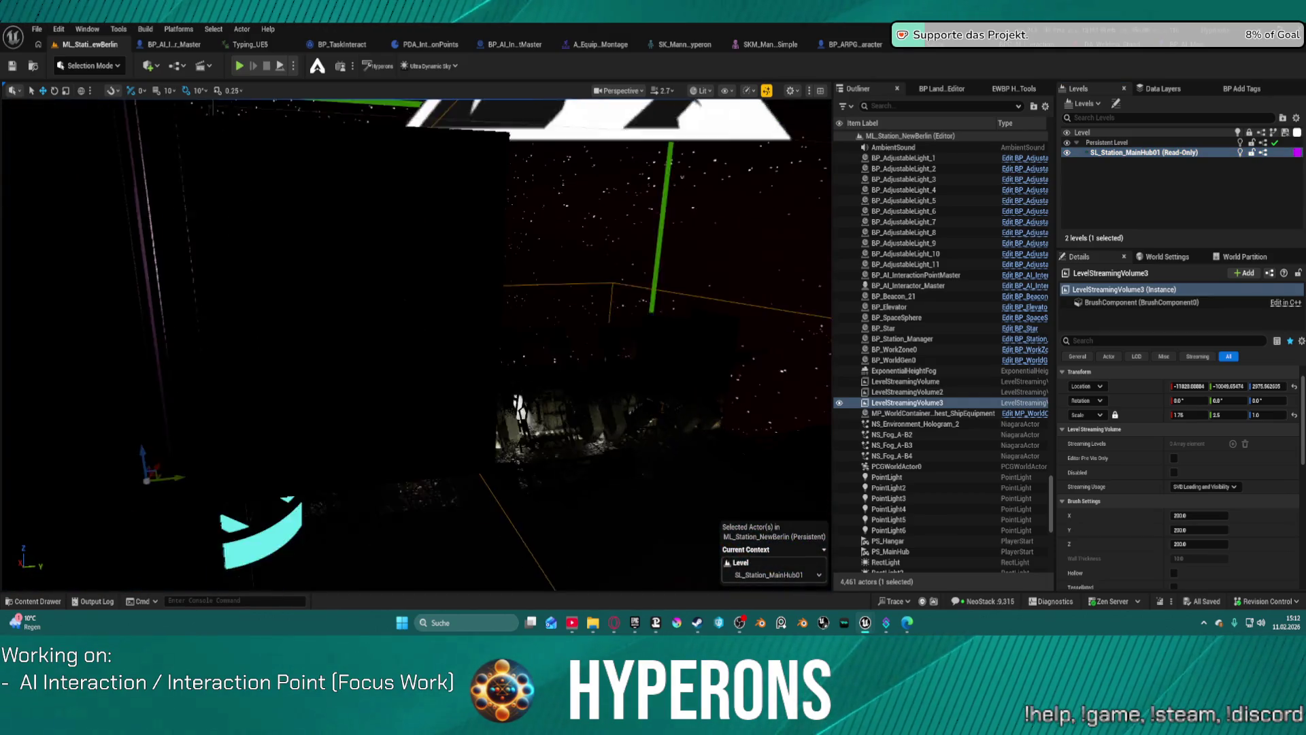
pyautogui.press('w')
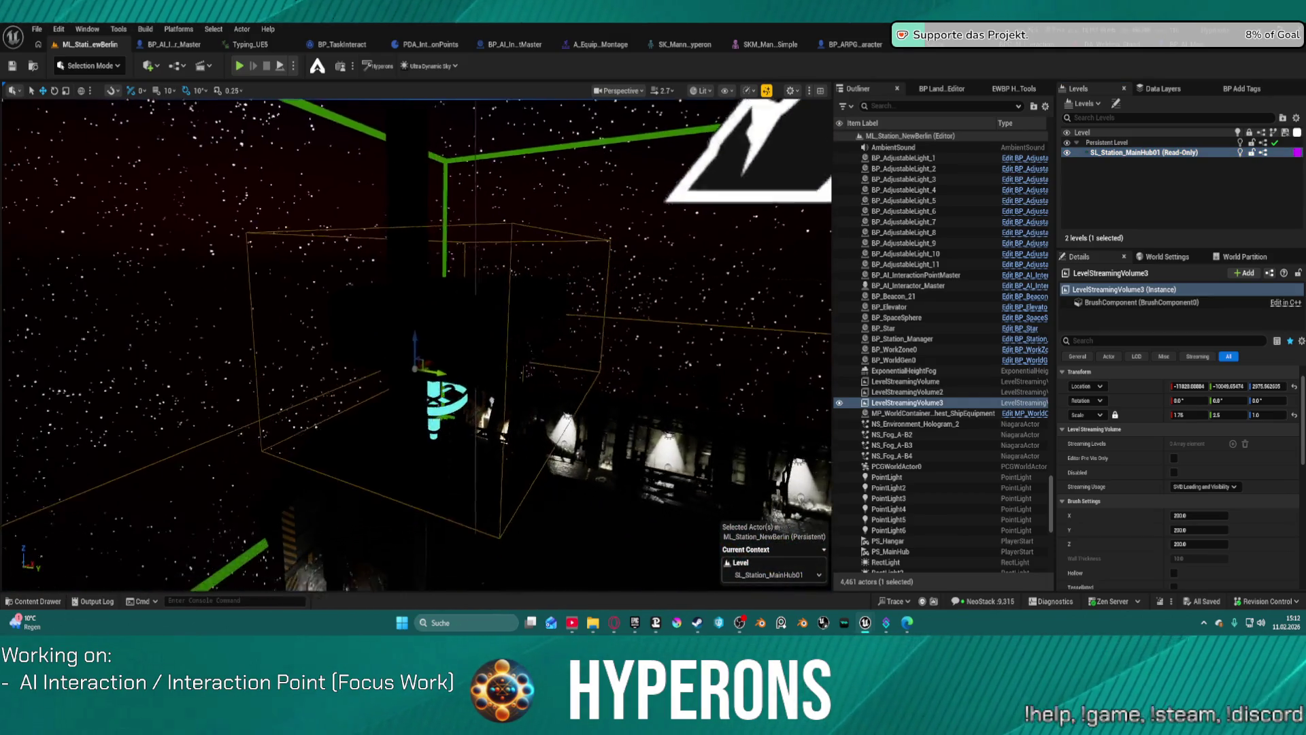
pyautogui.press('w')
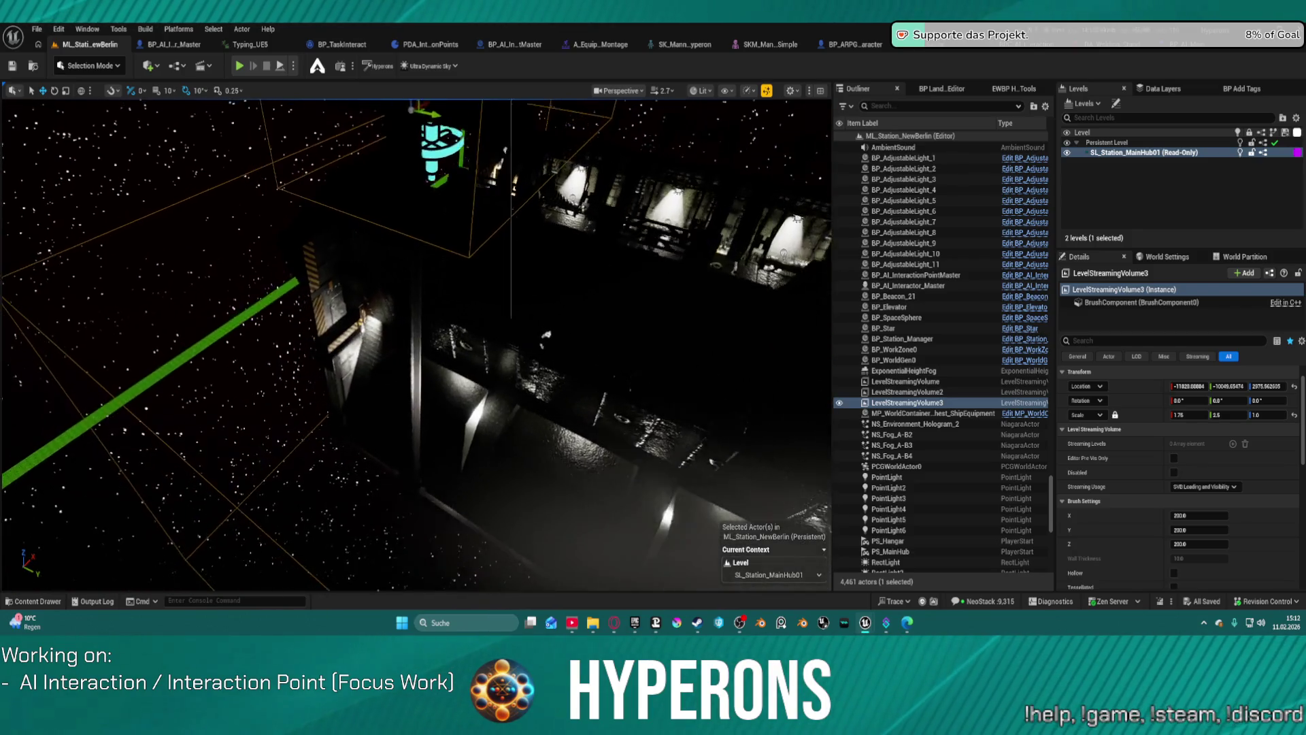
pyautogui.press('w')
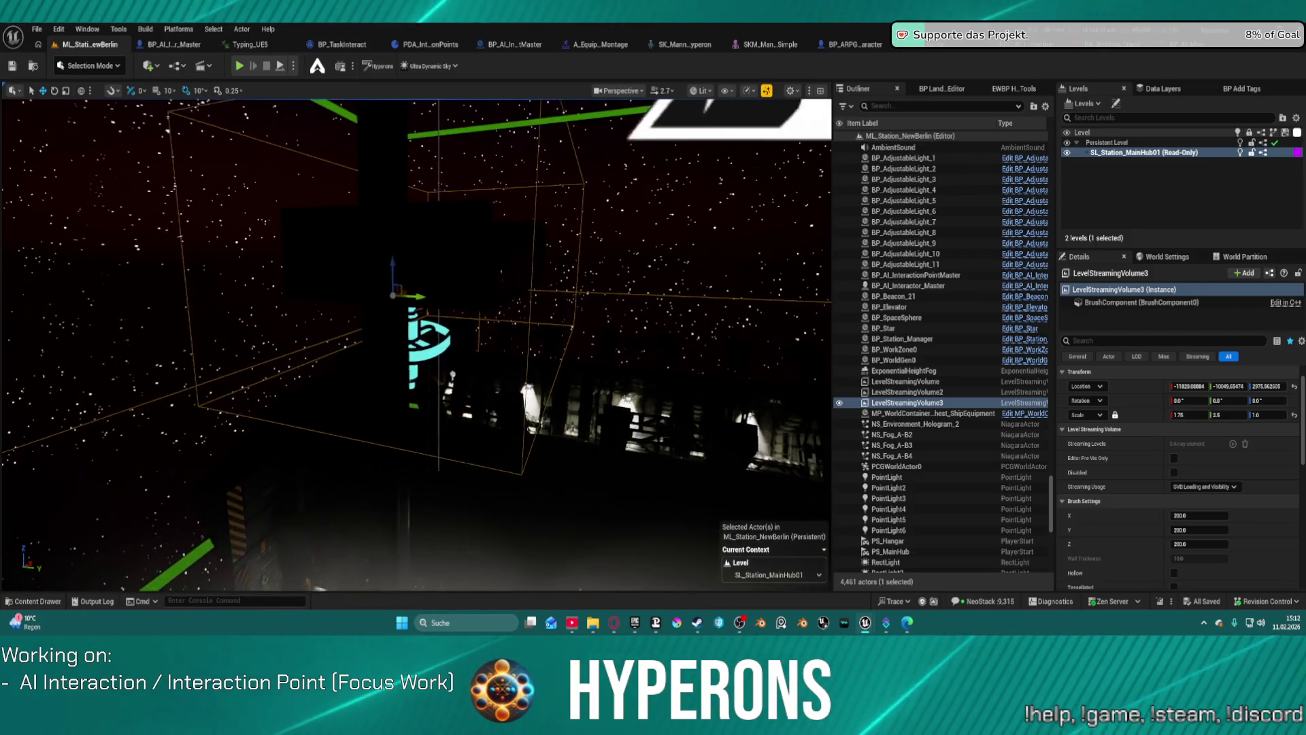
pyautogui.press('w')
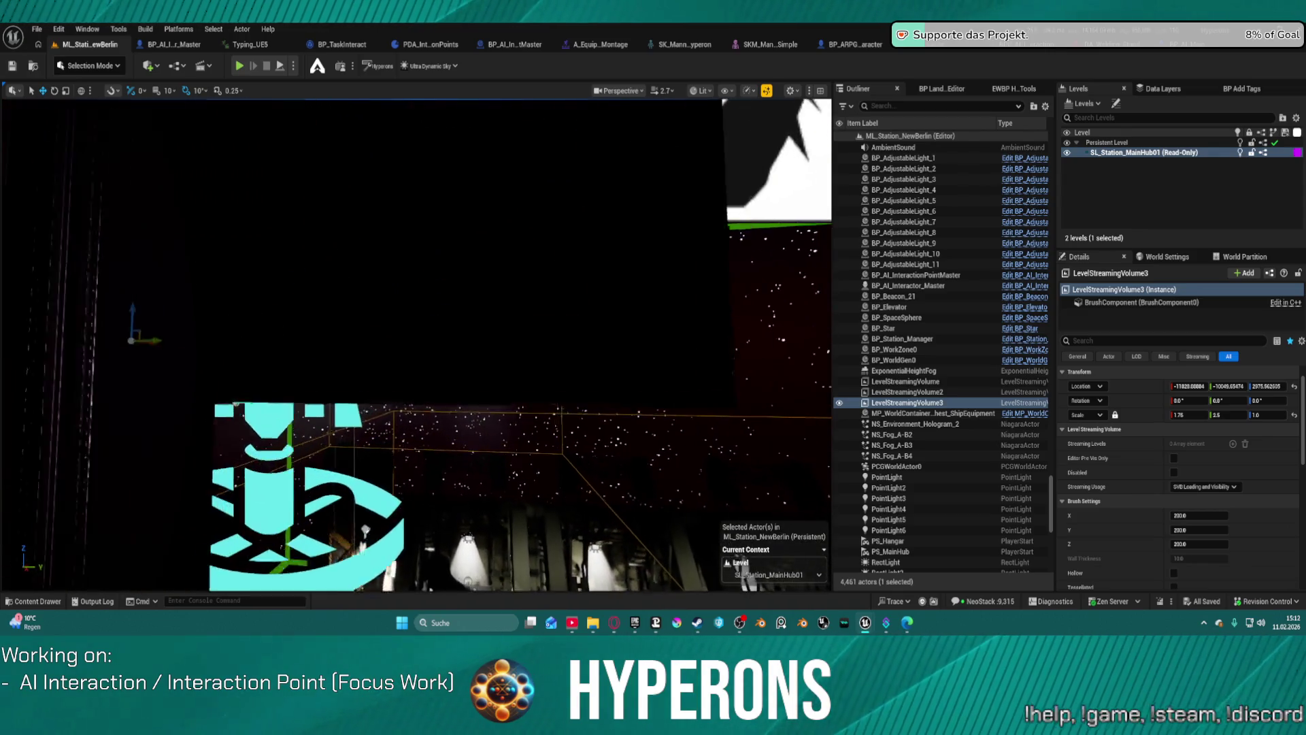
pyautogui.hotkey('ctrl', 'space')
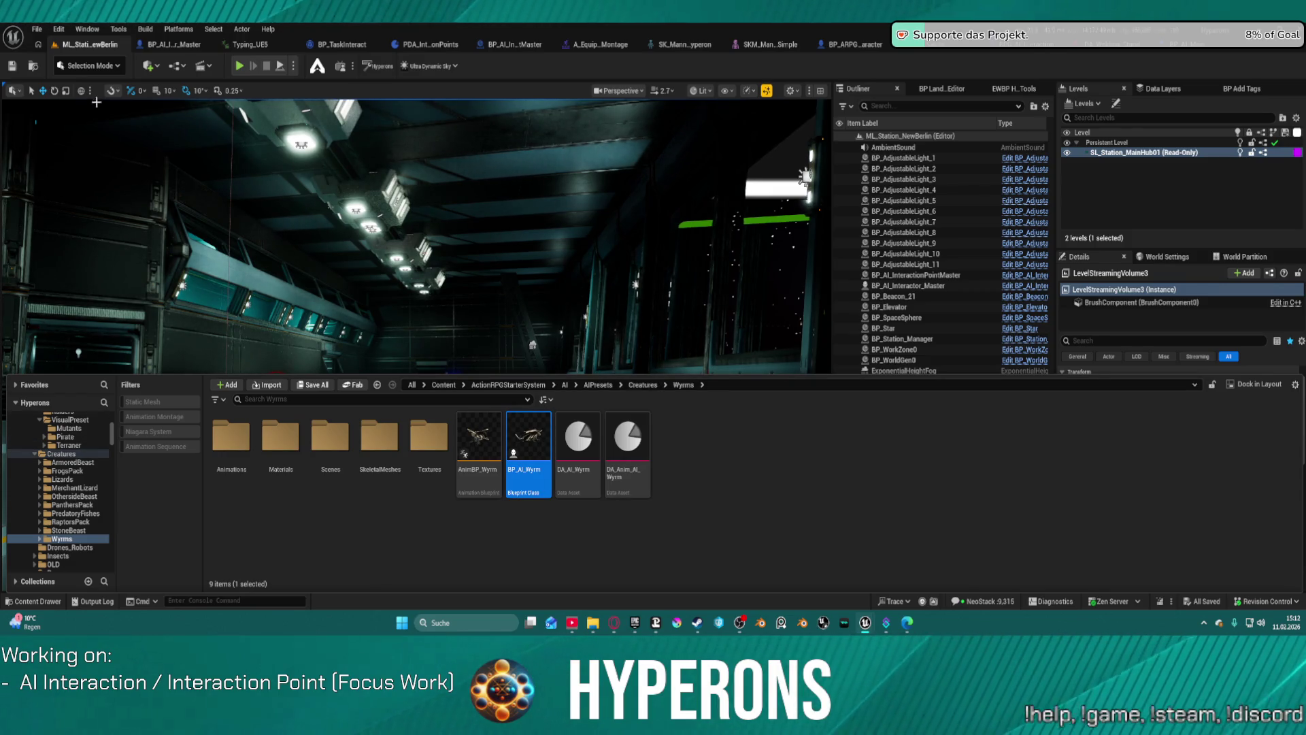
pyautogui.hotkey('ctrl', 'space')
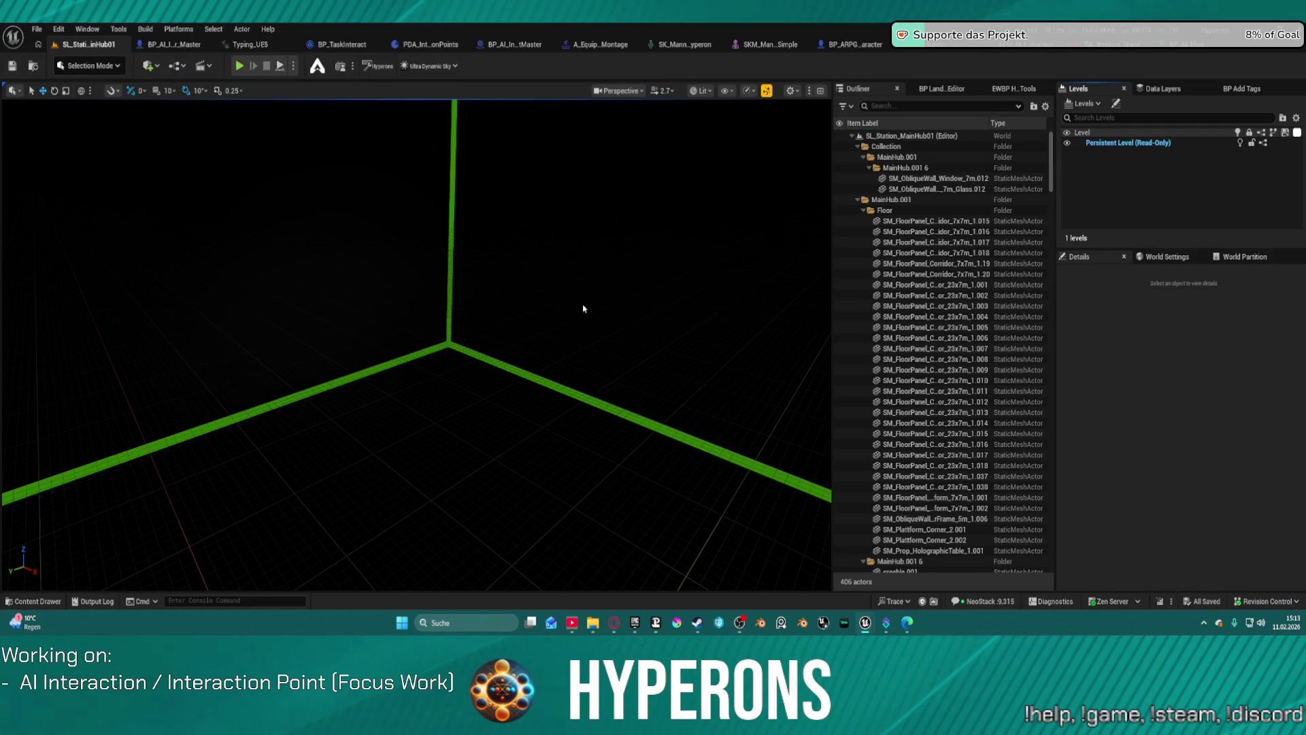
pyautogui.click(916, 265)
pyautogui.press('f')
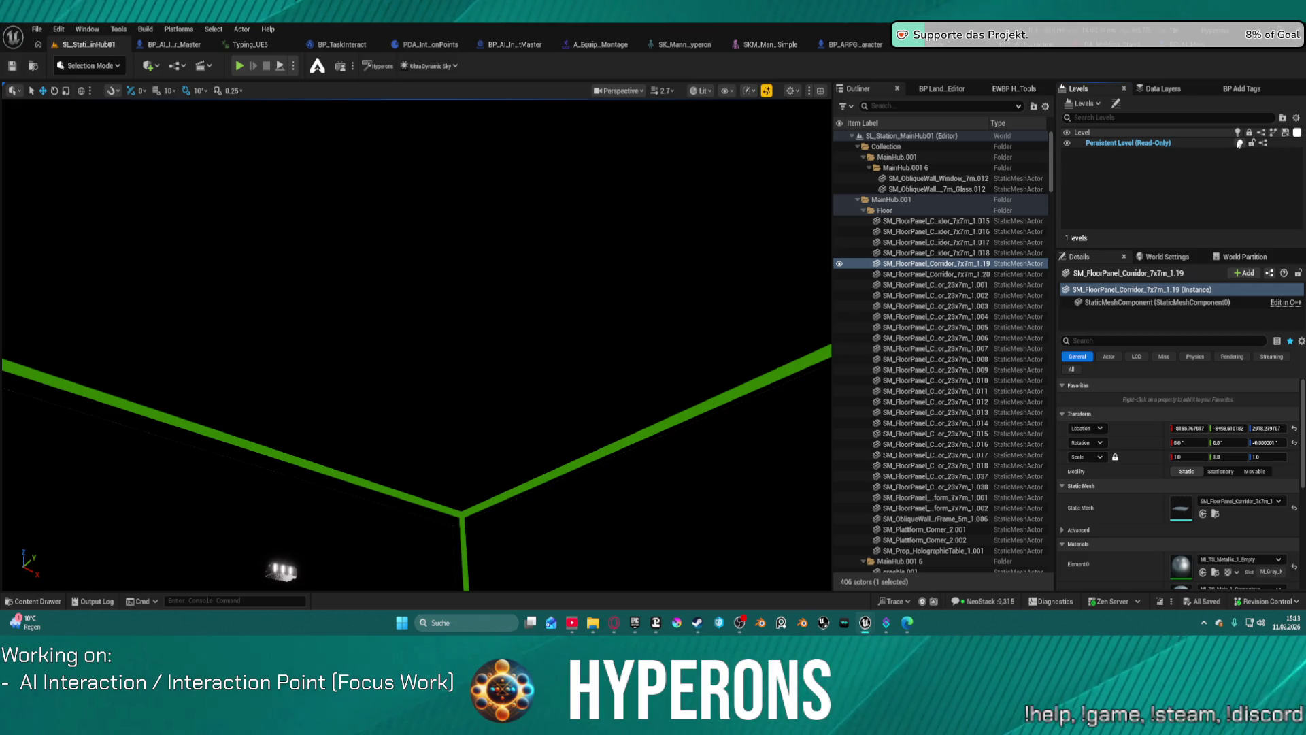
pyautogui.scroll(-5, 924, 493)
pyautogui.scroll(-4, 923, 492)
pyautogui.scroll(-3, 1048, 272)
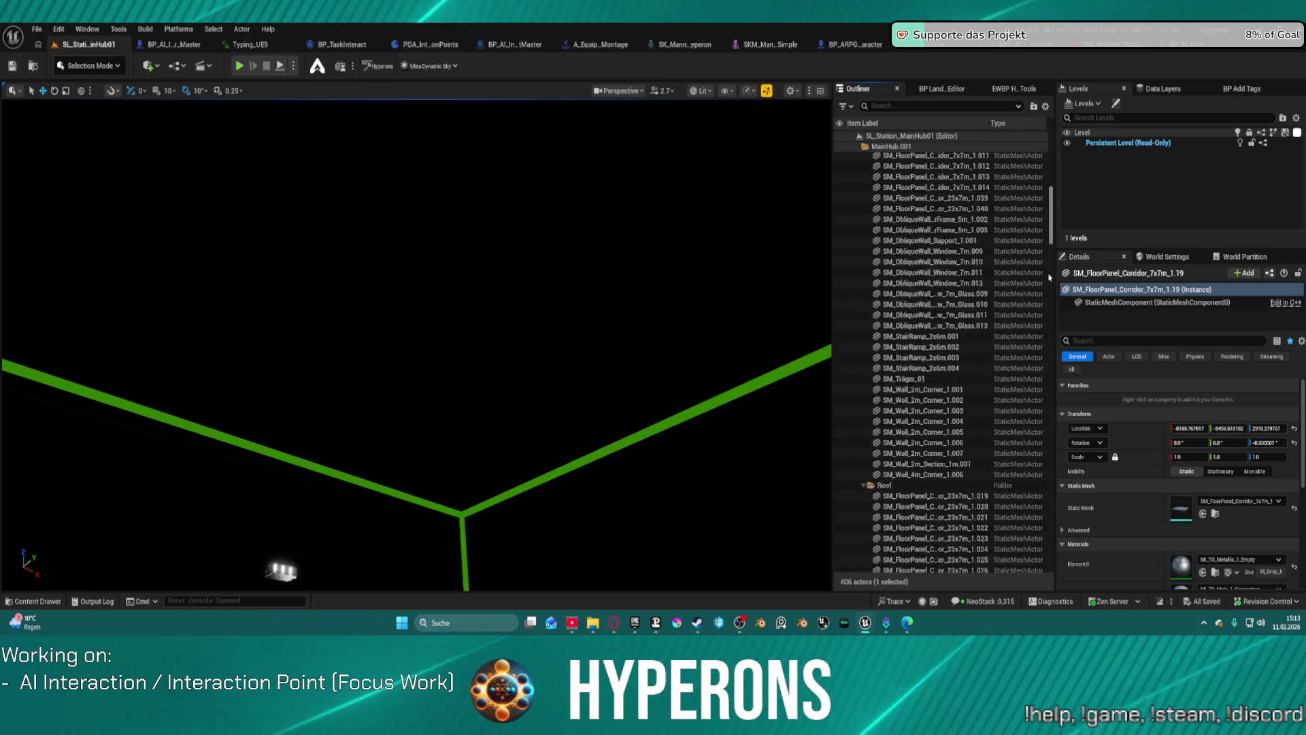
pyautogui.scroll(-10, 1049, 272)
pyautogui.moveTo(1066, 528); pyautogui.dragTo(1068, 576)
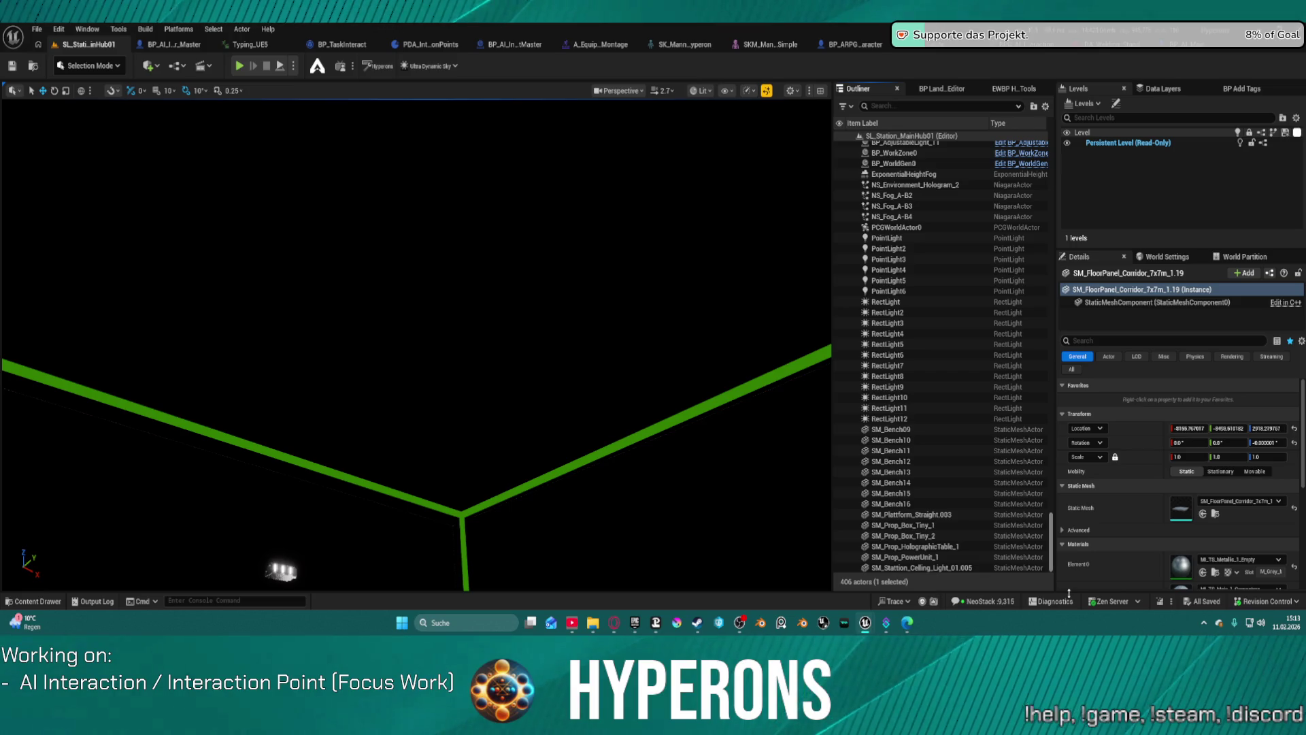
pyautogui.moveTo(476, 341)
pyautogui.mouseDown()
pyautogui.moveTo(436, 347)
pyautogui.moveTo(401, 320)
pyautogui.mouseUp()
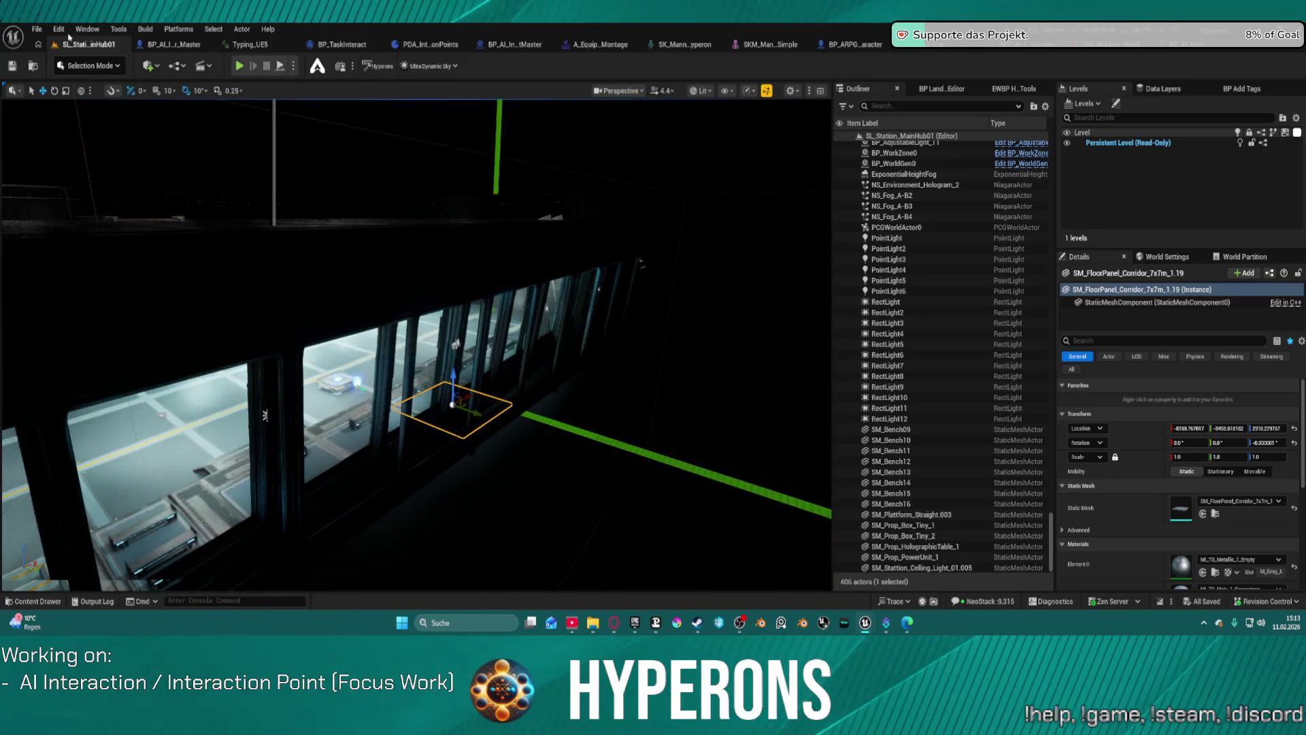
pyautogui.click(35, 29)
# Reopen ML_Station_NewBerlin from Recent Levels and frame the SM_Plattform_Straight.011 platform
pyautogui.moveTo(136, 107)
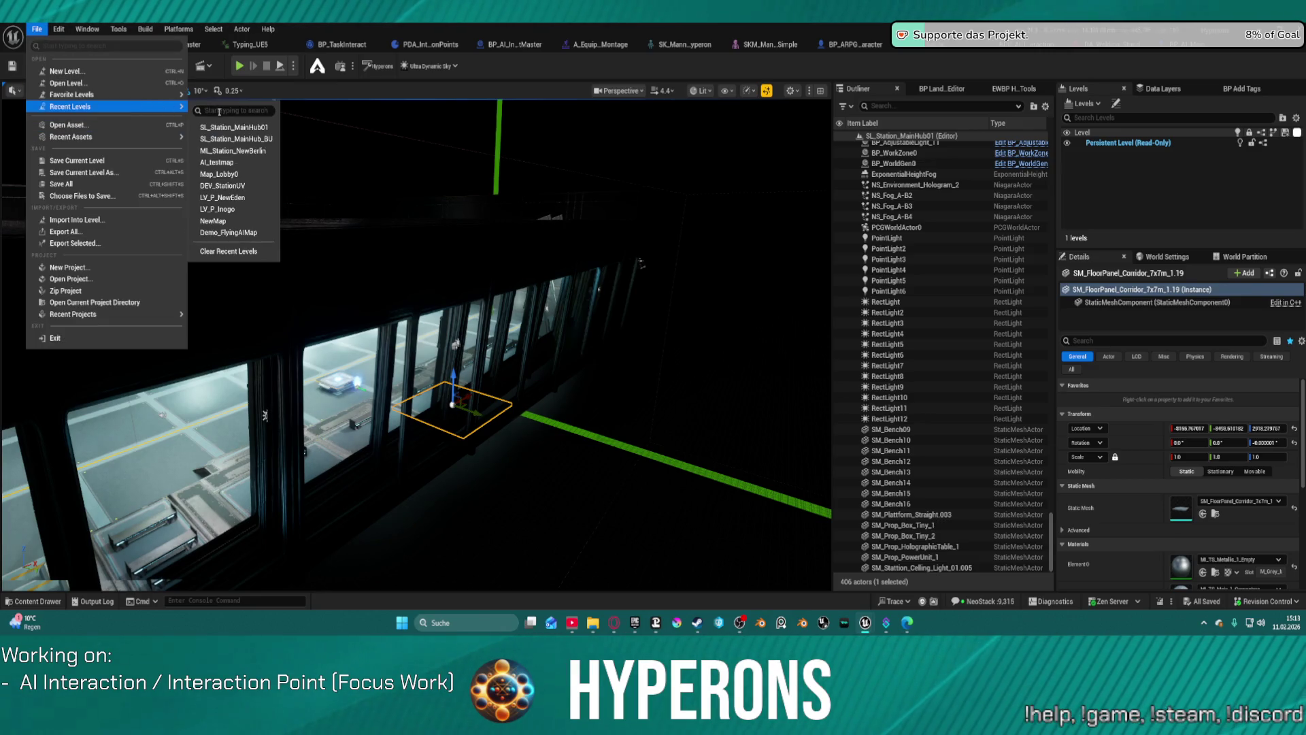
pyautogui.click(256, 140)
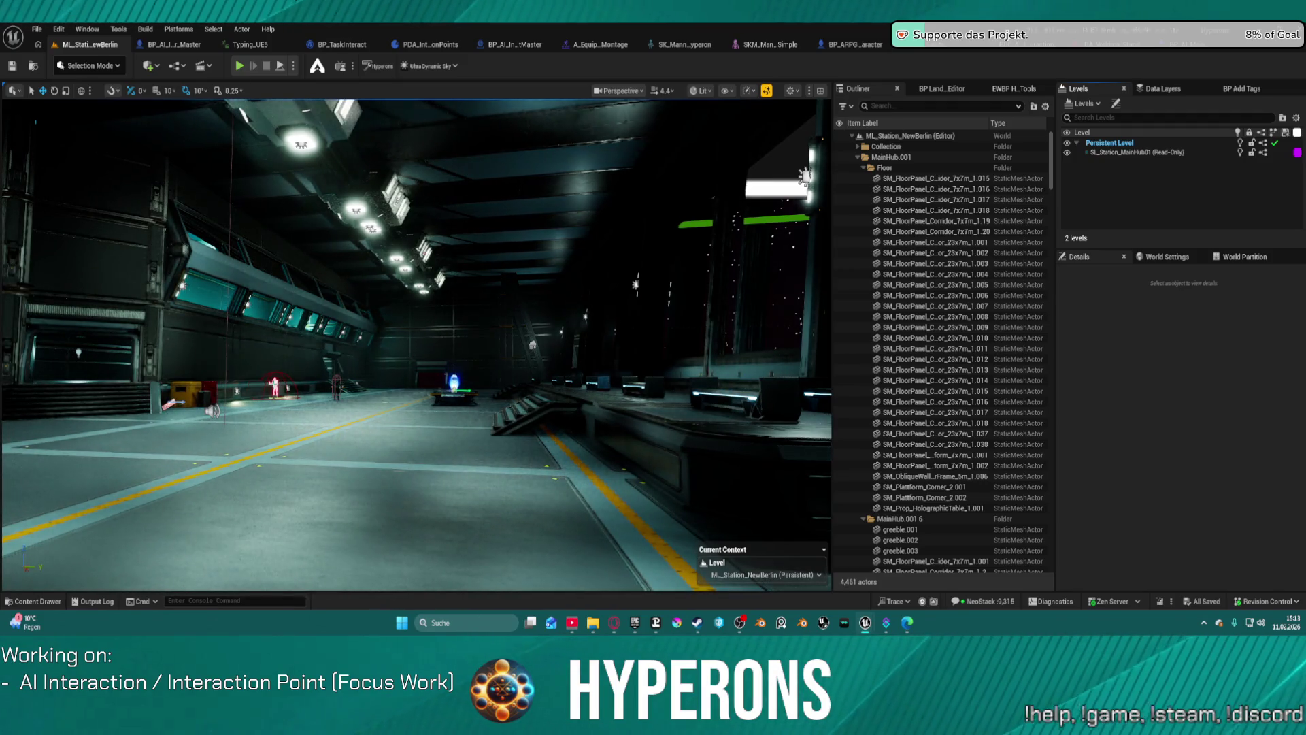
pyautogui.click(332, 383)
pyautogui.moveTo(331, 383); pyautogui.dragTo(331, 340)
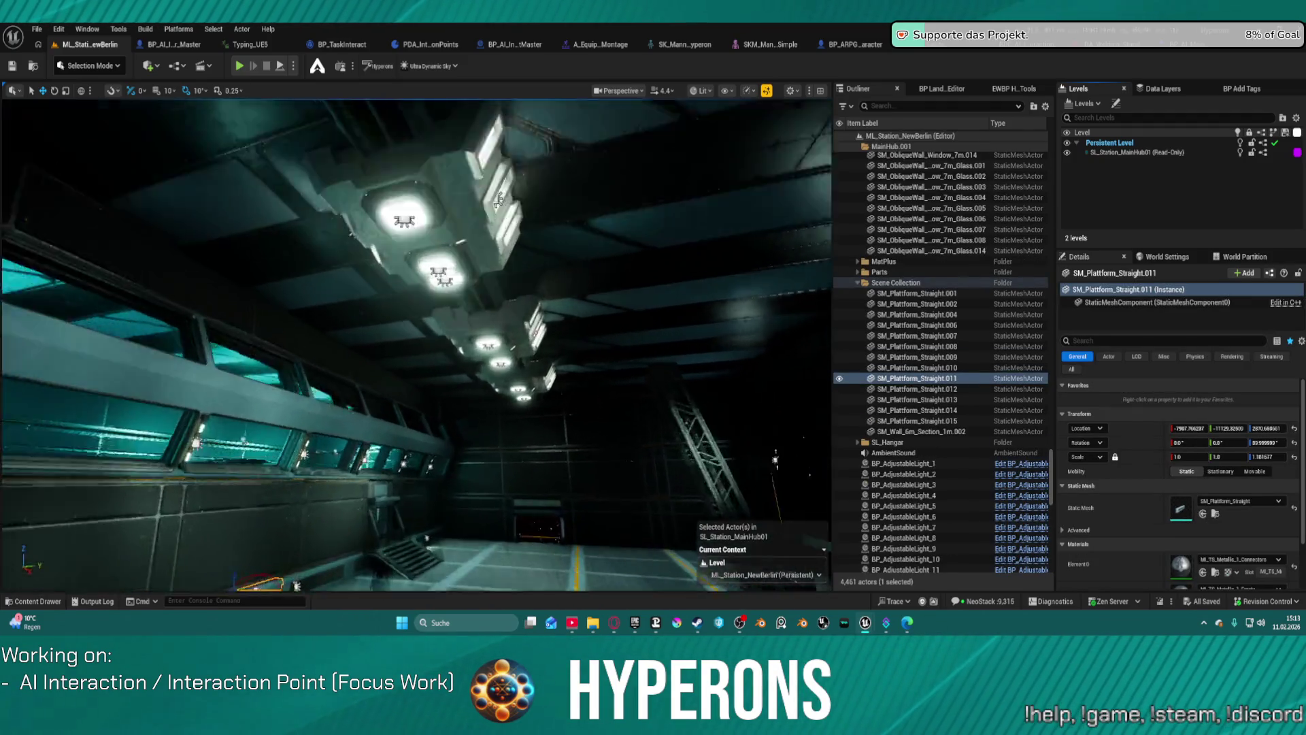
pyautogui.press('f')
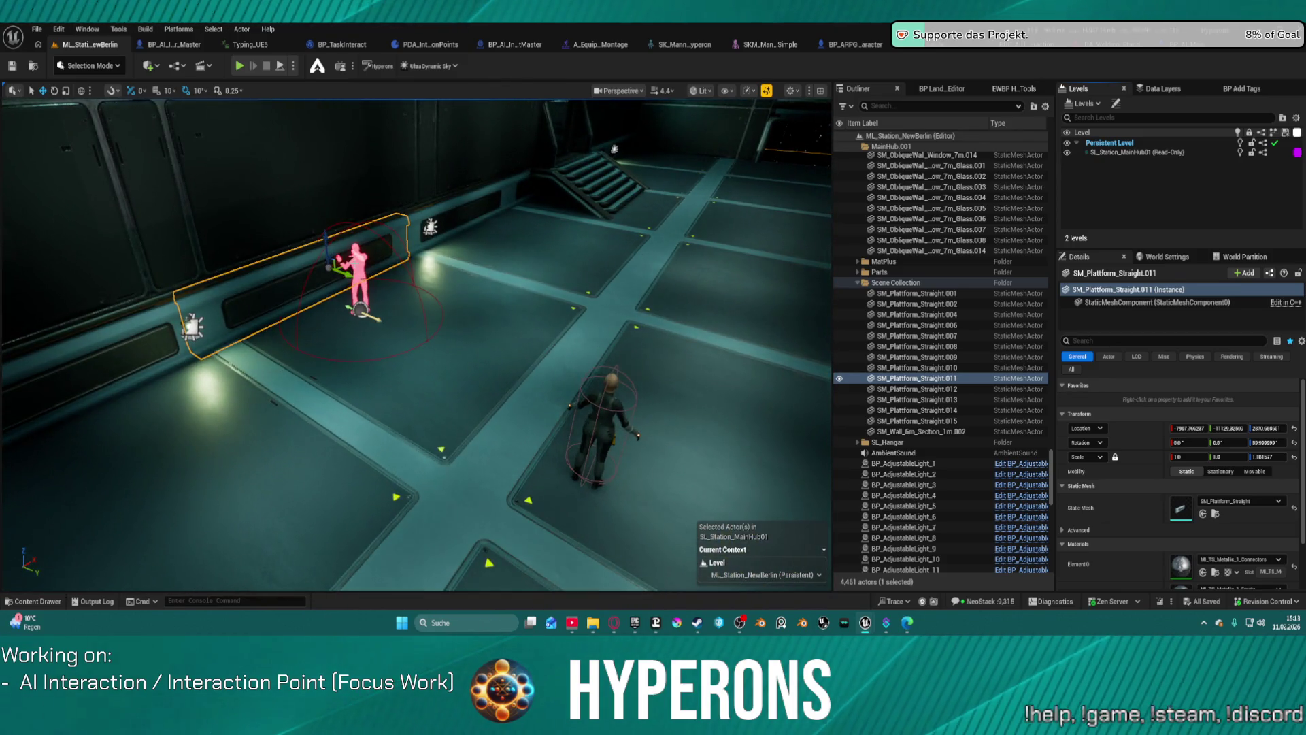
# Delete the AI interaction point and the AI interactor from the map
pyautogui.click(355, 272)
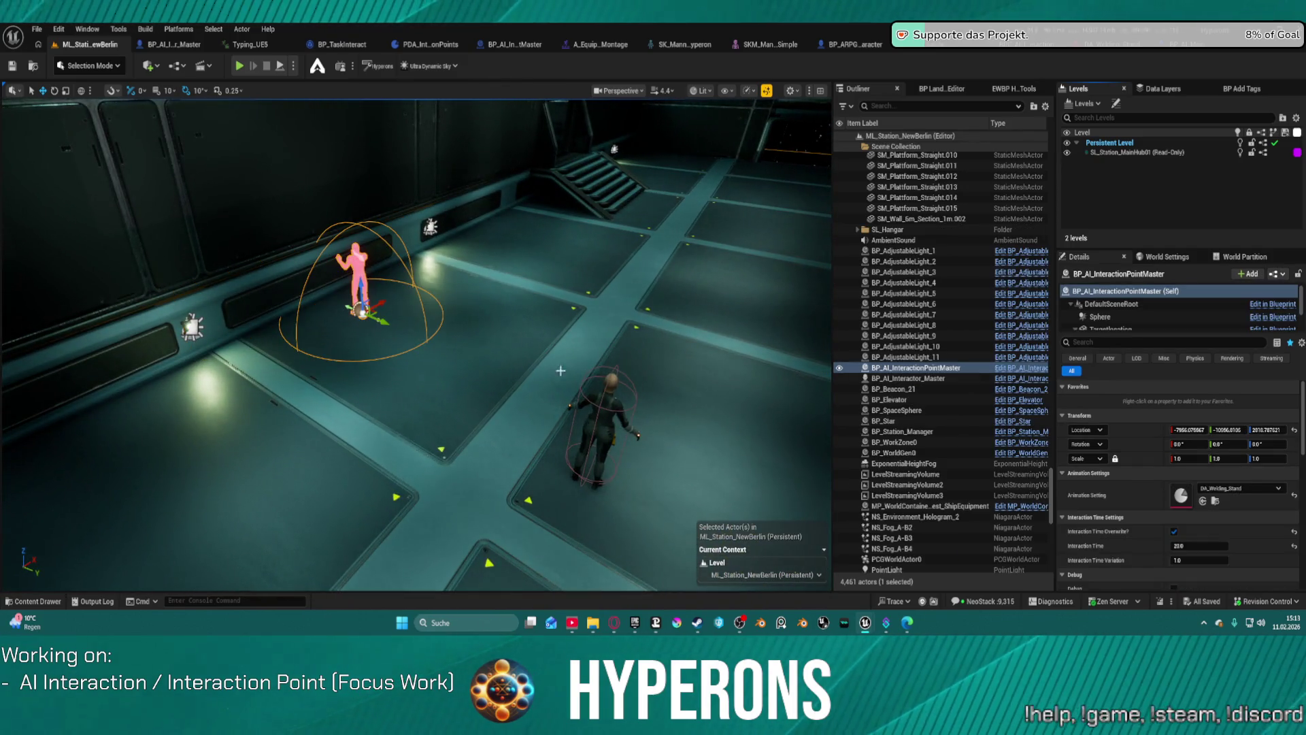
pyautogui.keyDown('ctrl'); pyautogui.click(615, 402); pyautogui.keyUp('ctrl')
pyautogui.press('Delete')
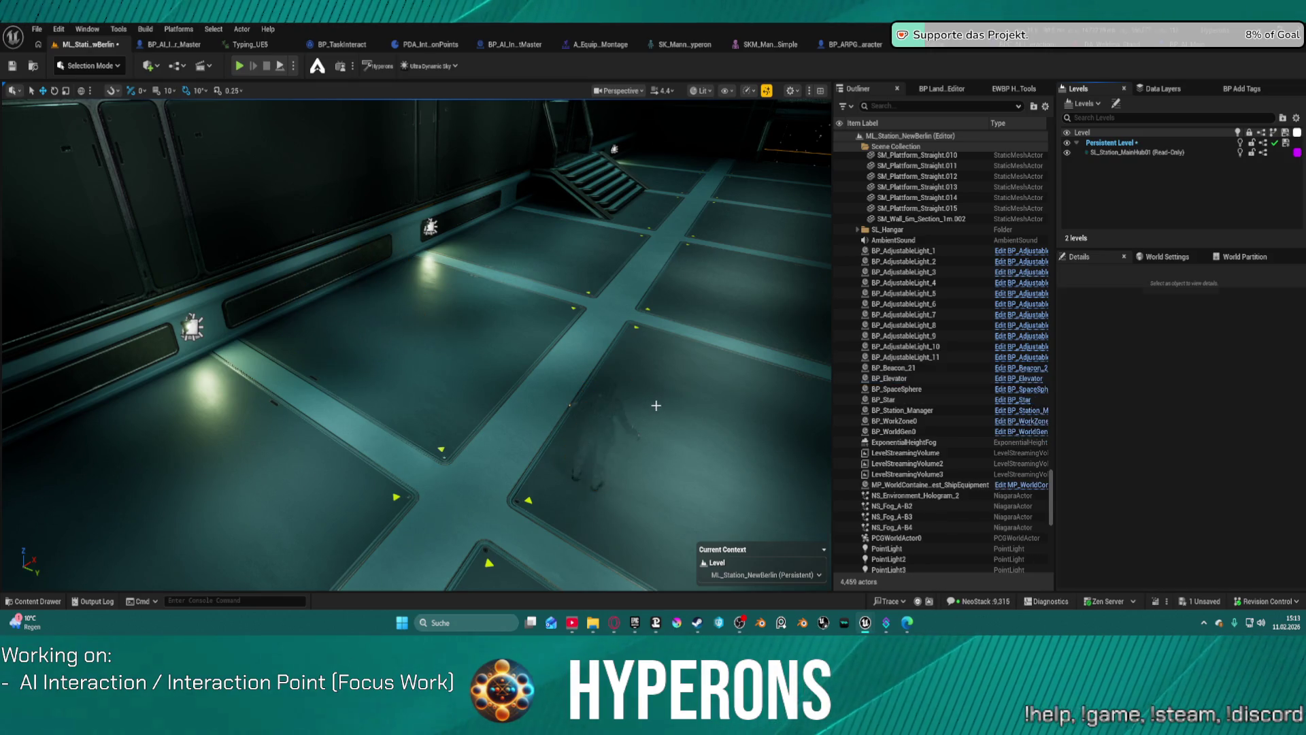
pyautogui.click(35, 29)
# Open SL_Station_MainHub01 from Recent Levels, saving ML_Station_NewBerlin first
pyautogui.moveTo(102, 106)
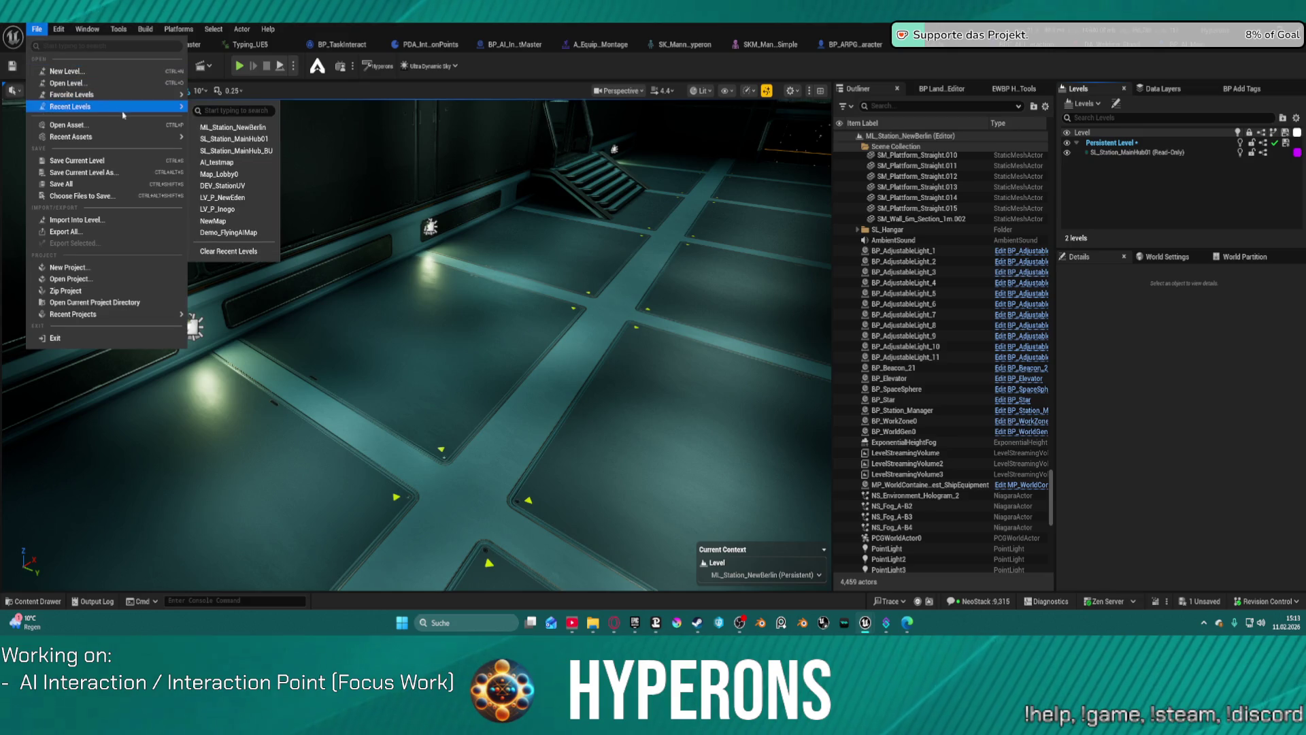
pyautogui.click(259, 148)
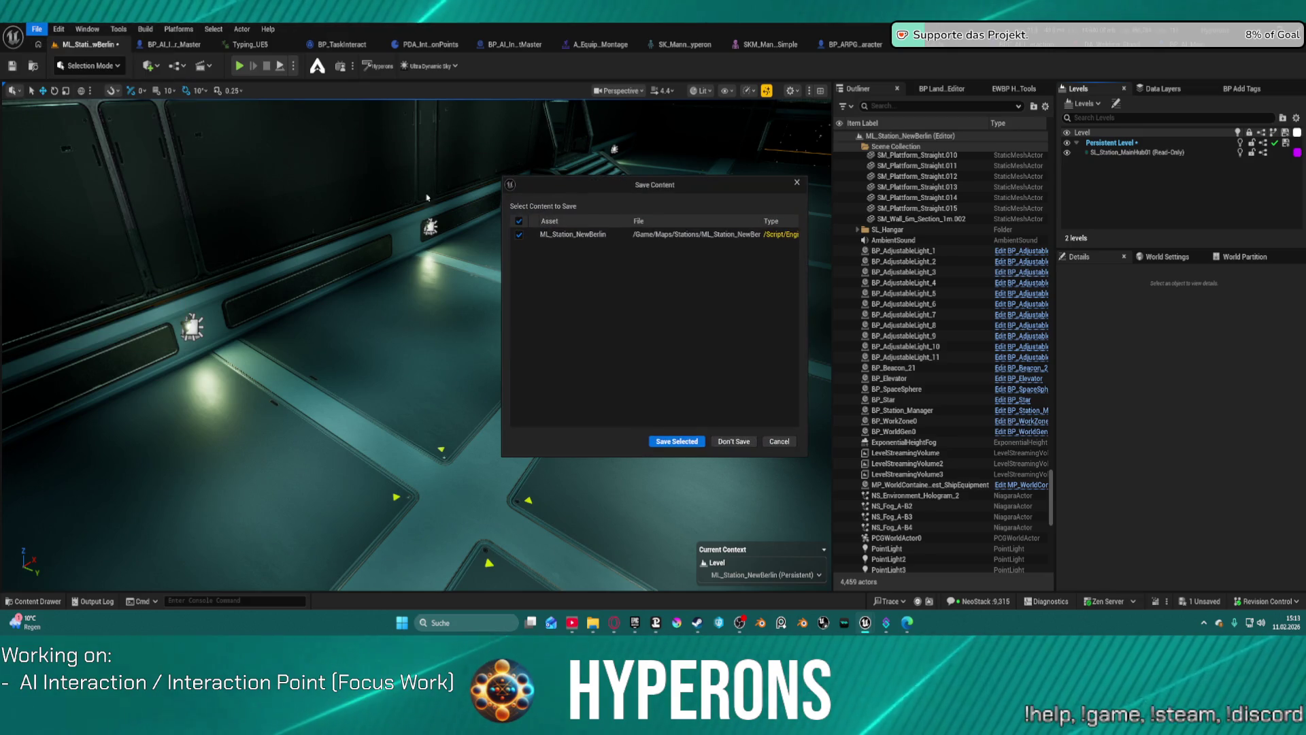
pyautogui.click(676, 442)
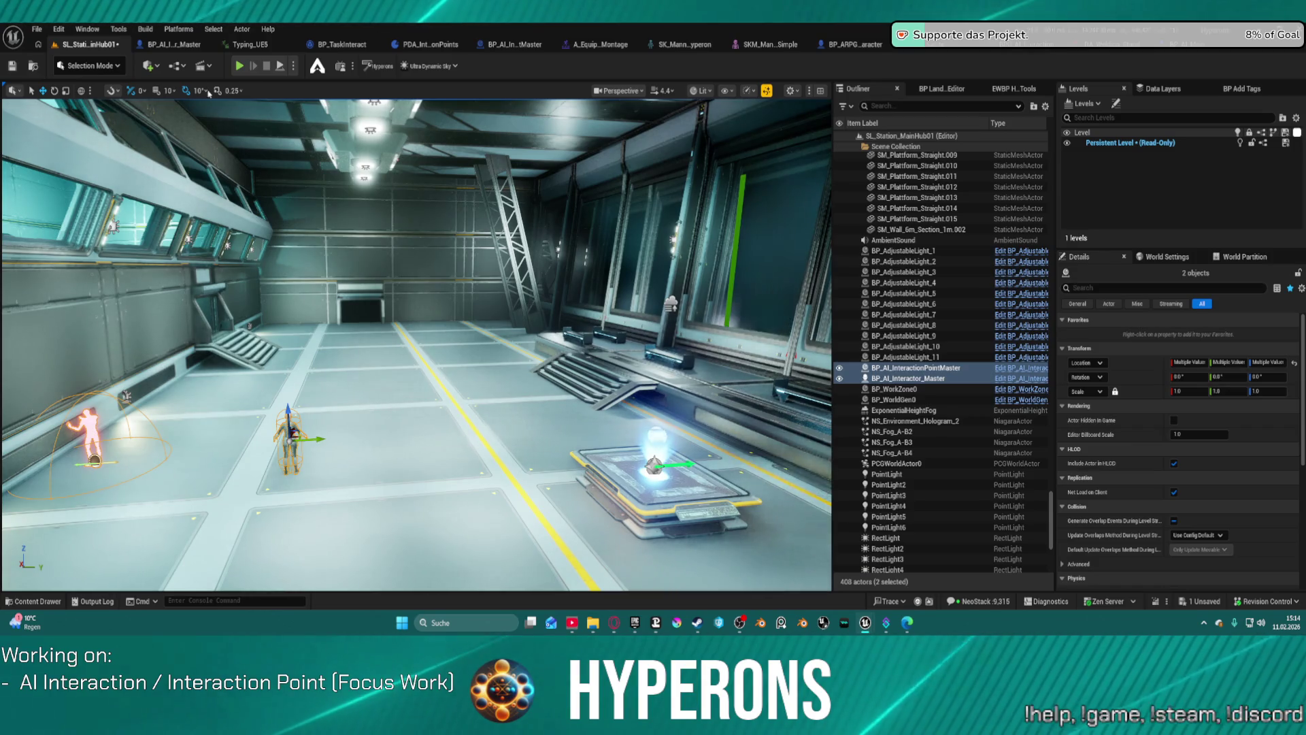
# Switch to Map_Lobby0, checking out and saving SL_Station_MainHub01 on the way
pyautogui.click(37, 29)
pyautogui.moveTo(143, 108)
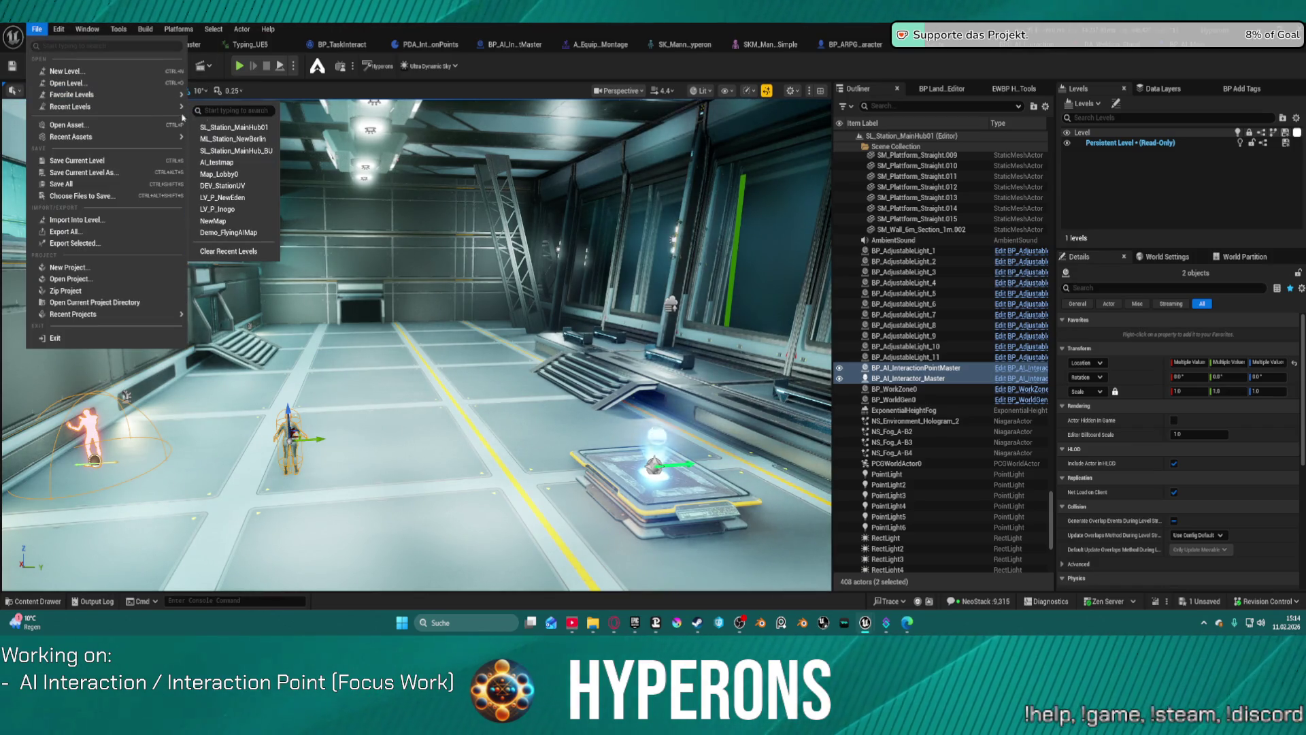
pyautogui.click(232, 174)
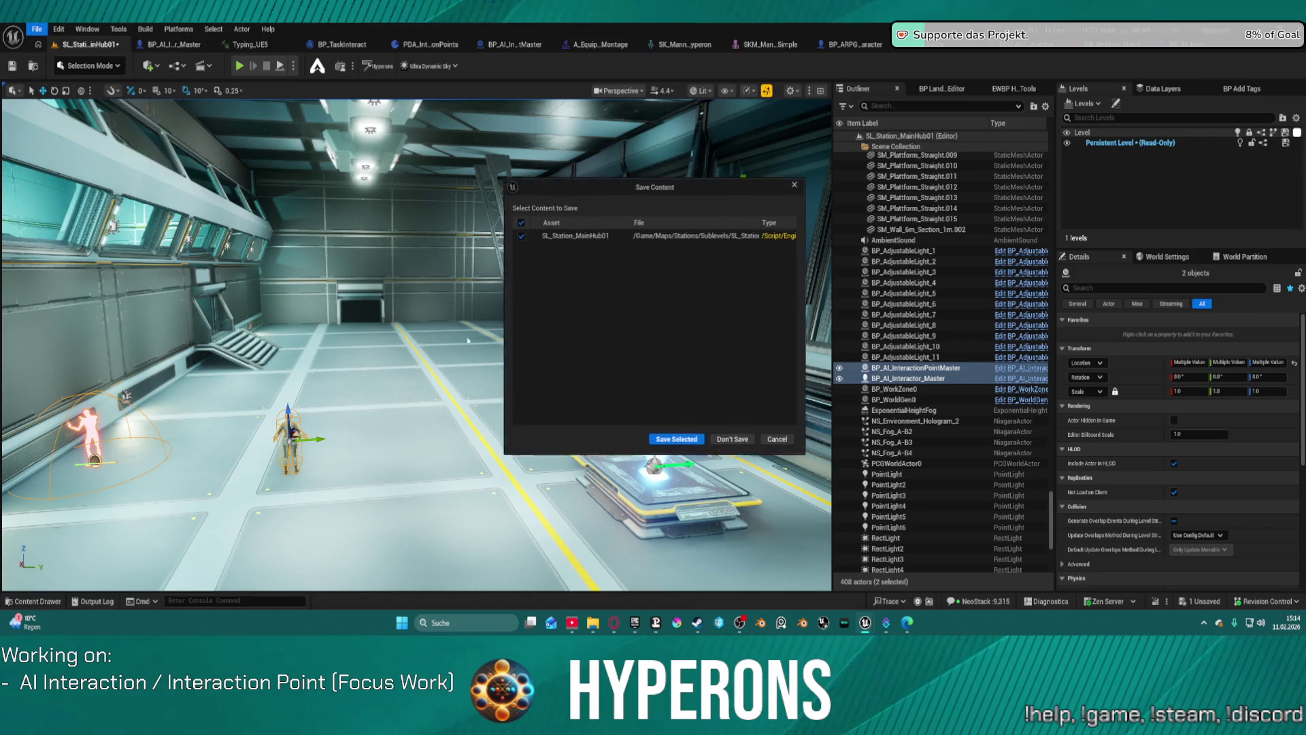
pyautogui.click(676, 442)
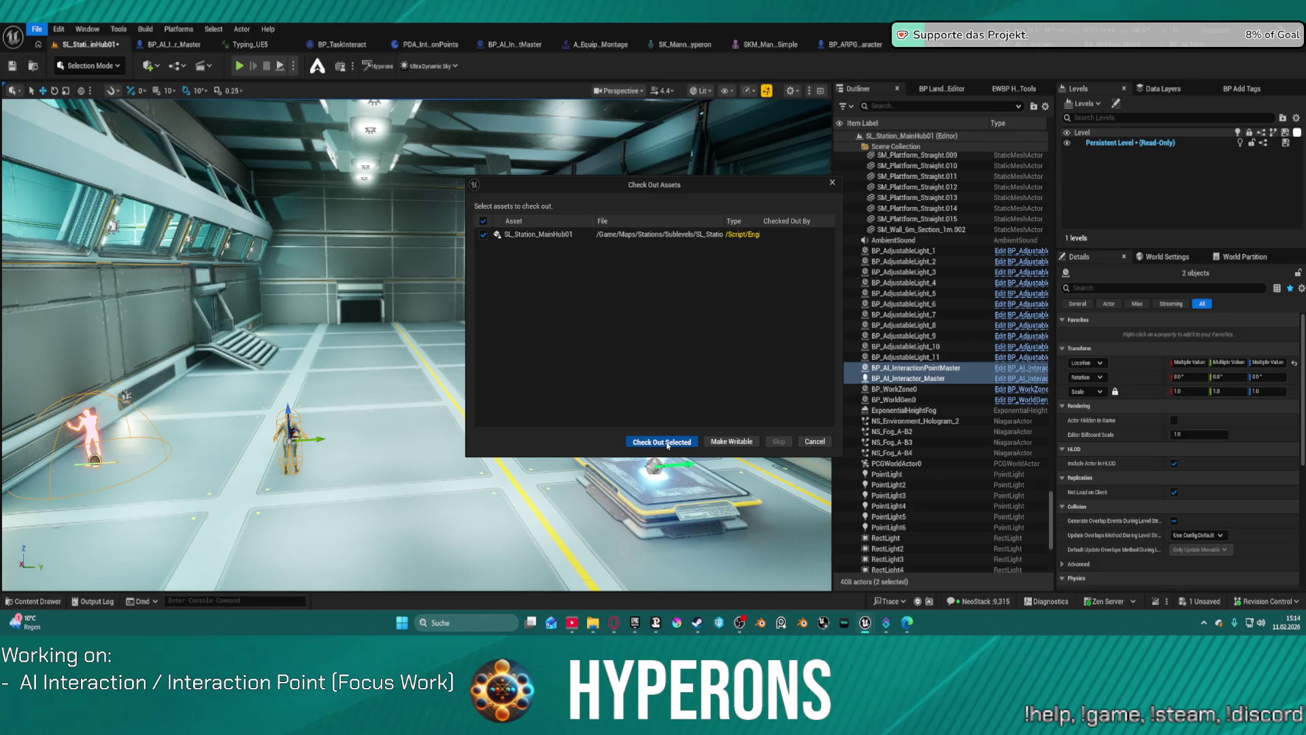
pyautogui.click(668, 443)
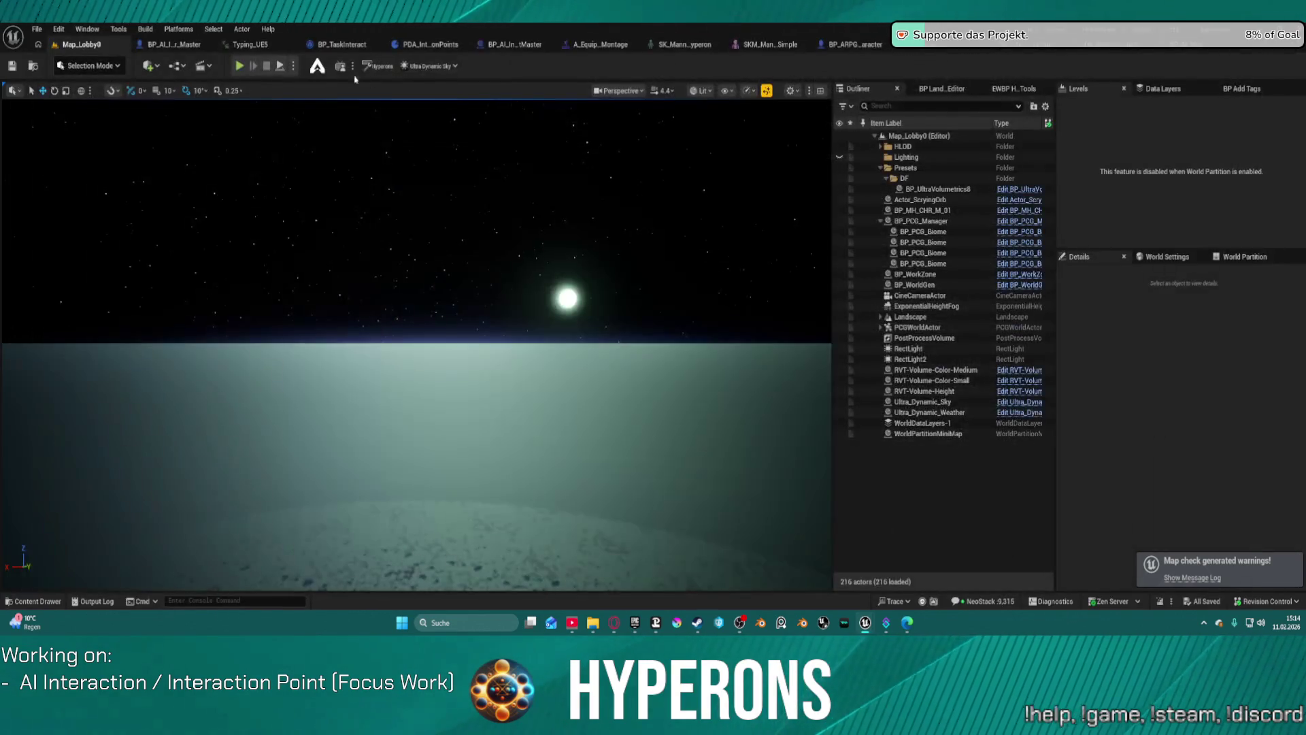
# Play the lobby map in the editor, restart it, then dismiss the GPU crash error and send the crash report
pyautogui.click(240, 66)
pyautogui.press('Escape')
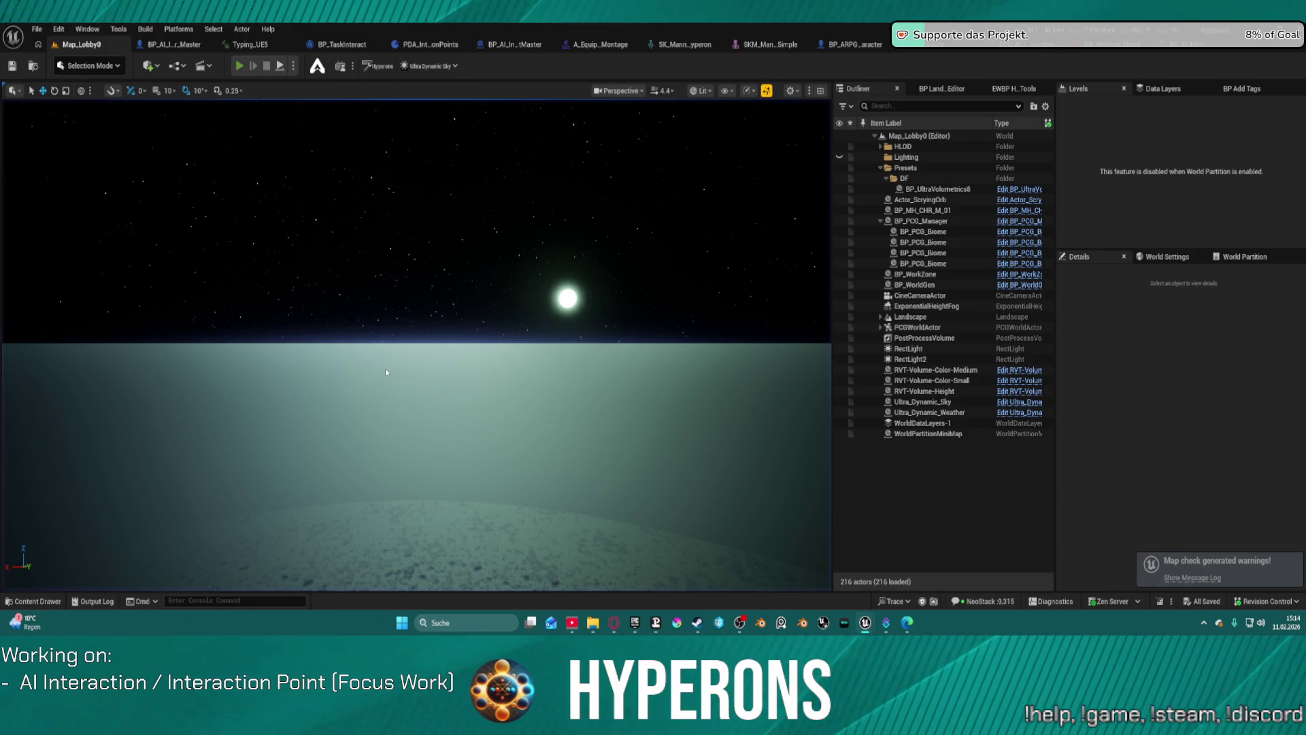
pyautogui.hotkey('alt', 'p')
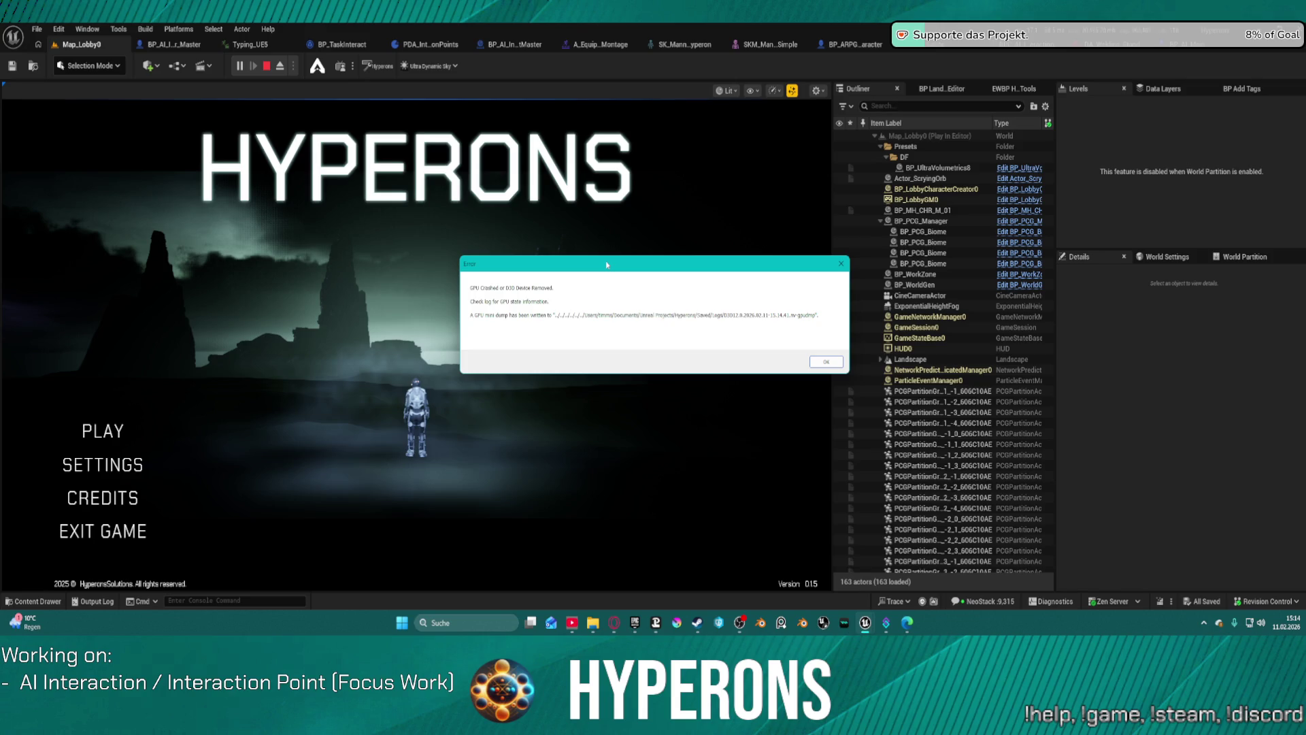
pyautogui.press('Return')
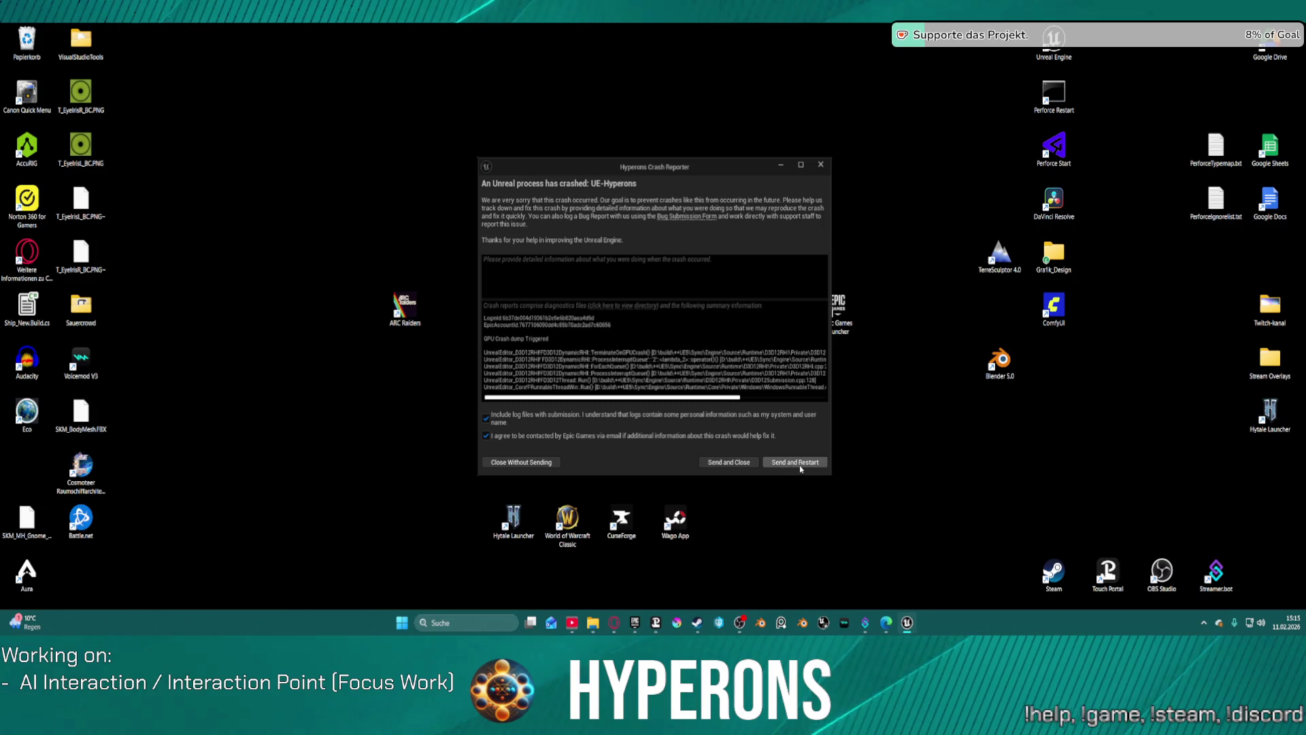
pyautogui.click(809, 466)
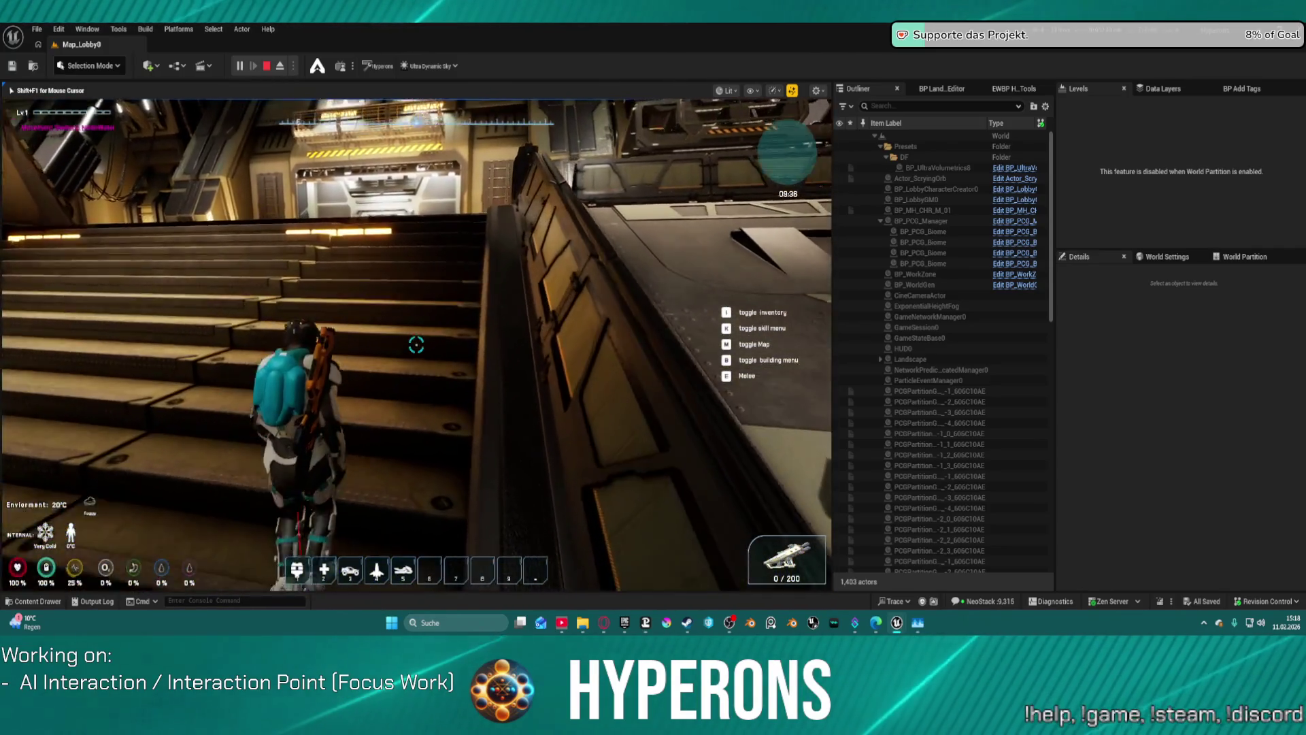
# Walk the character up the station stairs and ribbed wall, then back down to the floor
pyautogui.press('super')
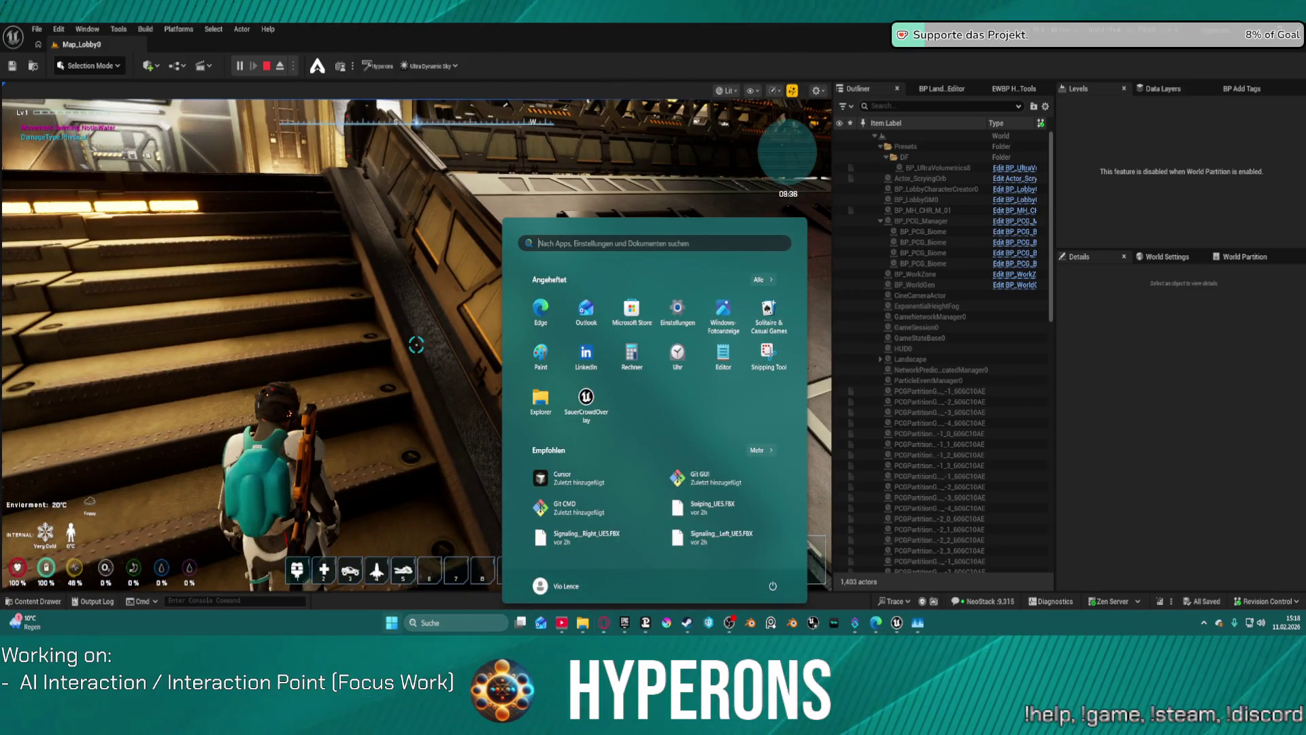
pyautogui.press('super')
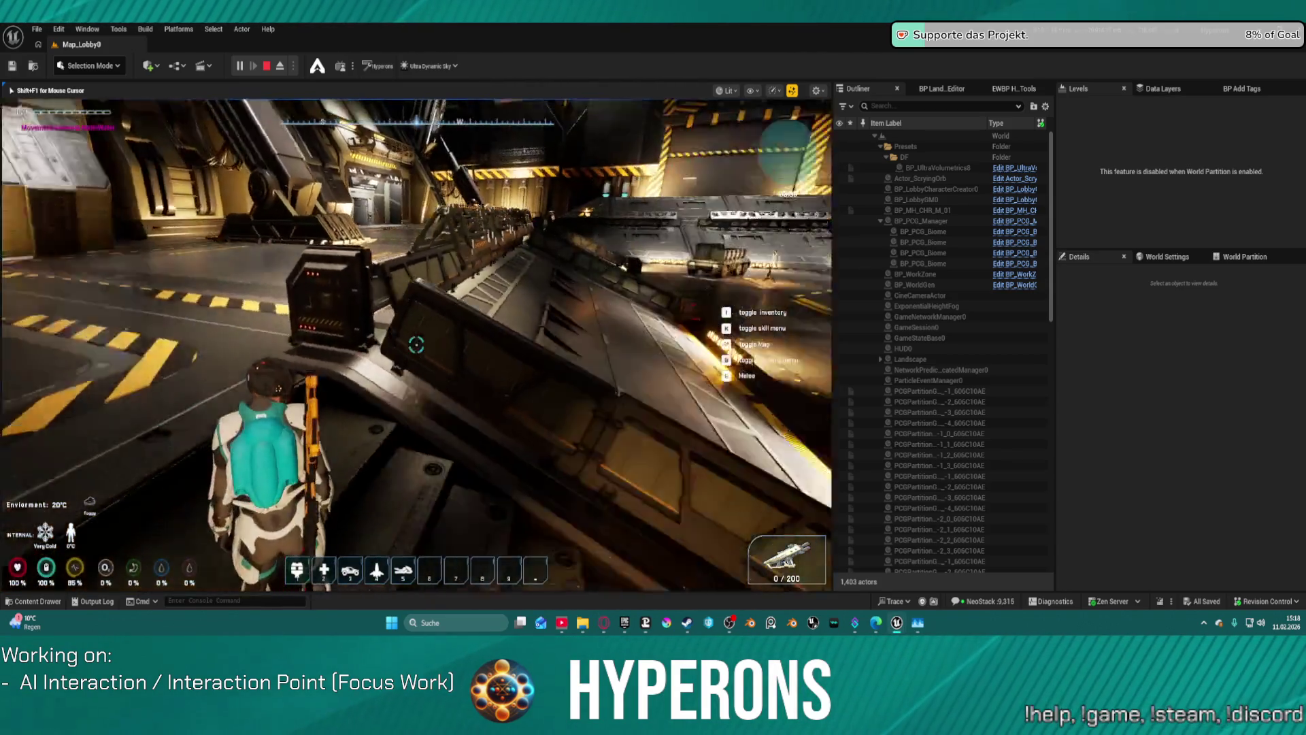
pyautogui.press('w')
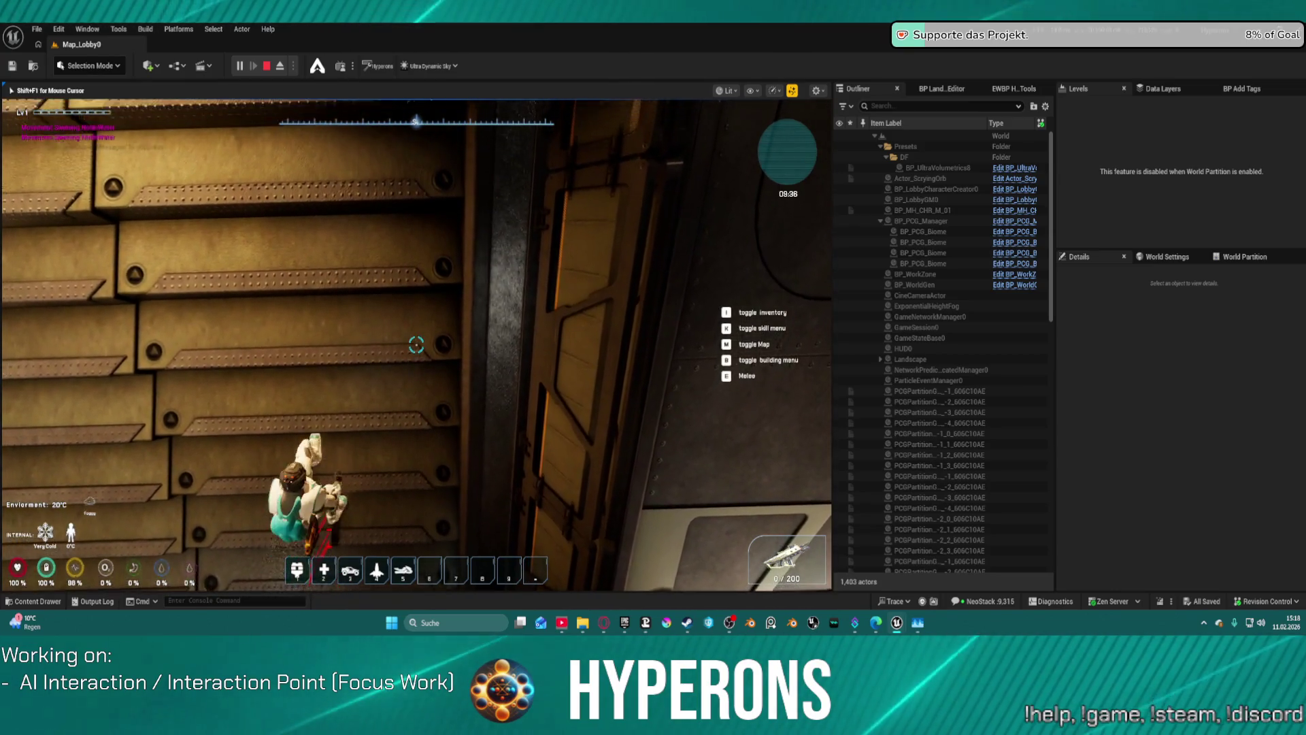
pyautogui.press('w')
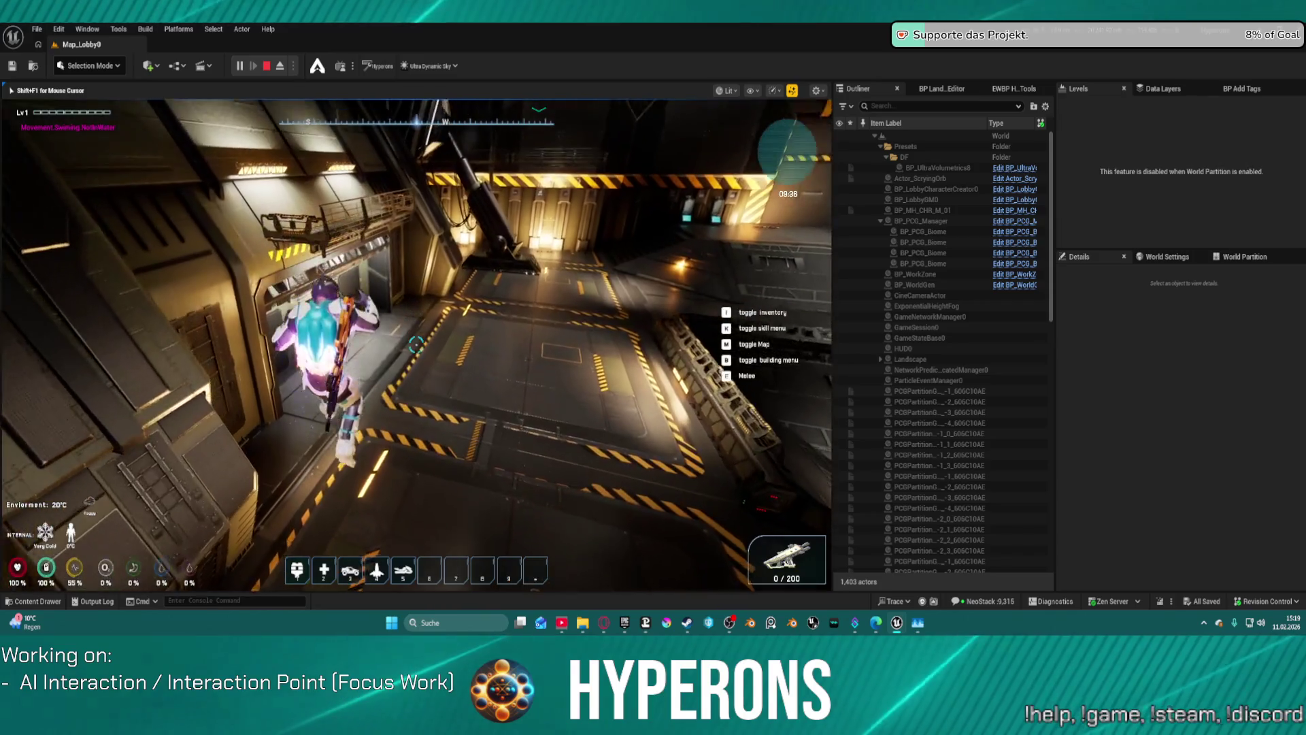
pyautogui.press('w')
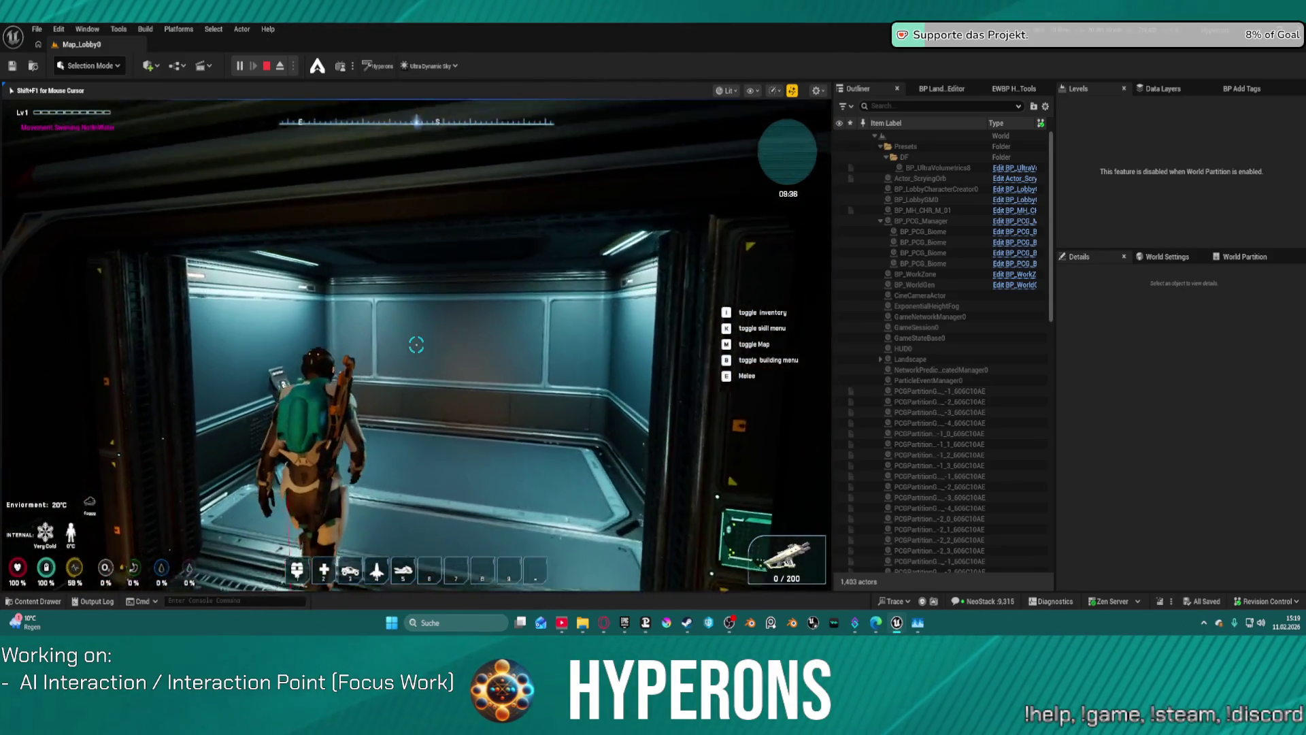
pyautogui.press('s')
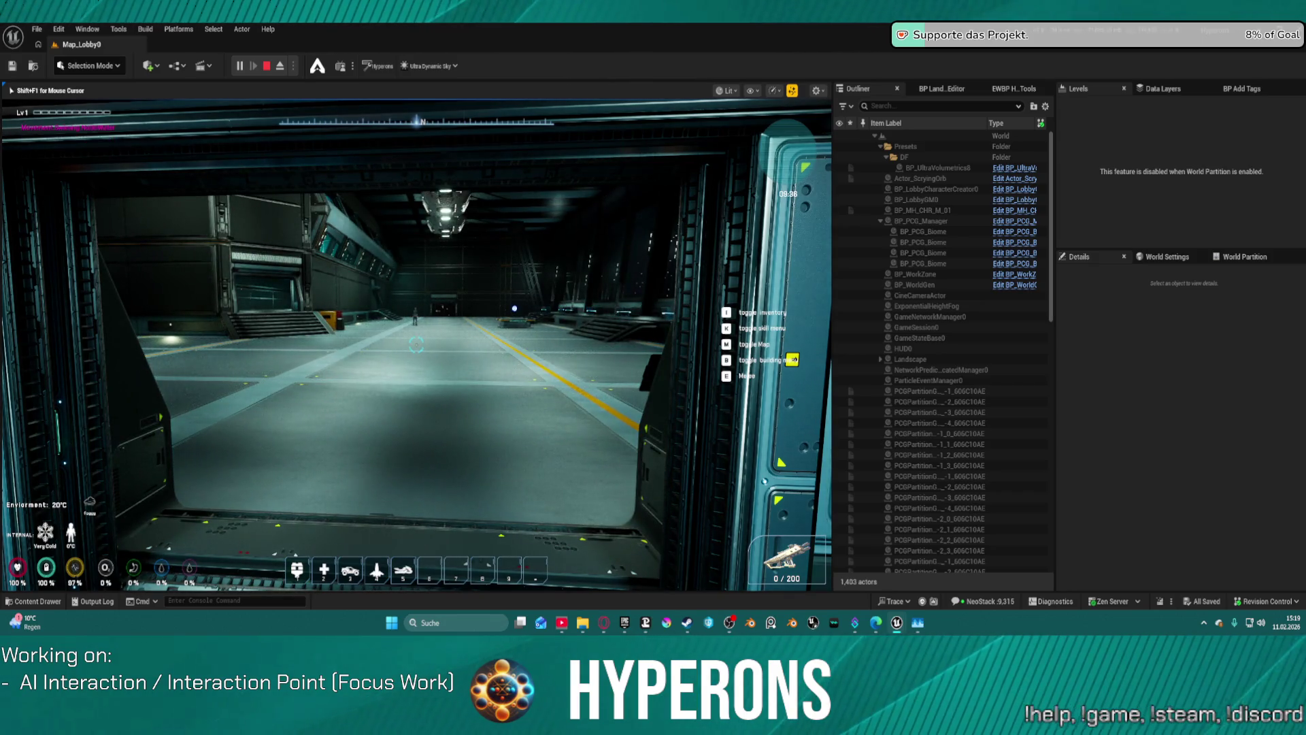
# Walk into the hangar toward the blue beacon, end play, and inspect the first Blueprint runtime error
pyautogui.press('w')
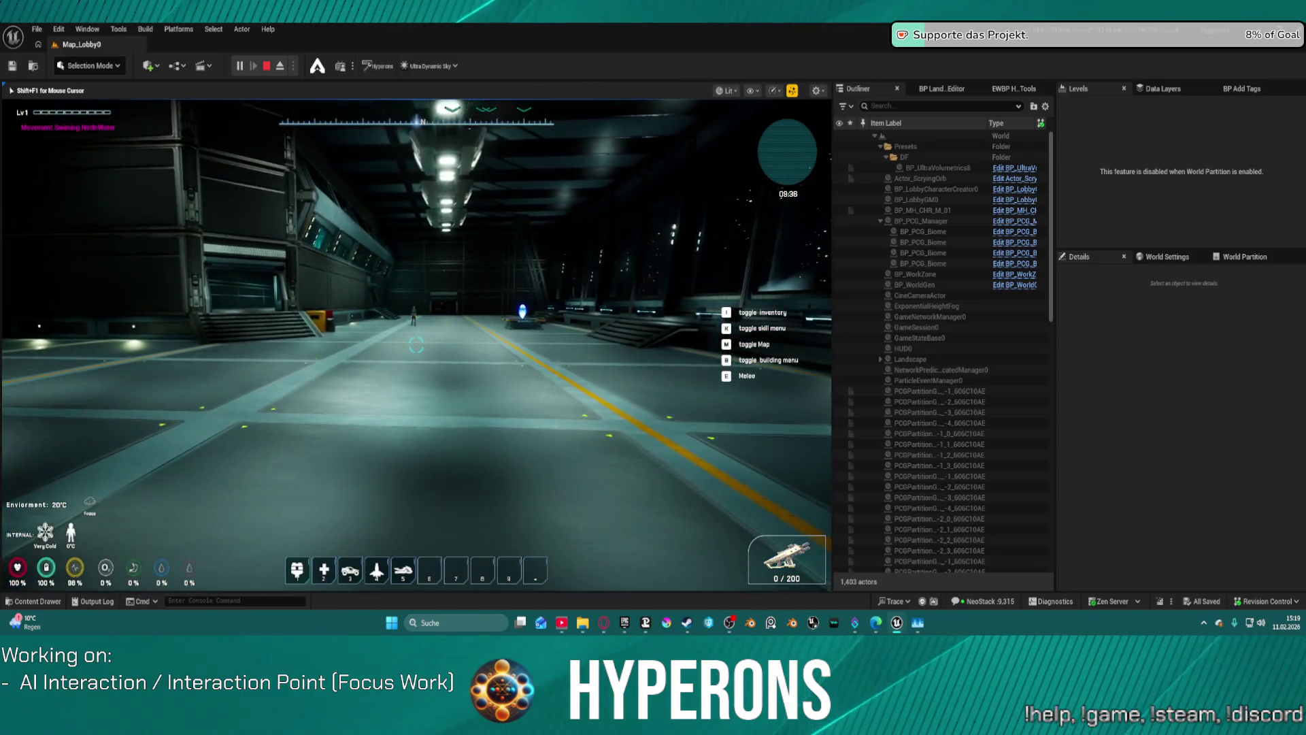
pyautogui.press('w')
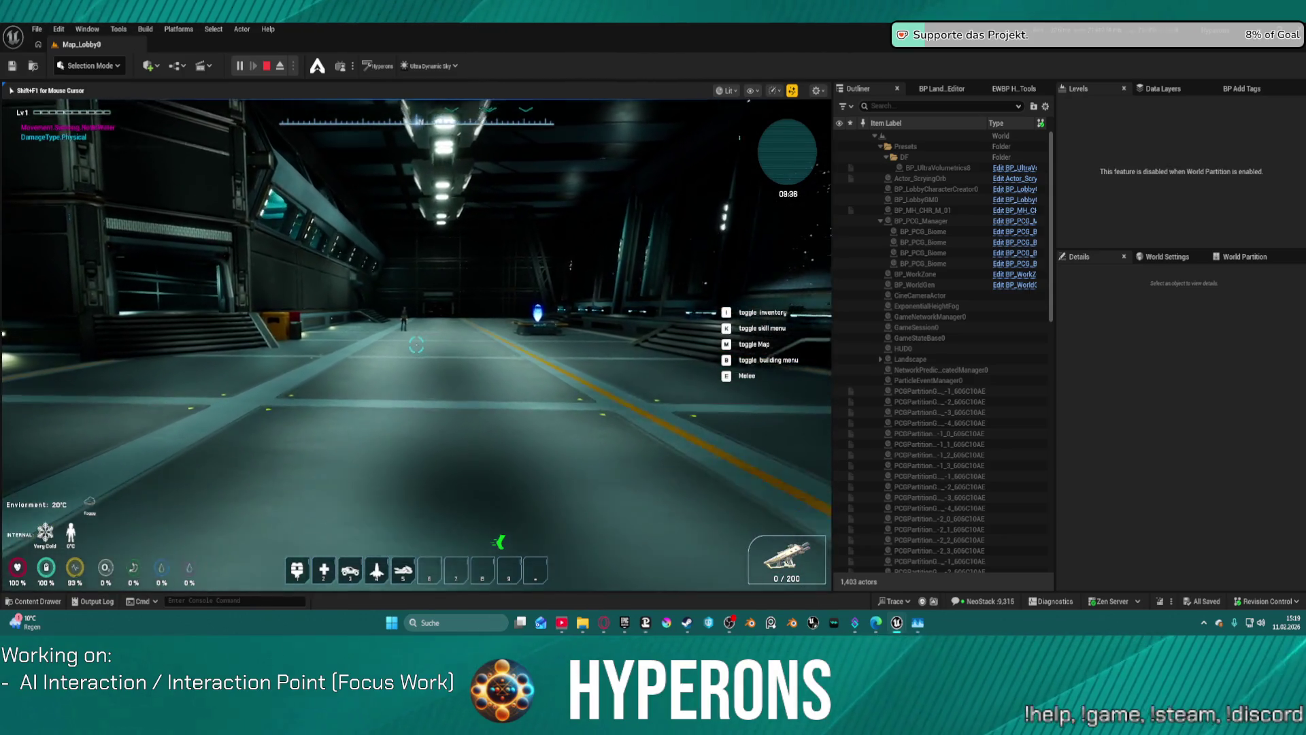
pyautogui.press('w')
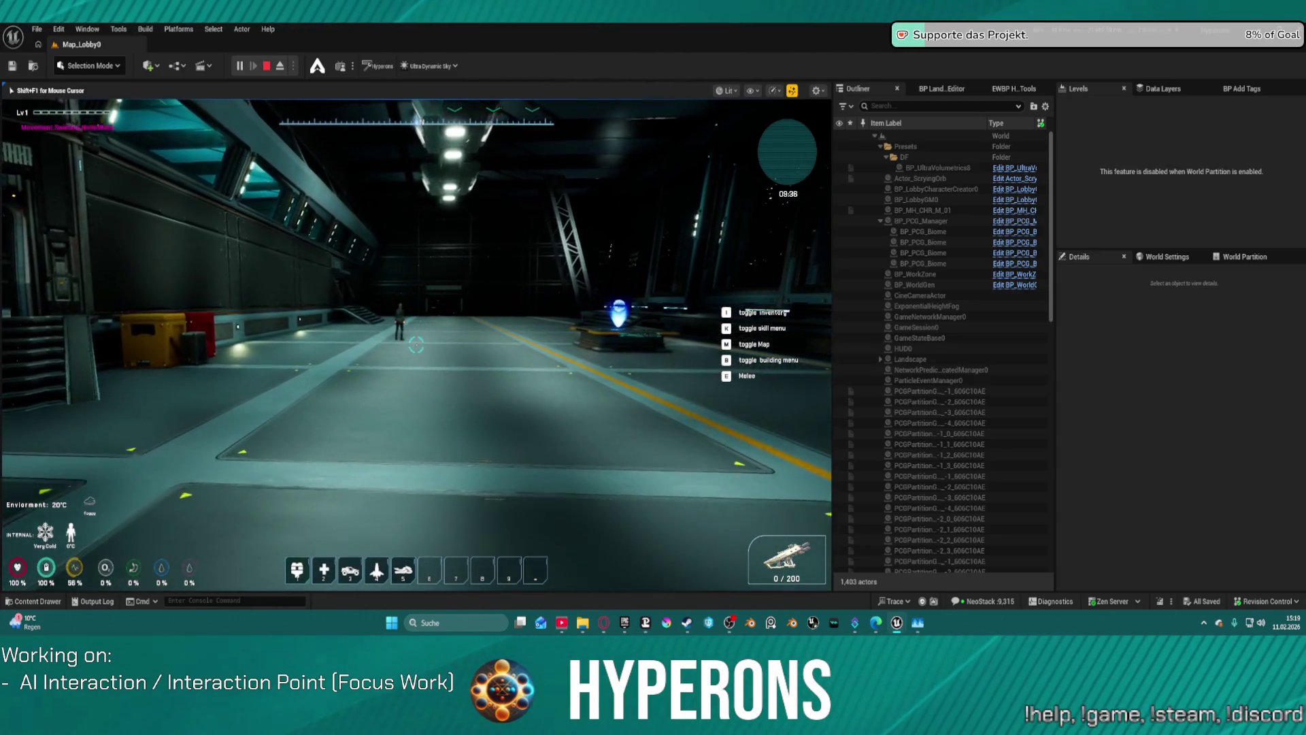
pyautogui.press('w')
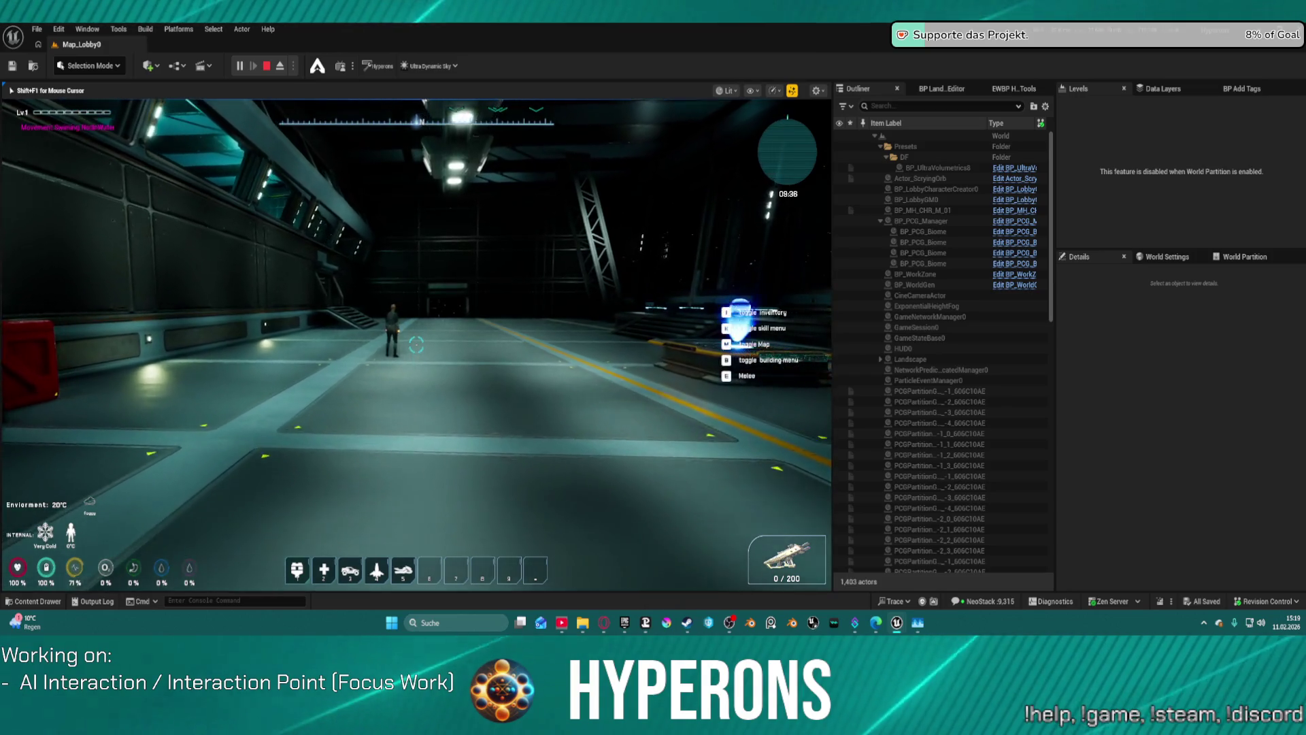
pyautogui.press('w')
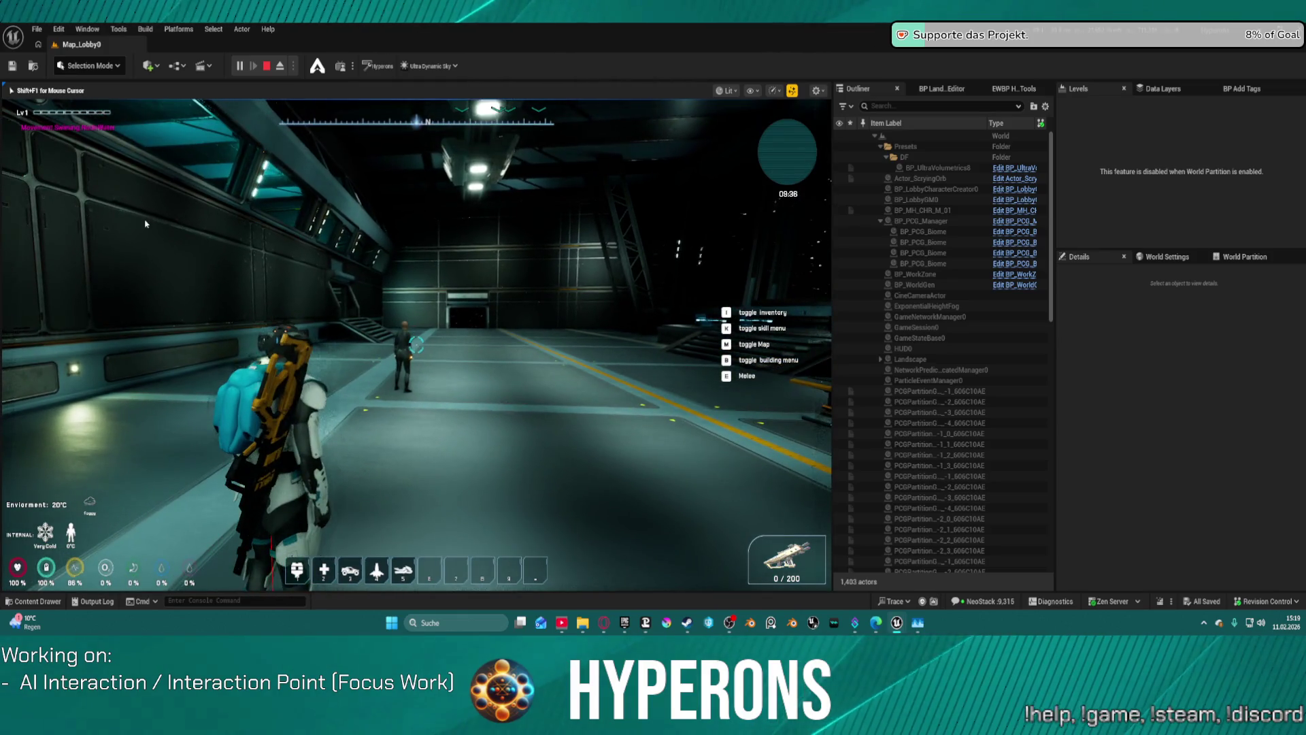
pyautogui.press('Escape')
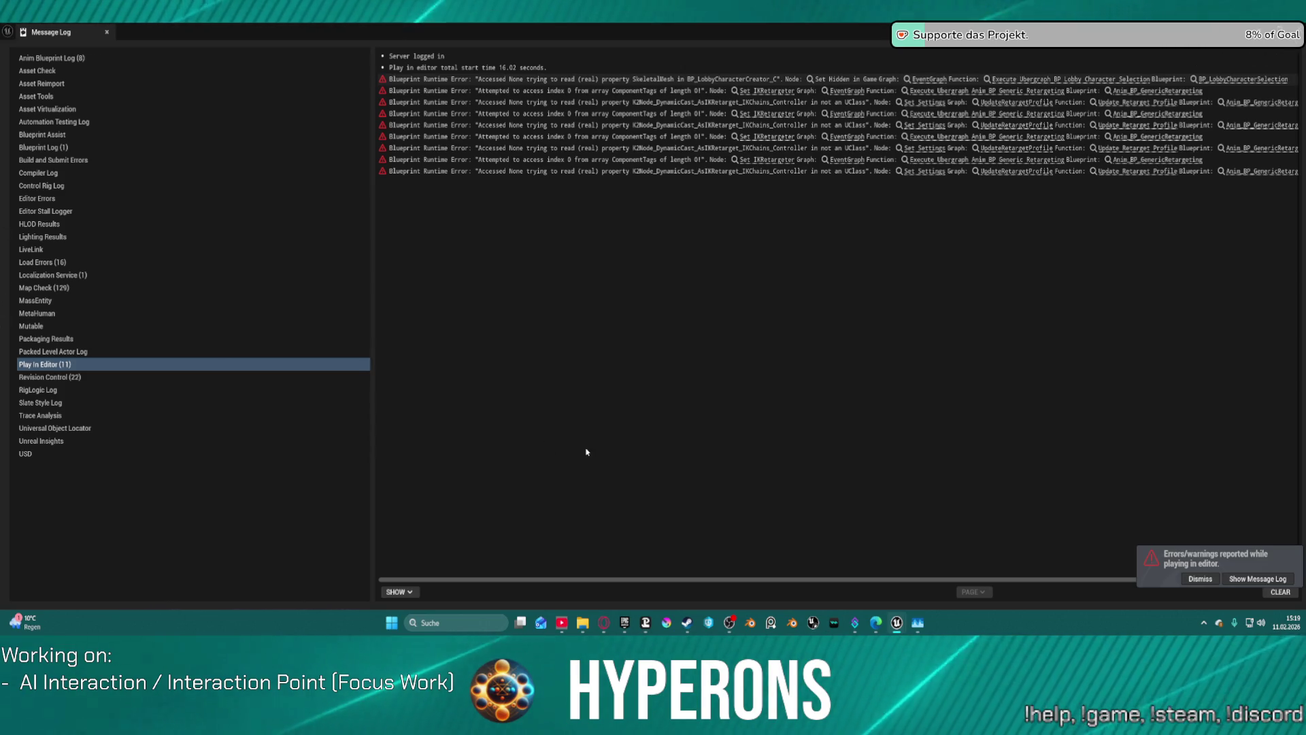
pyautogui.click(476, 79)
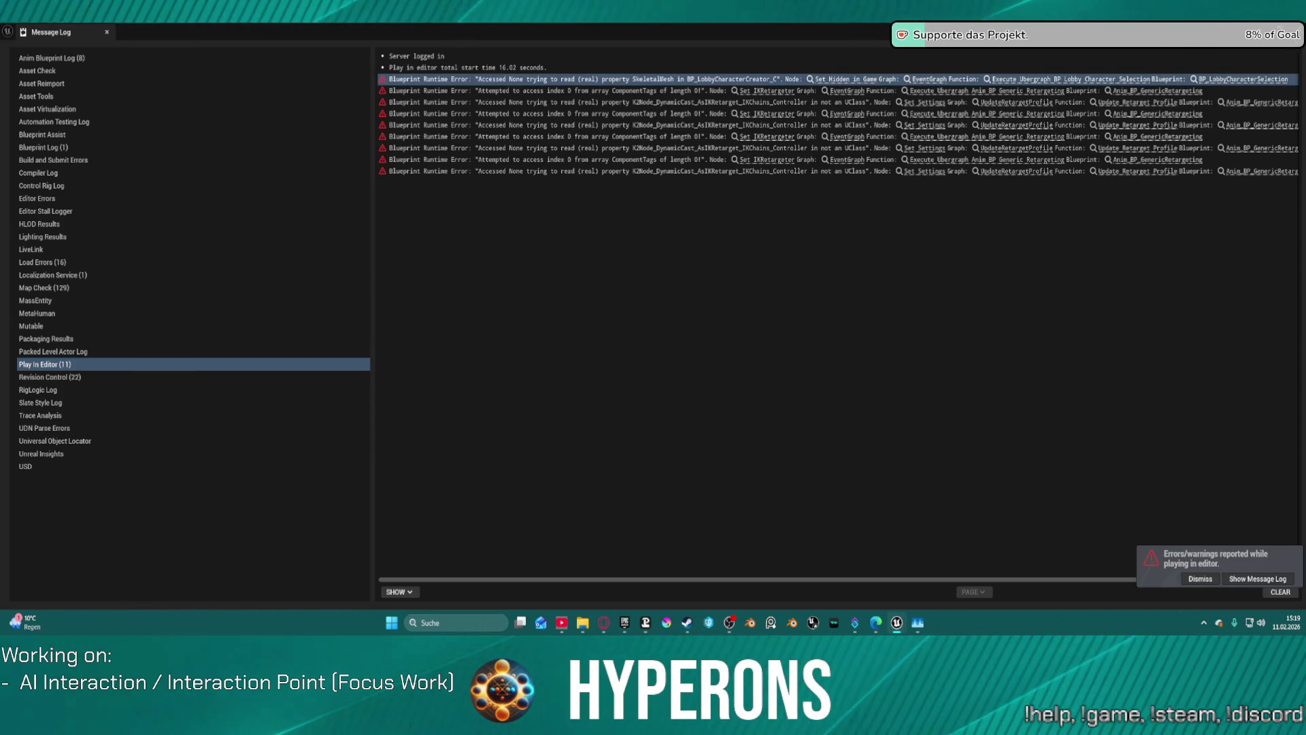
# Open the Set Hidden in Game node behind the error, then reload SL_Station_MainHub01 from Recent Levels
pyautogui.click(1200, 579)
pyautogui.click(855, 79)
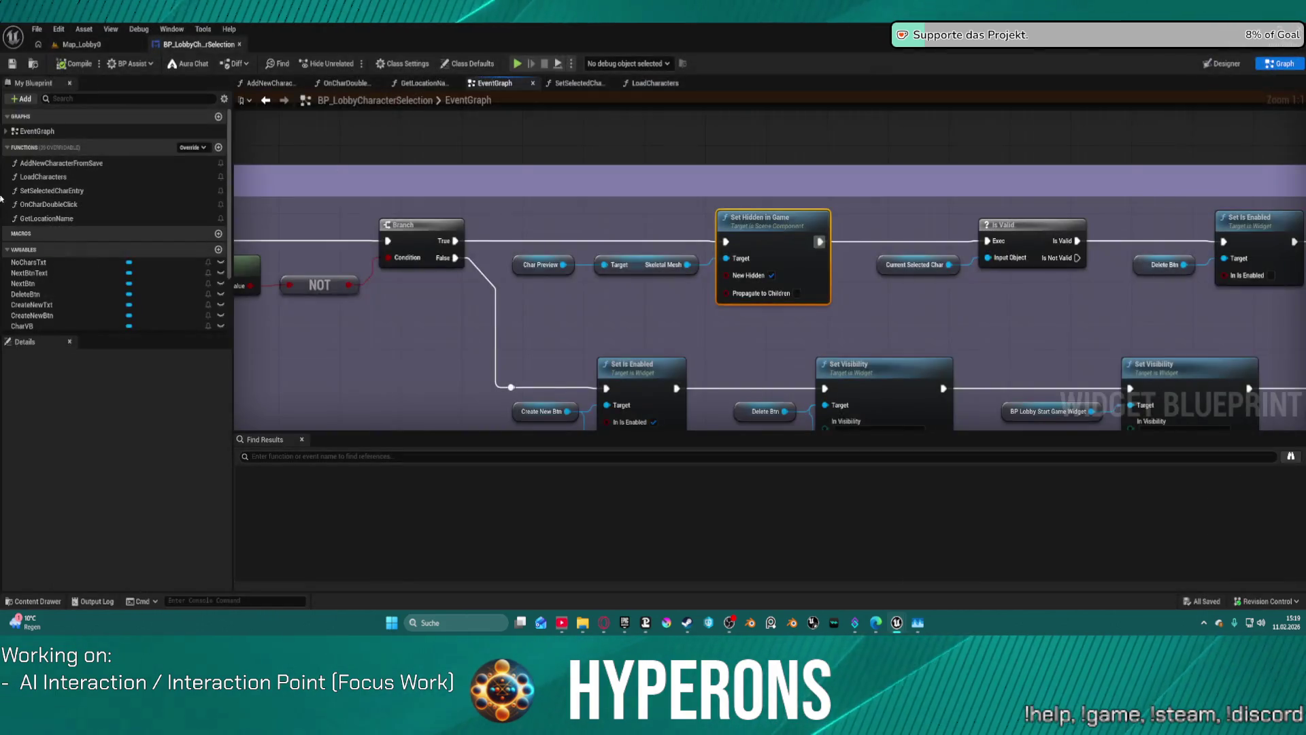
pyautogui.click(76, 45)
pyautogui.click(36, 29)
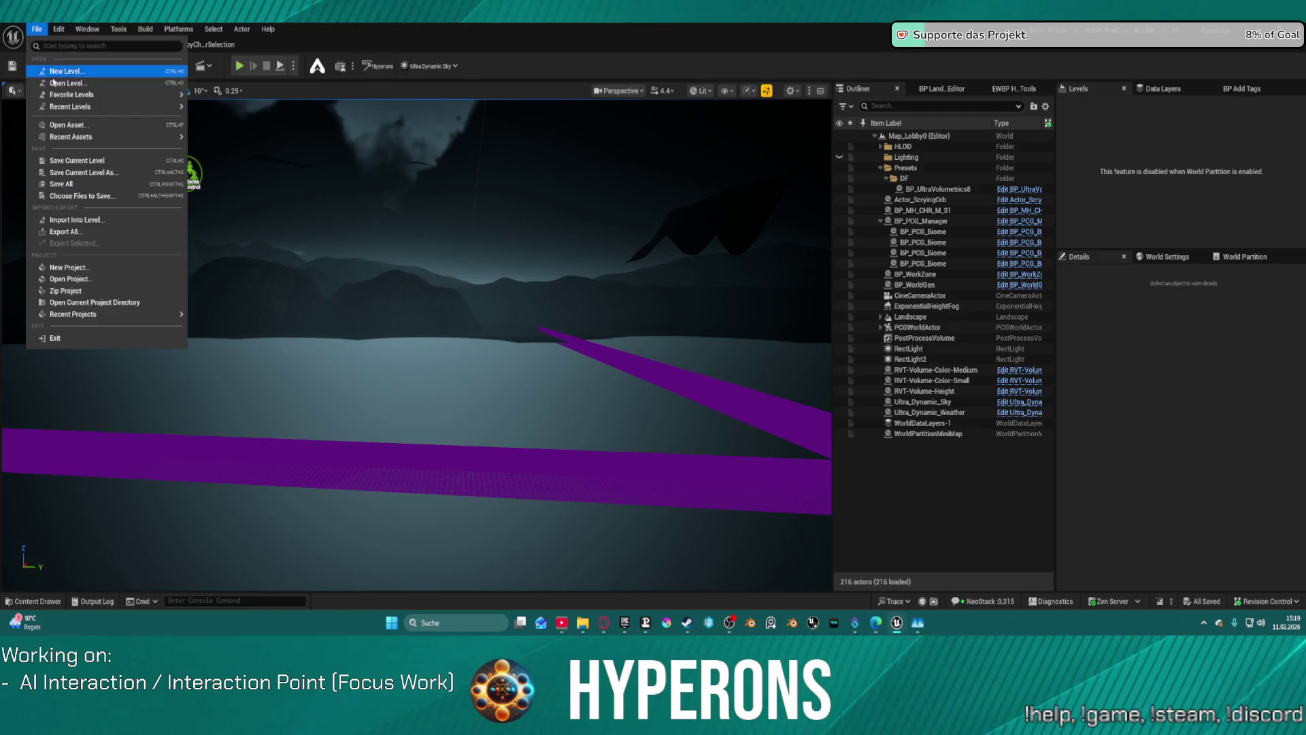
pyautogui.moveTo(102, 107)
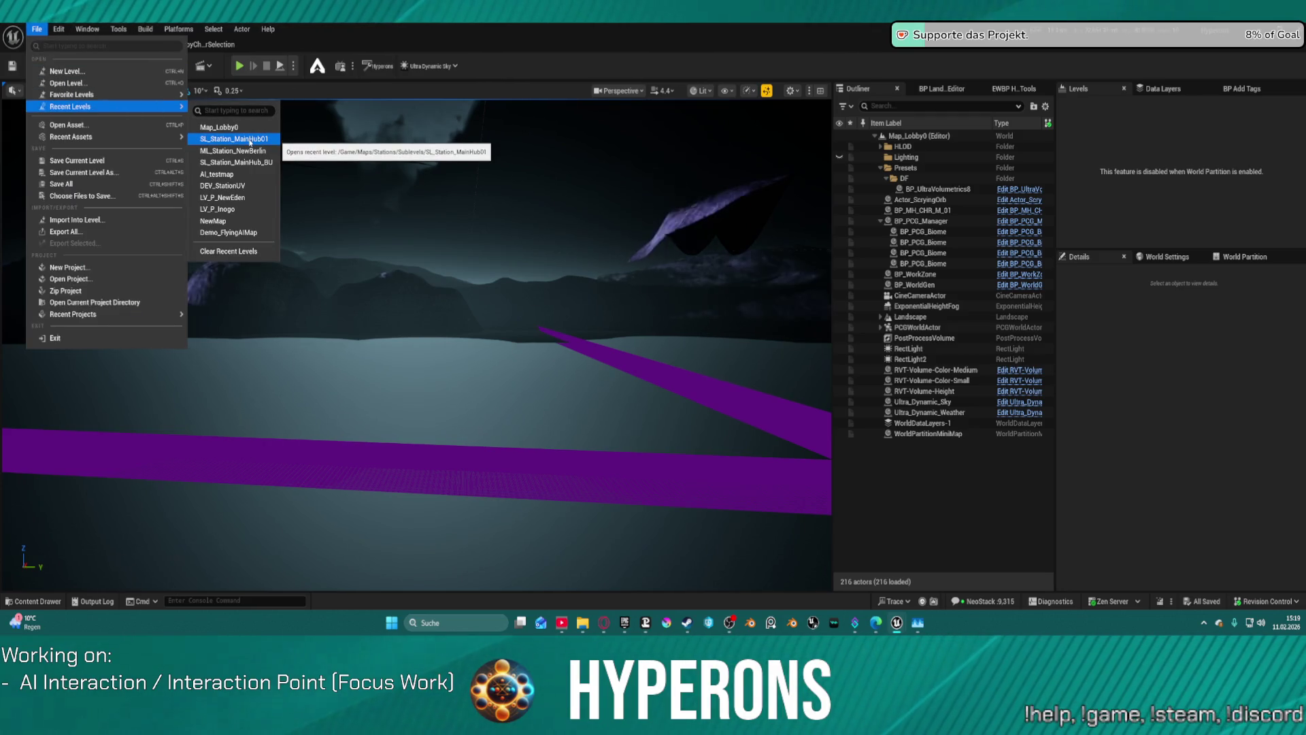
pyautogui.click(270, 149)
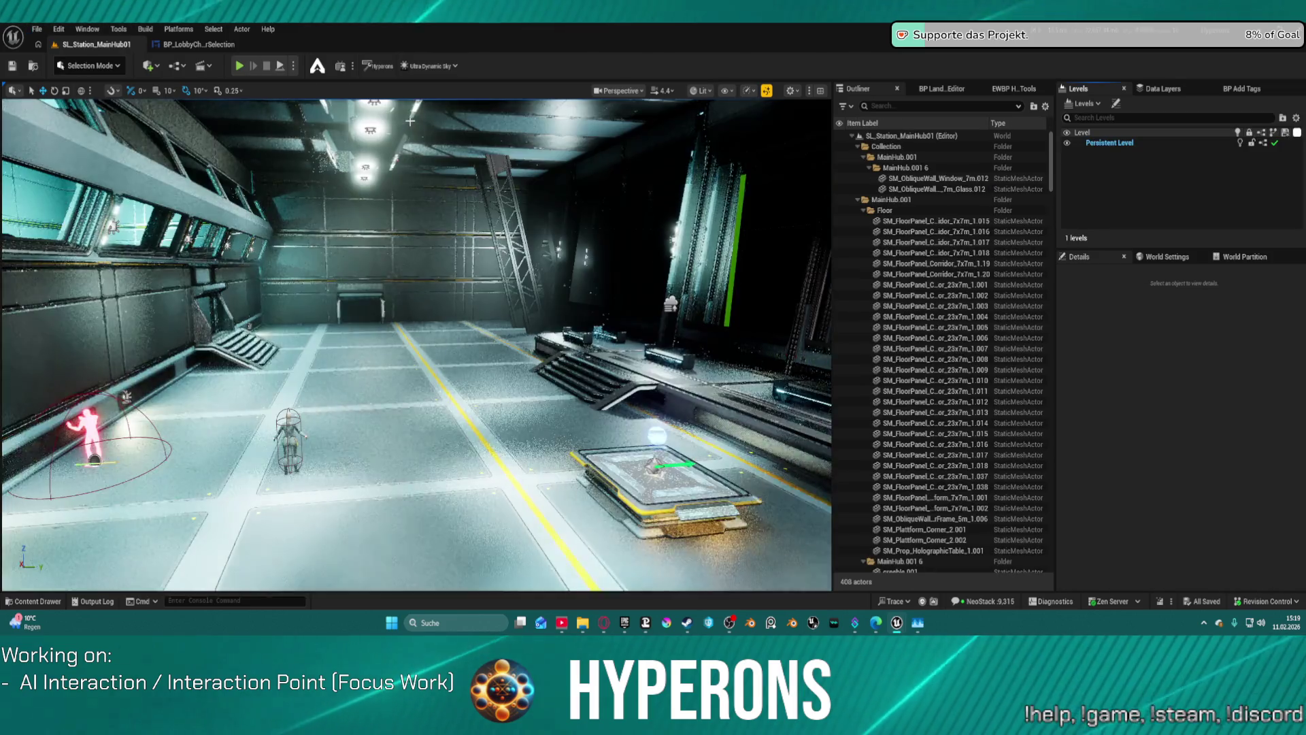
# Add BP_AI_InteractionPointMaster to BP_AI_Interactor_Master's BPC_AI_Interaction Available Interaction Points list
pyautogui.click(296, 430)
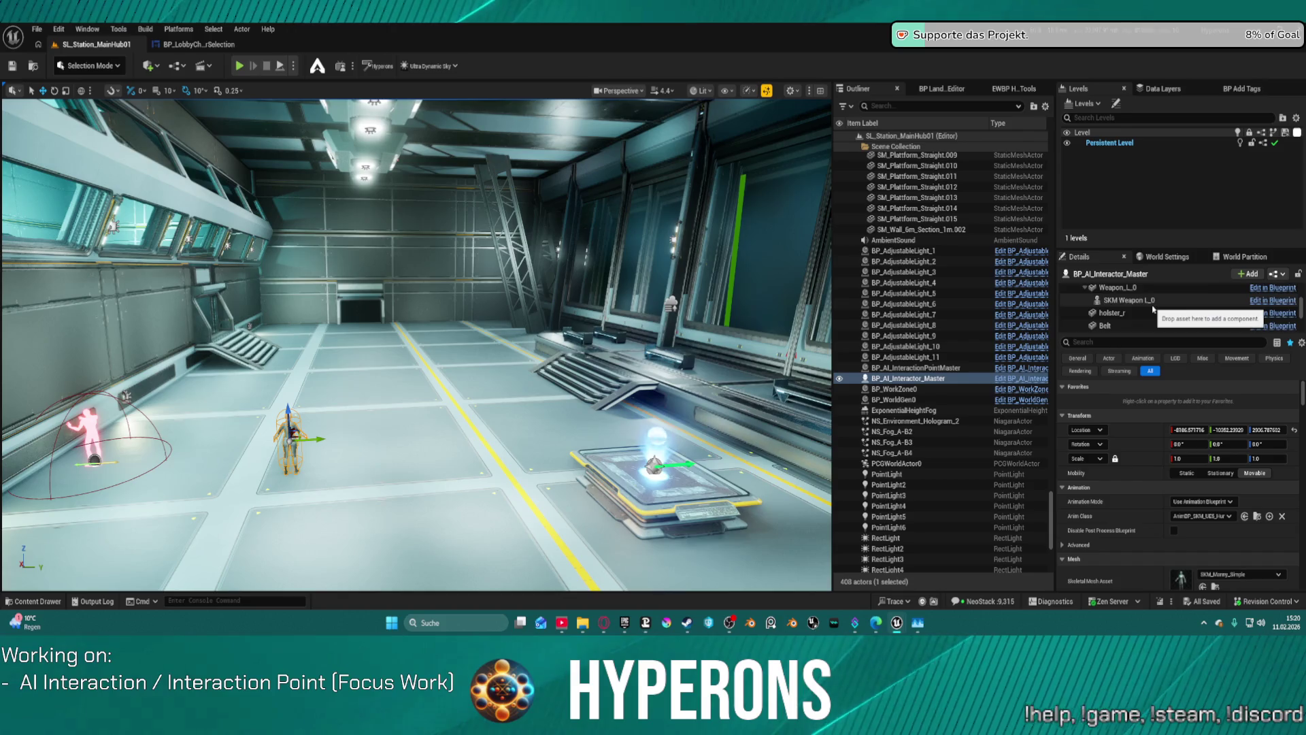
pyautogui.scroll(-5, 1153, 310)
pyautogui.click(1120, 310)
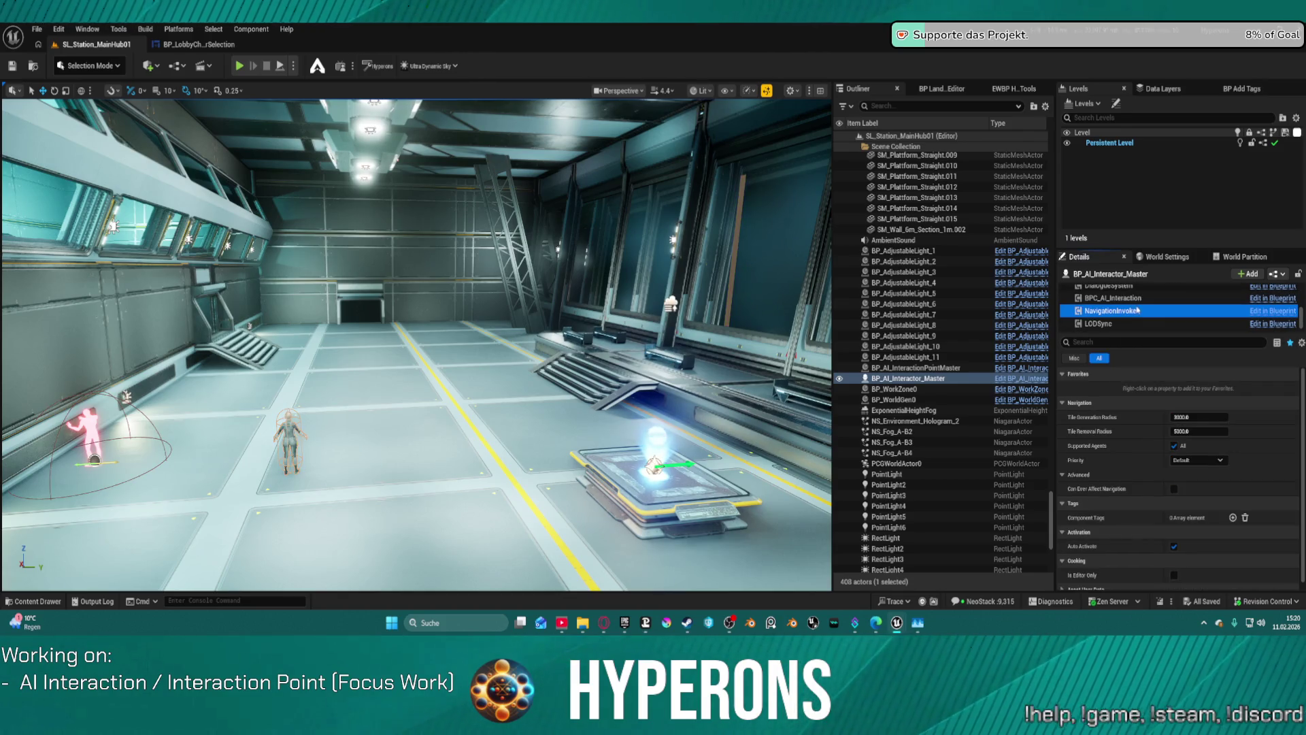
pyautogui.click(1116, 298)
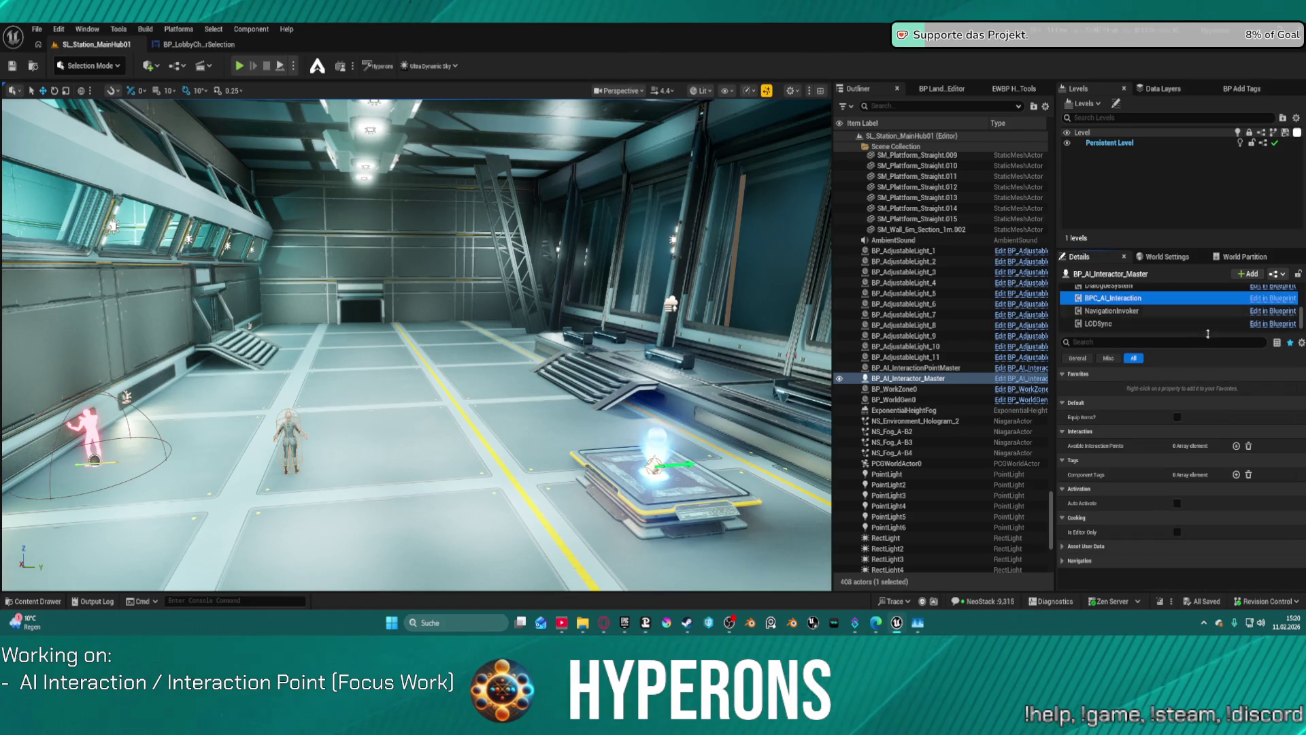
pyautogui.click(1237, 446)
pyautogui.click(1215, 461)
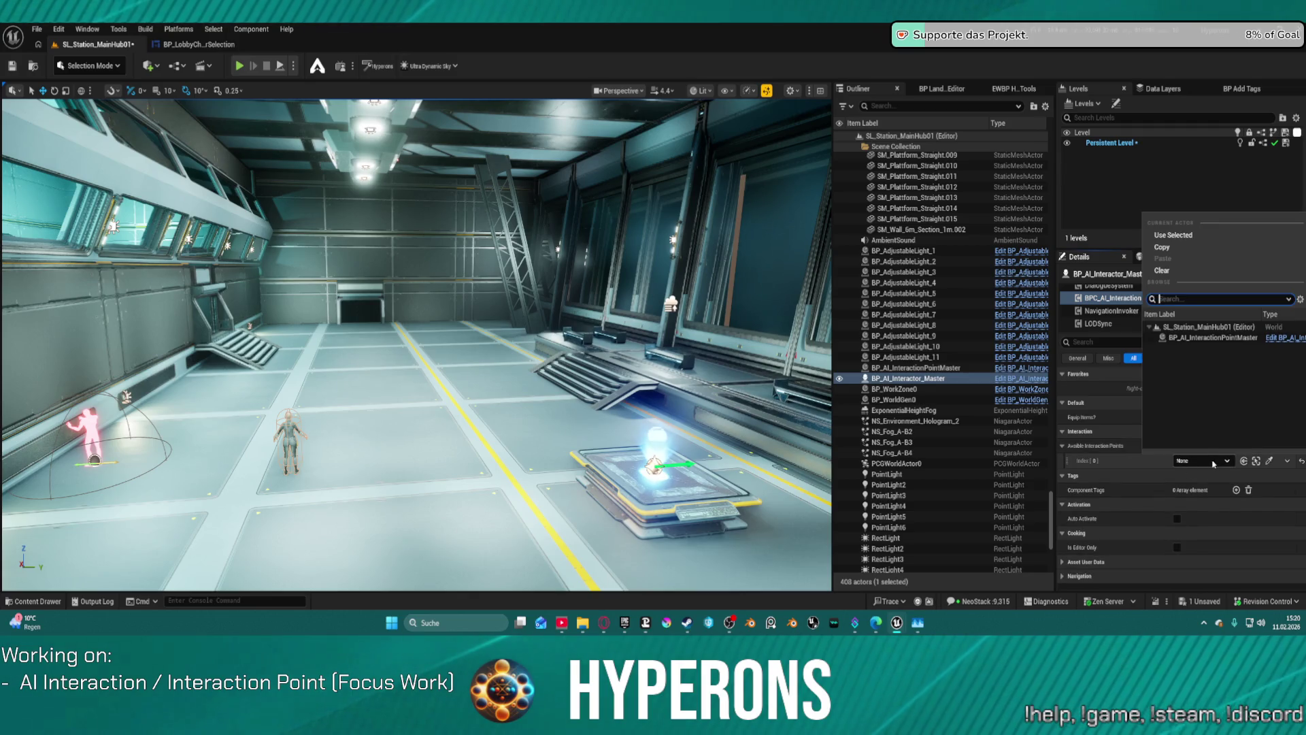
pyautogui.click(1204, 338)
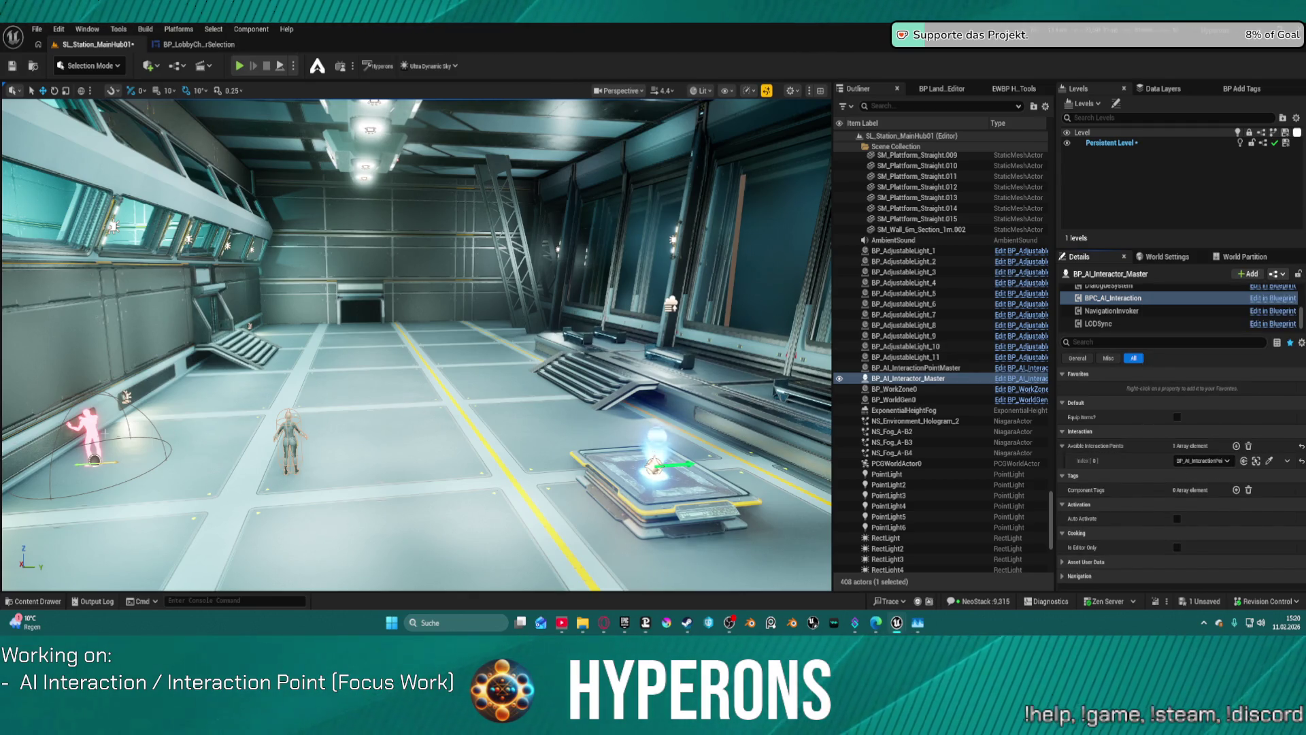
pyautogui.press('f')
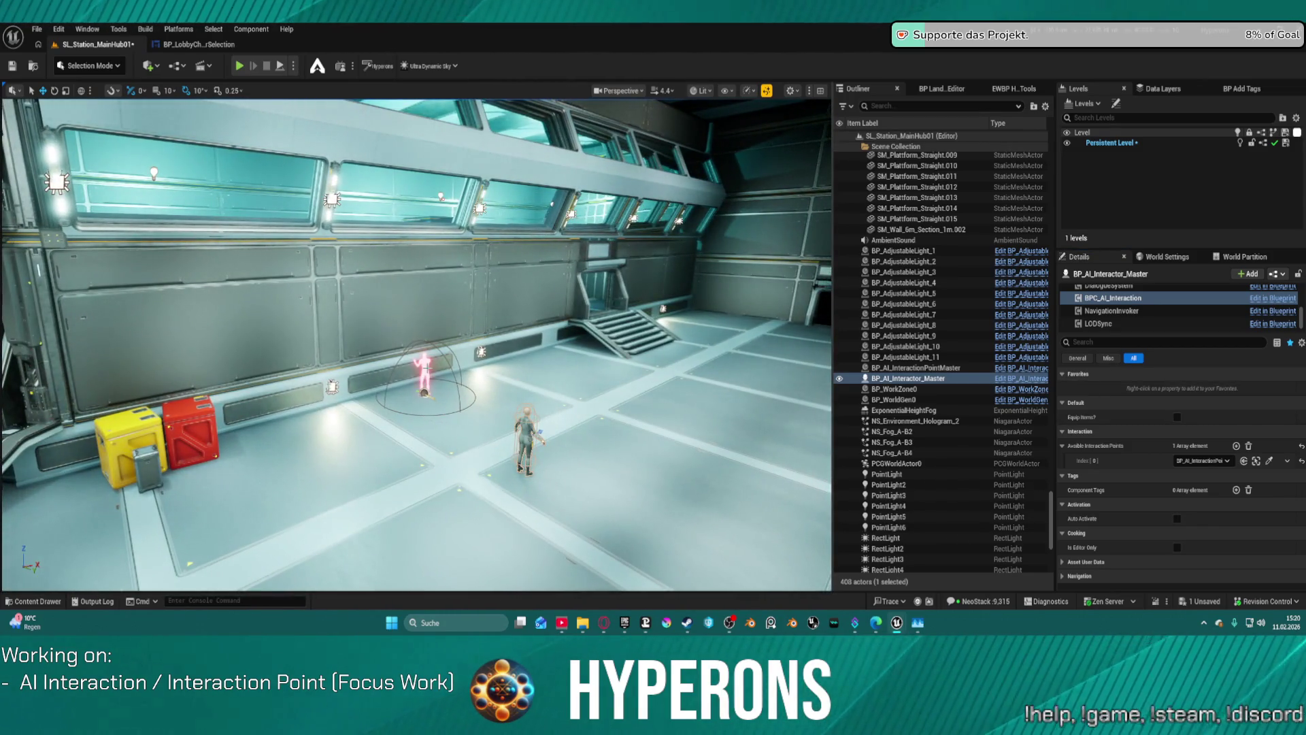
pyautogui.click(424, 392)
# Alt-drag copies of the interaction point beside the stairs and set one to DA_Welding_Lean
pyautogui.moveTo(447, 387)
pyautogui.mouseDown()
pyautogui.moveTo(663, 333)
pyautogui.moveTo(688, 307)
pyautogui.mouseUp()
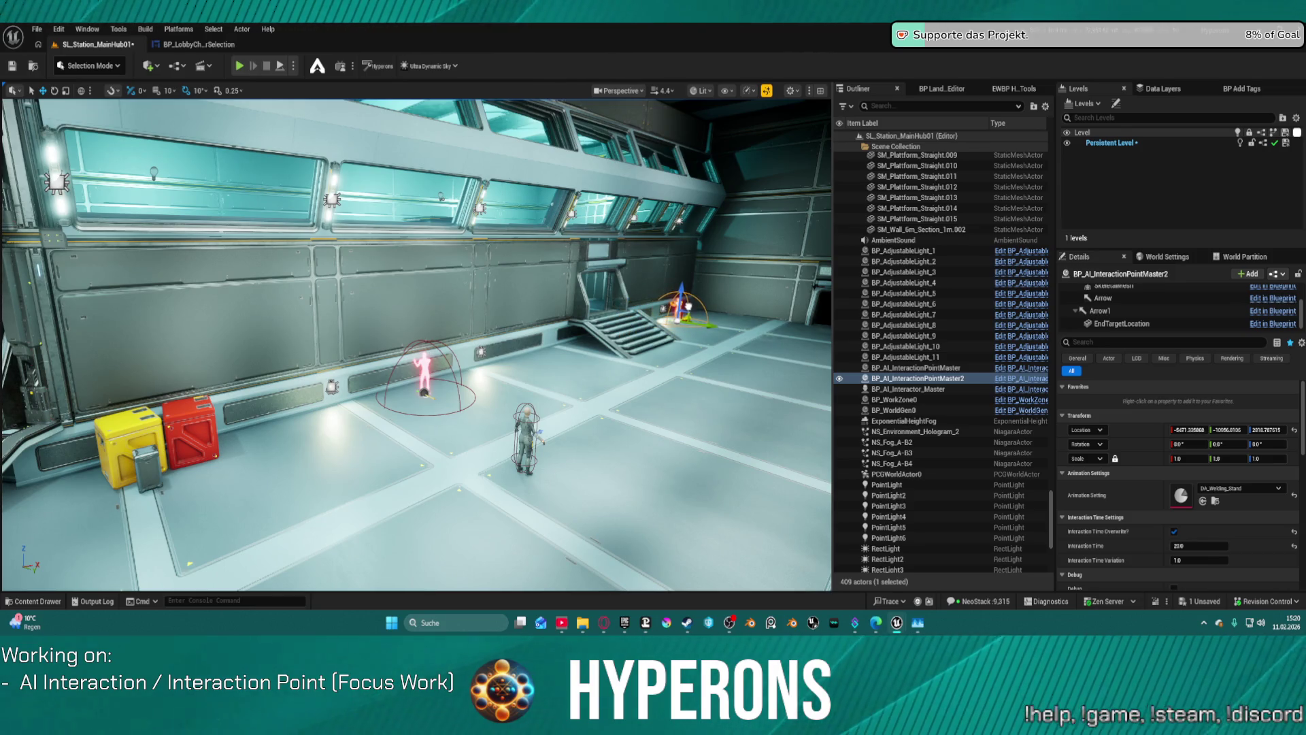
pyautogui.press('w')
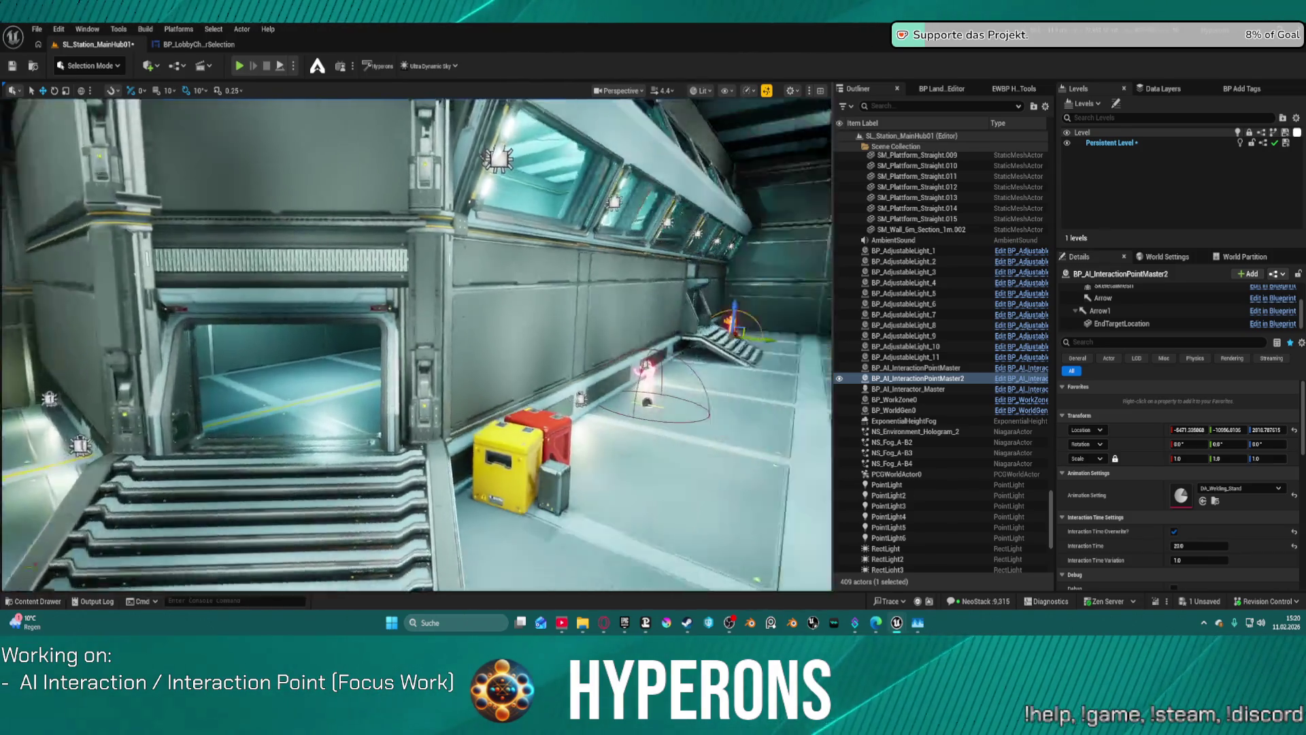
pyautogui.press('s')
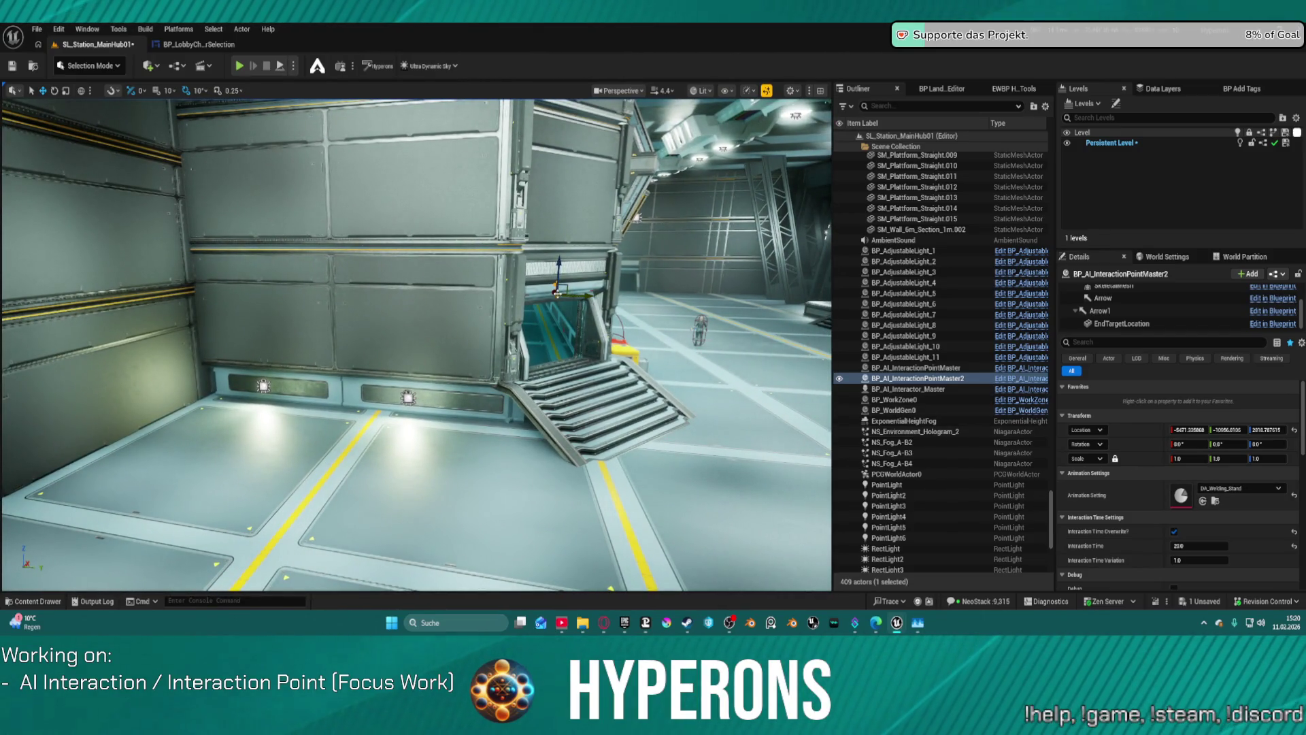
pyautogui.moveTo(557, 294)
pyautogui.mouseDown()
pyautogui.moveTo(374, 438)
pyautogui.moveTo(429, 408)
pyautogui.moveTo(488, 406)
pyautogui.moveTo(404, 401)
pyautogui.moveTo(383, 416)
pyautogui.moveTo(420, 429)
pyautogui.mouseUp()
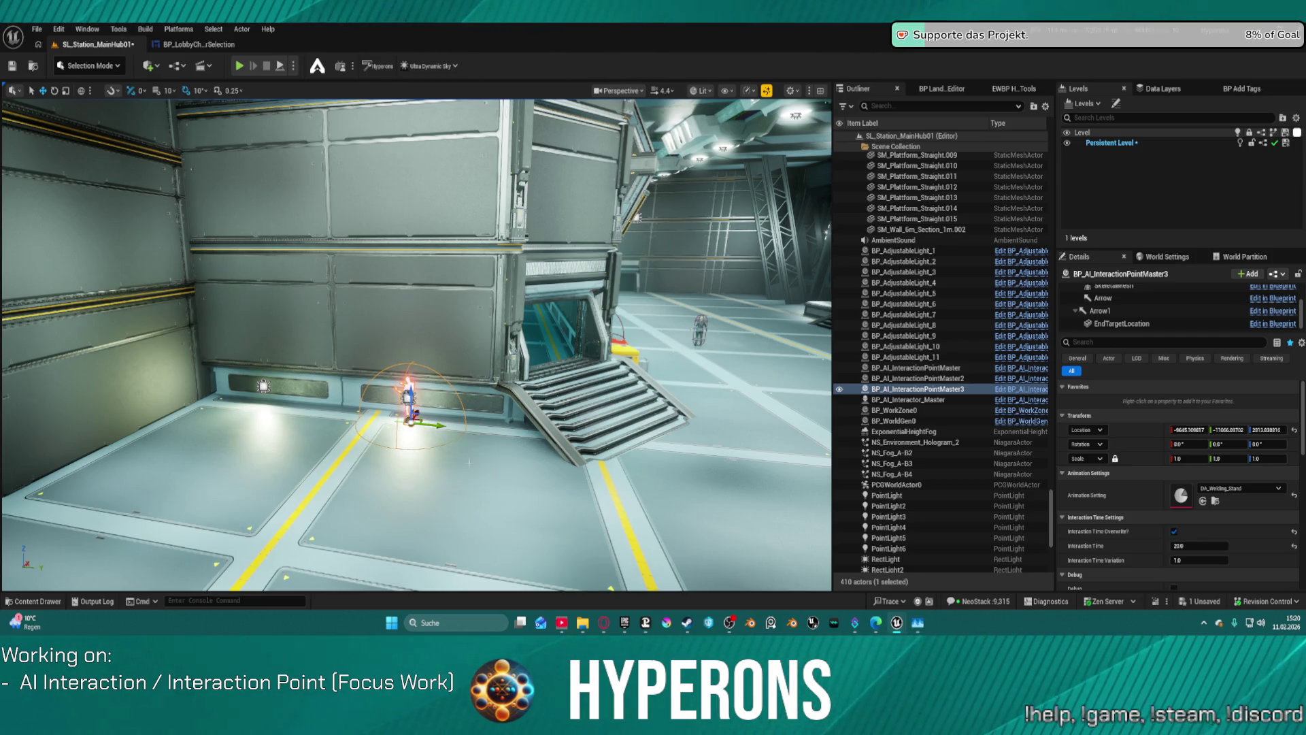
pyautogui.click(1240, 488)
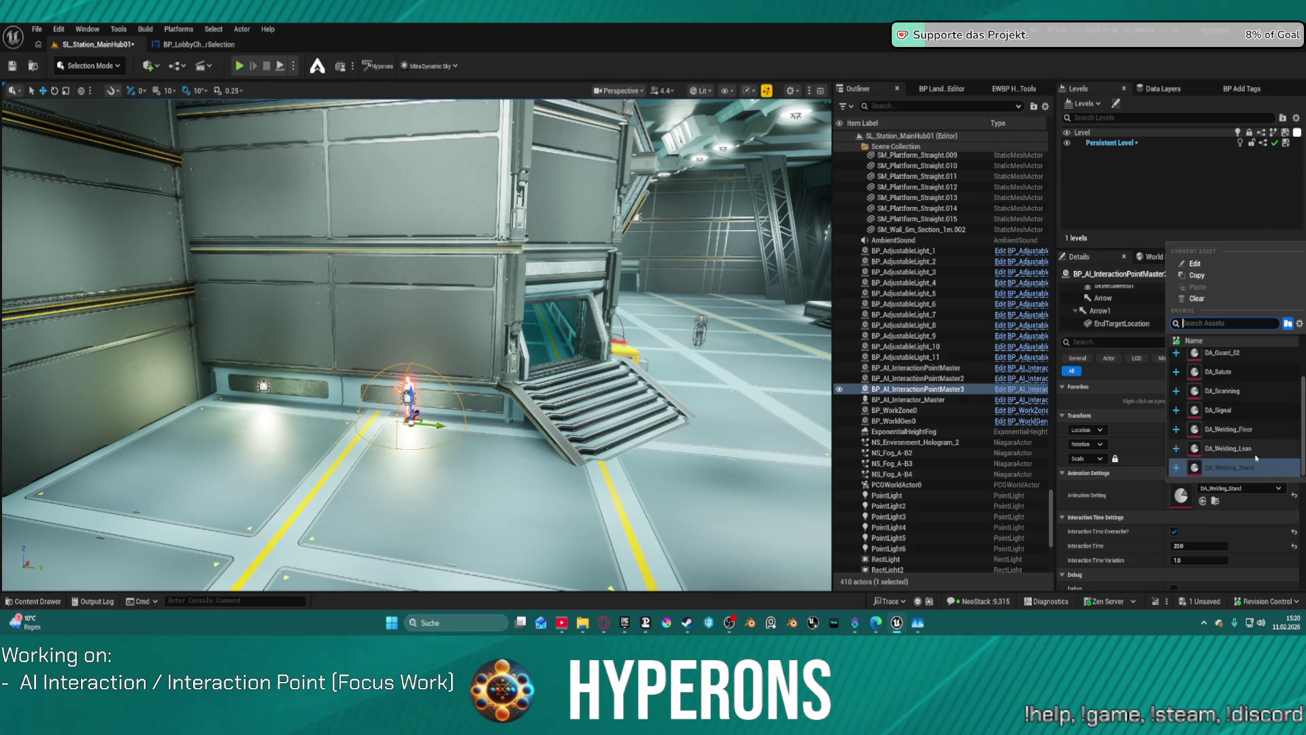
pyautogui.click(1255, 453)
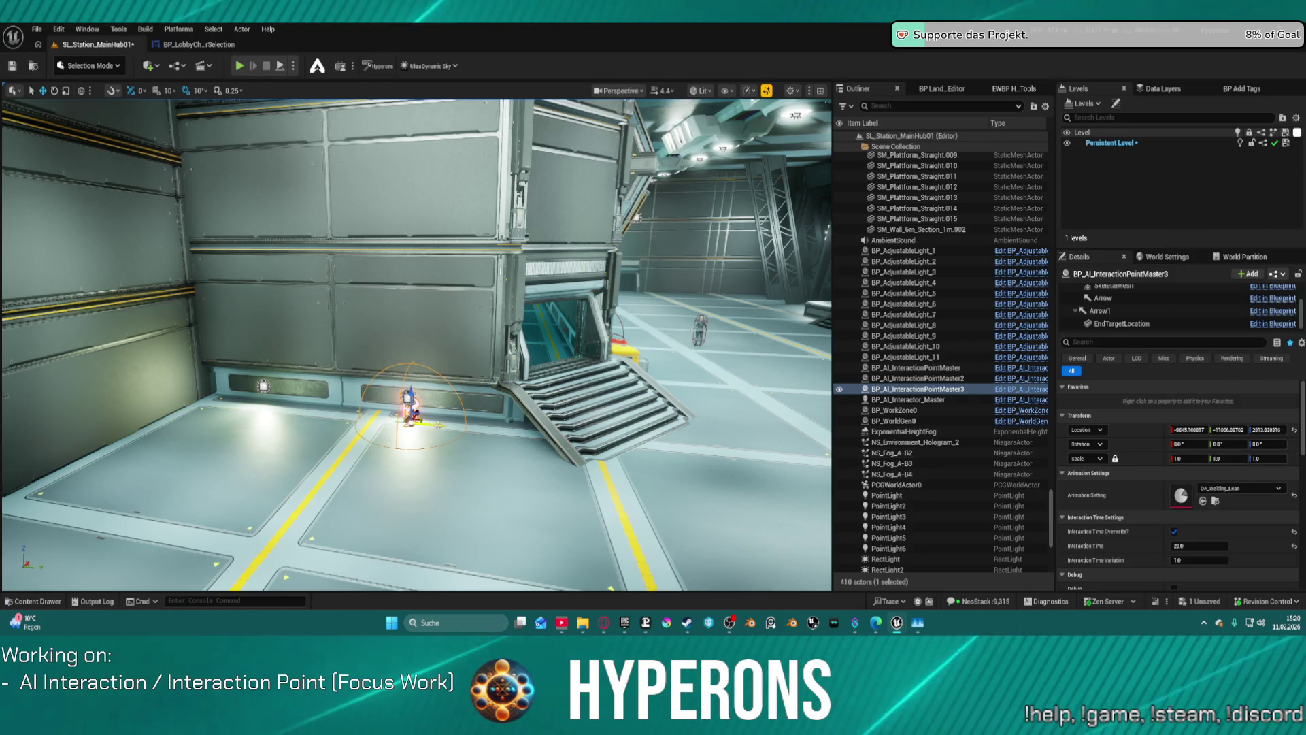
# Recheck the new point's animation setting, then open BP_AI_InteractionPointMaster for editing
pyautogui.moveTo(440, 425); pyautogui.dragTo(272, 435)
pyautogui.click(1232, 489)
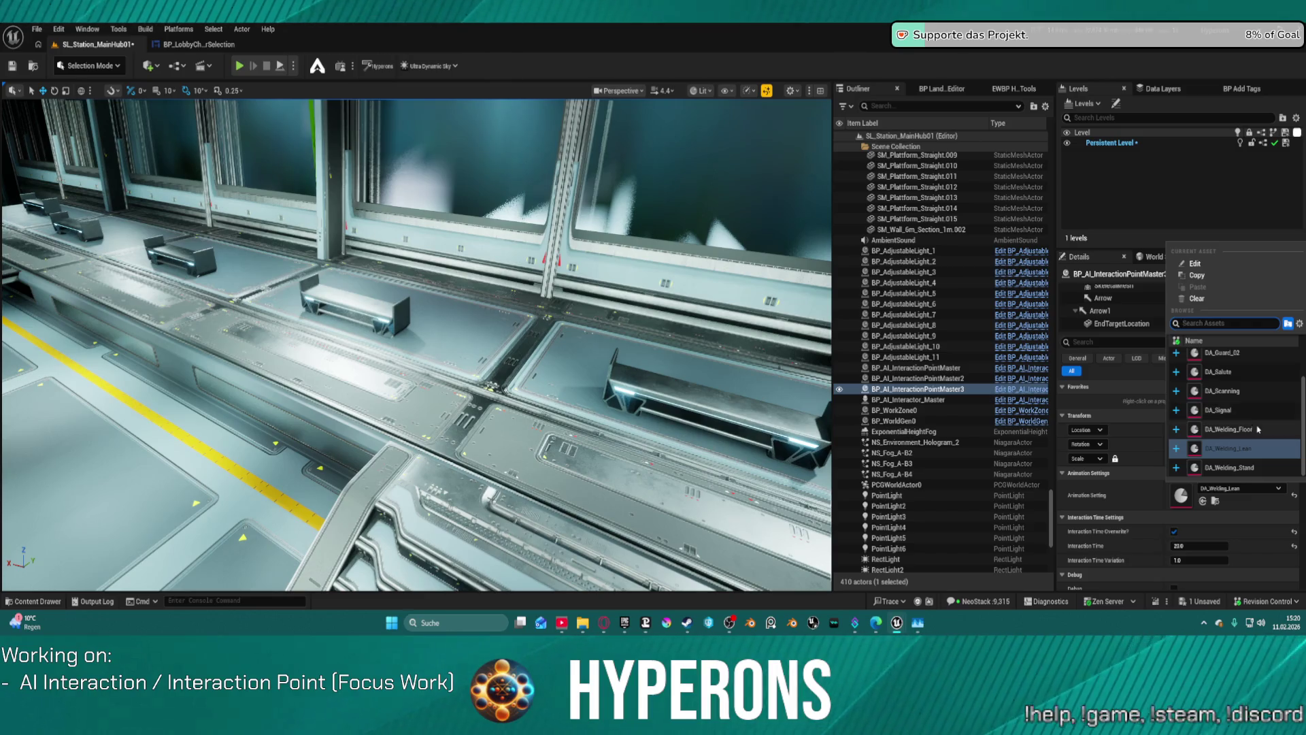
pyautogui.scroll(2, 1245, 415)
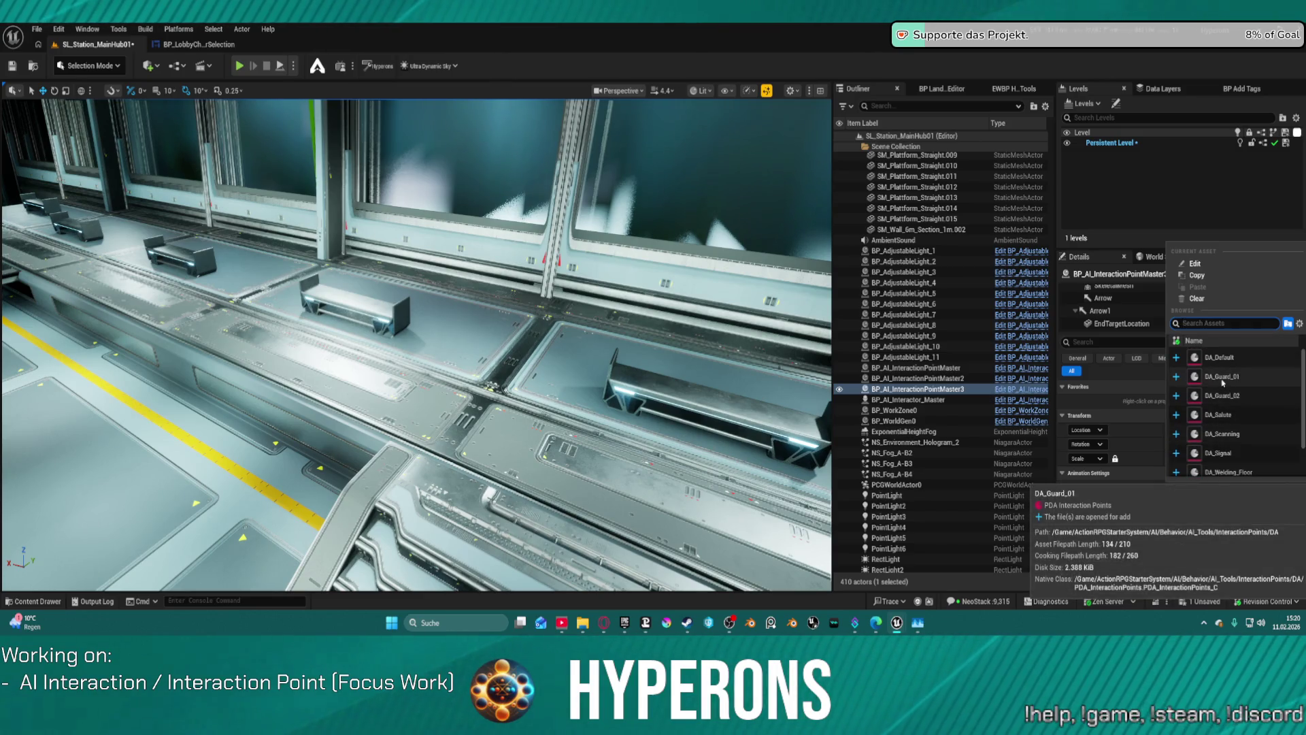
pyautogui.scroll(-2, 1227, 388)
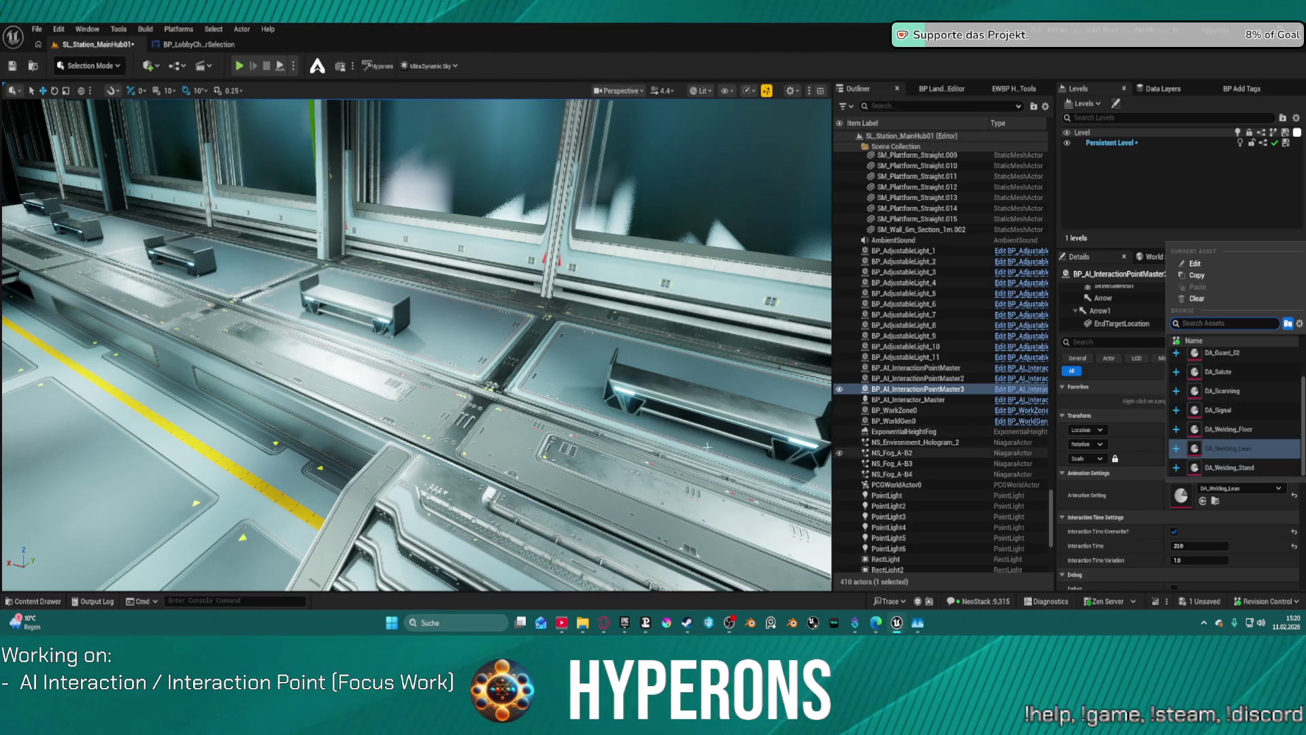
pyautogui.press('f')
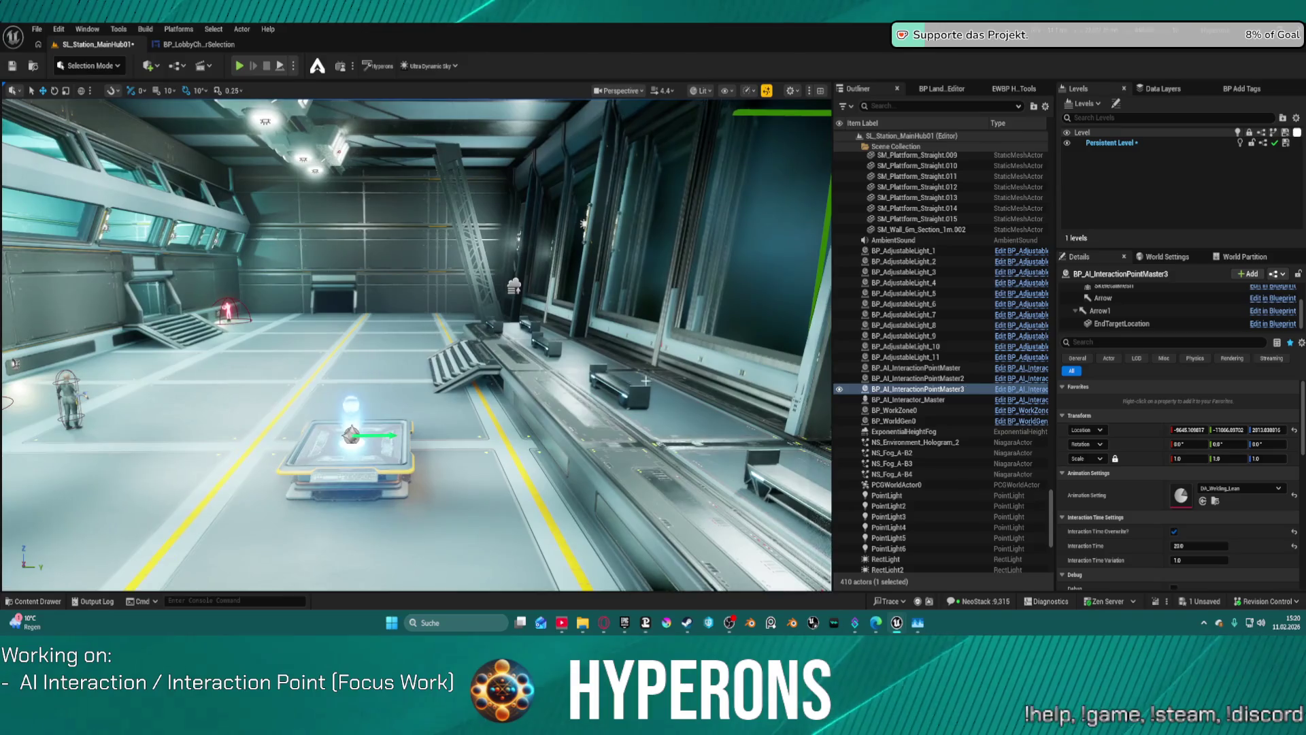
pyautogui.hotkey('ctrl', 'space')
pyautogui.hotkey('ctrl', 'space')
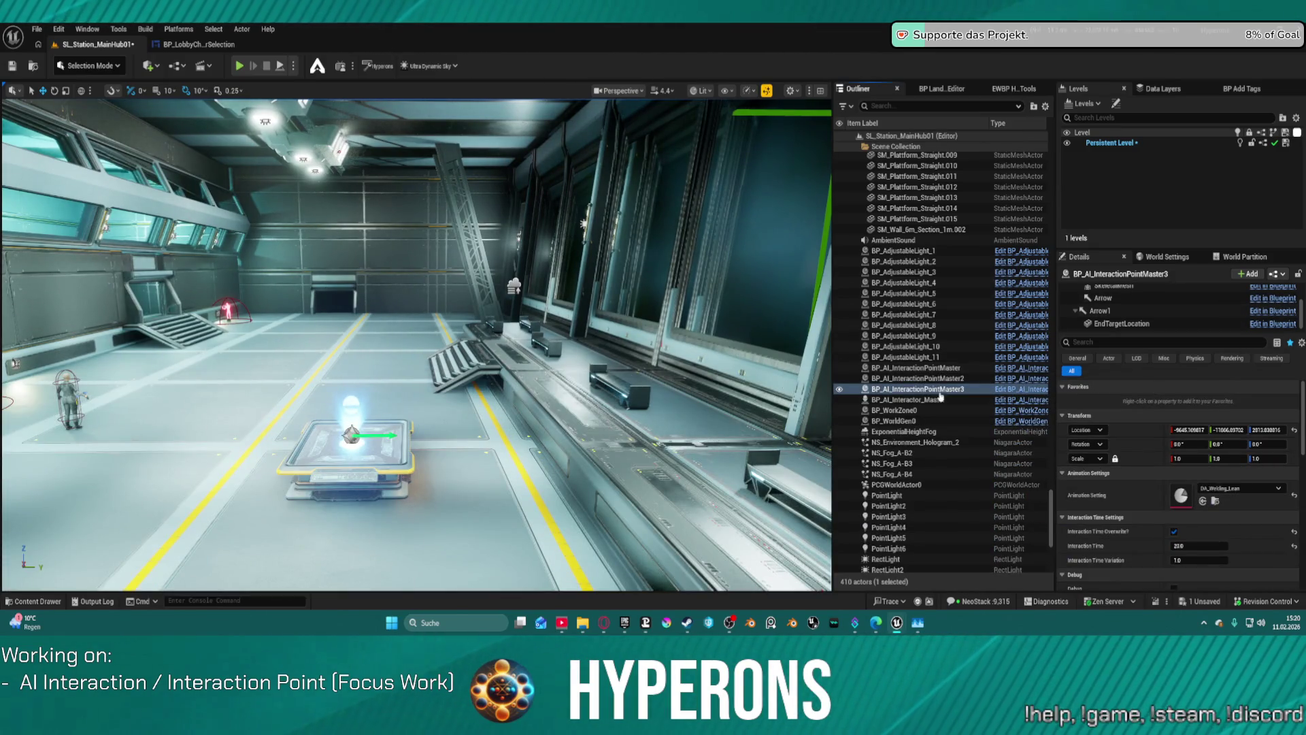
pyautogui.click(1007, 389)
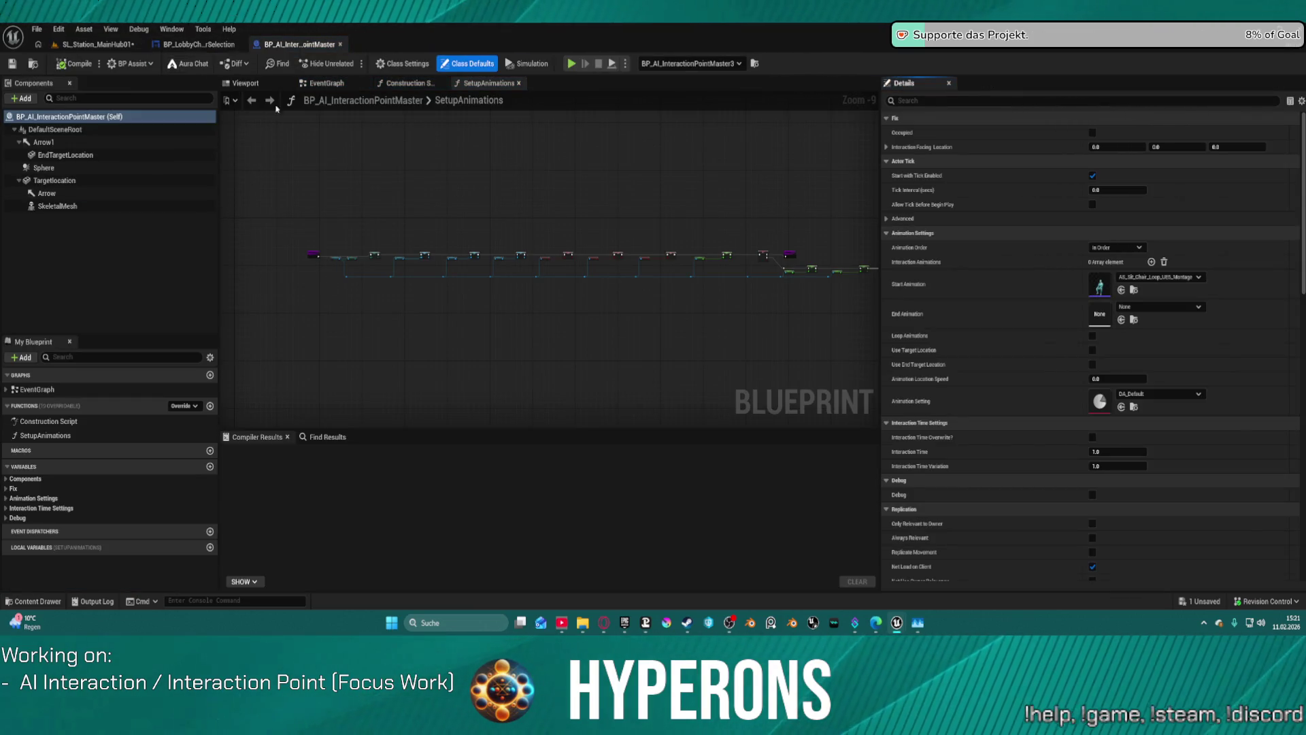
# Back in the MainHub level, turn the view toward the windowed wall and browse the project's assets
pyautogui.click(113, 46)
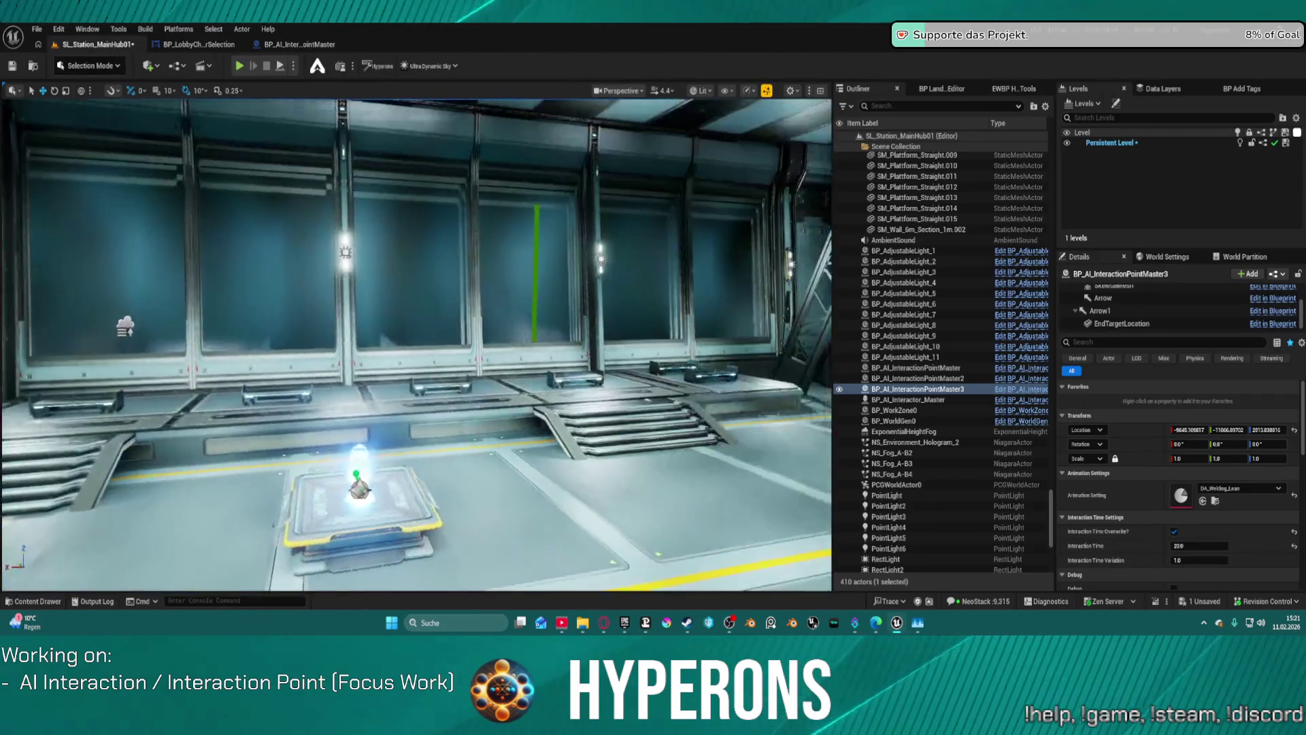
pyautogui.scroll(2, 416, 411)
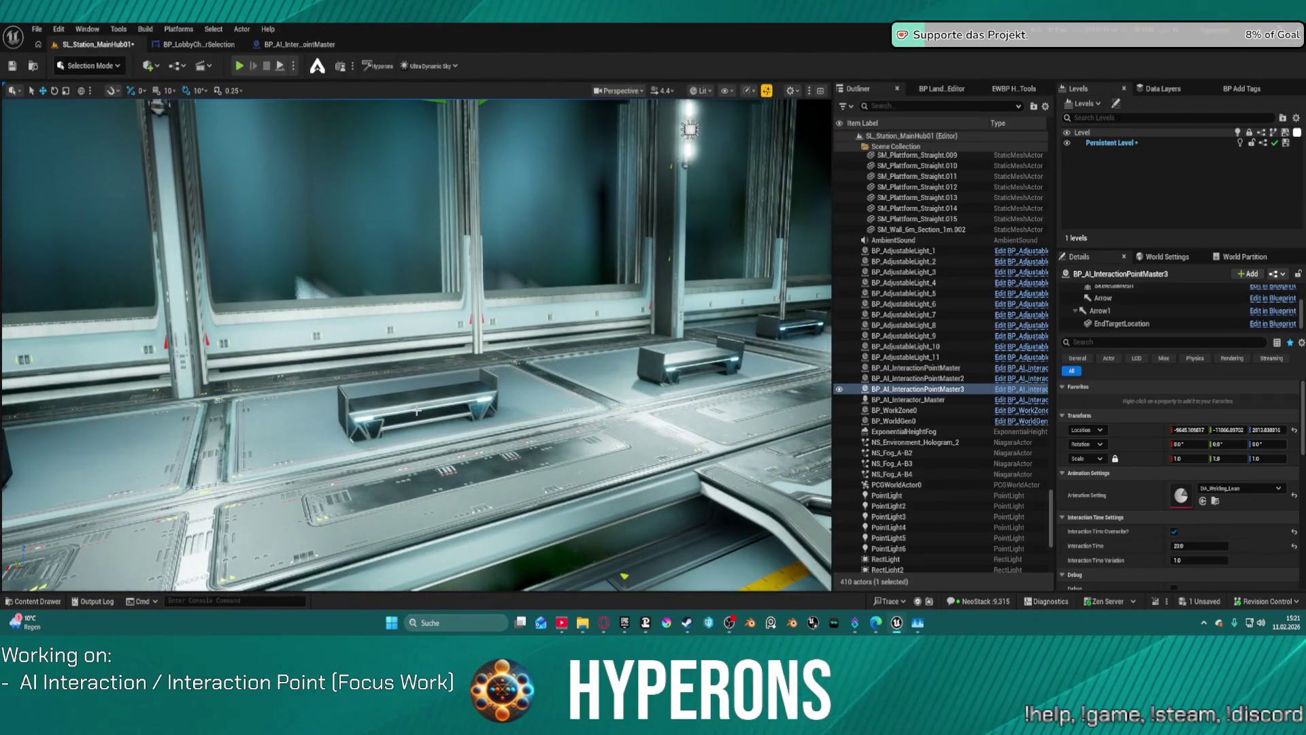
pyautogui.moveTo(416, 411)
pyautogui.mouseDown()
pyautogui.moveTo(354, 403)
pyautogui.moveTo(514, 411)
pyautogui.mouseUp()
pyautogui.hotkey('ctrl', 'space')
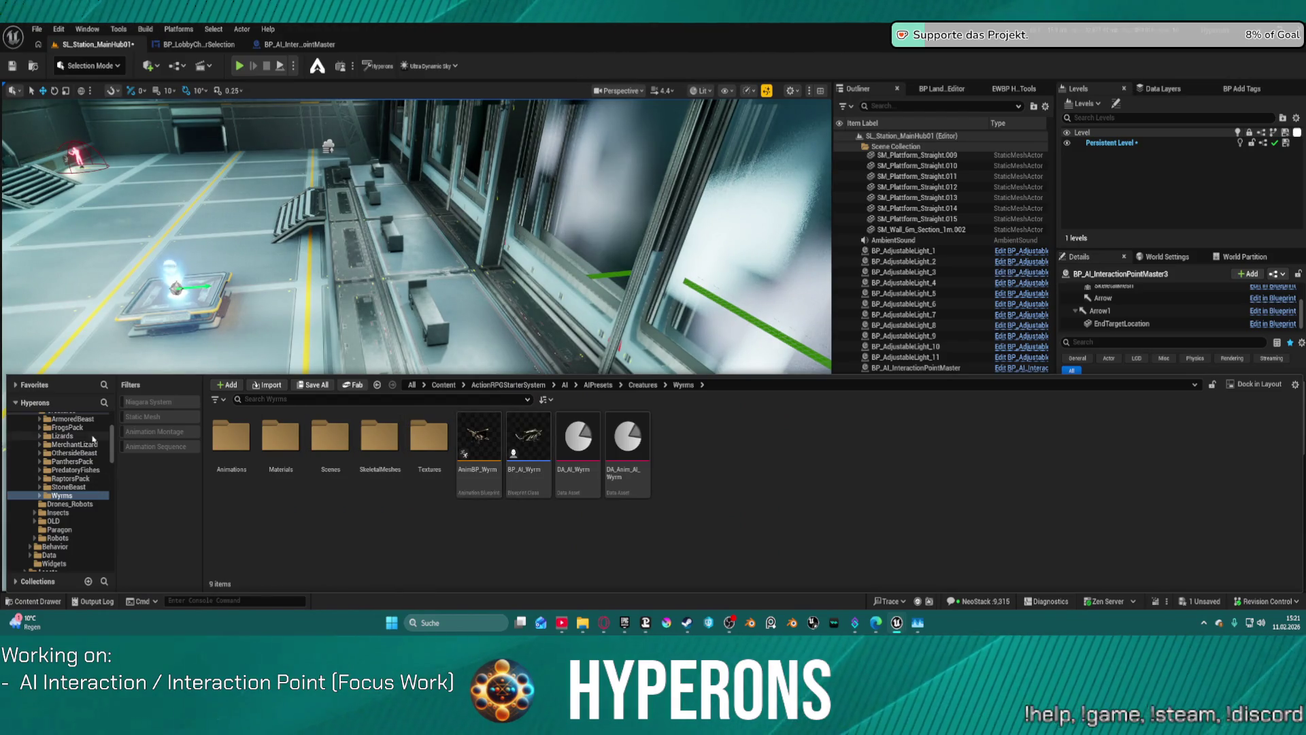
pyautogui.scroll(3, 115, 438)
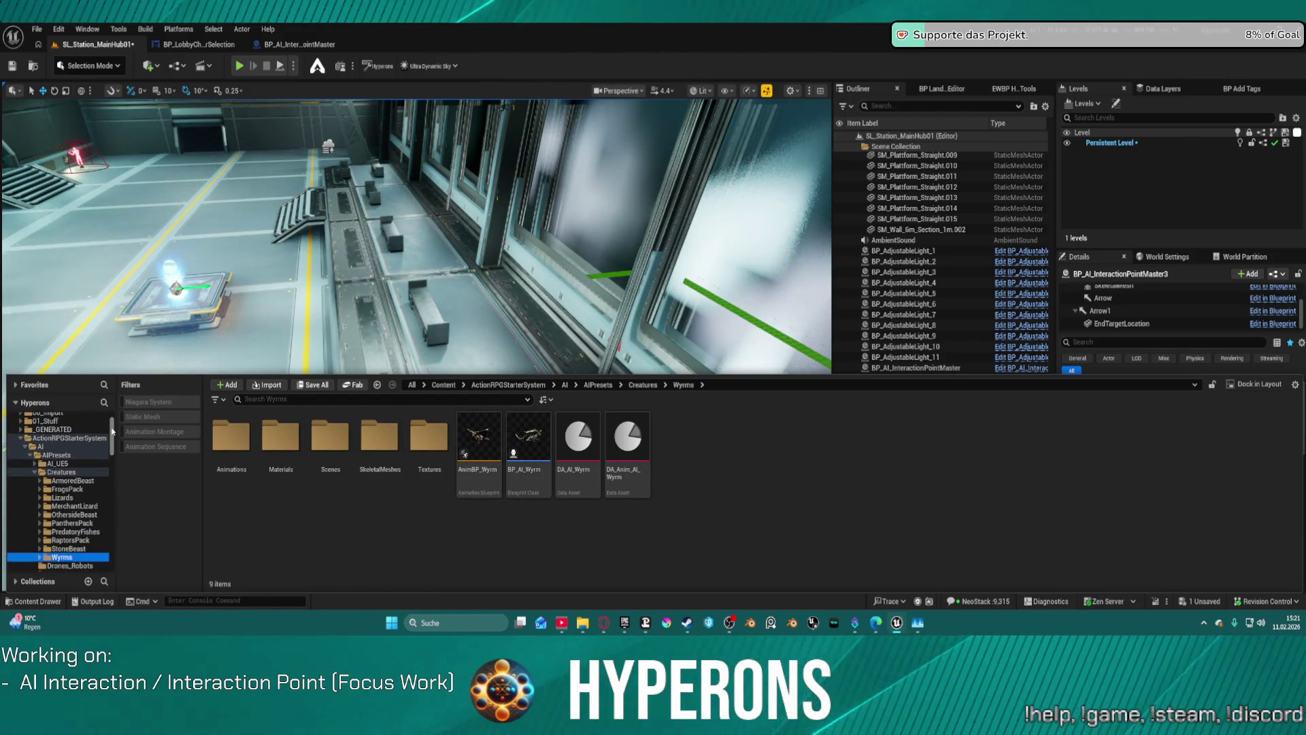
pyautogui.scroll(-1, 78, 442)
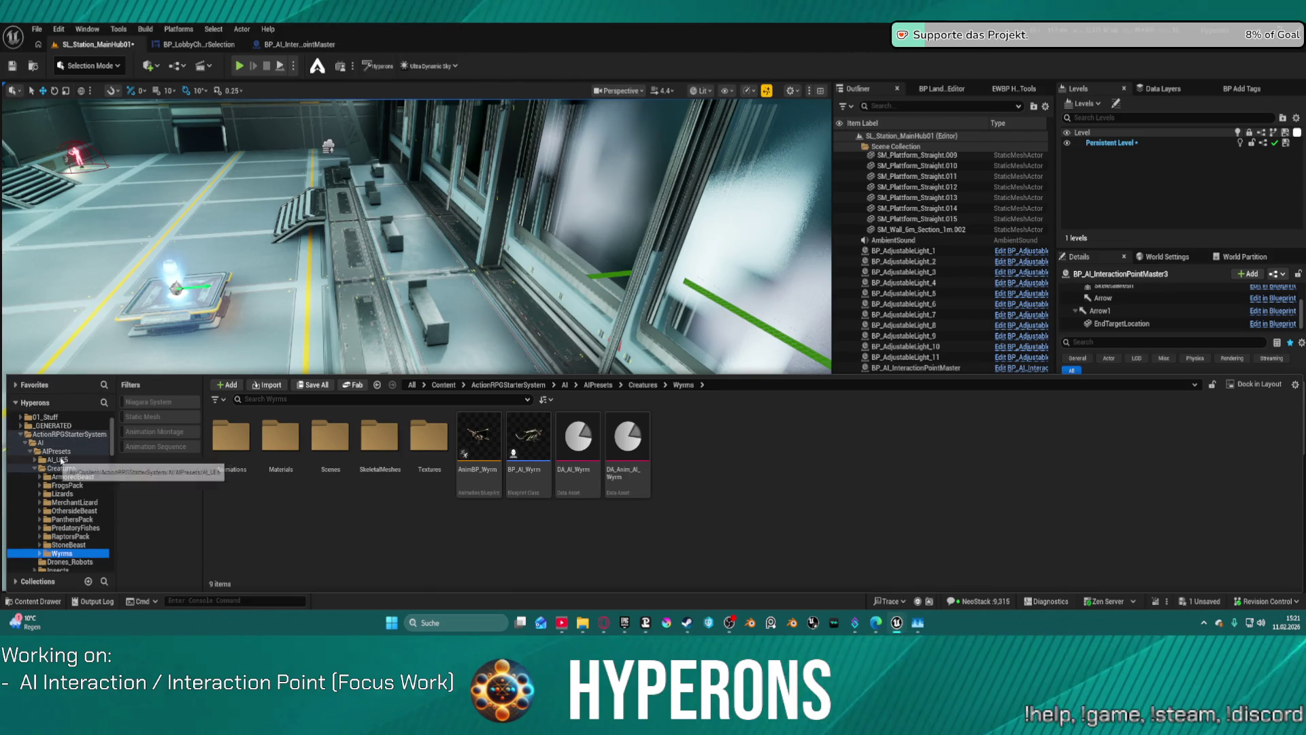
# Save BP_AI_InteractionPointMaster, then drag BP_IP_Bench onto the glowing platform in the level
pyautogui.click(299, 44)
pyautogui.click(12, 63)
pyautogui.click(33, 64)
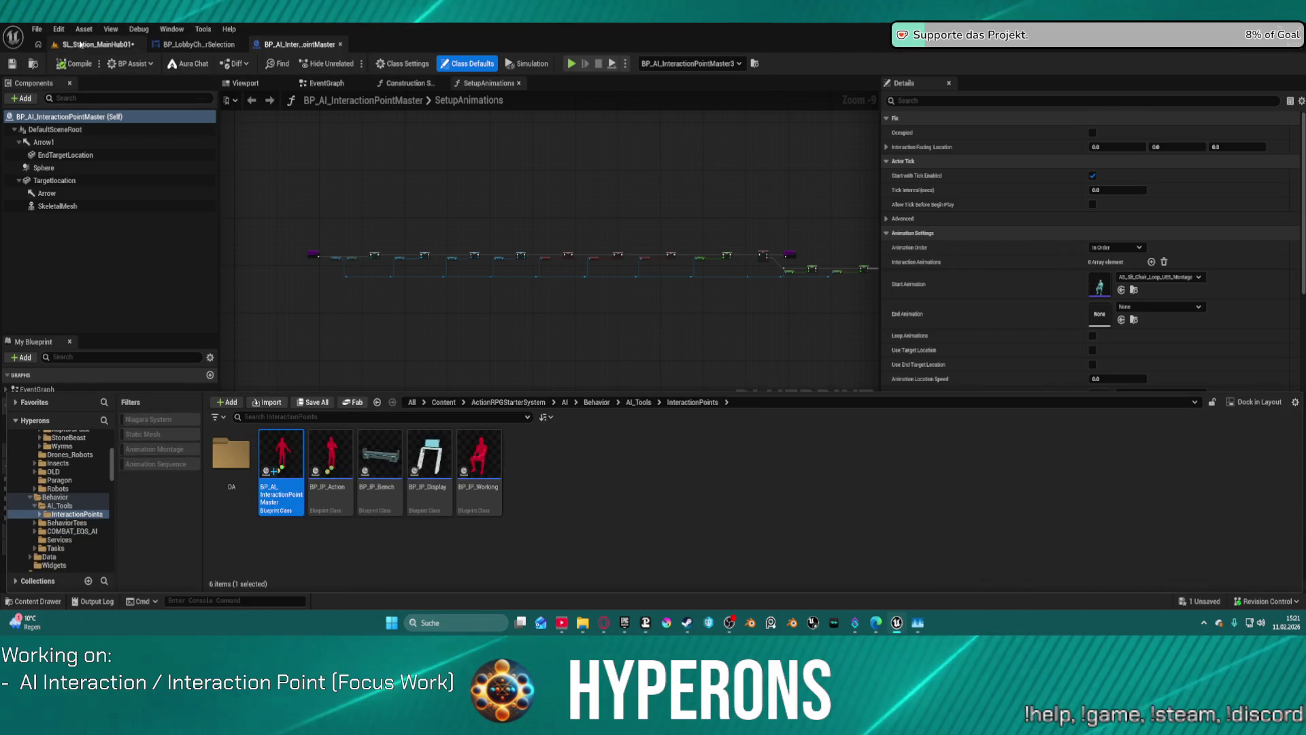
pyautogui.click(79, 45)
pyautogui.moveTo(395, 462)
pyautogui.mouseDown()
pyautogui.moveTo(489, 259)
pyautogui.moveTo(517, 347)
pyautogui.moveTo(434, 394)
pyautogui.moveTo(368, 266)
pyautogui.moveTo(342, 269)
pyautogui.moveTo(422, 245)
pyautogui.moveTo(354, 293)
pyautogui.moveTo(408, 279)
pyautogui.moveTo(367, 273)
pyautogui.mouseUp()
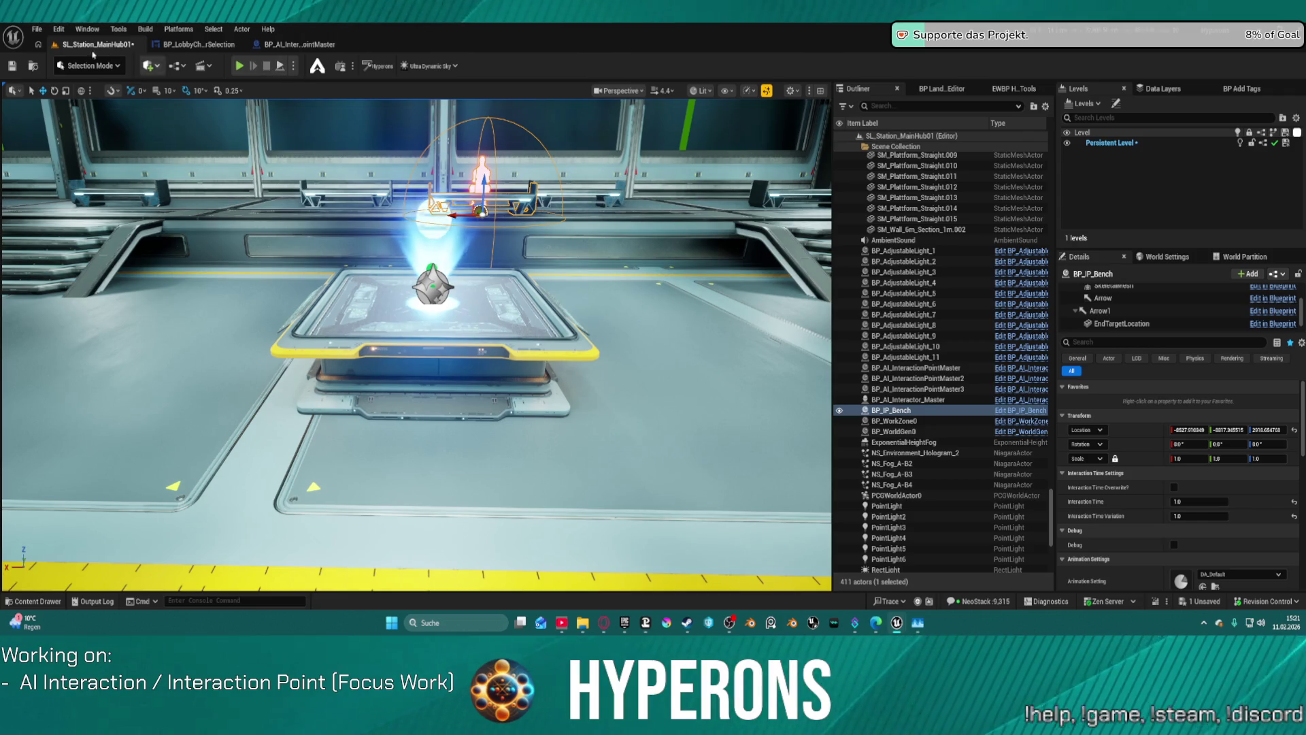
# Save SL_Station_MainHub01, open Map_Lobby0 from Recent Levels, and start Play In Editor with Alt+P
pyautogui.click(12, 66)
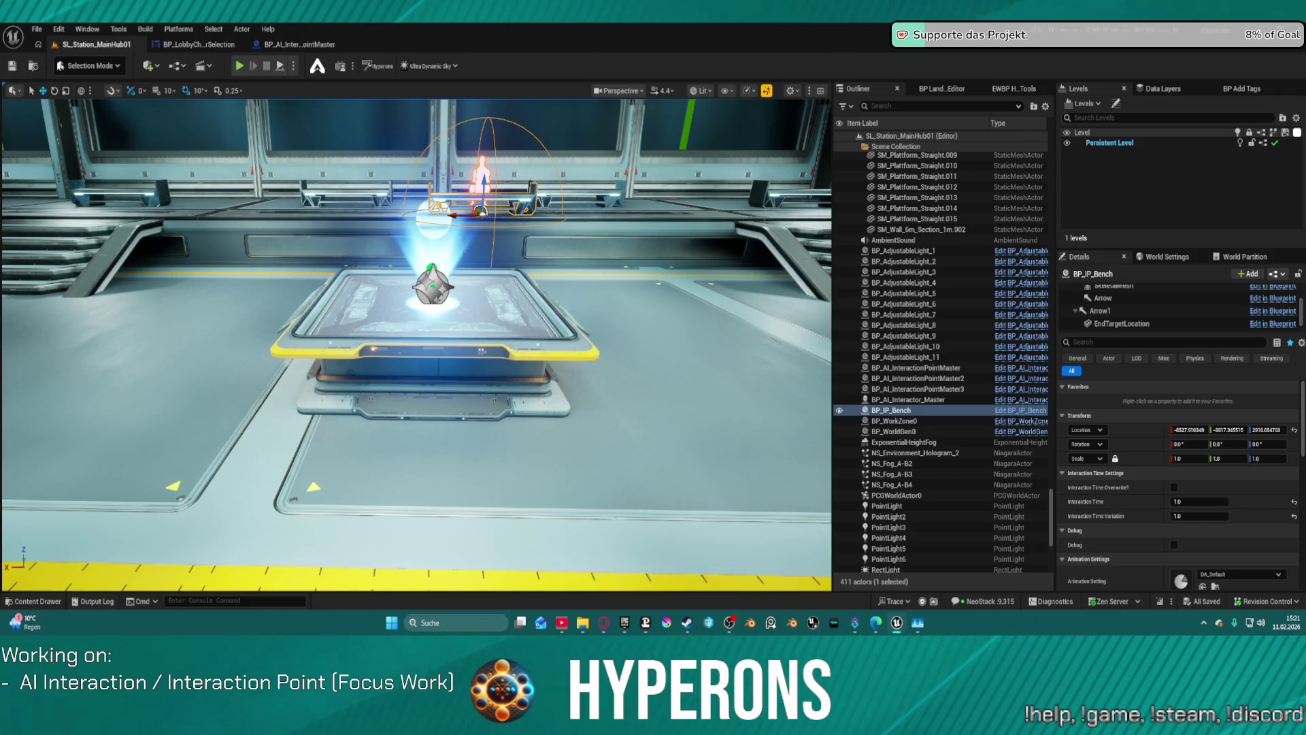
pyautogui.click(37, 29)
pyautogui.moveTo(88, 107)
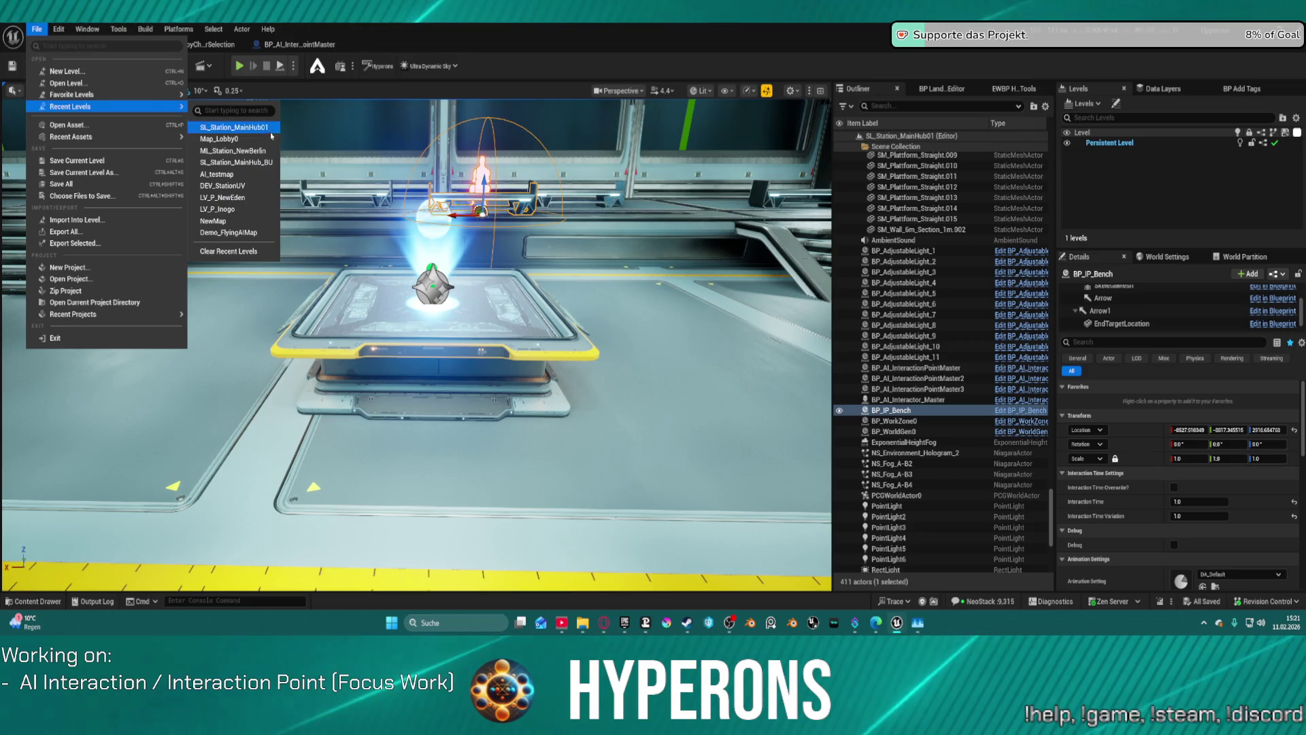
pyautogui.click(230, 138)
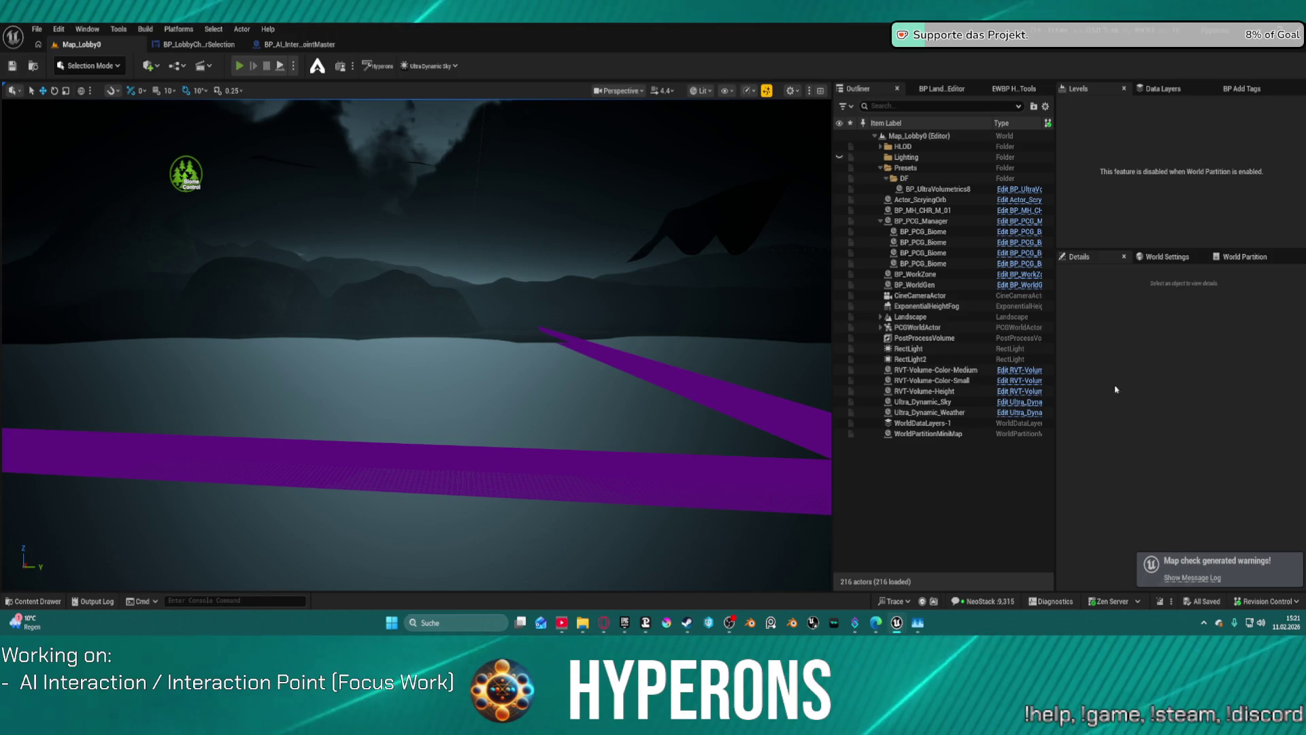
pyautogui.hotkey('alt', 'p')
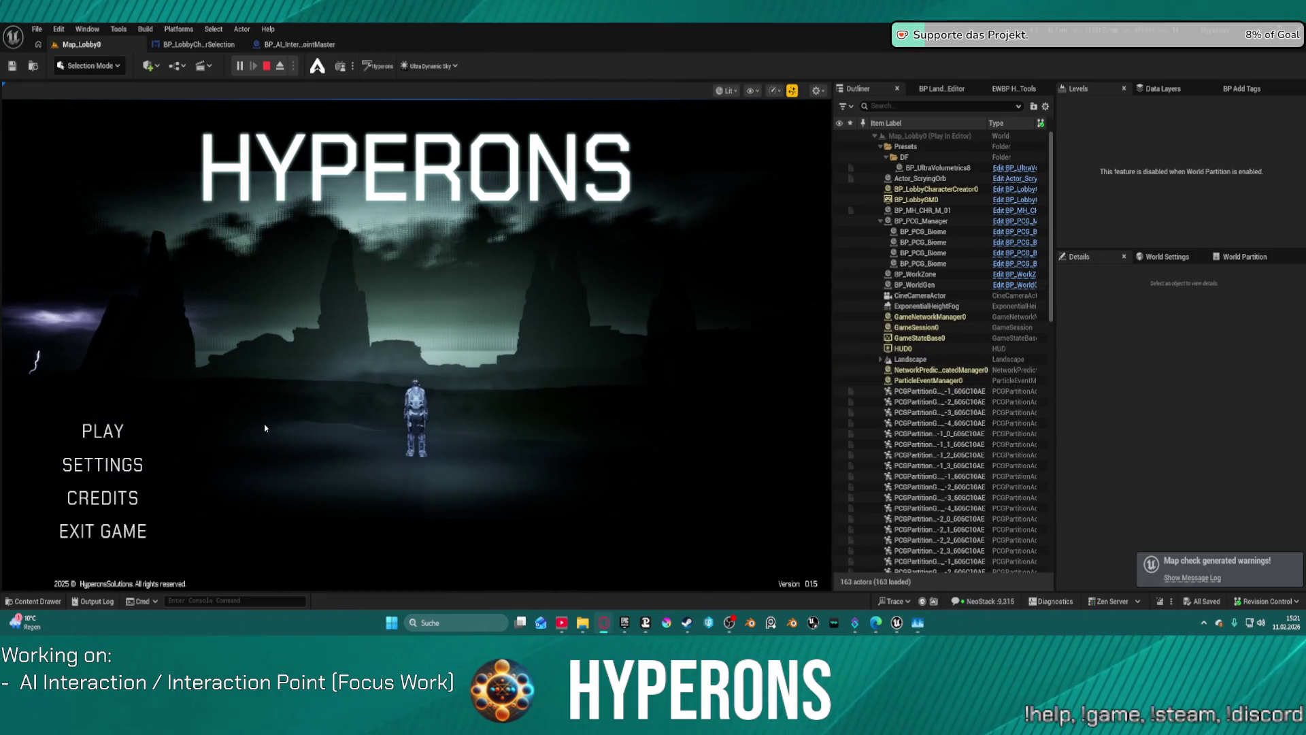
# From the HYPERONS title menu choose PLAY and Play Offline, then walk toward the open doorway
pyautogui.click(106, 435)
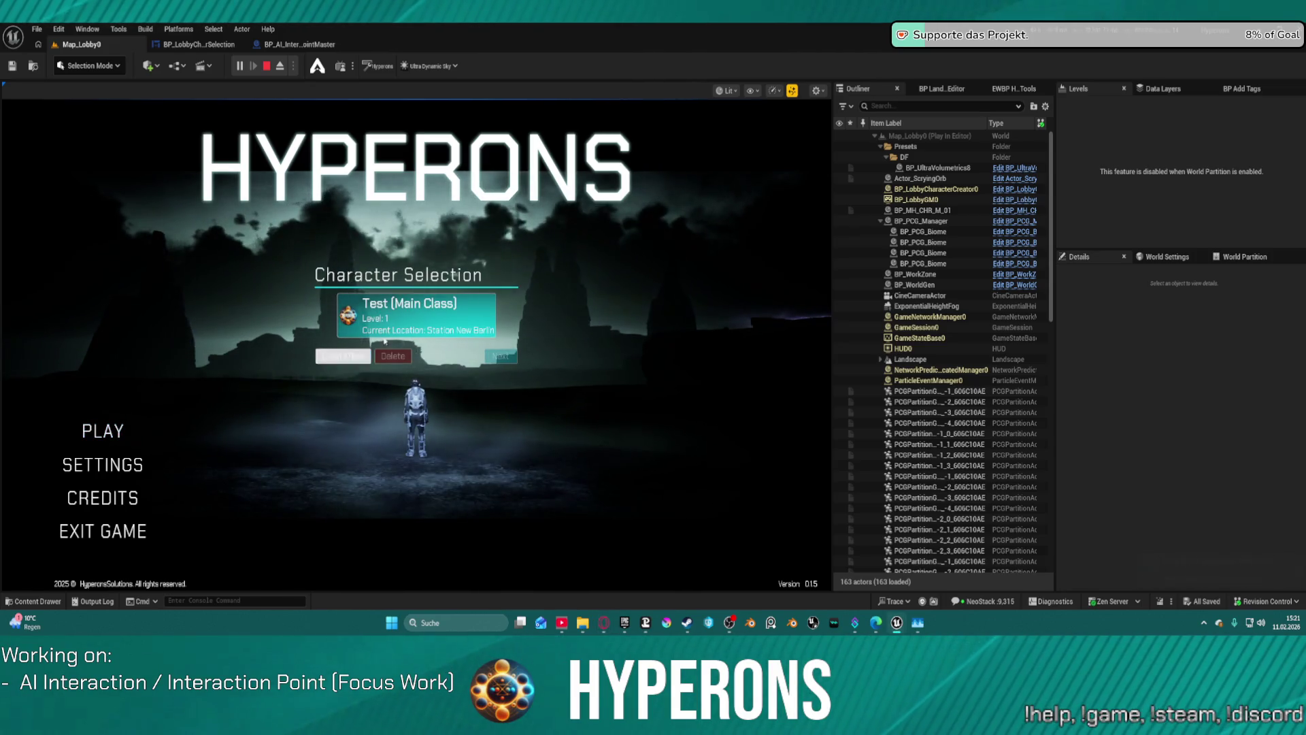
pyautogui.click(408, 338)
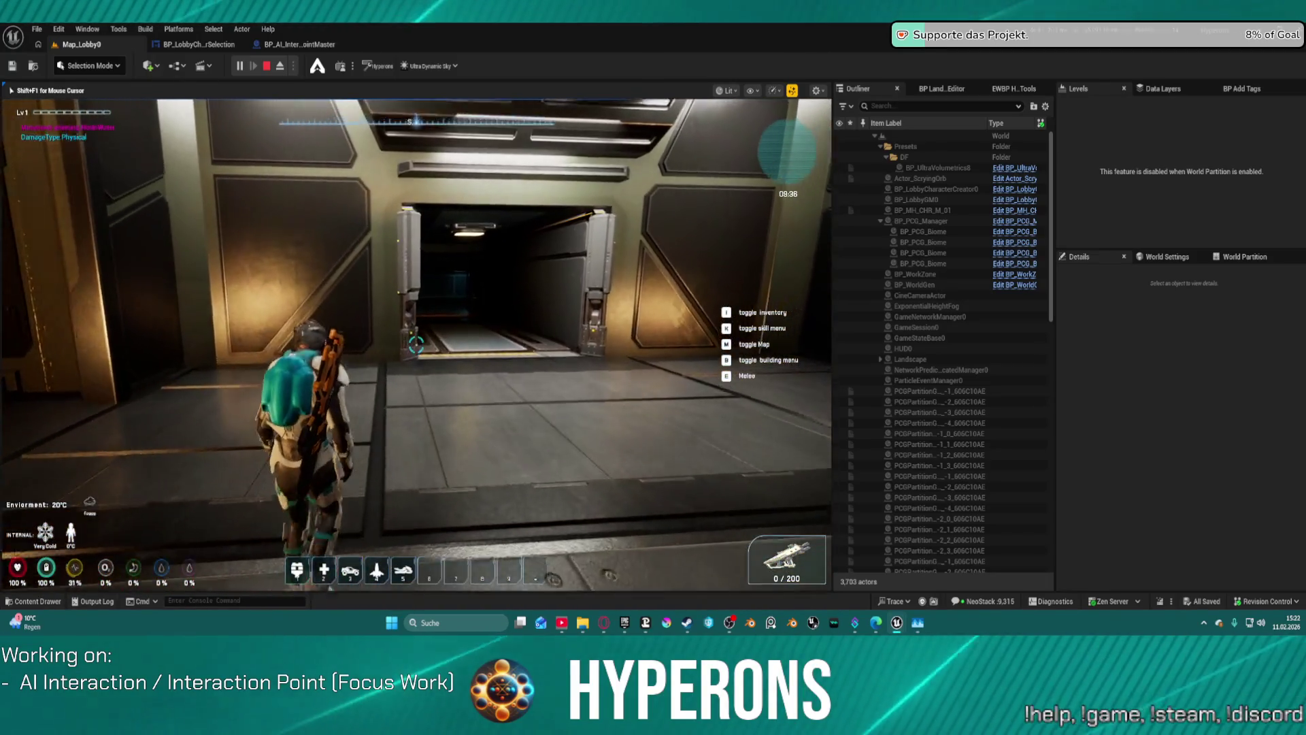
pyautogui.press('w')
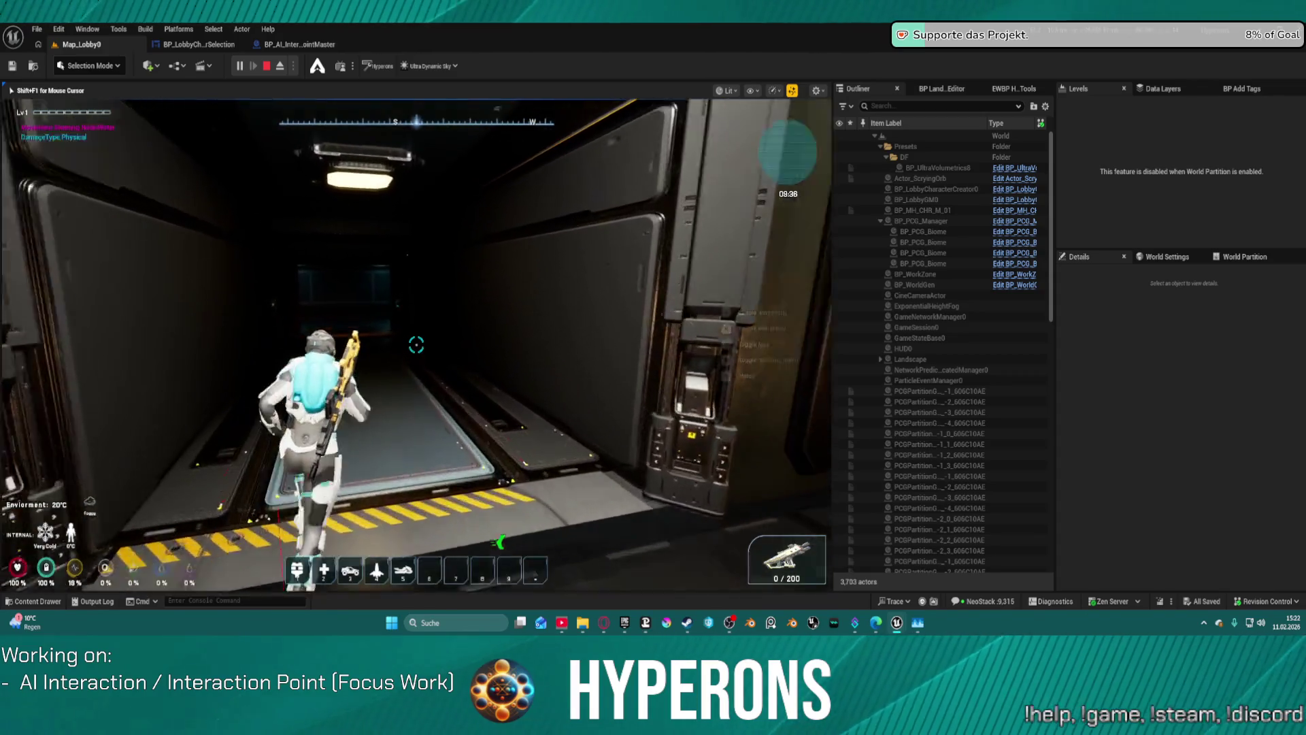
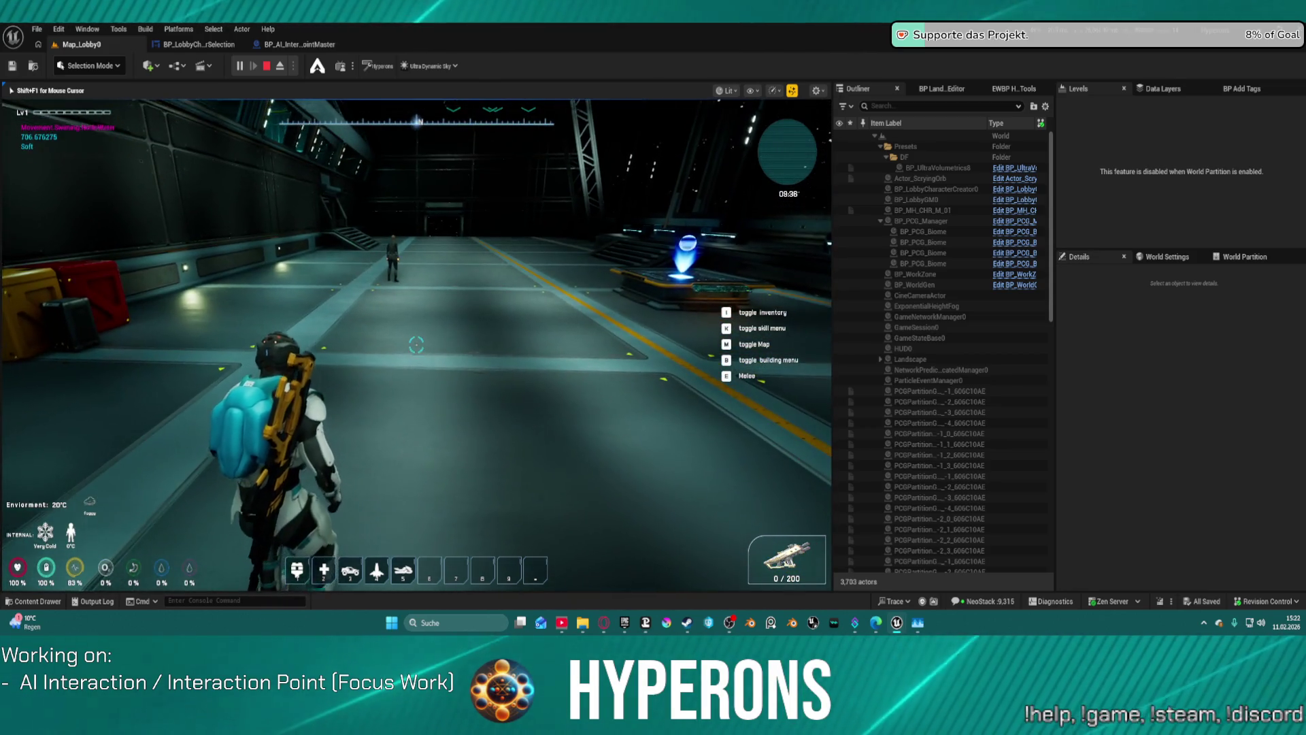
# Free the mouse from the running game, select the AI interactor NPC, and view its AISubTree_Idle tree
pyautogui.press('super')
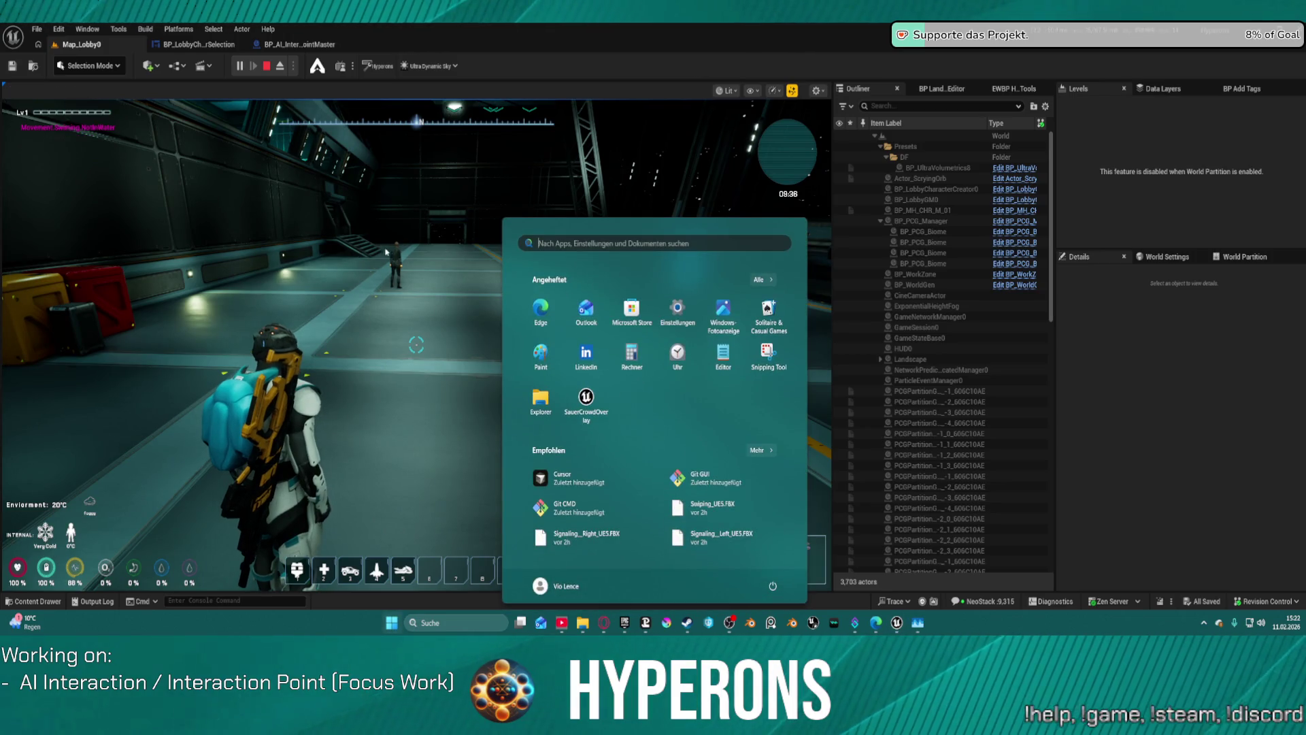
pyautogui.press('super')
pyautogui.press('super')
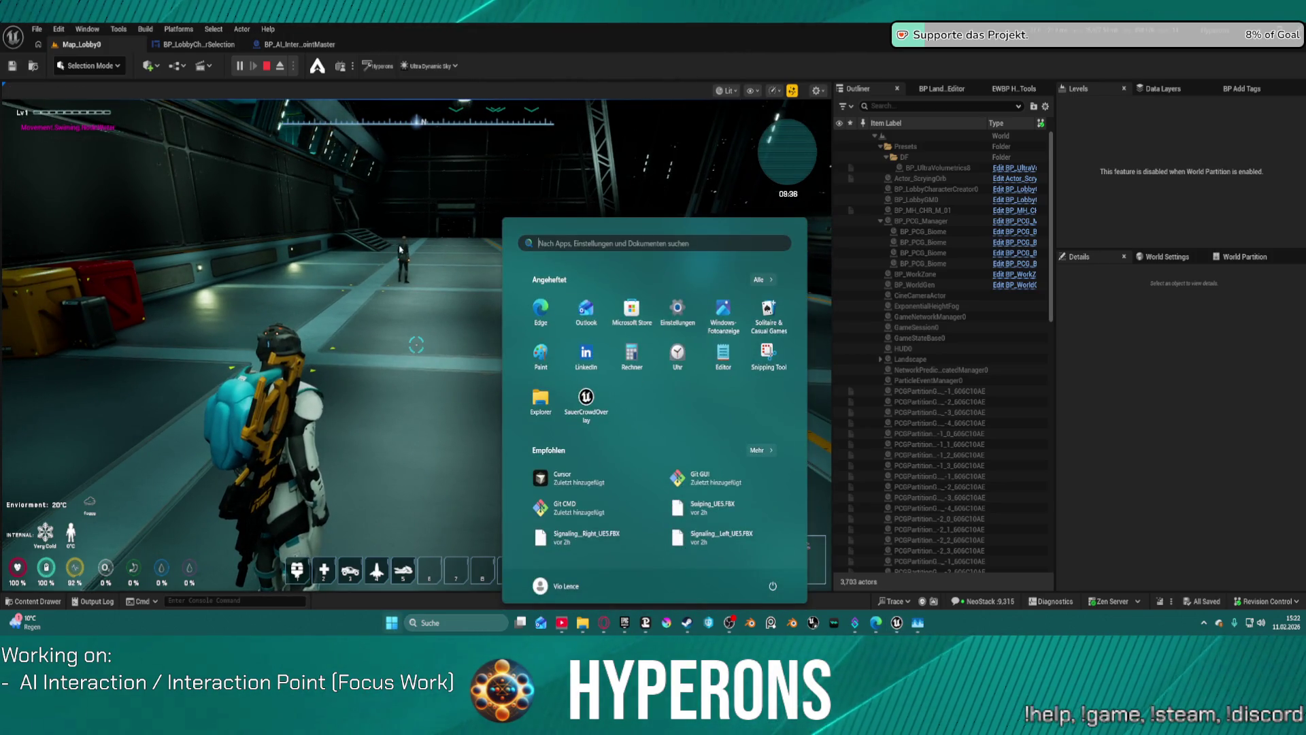
pyautogui.press('super')
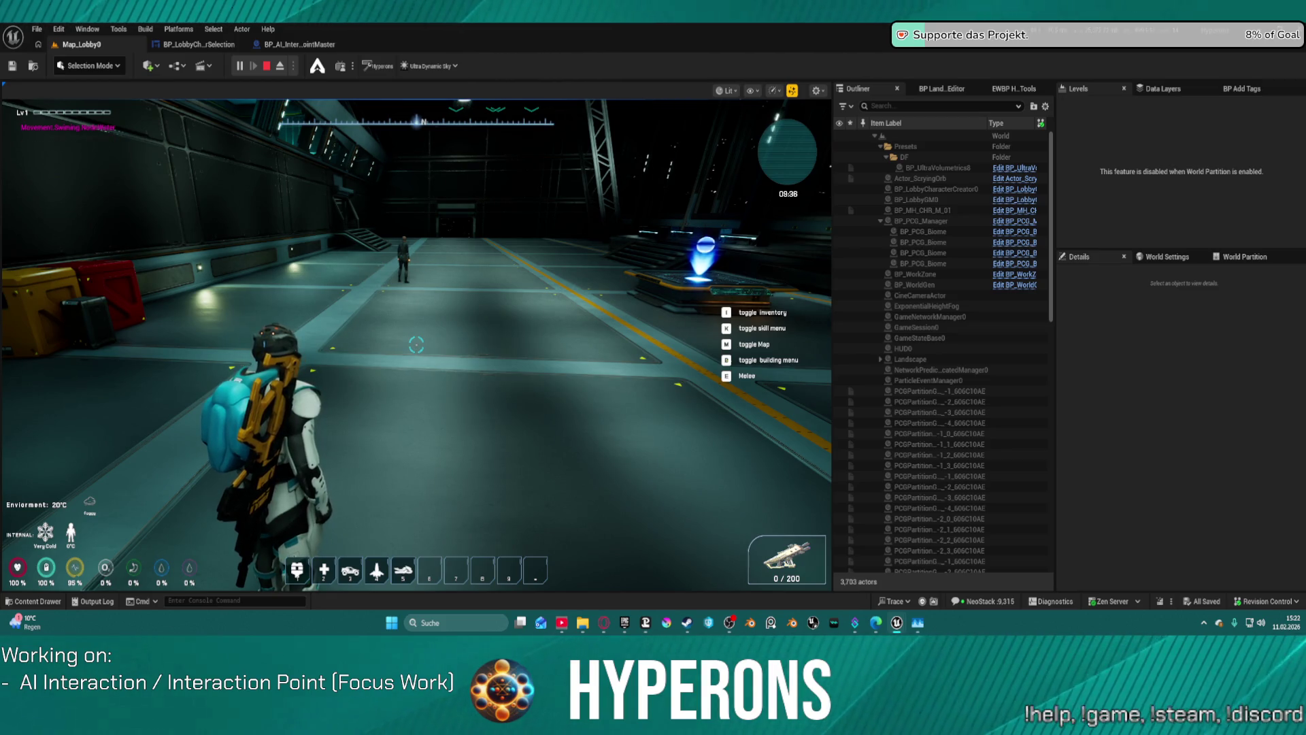
pyautogui.hotkey('shift', 'F1')
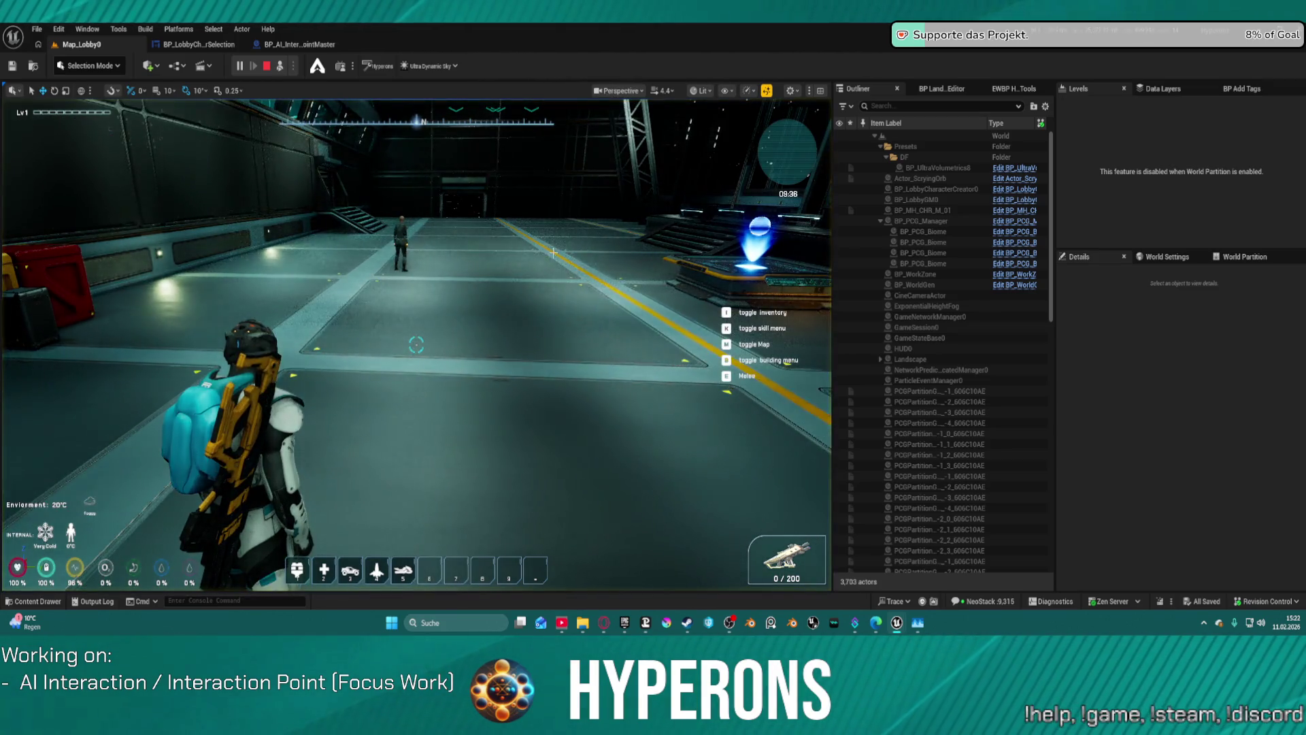
pyautogui.click(401, 226)
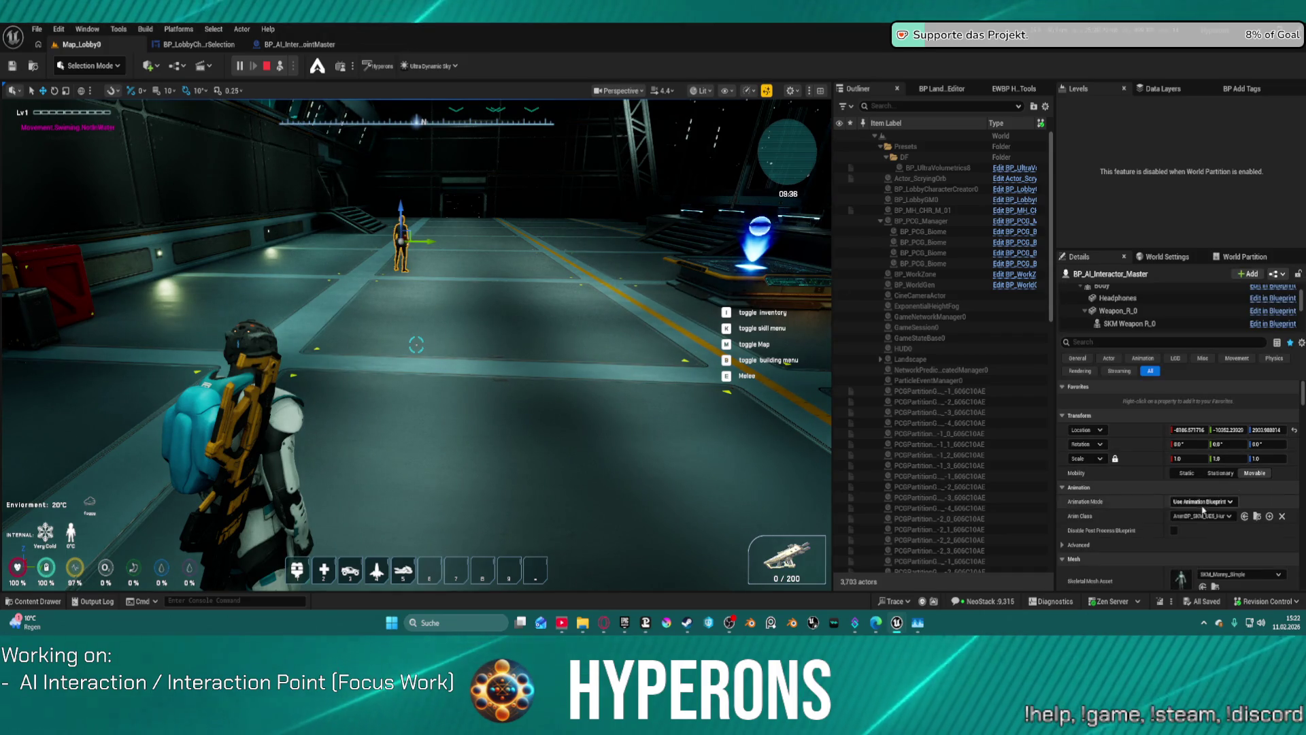
pyautogui.scroll(-3, 1192, 530)
pyautogui.hotkey('alt', 'Tab')
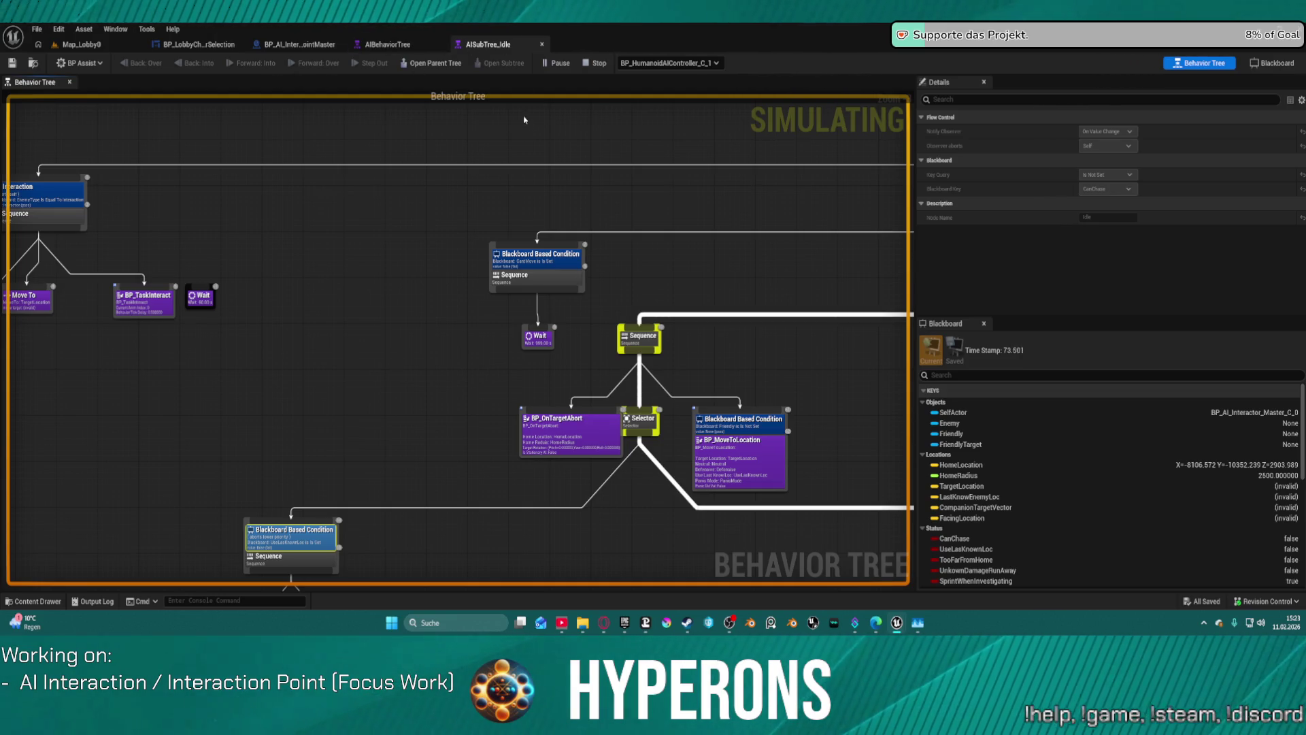
# Pan the live behavior tree to the Patrol branch and open the BP_TaskFindRandomSpot task blueprint
pyautogui.scroll(-3, 1093, 434)
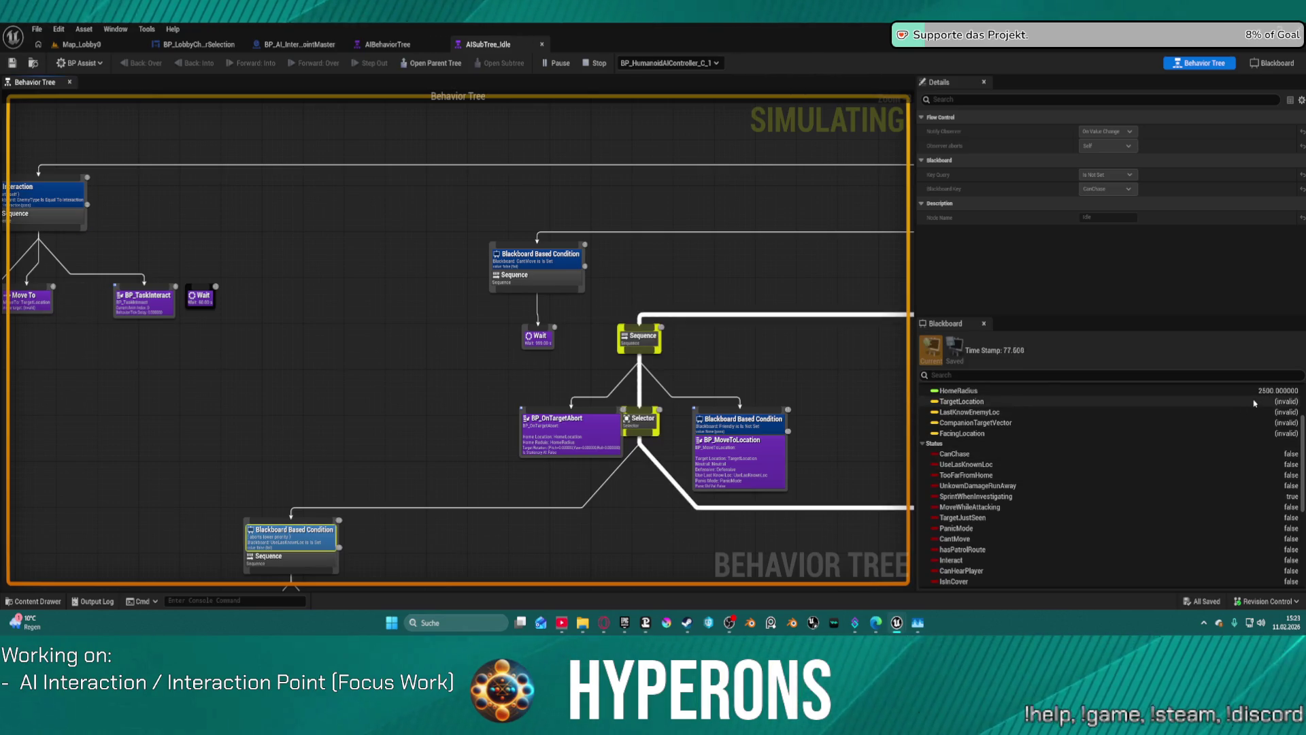
pyautogui.scroll(-1, 1261, 469)
pyautogui.scroll(-5, 1263, 481)
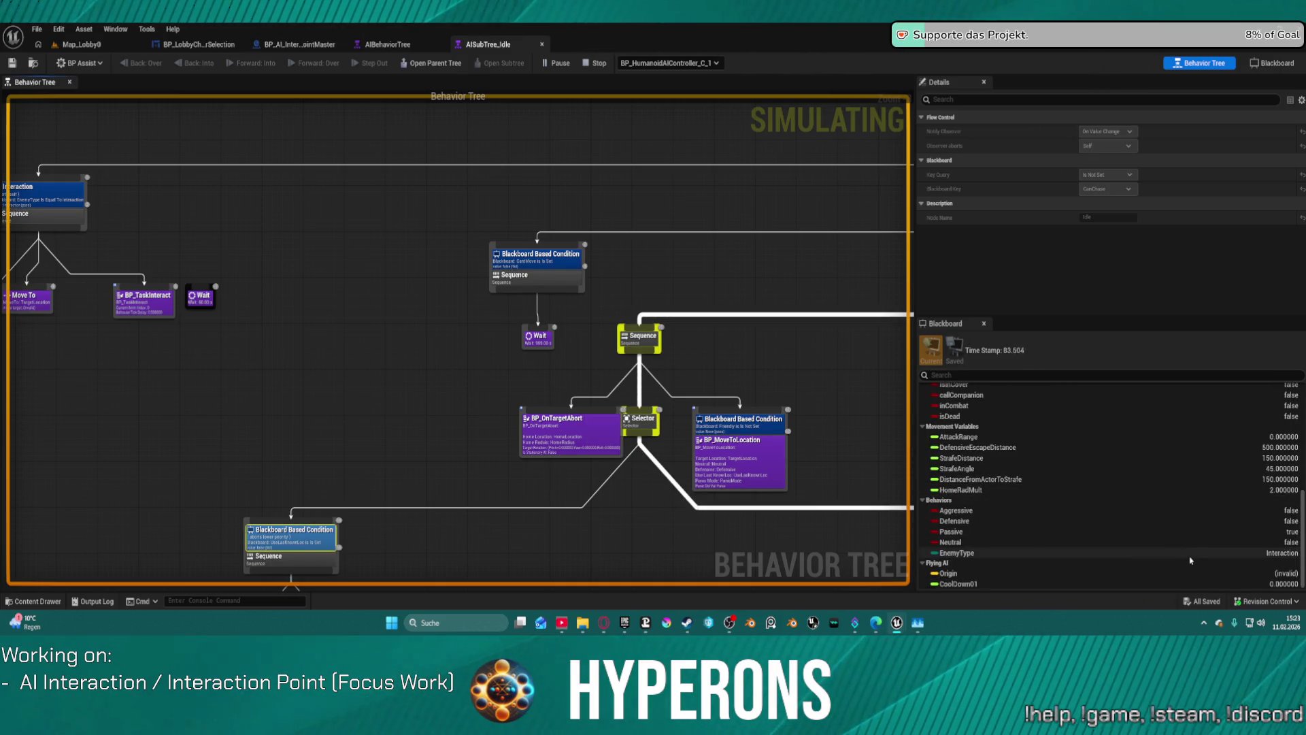
pyautogui.moveTo(824, 392)
pyautogui.mouseDown()
pyautogui.moveTo(361, 283)
pyautogui.moveTo(294, 120)
pyautogui.moveTo(170, 96)
pyautogui.moveTo(125, 71)
pyautogui.mouseUp()
pyautogui.moveTo(694, 314); pyautogui.dragTo(679, 380)
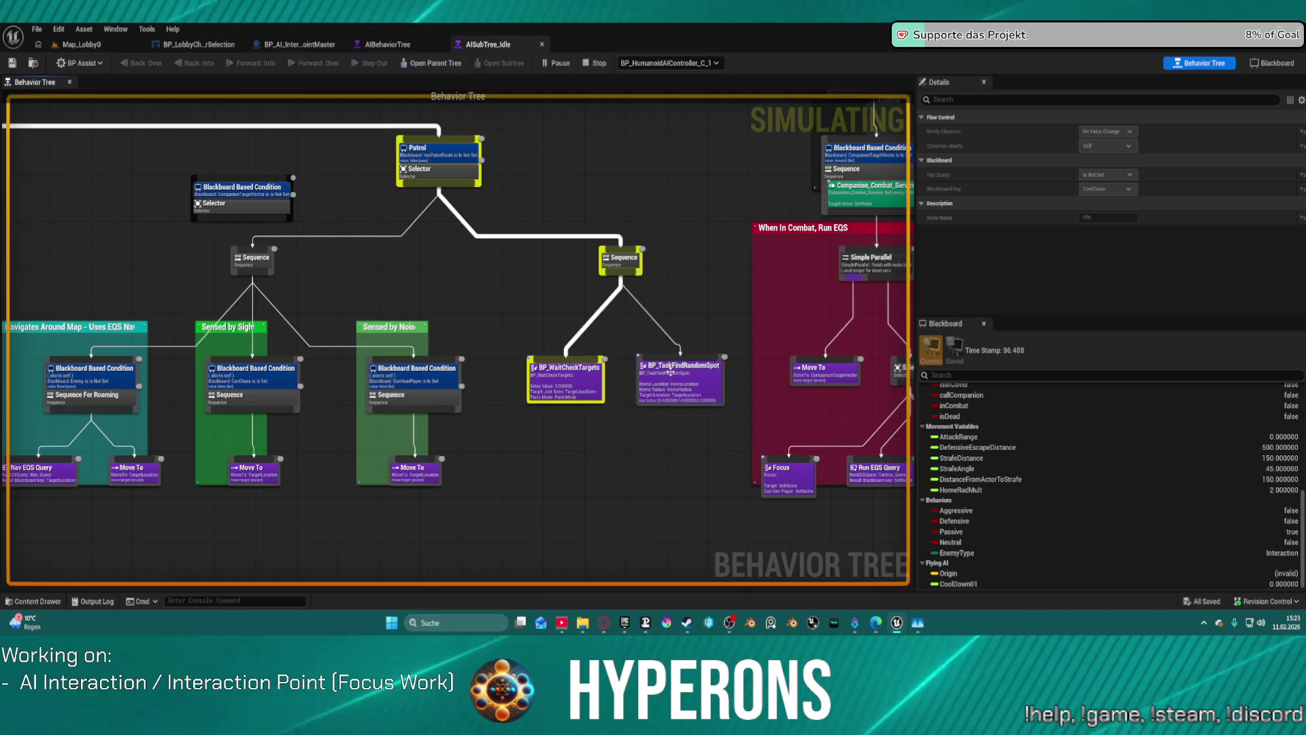
pyautogui.scroll(2, 701, 381)
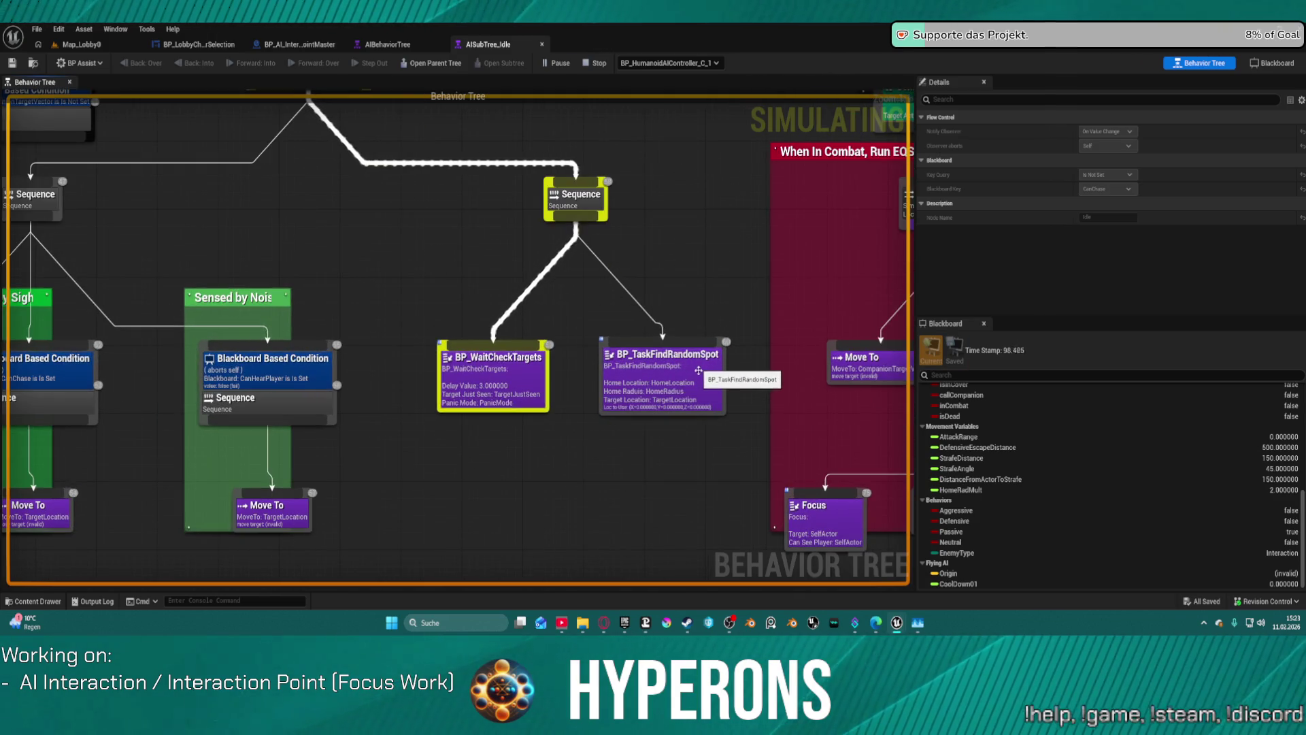
pyautogui.doubleClick(699, 369)
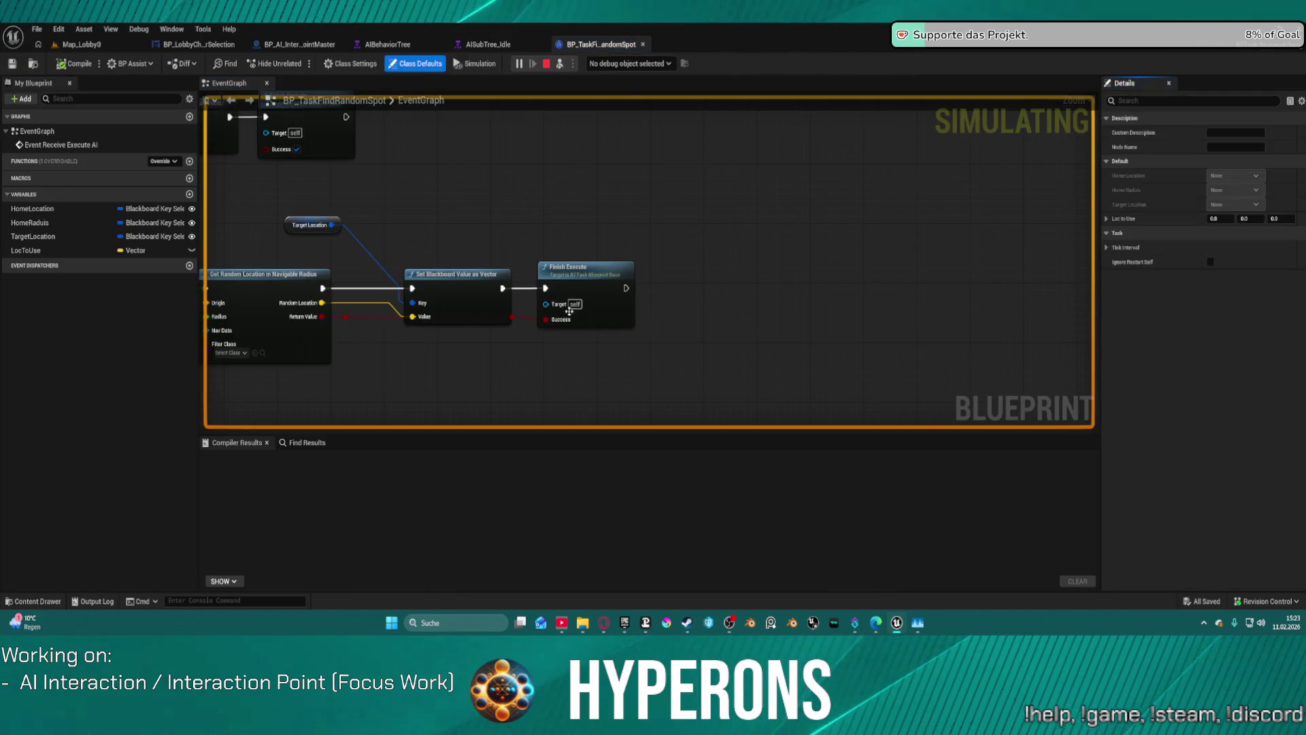
# Inspect the event, cast and branch nodes of the random-location logic, then return to Map_Lobby0
pyautogui.moveTo(443, 218)
pyautogui.mouseDown()
pyautogui.moveTo(618, 251)
pyautogui.moveTo(895, 243)
pyautogui.moveTo(871, 226)
pyautogui.mouseUp()
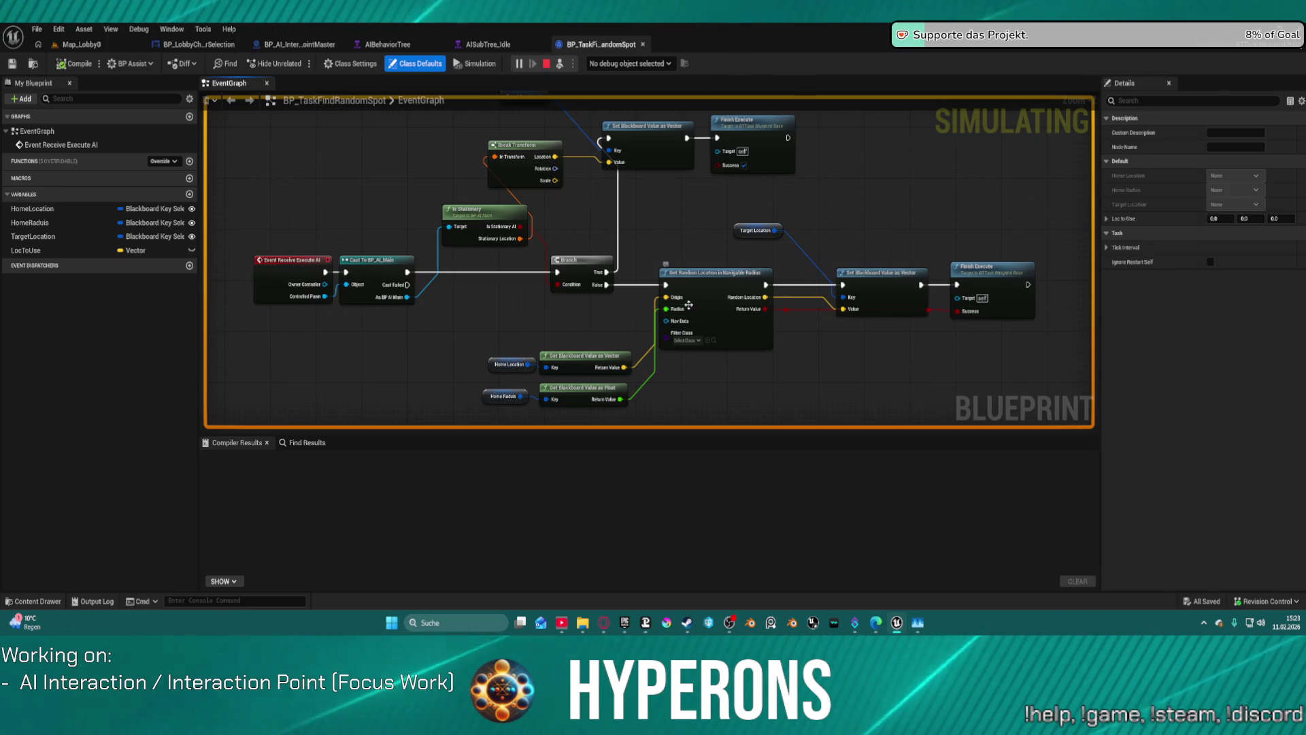
pyautogui.moveTo(714, 278)
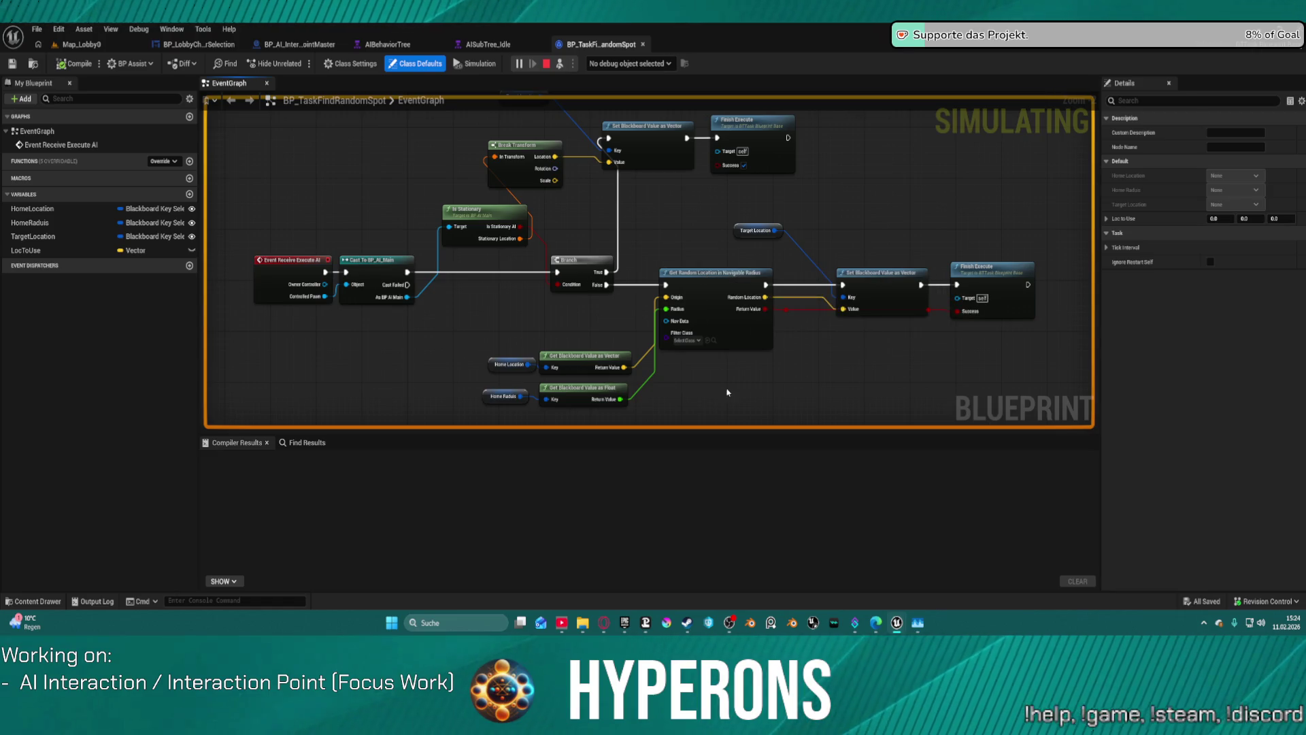
pyautogui.moveTo(741, 338)
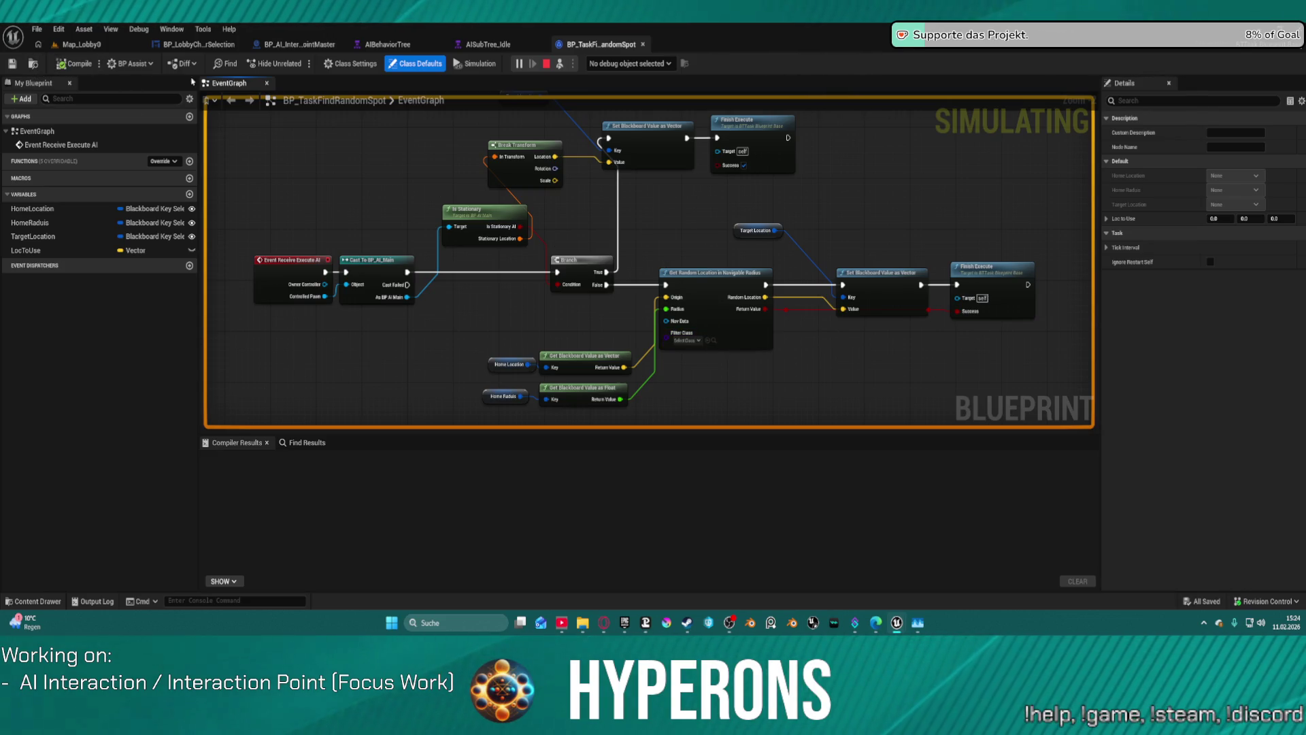
pyautogui.click(70, 52)
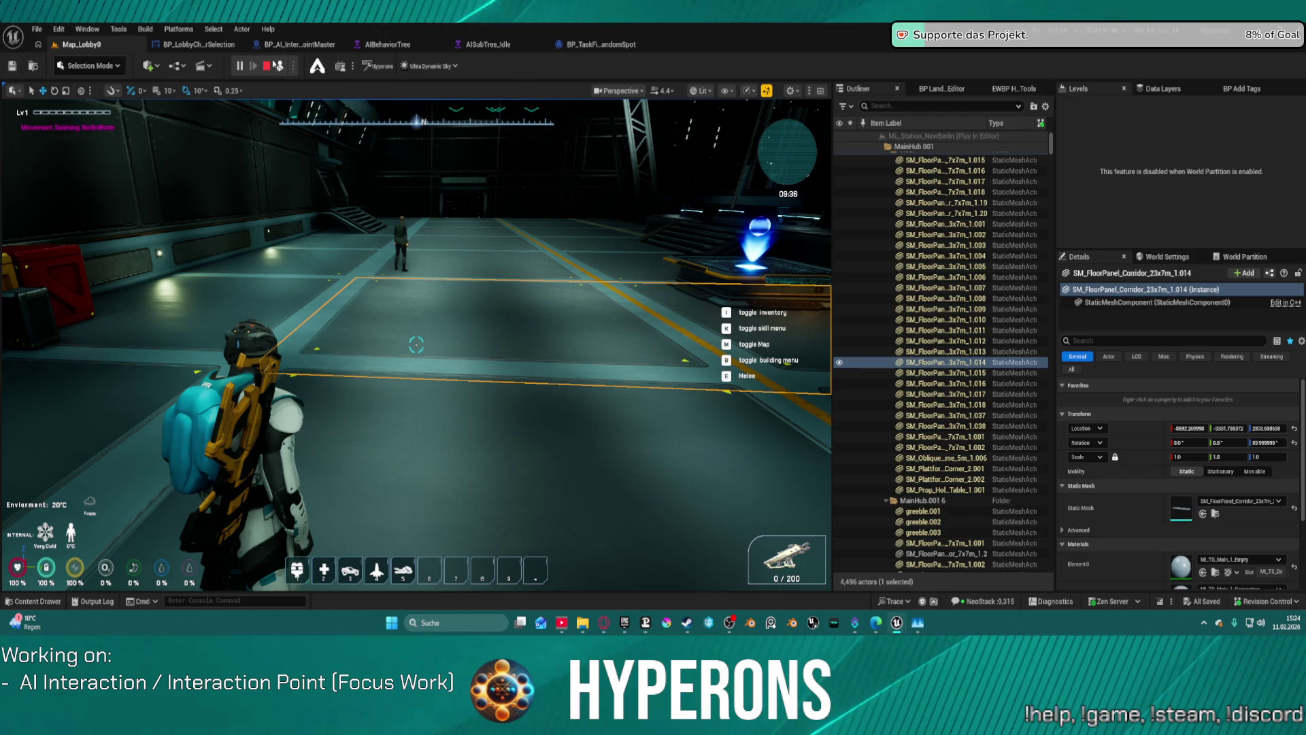
# Stop Play in Editor and open BP_ARPG_Character from the Character > Blueprints folder
pyautogui.click(268, 66)
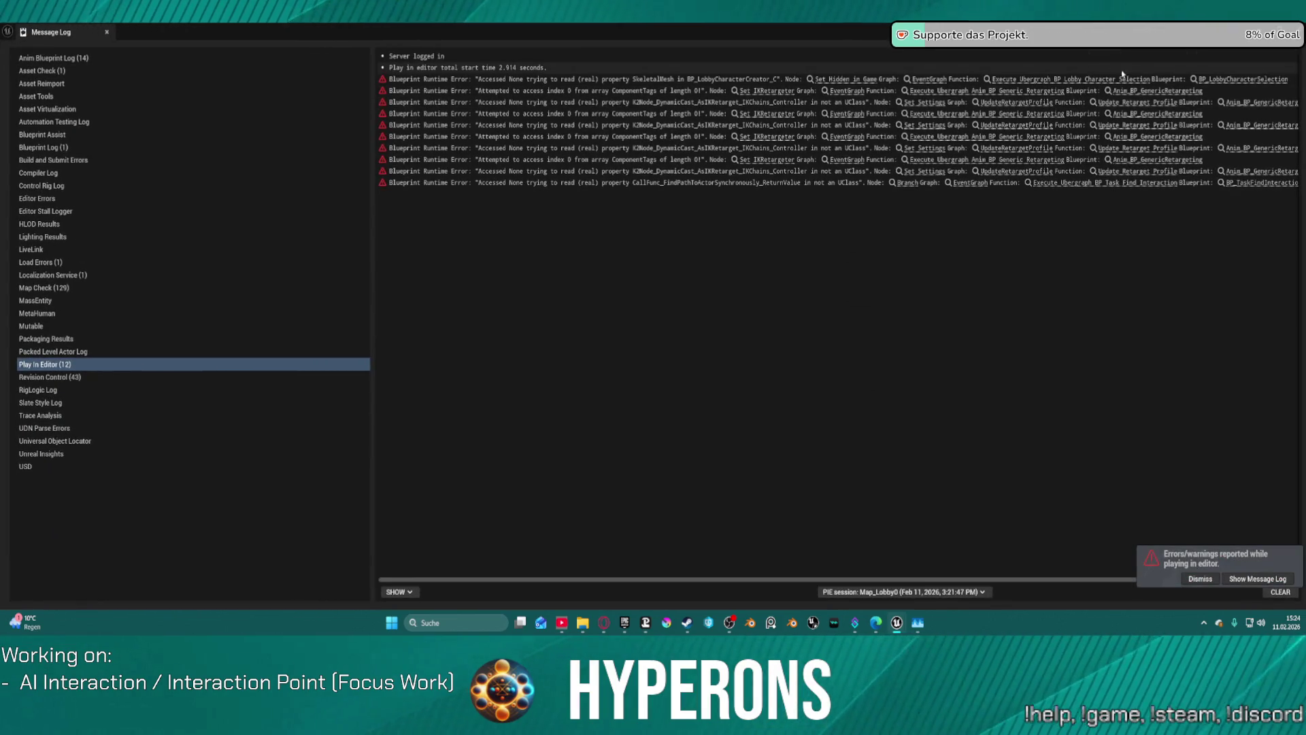
pyautogui.hotkey('ctrl', 'space')
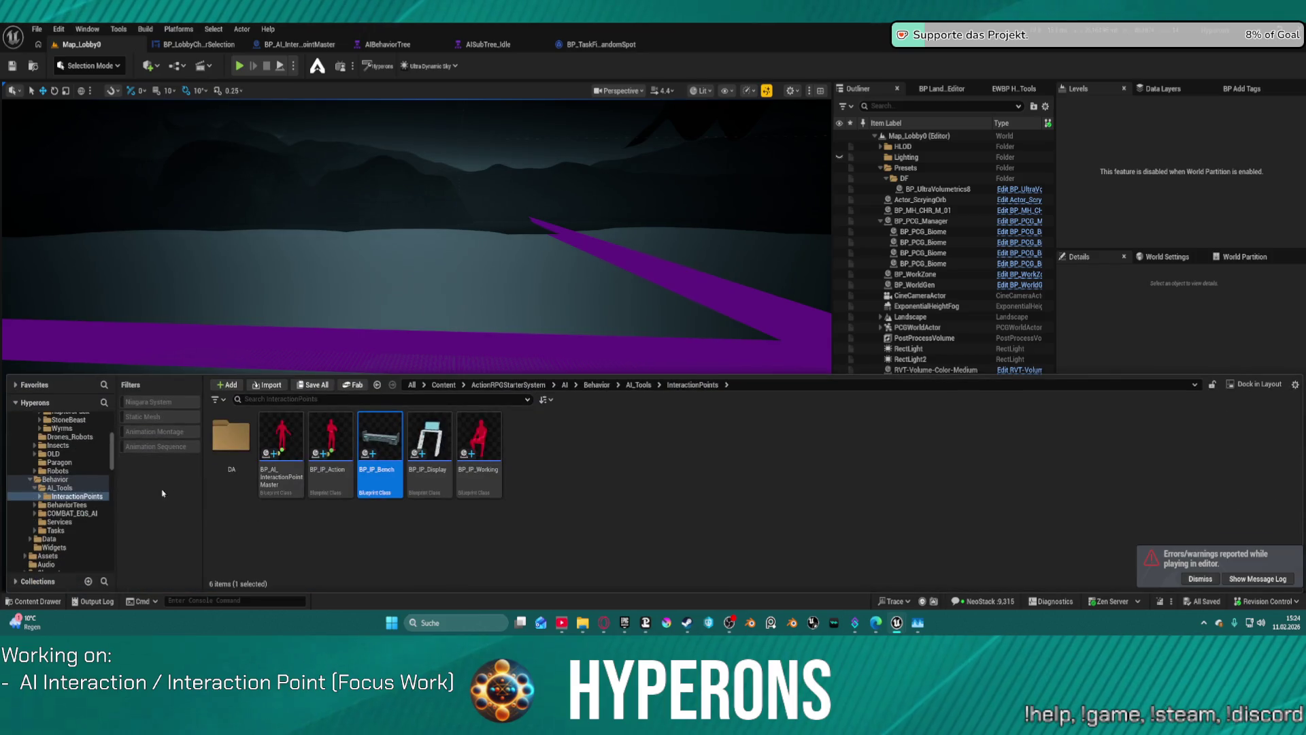
pyautogui.scroll(-10, 45, 460)
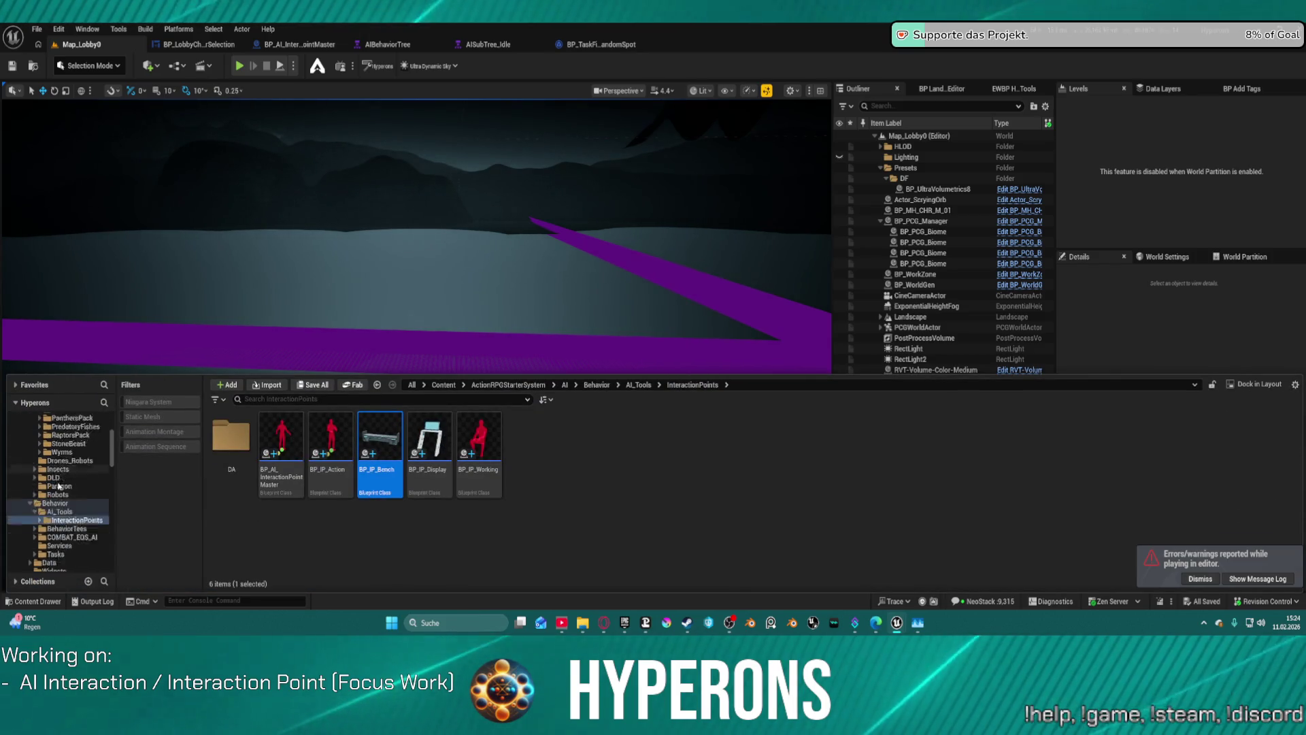
pyautogui.click(45, 461)
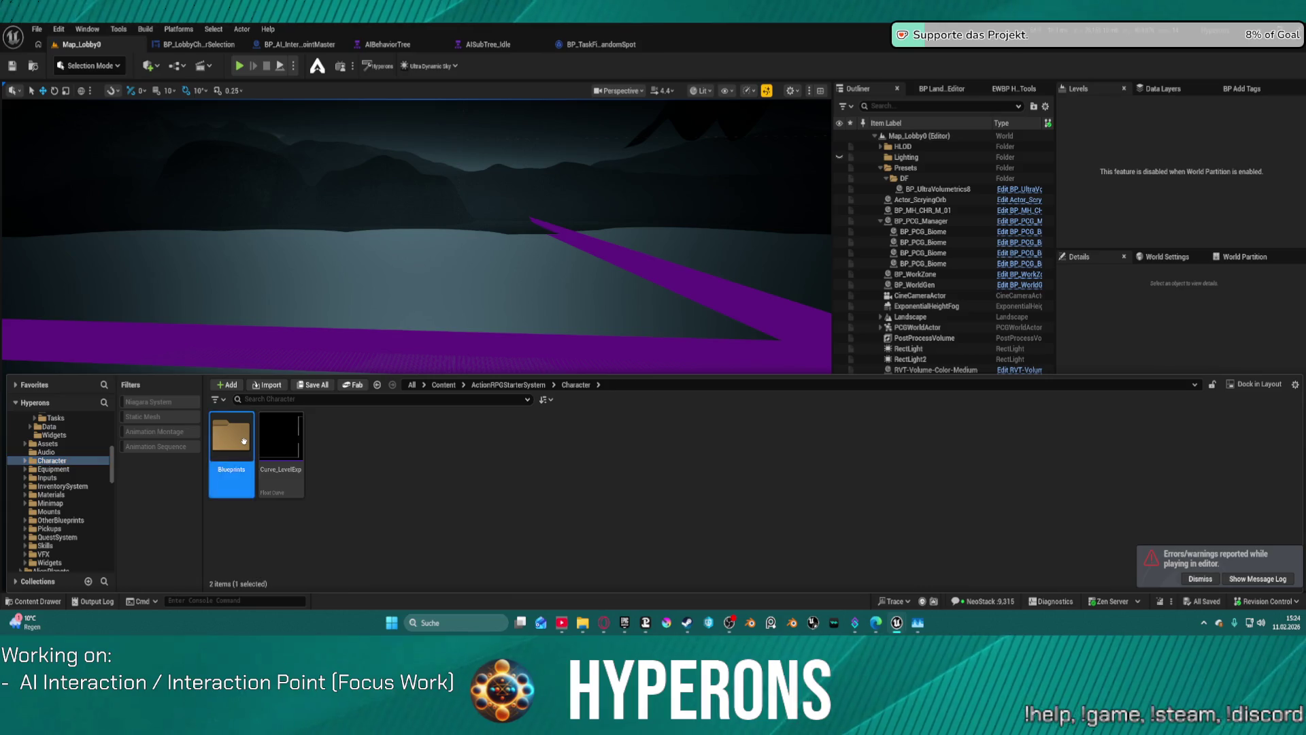
pyautogui.doubleClick(231, 436)
pyautogui.doubleClick(544, 439)
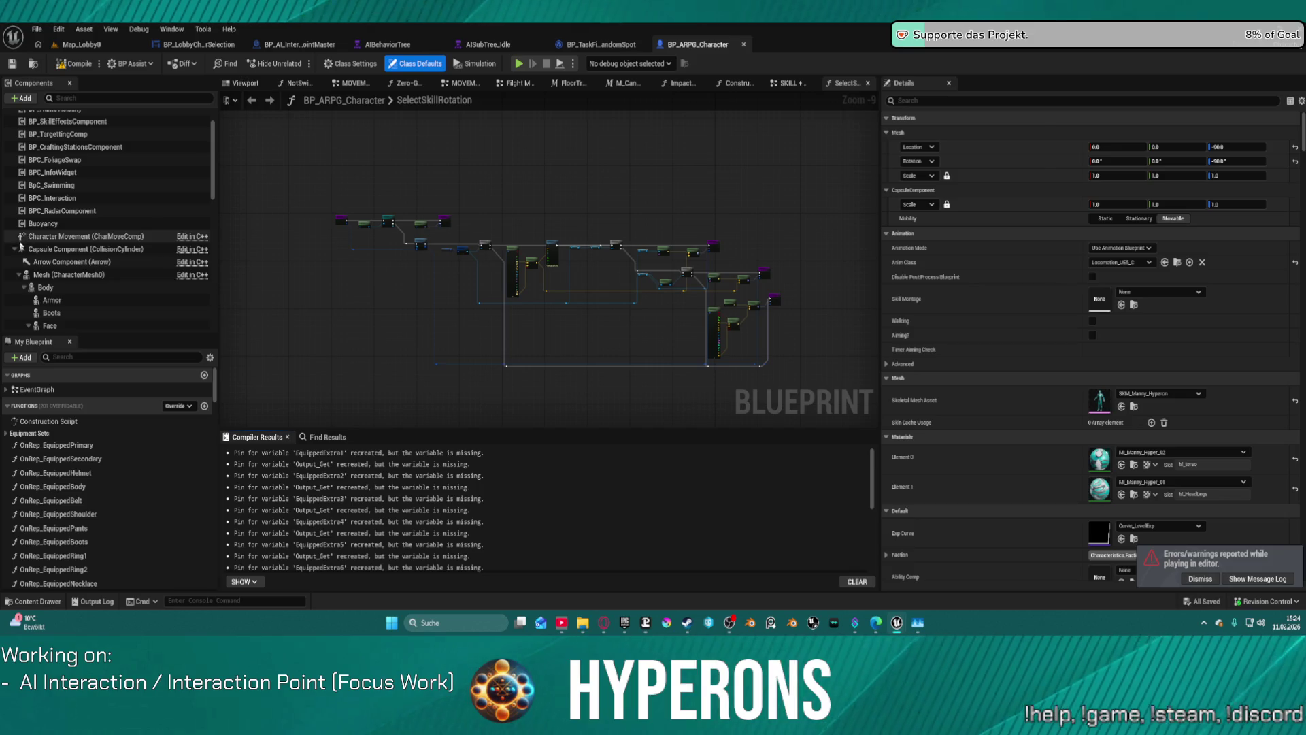
# Collapse the Capsule Component, inspect the NavigationInvoker component's settings, and go back to Map_Lobby0
pyautogui.click(14, 249)
pyautogui.scroll(-1, 114, 303)
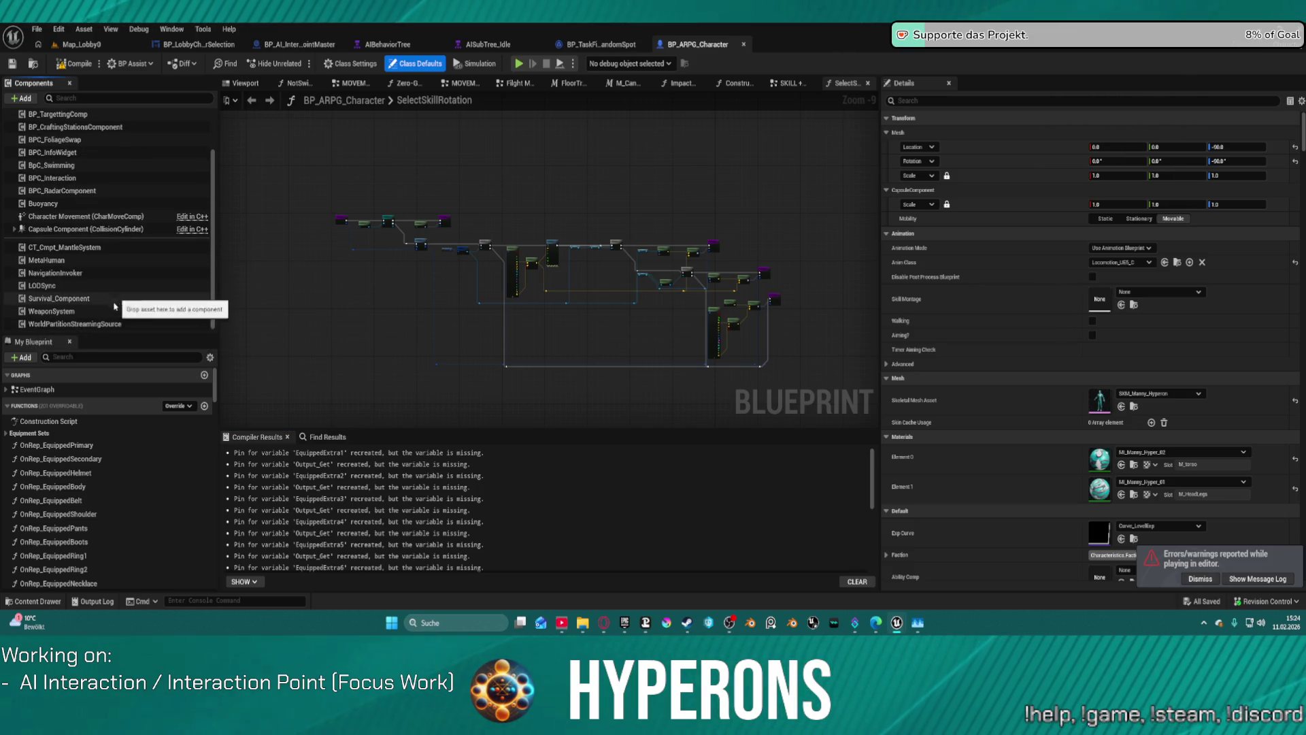
pyautogui.click(68, 273)
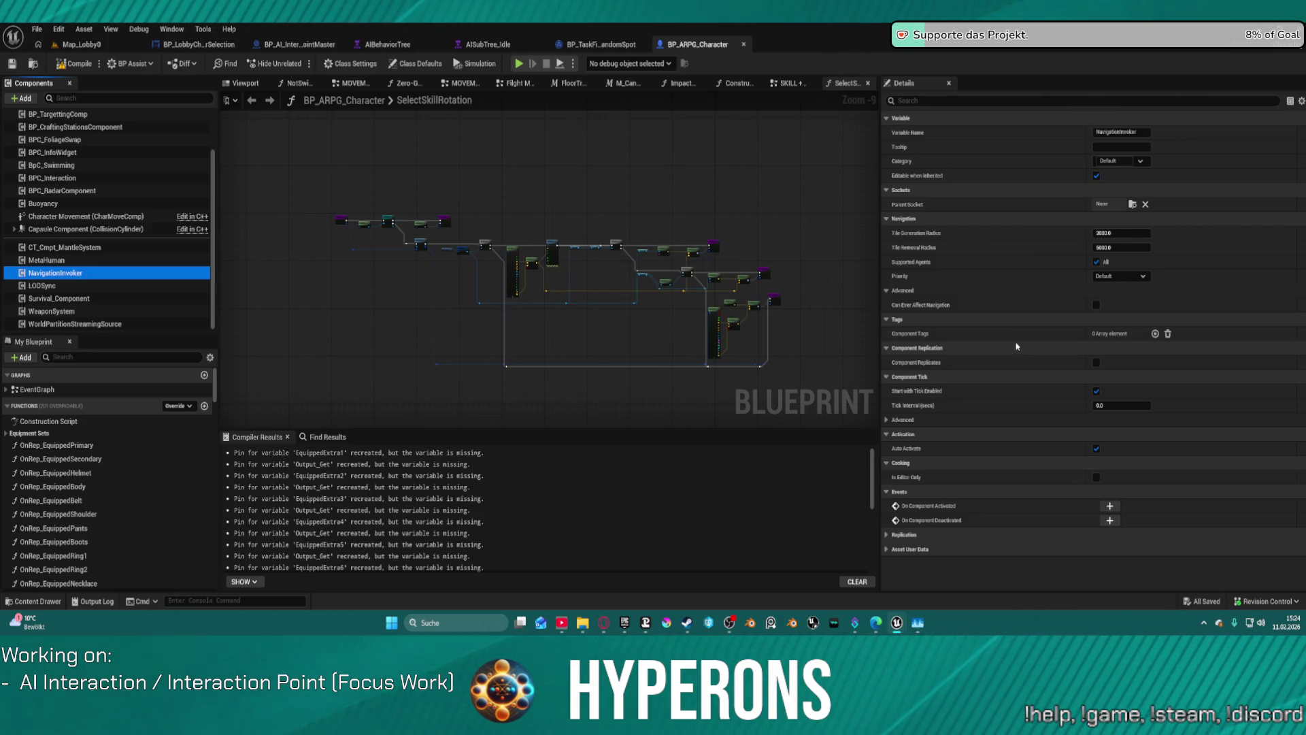
pyautogui.click(75, 44)
pyautogui.click(38, 30)
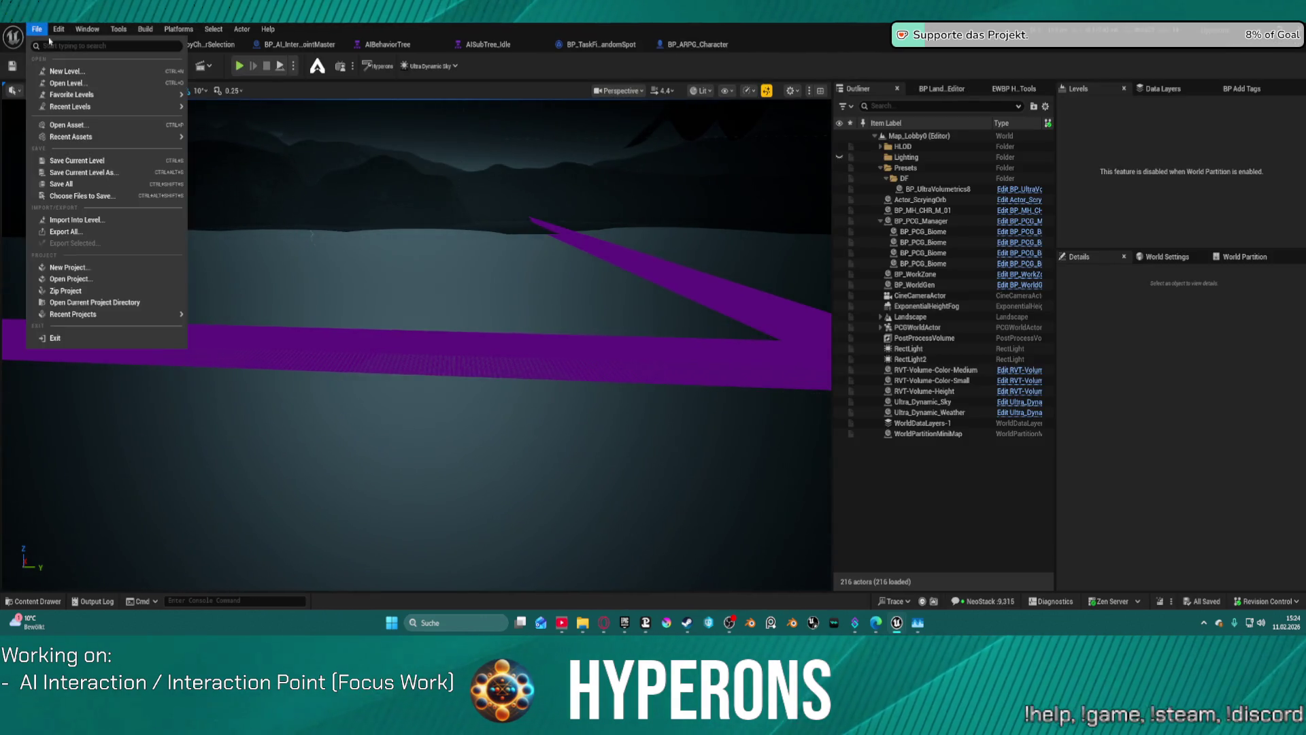
# Load the SL_Station_MainHub01 level from File > Recent Levels
pyautogui.moveTo(126, 112)
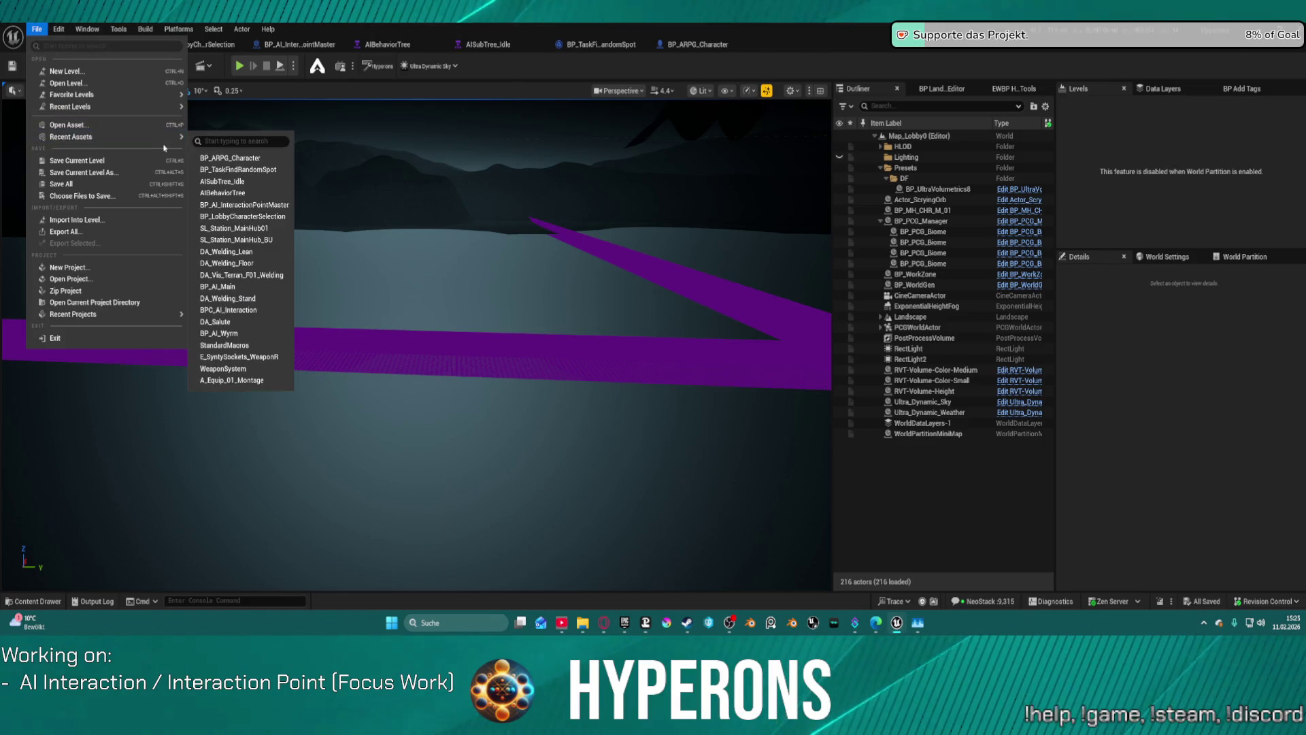
pyautogui.moveTo(164, 140)
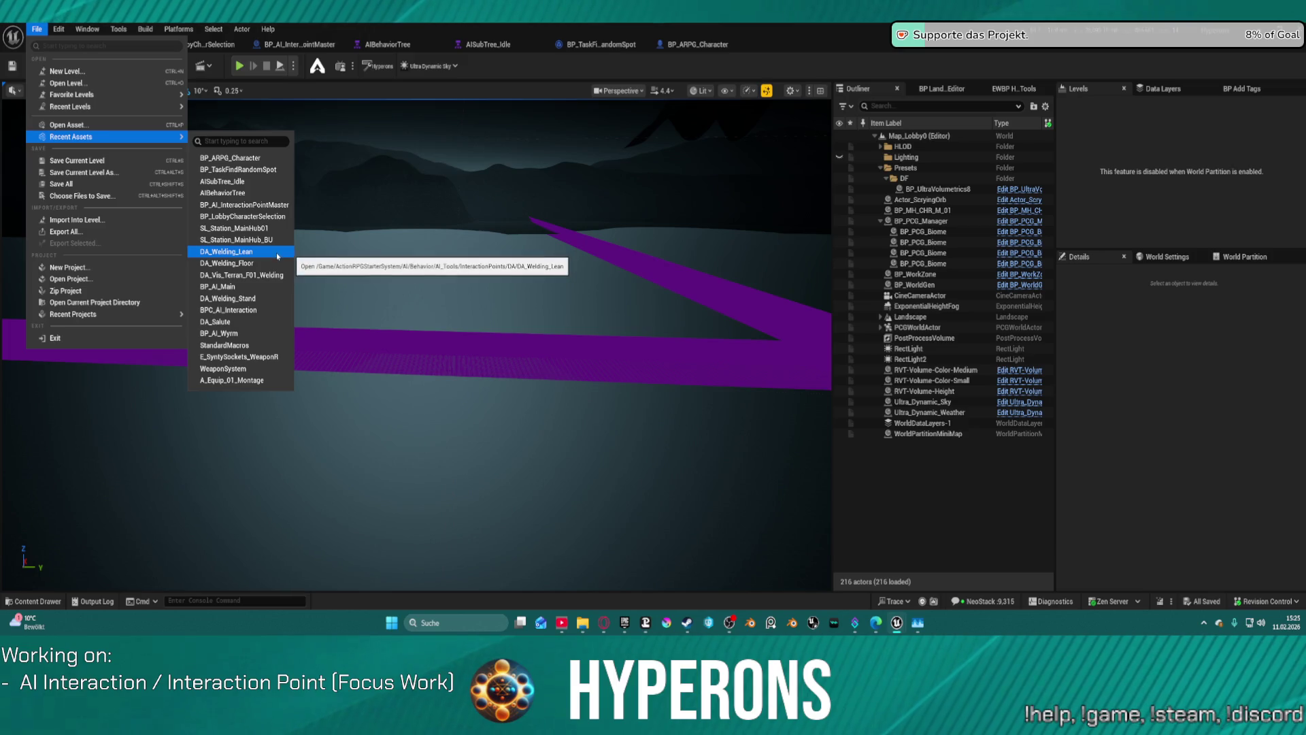
pyautogui.moveTo(136, 107)
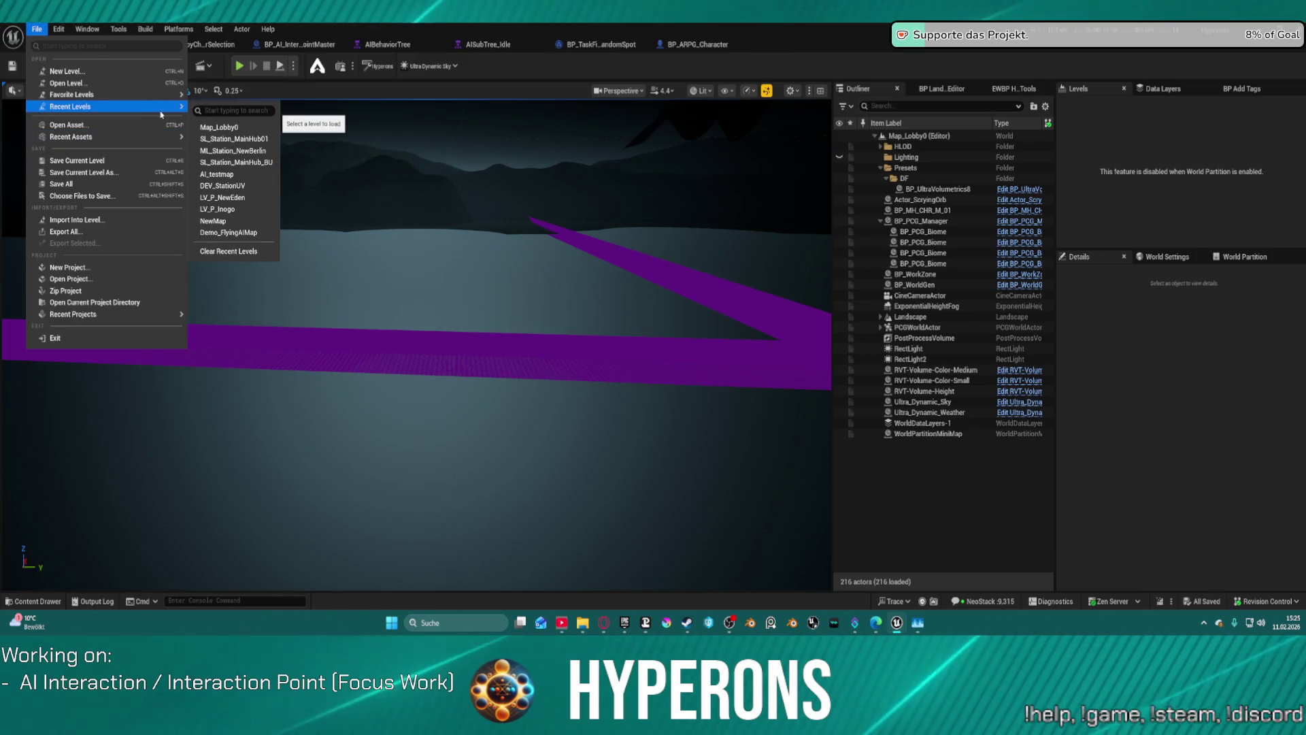
pyautogui.click(711, 297)
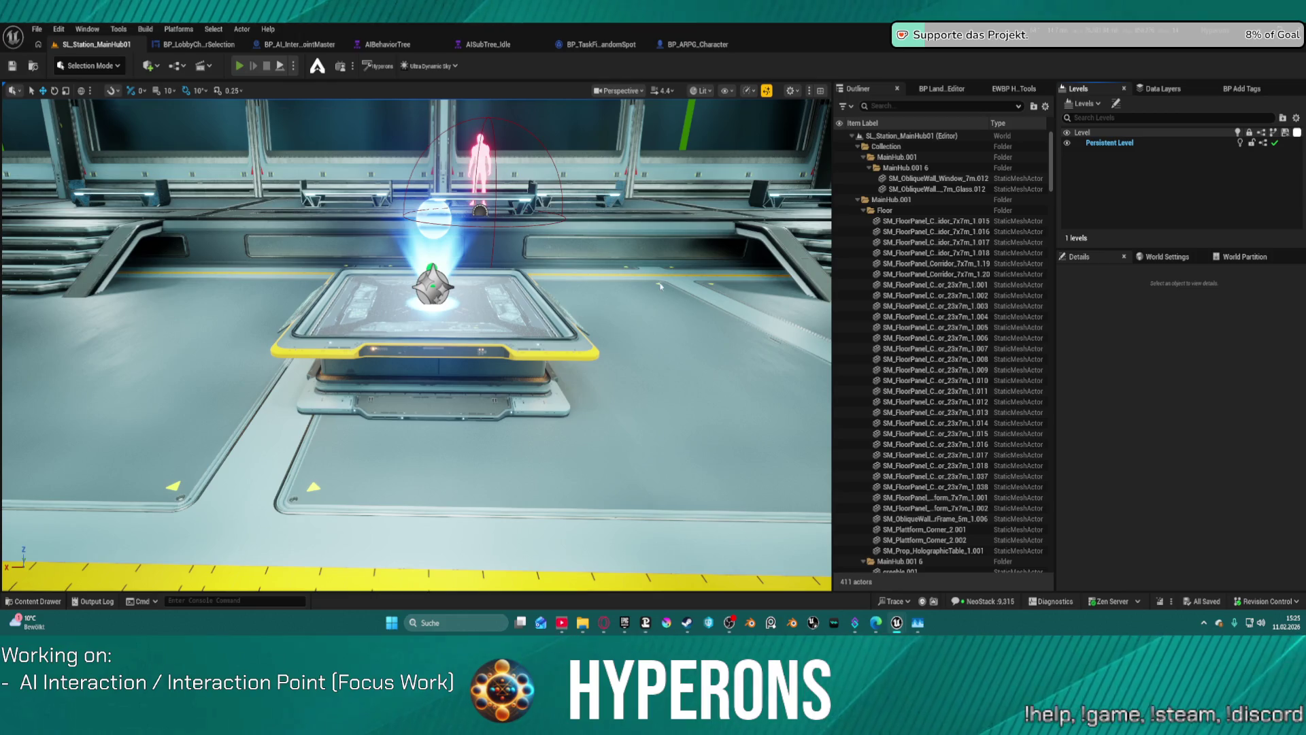
# Play-test the station level, then follow the Find Path runtime error to BP_TaskFindInteraction's Branch node
pyautogui.hotkey('alt', 'p')
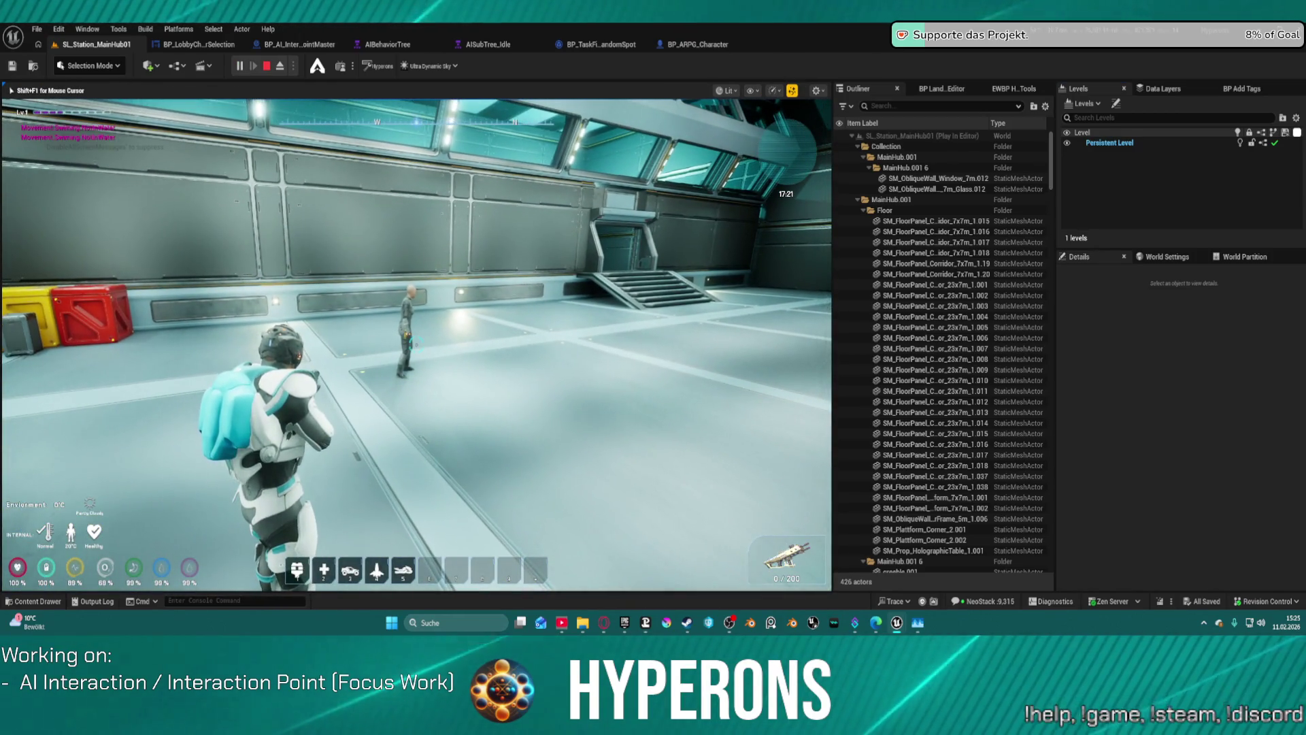
pyautogui.press('Escape')
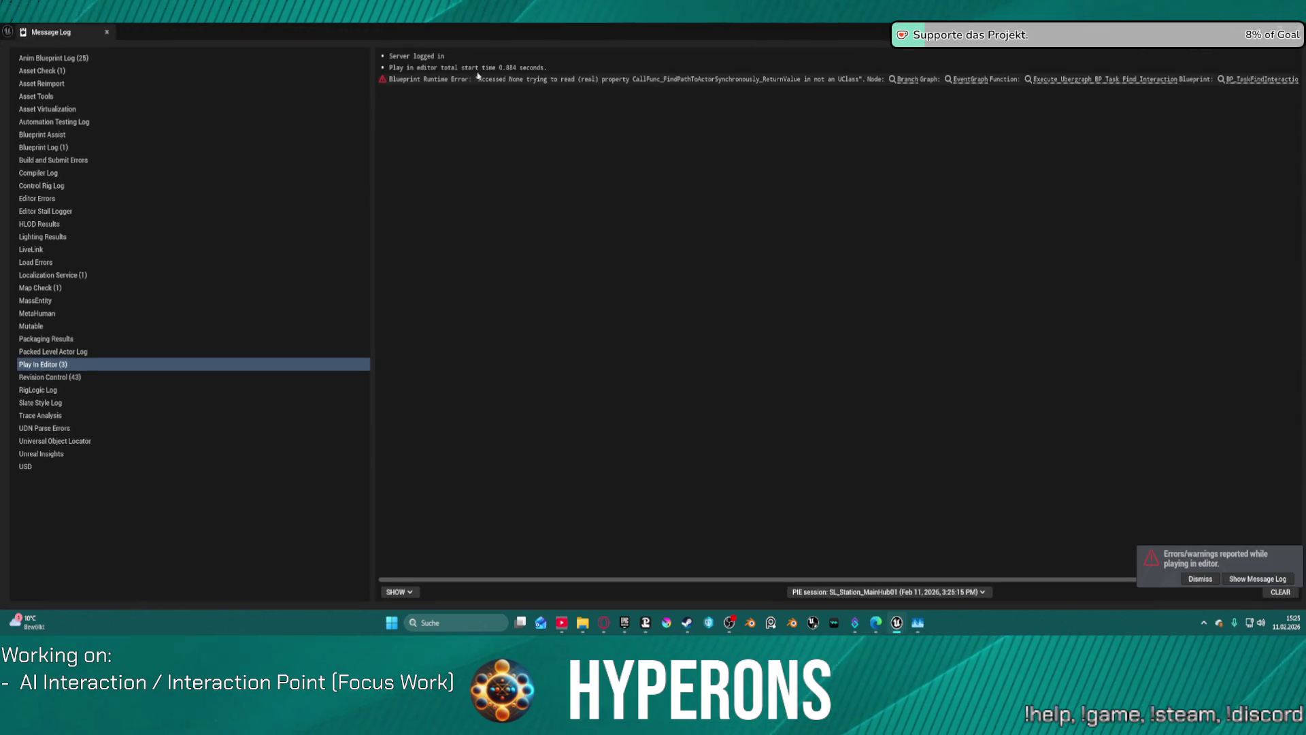
pyautogui.click(905, 80)
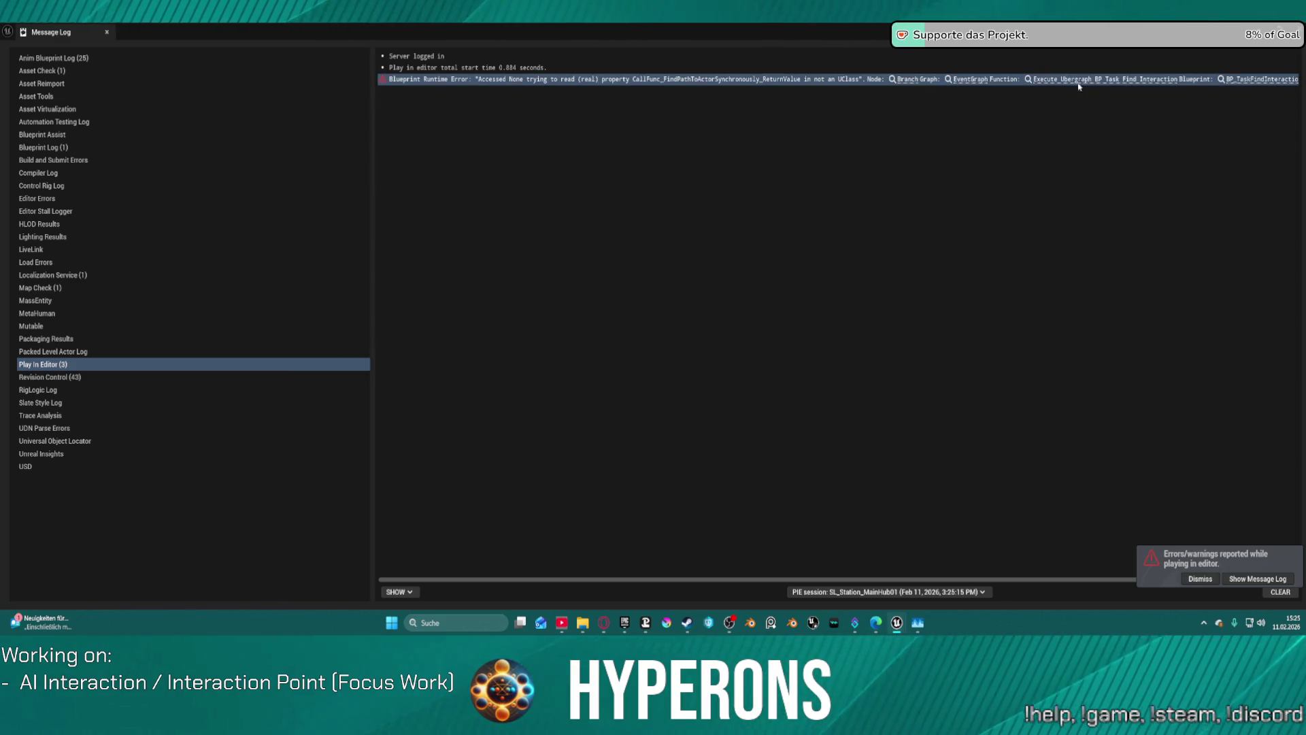
pyautogui.click(1259, 80)
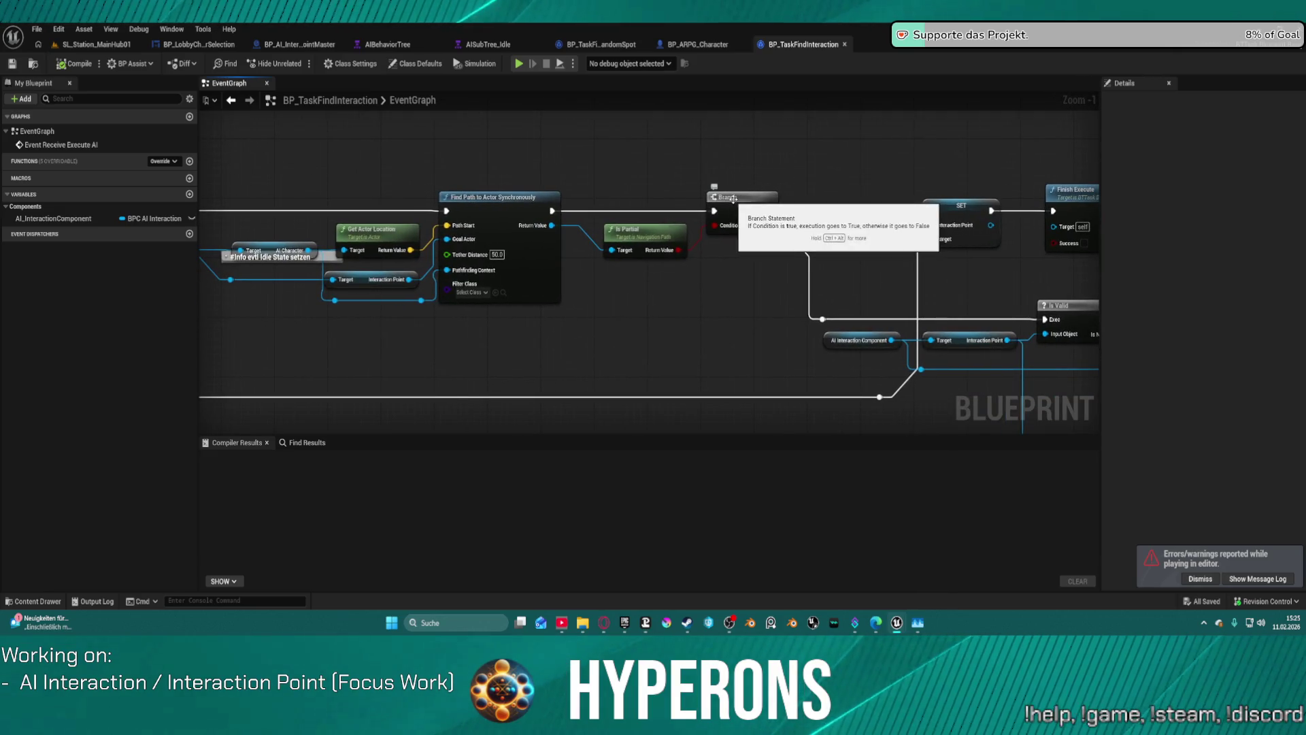
# Bring up the Message Log and add a breakpoint on the Find Path to Actor Synchronously node
pyautogui.moveTo(462, 177); pyautogui.dragTo(643, 165)
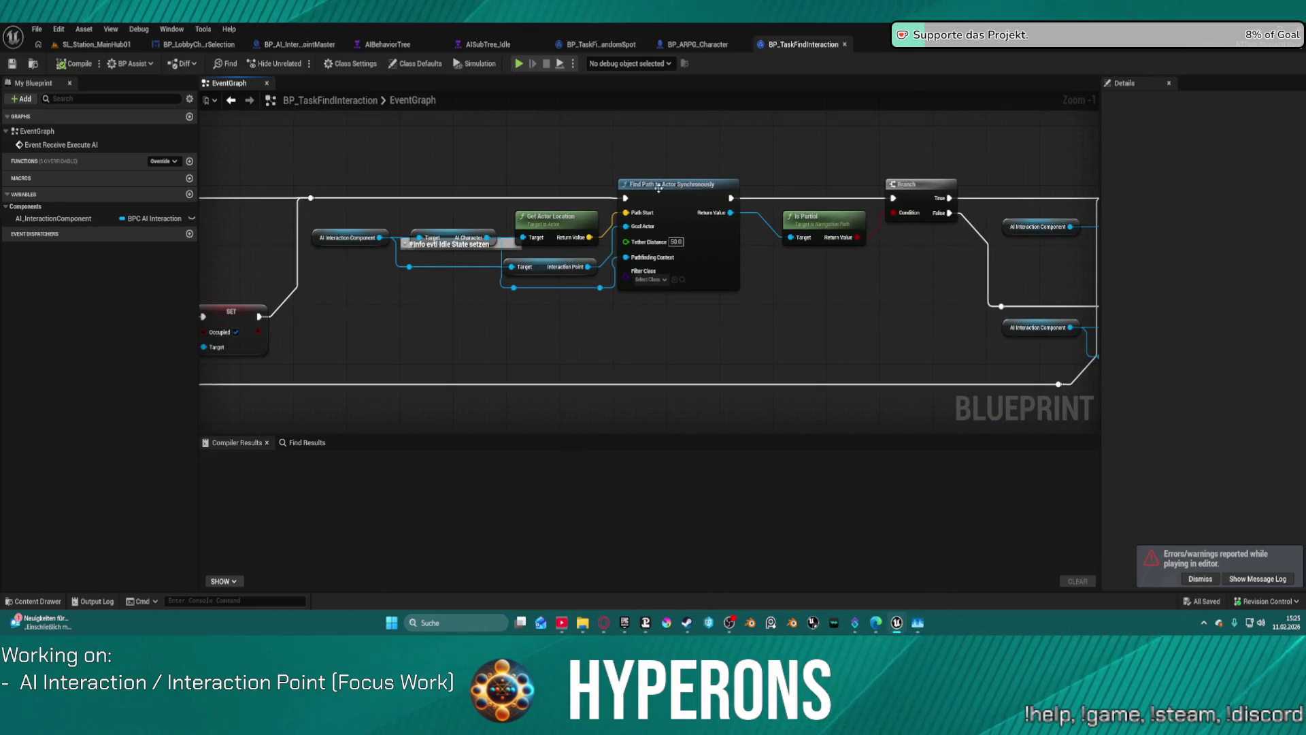
pyautogui.hotkey('ctrl', 'space')
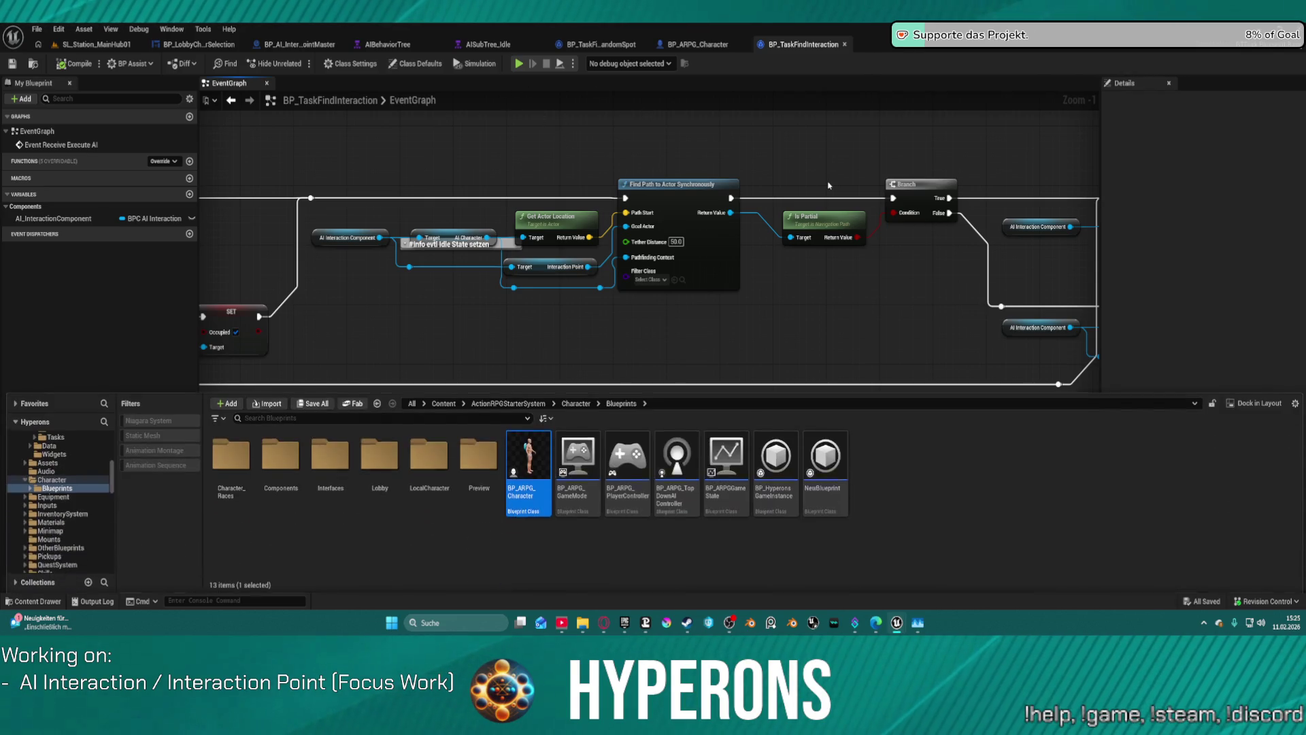
pyautogui.click(163, 31)
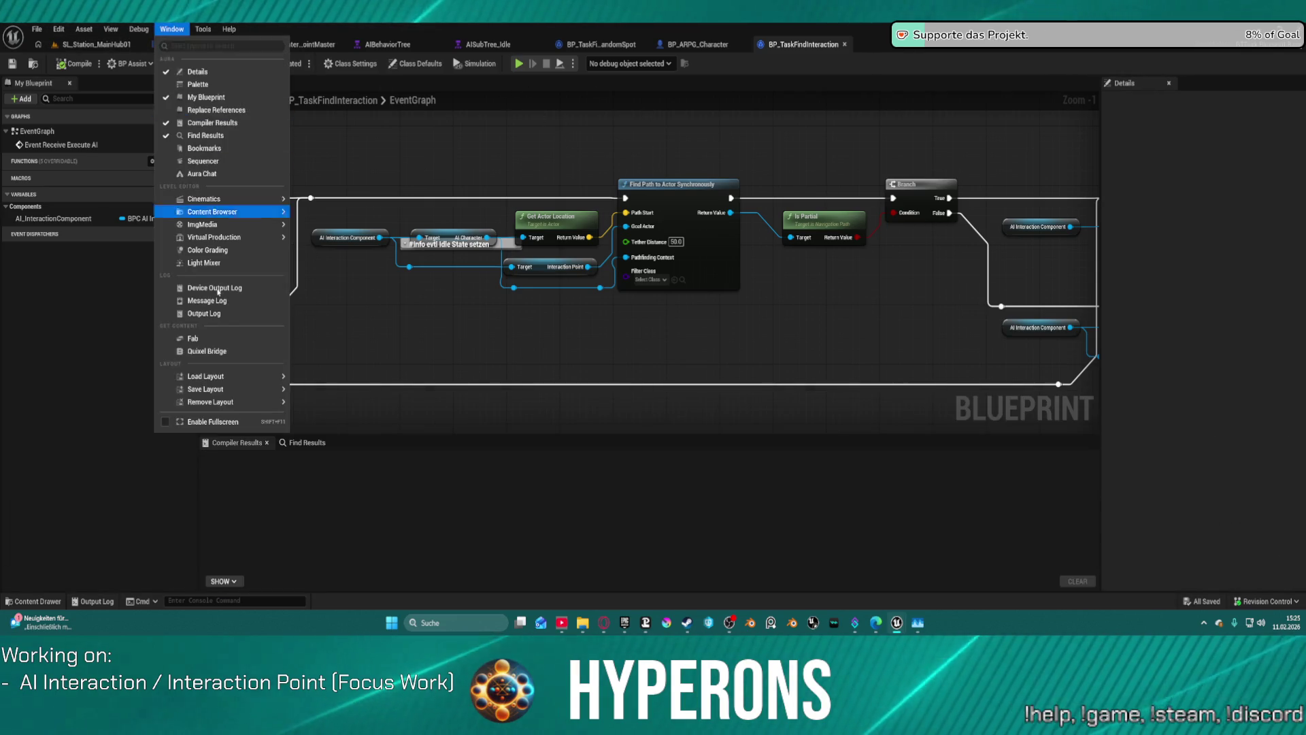
pyautogui.click(285, 308)
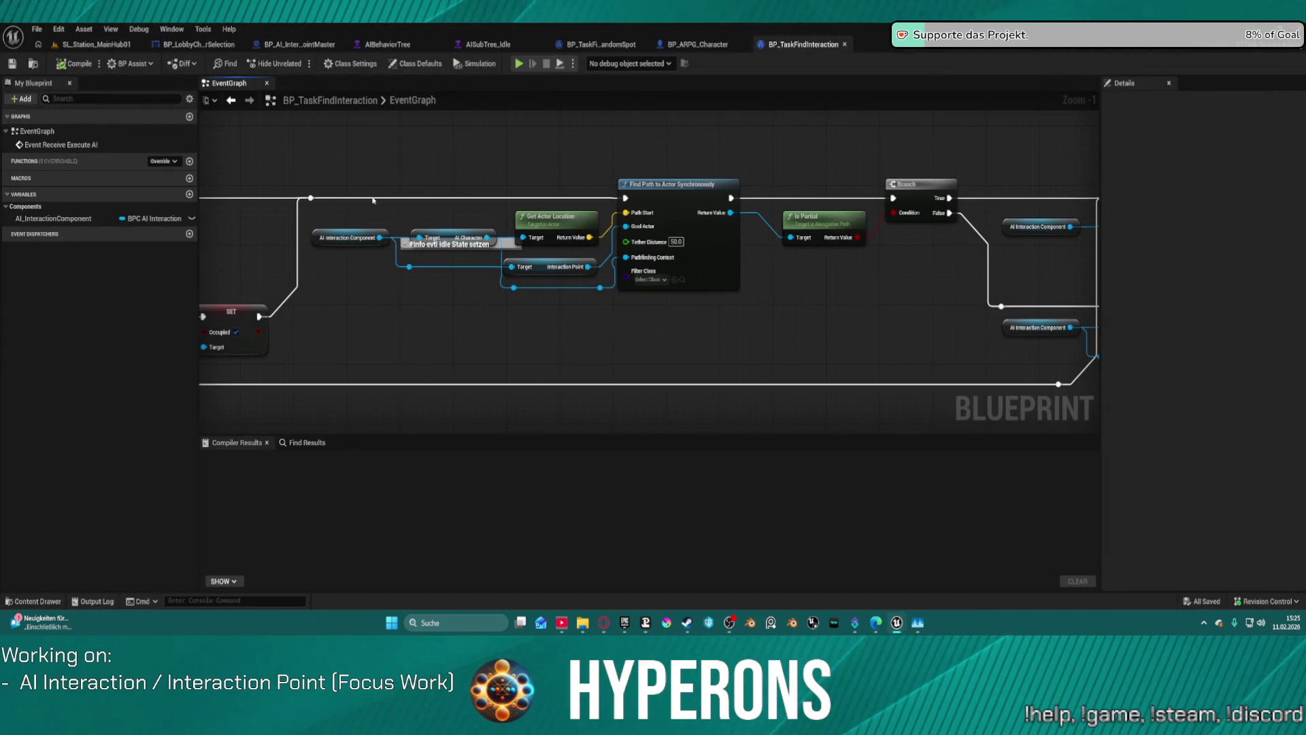
pyautogui.rightClick(670, 191)
pyautogui.click(716, 504)
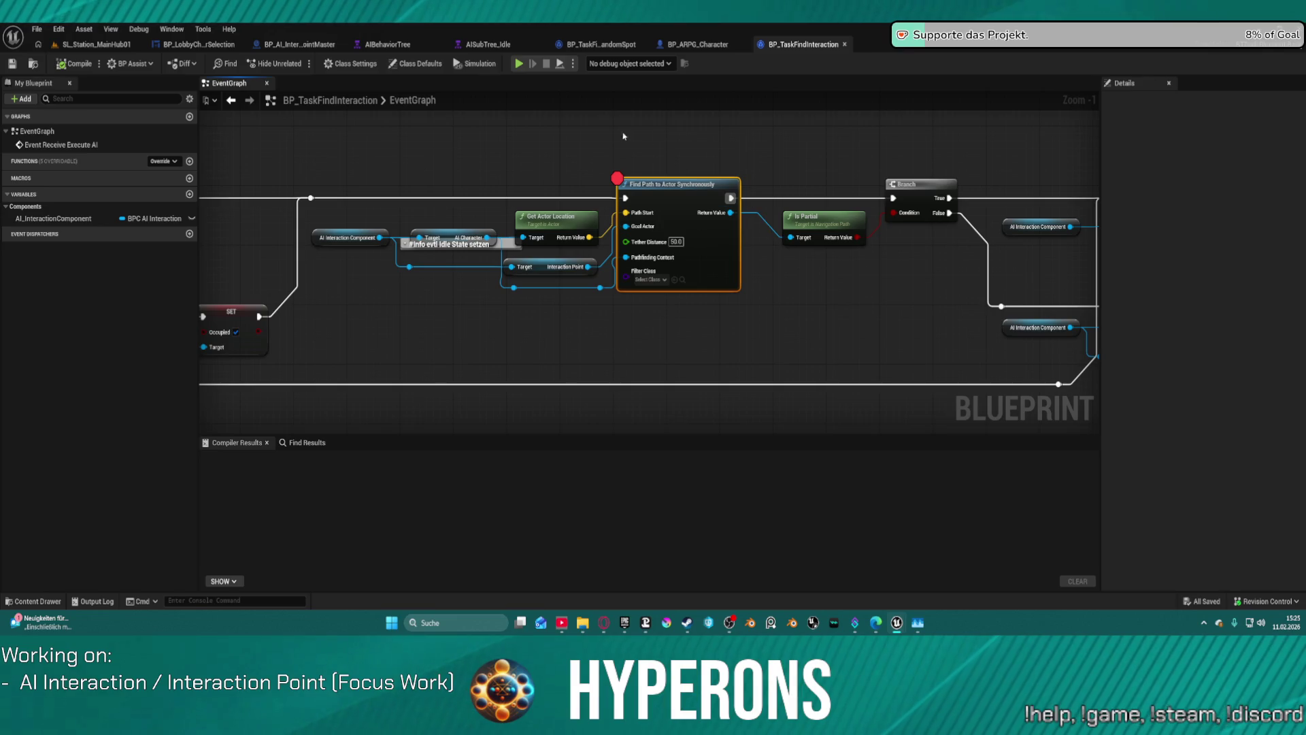
# Inspect the paused Find Path node's pin values, step over to the Branch, then stop simulating
pyautogui.moveTo(603, 135); pyautogui.dragTo(473, 126)
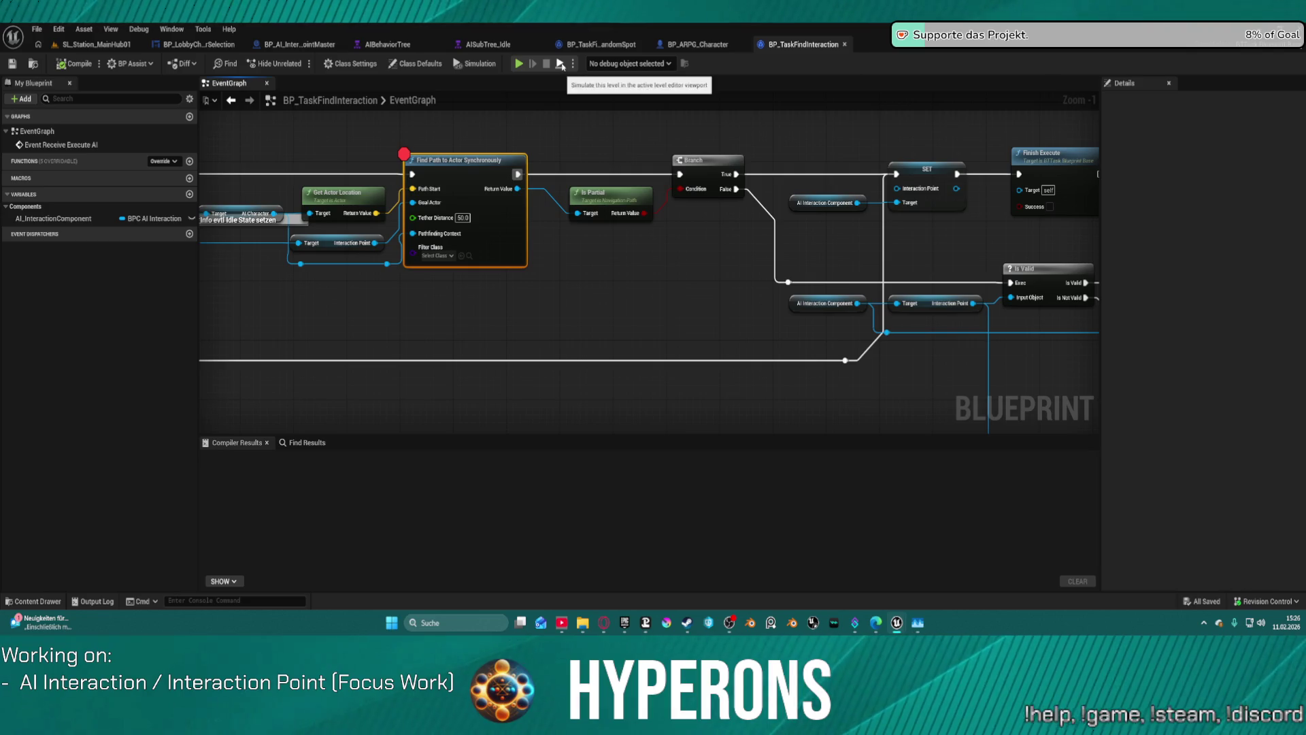
pyautogui.moveTo(378, 139)
pyautogui.mouseDown()
pyautogui.moveTo(1151, 136)
pyautogui.moveTo(908, 144)
pyautogui.mouseUp()
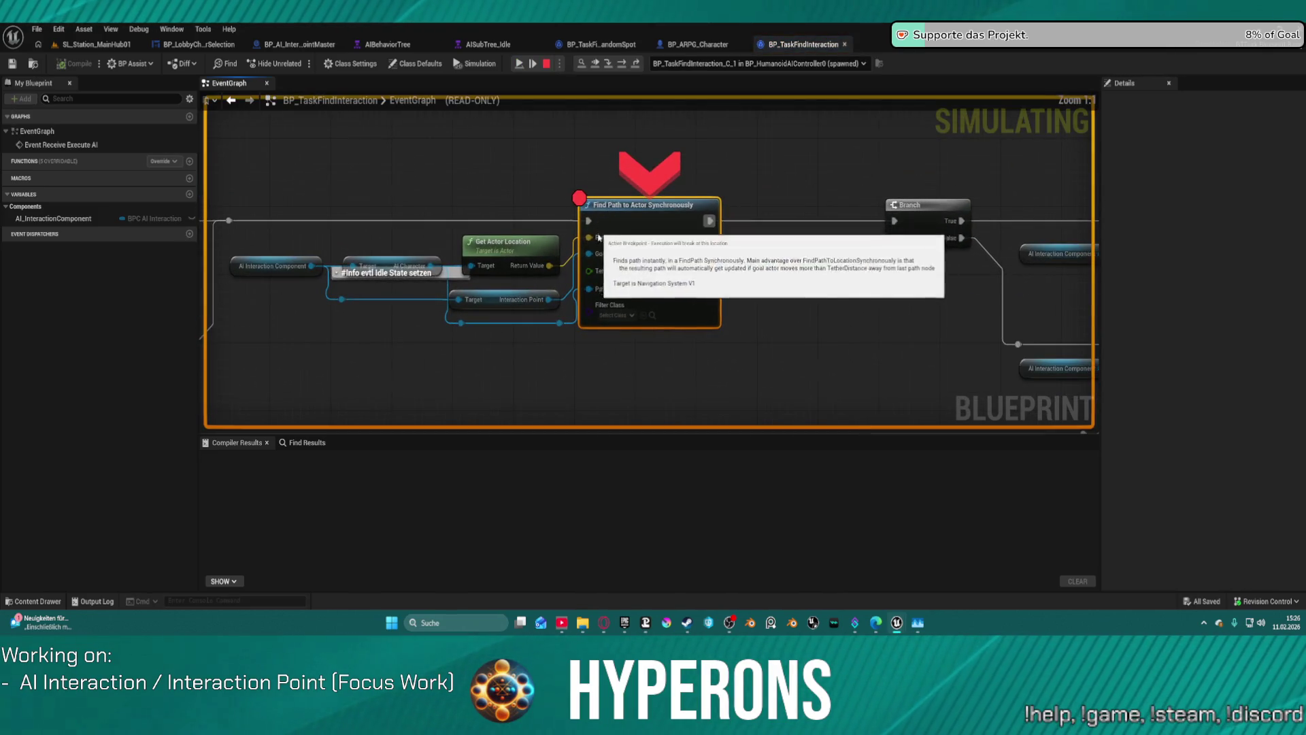
pyautogui.moveTo(600, 256)
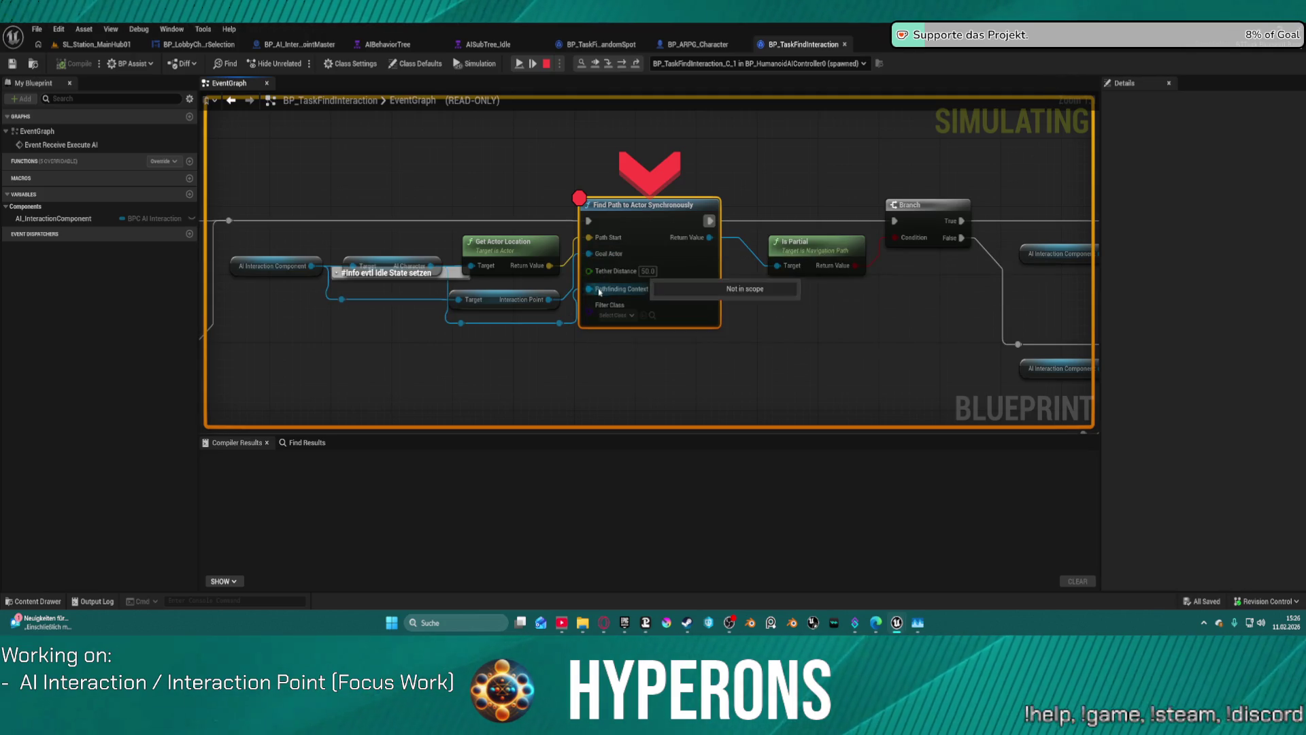
pyautogui.moveTo(416, 267)
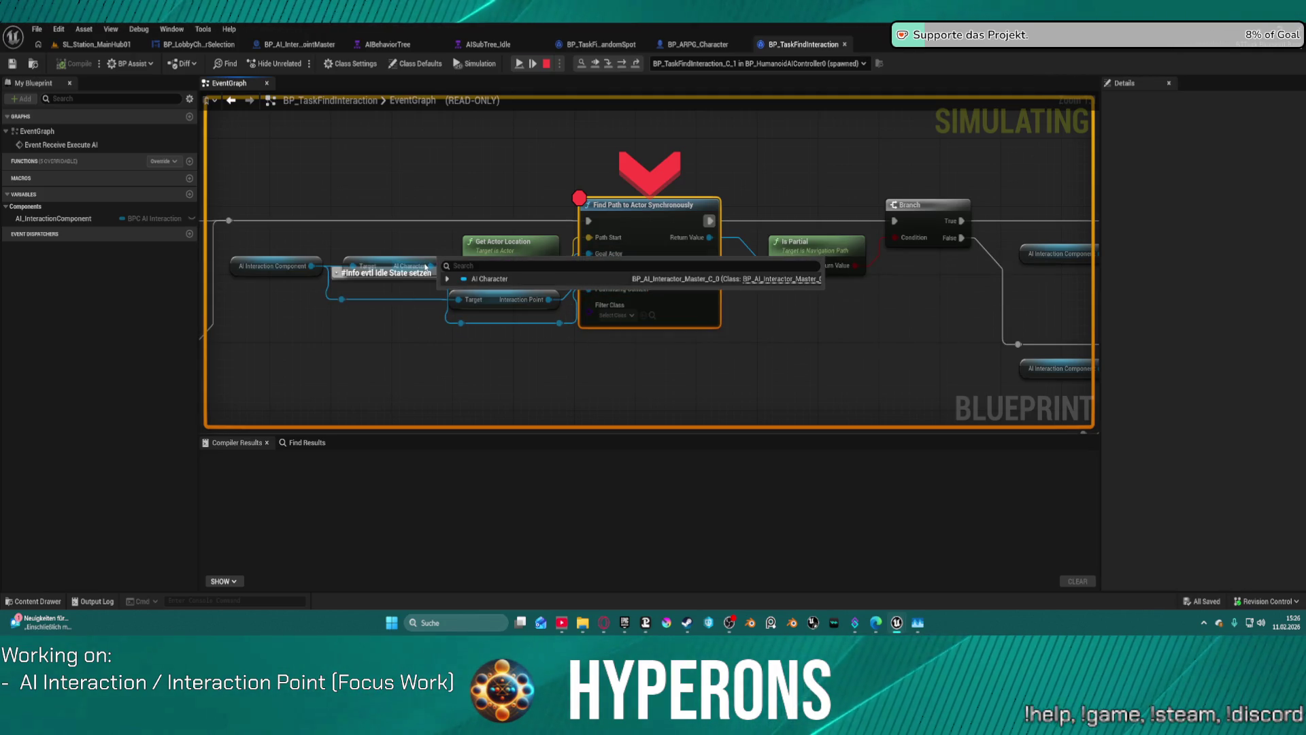
pyautogui.moveTo(537, 298)
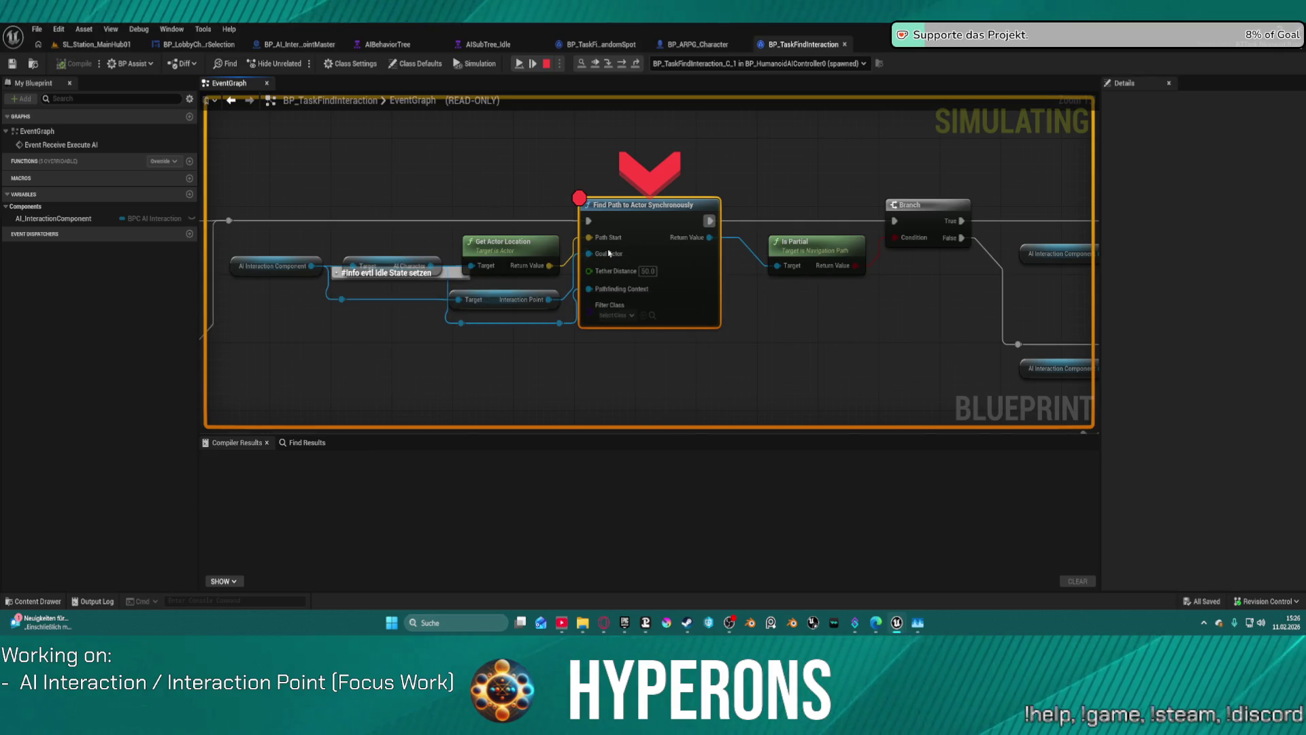
pyautogui.click(630, 64)
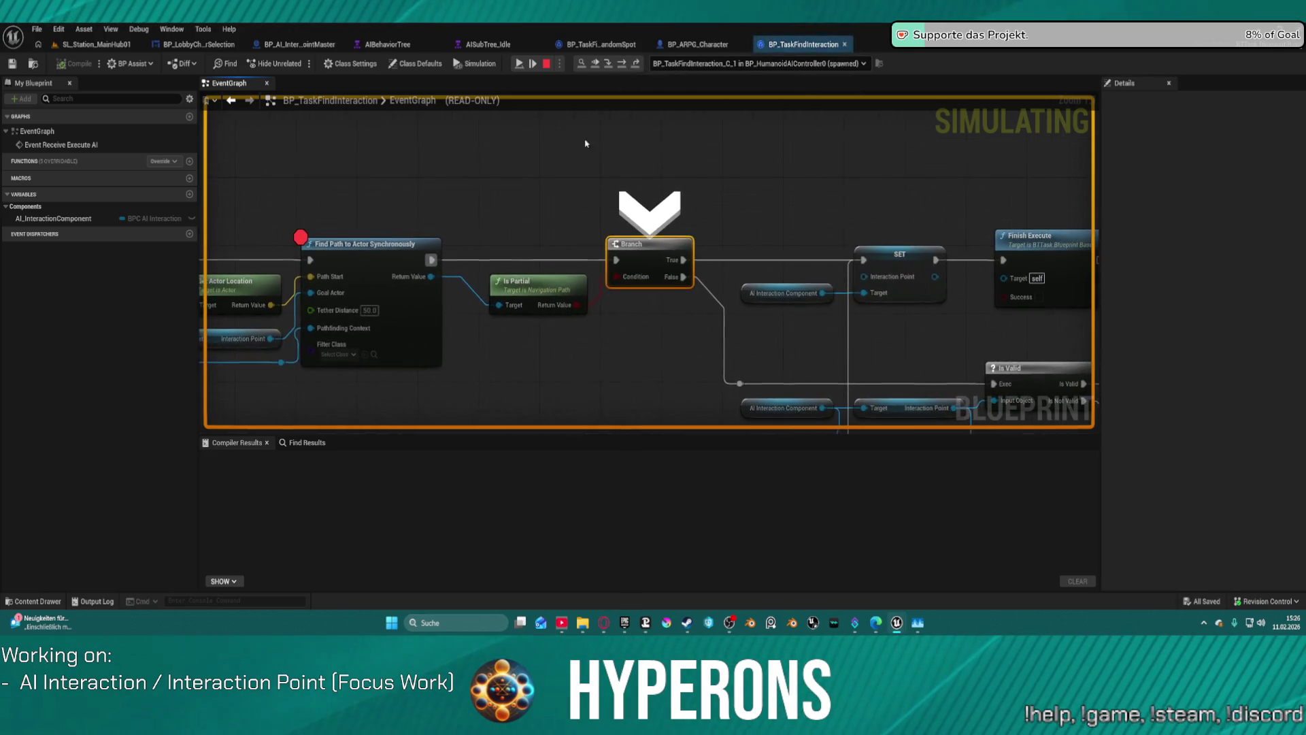
pyautogui.moveTo(501, 306)
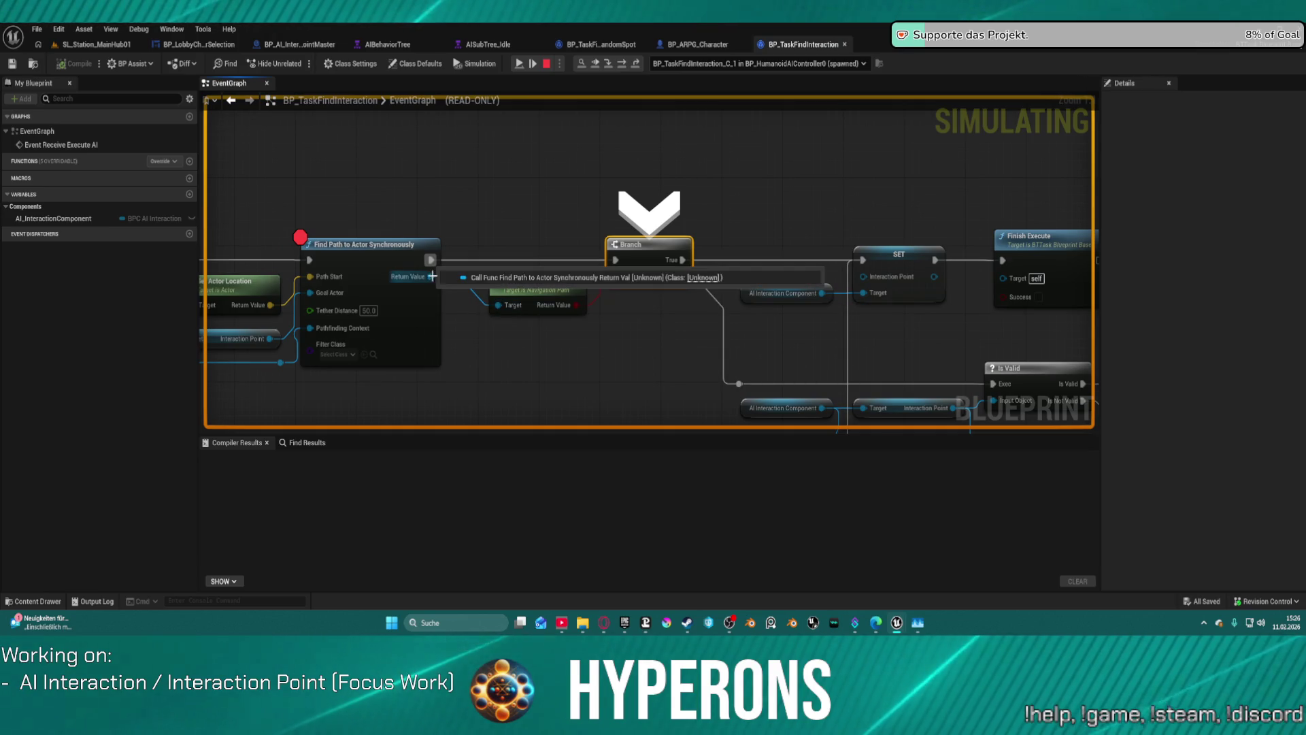
pyautogui.moveTo(449, 190); pyautogui.dragTo(619, 196)
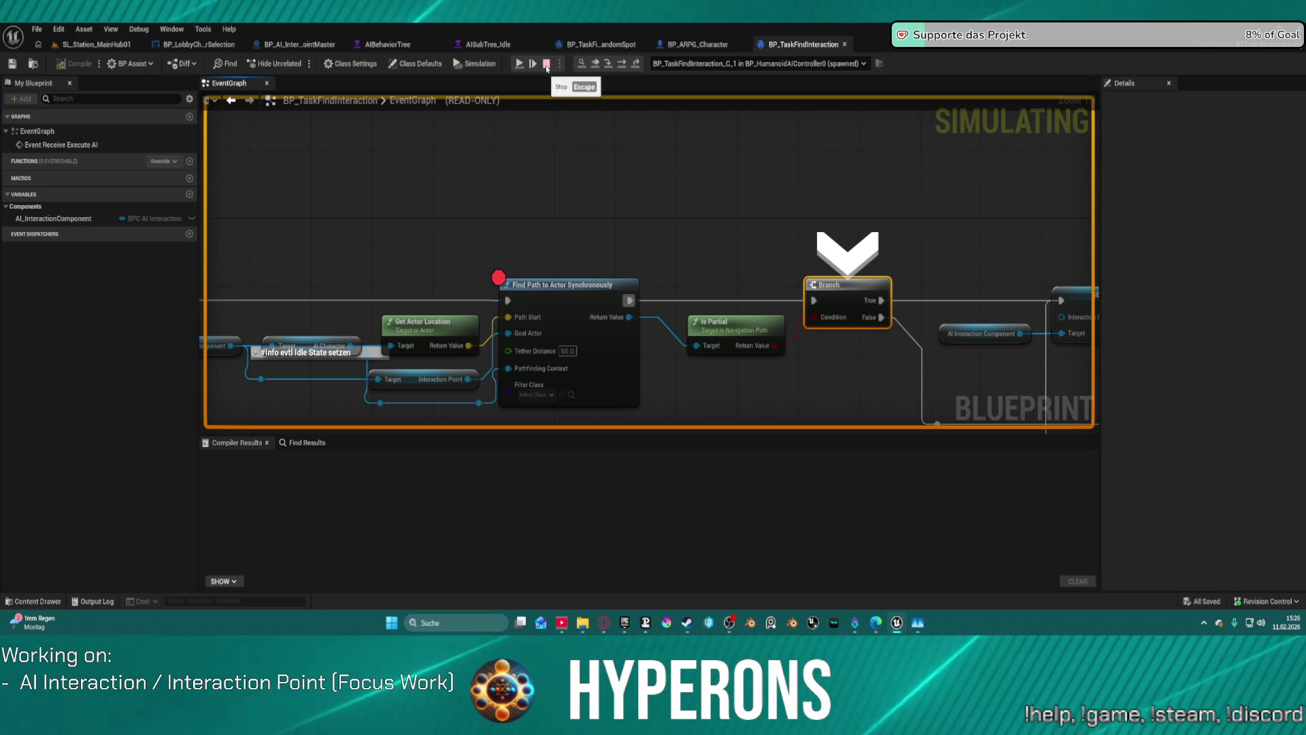
pyautogui.click(546, 65)
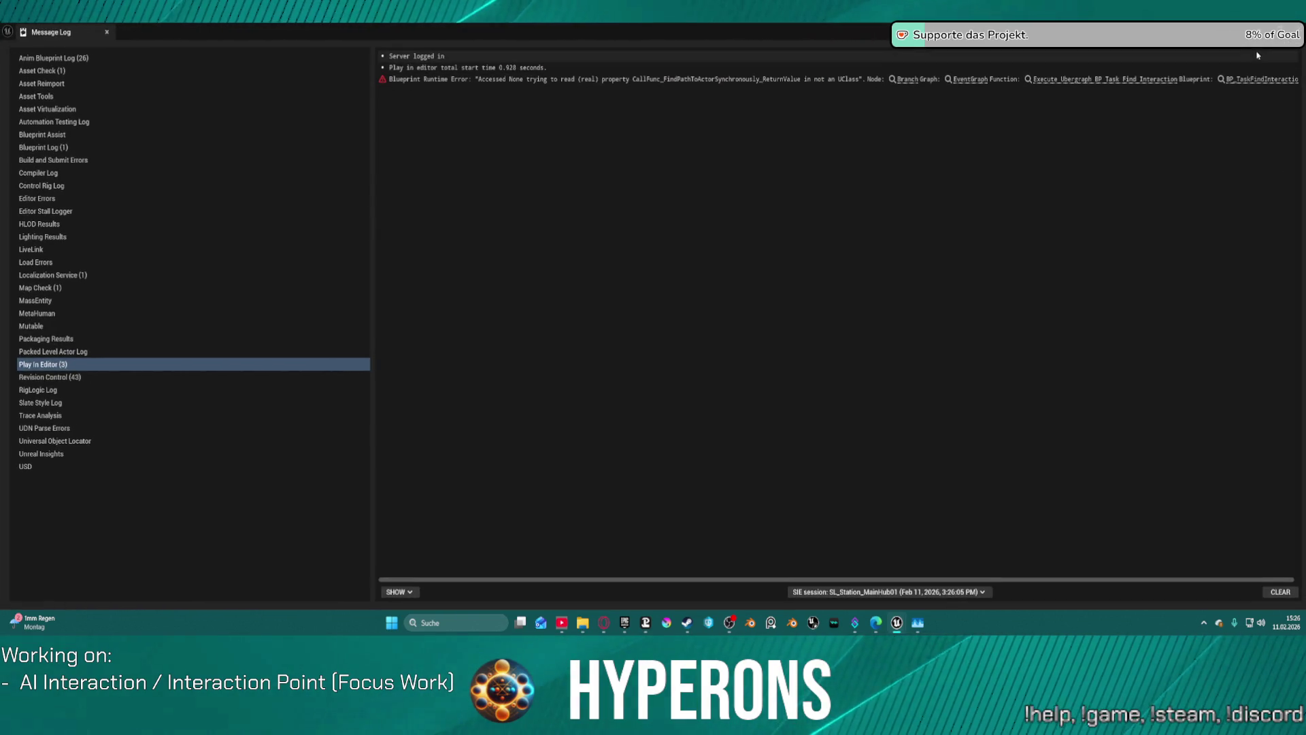
# Add an Is Valid node on Find Path's Return Value, wiring Is Not Valid to the reroute node
pyautogui.click(949, 78)
pyautogui.moveTo(629, 317); pyautogui.dragTo(680, 267)
pyautogui.write('is not')
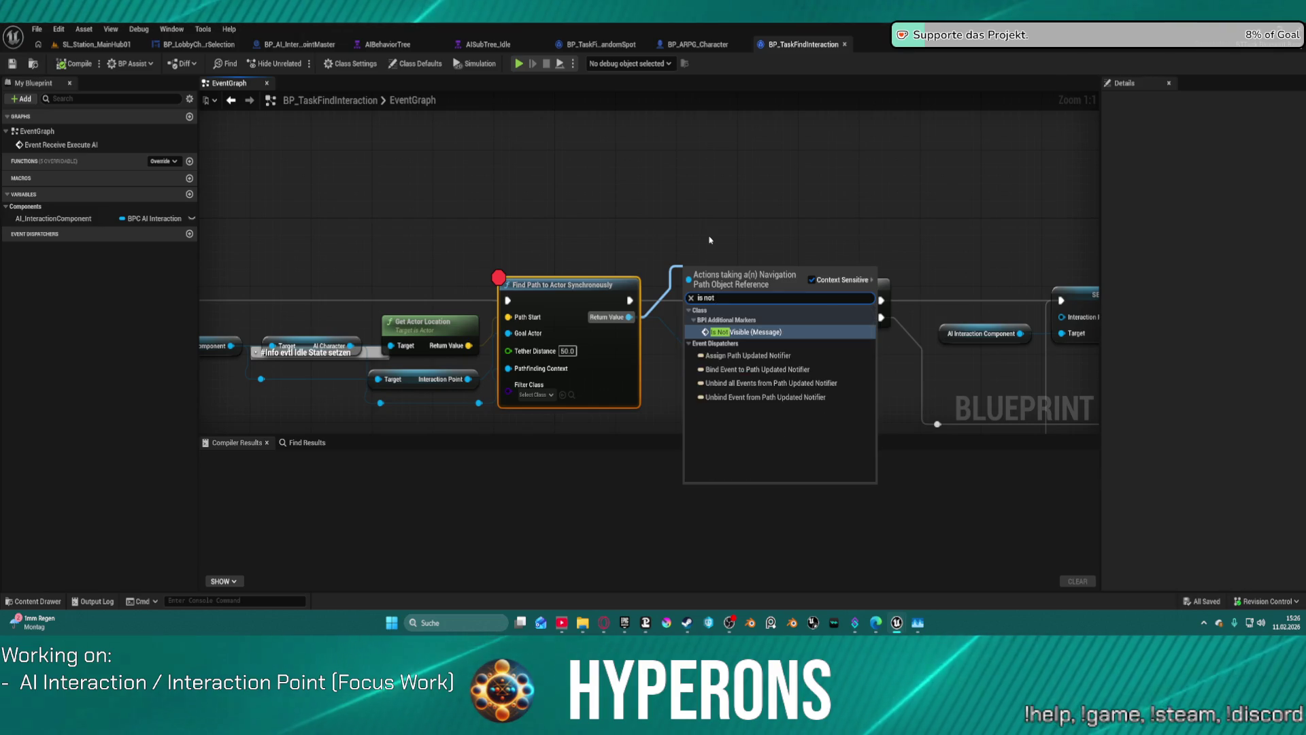
pyautogui.write(' vadil')
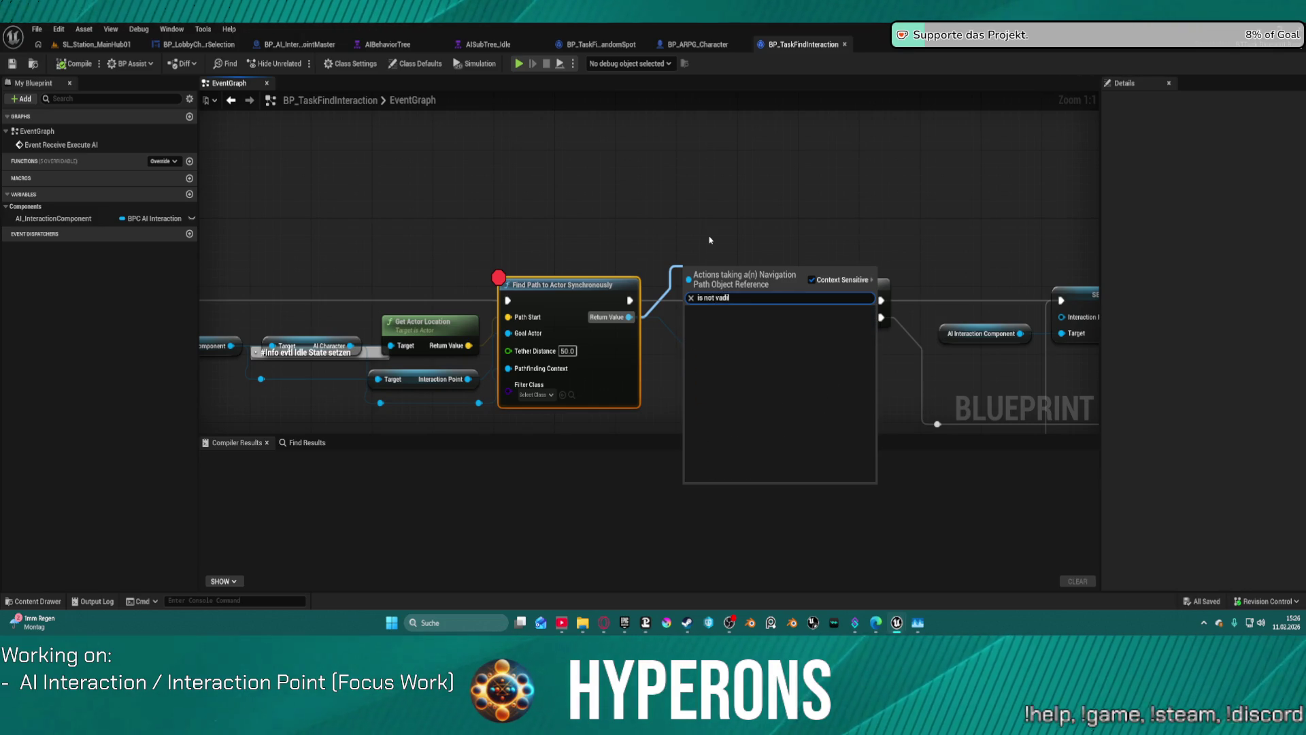
pyautogui.press('BackSpace')
pyautogui.press('BackSpace')
pyautogui.press('BackSpace')
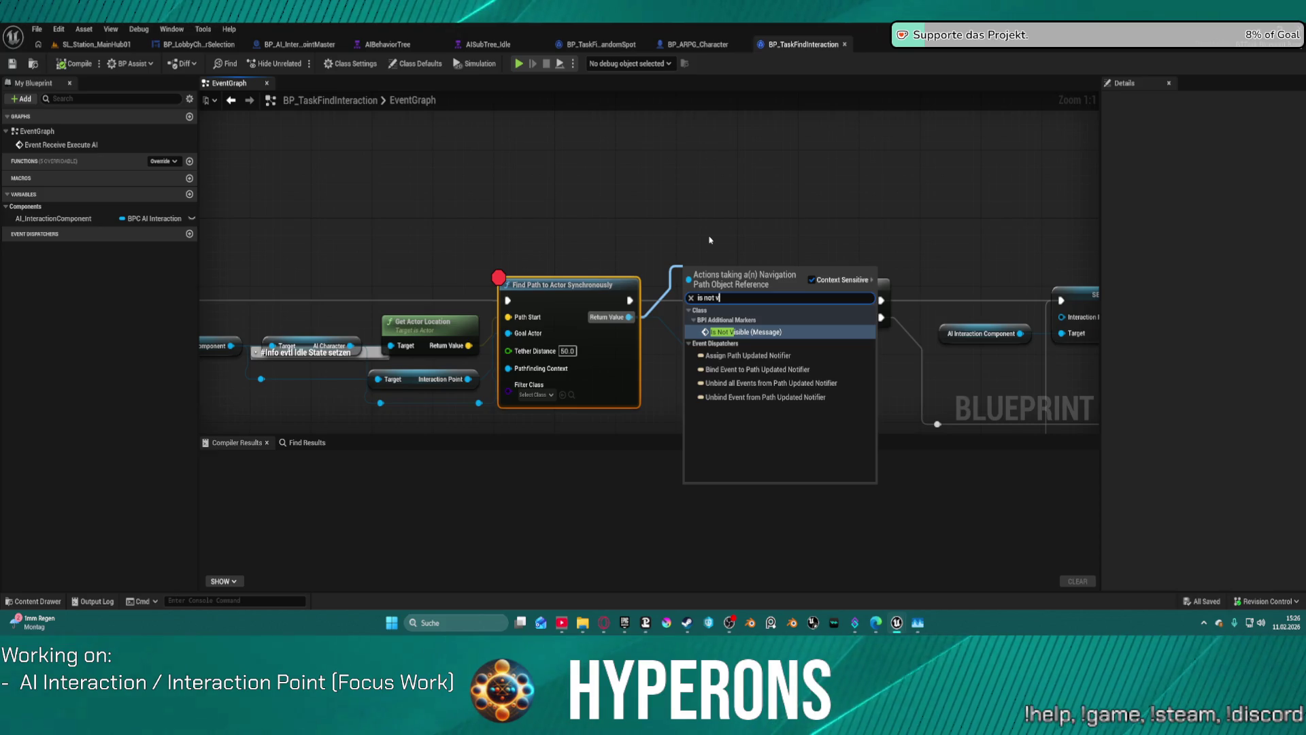
pyautogui.write('al')
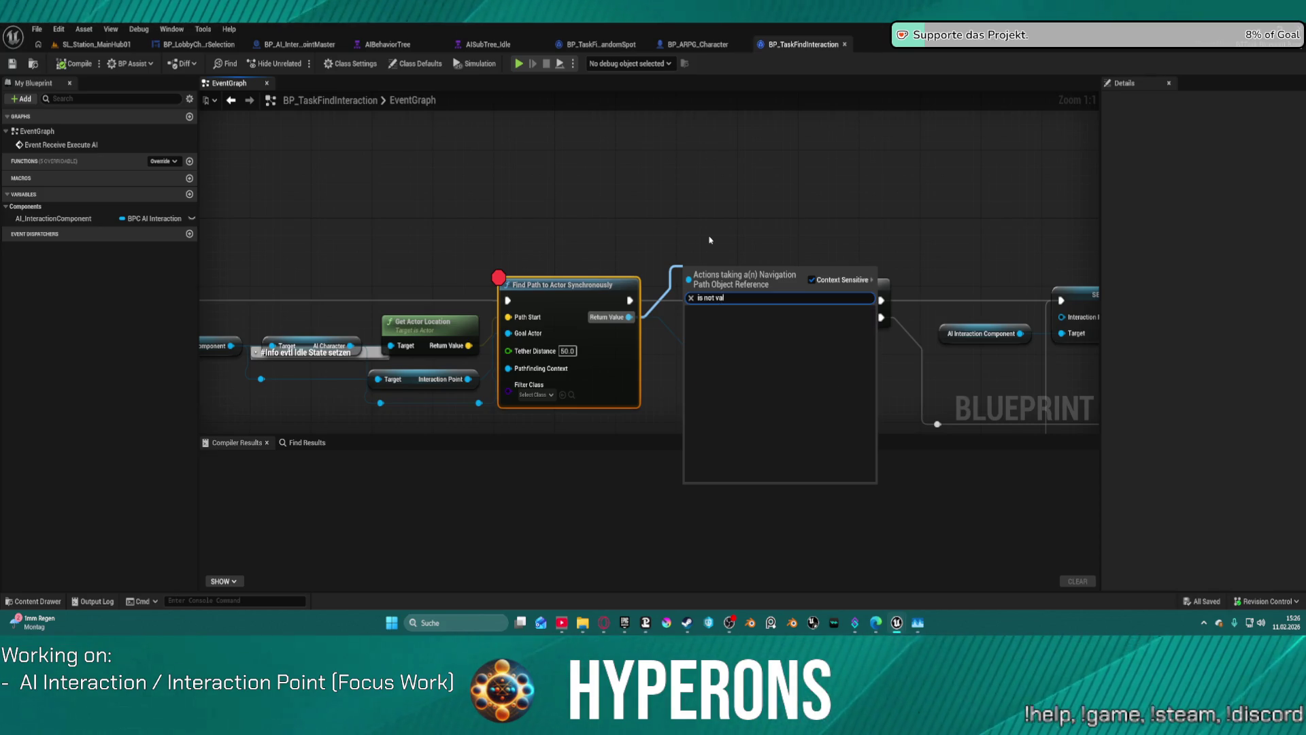
pyautogui.press('BackSpace')
pyautogui.press('BackSpace')
pyautogui.press('BackSpace')
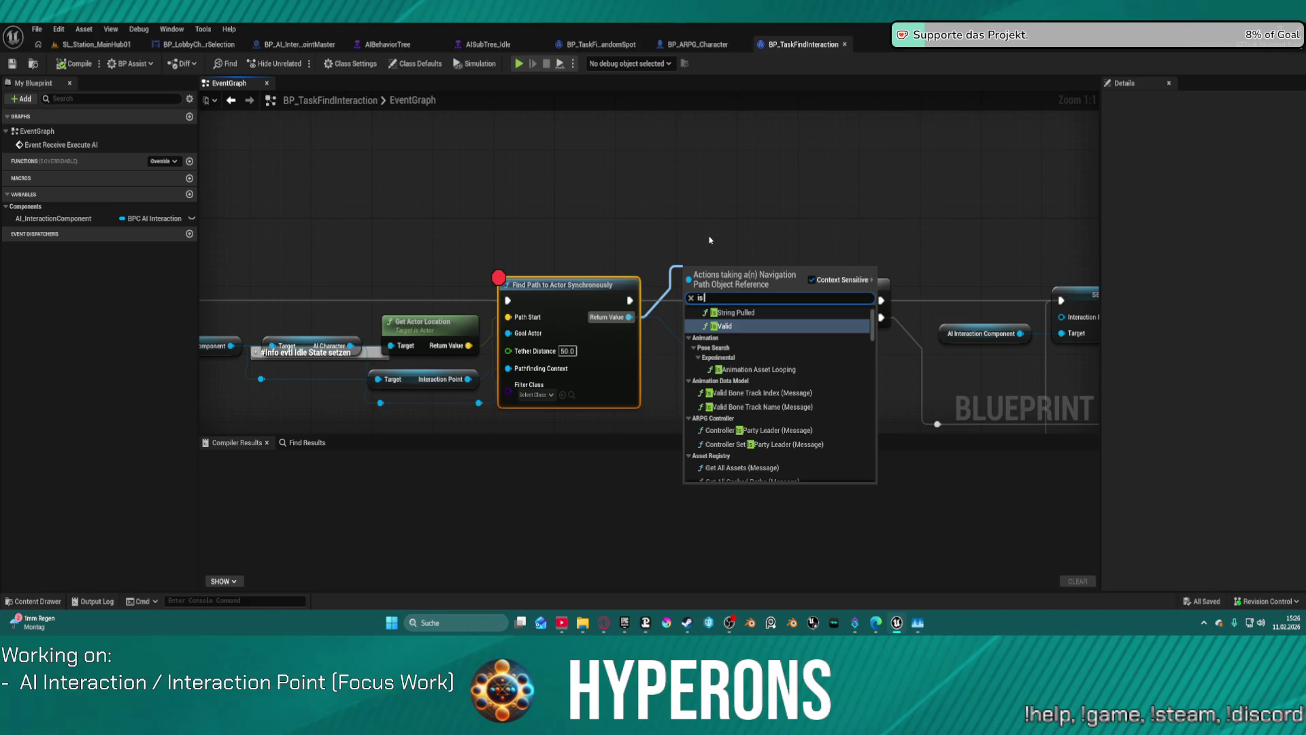
pyautogui.write(' va')
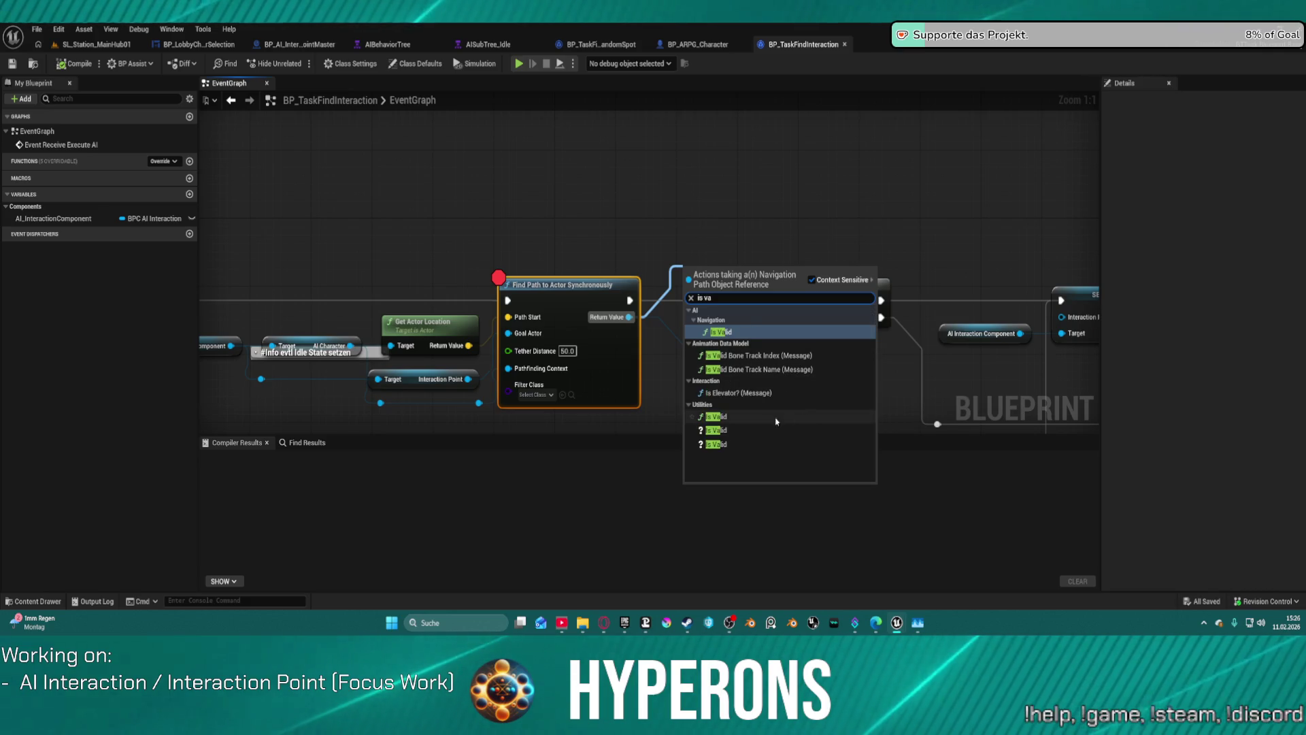
pyautogui.click(716, 430)
pyautogui.moveTo(777, 299)
pyautogui.mouseDown()
pyautogui.moveTo(933, 399)
pyautogui.moveTo(938, 176)
pyautogui.mouseUp()
pyautogui.click(104, 46)
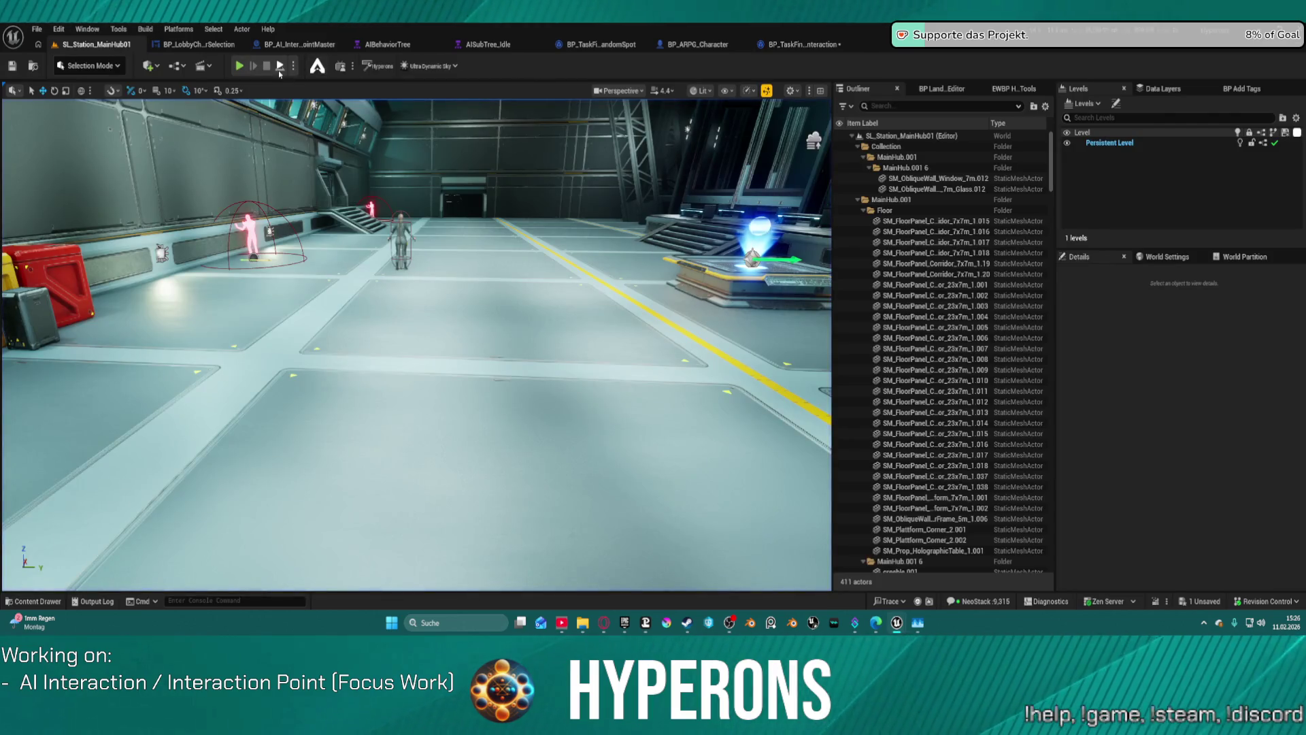
# Simulate the level, remove the Find Path node's breakpoint, and resume the paused simulation
pyautogui.hotkey('alt', 's')
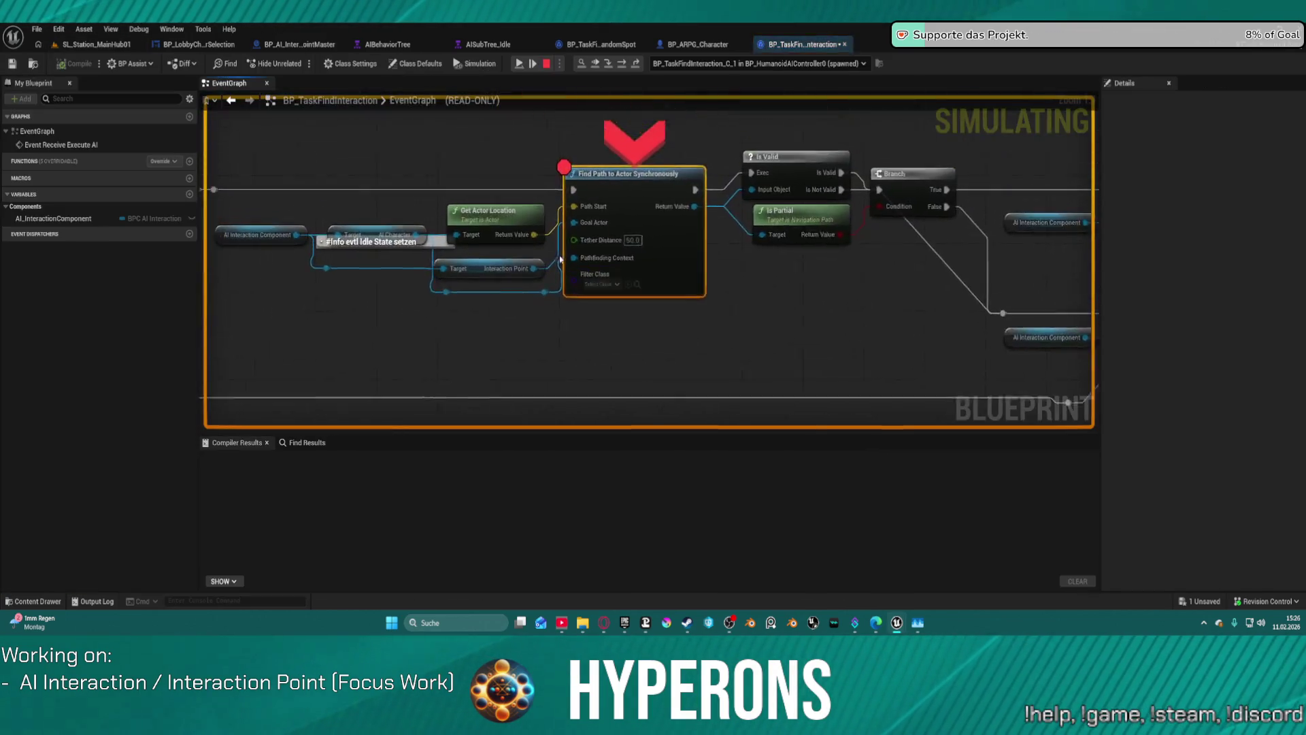
pyautogui.rightClick(641, 220)
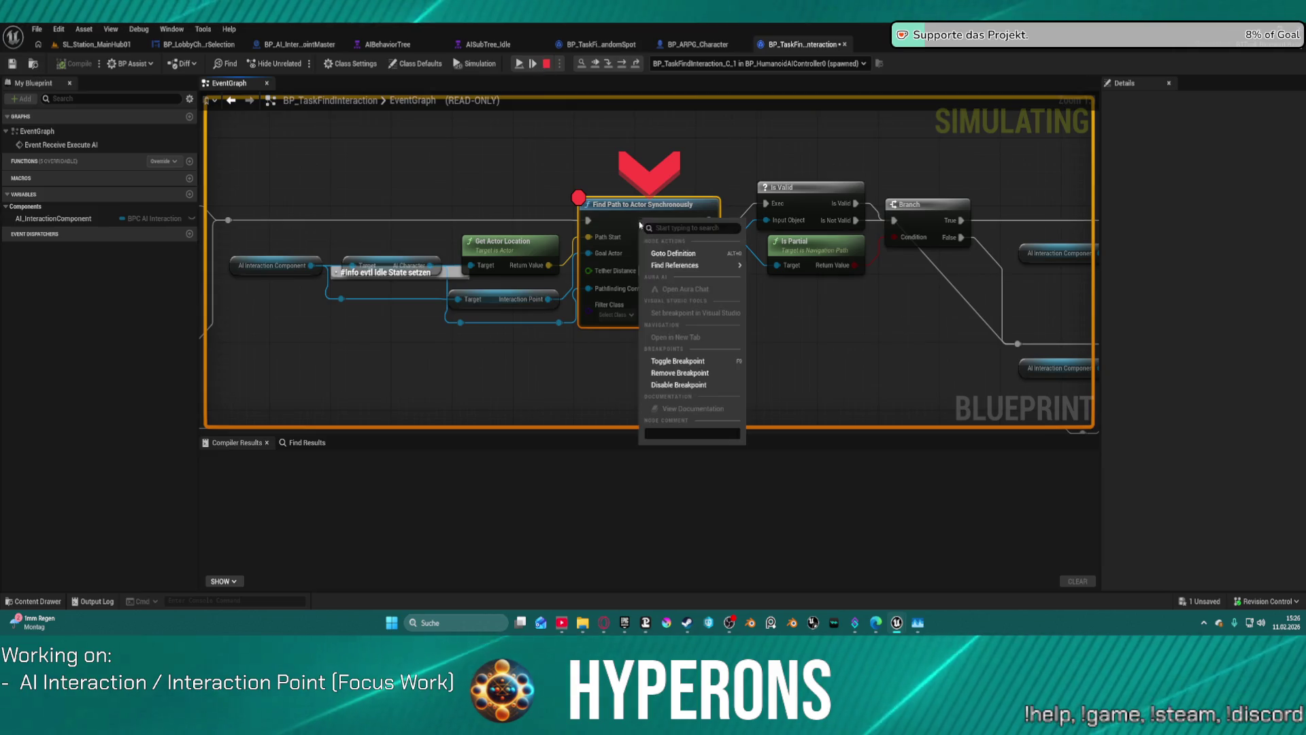
pyautogui.click(699, 374)
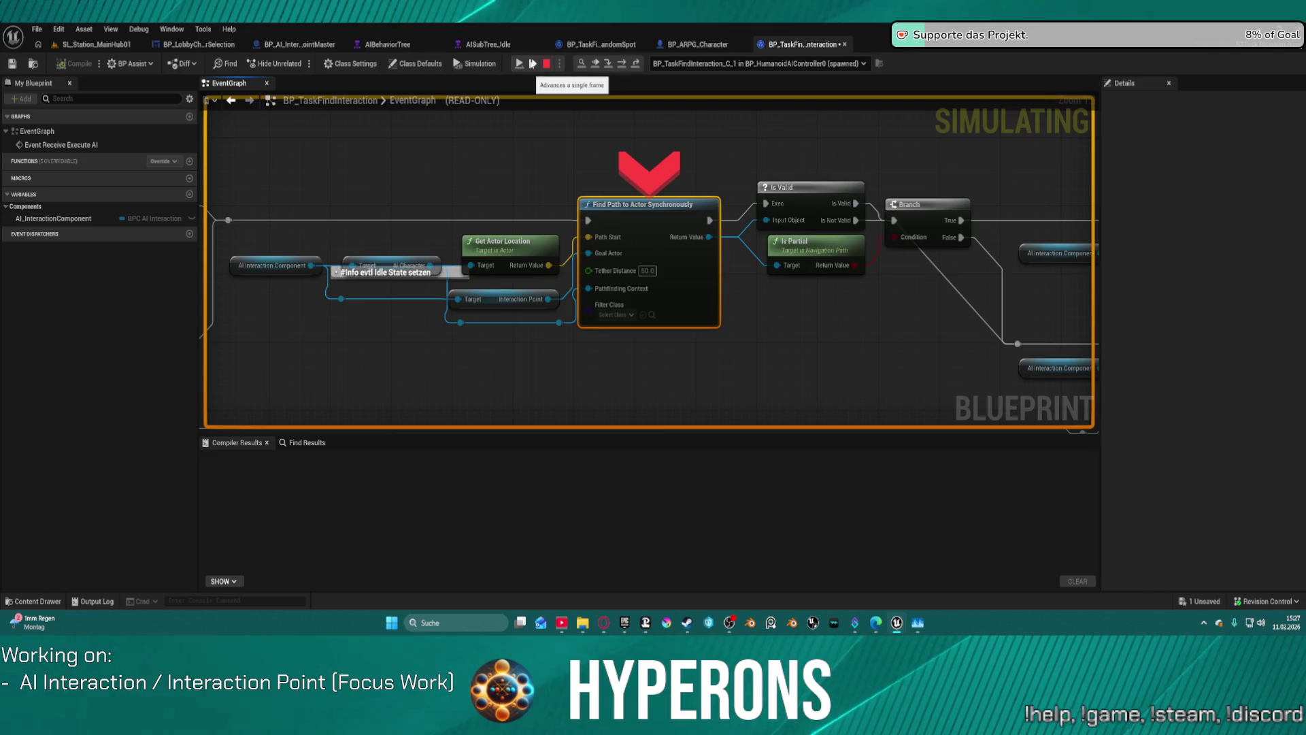
pyautogui.click(522, 64)
pyautogui.click(98, 45)
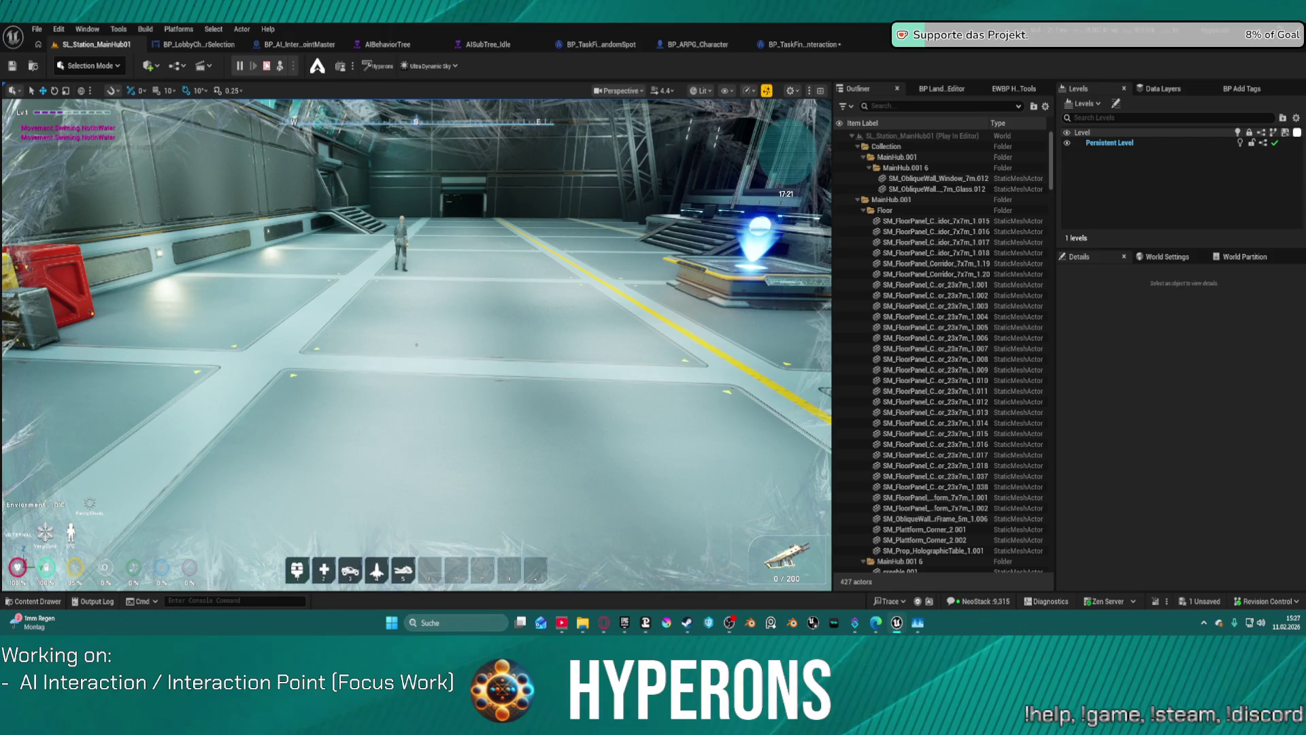
# Stop play, view the game mode's Print String error node, then replay SL_Station_MainHub01
pyautogui.press('Escape')
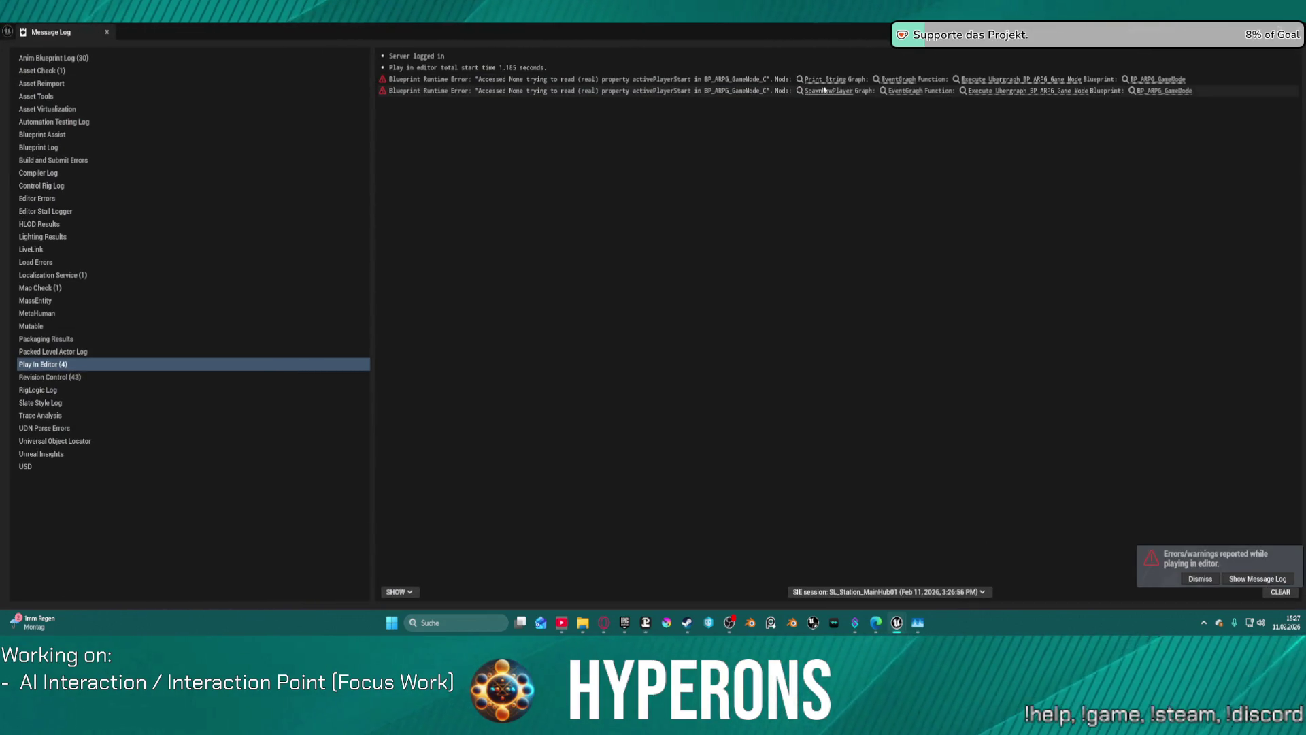
pyautogui.click(821, 80)
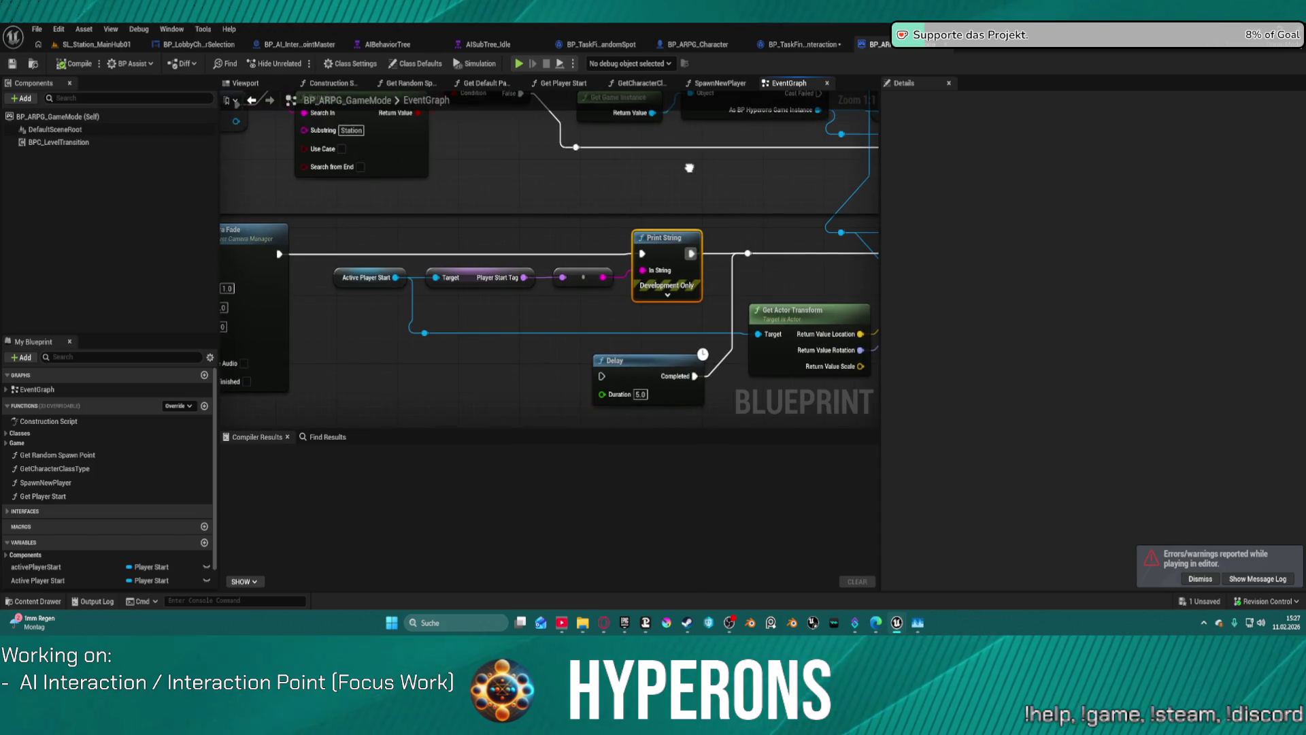
pyautogui.moveTo(689, 168); pyautogui.dragTo(618, 165)
pyautogui.click(126, 45)
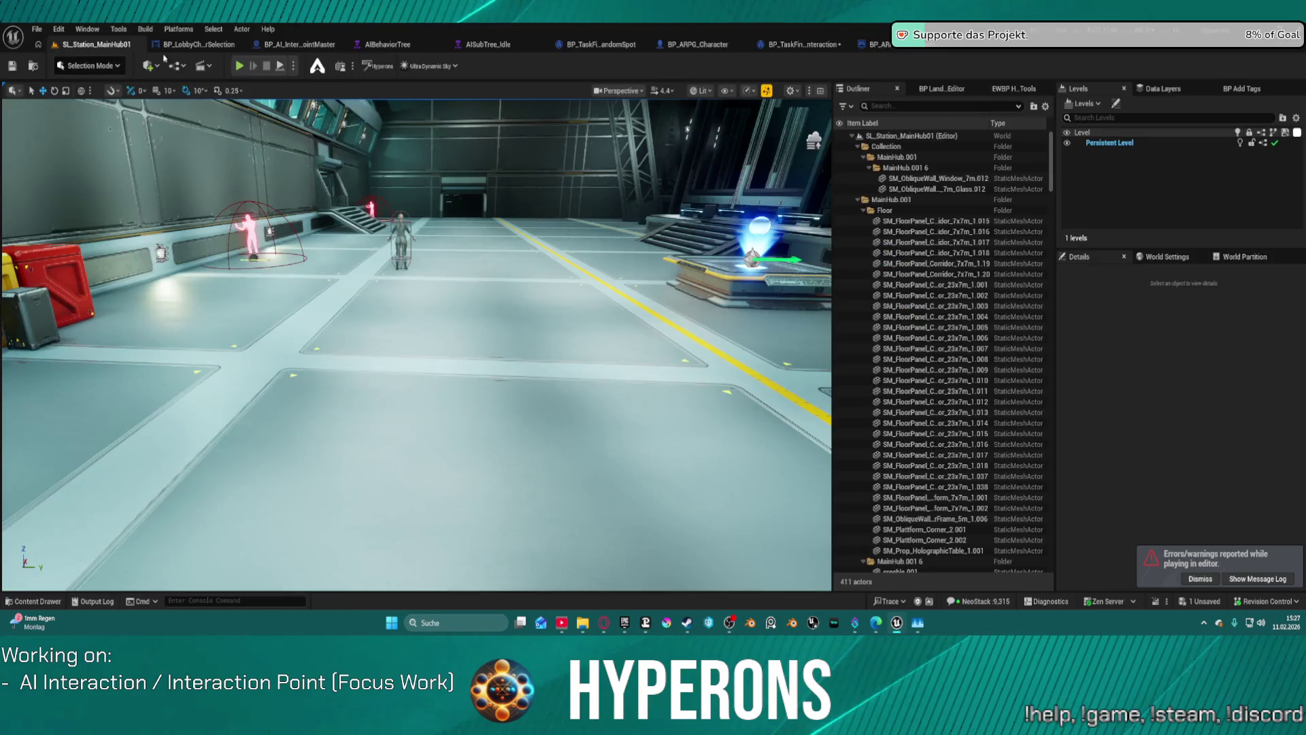
pyautogui.hotkey('alt', 'p')
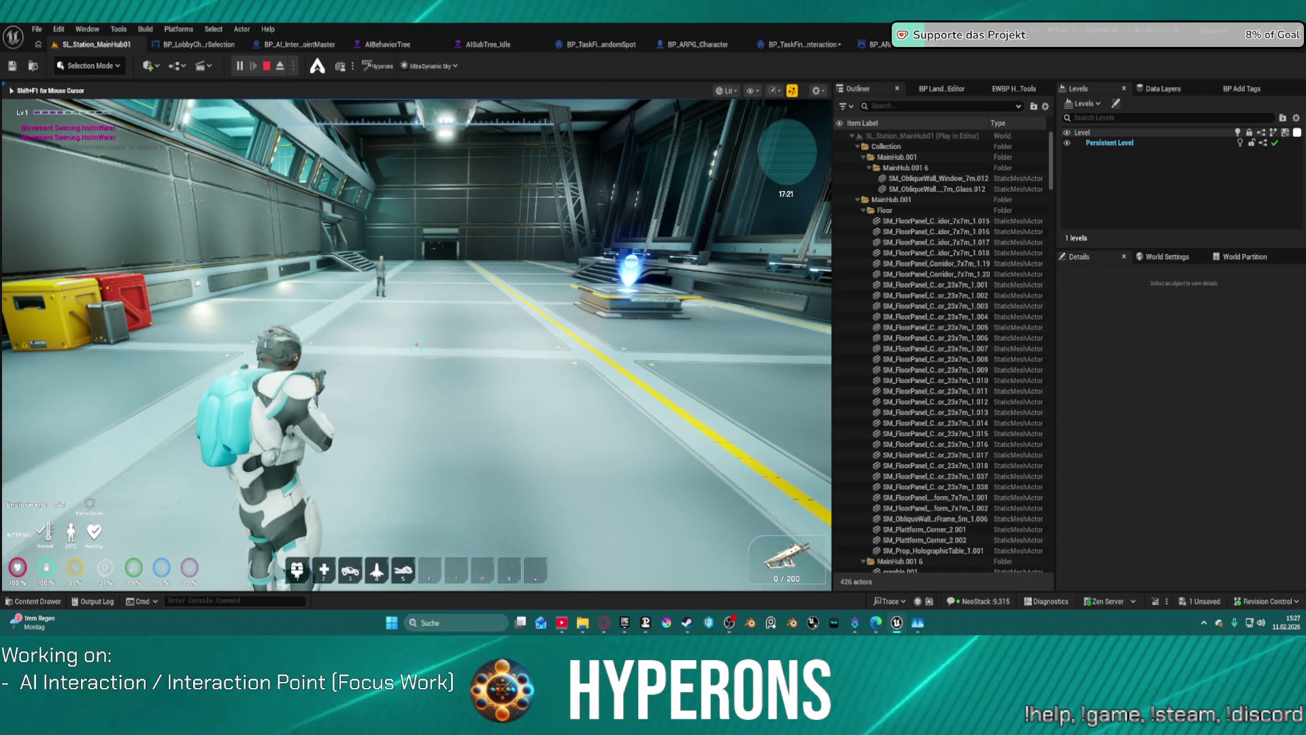
# Jetpack-jump and walk the character back and forth up to the NPC
pyautogui.press('space')
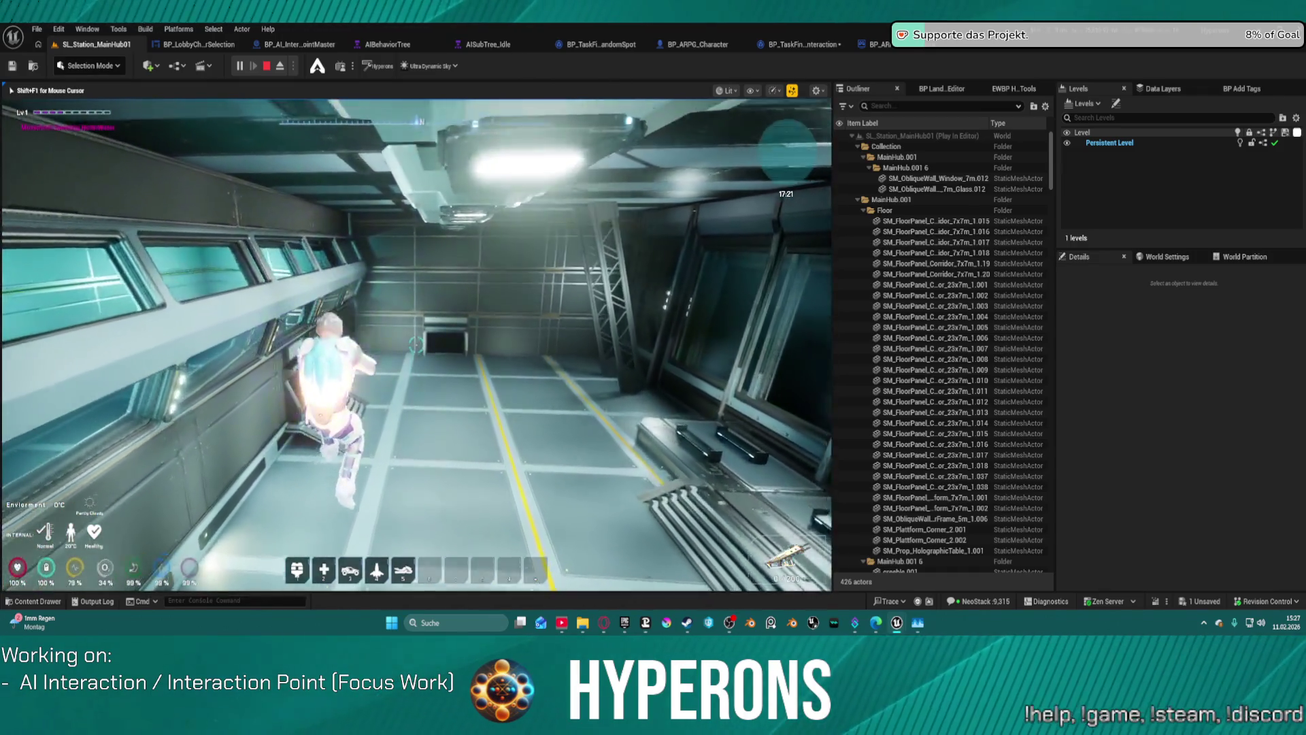
pyautogui.press('w')
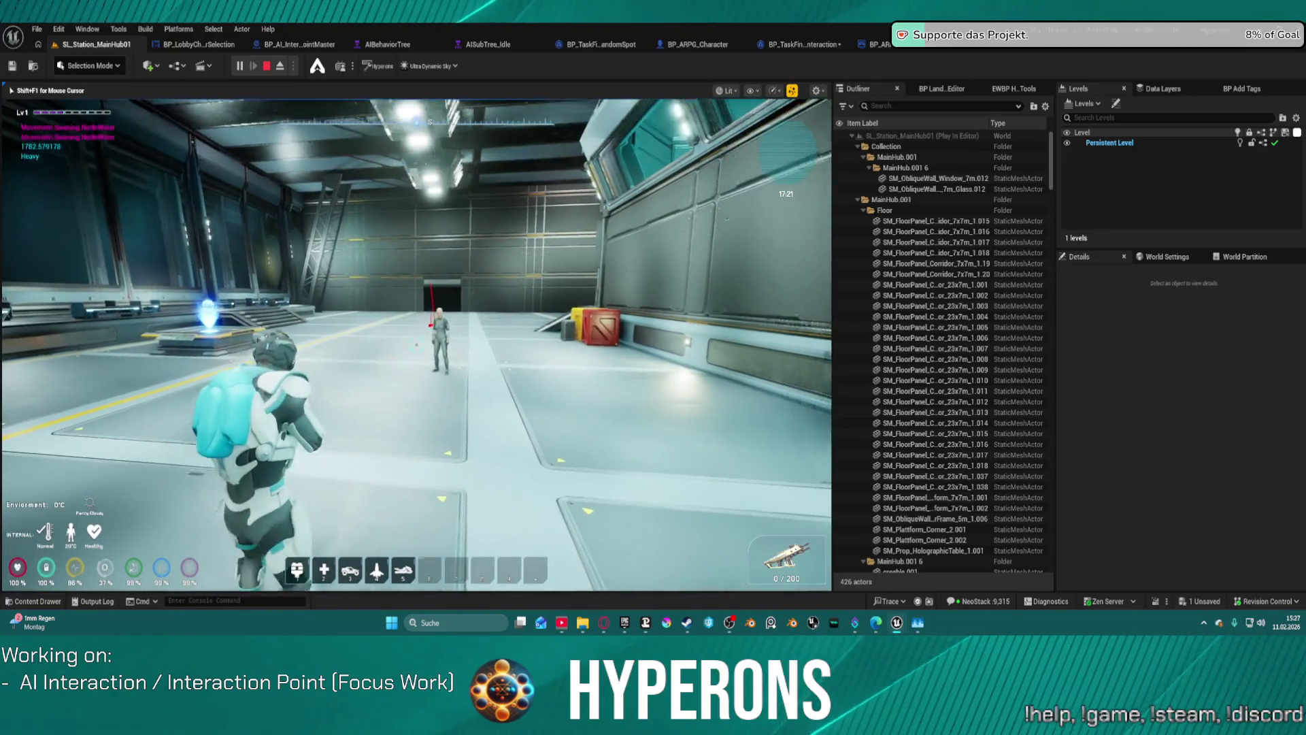
pyautogui.press('w')
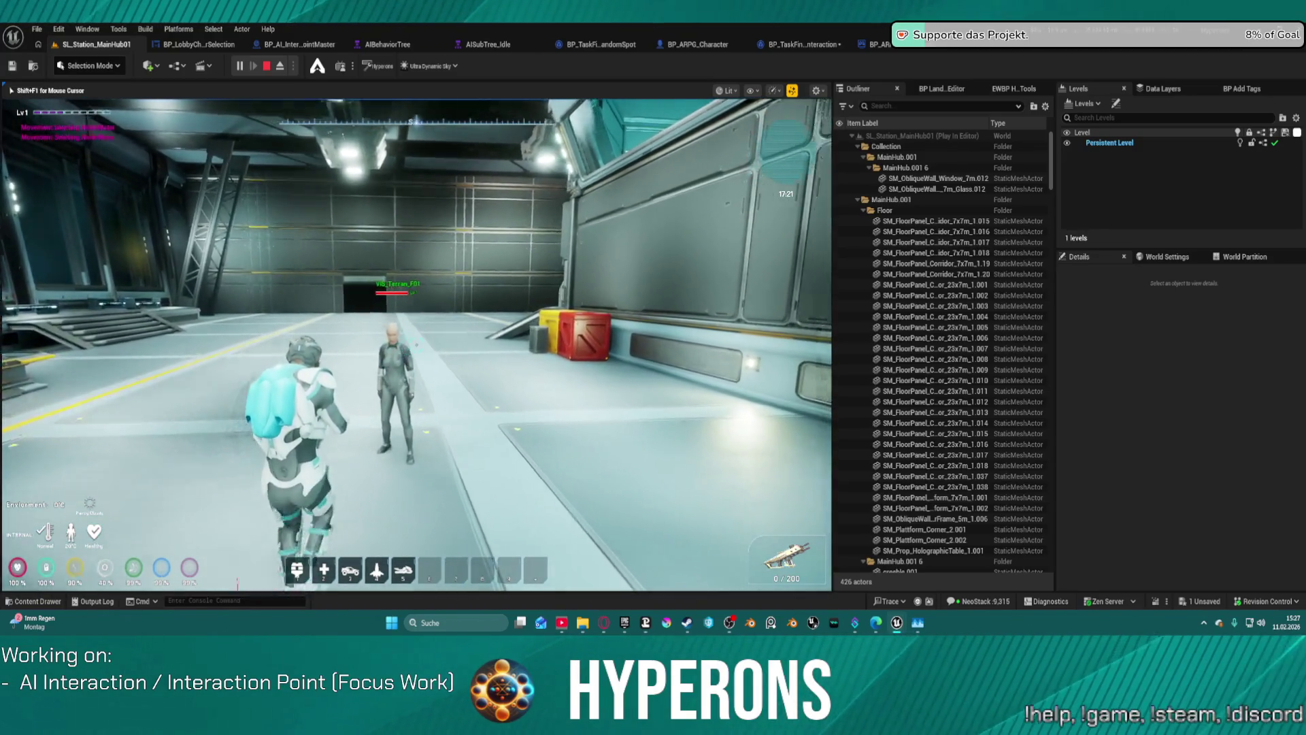
pyautogui.press('s')
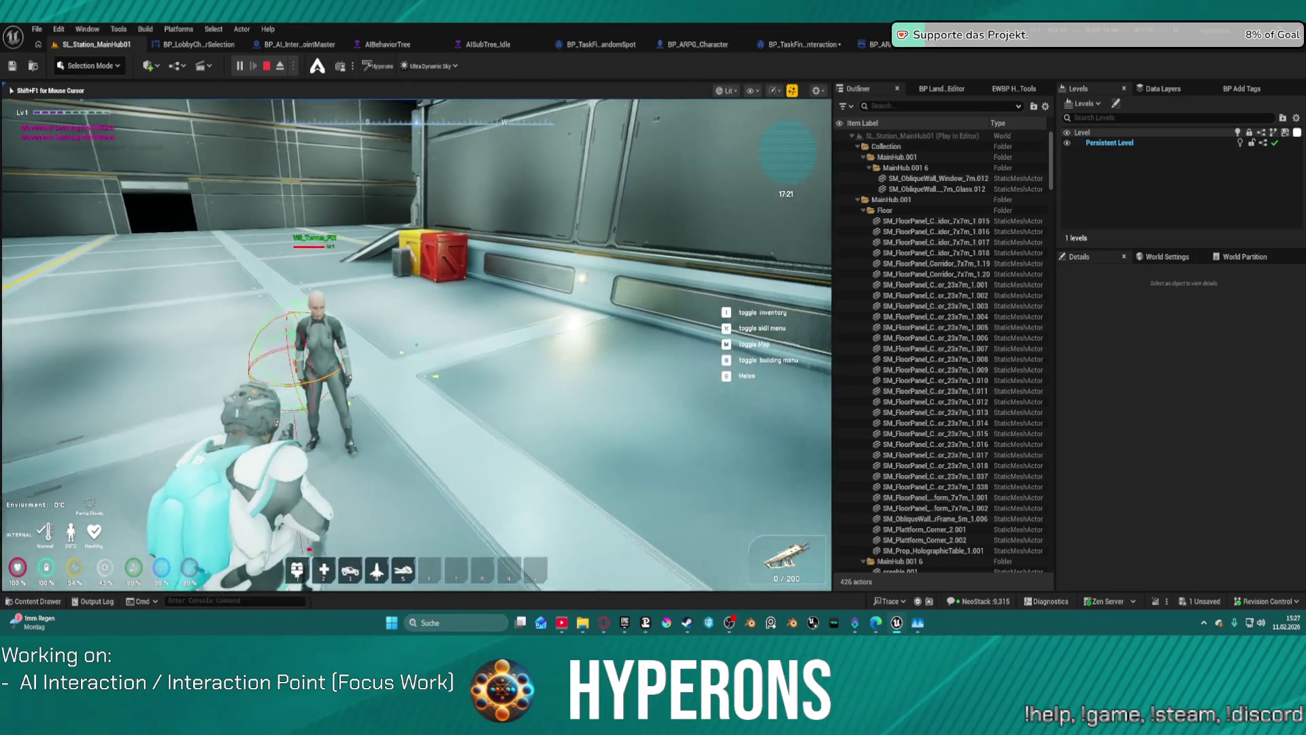
pyautogui.press('w')
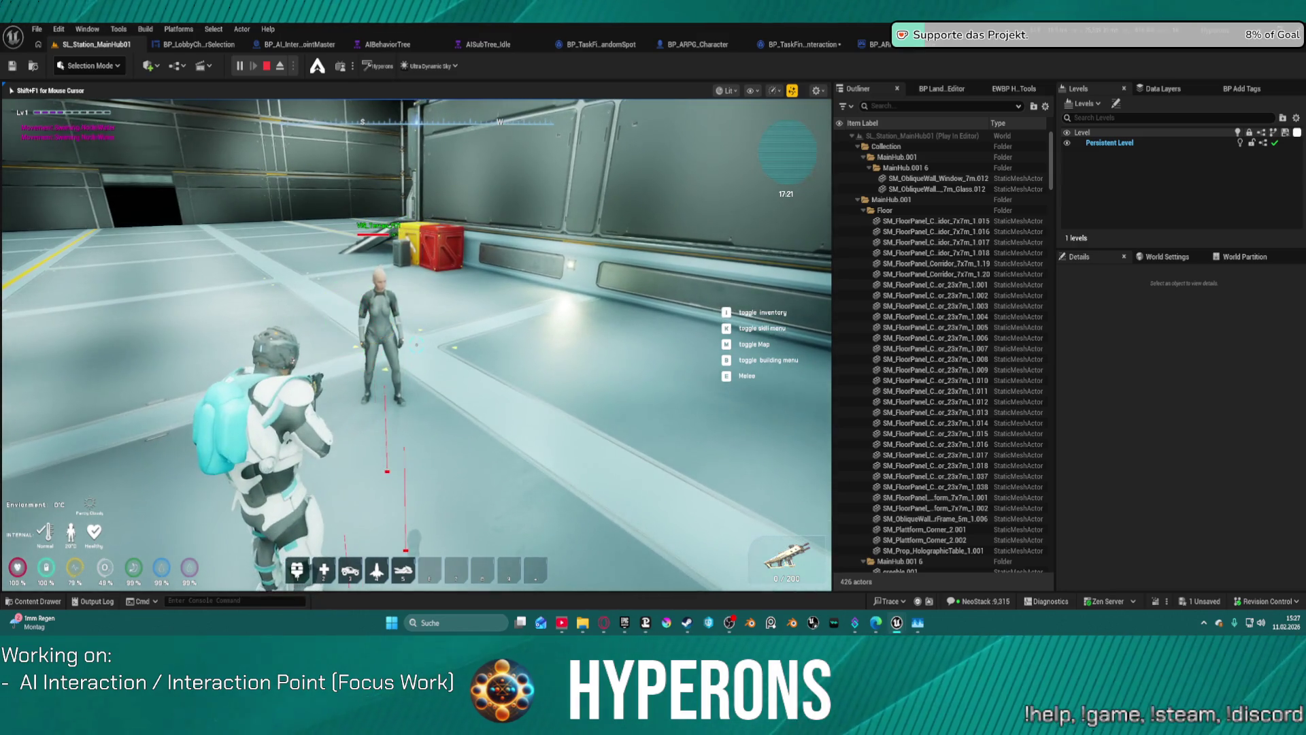
pyautogui.press('w')
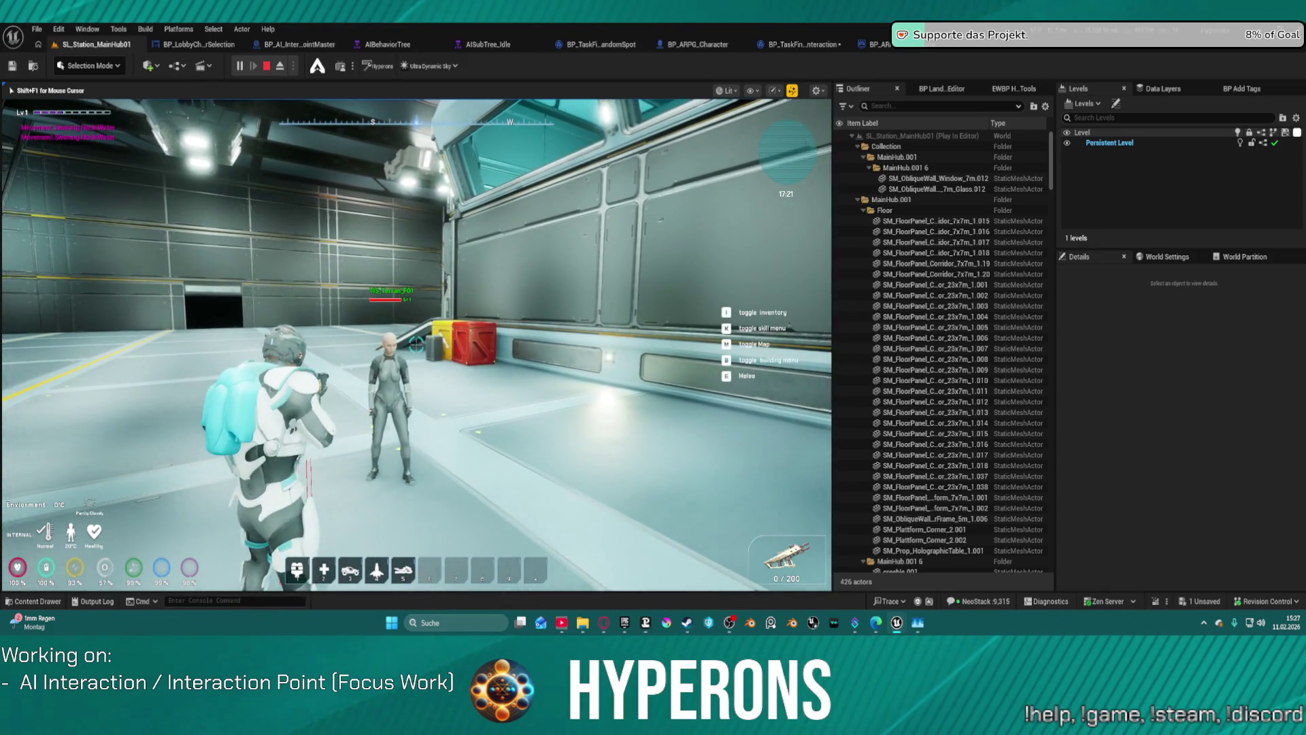
# Switch to the closer camera, free the mouse, and show BP_ARPG_GameMode's event graph
pyautogui.press('w')
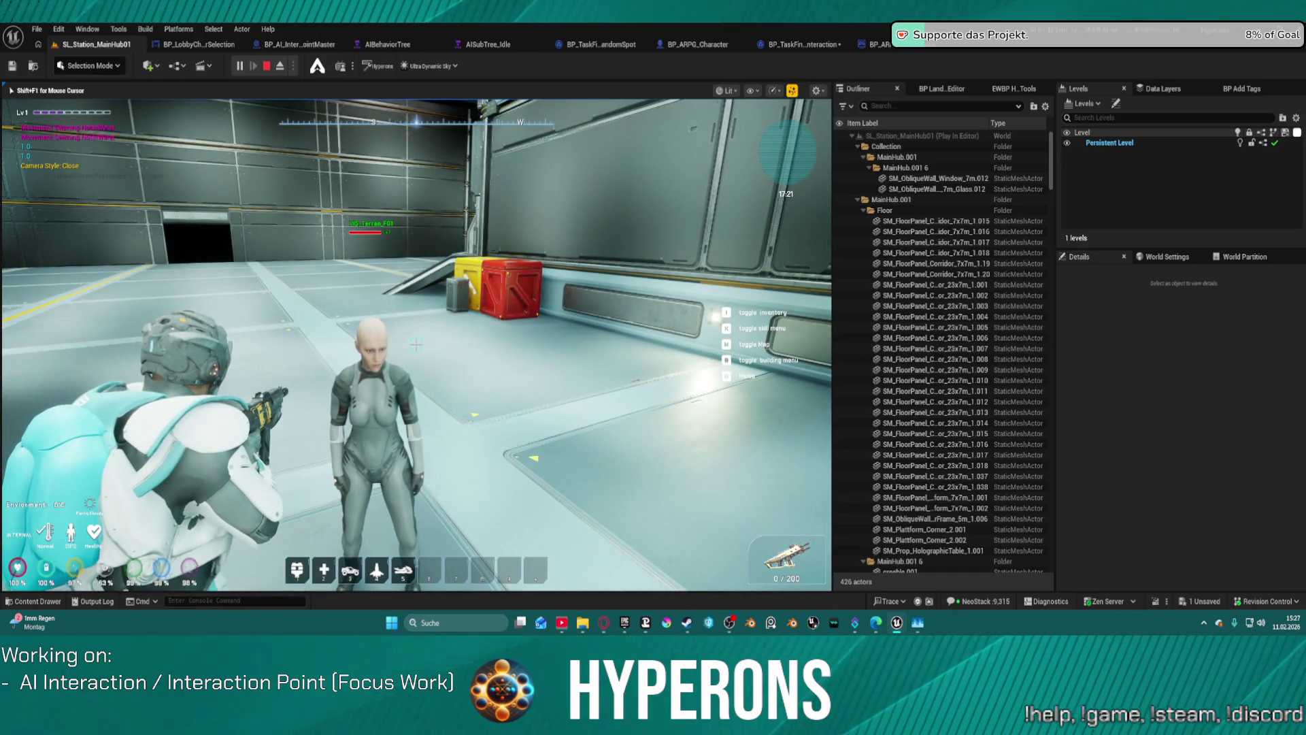
pyautogui.hotkey('shift', 'F1')
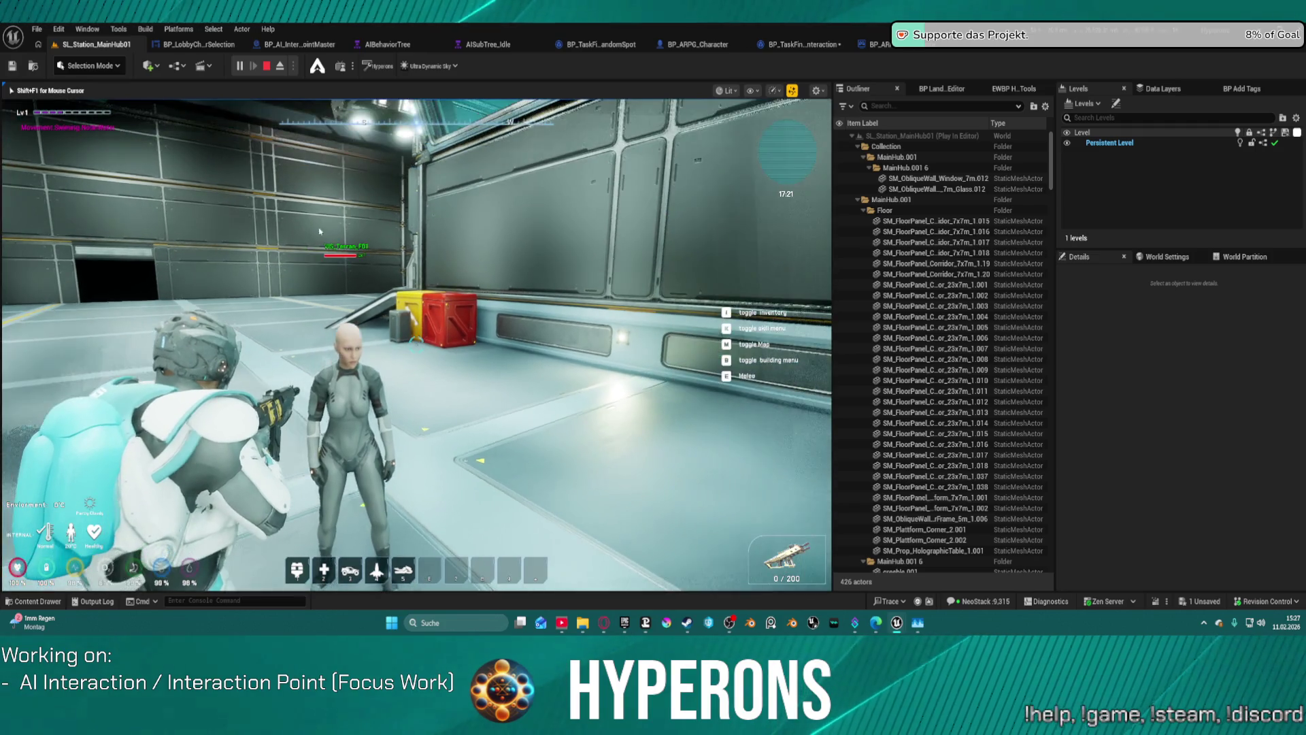
pyautogui.click(874, 44)
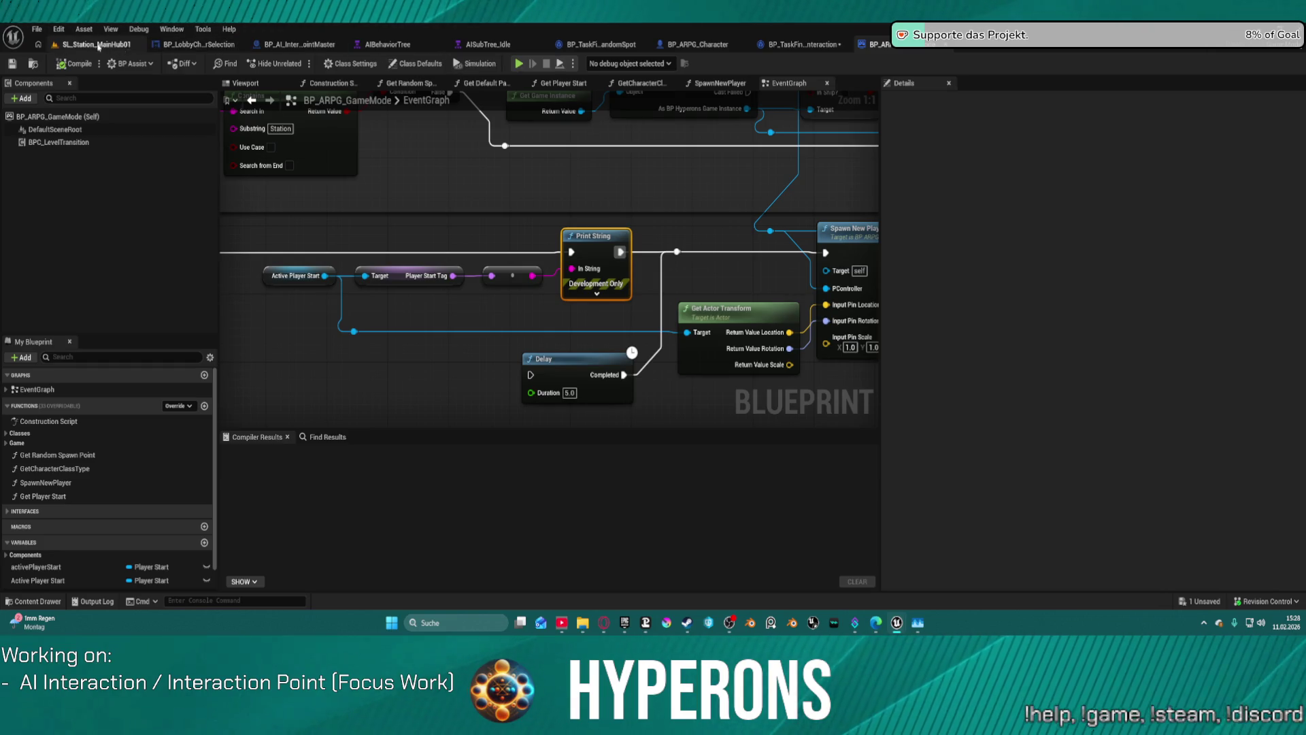
# Select the NPC in the station level and keep its NavigationInvoker priority at Default
pyautogui.click(89, 46)
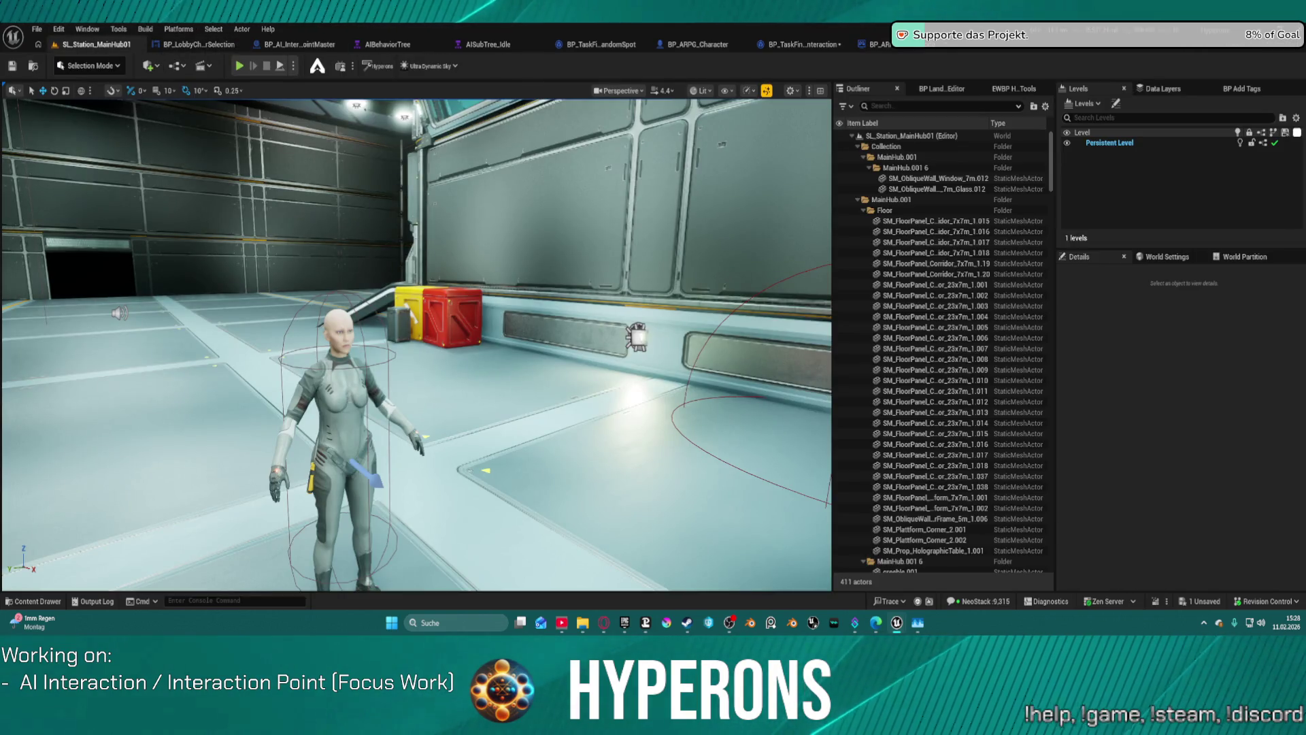
pyautogui.click(347, 402)
pyautogui.moveTo(507, 348); pyautogui.dragTo(507, 381)
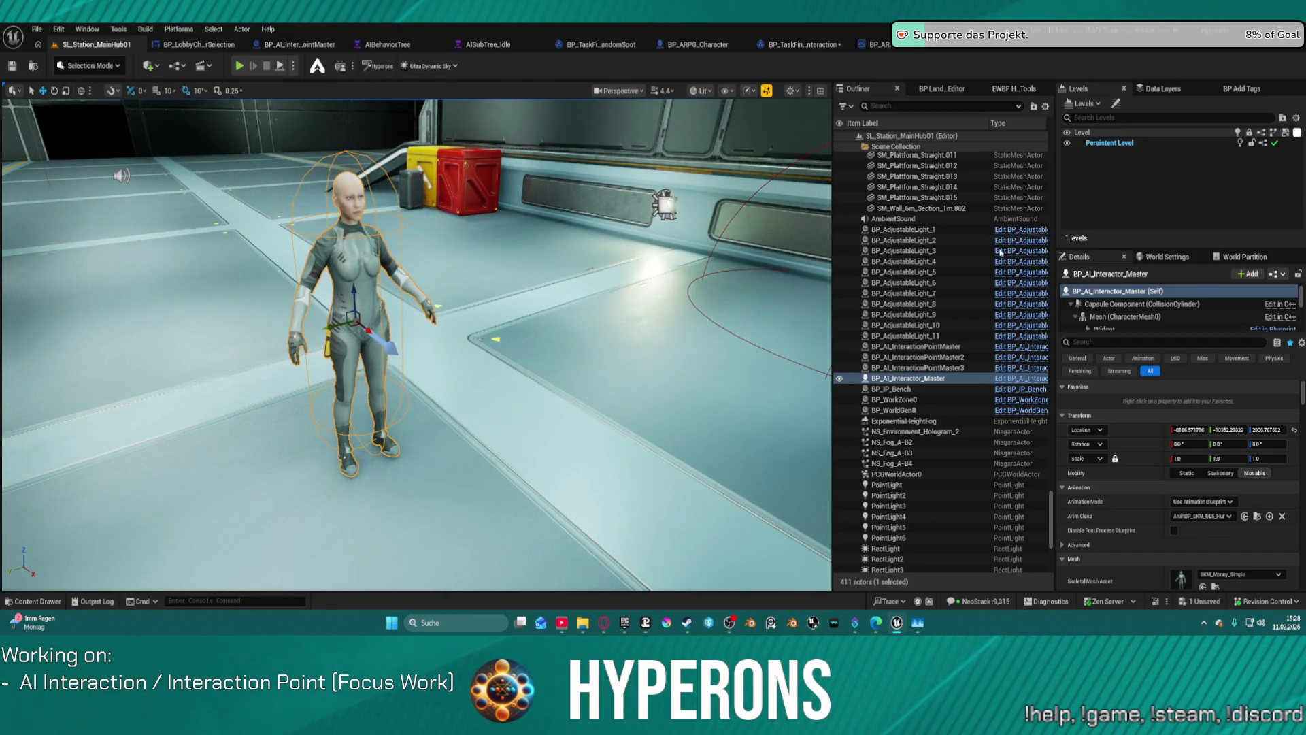
pyautogui.scroll(-3, 1149, 304)
pyautogui.scroll(-3, 1154, 304)
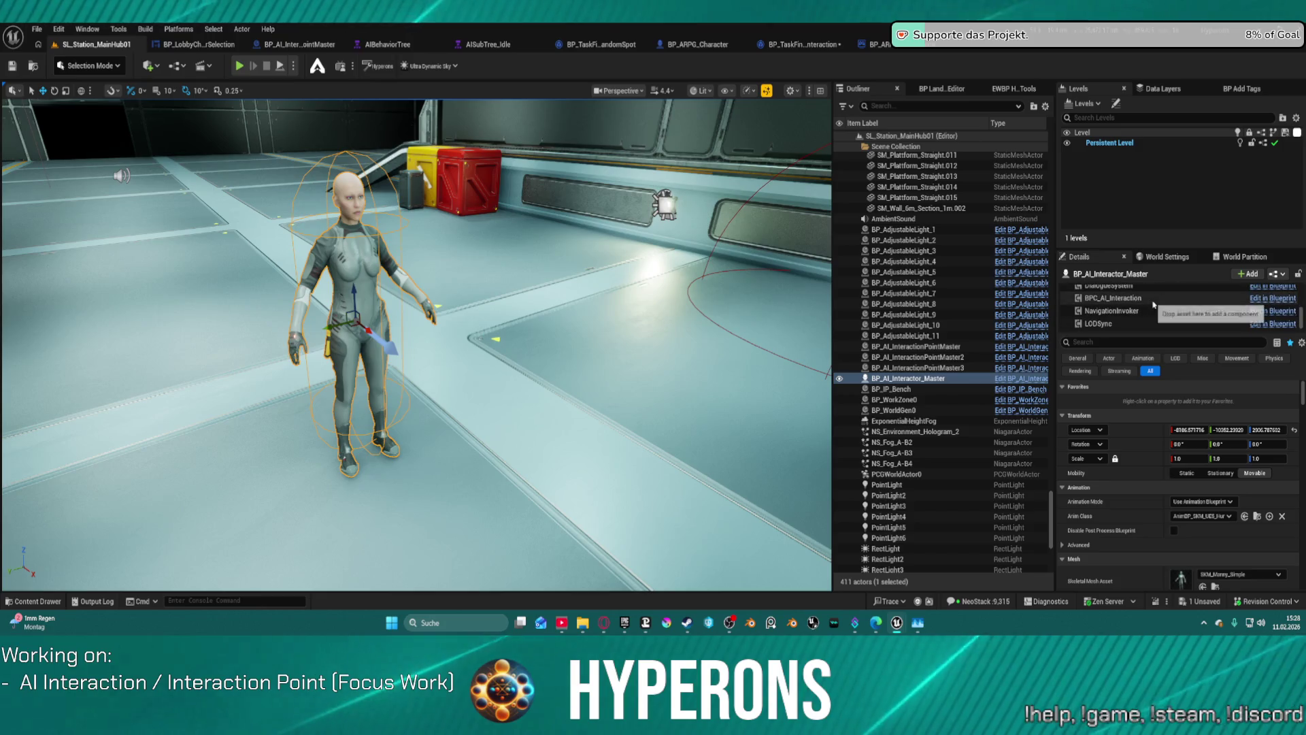
pyautogui.click(1150, 310)
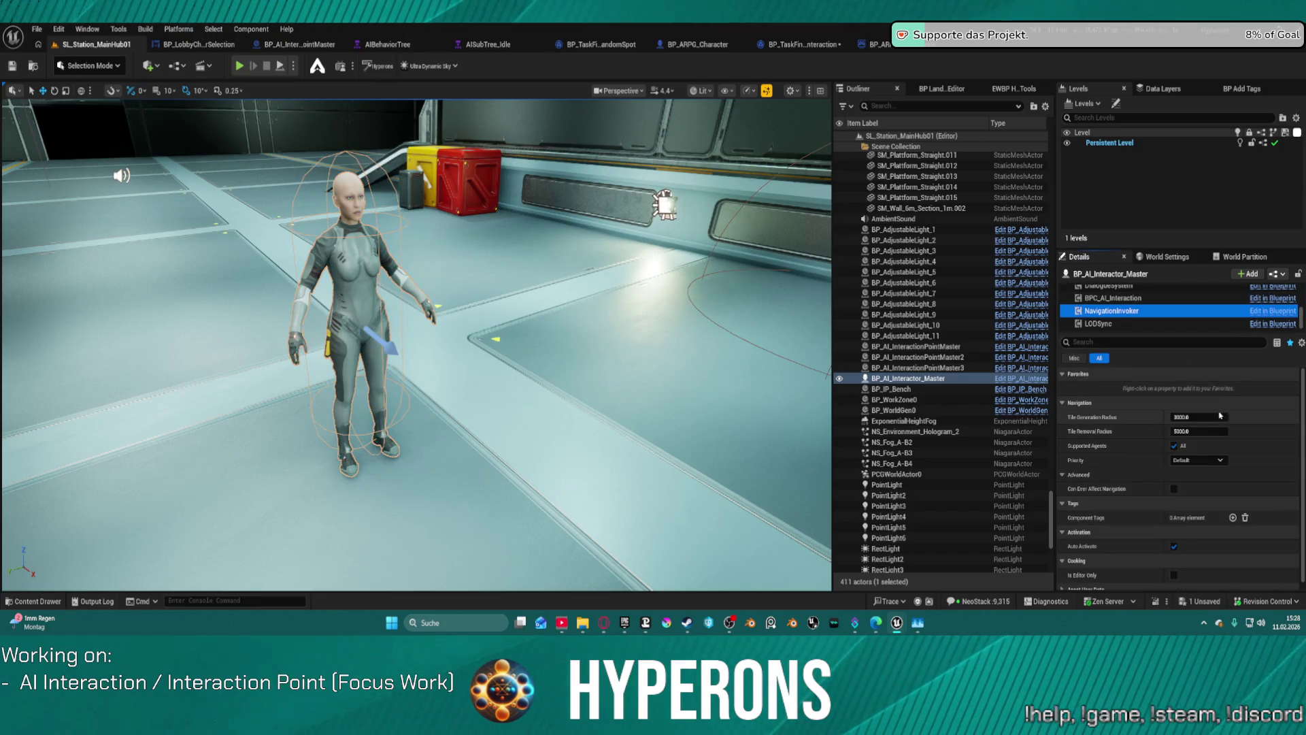
pyautogui.click(1198, 461)
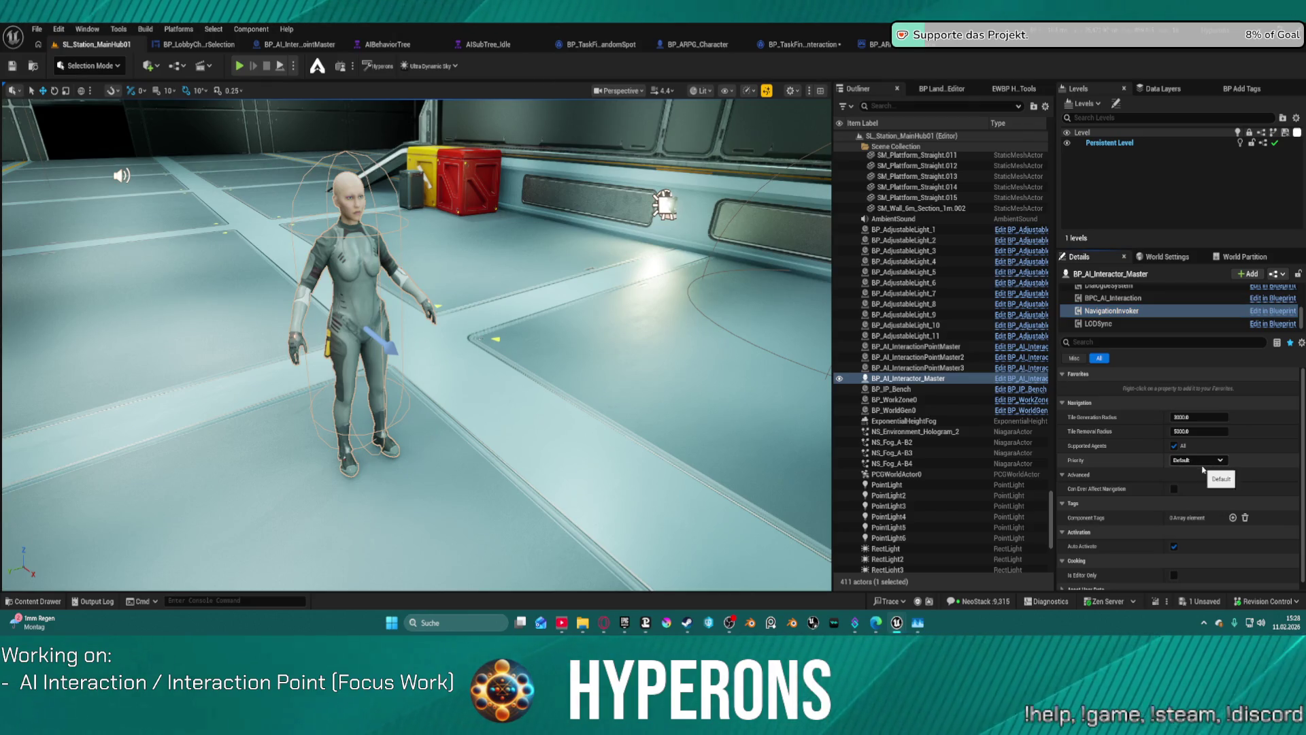
pyautogui.click(1197, 491)
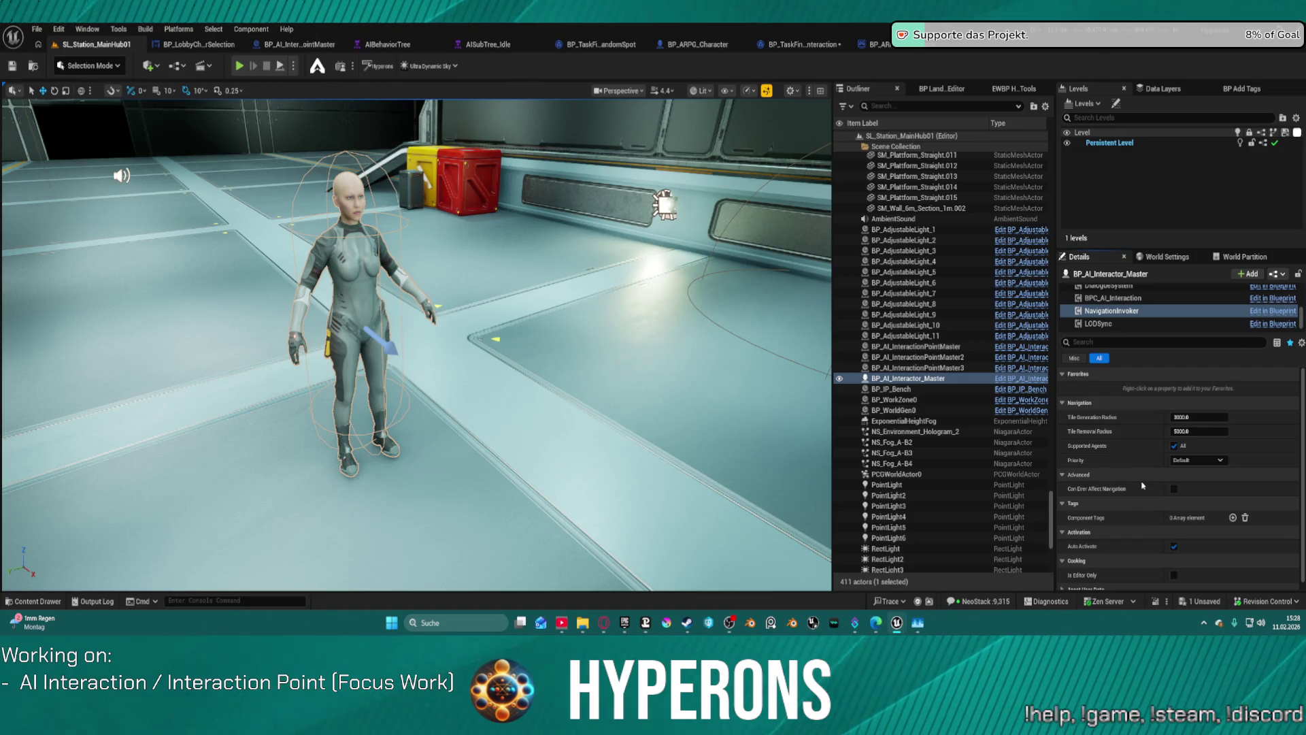
# Place a Nav Mesh Bounds Volume from the Quick Add actor list
pyautogui.click(157, 69)
pyautogui.moveTo(178, 264)
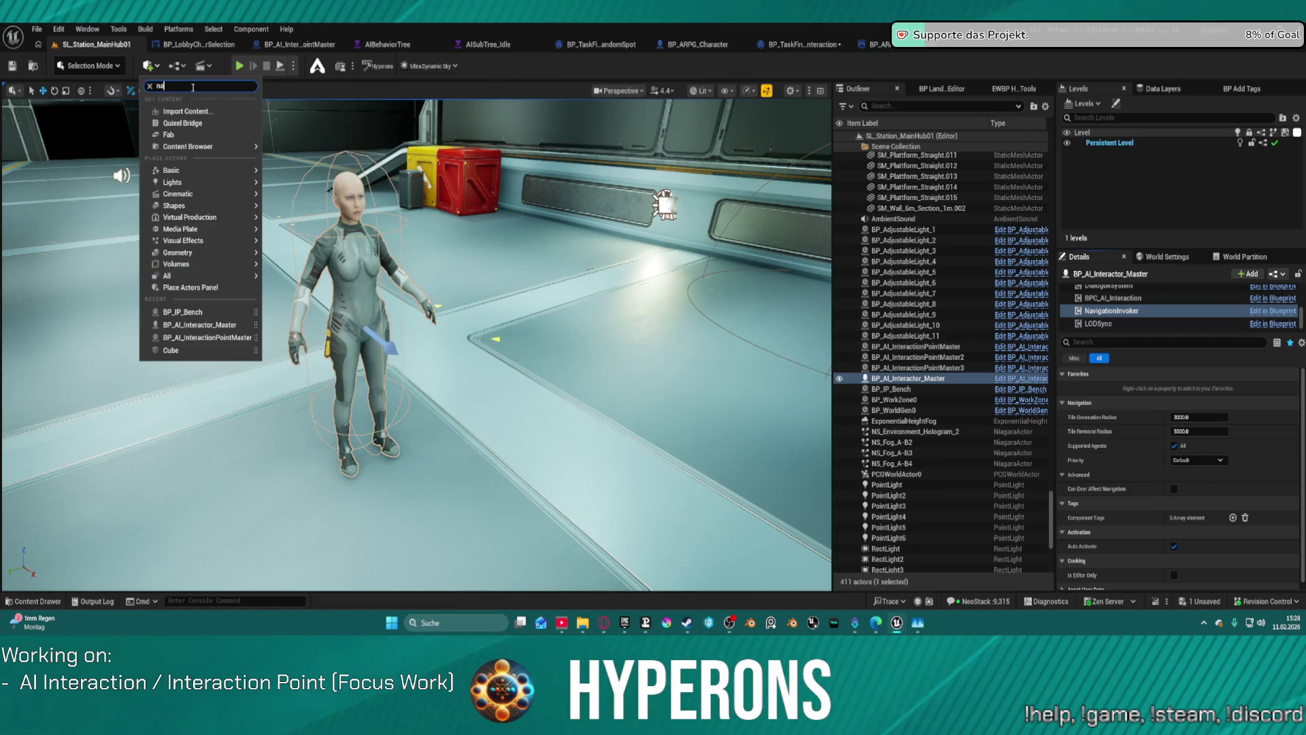
pyautogui.write('v')
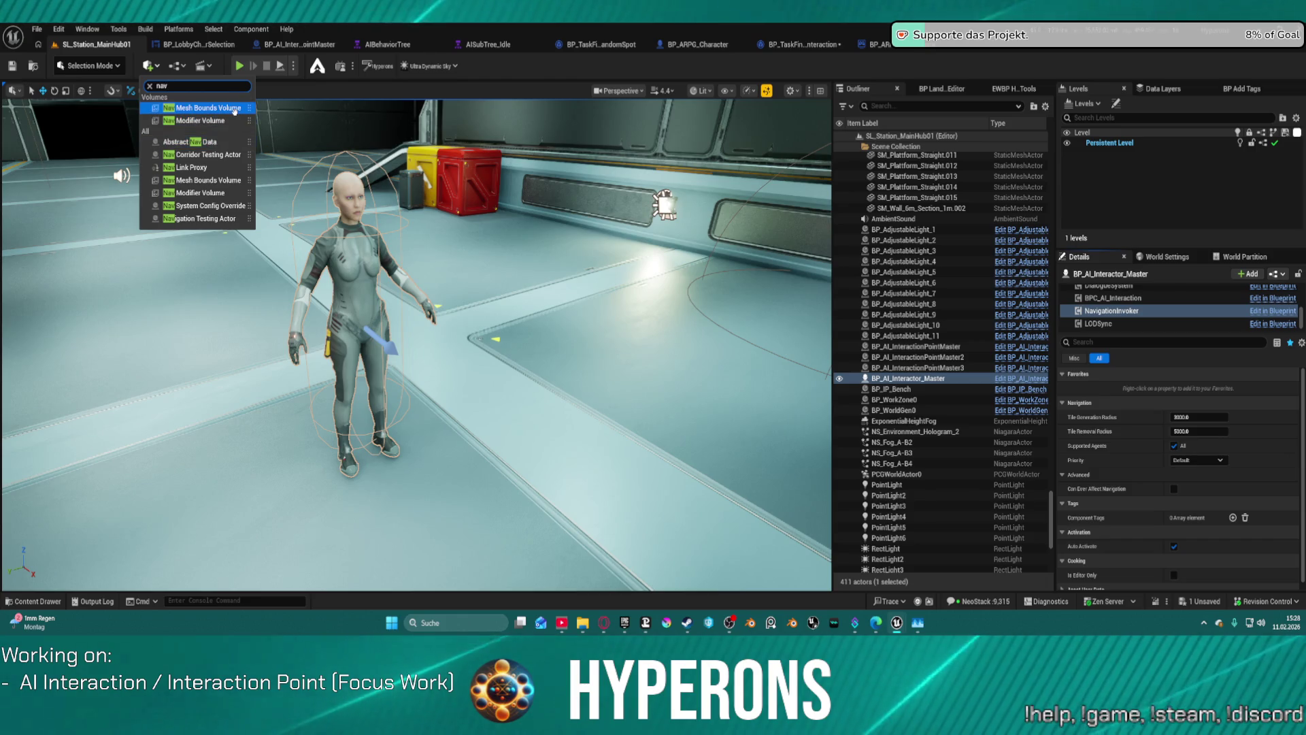
pyautogui.click(234, 109)
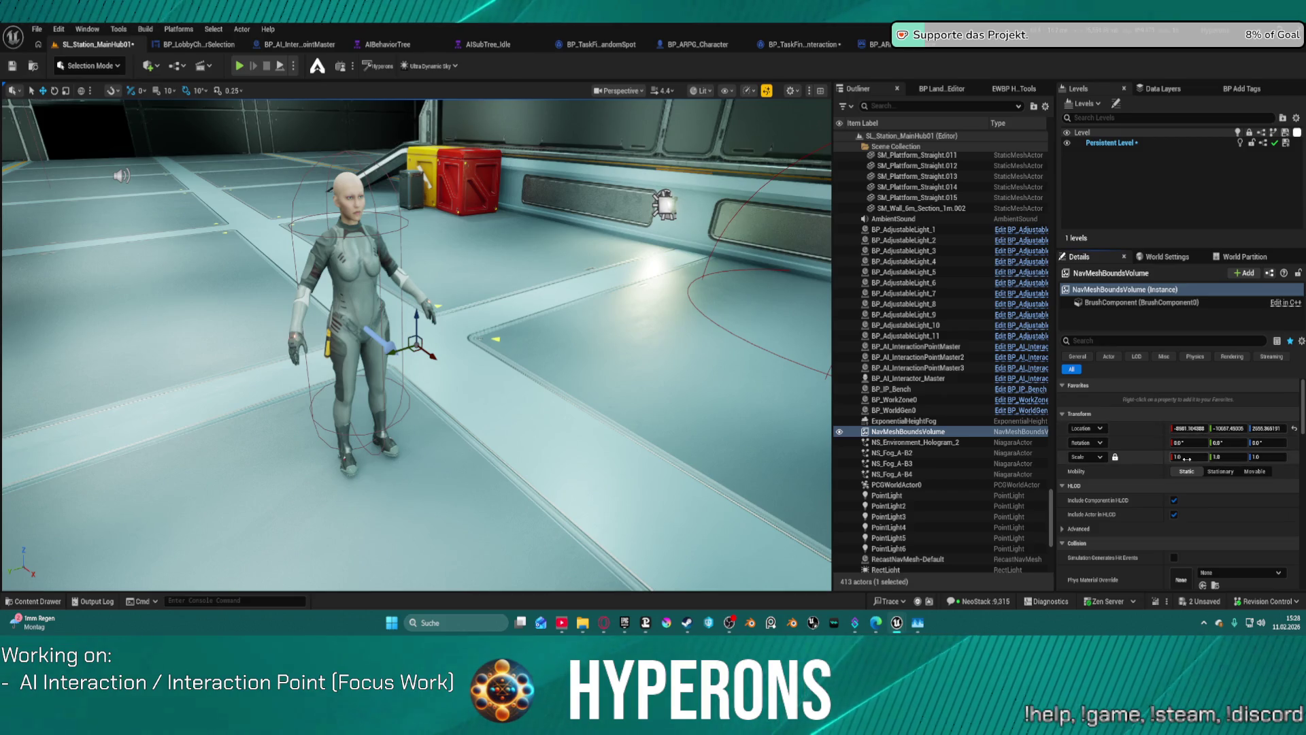
# Frame and raise the NavMeshBoundsVolume, then set its locked uniform scale to 100
pyautogui.press('f')
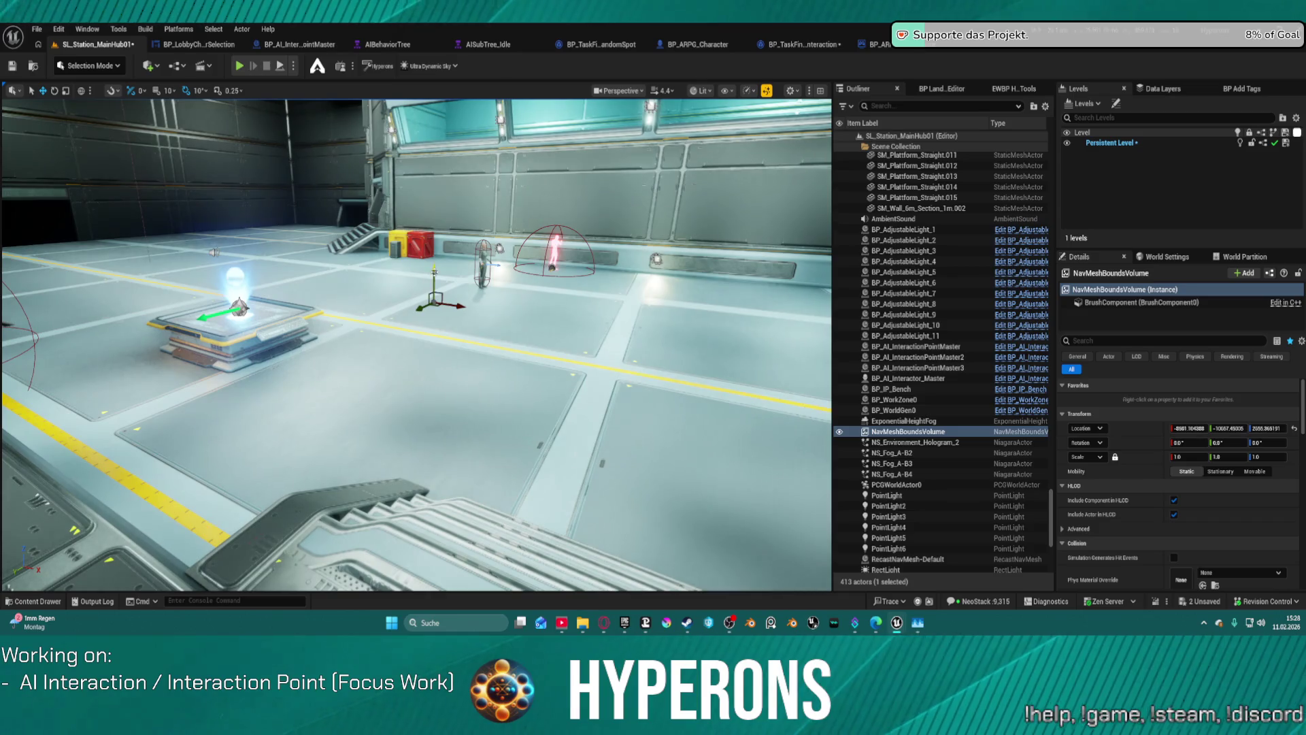
pyautogui.moveTo(434, 279); pyautogui.dragTo(435, 228)
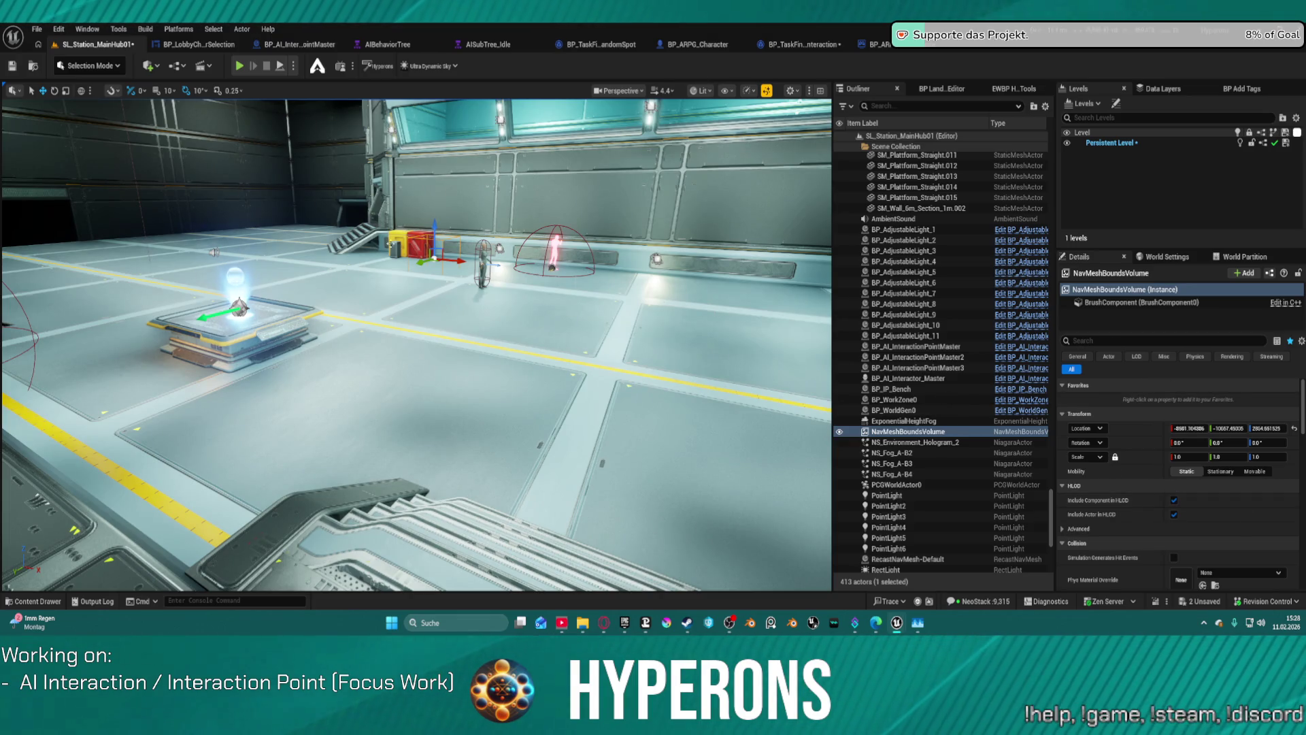
pyautogui.click(1190, 456)
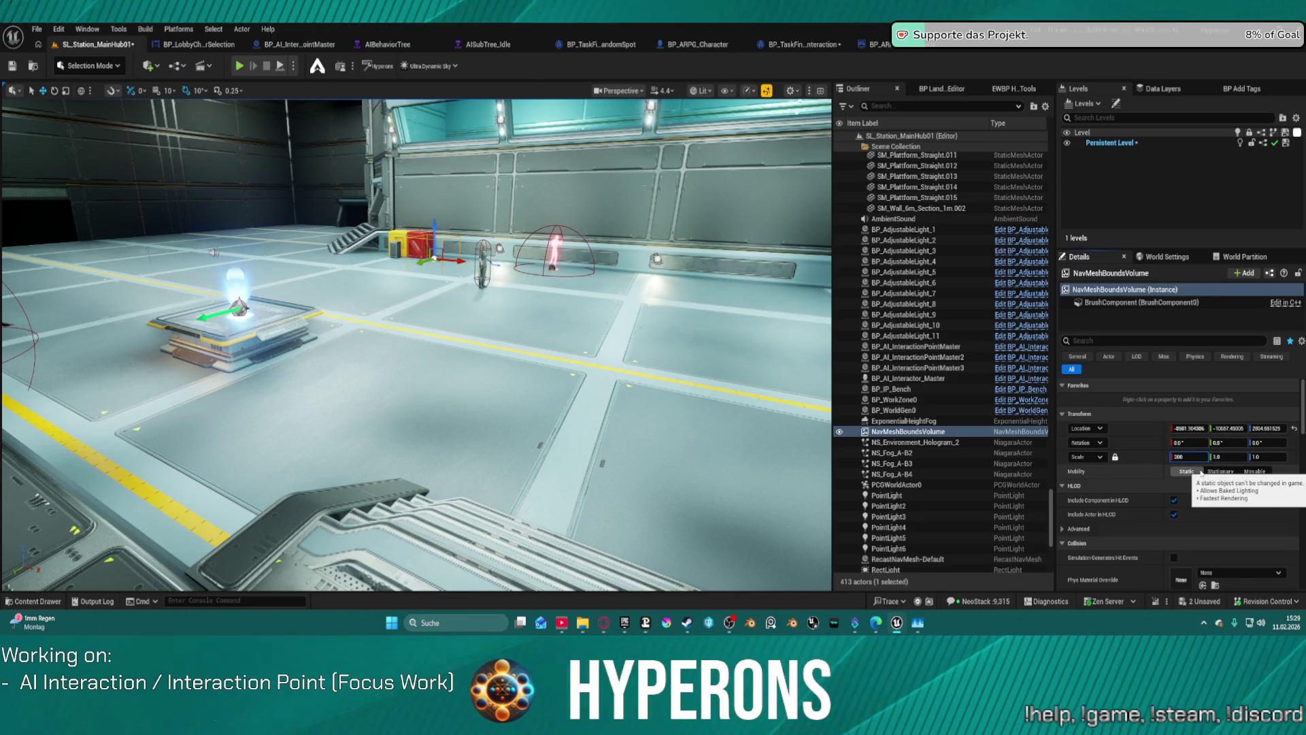
pyautogui.press('Return')
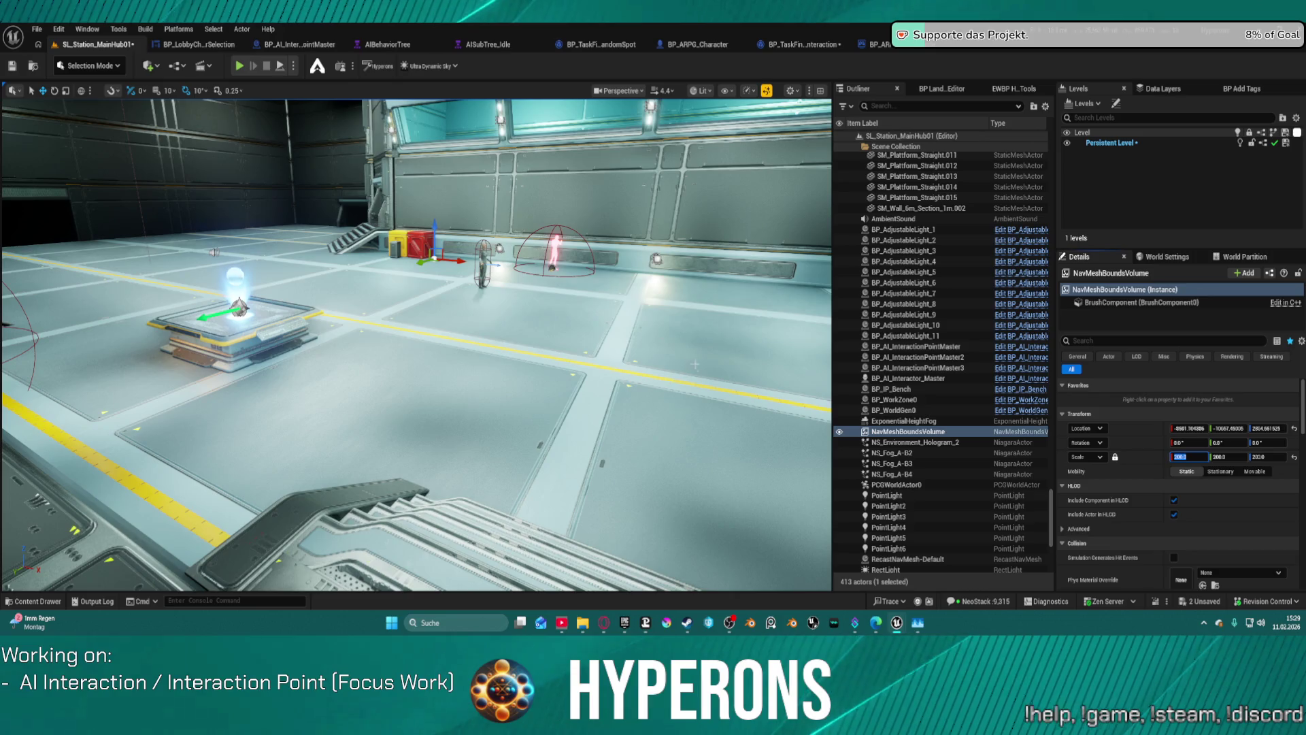
pyautogui.press('f')
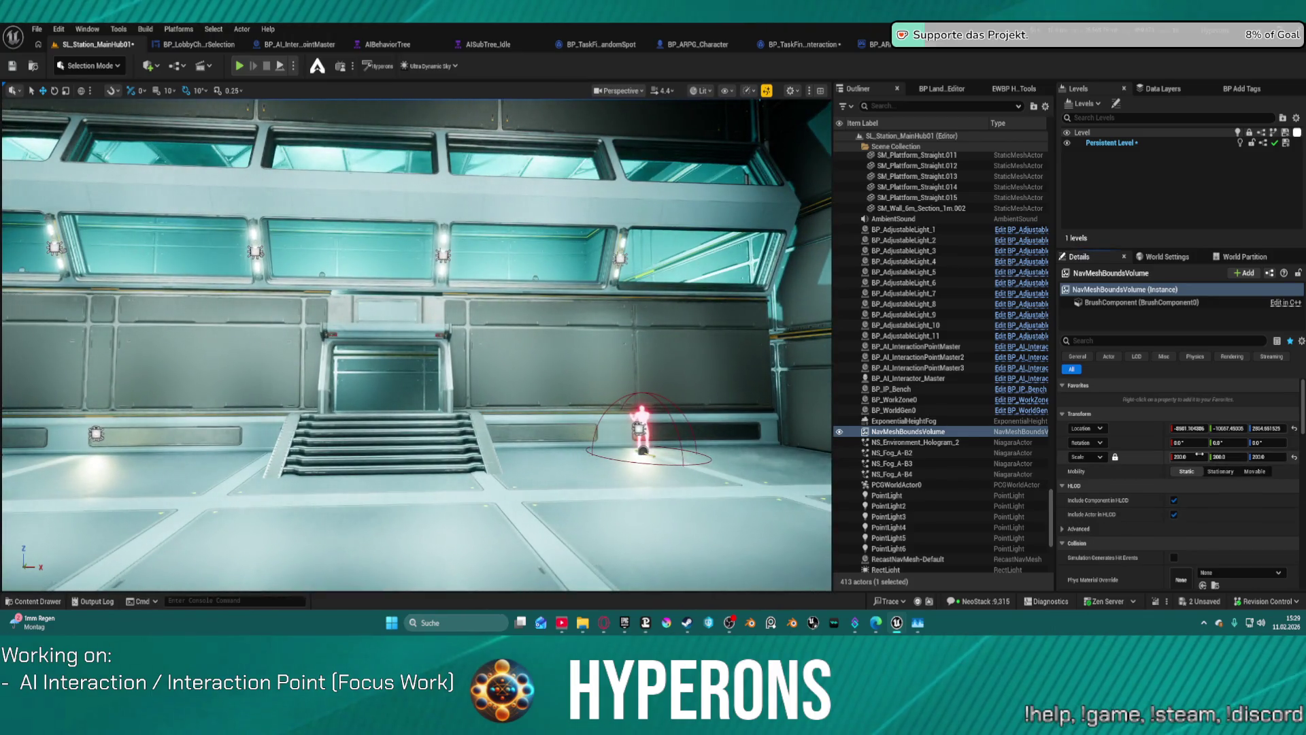
pyautogui.click(1199, 456)
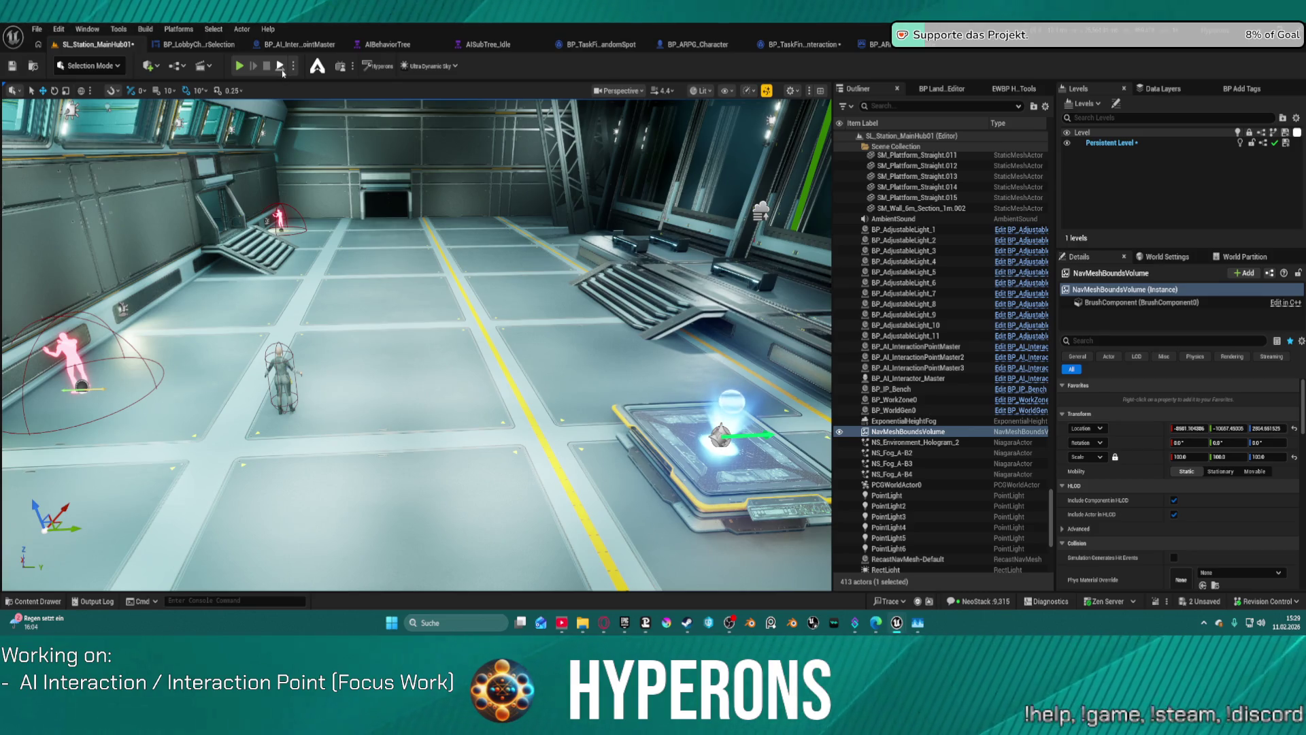
# Simulate briefly, then reopen SL_Station_MainHub01 from recent levels, saving it first
pyautogui.click(282, 71)
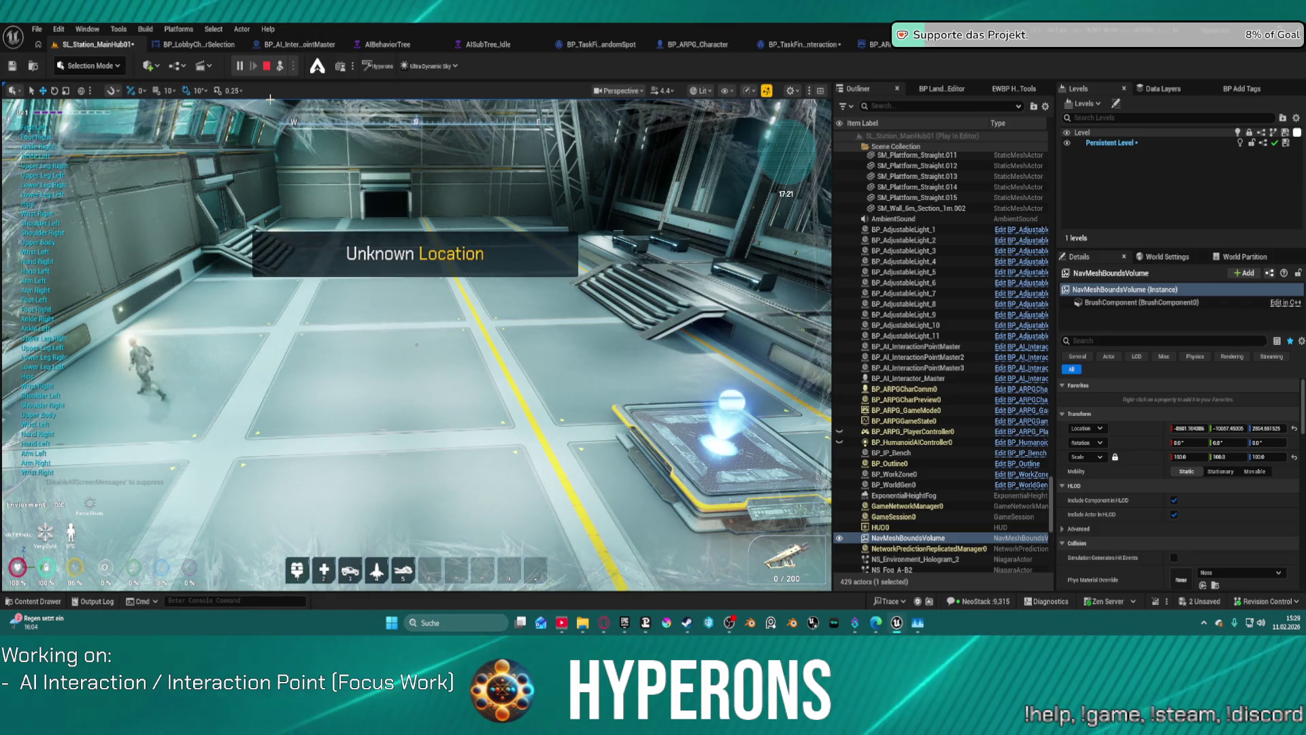
pyautogui.press('Escape')
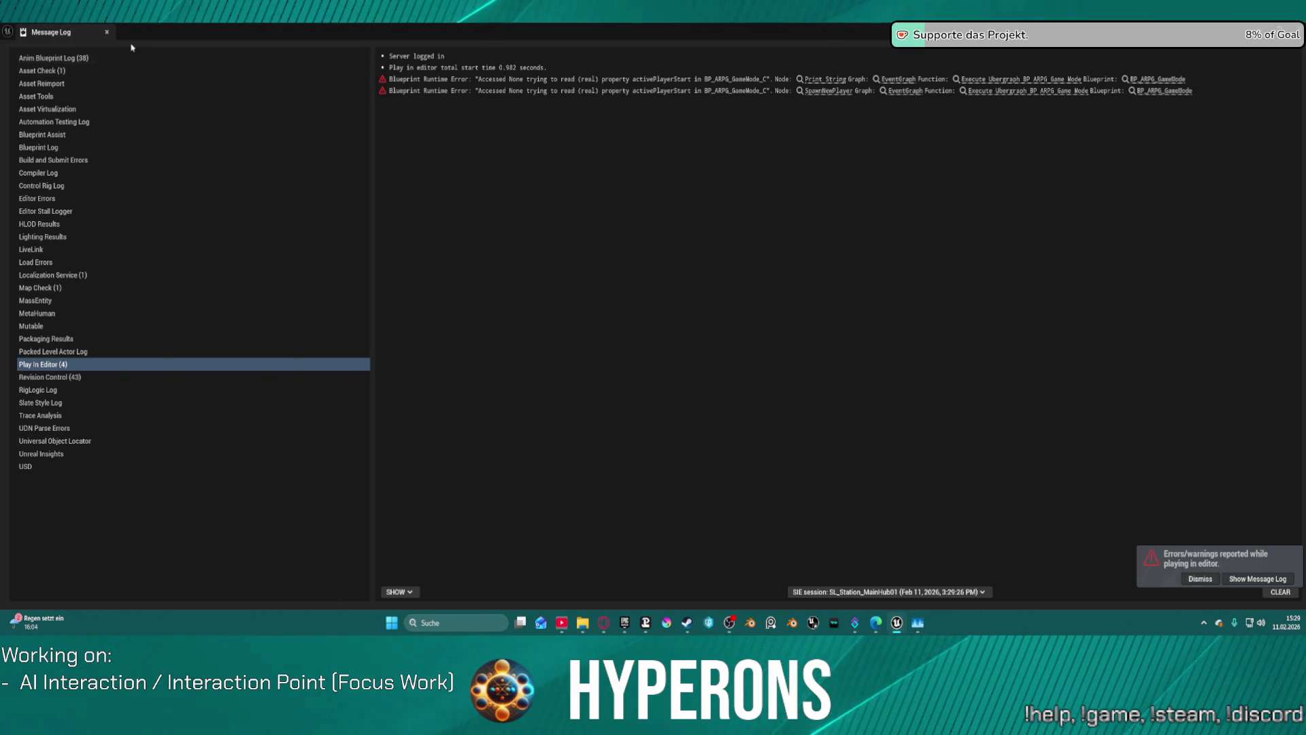
pyautogui.click(107, 33)
pyautogui.click(36, 29)
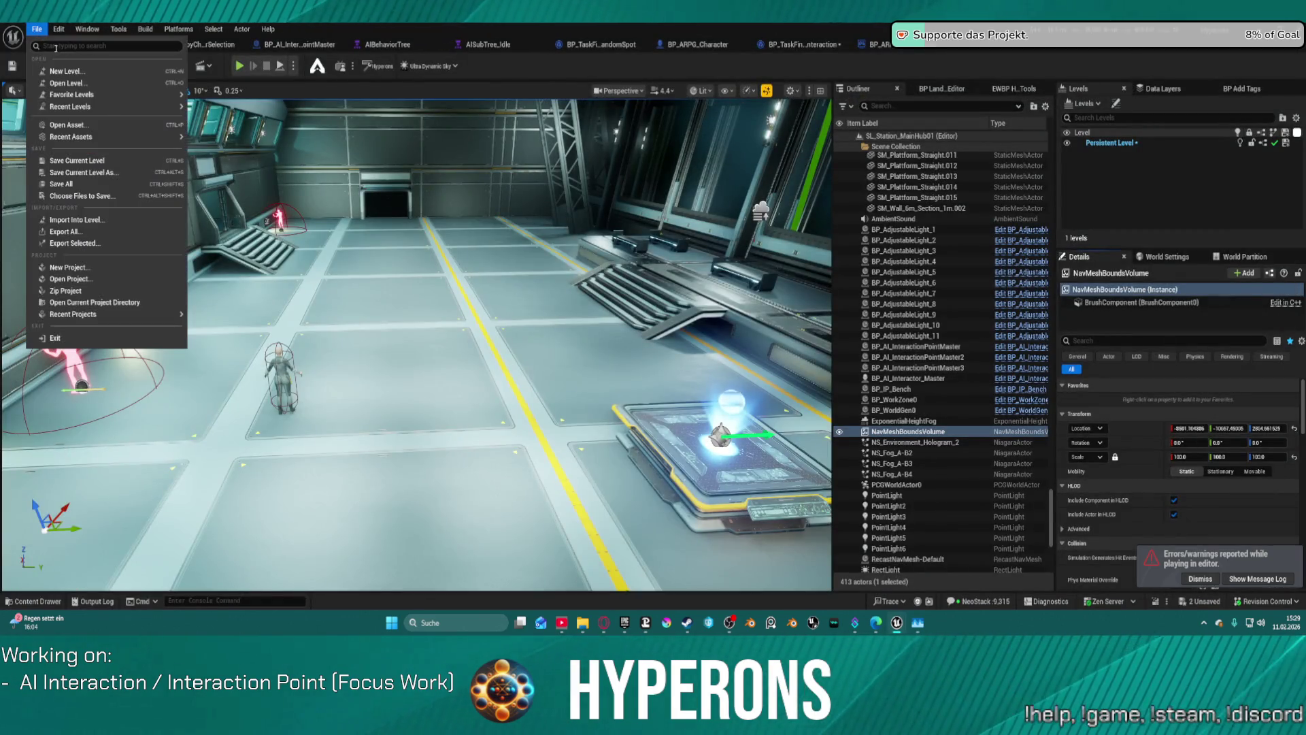
pyautogui.moveTo(163, 106)
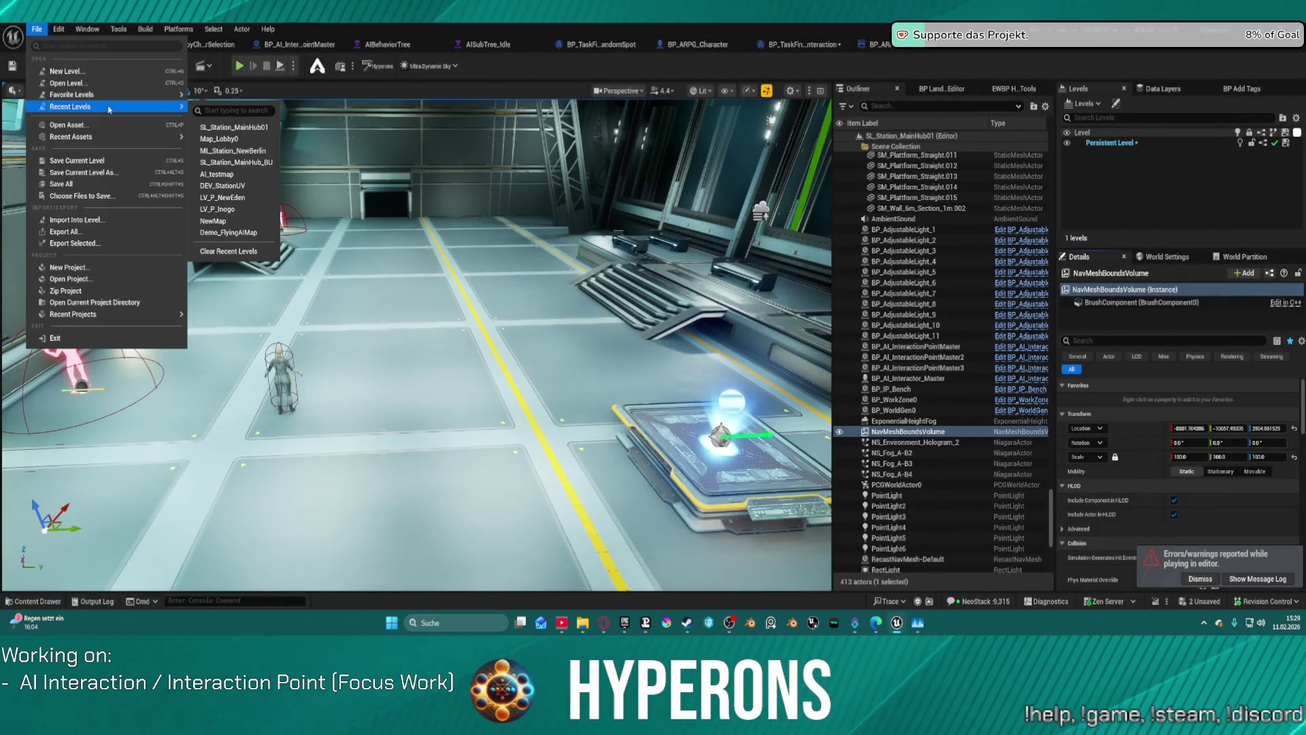
pyautogui.click(245, 128)
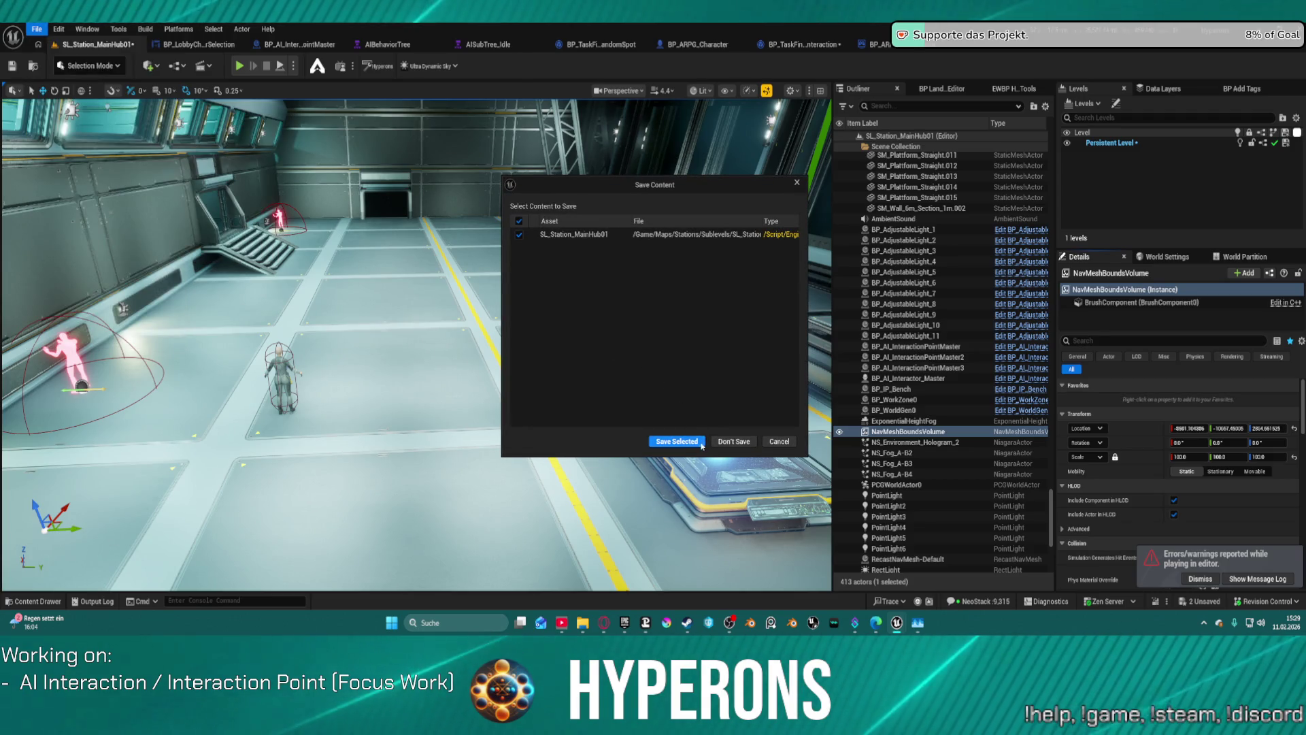
pyautogui.click(664, 441)
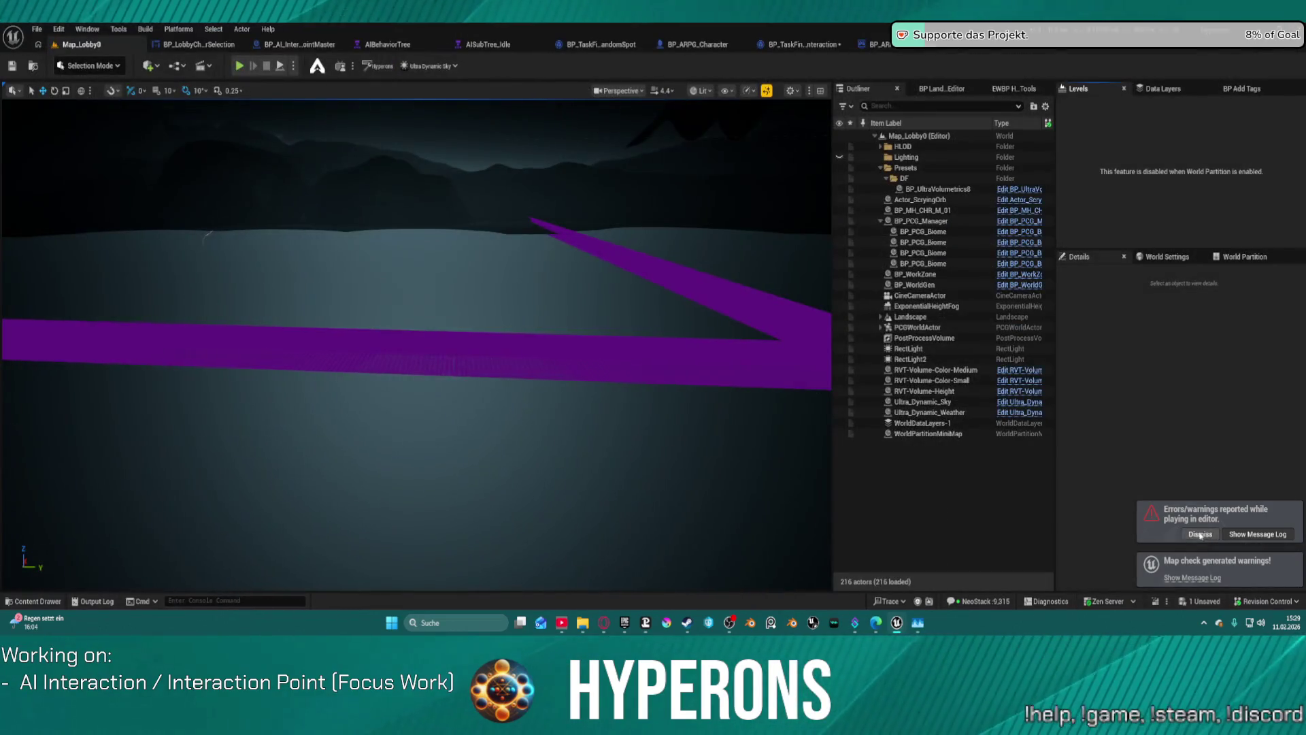
# Dismiss the errors notice, save all assets, and play the lobby map with Alt+P
pyautogui.click(1200, 534)
pyautogui.hotkey('ctrl', 'shift', 's')
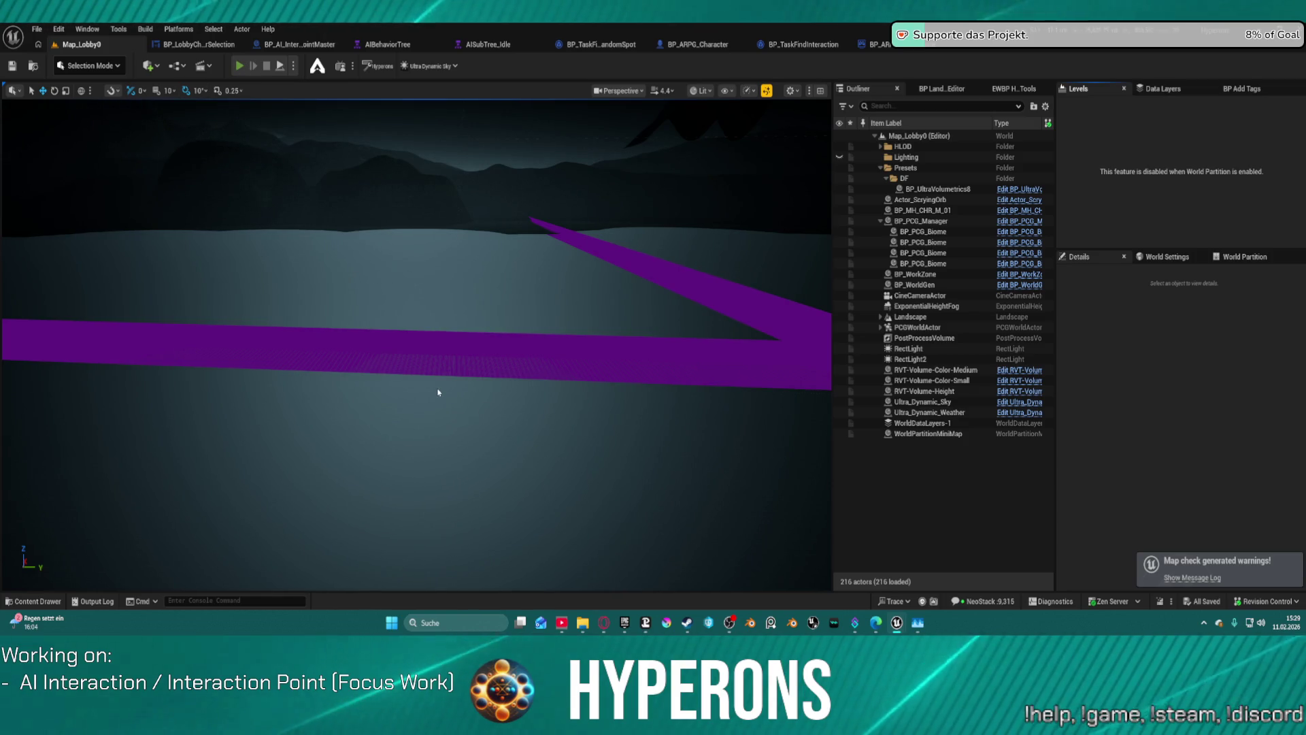
pyautogui.hotkey('alt', 'p')
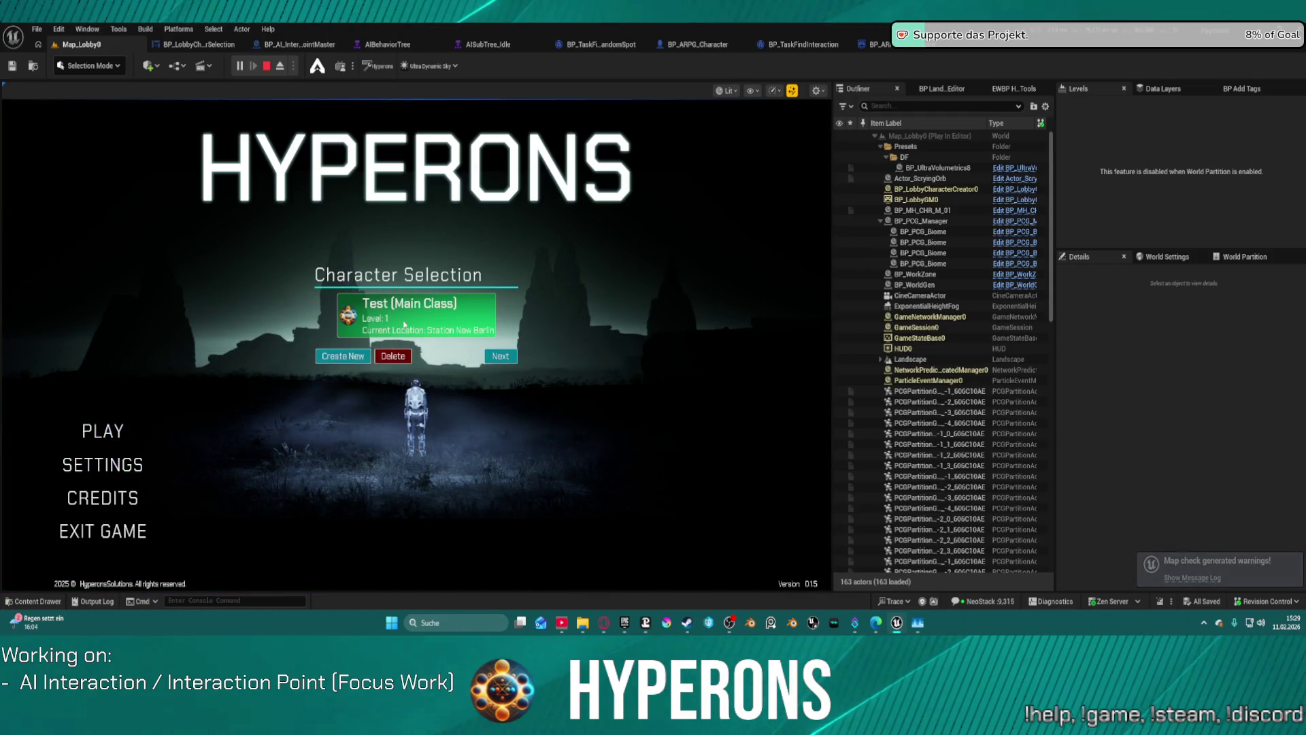
# Play offline as the Test (Main Class) character and run across the hangar floor
pyautogui.click(416, 317)
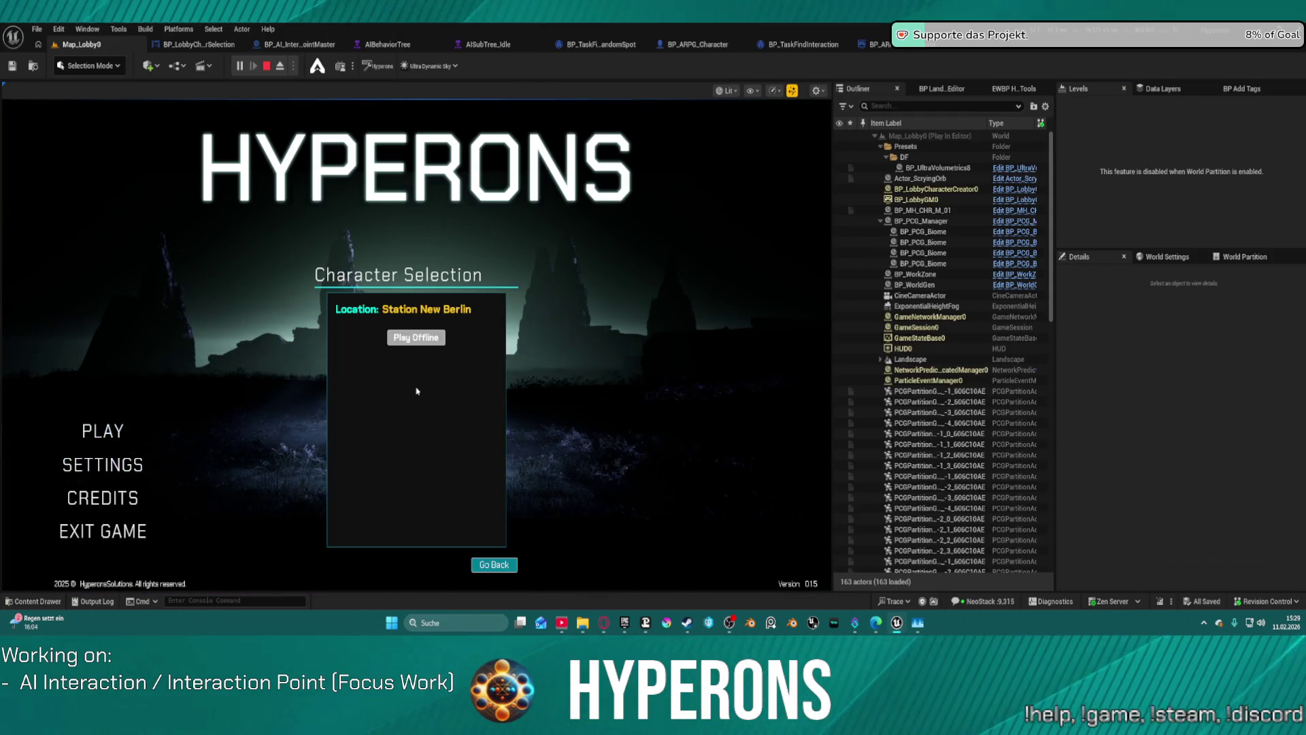
pyautogui.click(415, 338)
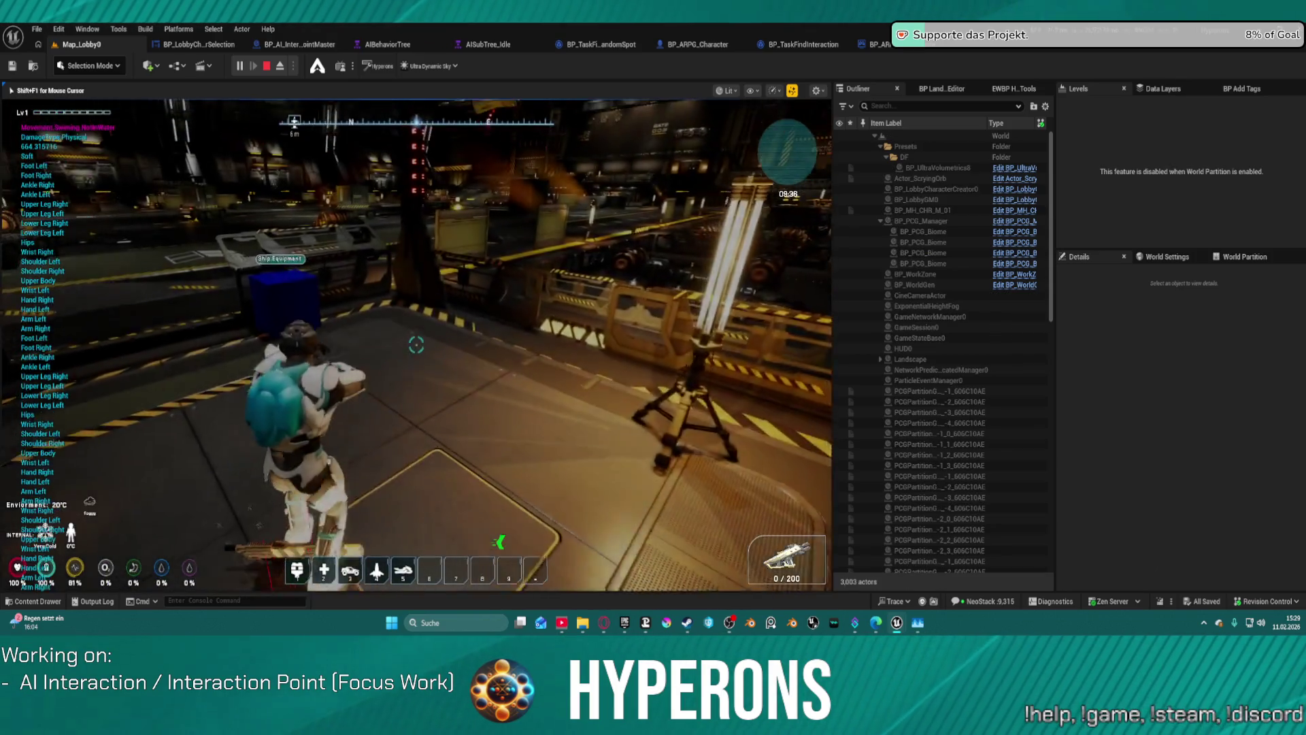
pyautogui.press('w')
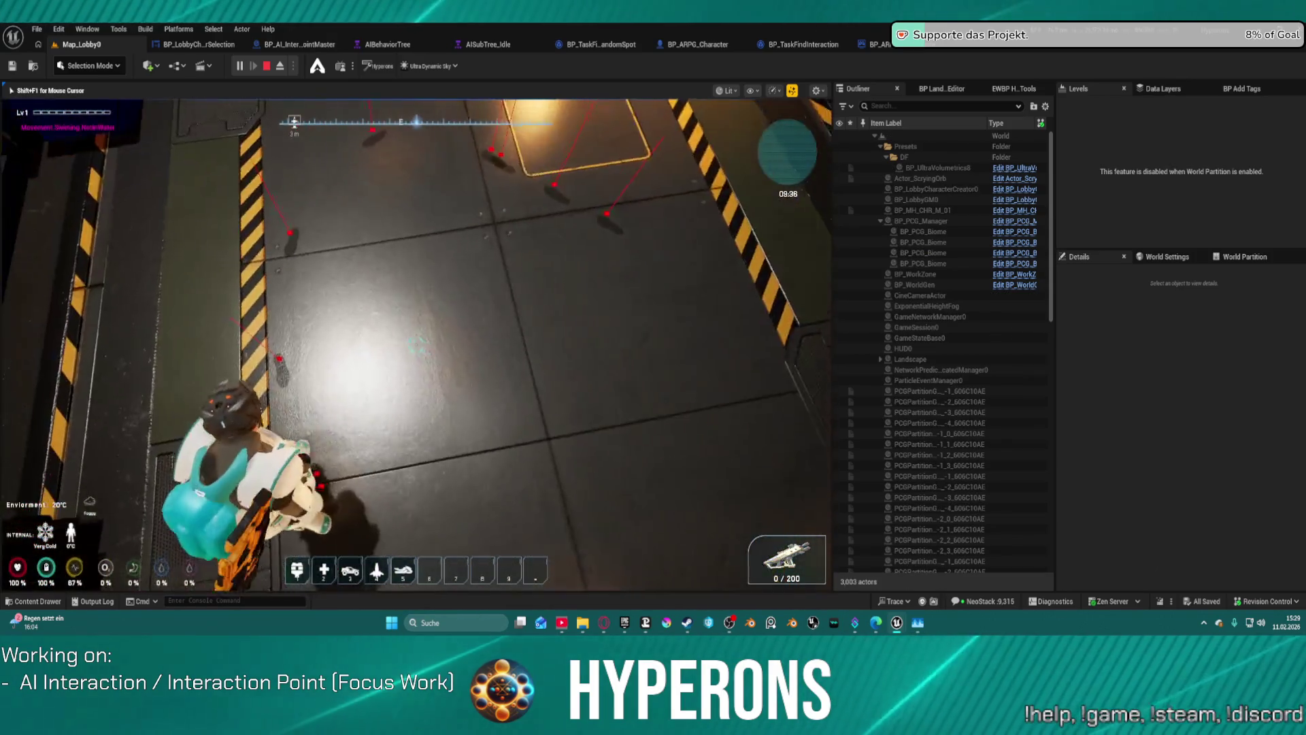
pyautogui.press('w')
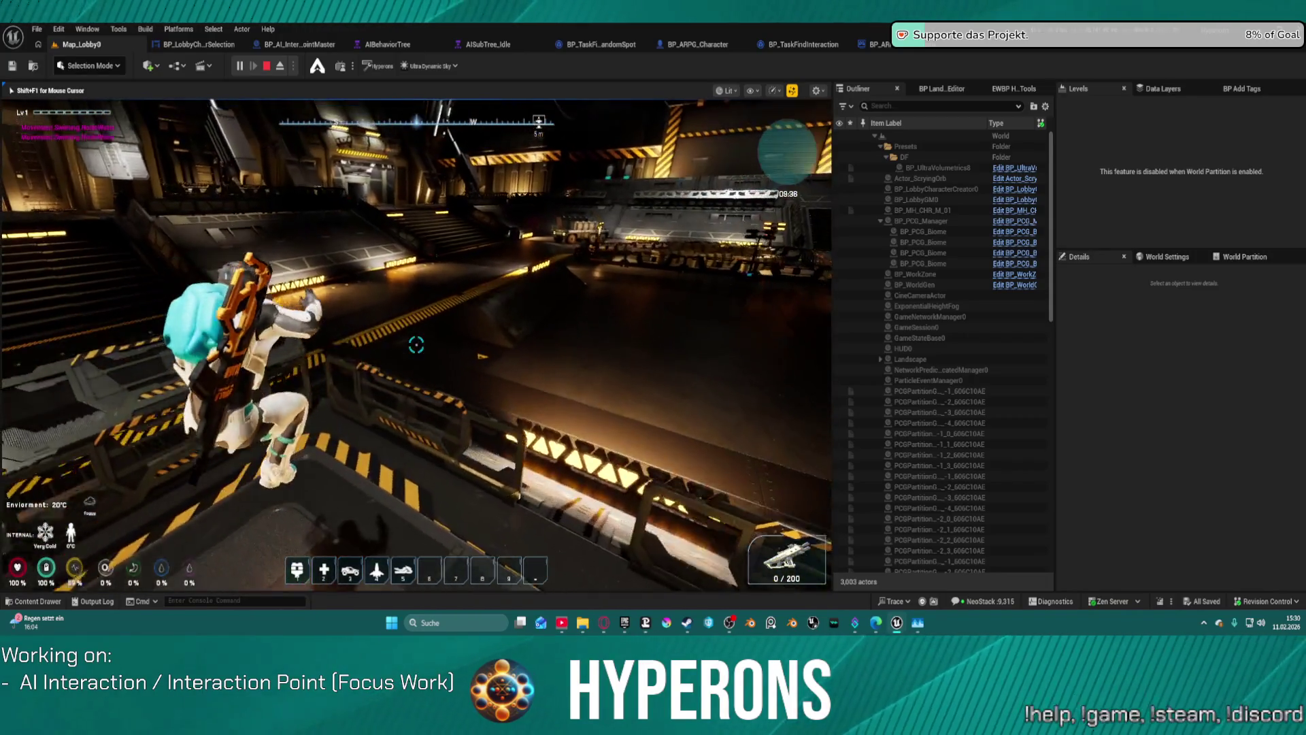
pyautogui.press('w')
pyautogui.press('w')
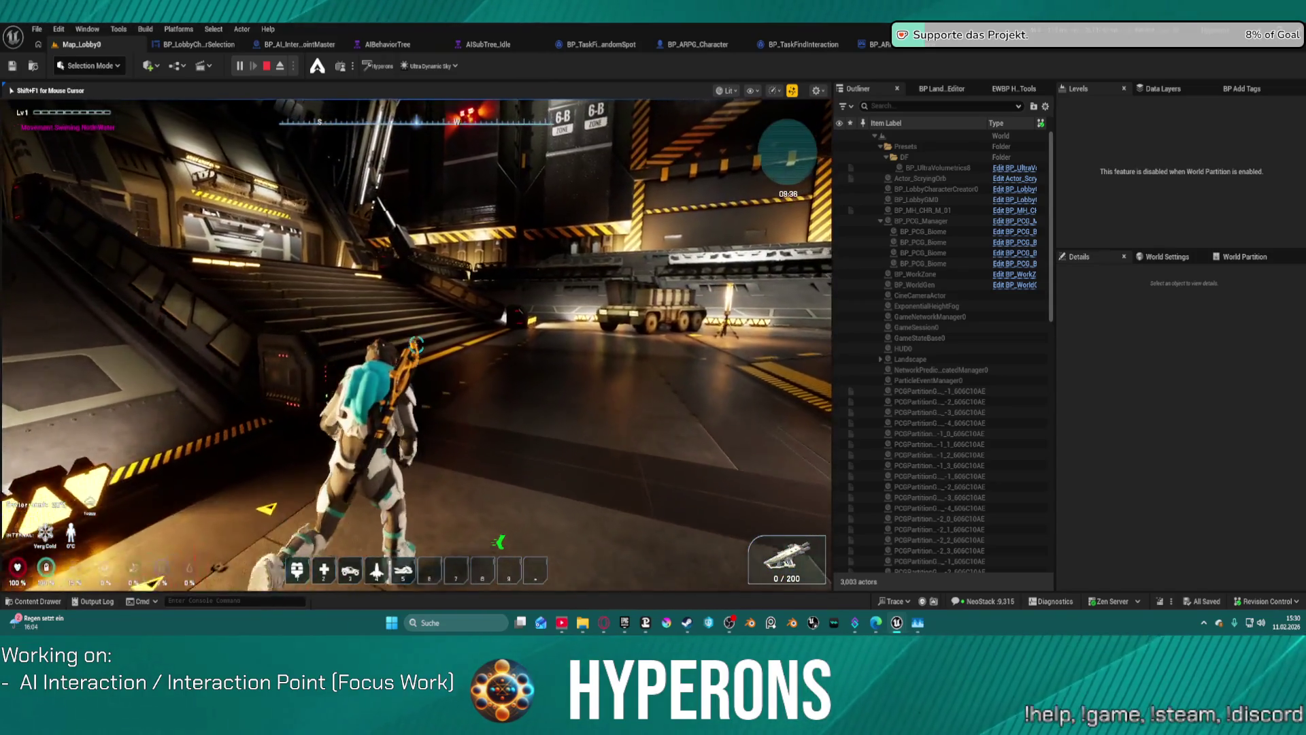
# Climb the hangar stairs, cross the deck, and walk down the corridor into the lit room
pyautogui.press('w')
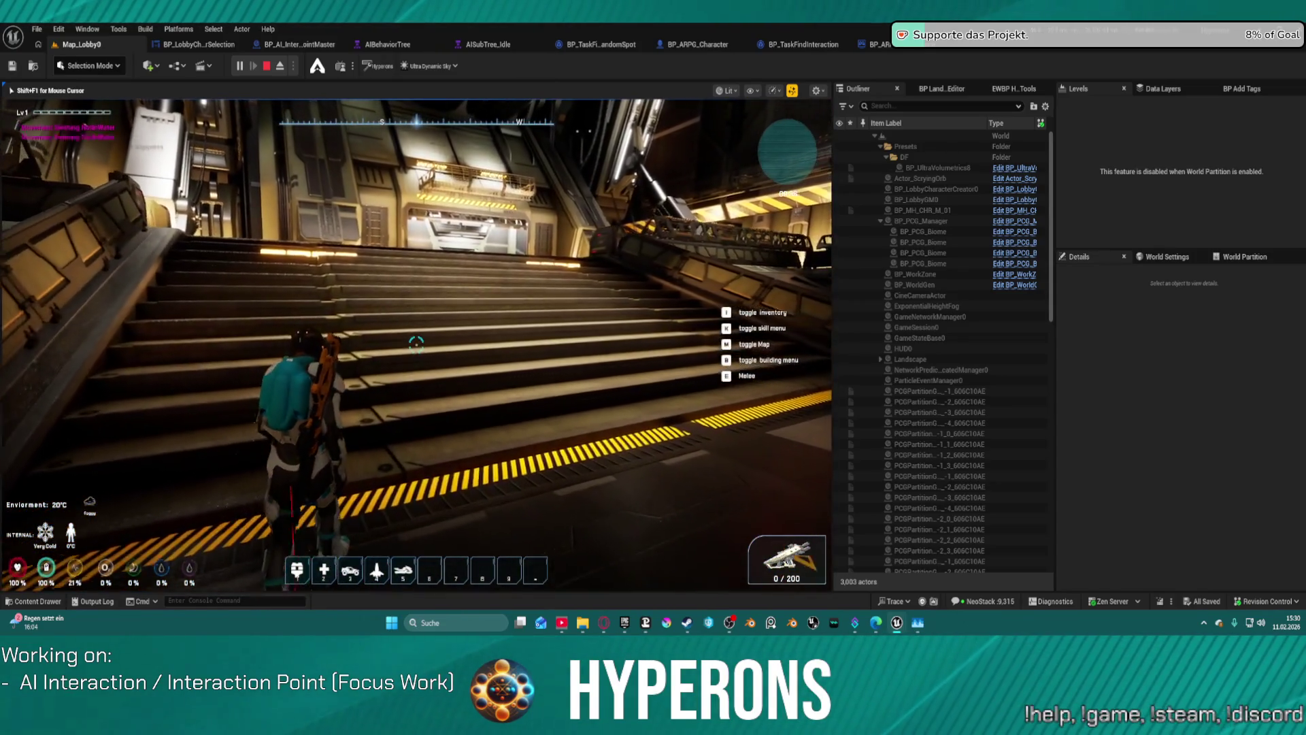
pyautogui.press('w')
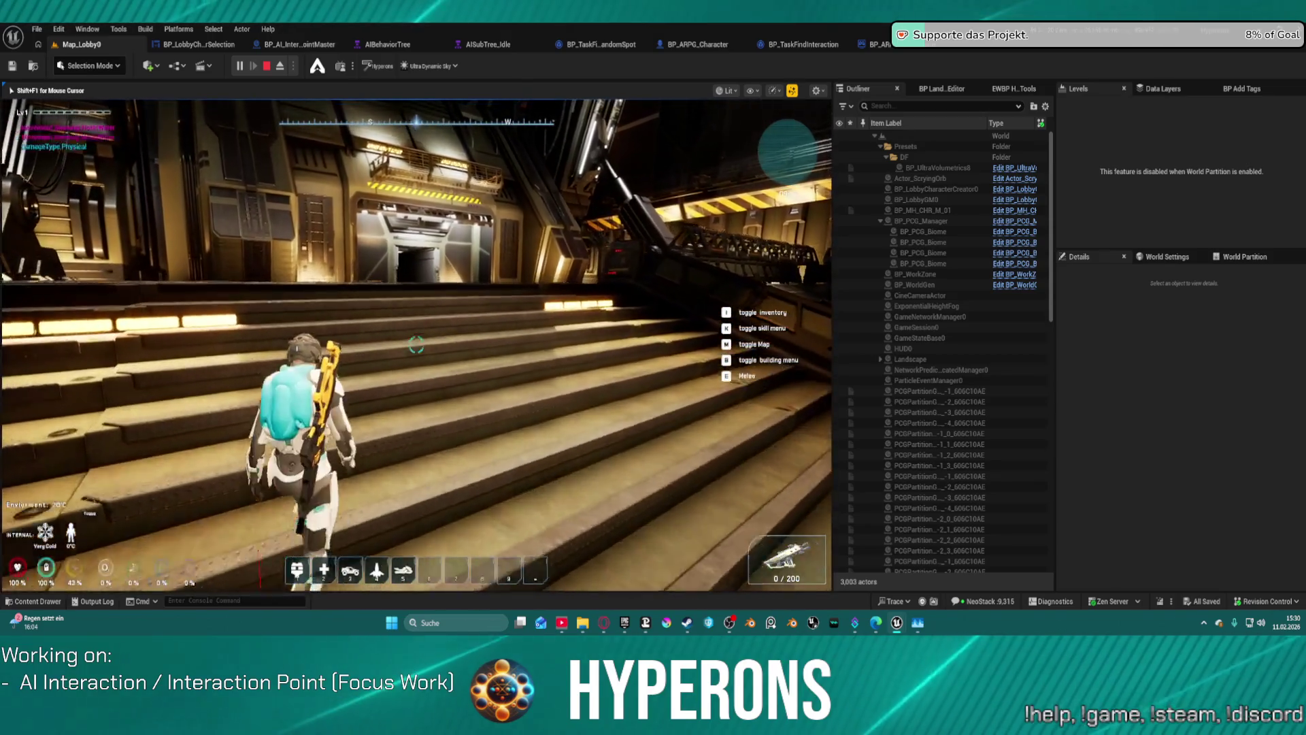
pyautogui.press('w')
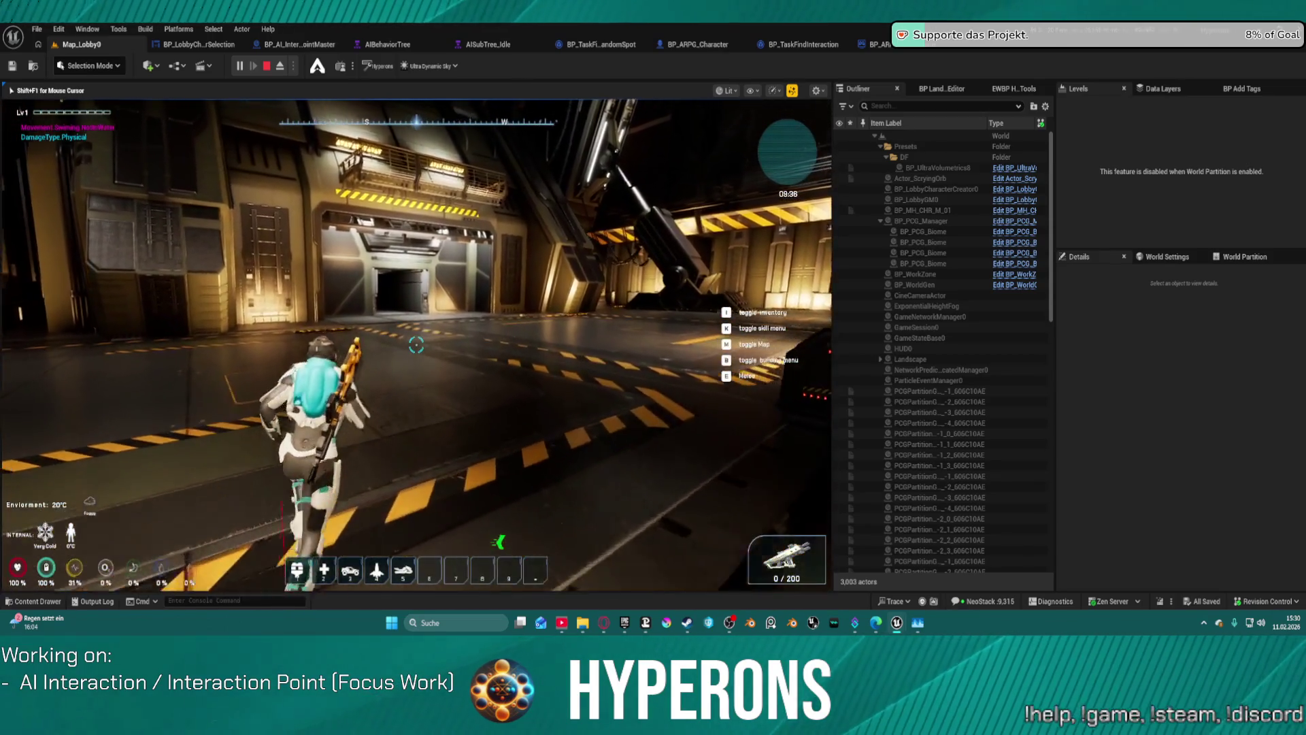
pyautogui.press('w')
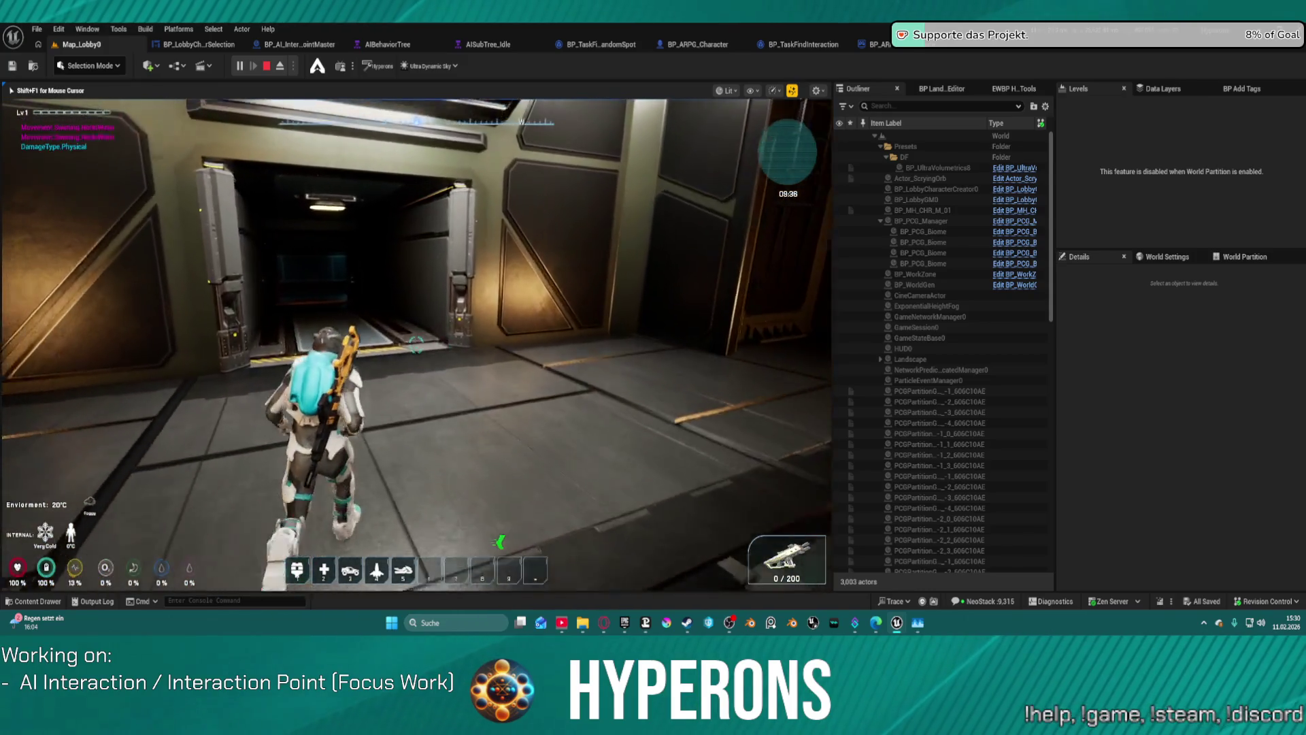
pyautogui.press('w')
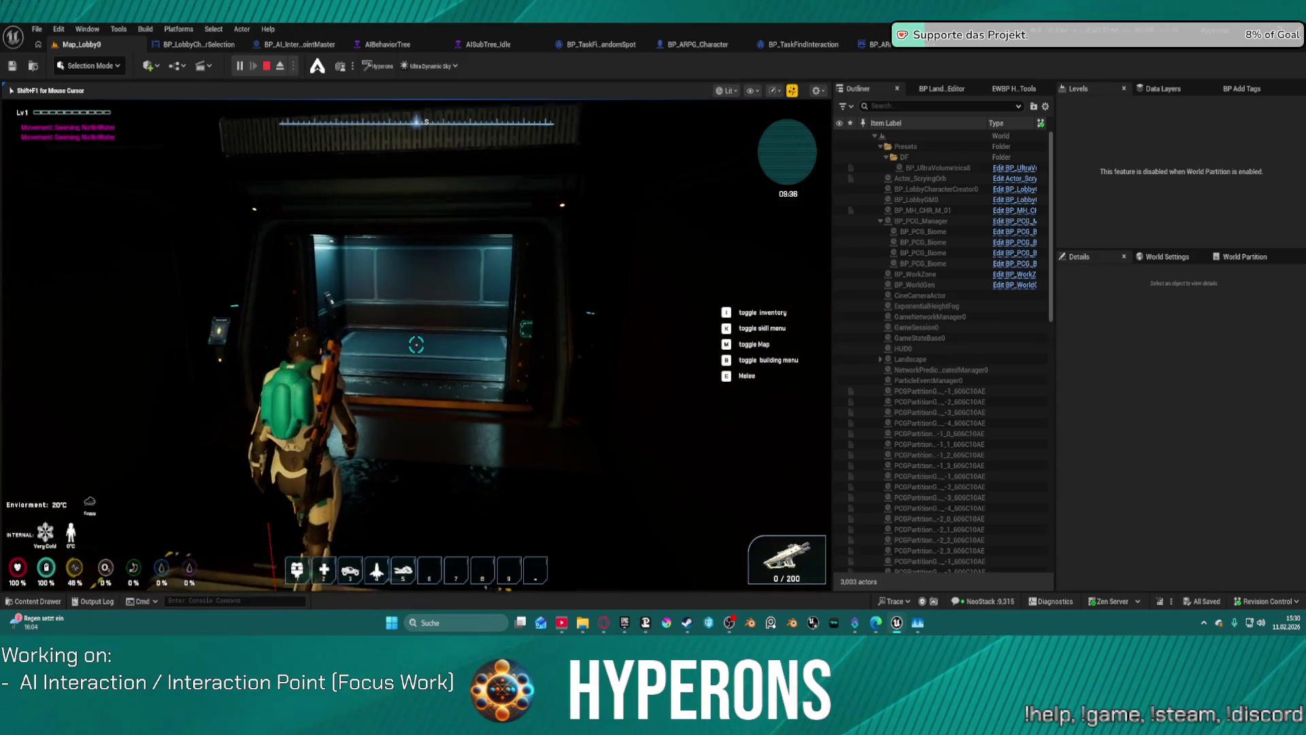
pyautogui.press('w')
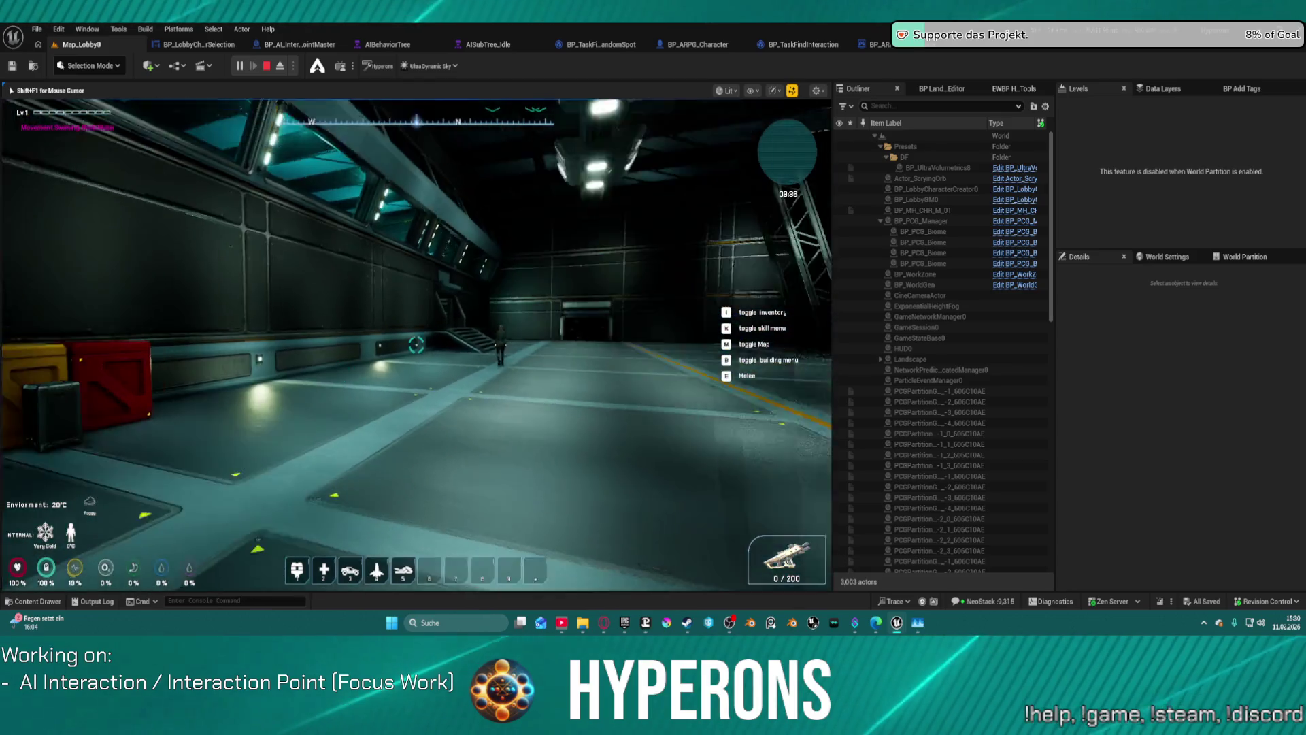
# Walk the character across the hall toward the stairs, then switch to the AISubTree_Idle tree
pyautogui.press('w')
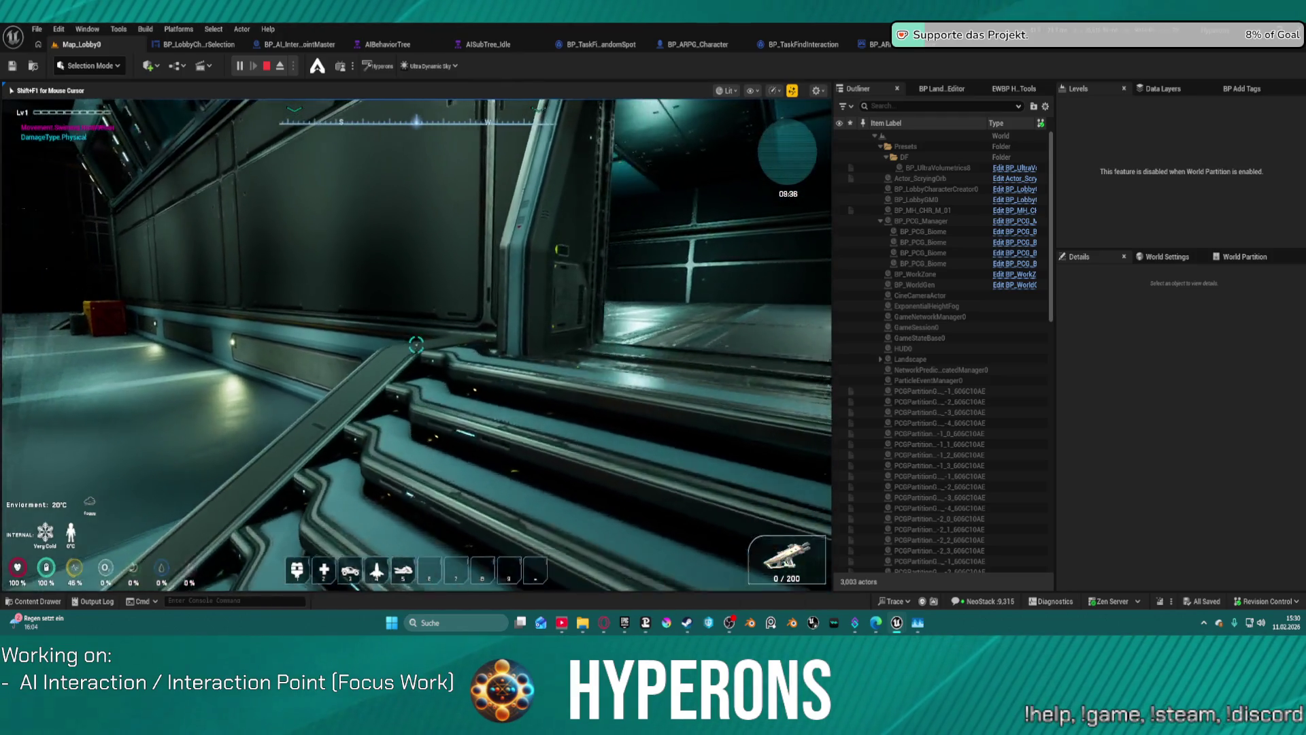
pyautogui.press('w')
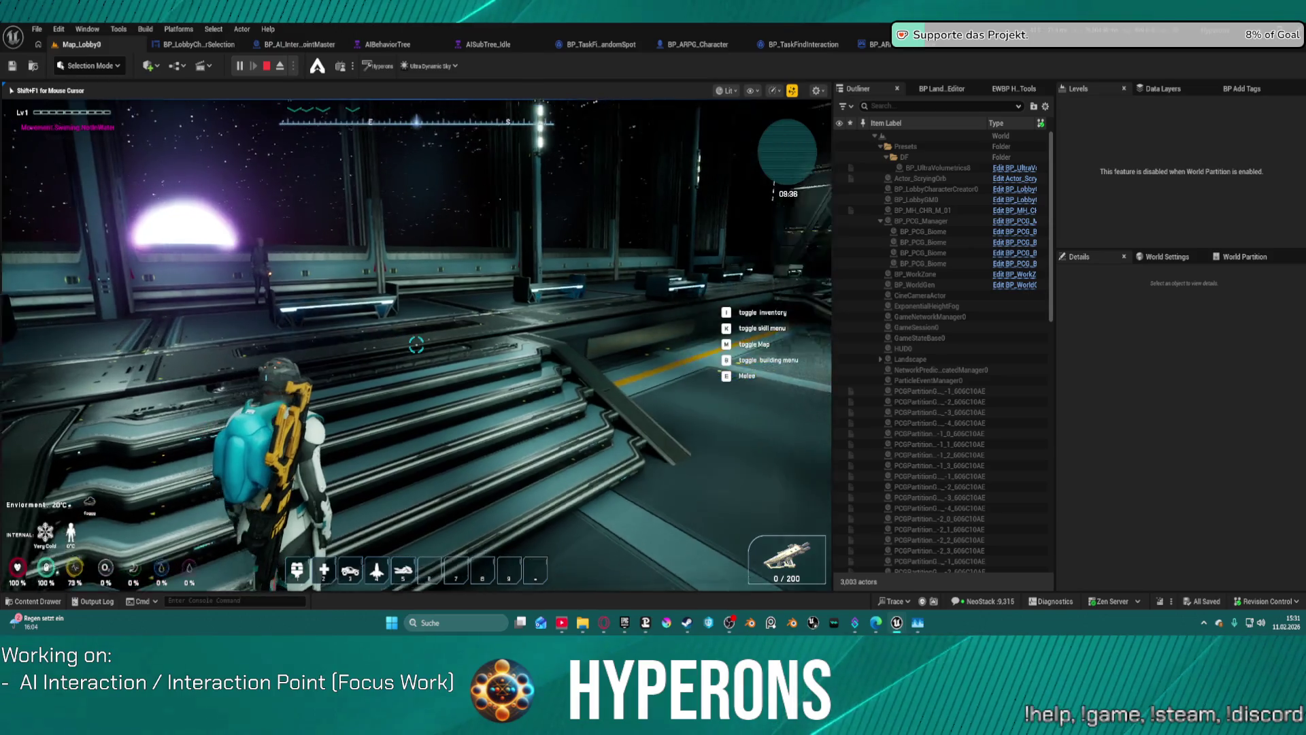
pyautogui.press('super')
pyautogui.click(488, 45)
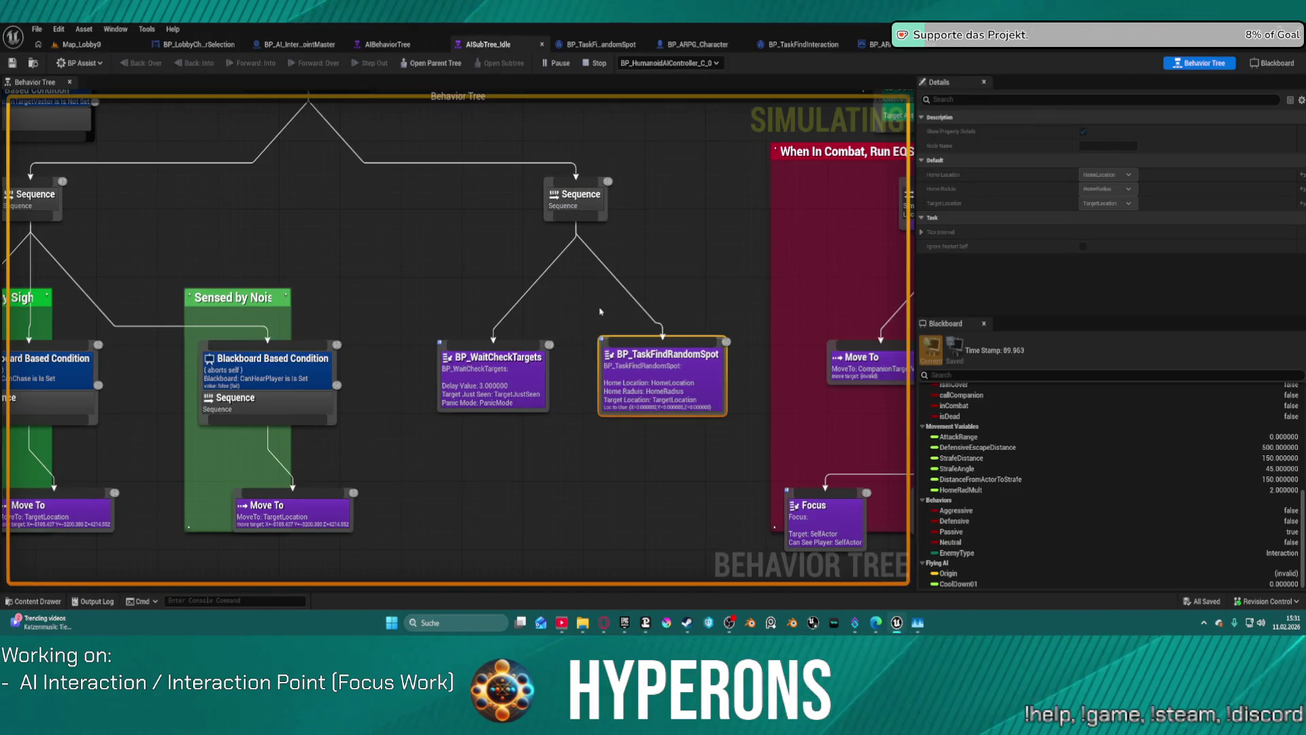
# Pan to the Sequence and BP_OnTargetAbort nodes and check the EnemyType blackboard value
pyautogui.scroll(-5, 360, 195)
pyautogui.scroll(4, 627, 268)
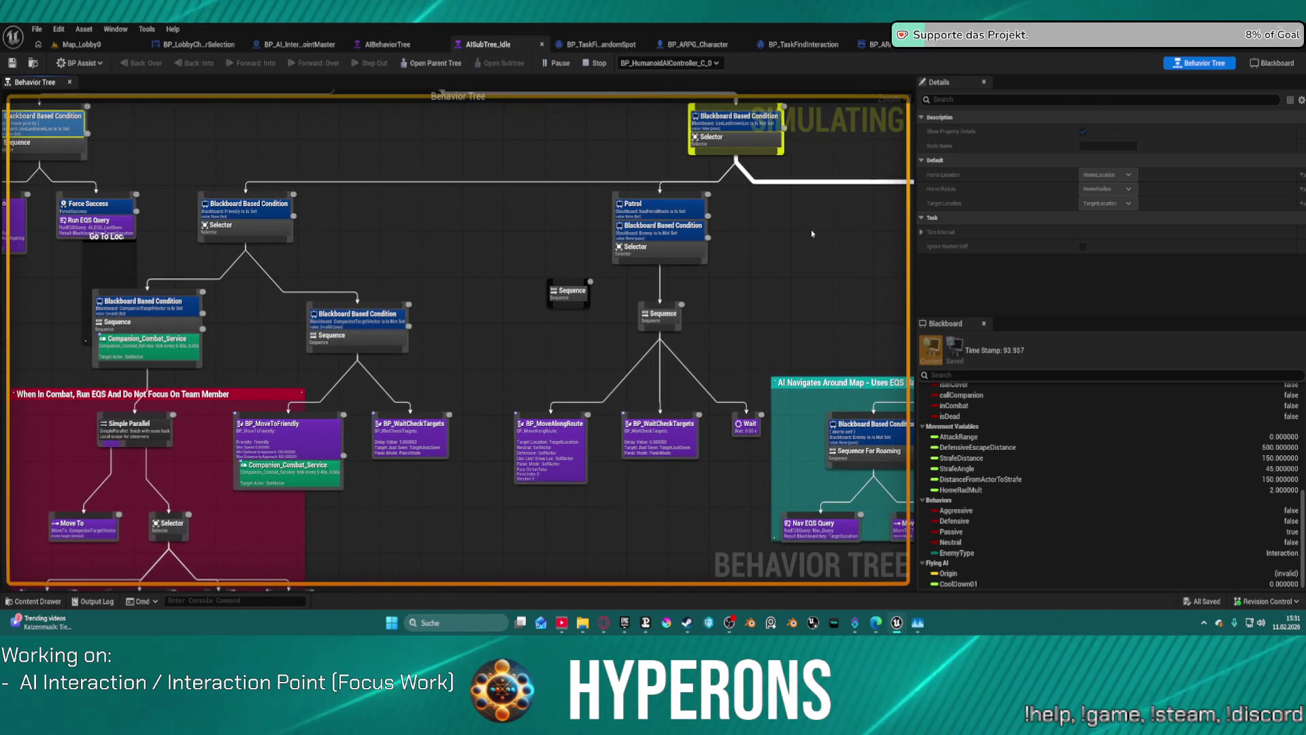
pyautogui.moveTo(677, 206)
pyautogui.mouseDown()
pyautogui.moveTo(677, 287)
pyautogui.moveTo(775, 382)
pyautogui.moveTo(837, 483)
pyautogui.moveTo(303, 585)
pyautogui.mouseUp()
pyautogui.moveTo(290, 367)
pyautogui.mouseDown()
pyautogui.moveTo(384, 413)
pyautogui.moveTo(396, 398)
pyautogui.mouseUp()
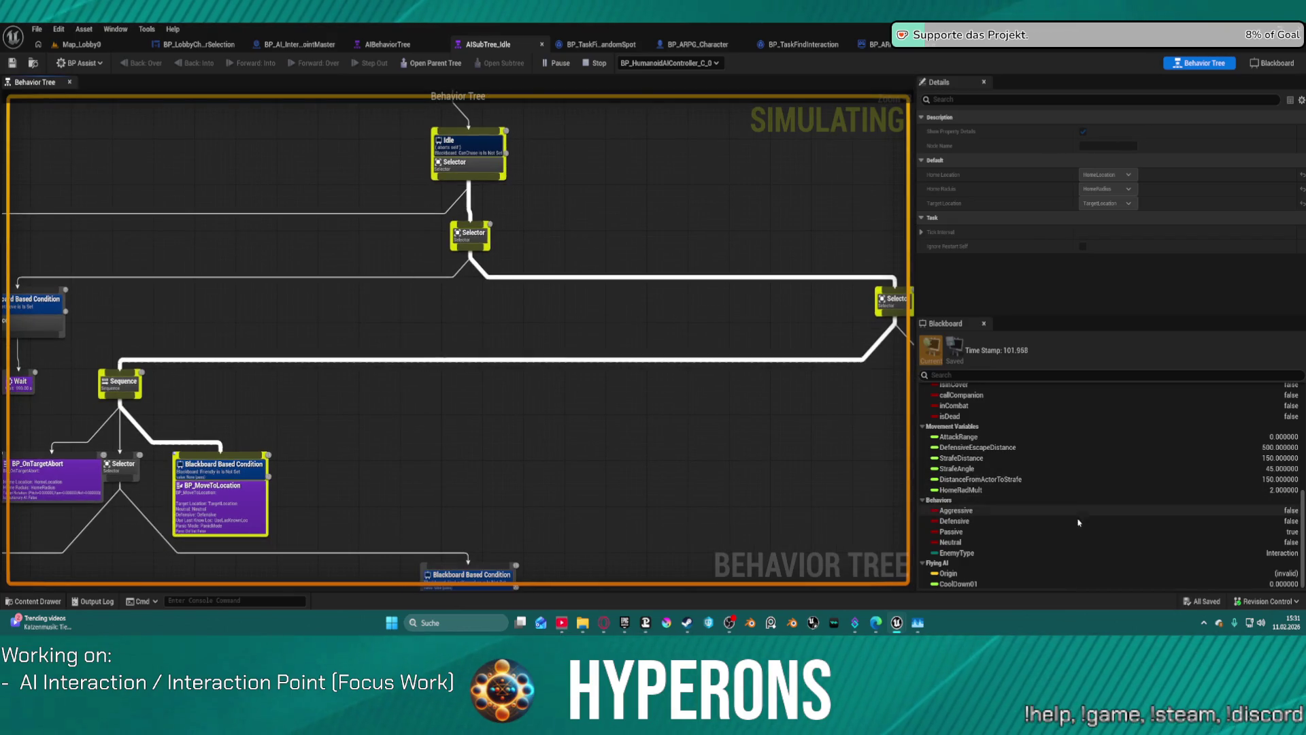
pyautogui.click(966, 553)
# Zoom in on the Interaction branch and open the BP_TaskFindInteraction task blueprint
pyautogui.moveTo(167, 224); pyautogui.dragTo(714, 255)
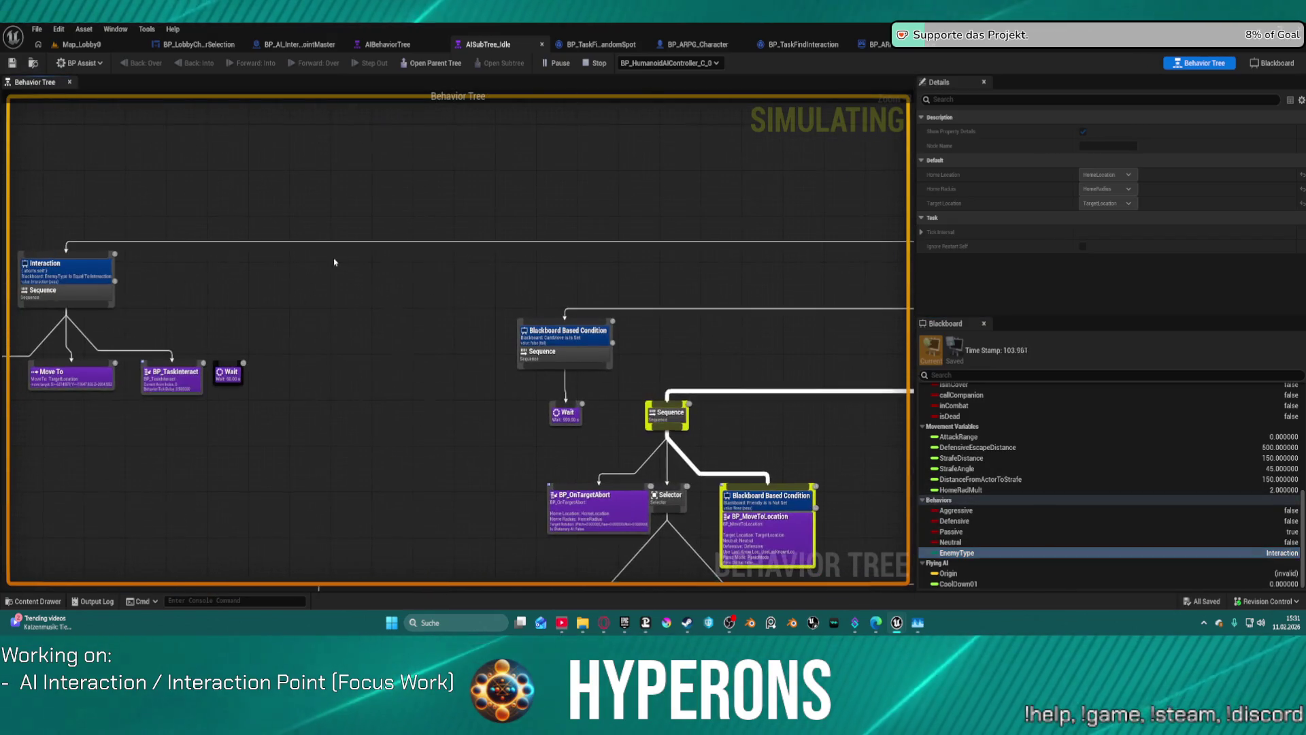
pyautogui.scroll(2, 141, 266)
pyautogui.moveTo(242, 295); pyautogui.dragTo(378, 315)
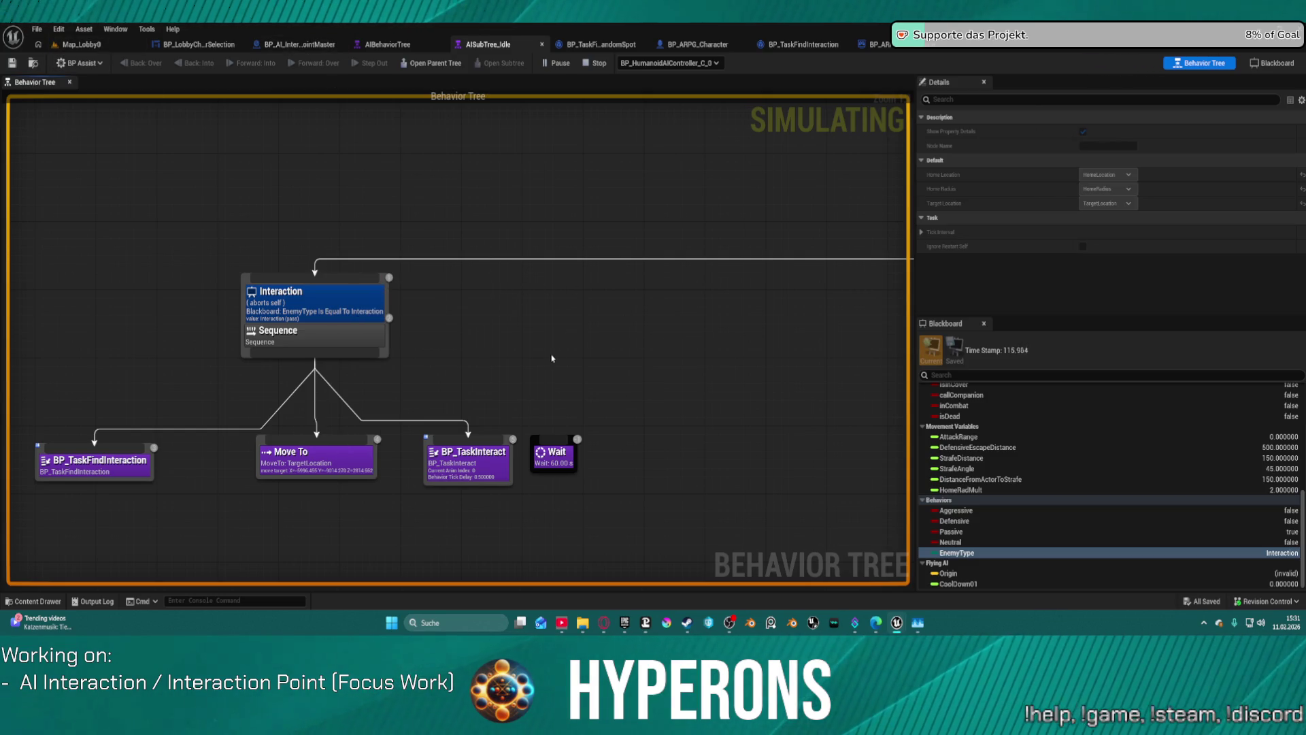
pyautogui.doubleClick(125, 473)
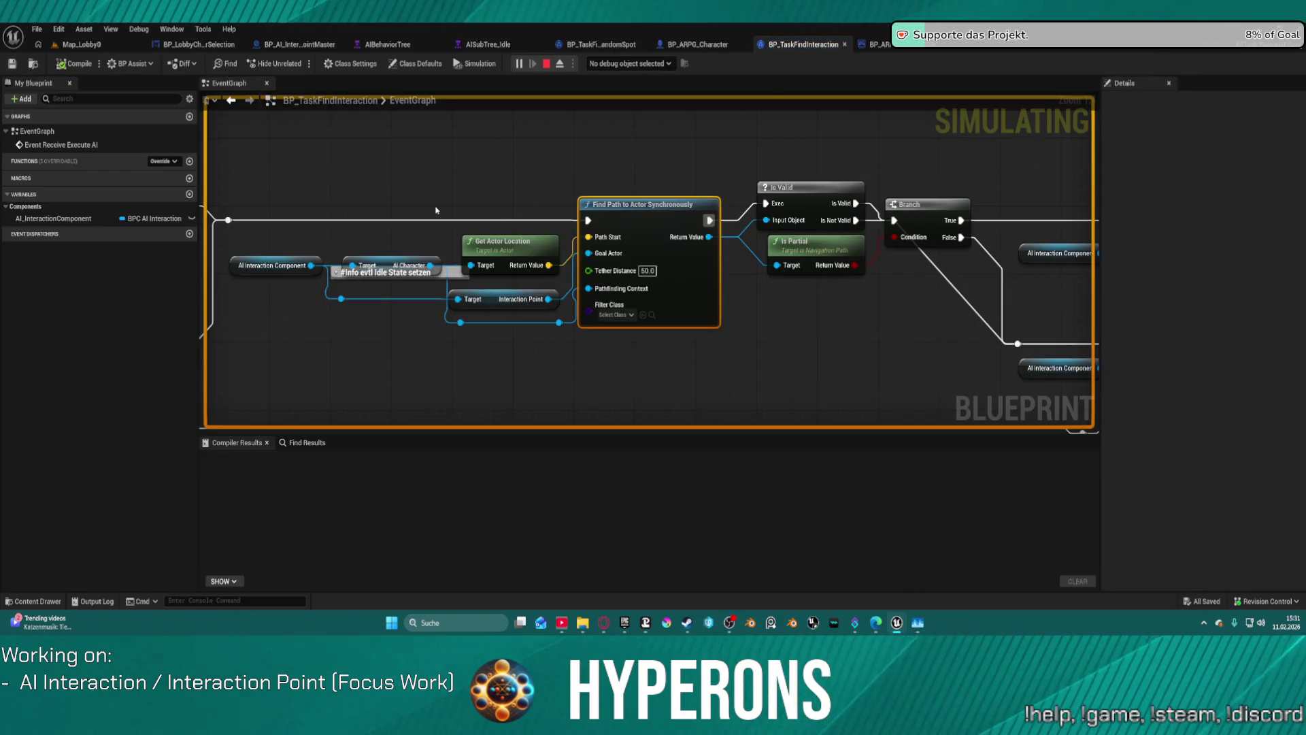
# Add a breakpoint on the Set node after Event Receive Execute AI, then resume the Map_Lobby0 game
pyautogui.rightClick(638, 236)
pyautogui.scroll(-6, 606, 233)
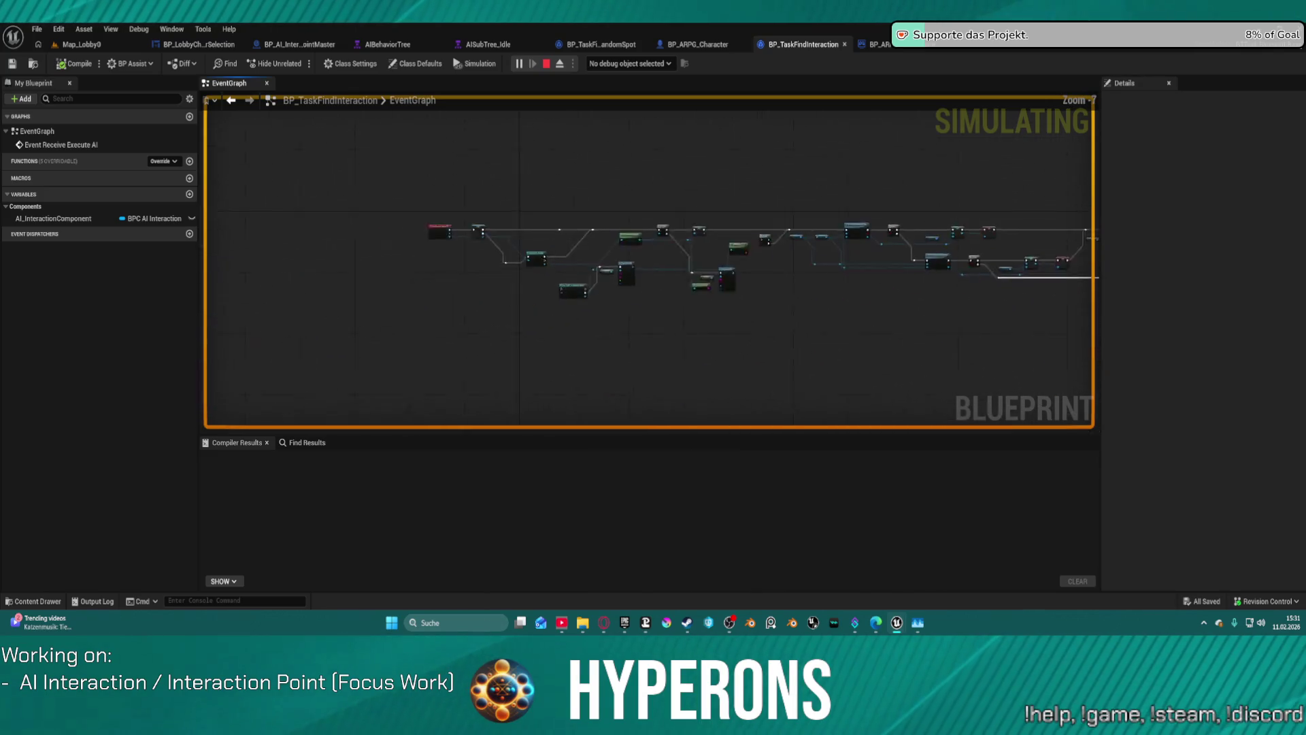
pyautogui.scroll(3, 593, 211)
pyautogui.rightClick(538, 226)
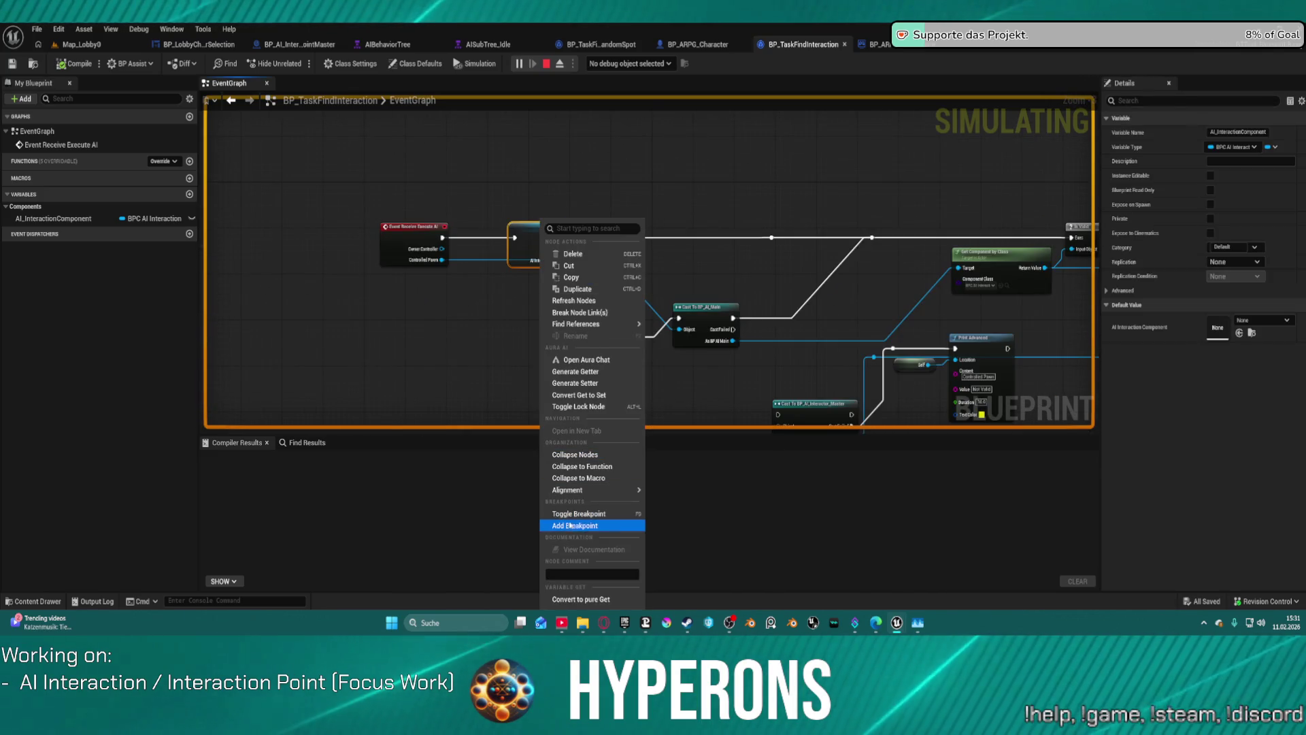
pyautogui.click(590, 527)
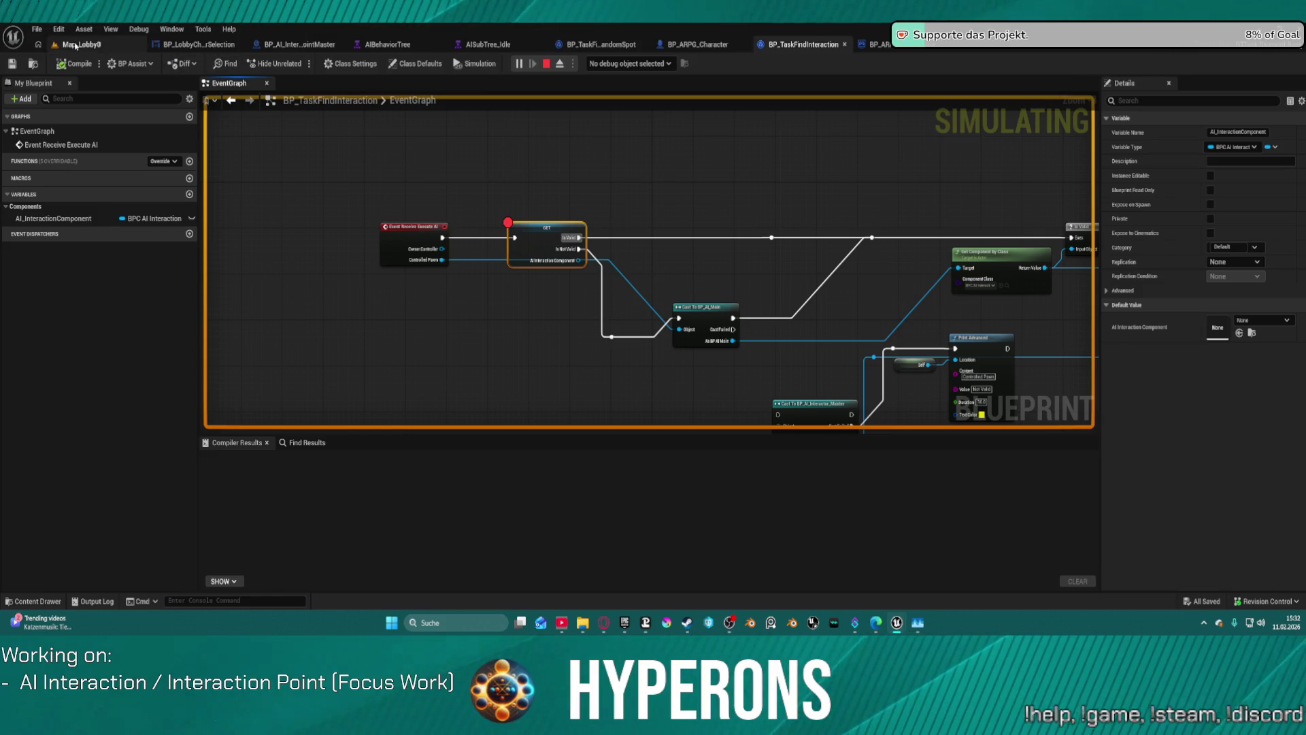
pyautogui.click(75, 44)
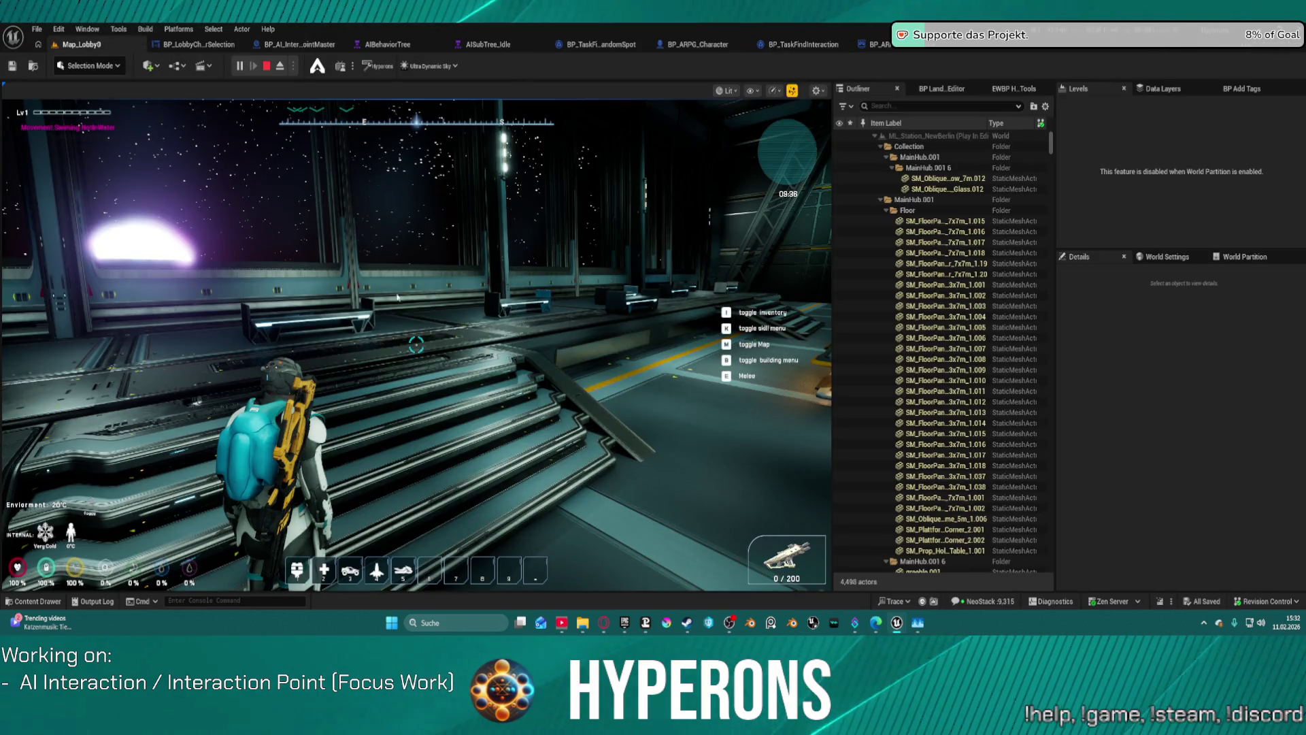
pyautogui.click(422, 300)
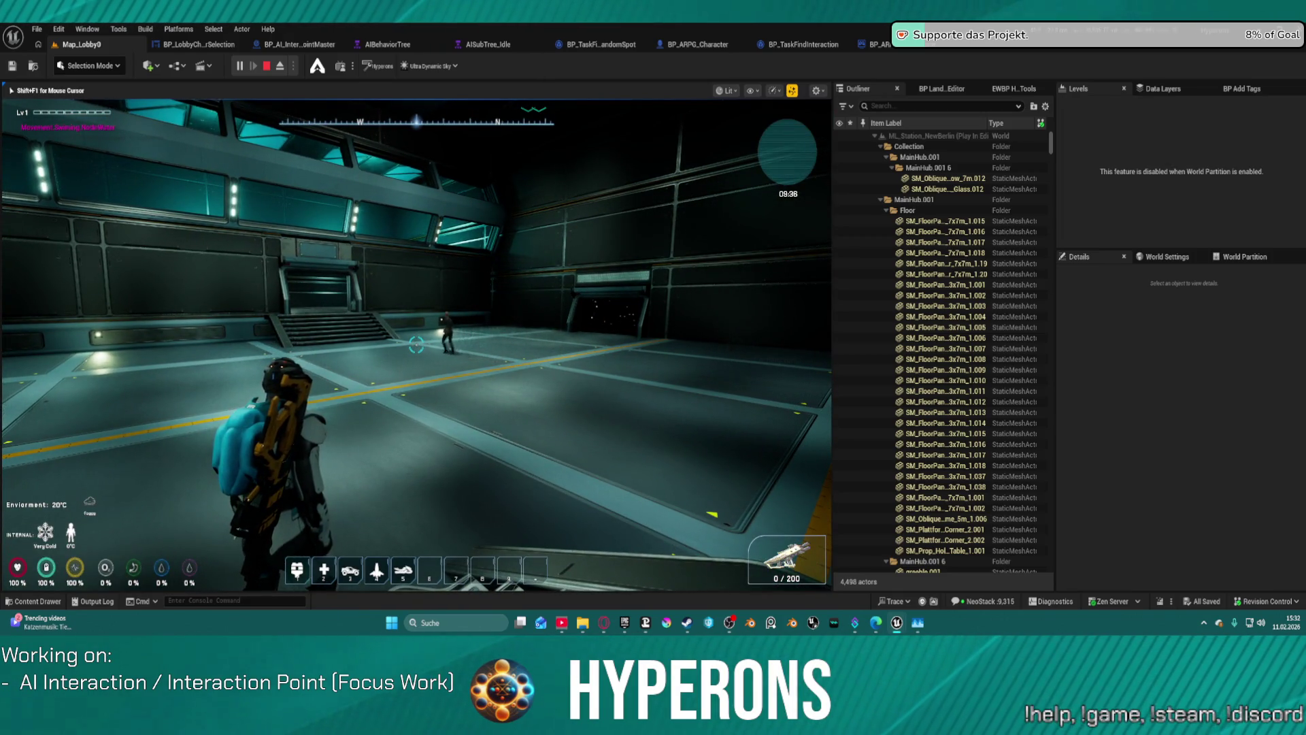
# Walk toward the stairs and NPC to hit the breakpoint, then step past the GET node
pyautogui.press('w')
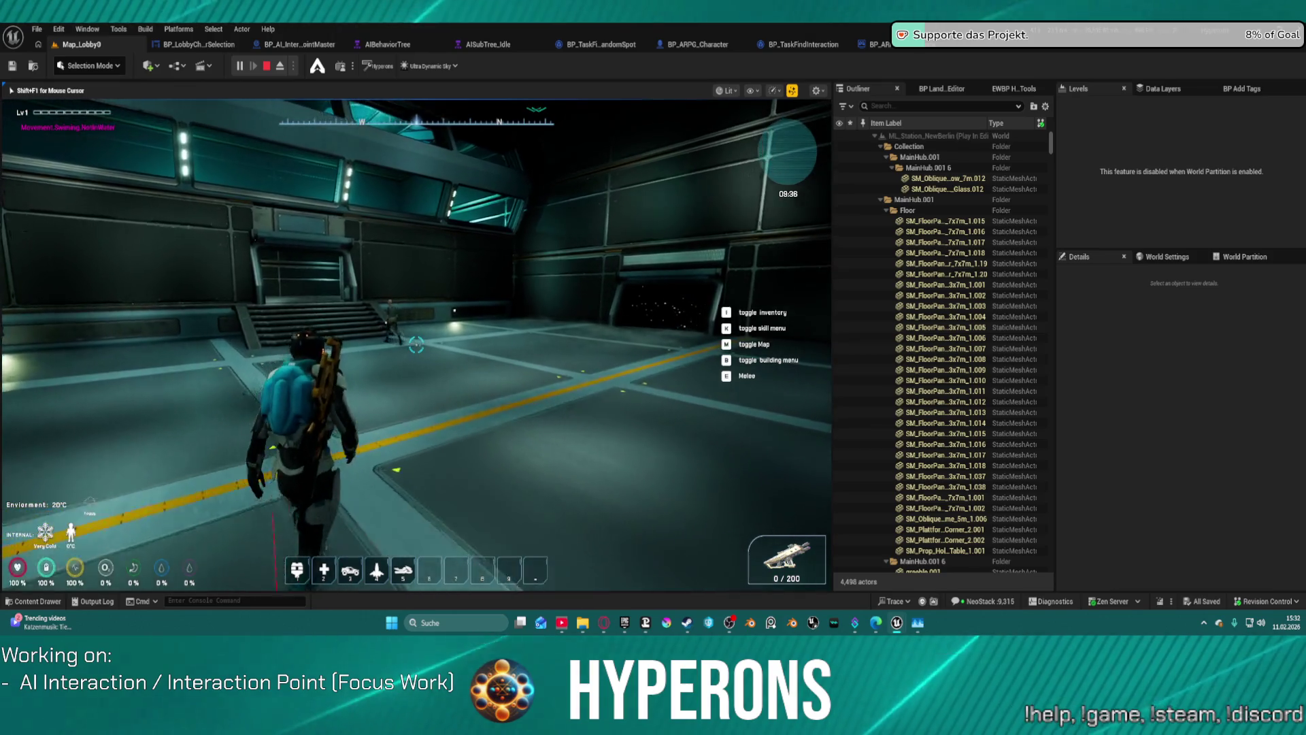
pyautogui.press('w')
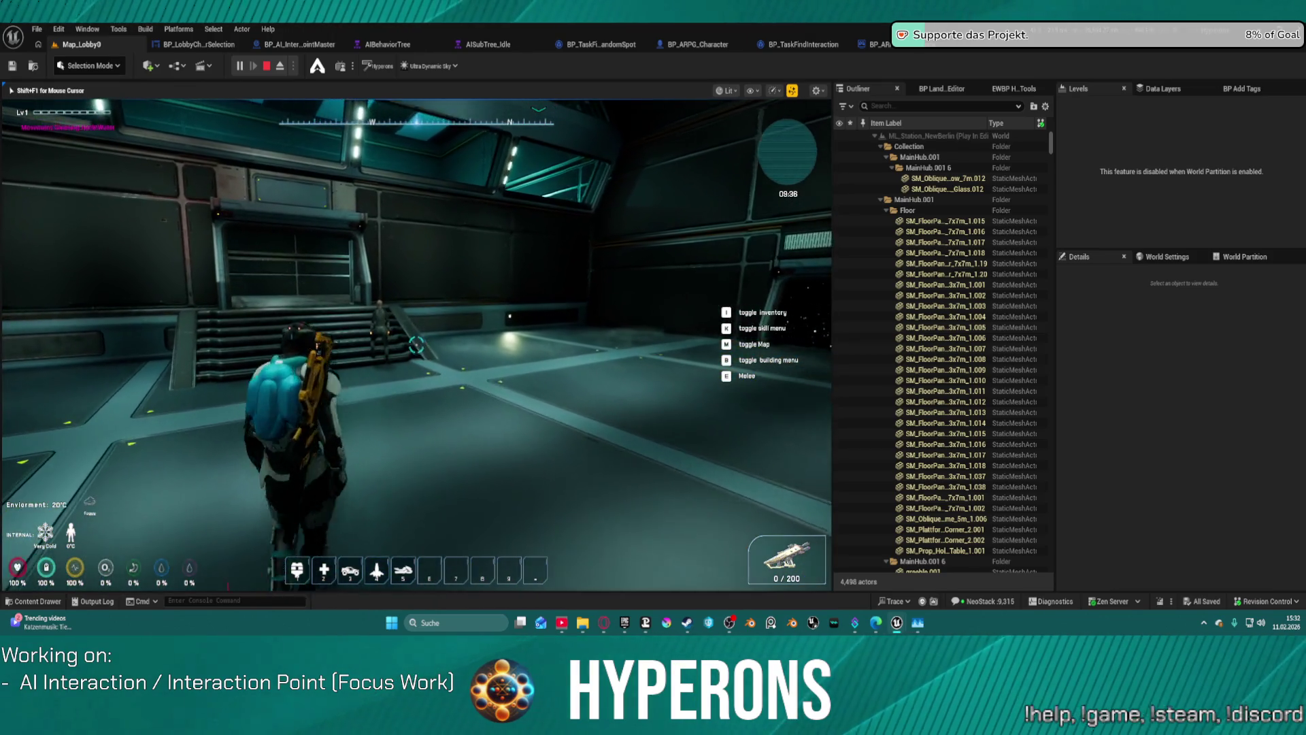
pyautogui.press('w')
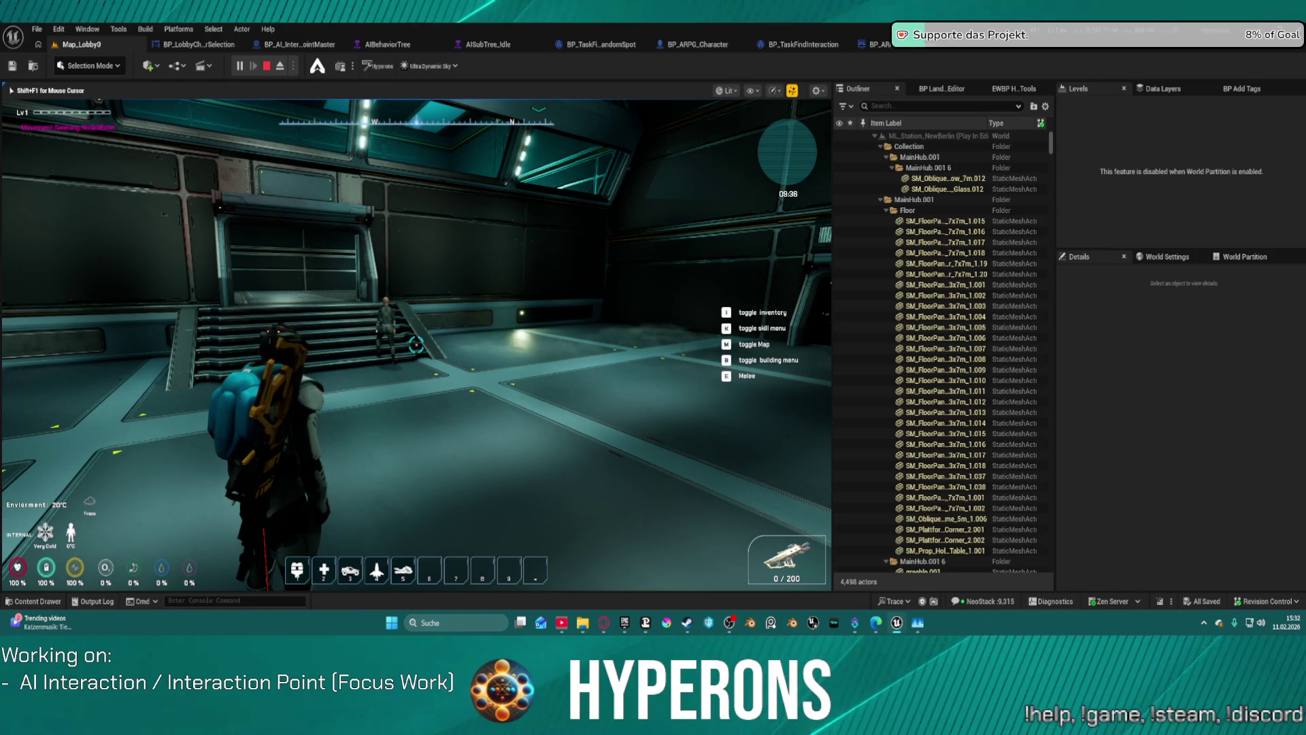
pyautogui.moveTo(415, 345)
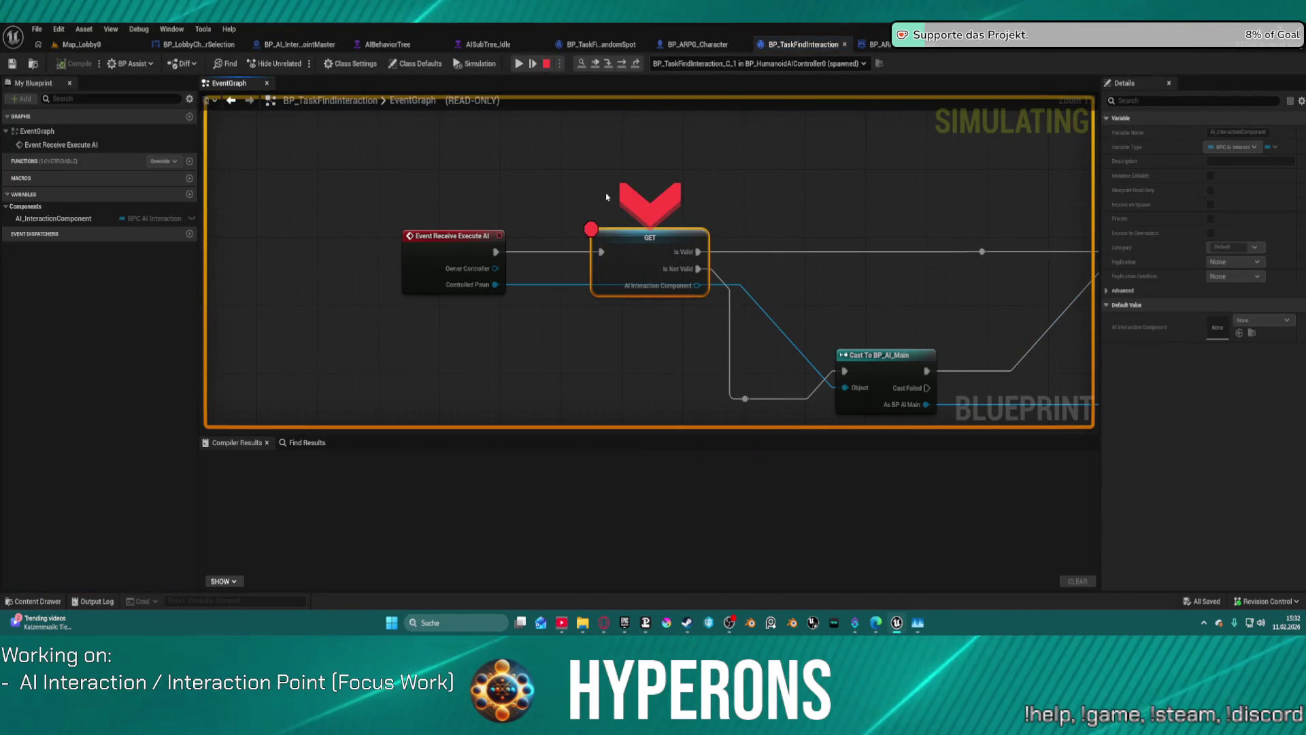
pyautogui.moveTo(642, 288)
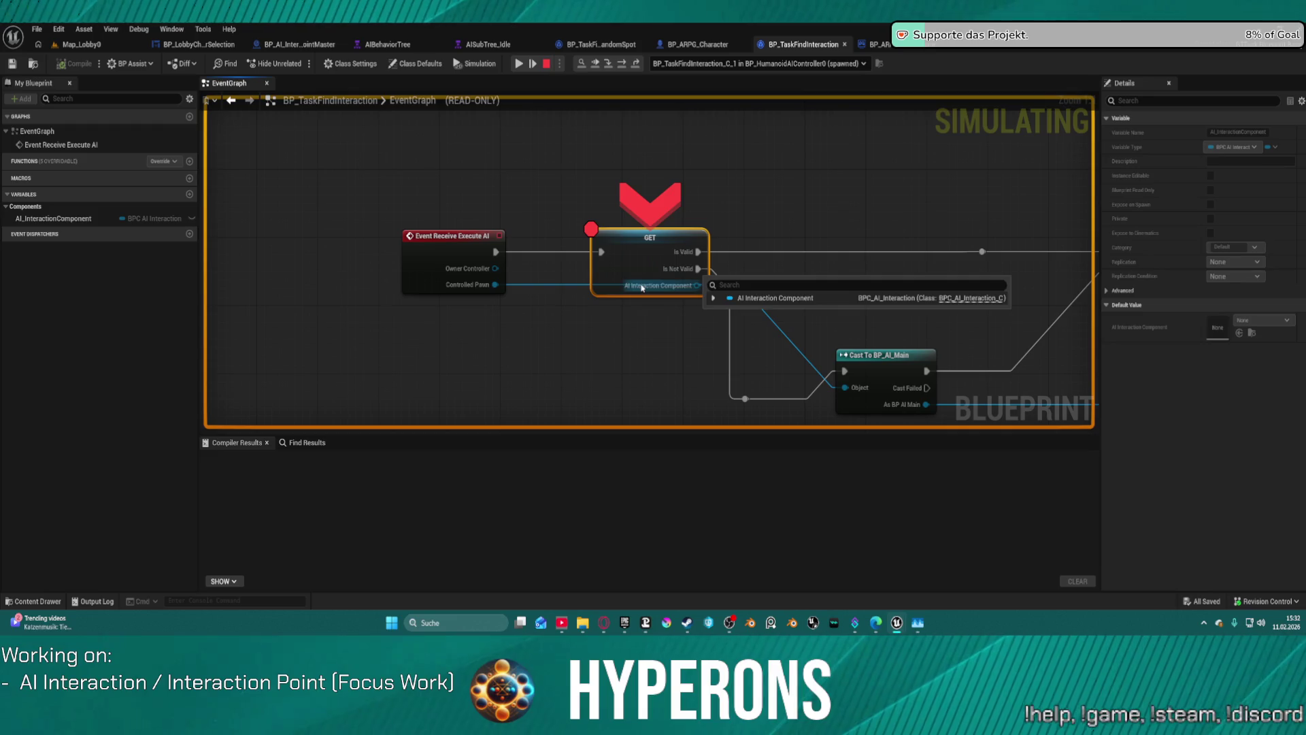
pyautogui.click(532, 60)
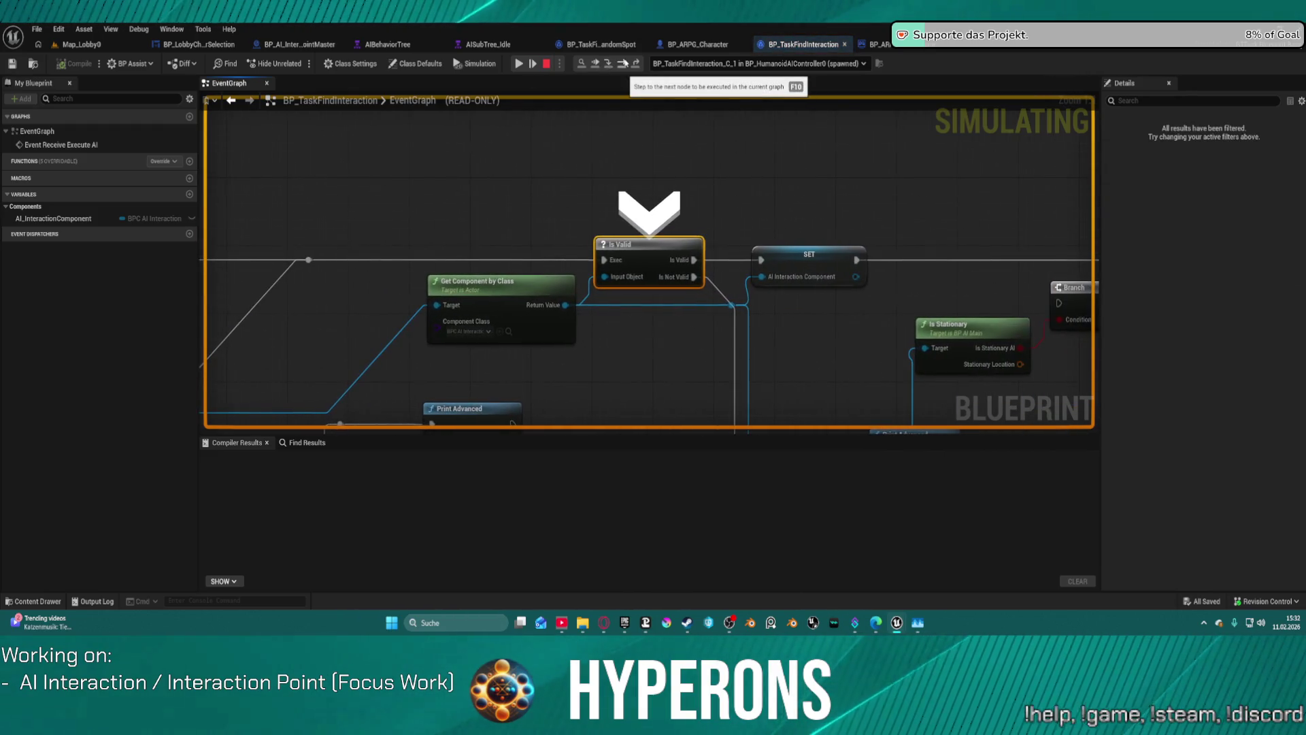
# Step execution three nodes forward to Get Random Interaction Point
pyautogui.moveTo(551, 311)
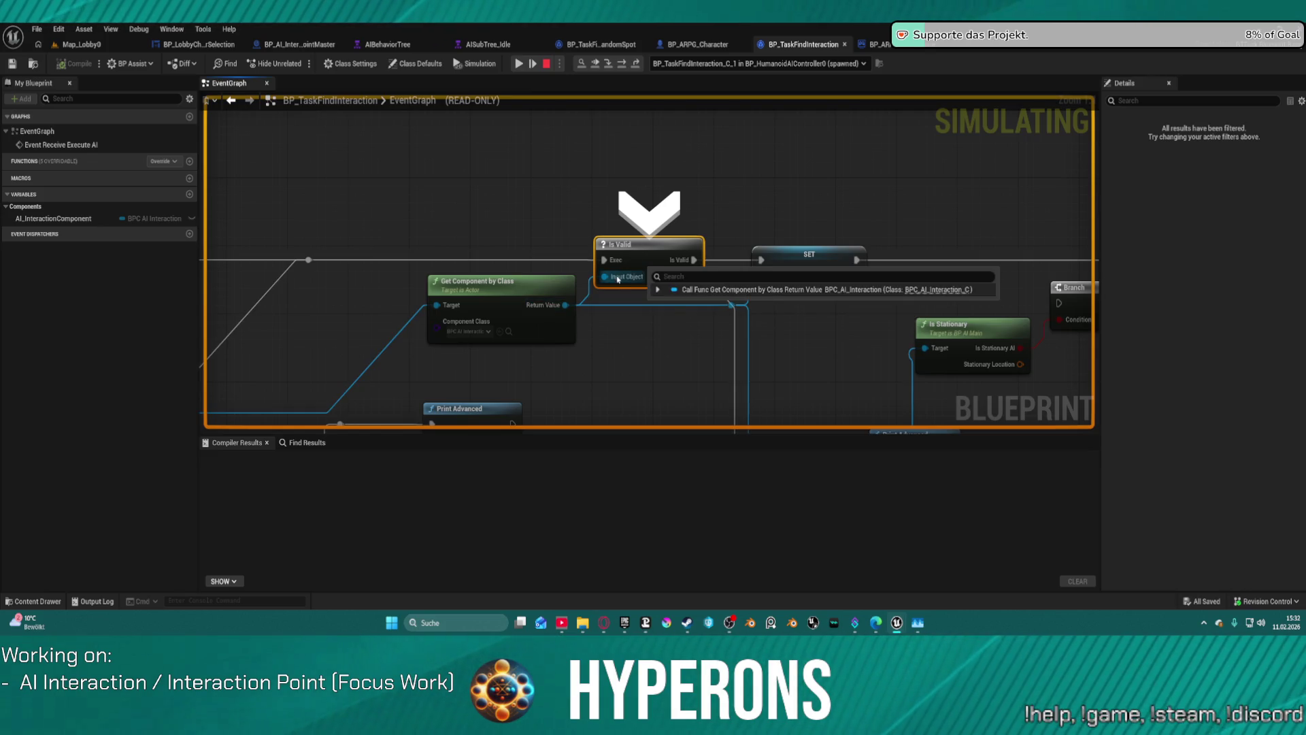
pyautogui.click(619, 65)
pyautogui.click(619, 64)
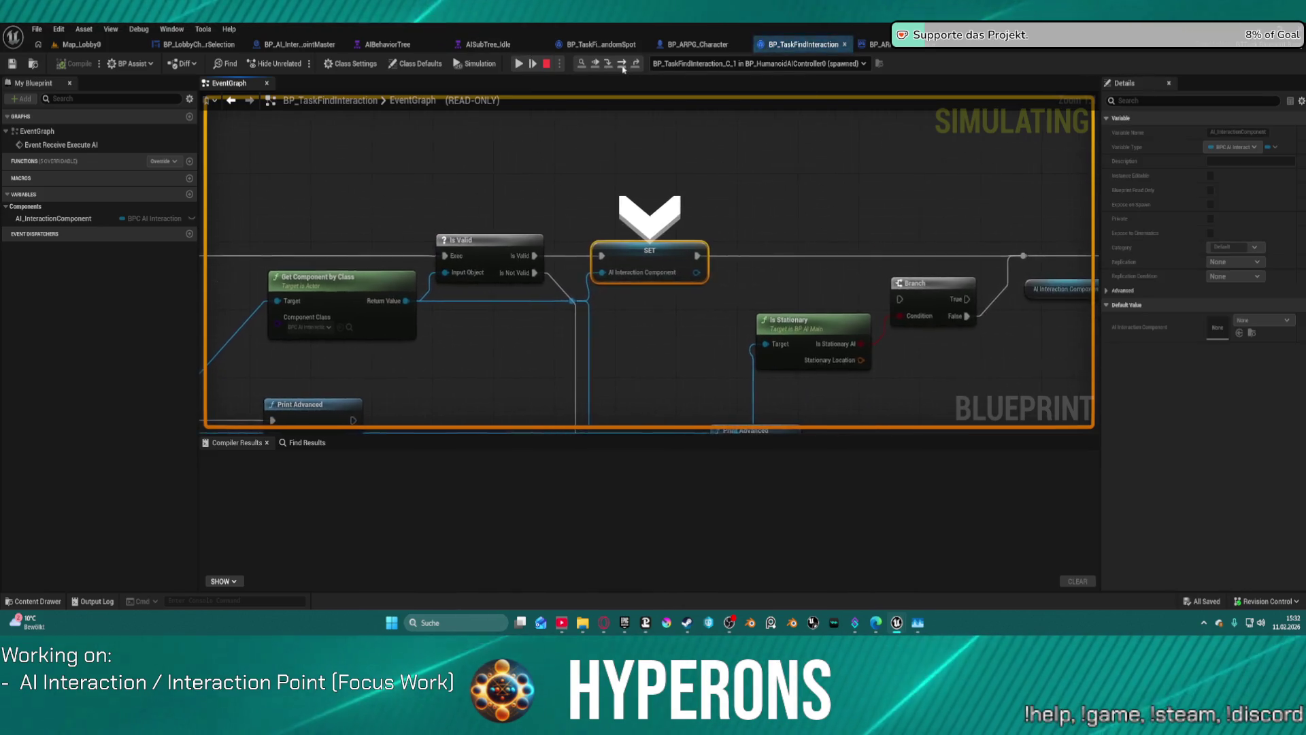
pyautogui.click(619, 65)
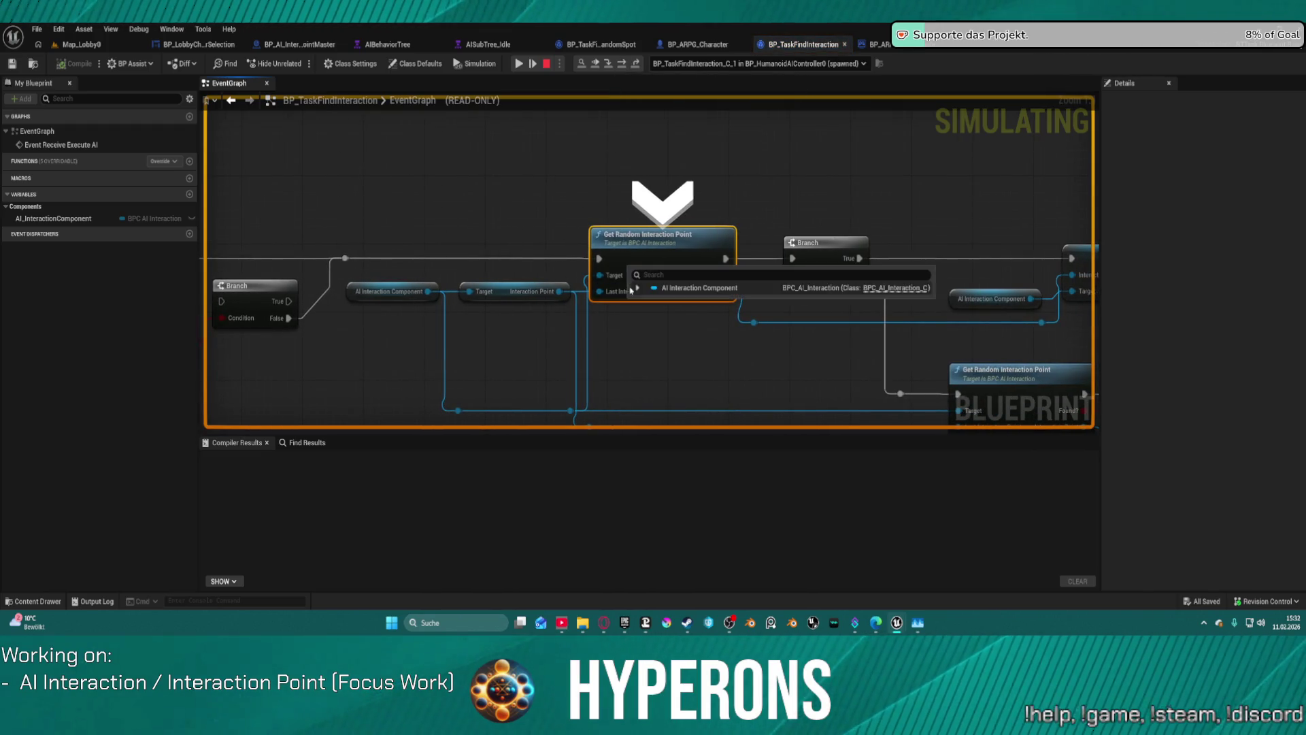
# Inspect pin values while stepping through the Branch to the second Get Random Interaction Point
pyautogui.moveTo(627, 294)
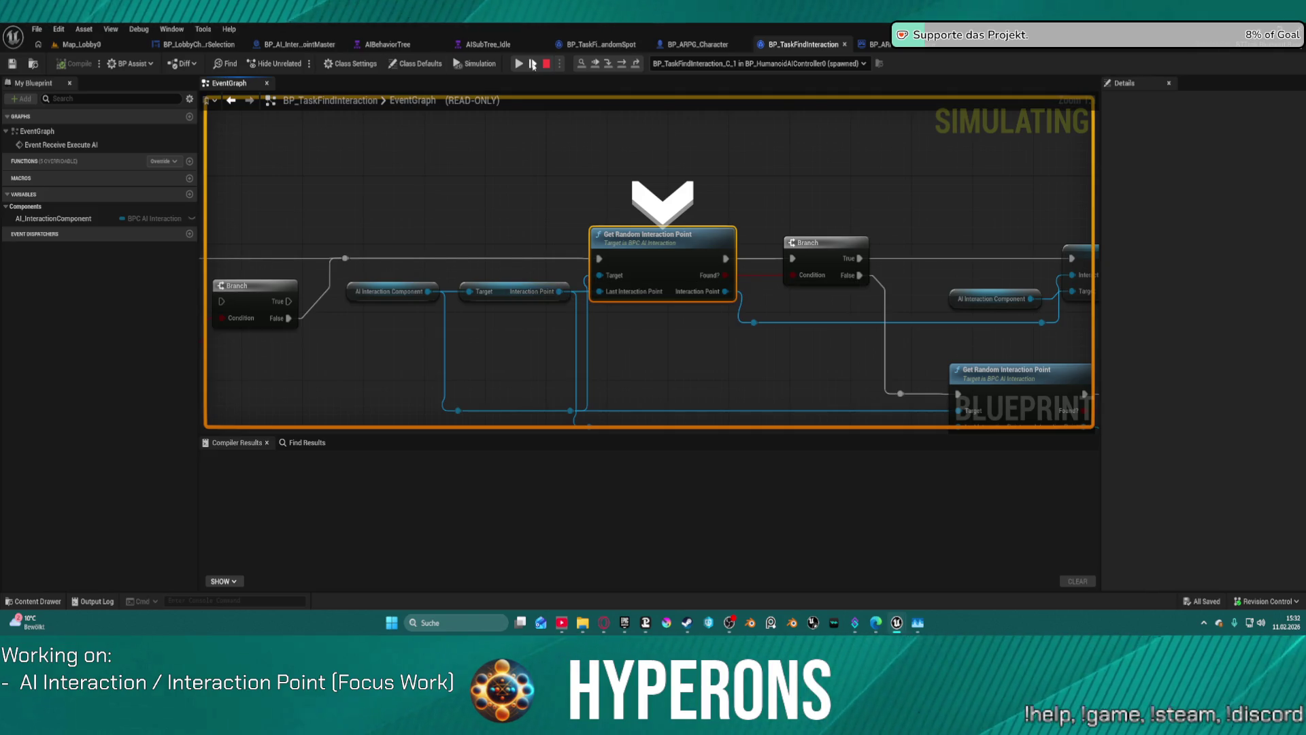
pyautogui.moveTo(398, 301)
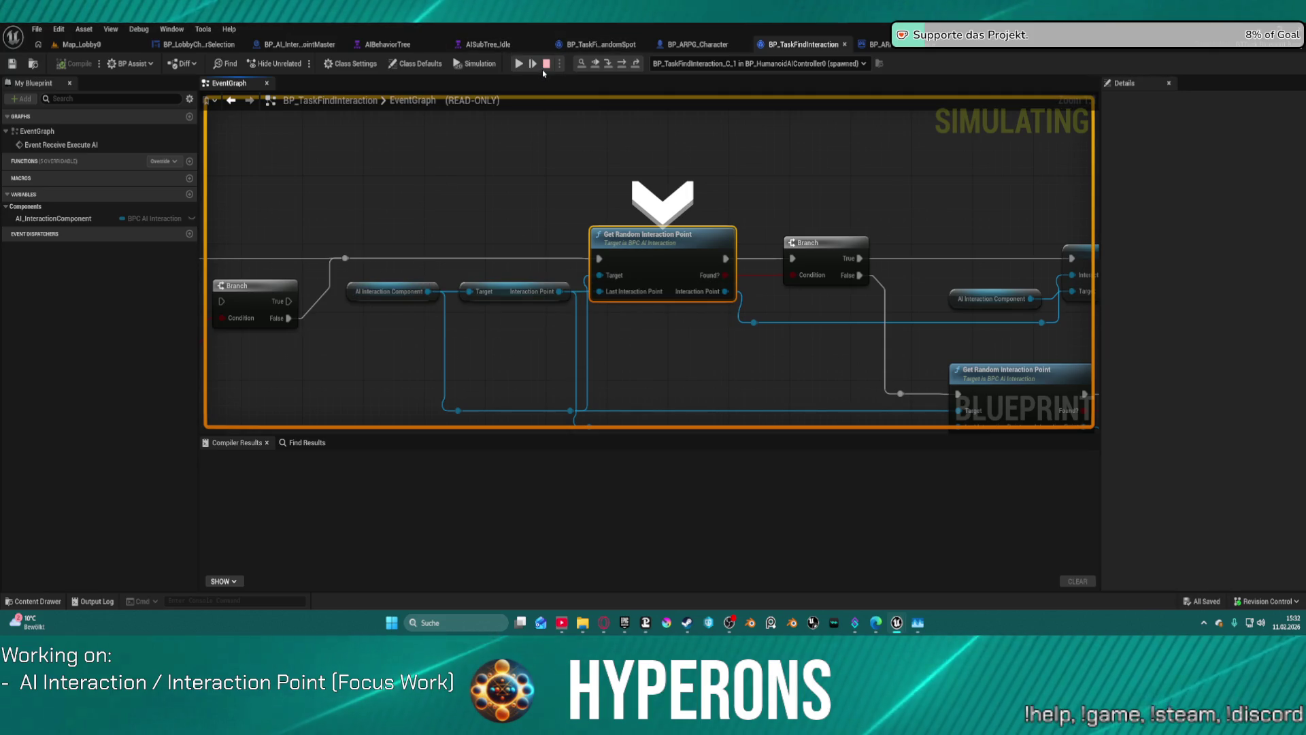
pyautogui.click(622, 68)
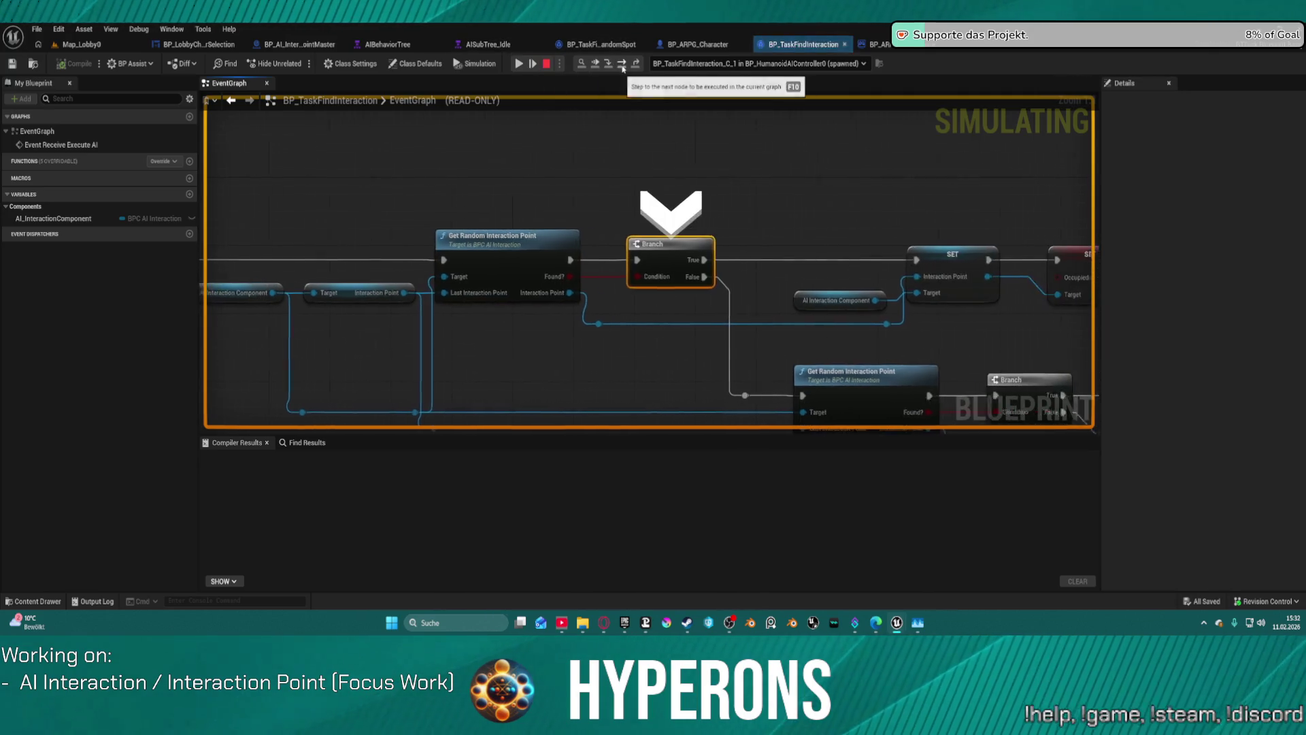
pyautogui.moveTo(366, 298)
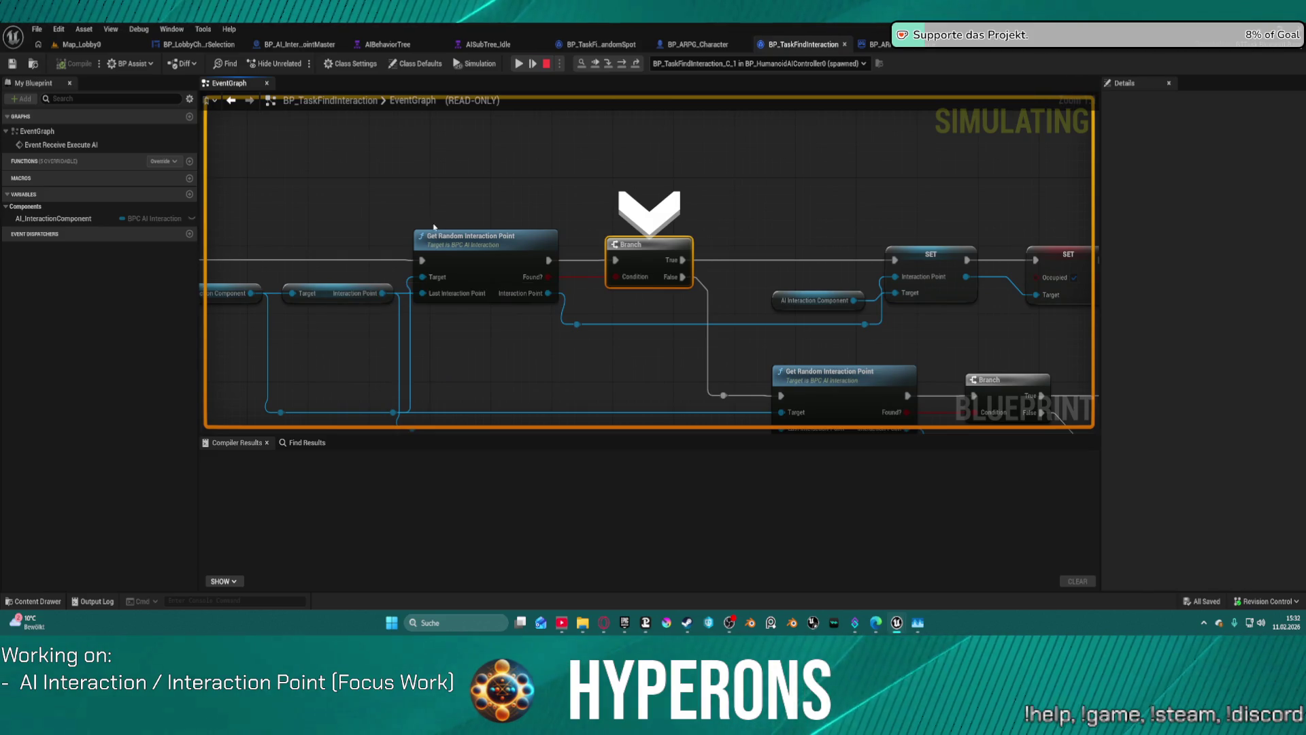
pyautogui.moveTo(513, 301)
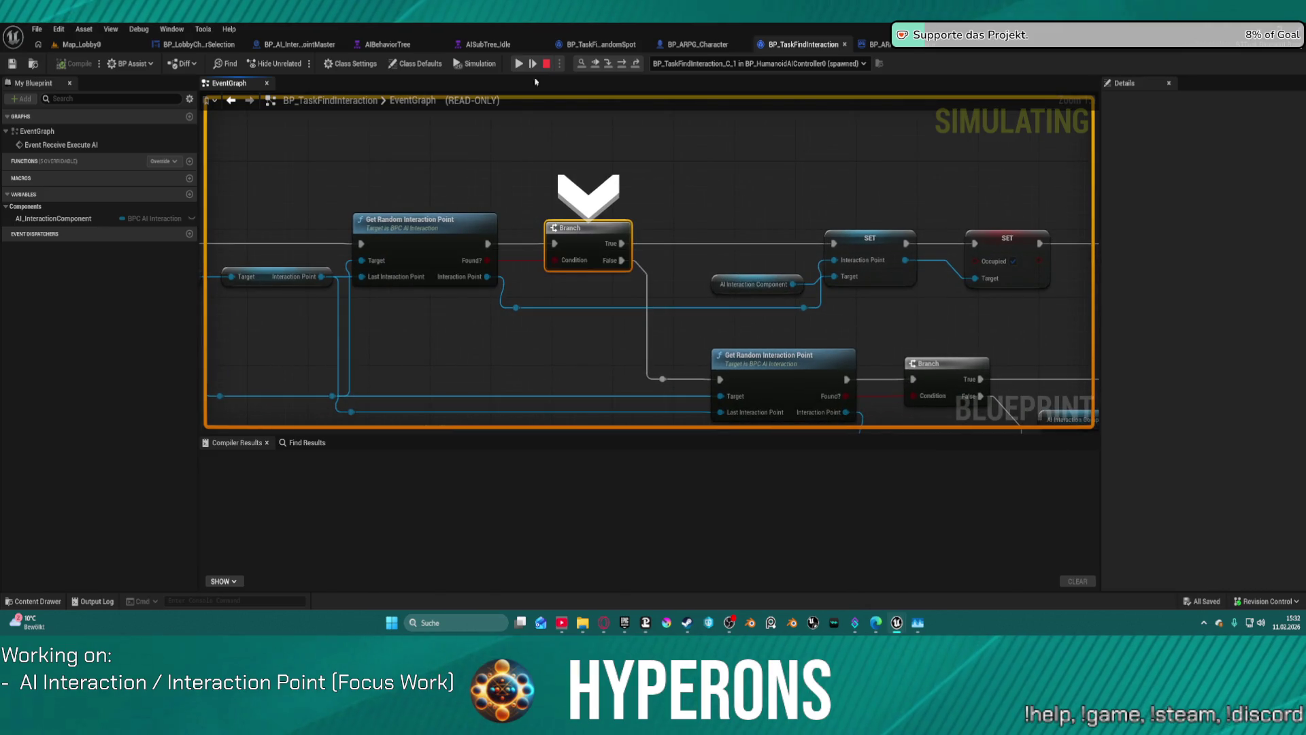
pyautogui.click(623, 63)
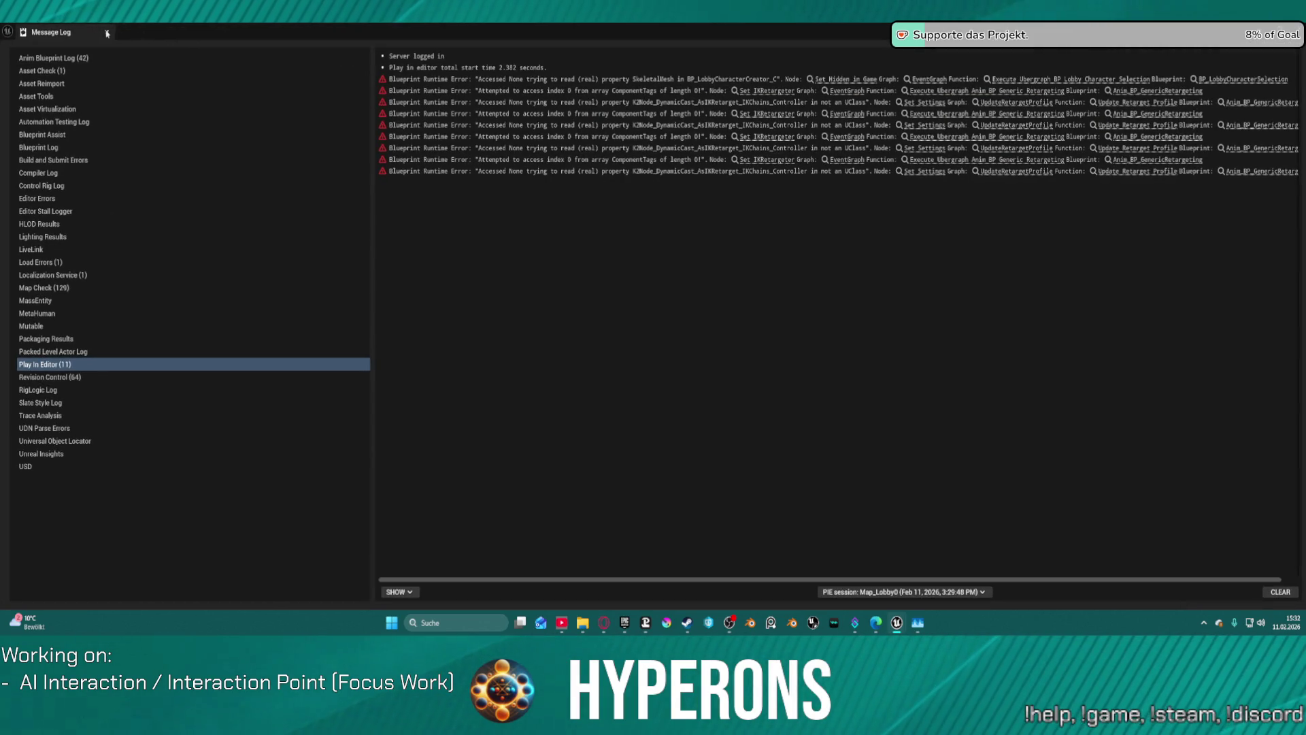
# Close the Message Log and load SL_Station_MainHub01 from File > Recent Levels
pyautogui.click(107, 33)
pyautogui.click(65, 42)
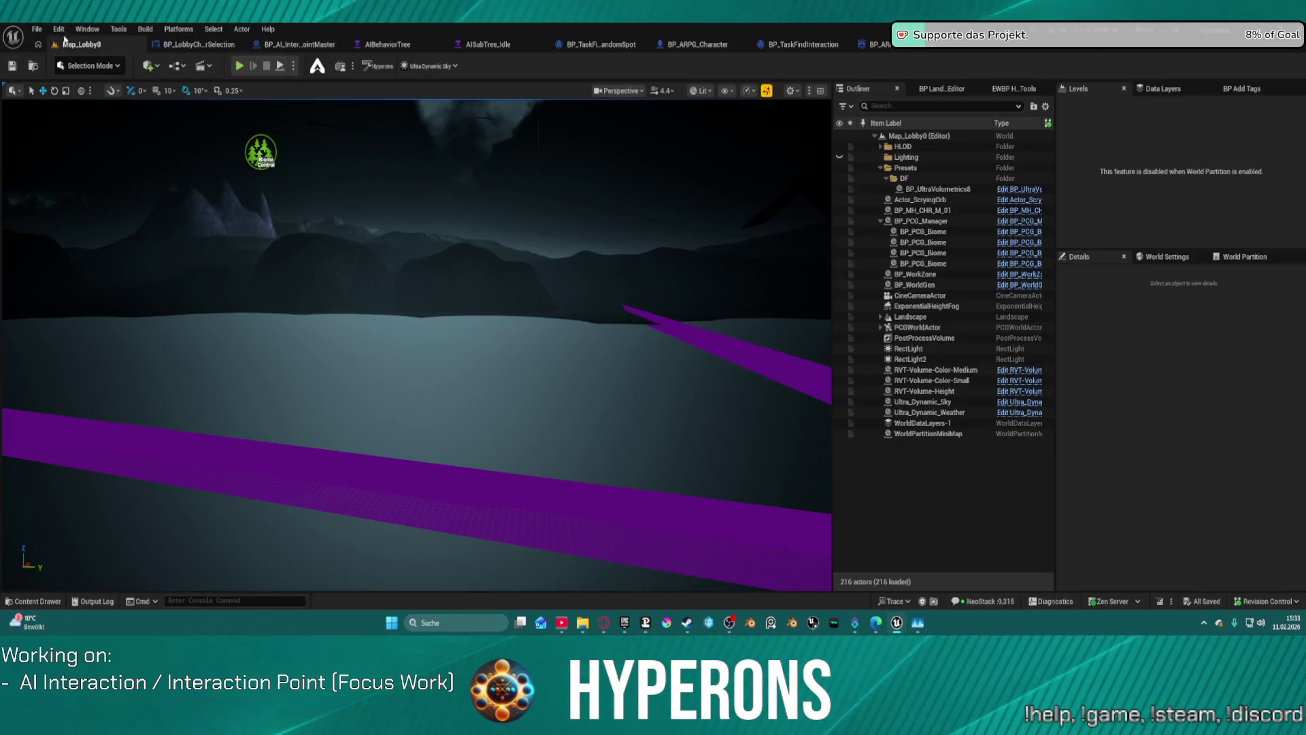
pyautogui.click(37, 28)
pyautogui.moveTo(70, 106)
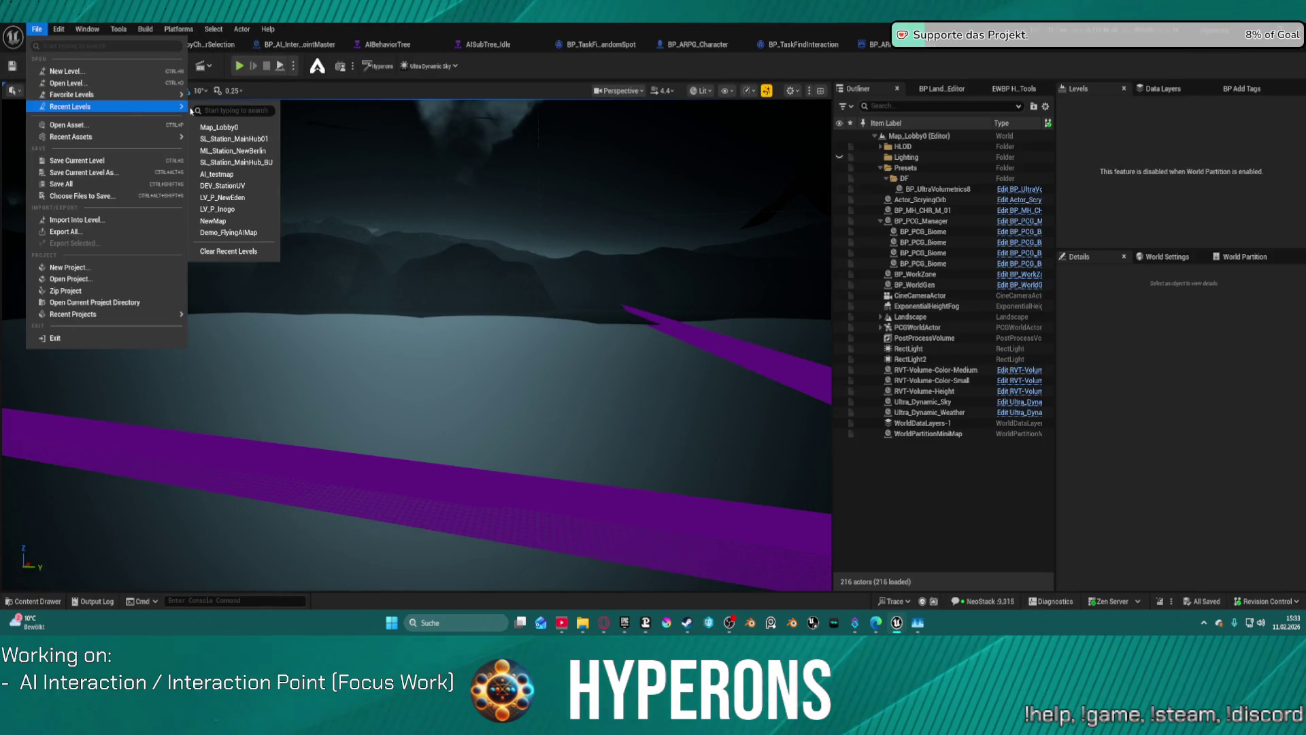
pyautogui.click(229, 139)
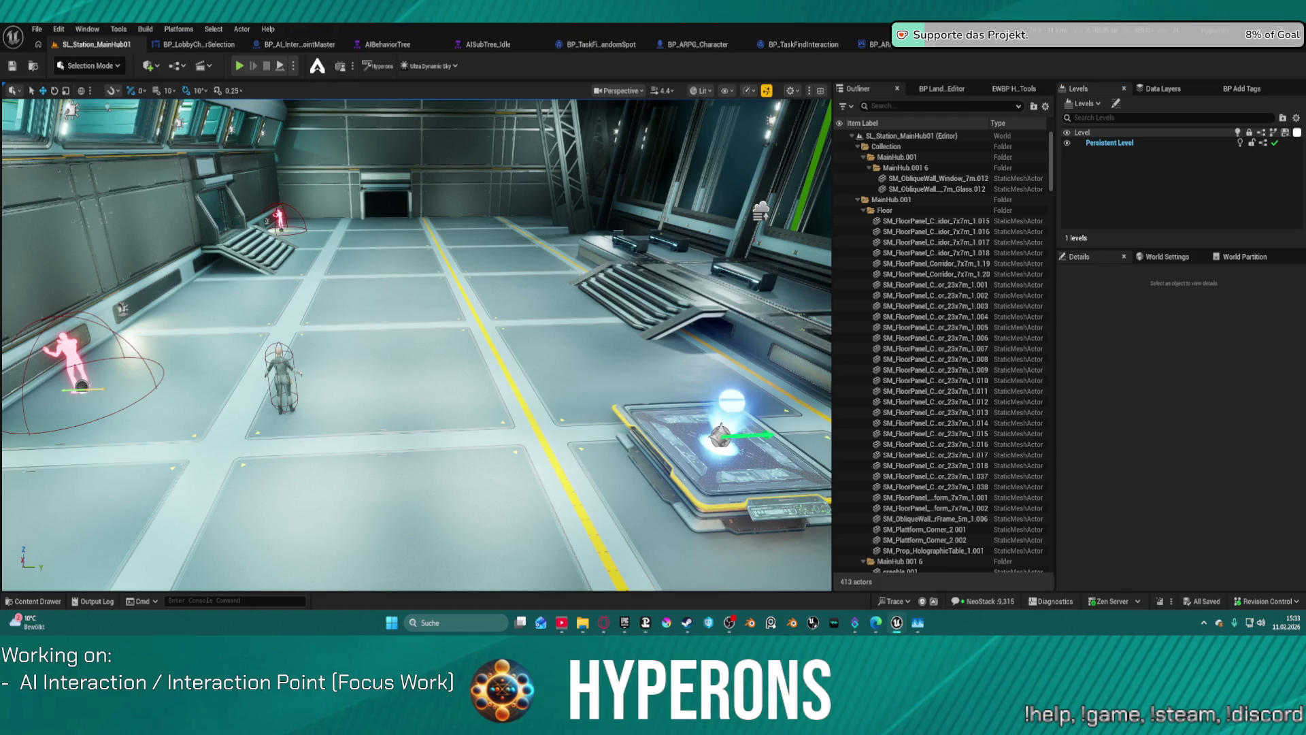
# Select the AI interactor character and show its BPC_AI_Interaction component properties
pyautogui.click(281, 377)
pyautogui.scroll(-4, 1134, 309)
pyautogui.click(1126, 311)
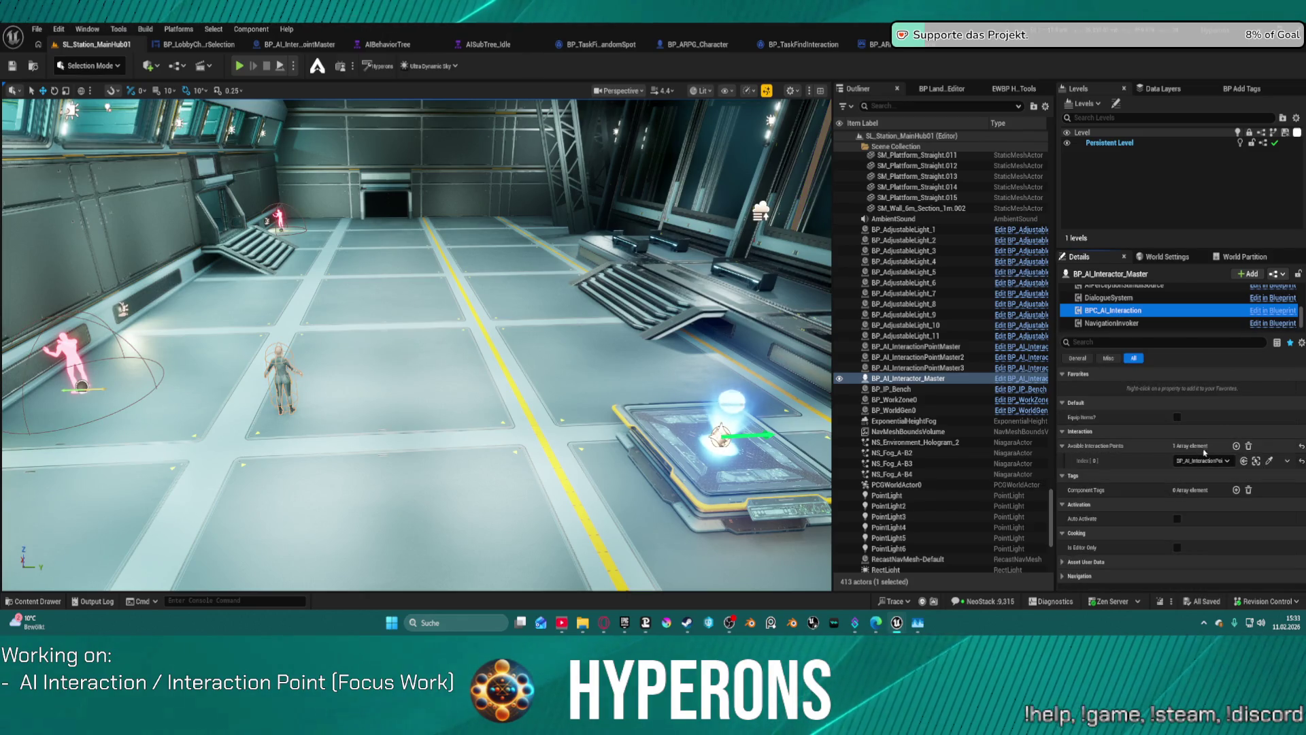
# Add several new entries to the Available Interaction Points list
pyautogui.moveTo(415, 340); pyautogui.dragTo(490, 313)
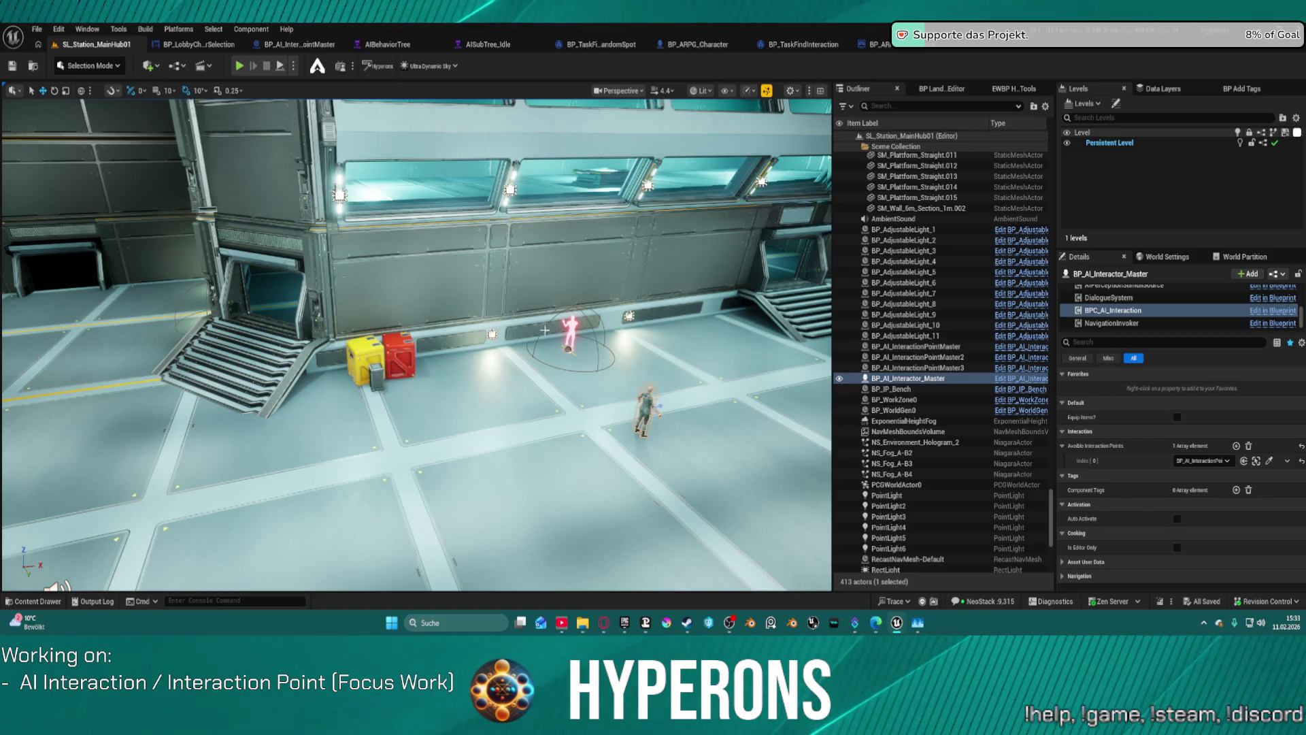
pyautogui.click(1237, 446)
pyautogui.click(1236, 446)
pyautogui.click(1236, 446)
pyautogui.click(1236, 446)
pyautogui.click(1237, 447)
pyautogui.click(1215, 477)
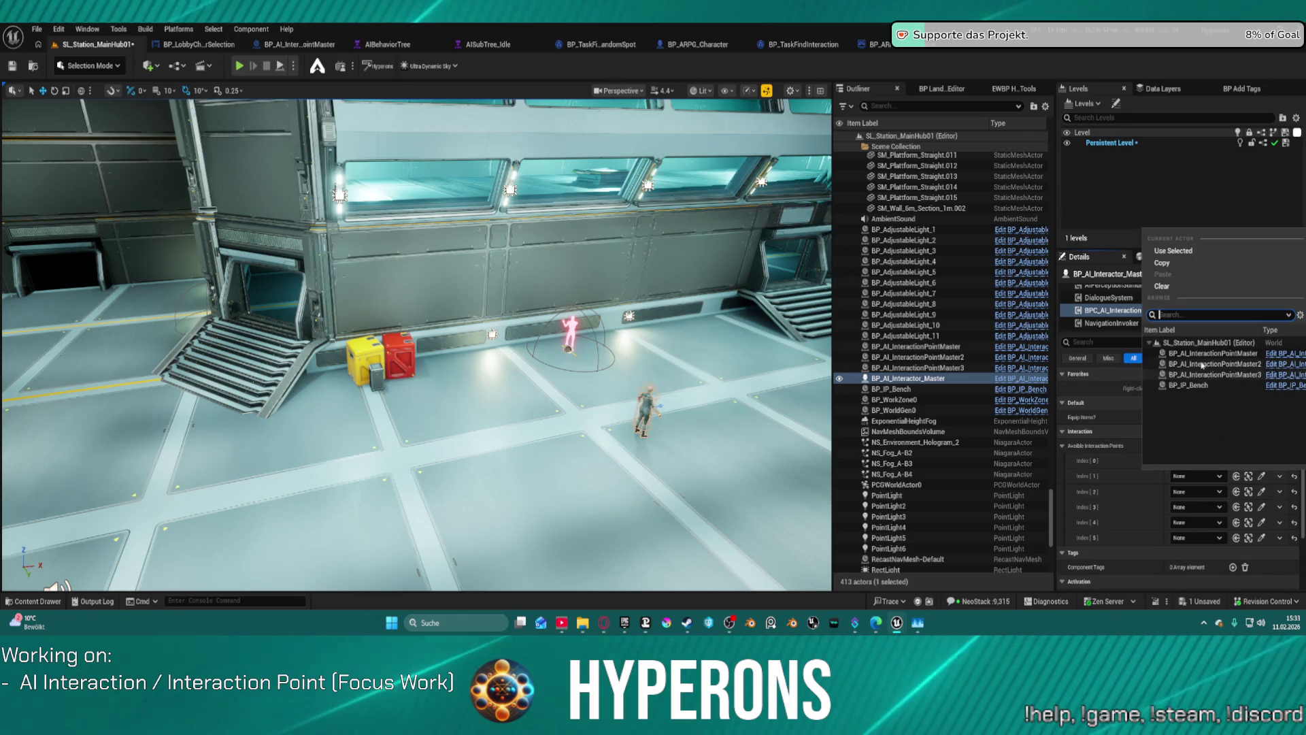
# Assign BP_AI_InteractionPointMaster2 to Index 2 of Available Interaction Points
pyautogui.click(1215, 481)
pyautogui.click(1204, 503)
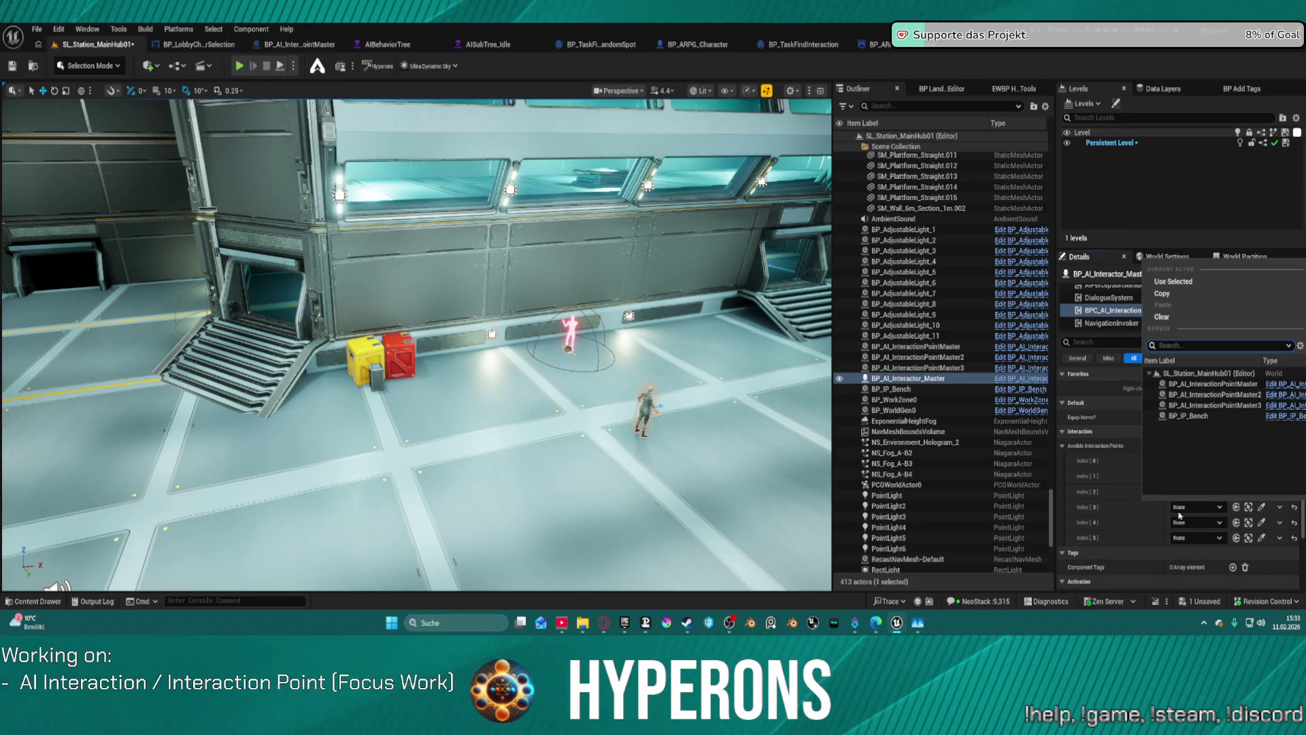
pyautogui.click(1182, 513)
pyautogui.click(1189, 490)
pyautogui.click(1225, 382)
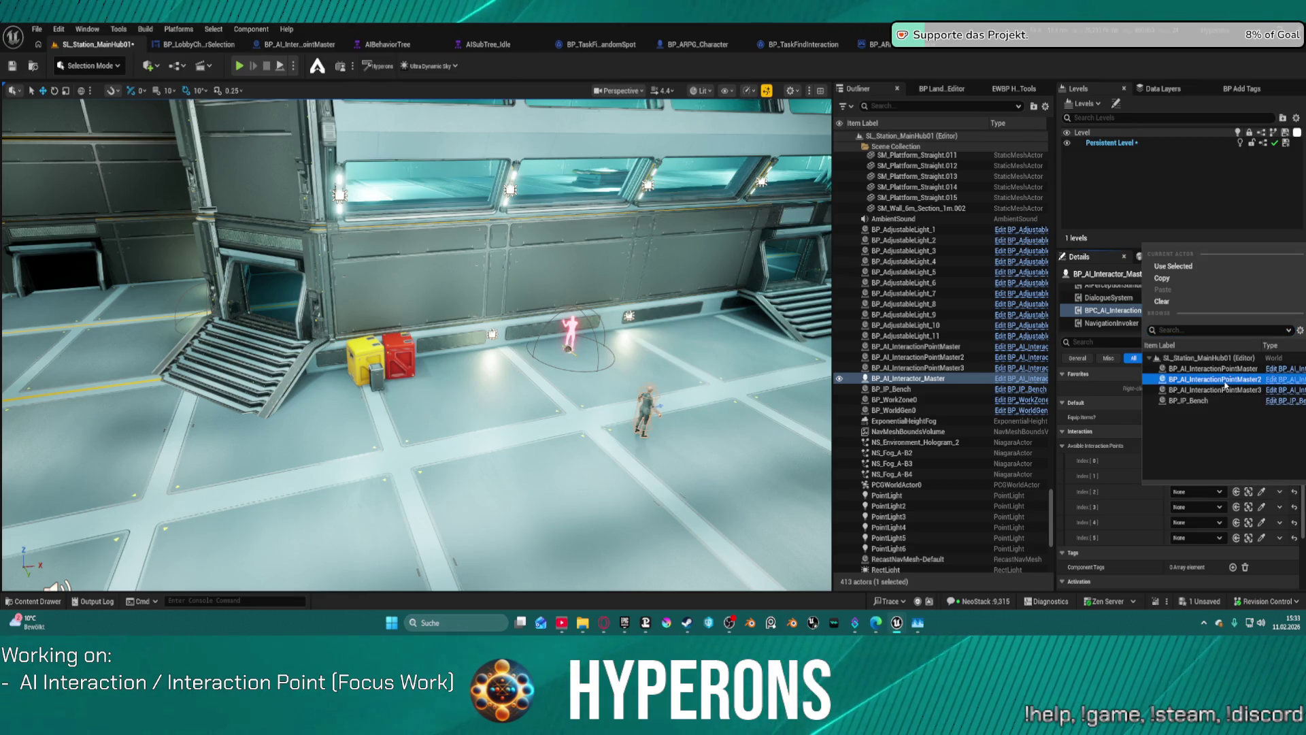
pyautogui.doubleClick(1225, 383)
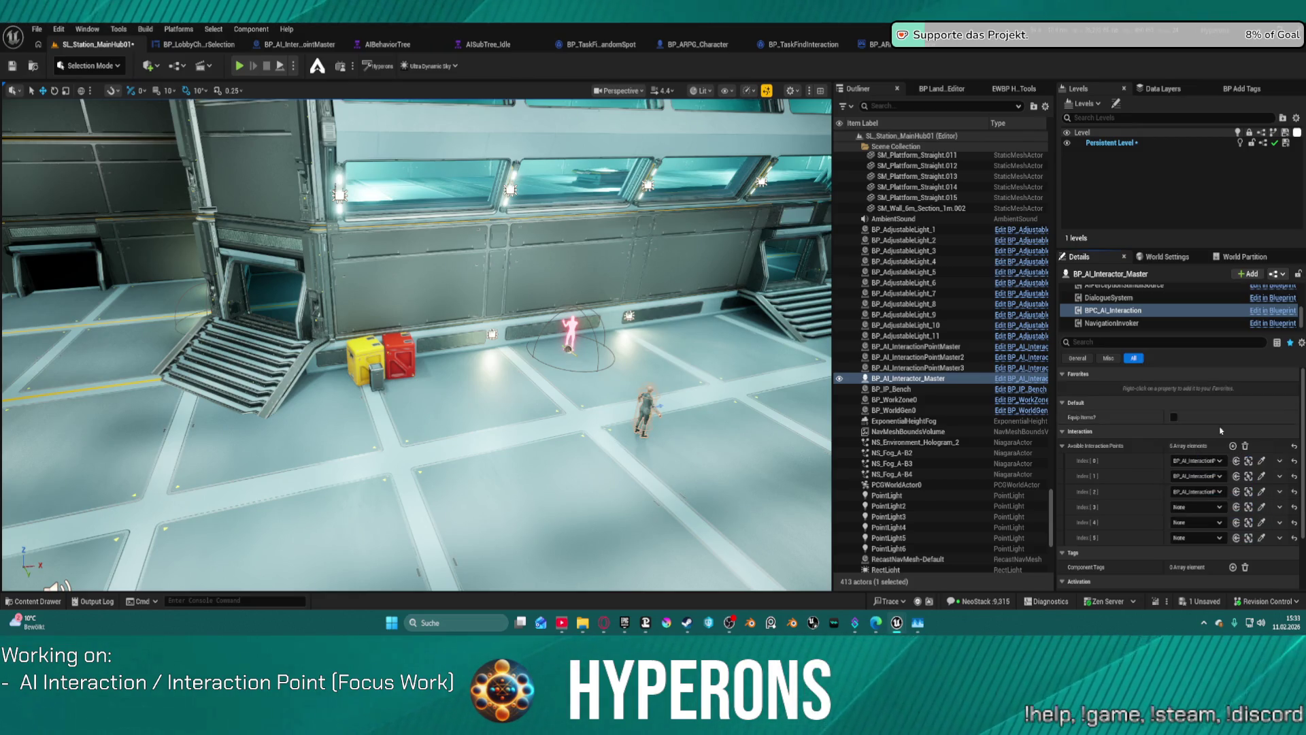
# Assign BP_IP_Bench to Index 3, delete the empty Index 4 entry, and save the level
pyautogui.click(1210, 496)
pyautogui.click(1210, 497)
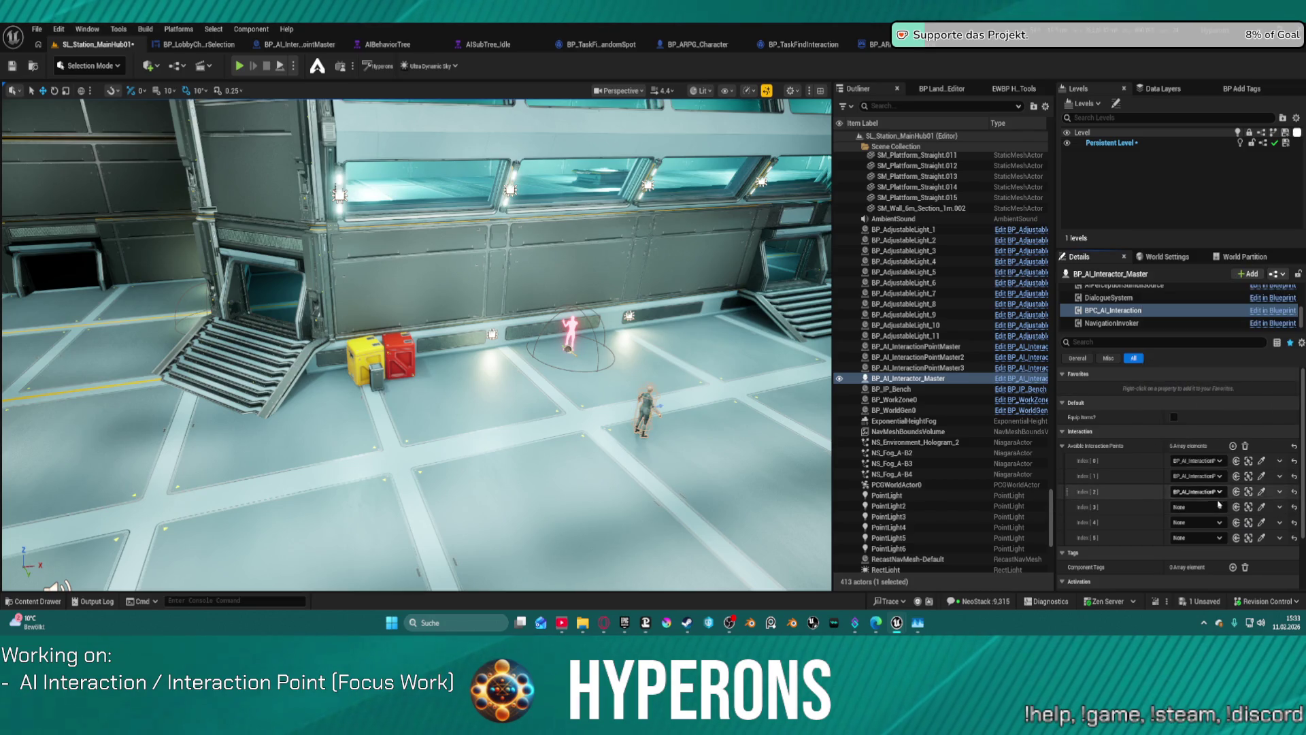
pyautogui.click(1216, 512)
pyautogui.doubleClick(1211, 417)
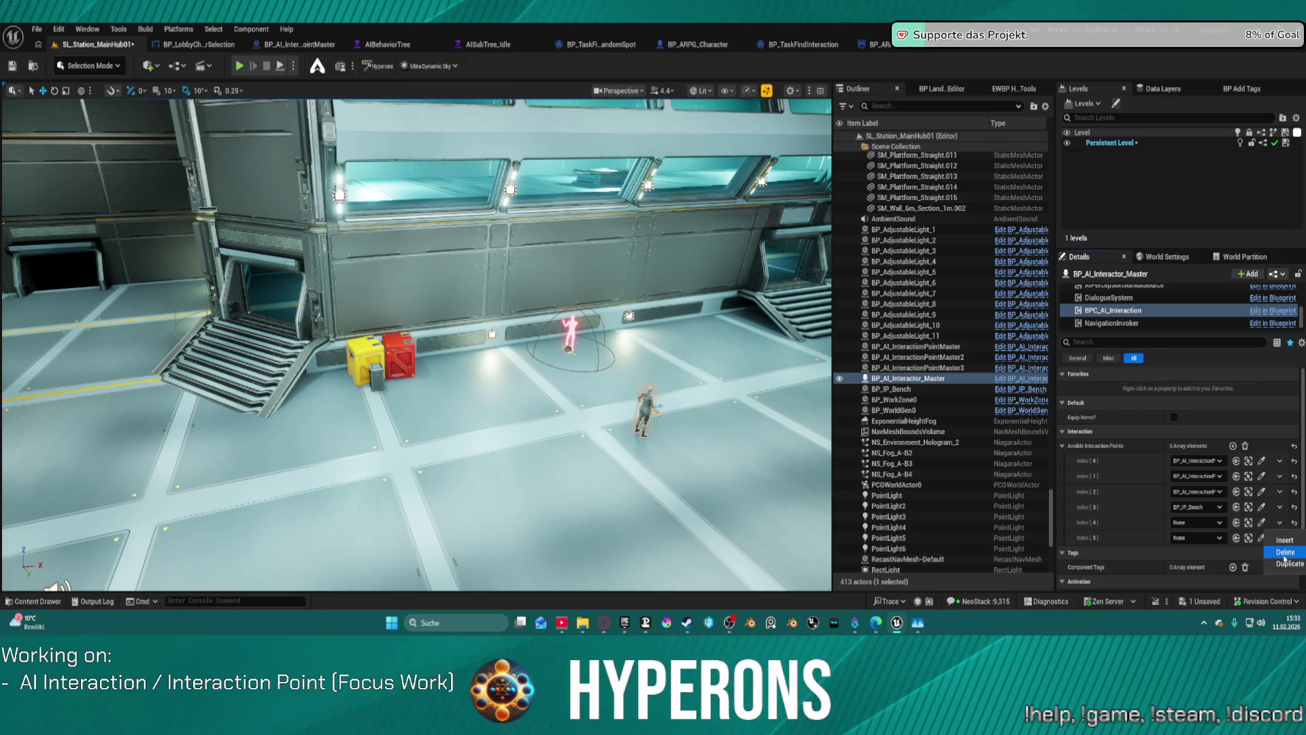
pyautogui.click(1286, 552)
pyautogui.click(1279, 522)
pyautogui.click(1286, 551)
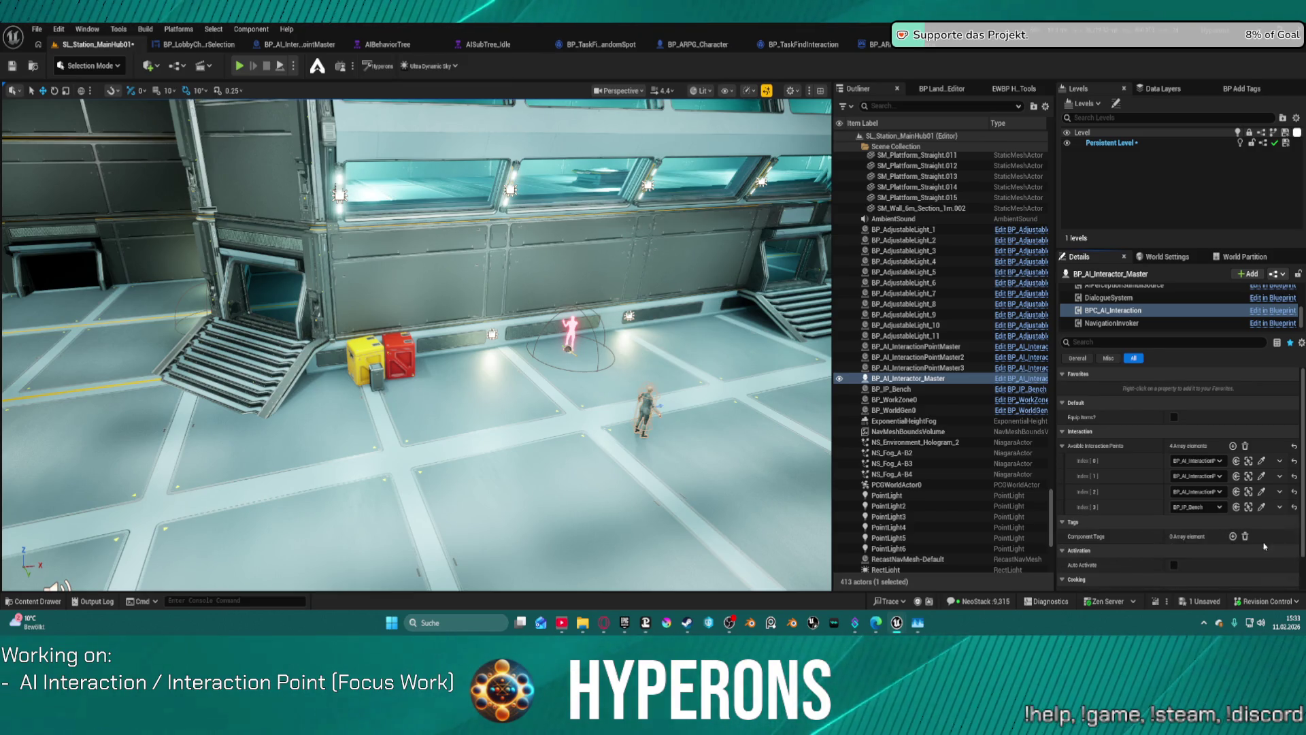
pyautogui.click(13, 66)
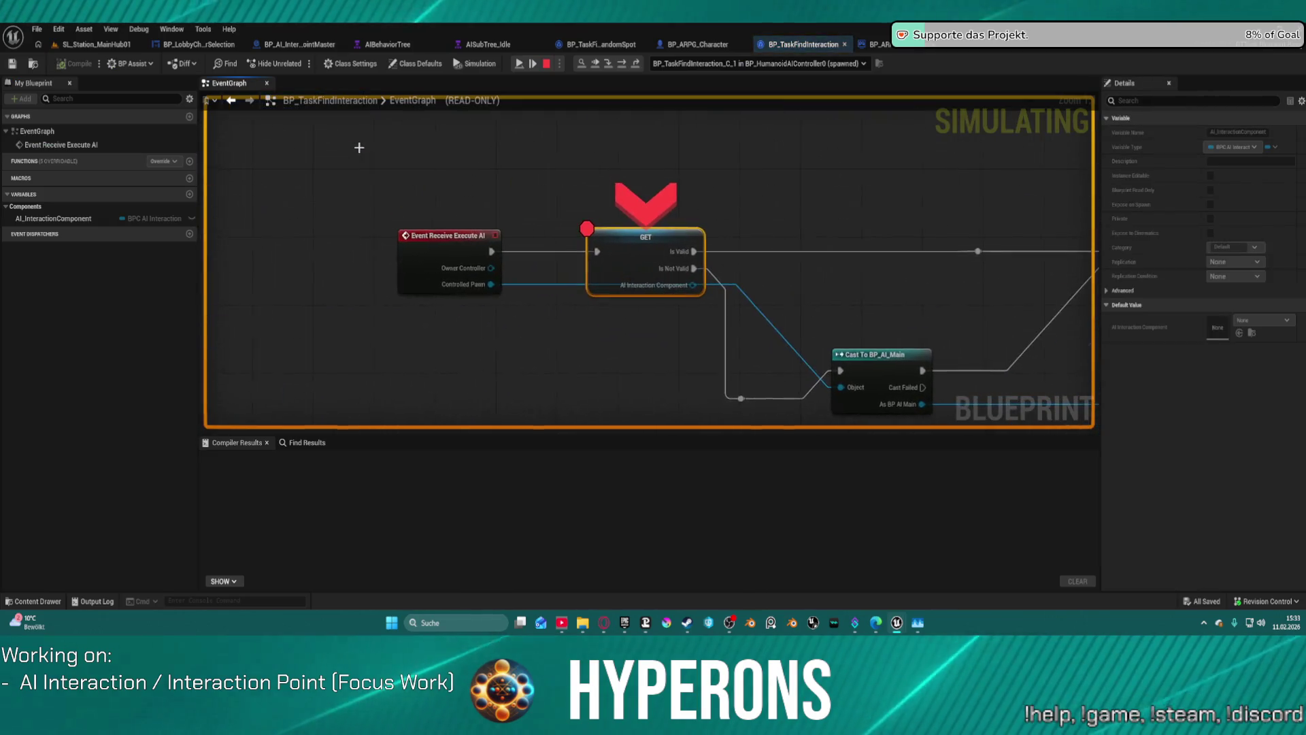
# Remove the GET node's breakpoint, resume the paused game, and return to SL_Station_MainHub01
pyautogui.rightClick(633, 243)
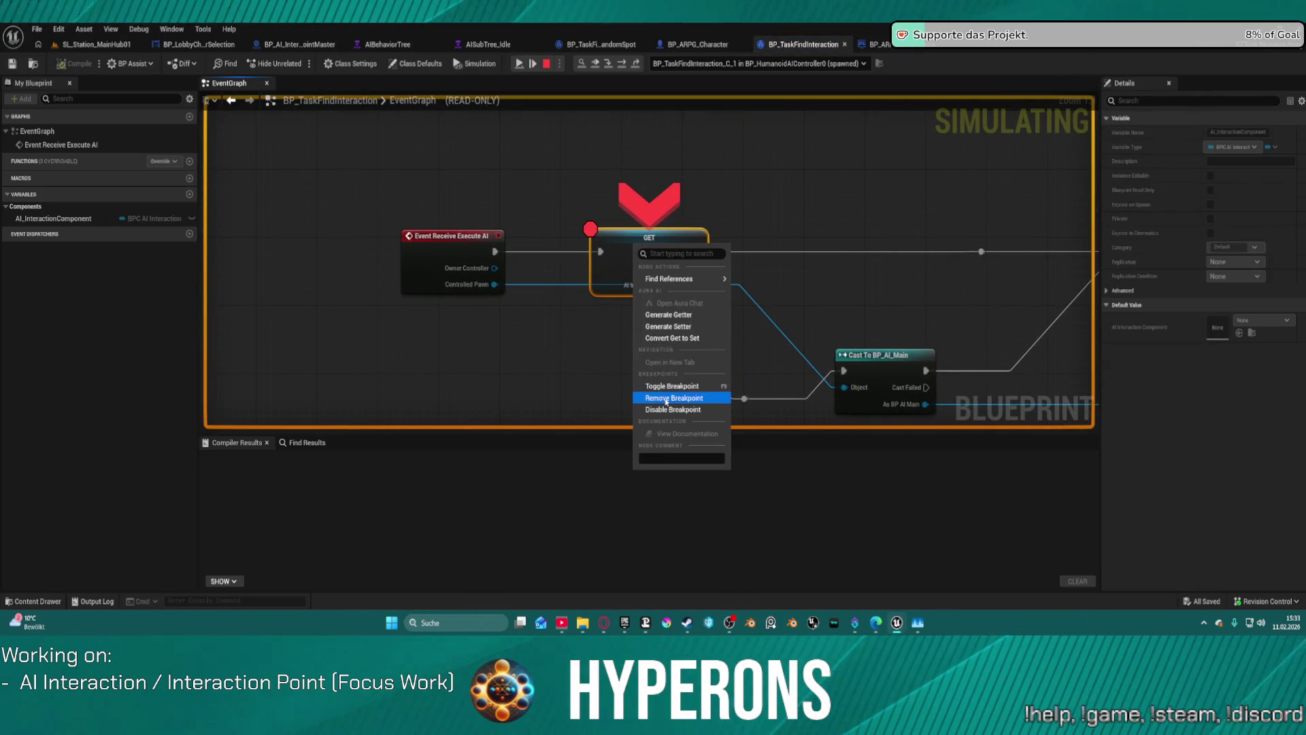
pyautogui.click(670, 392)
pyautogui.click(520, 65)
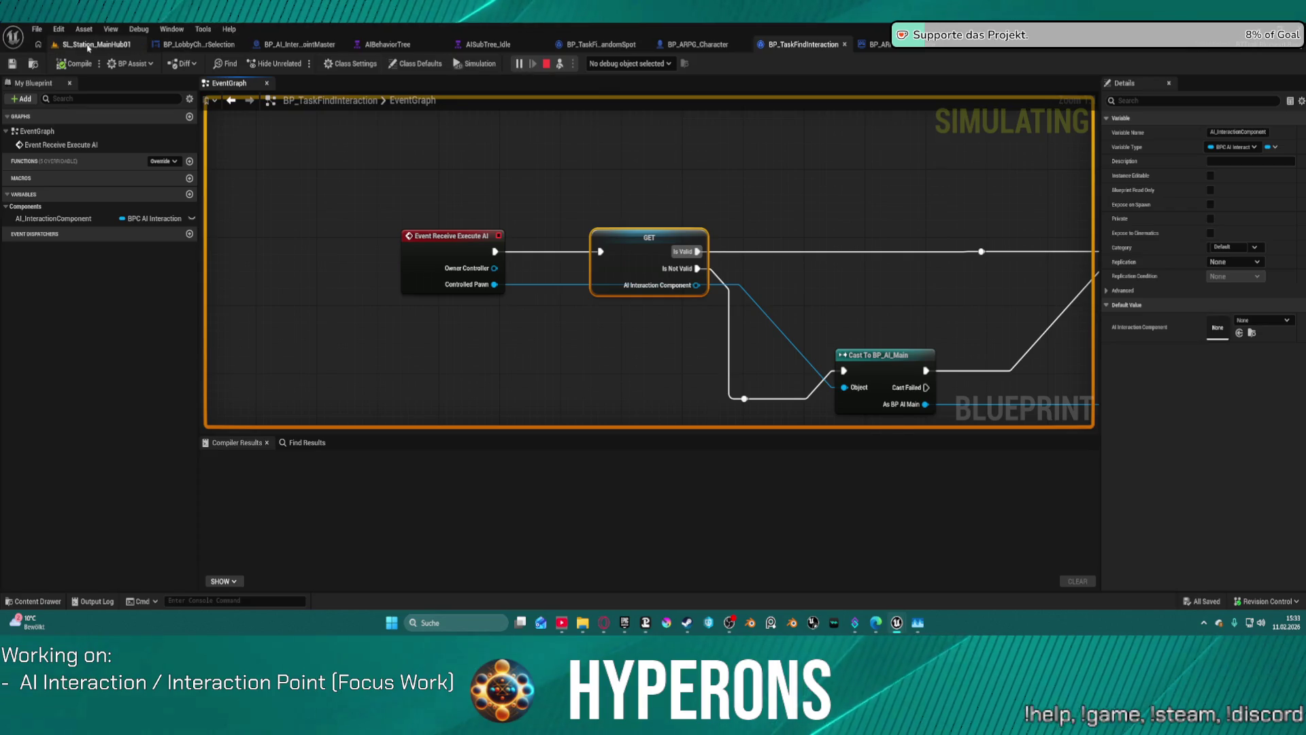
pyautogui.click(88, 46)
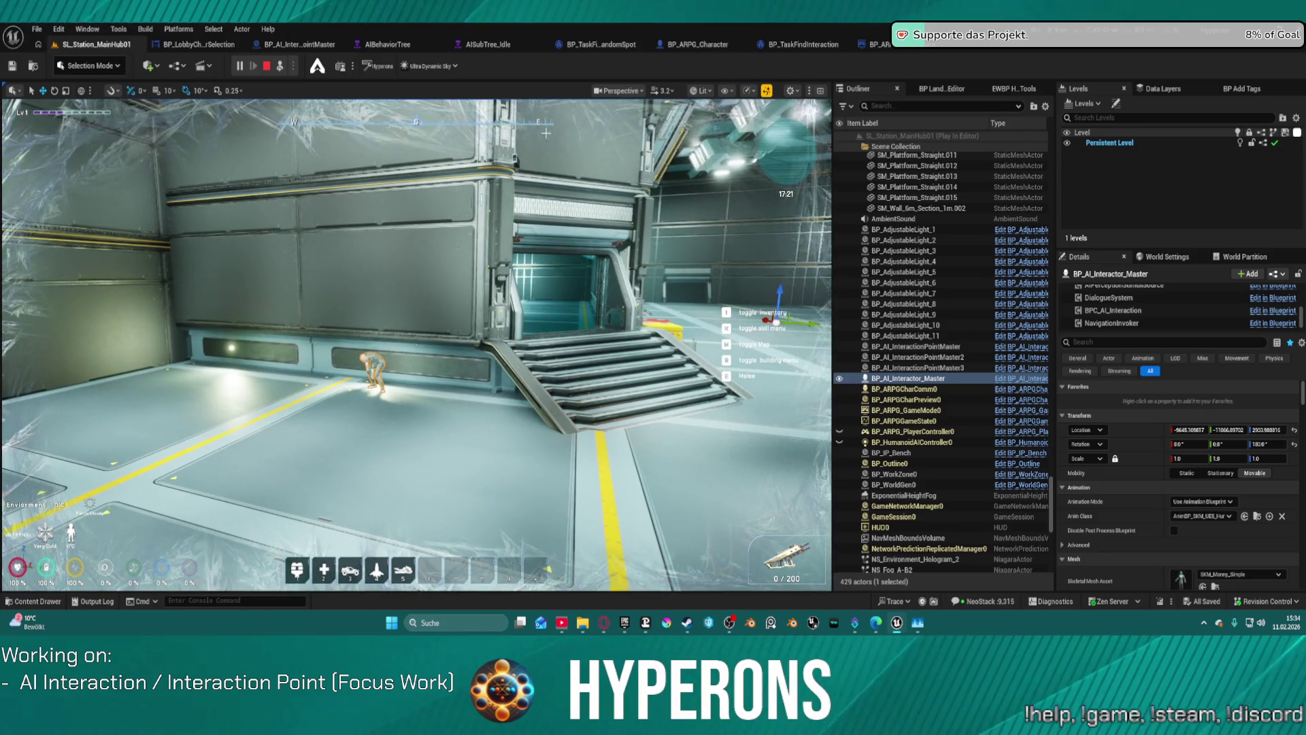
# Close the AISubTree_Idle behavior tree tab and go back to the SL_Station_MainHub01 level
pyautogui.click(504, 44)
pyautogui.middleClick(490, 49)
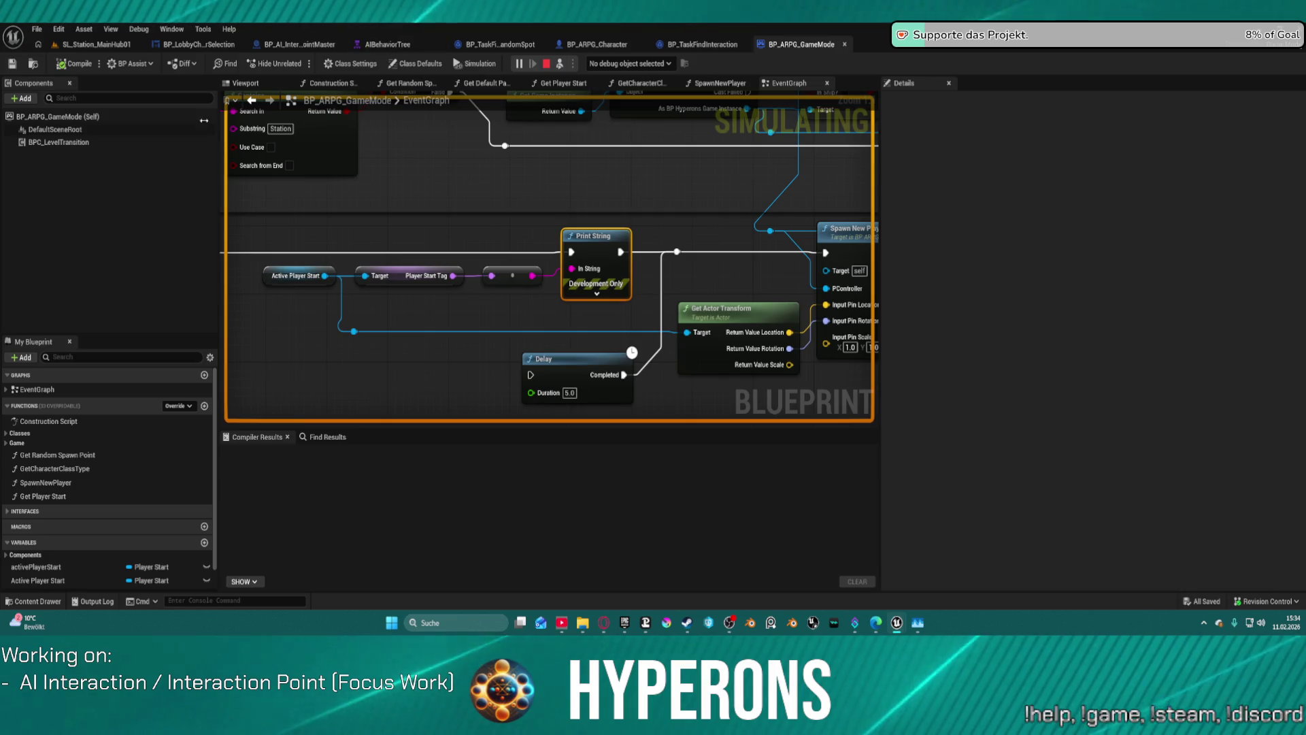
pyautogui.click(95, 44)
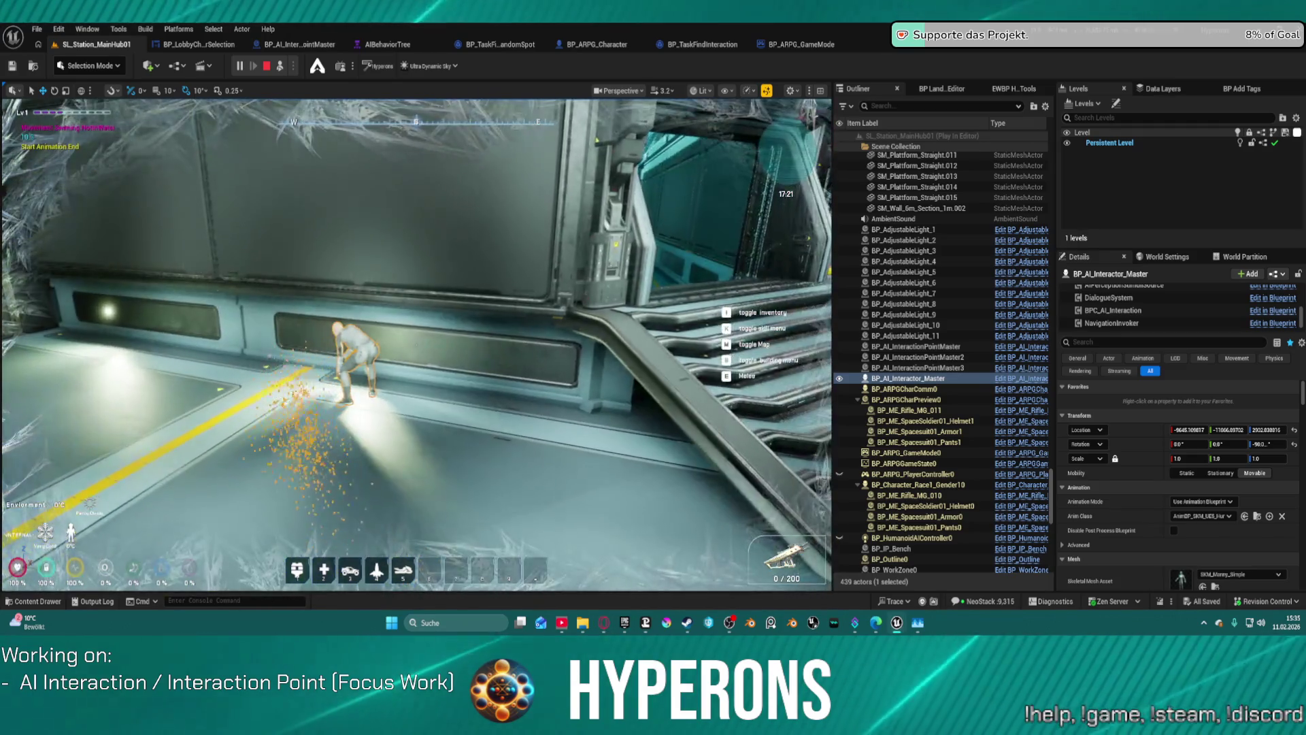
# Detach with F8, walk the character toward the station wall, then stop the play session
pyautogui.press('F8')
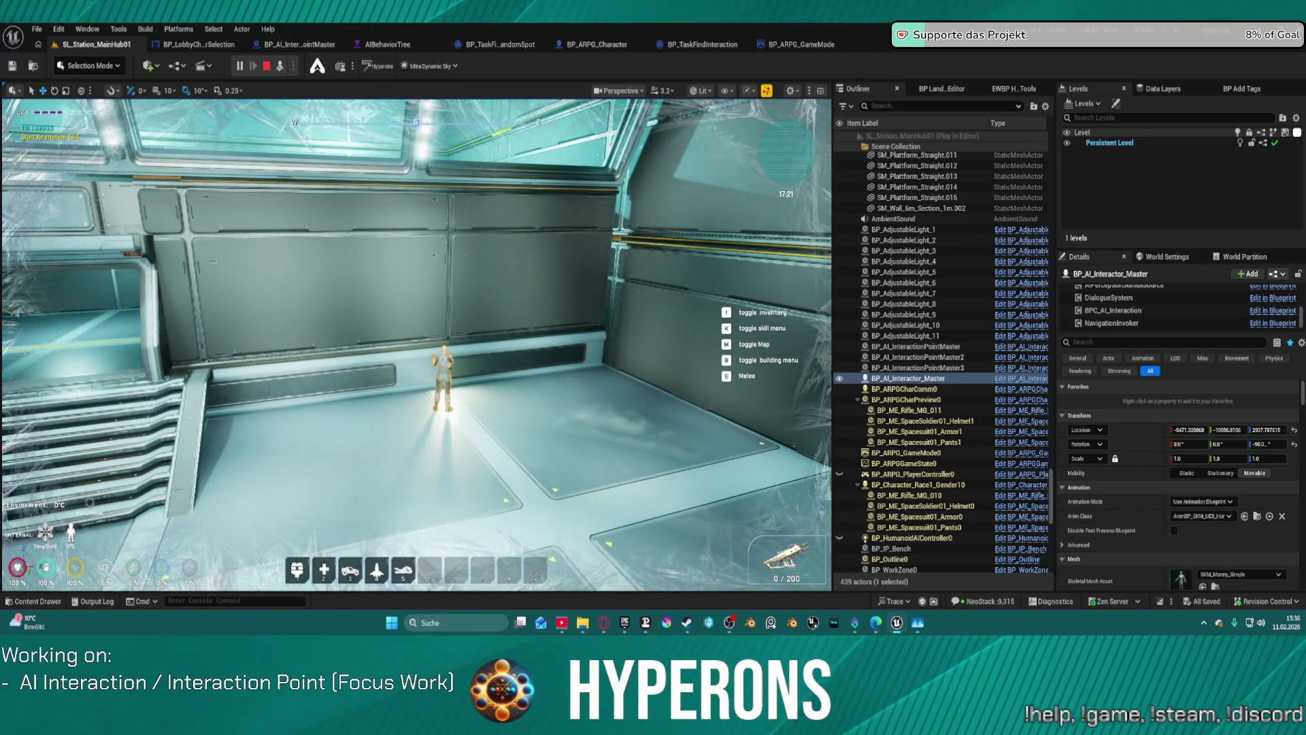
pyautogui.press('w')
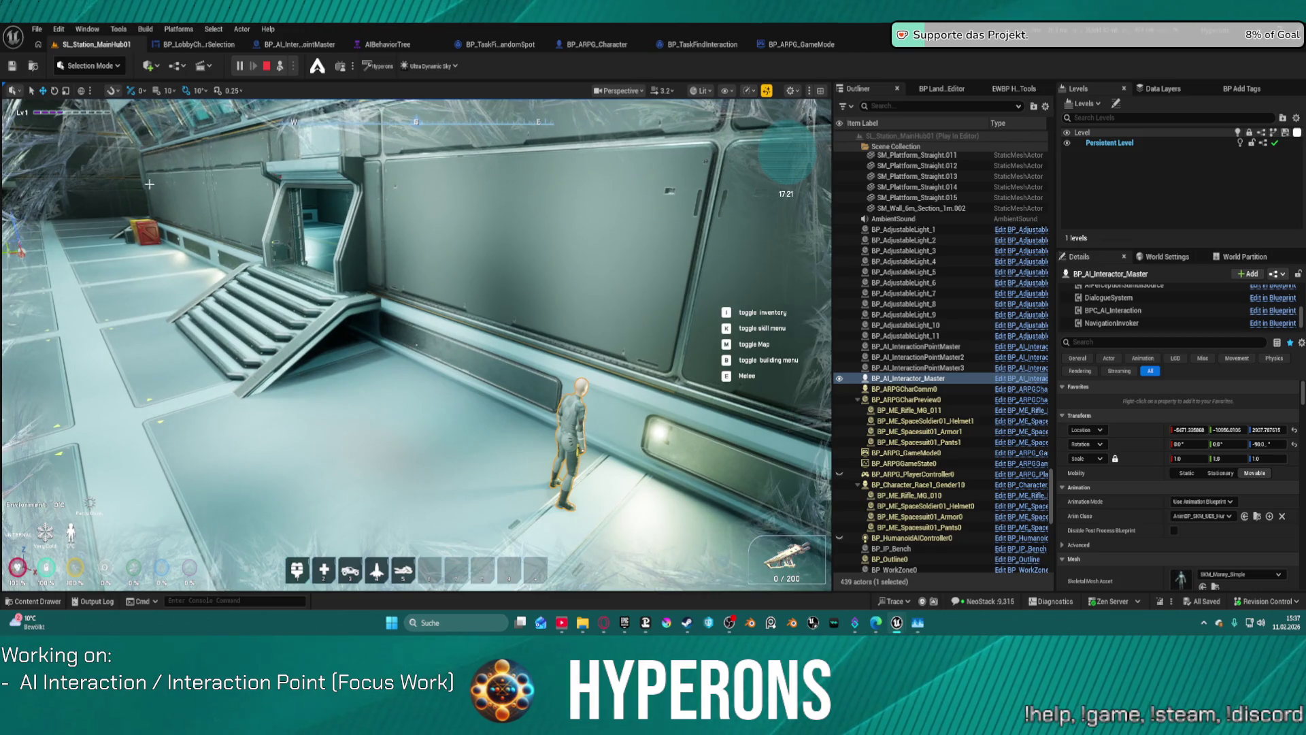
pyautogui.click(267, 66)
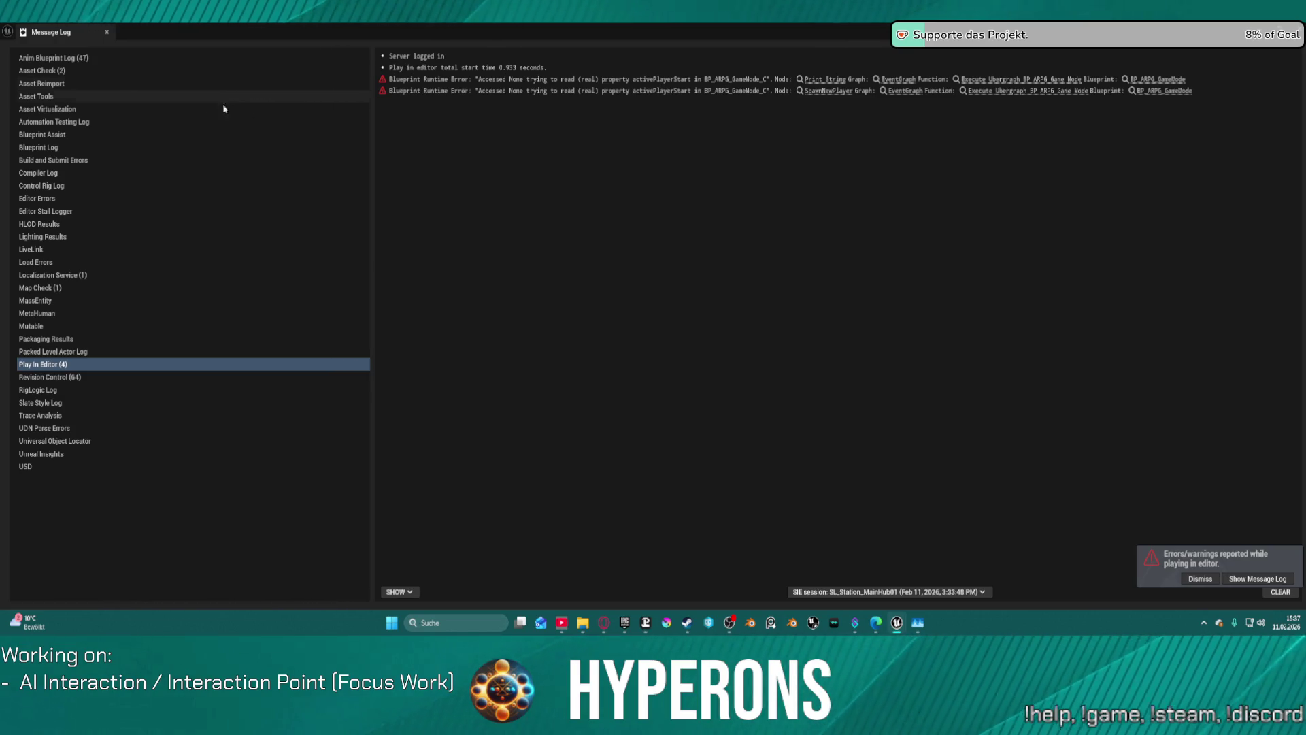
# Close the play-session error log, select a wall section, and show File > Recent Levels
pyautogui.click(106, 32)
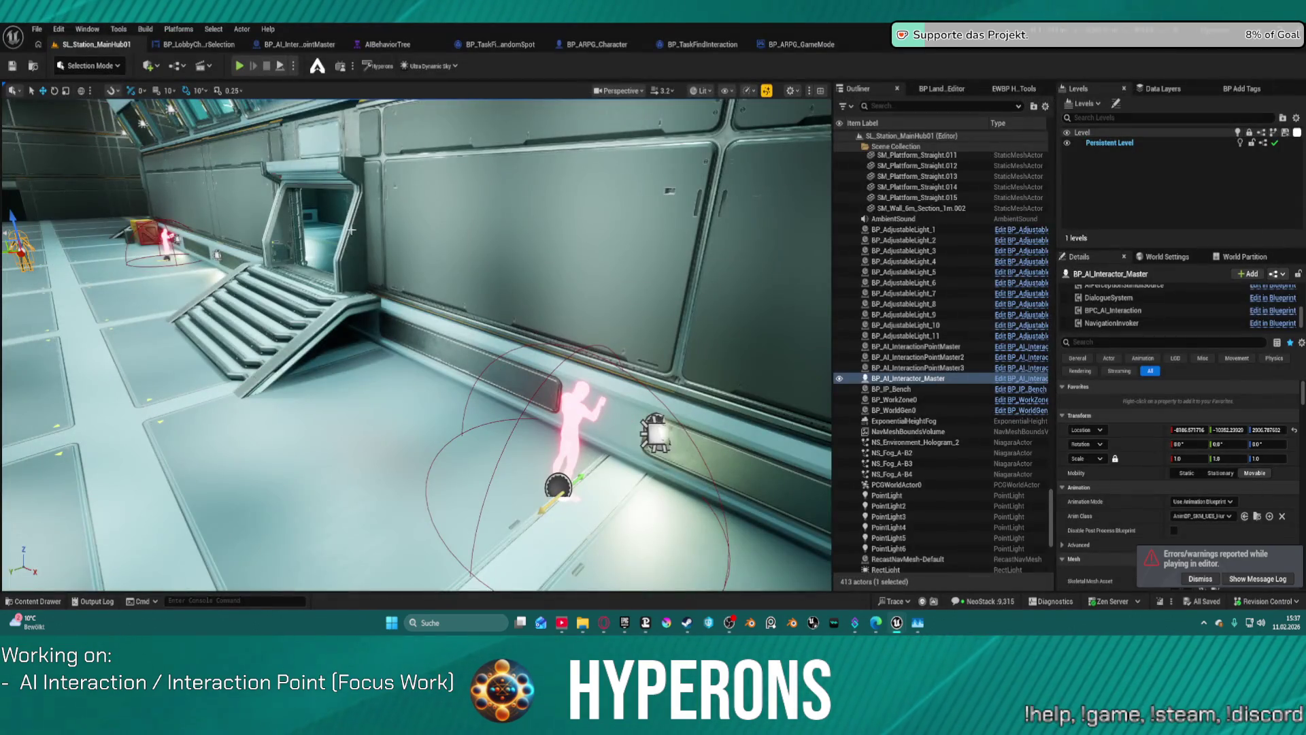
pyautogui.click(612, 258)
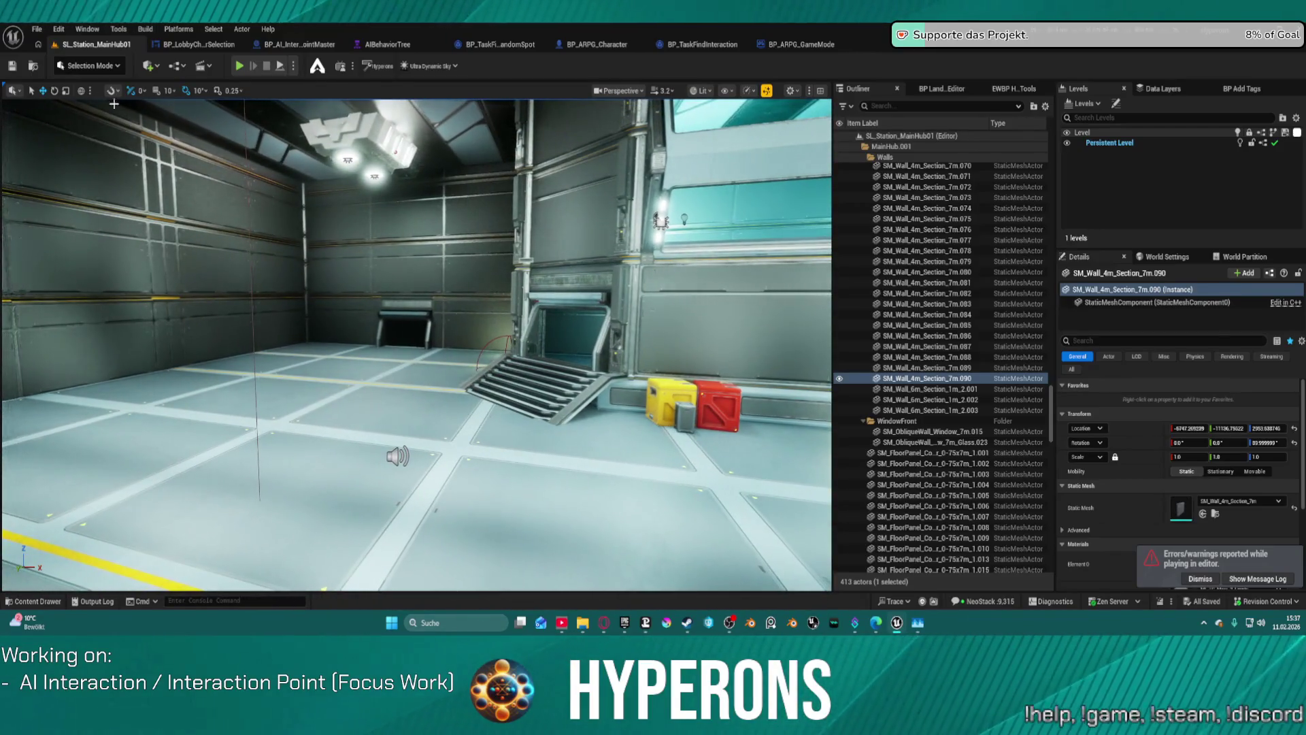
pyautogui.click(37, 28)
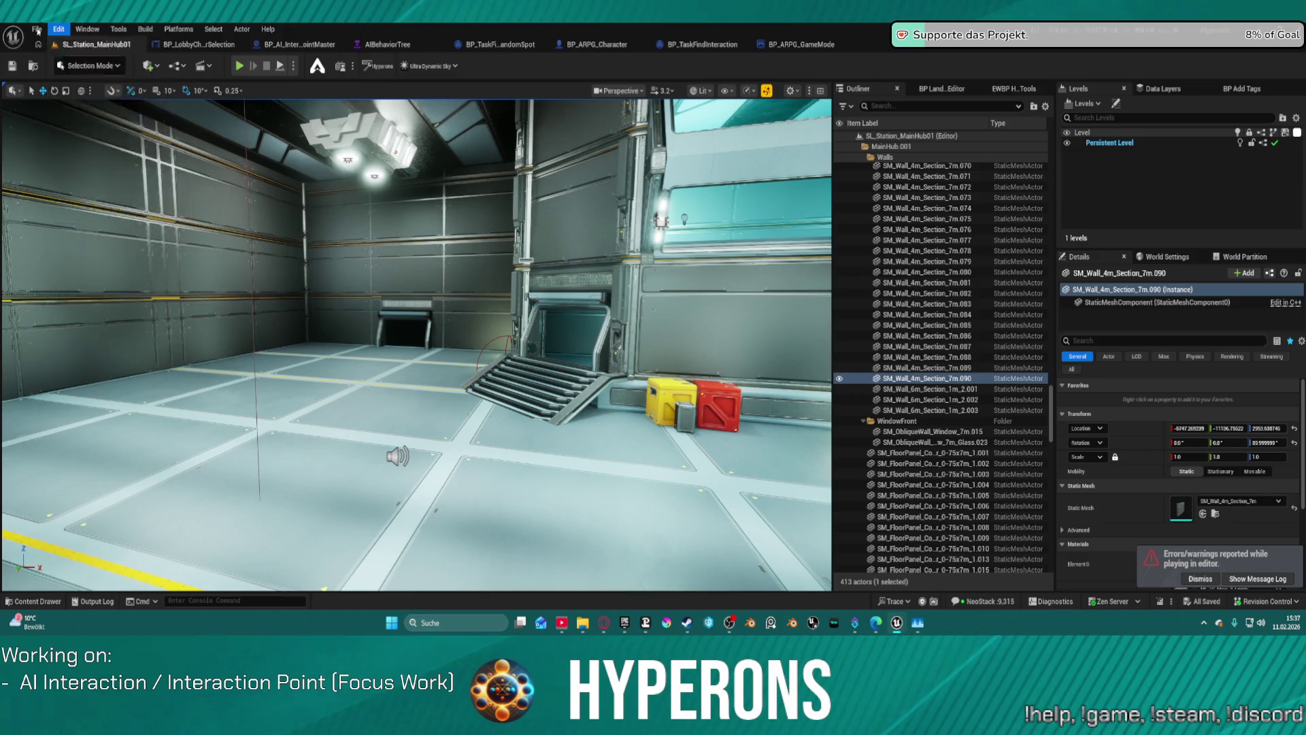
pyautogui.moveTo(102, 107)
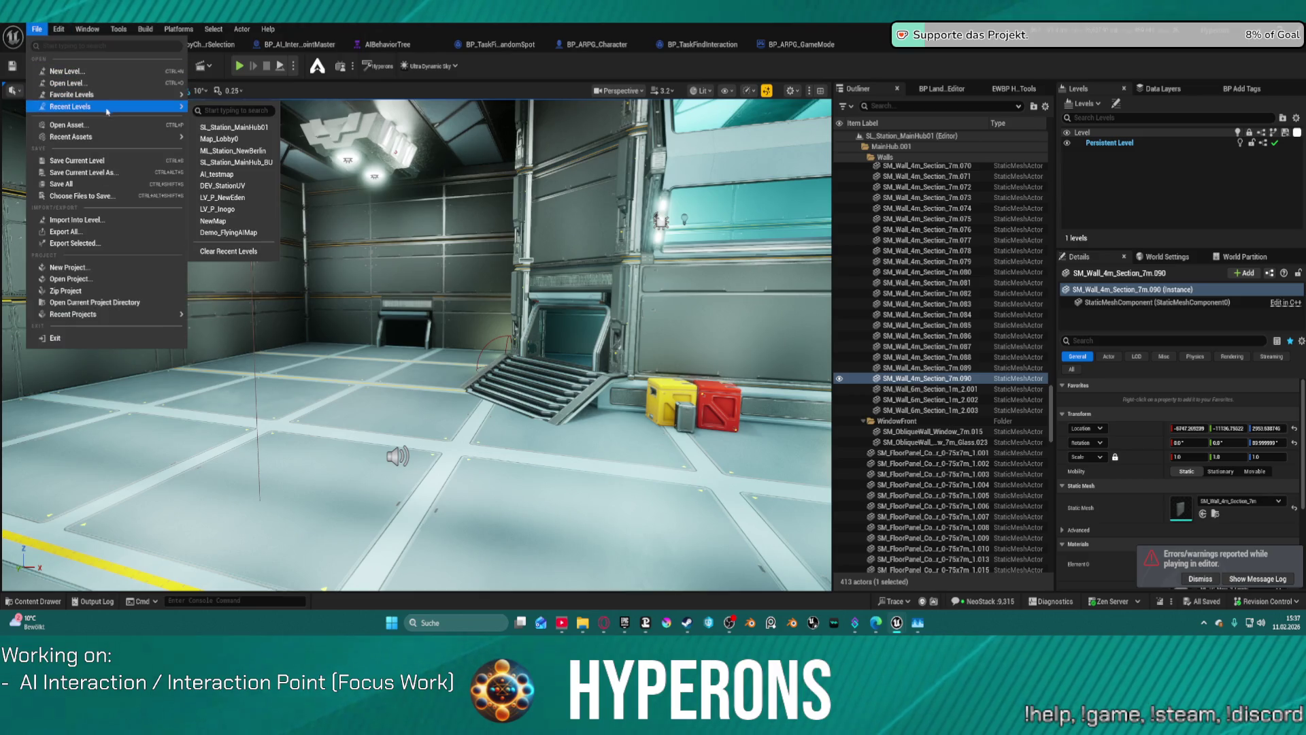
# Load Map_Lobby0 from Recent Levels and dismiss the Map Check warnings log
pyautogui.click(238, 139)
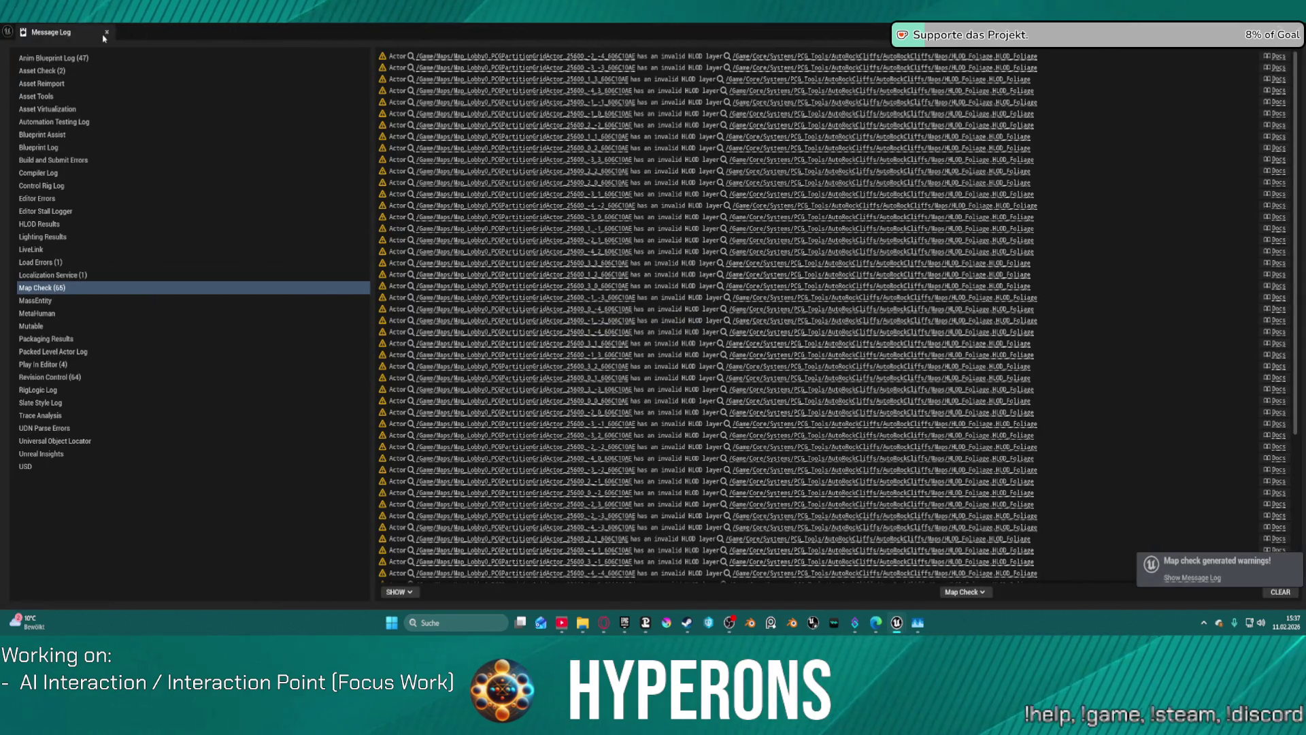
pyautogui.click(107, 33)
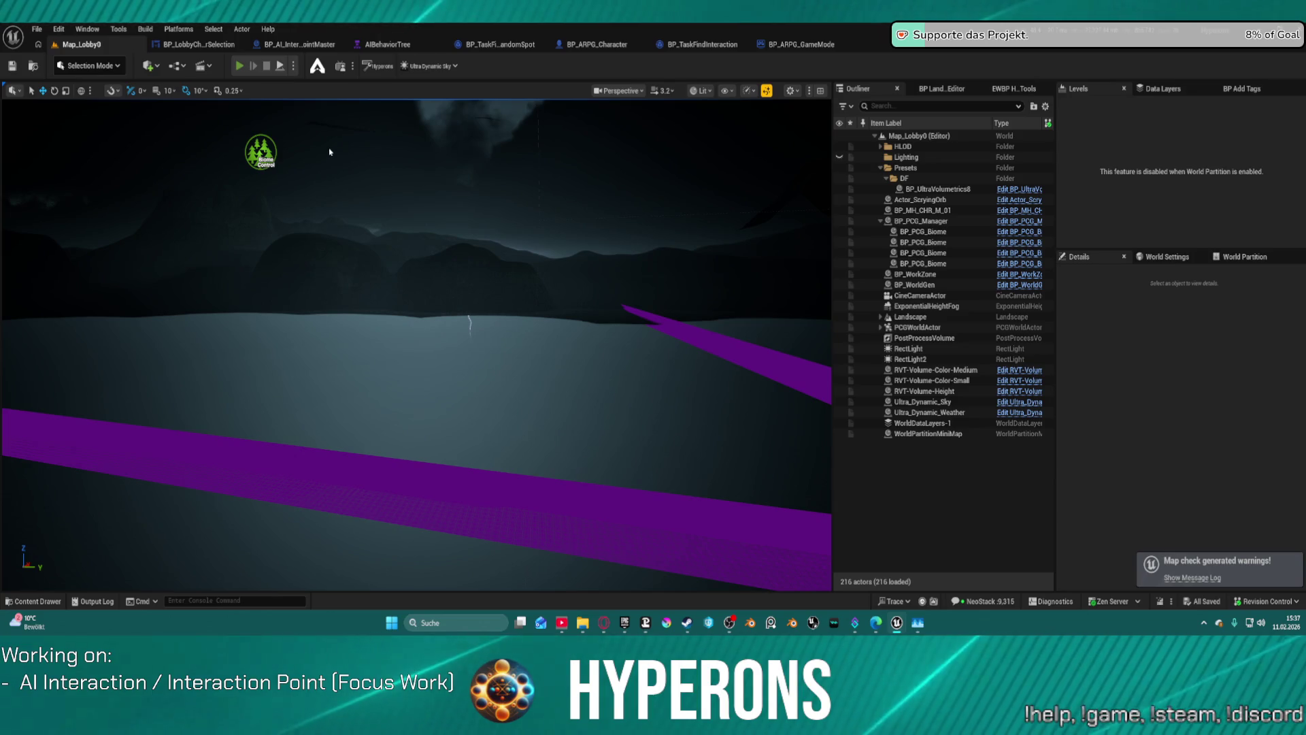
# Launch Play in Editor with Alt+P, confirm the character, and play offline at Station New Berlin
pyautogui.hotkey('alt', 'p')
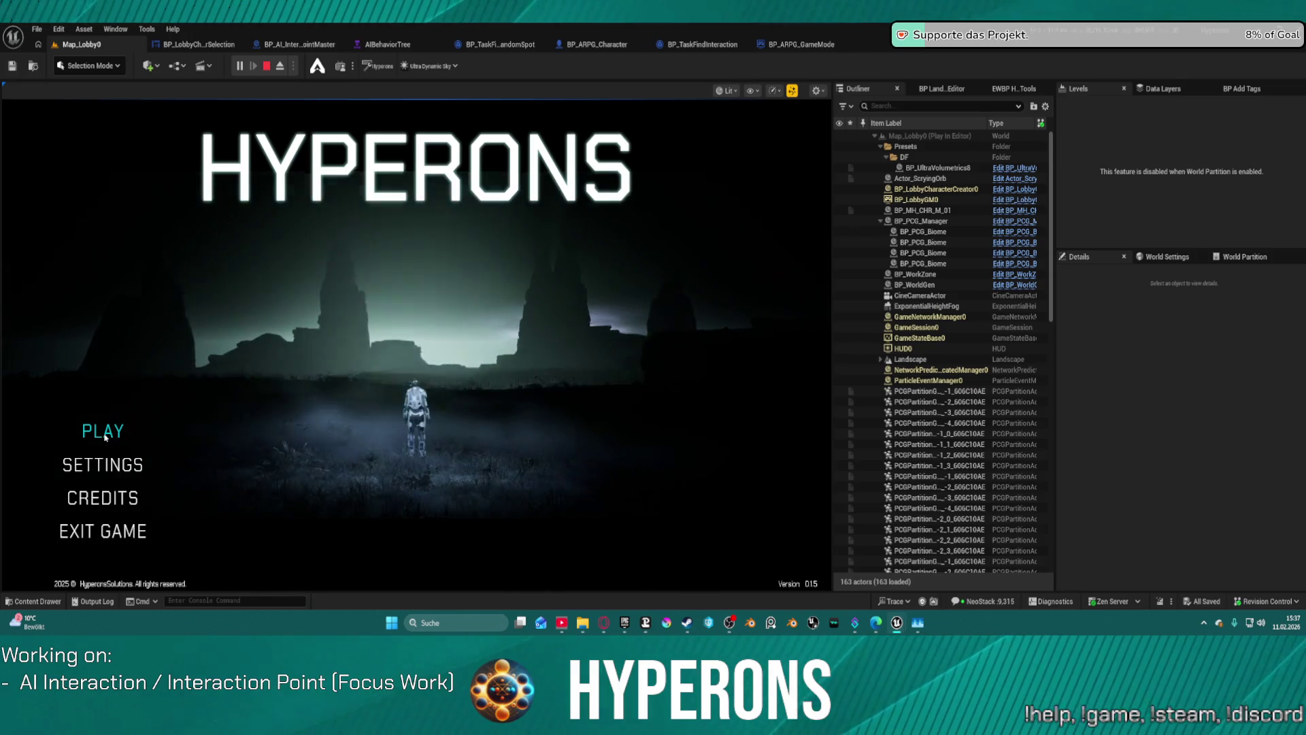
pyautogui.click(412, 328)
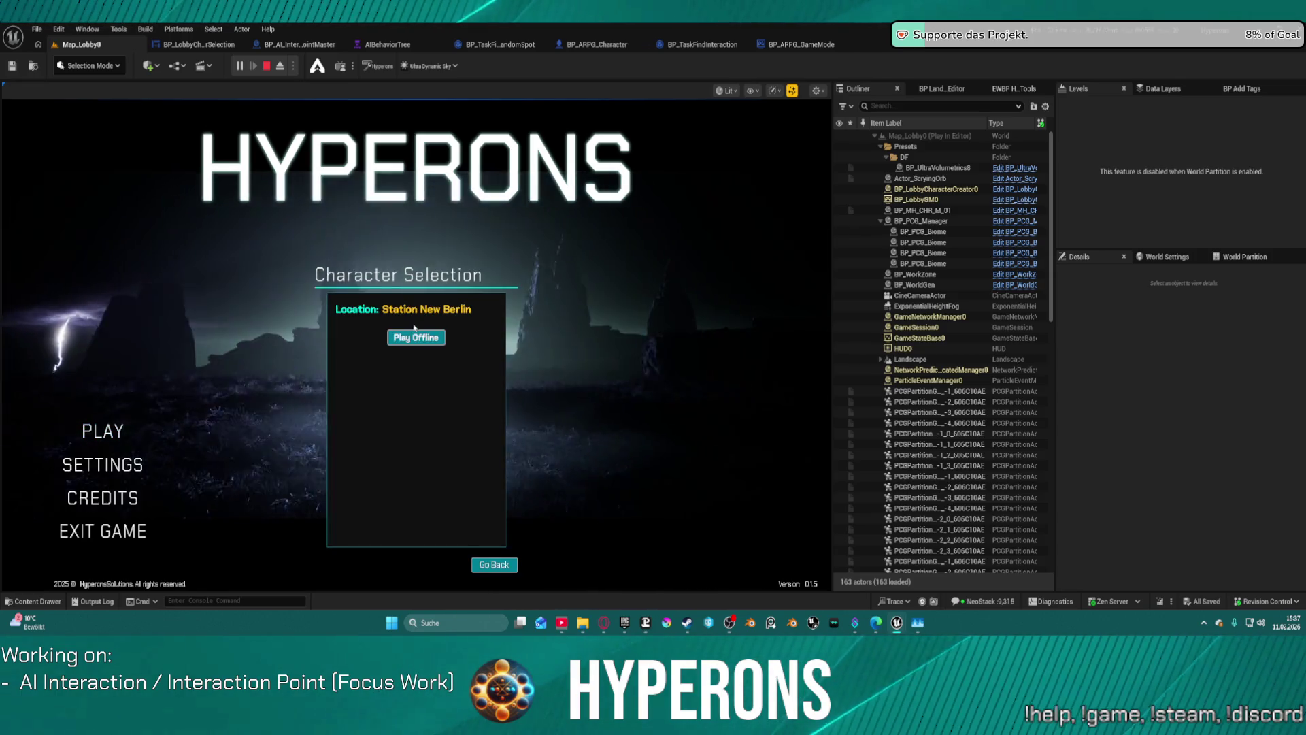
pyautogui.click(416, 338)
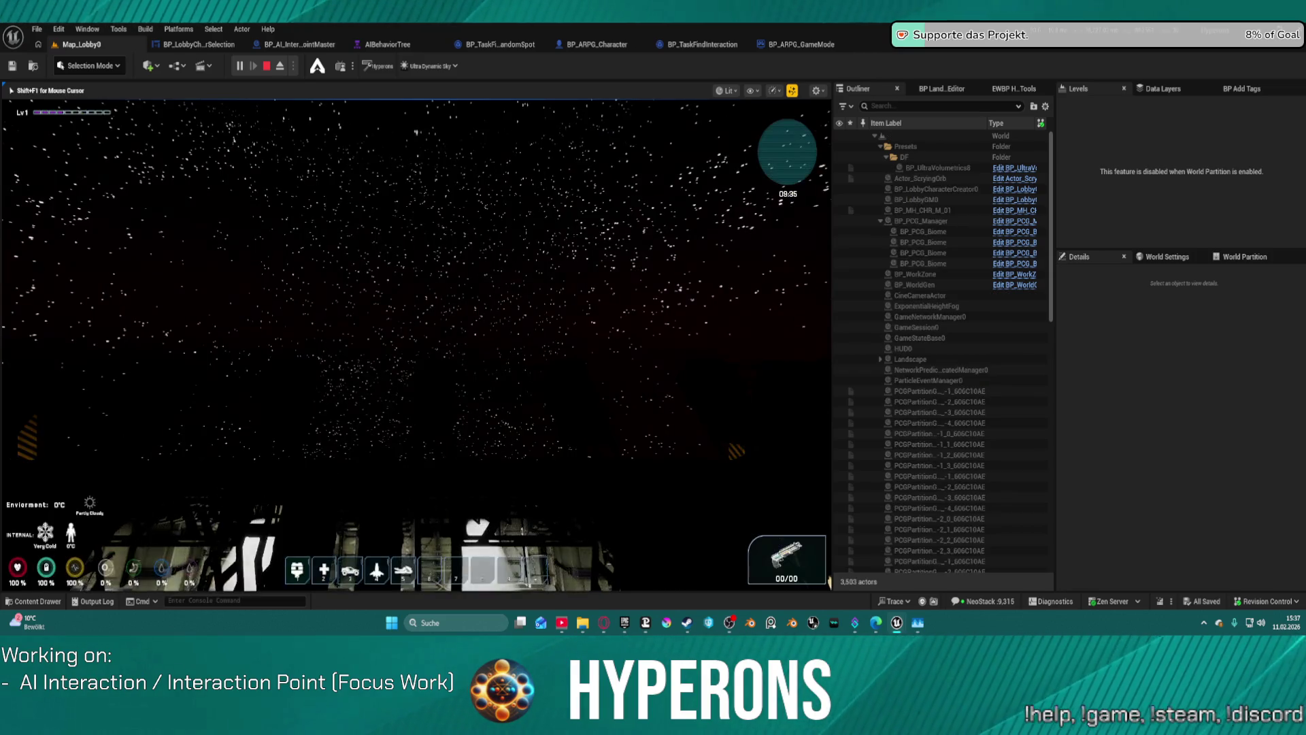
# Walk the character through the corridors to the elevator panel and send it to floor 1
pyautogui.press('w')
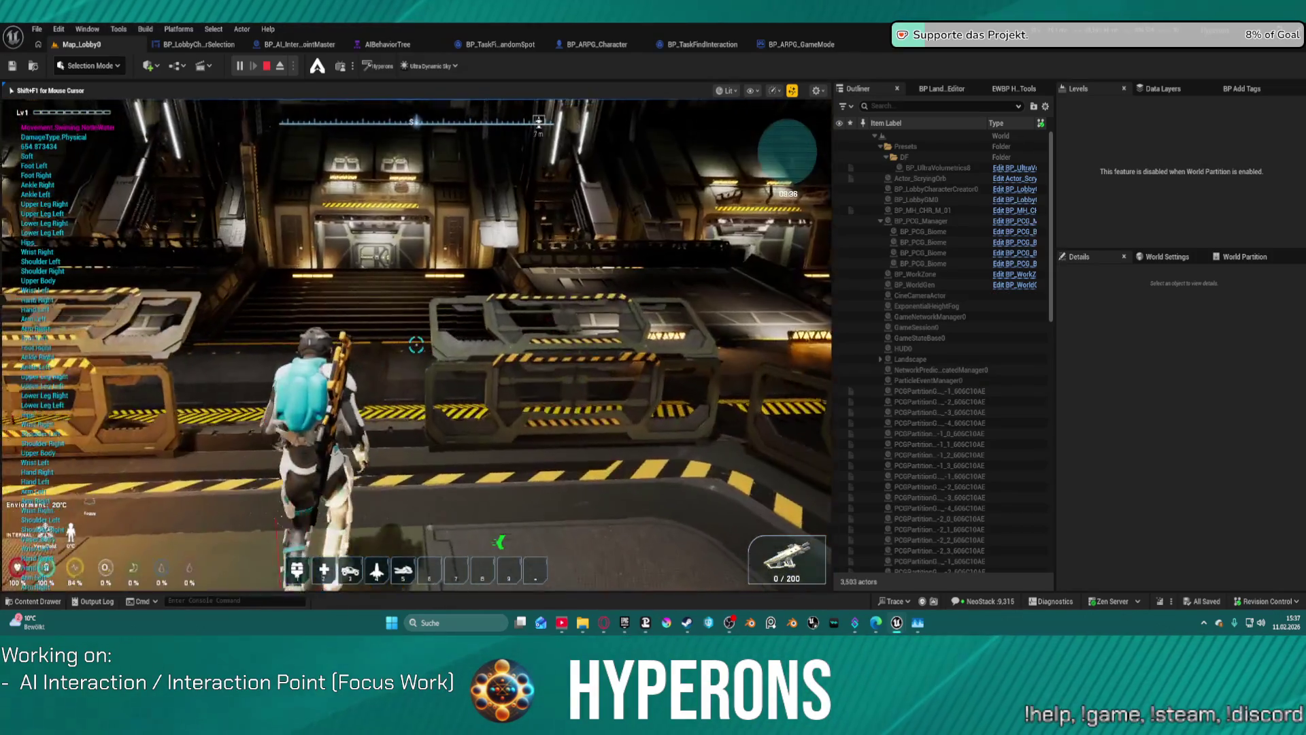
pyautogui.press('w')
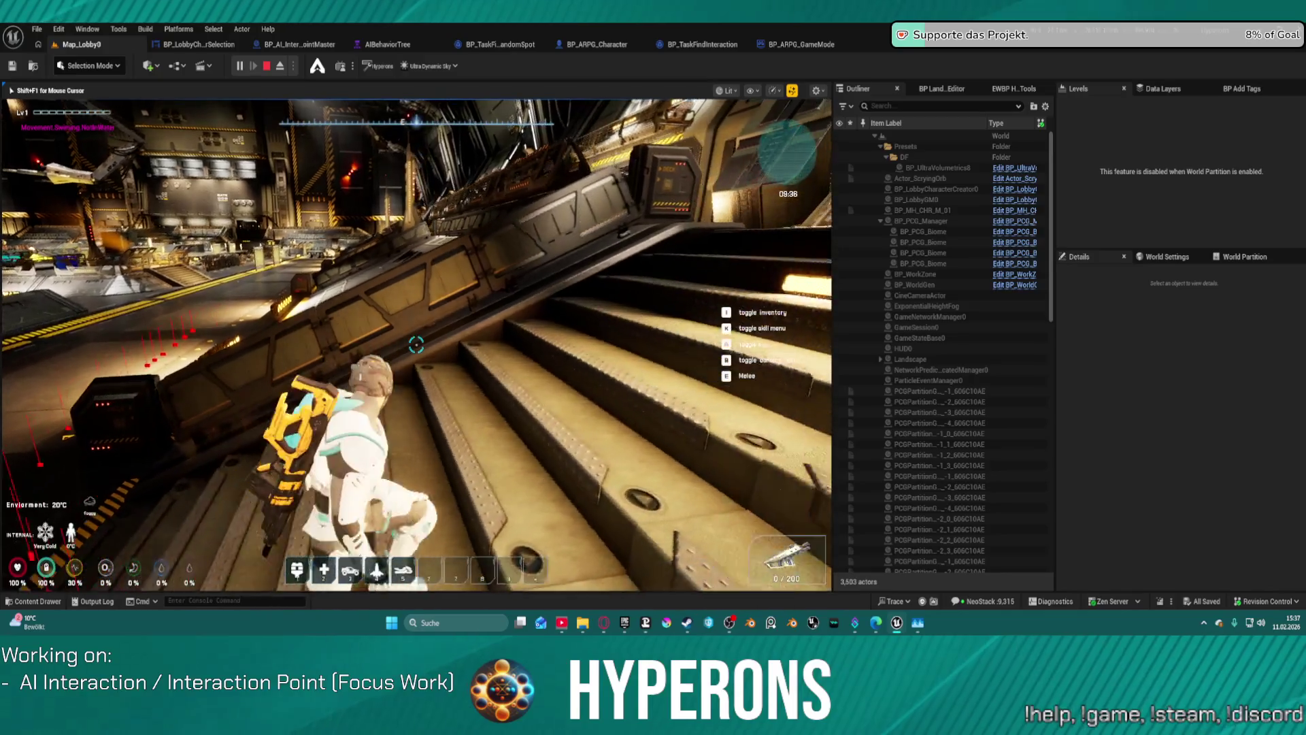
pyautogui.press('w')
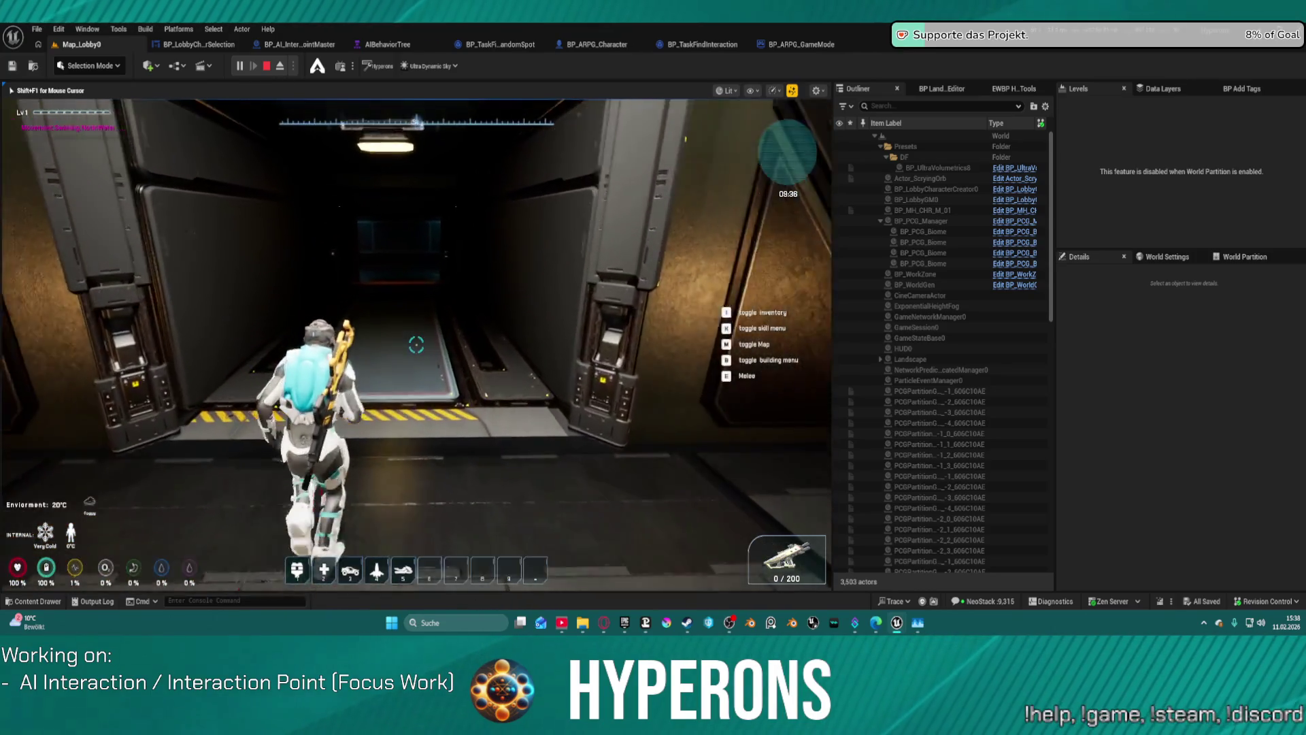
pyautogui.press('w')
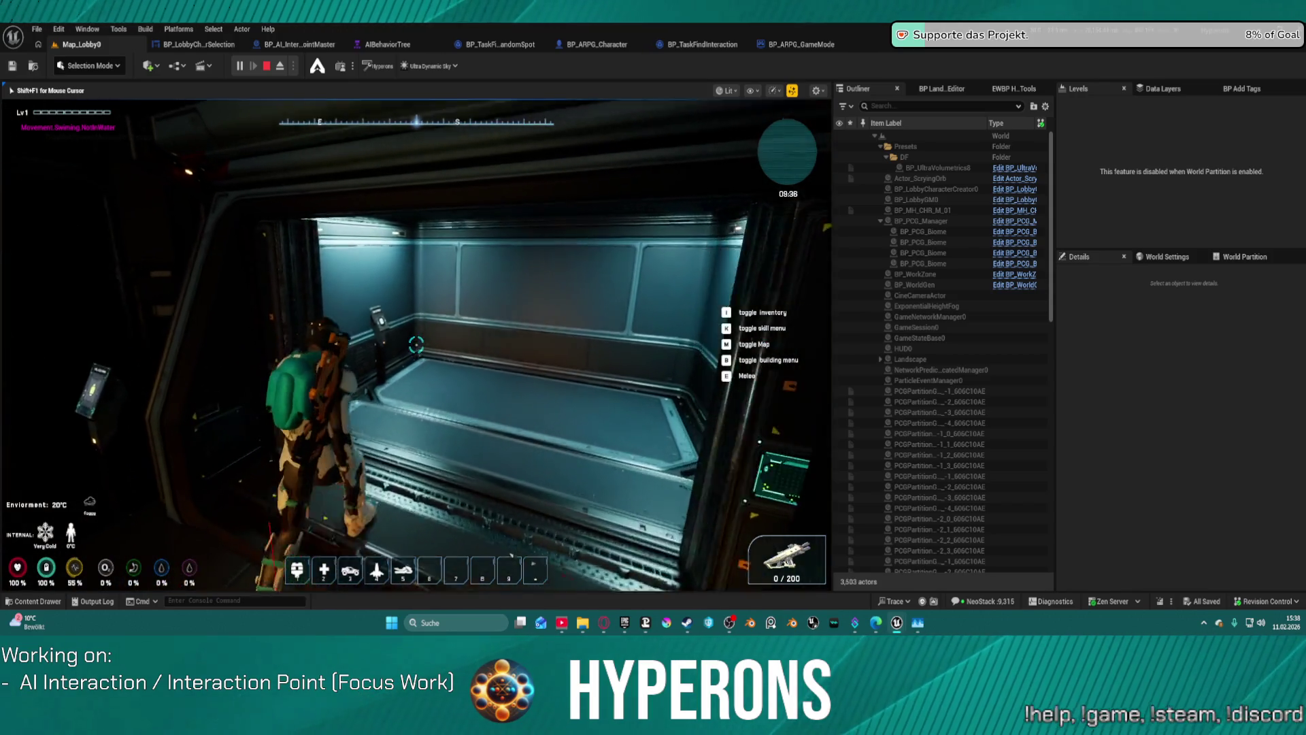
pyautogui.press('w')
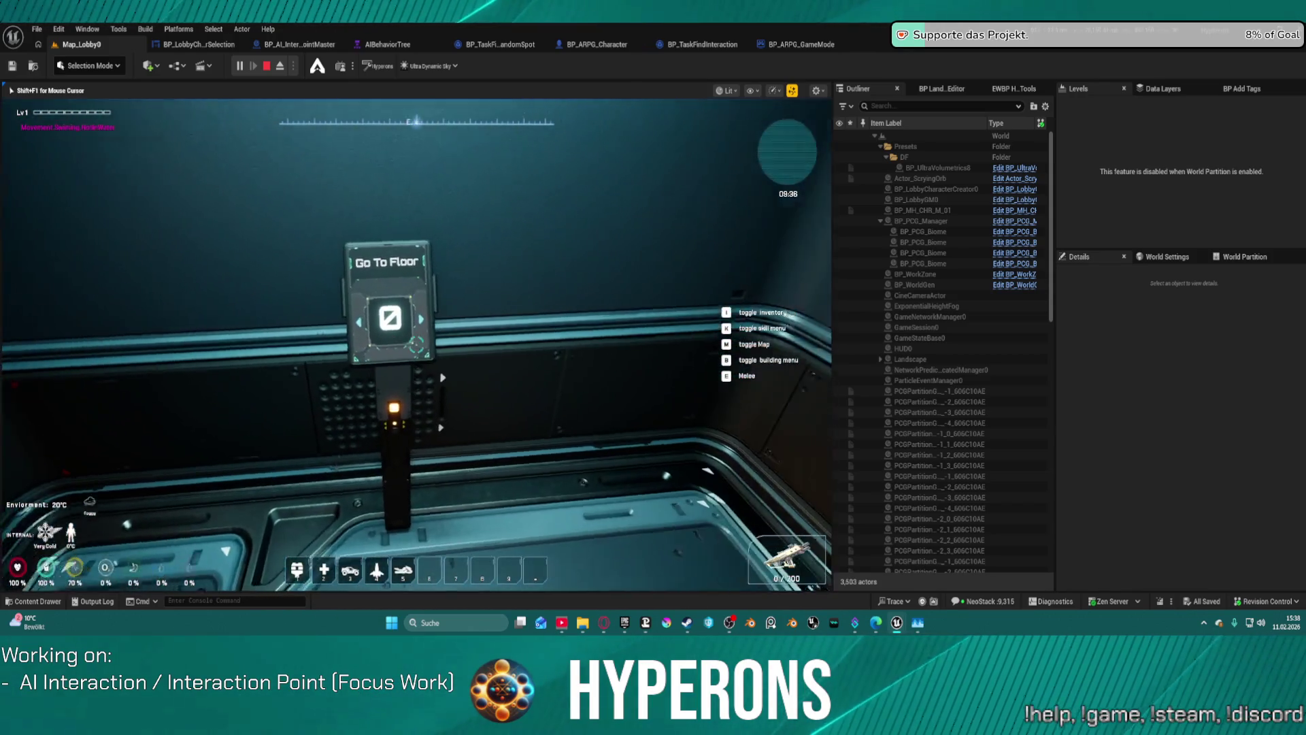
pyautogui.click(417, 345)
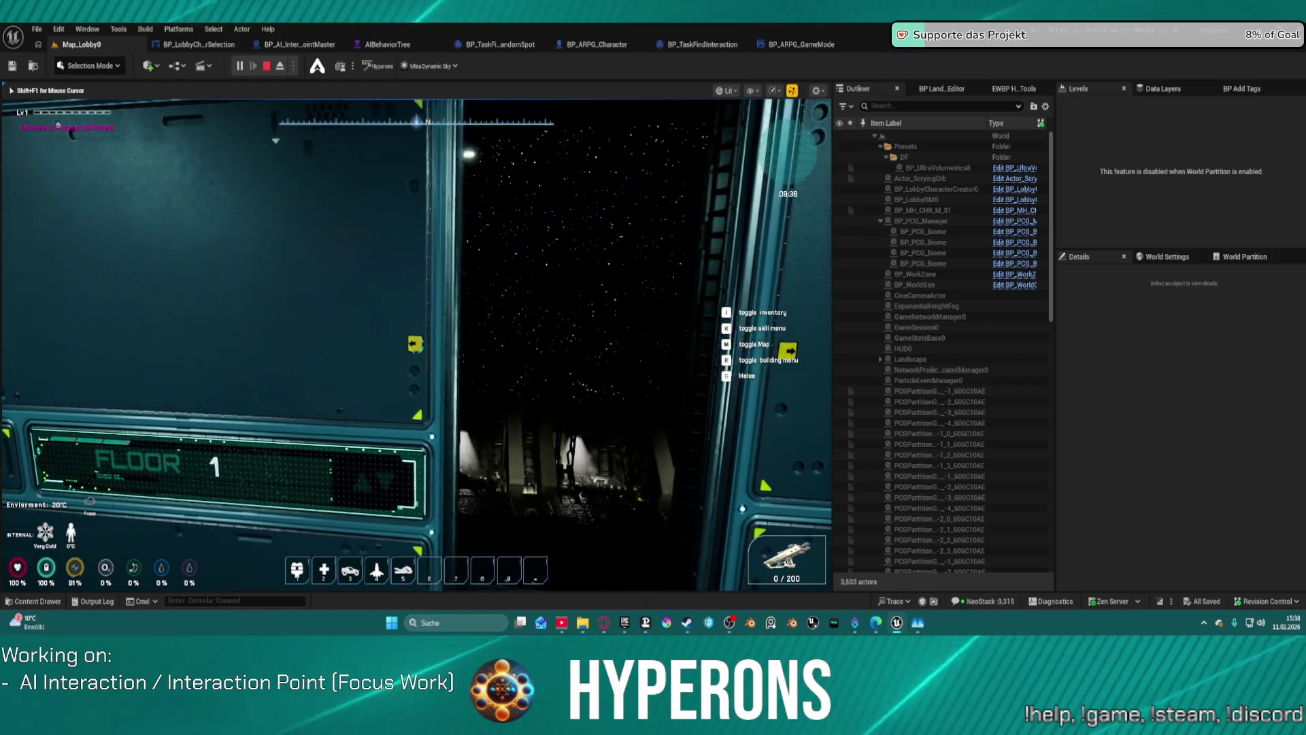
# Walk from the elevator past the blue console to the staircase, facing the NPC by the crates
pyautogui.press('w')
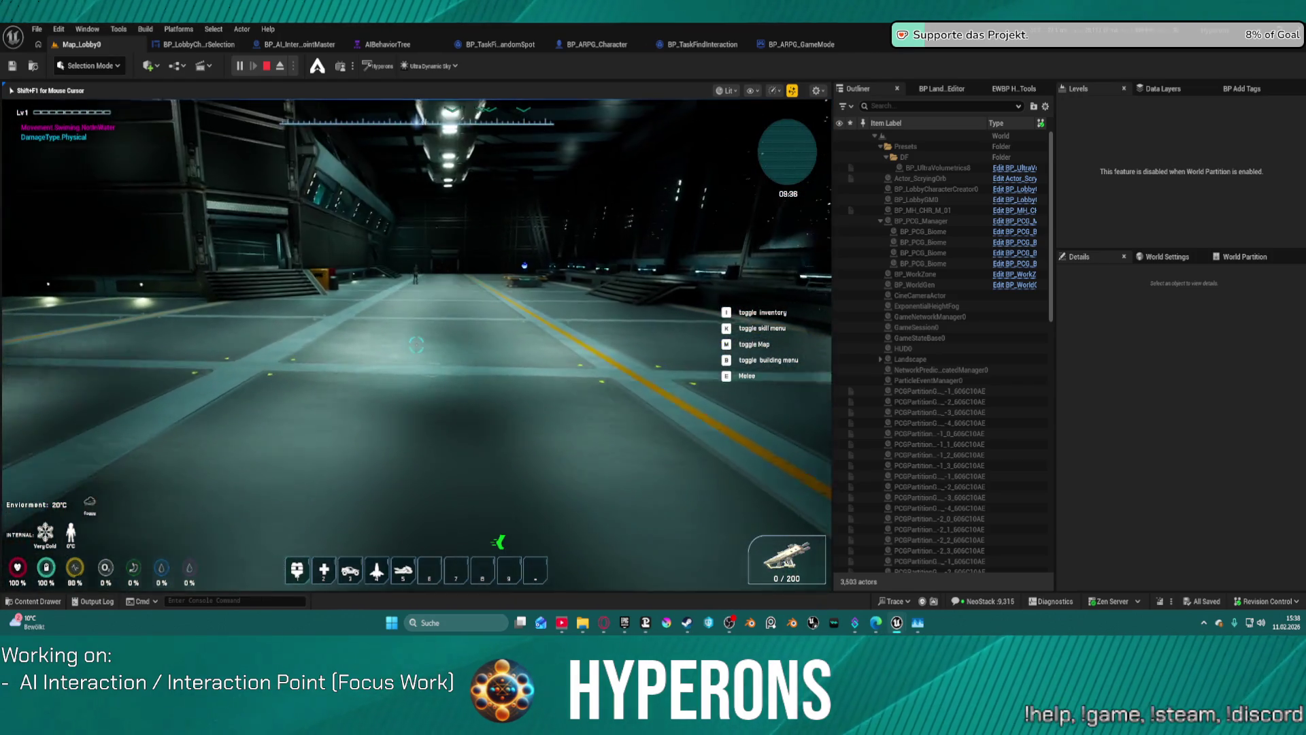
pyautogui.press('w')
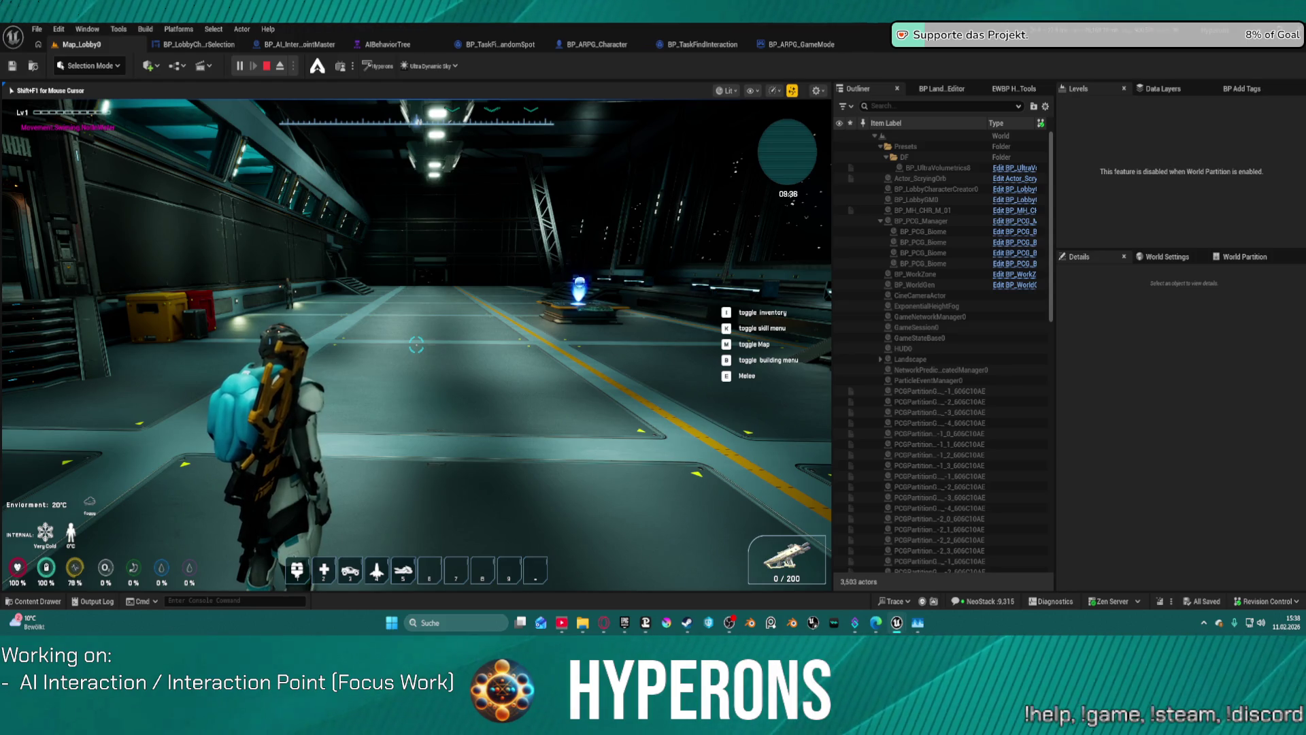
pyautogui.moveTo(416, 345)
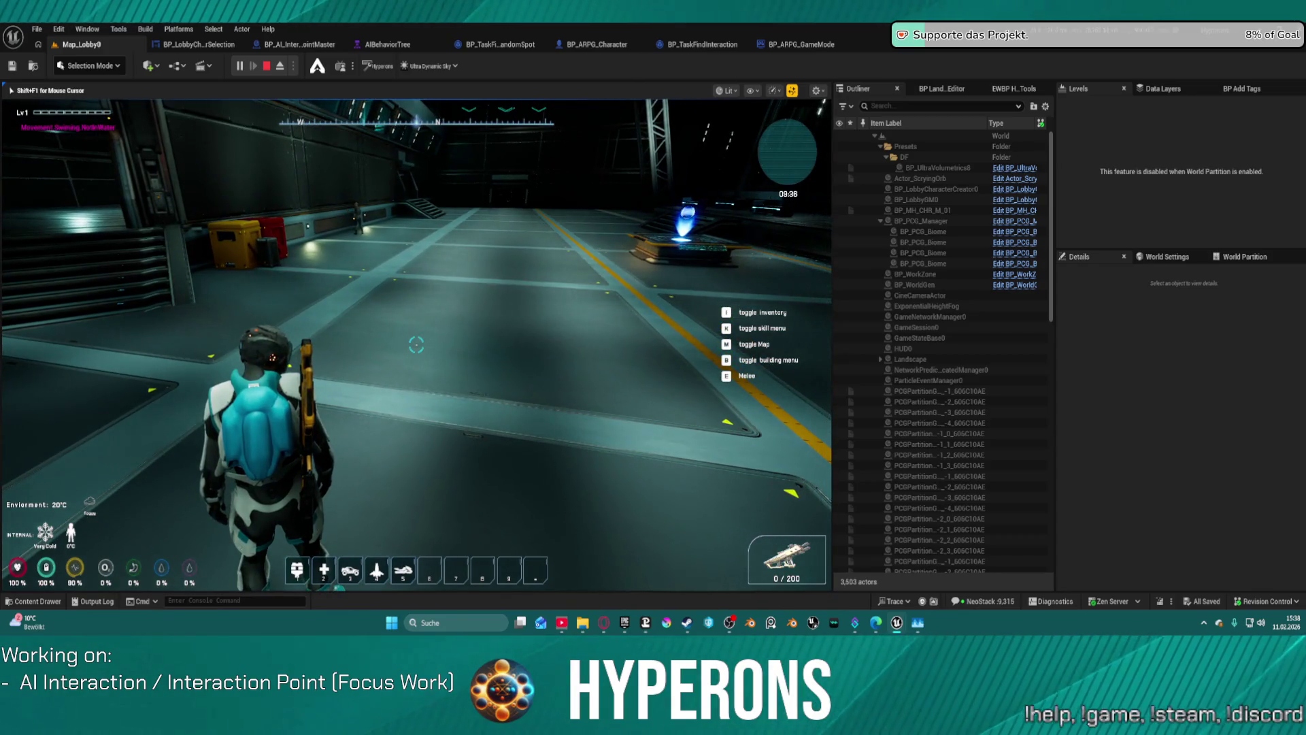
pyautogui.press('w')
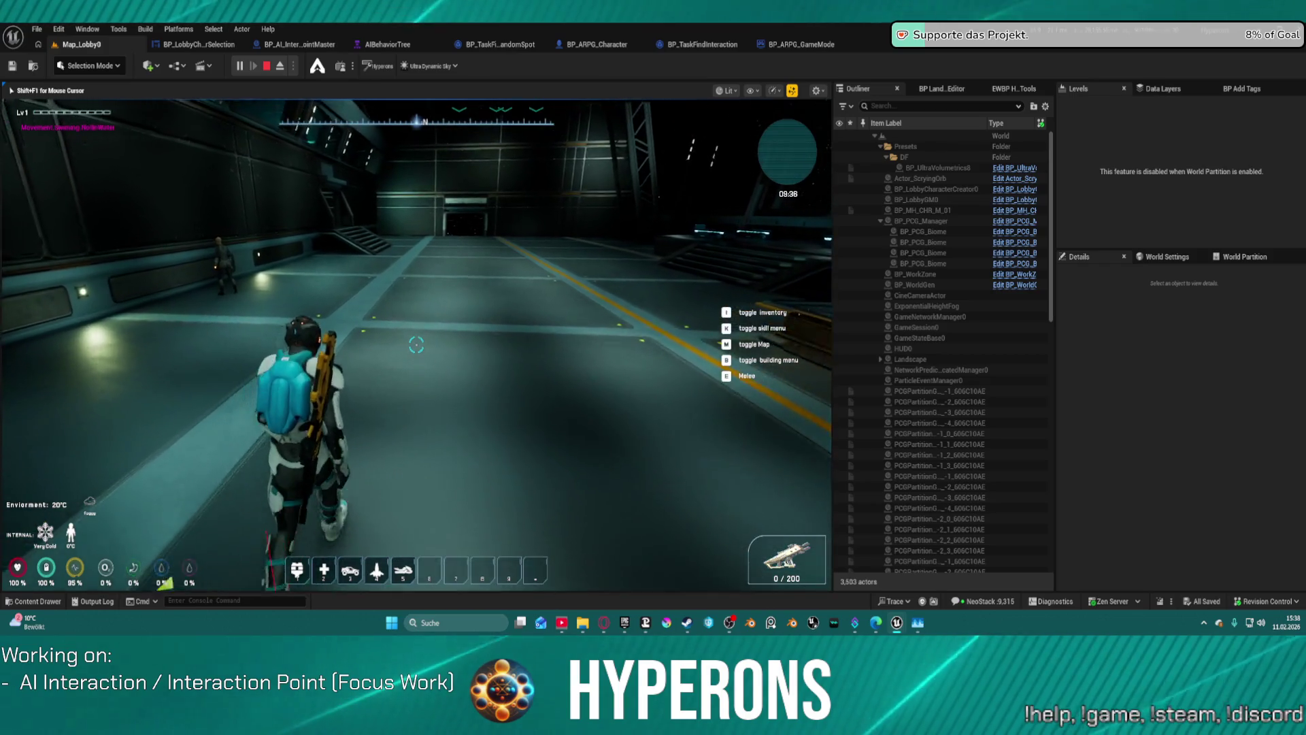
pyautogui.press('w')
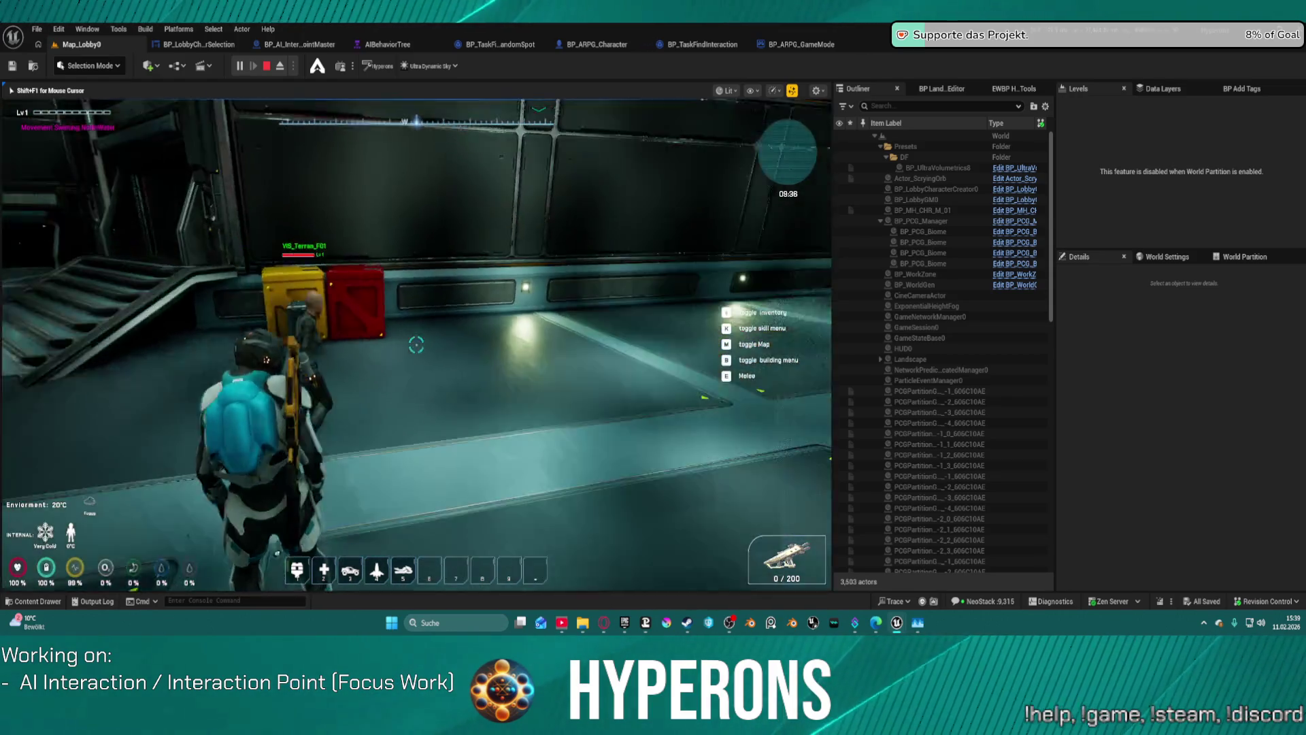
pyautogui.press('w')
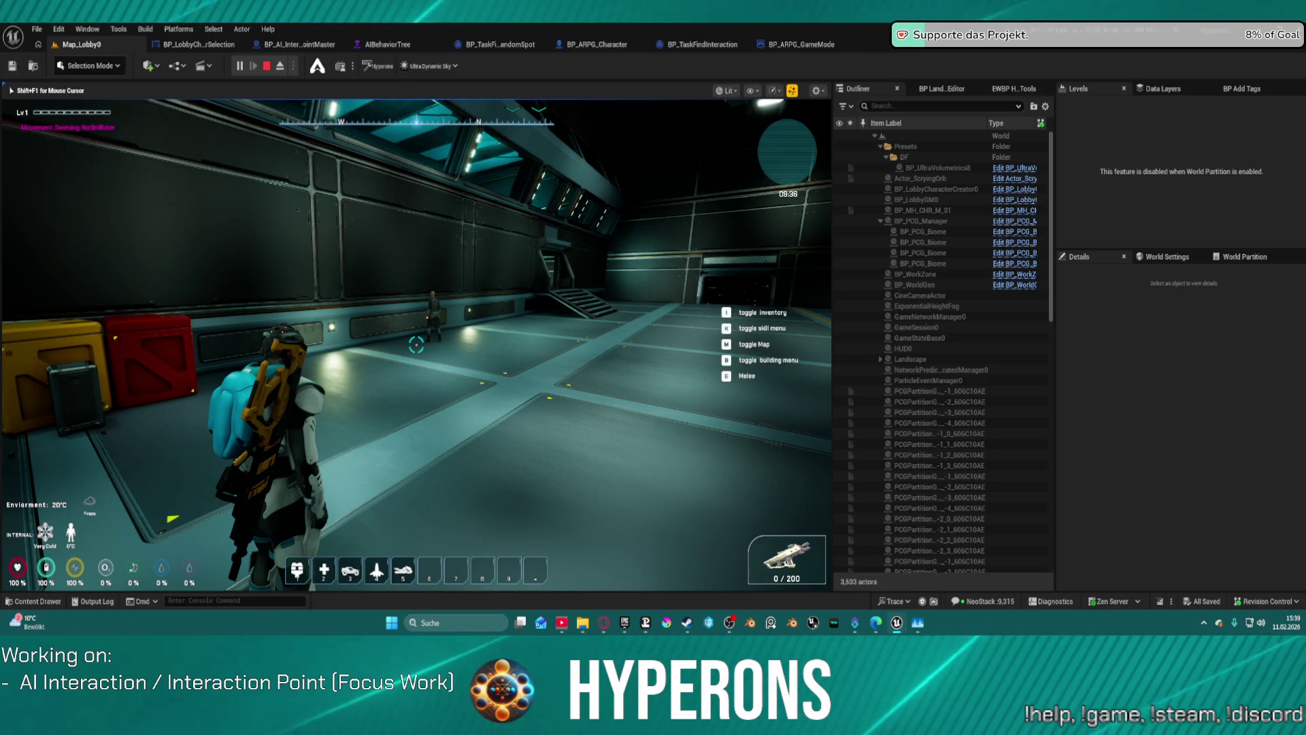
pyautogui.press('w')
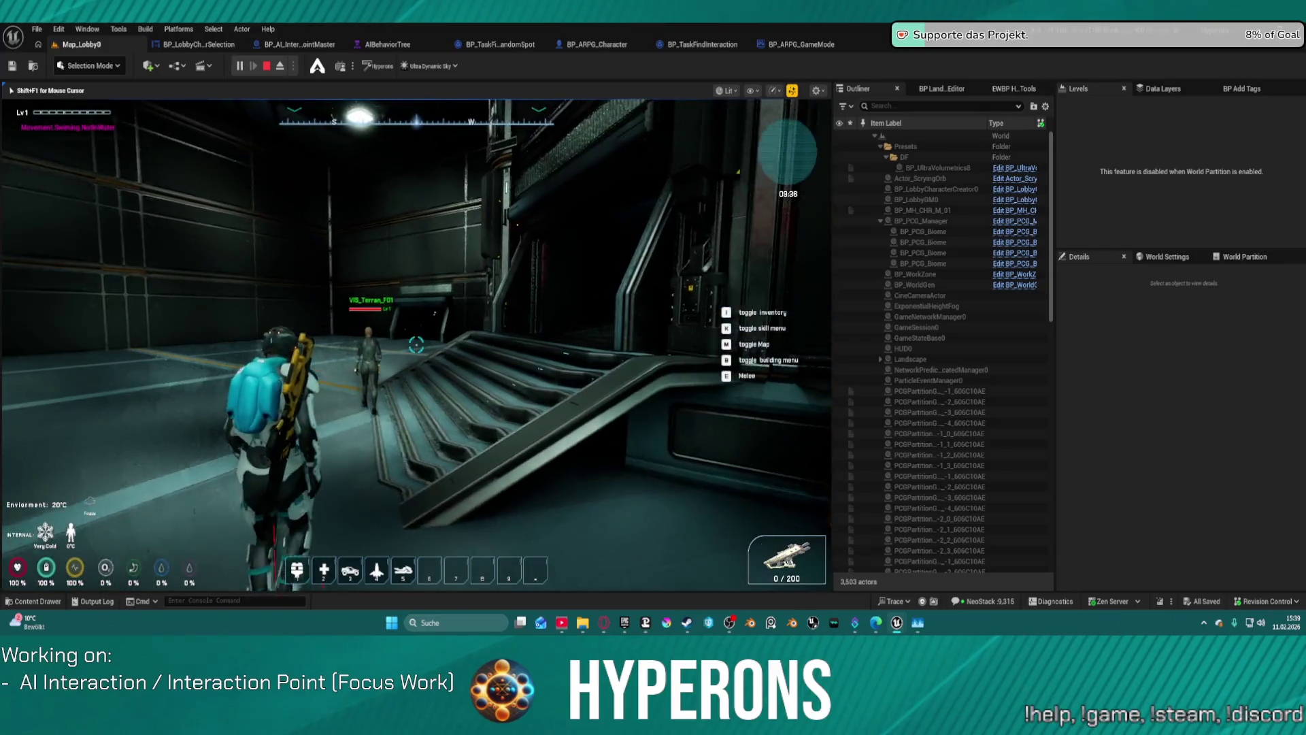
pyautogui.press('w')
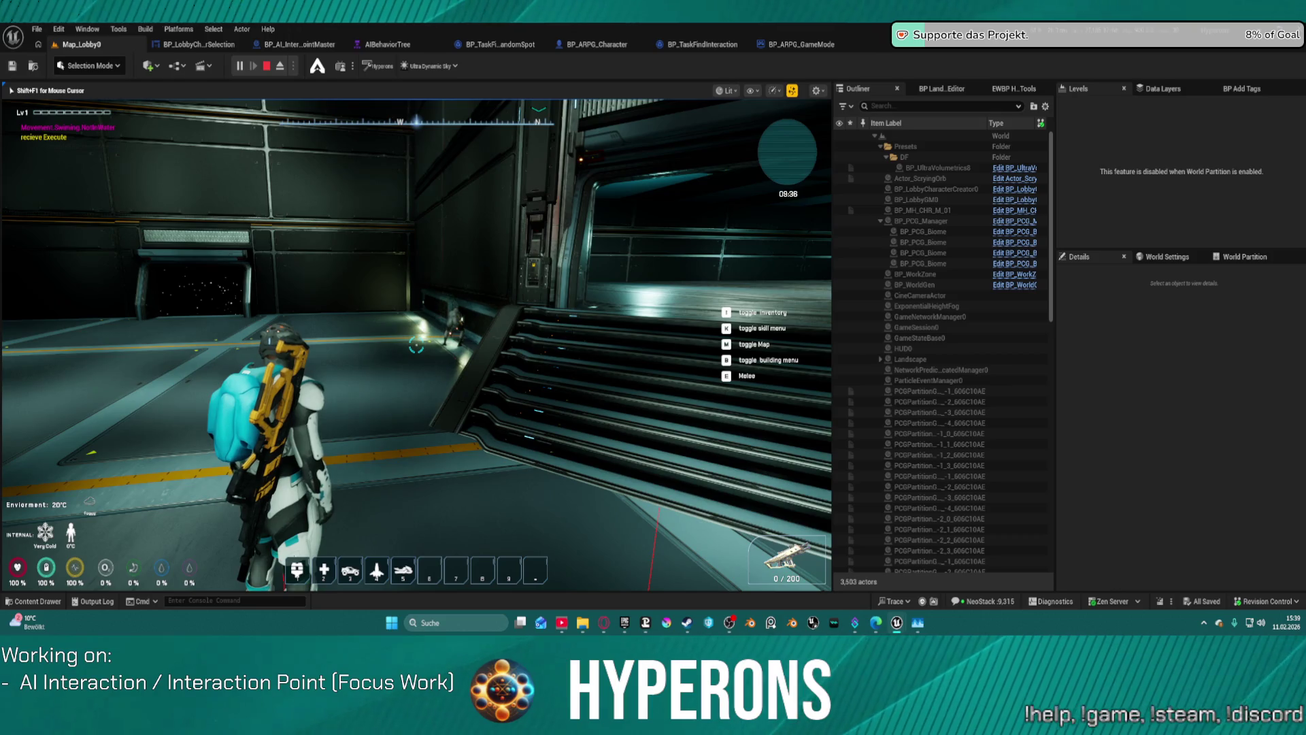
# Walk the character up the stairs, through the doorway and onto the platform
pyautogui.press('w')
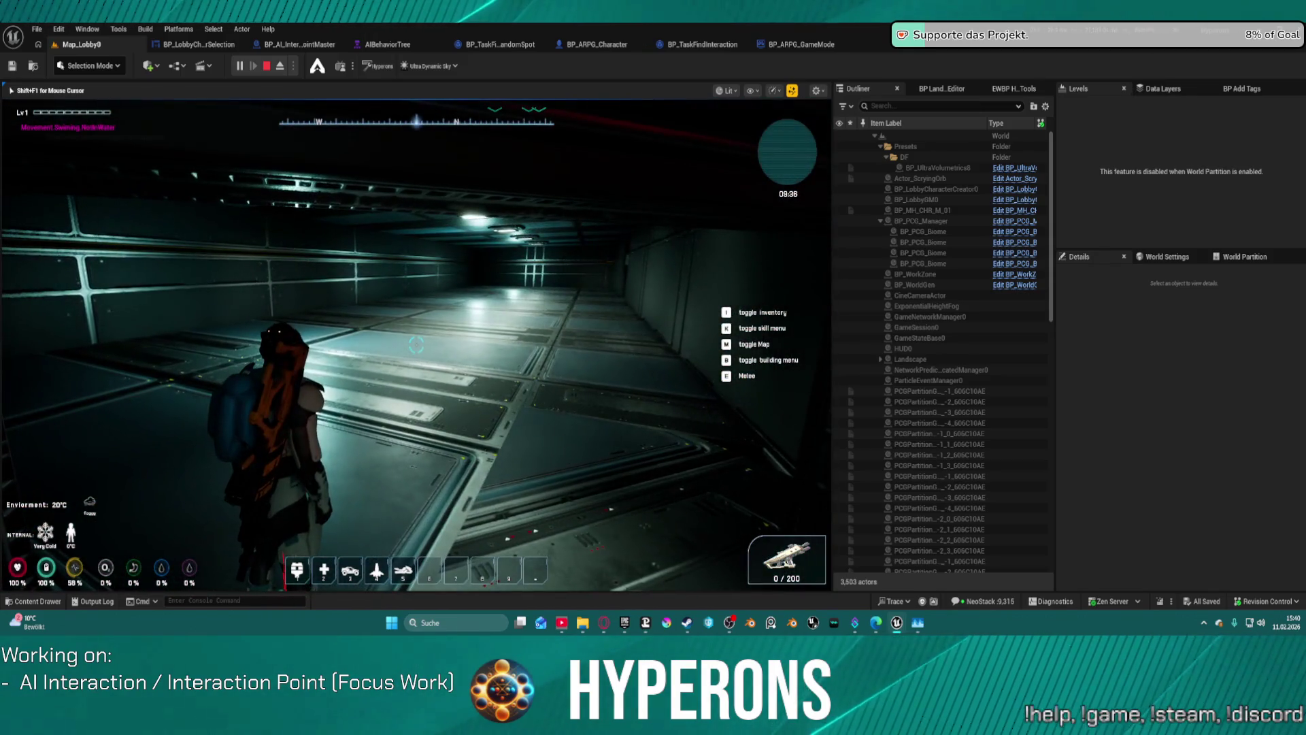
pyautogui.press('w')
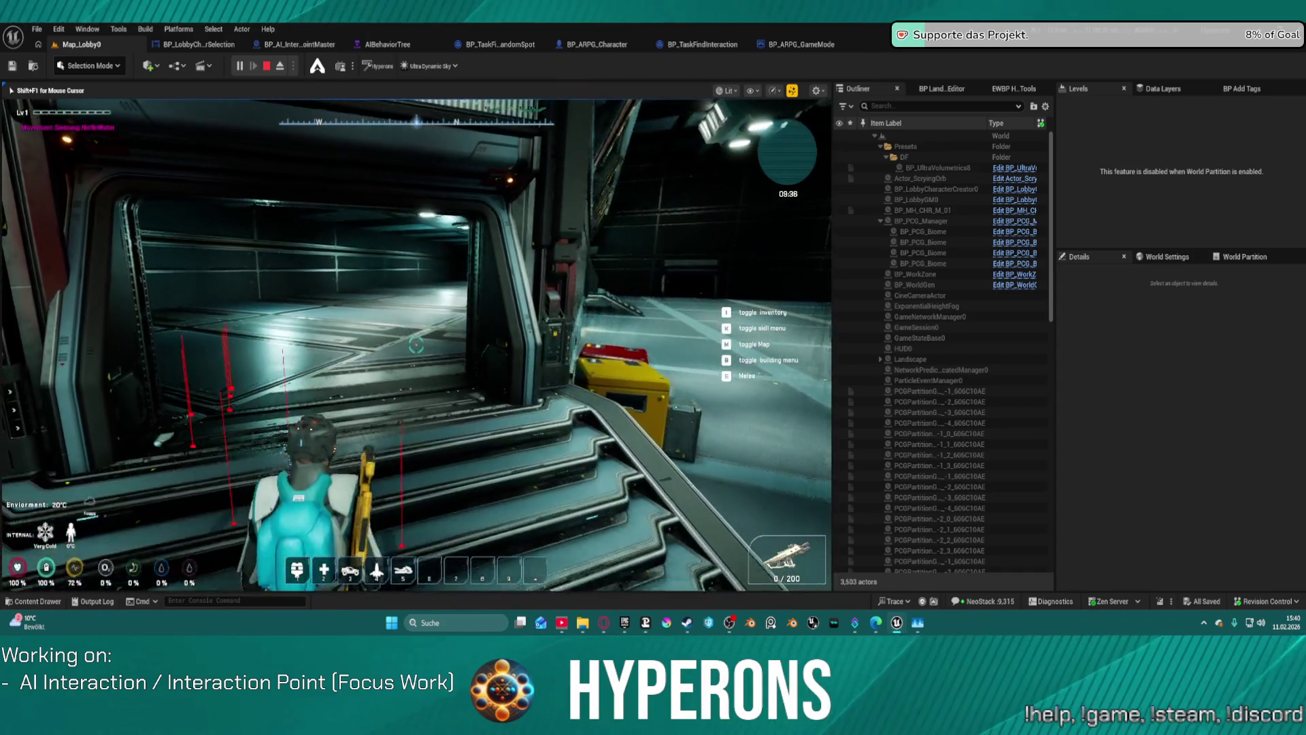
pyautogui.press('s')
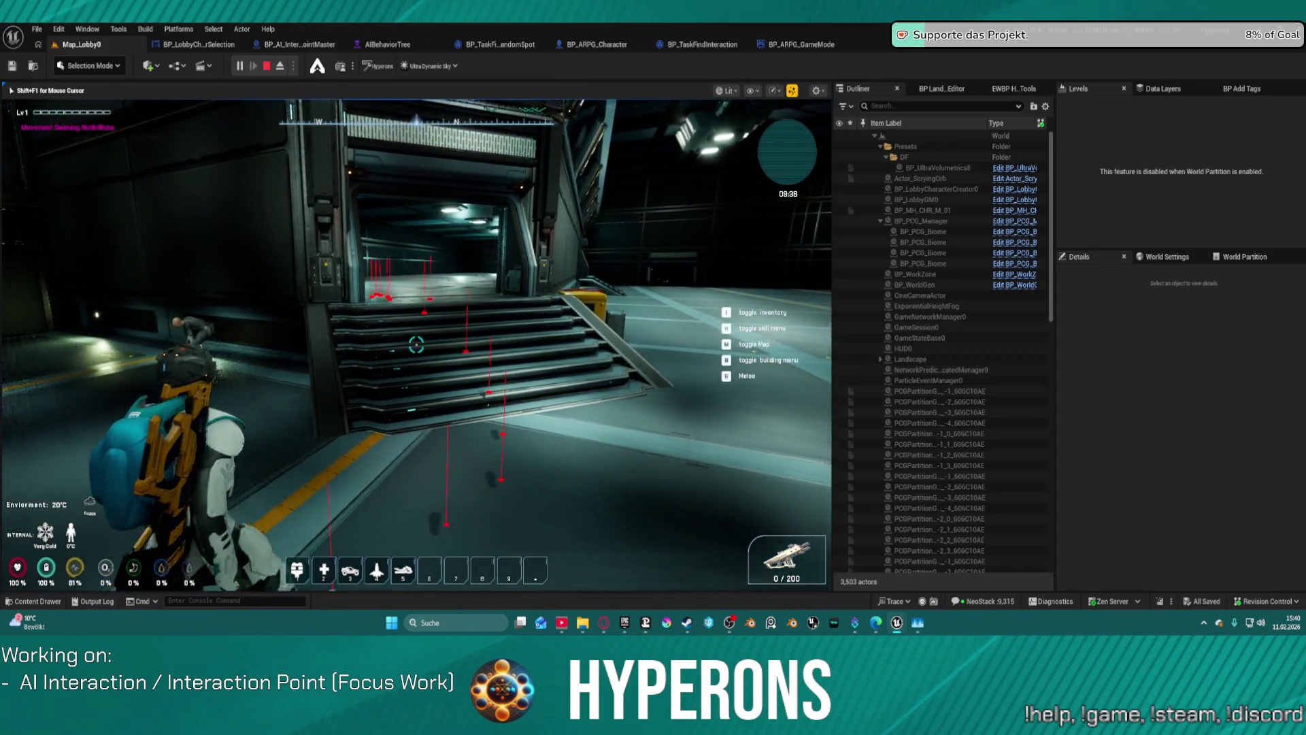
pyautogui.press('w')
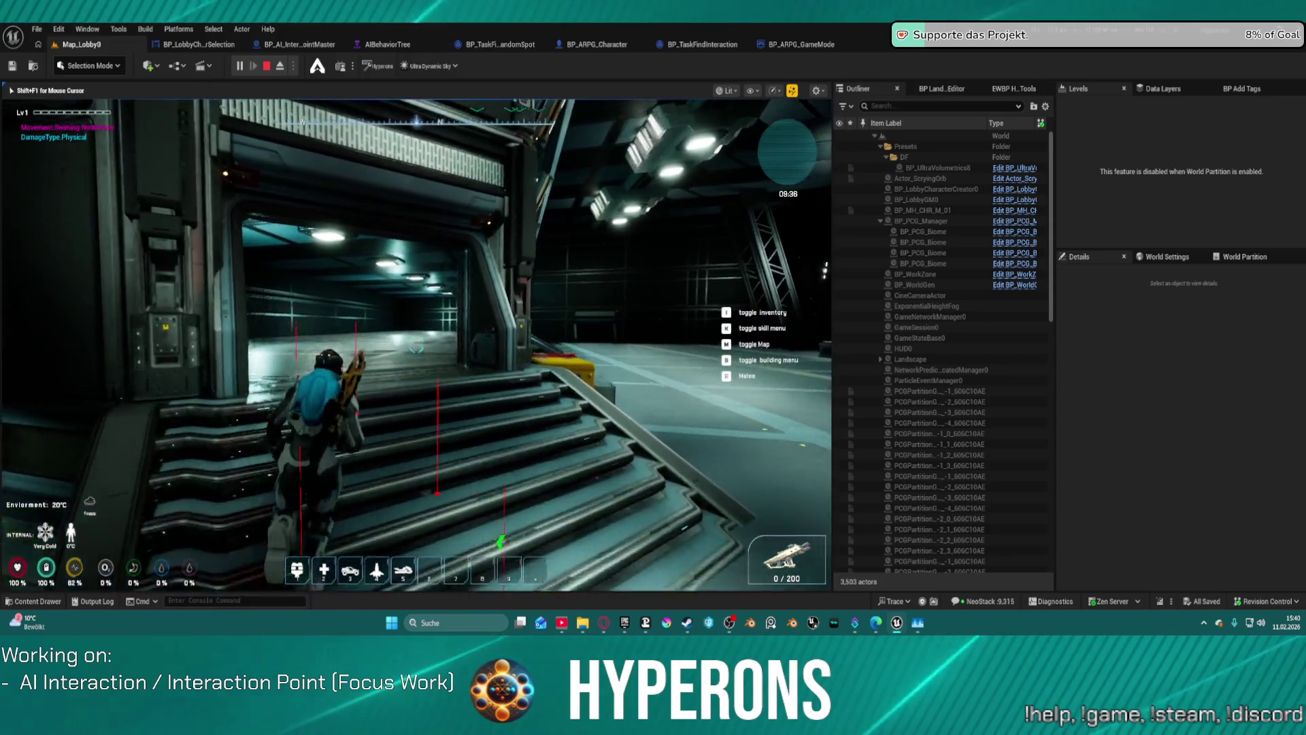
pyautogui.press('w')
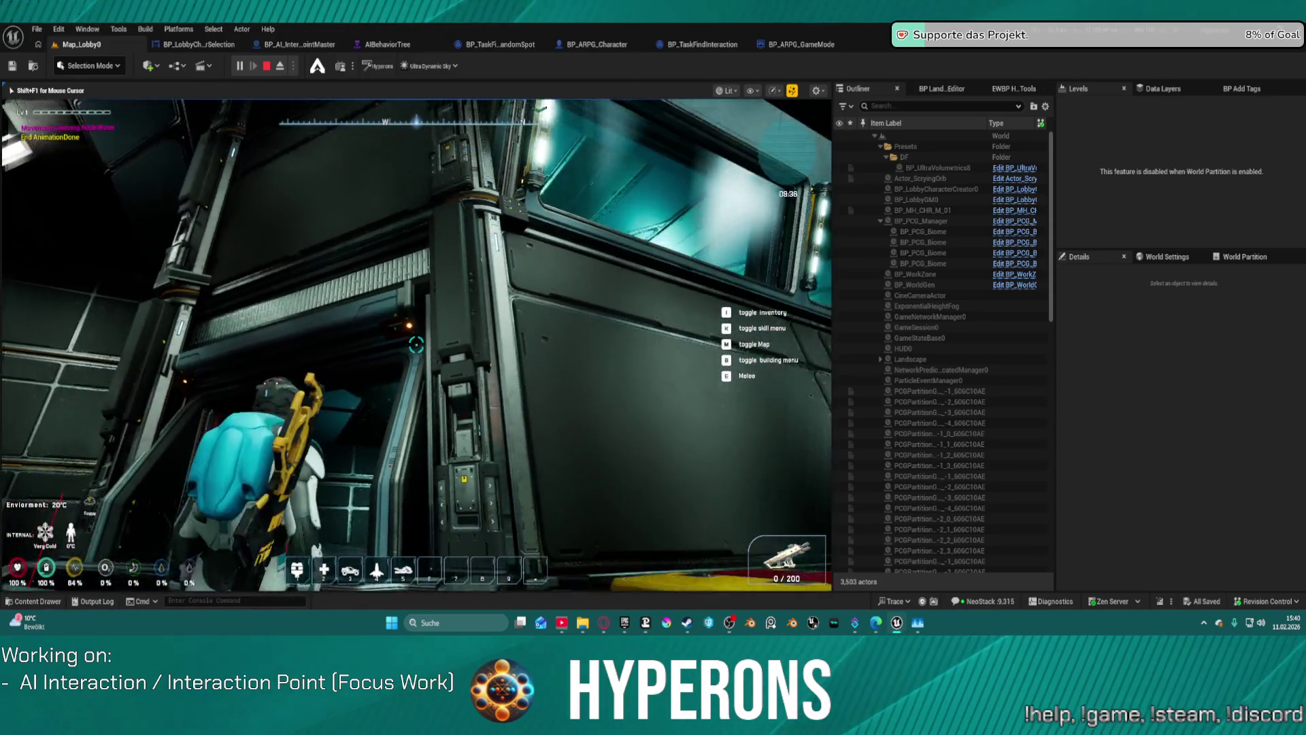
pyautogui.press('w')
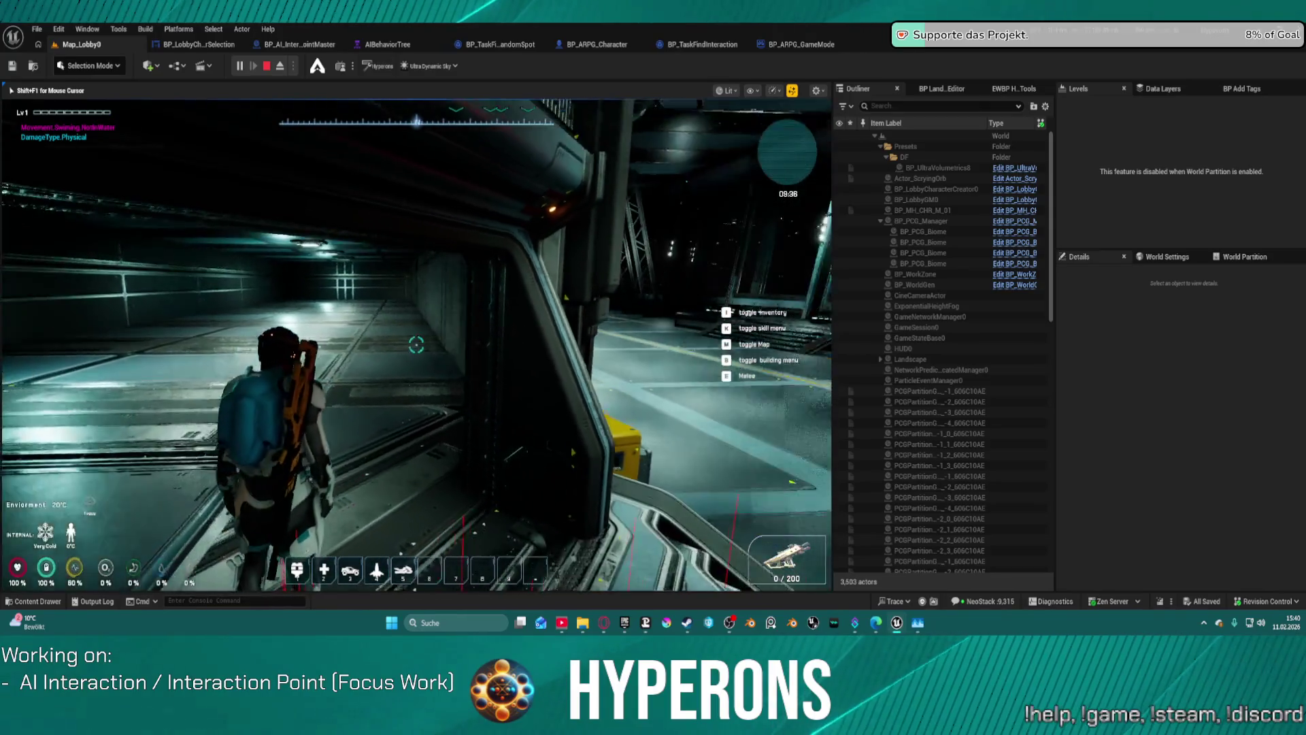
# Head down the stairs to the NPC, follow it across the hall, then end the play session
pyautogui.press('w')
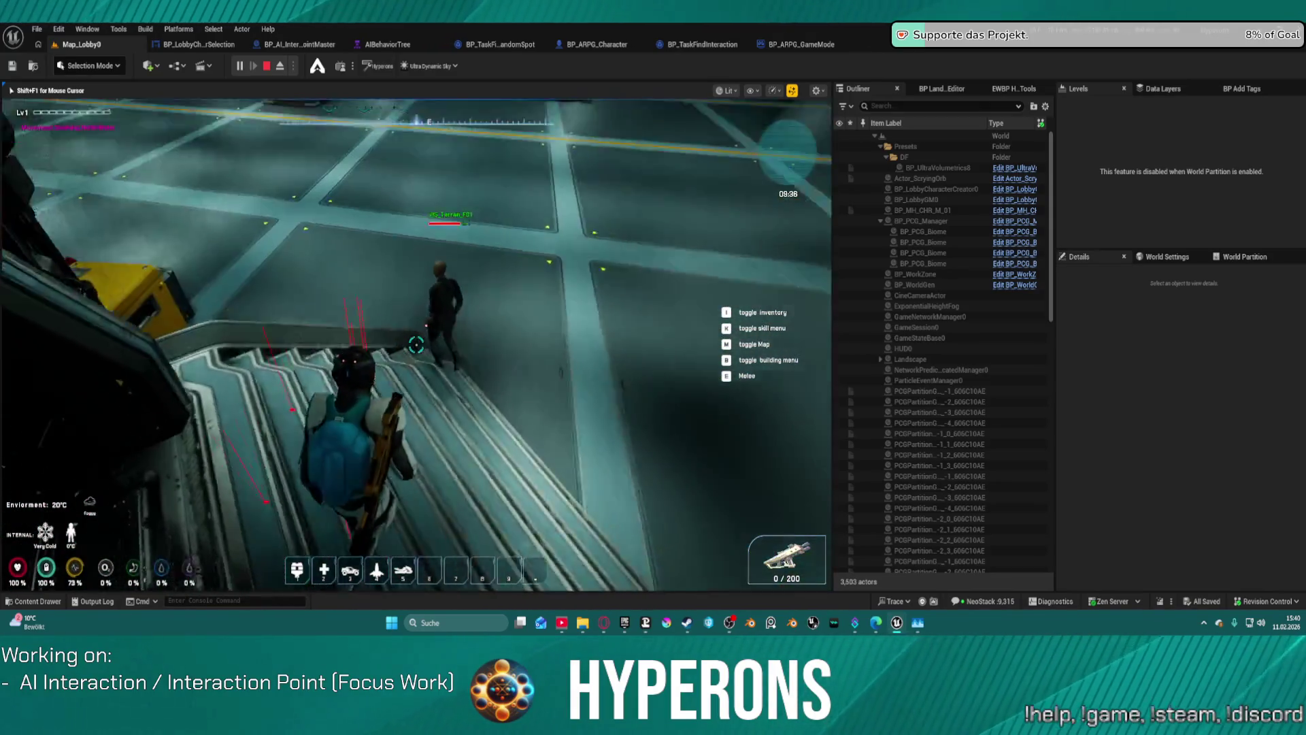
pyautogui.press('w')
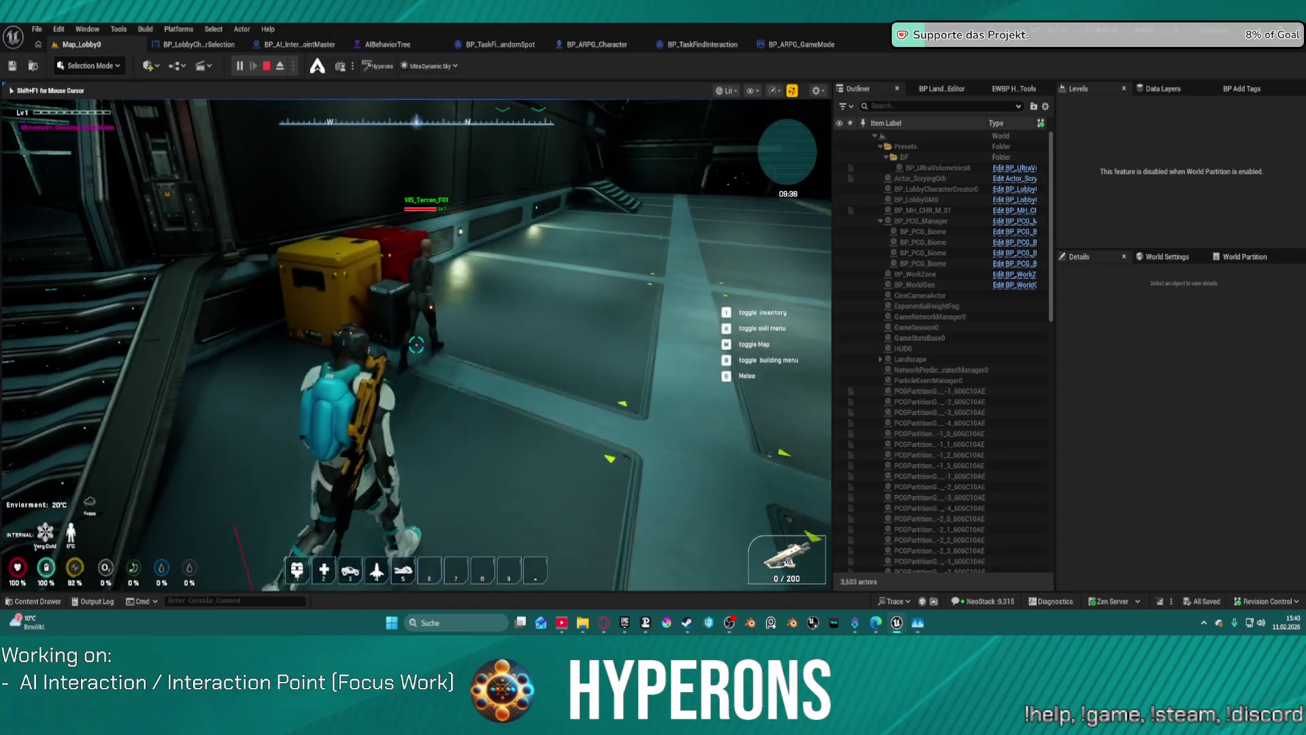
pyautogui.press('w')
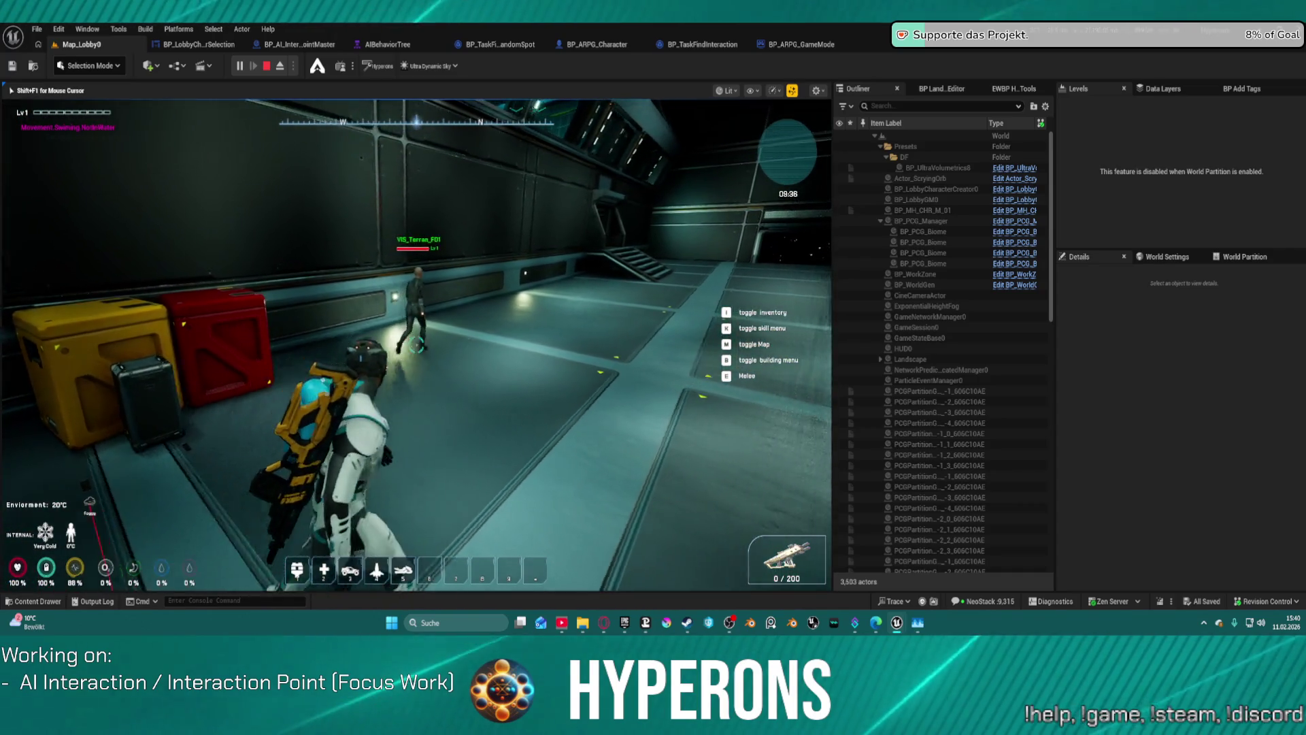
pyautogui.press('w')
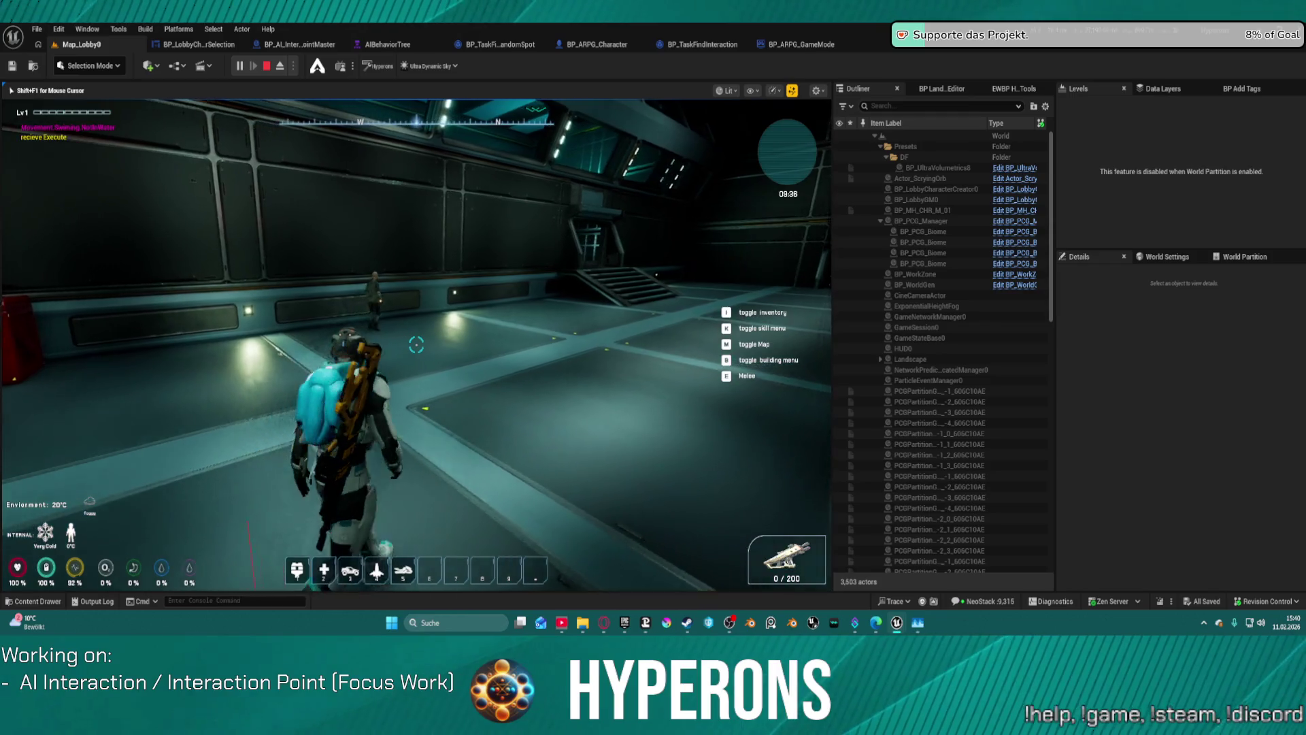
pyautogui.press('Escape')
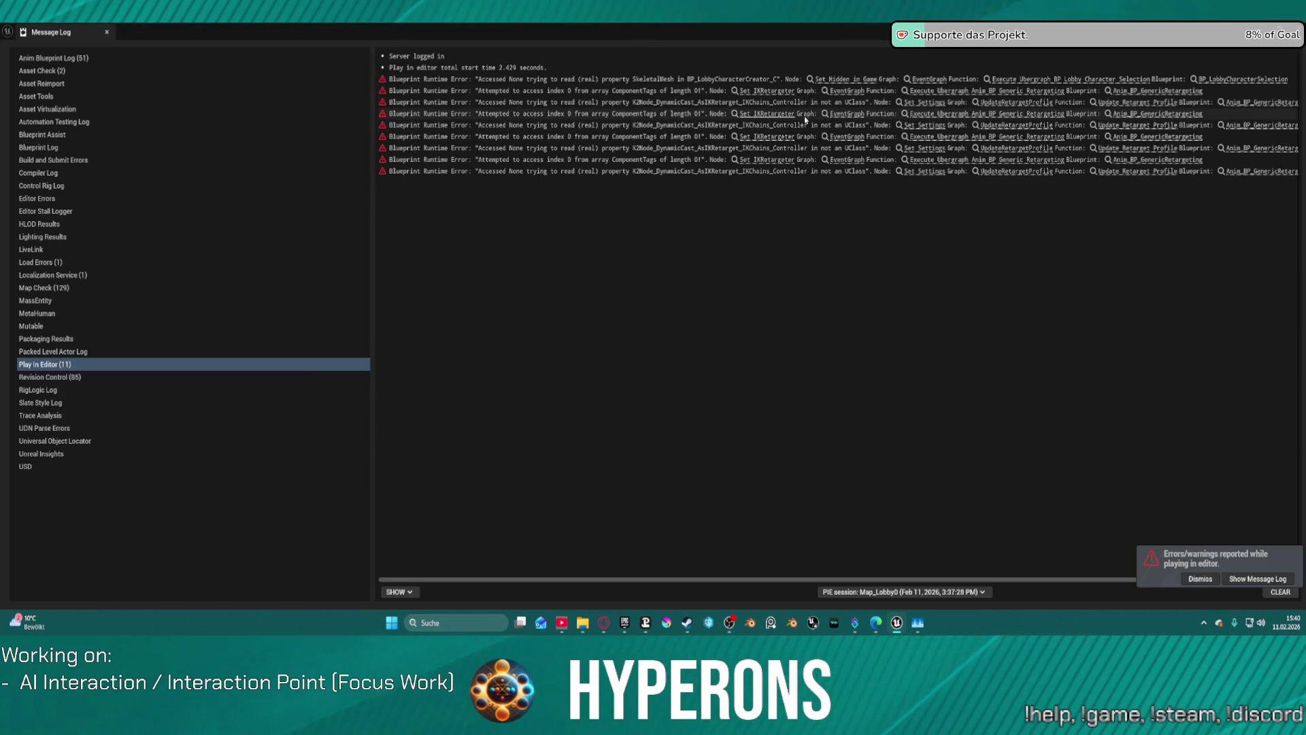
# Close the Message Log and bring up the Content Drawer showing the Character Blueprints folder
pyautogui.click(107, 32)
pyautogui.hotkey('ctrl', 'space')
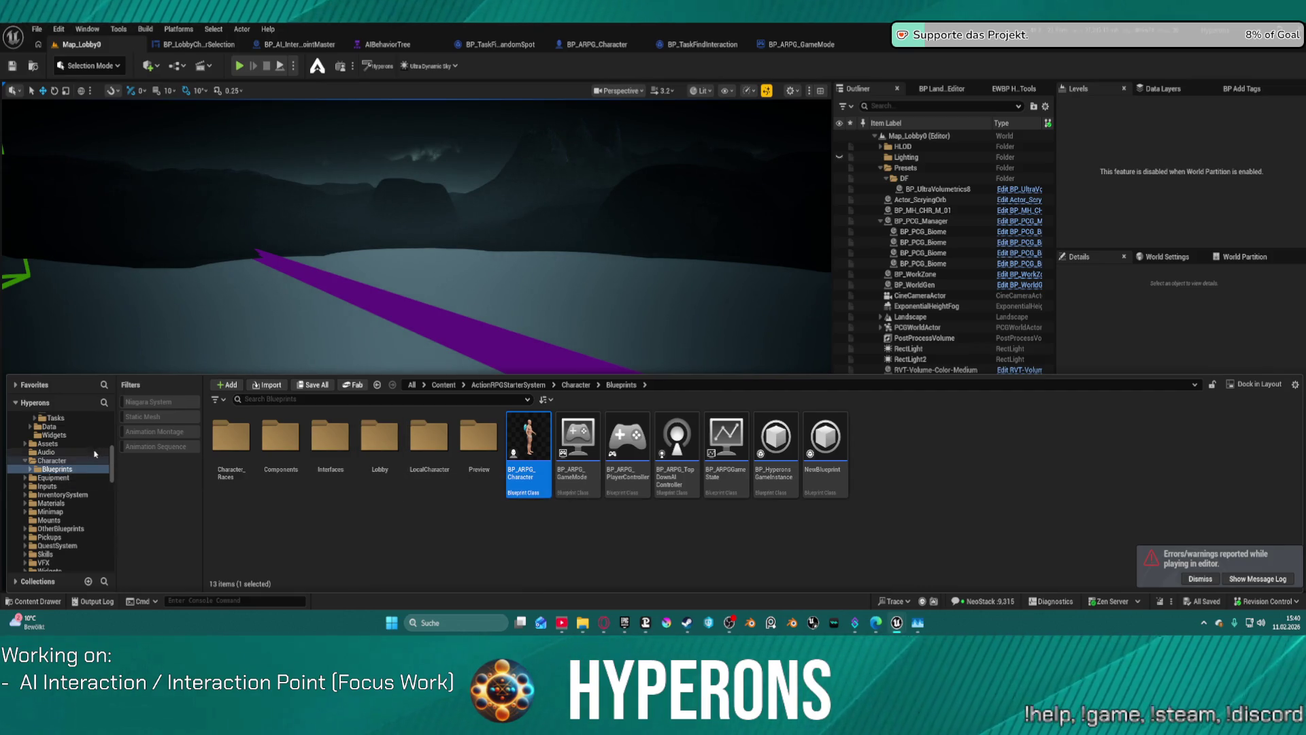
# Select BP_AI_Main in the AI folder, collapse the drawer, and dock the DA_HumanoidPreset1 editor as a tab
pyautogui.scroll(2, 68, 476)
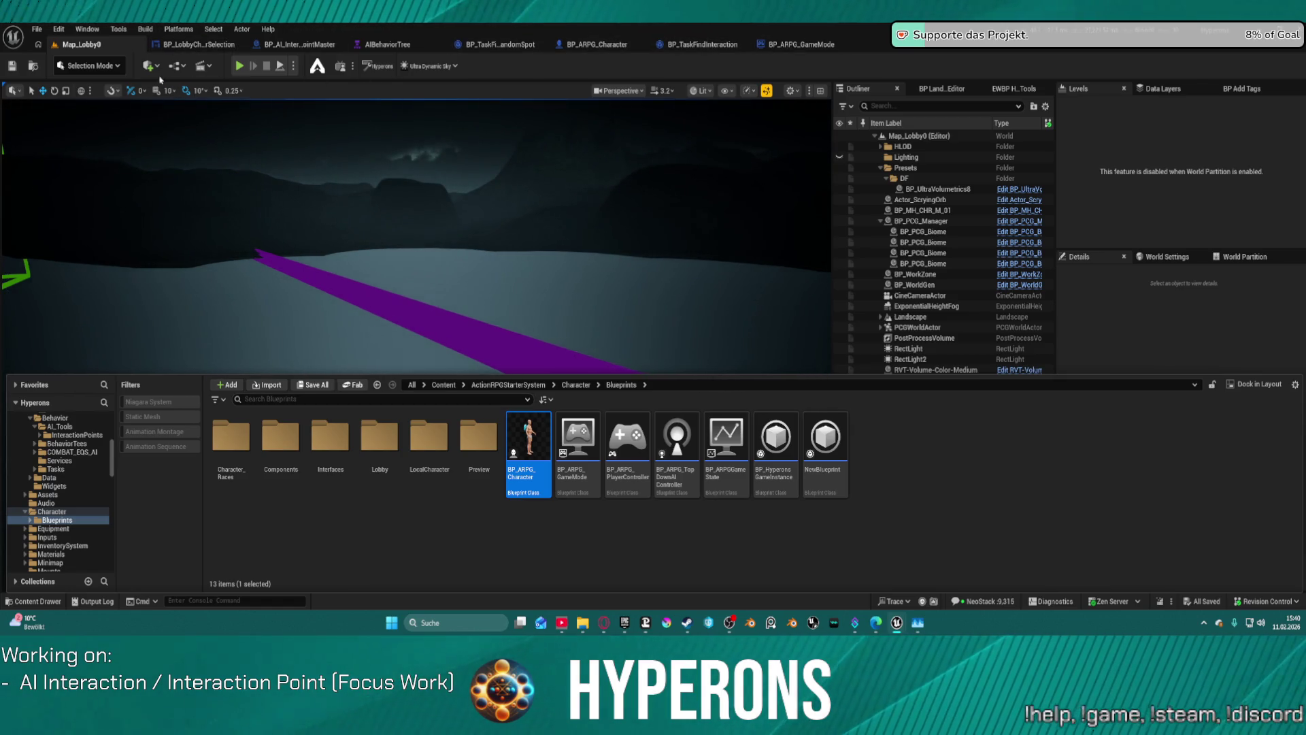
pyautogui.scroll(5, 75, 483)
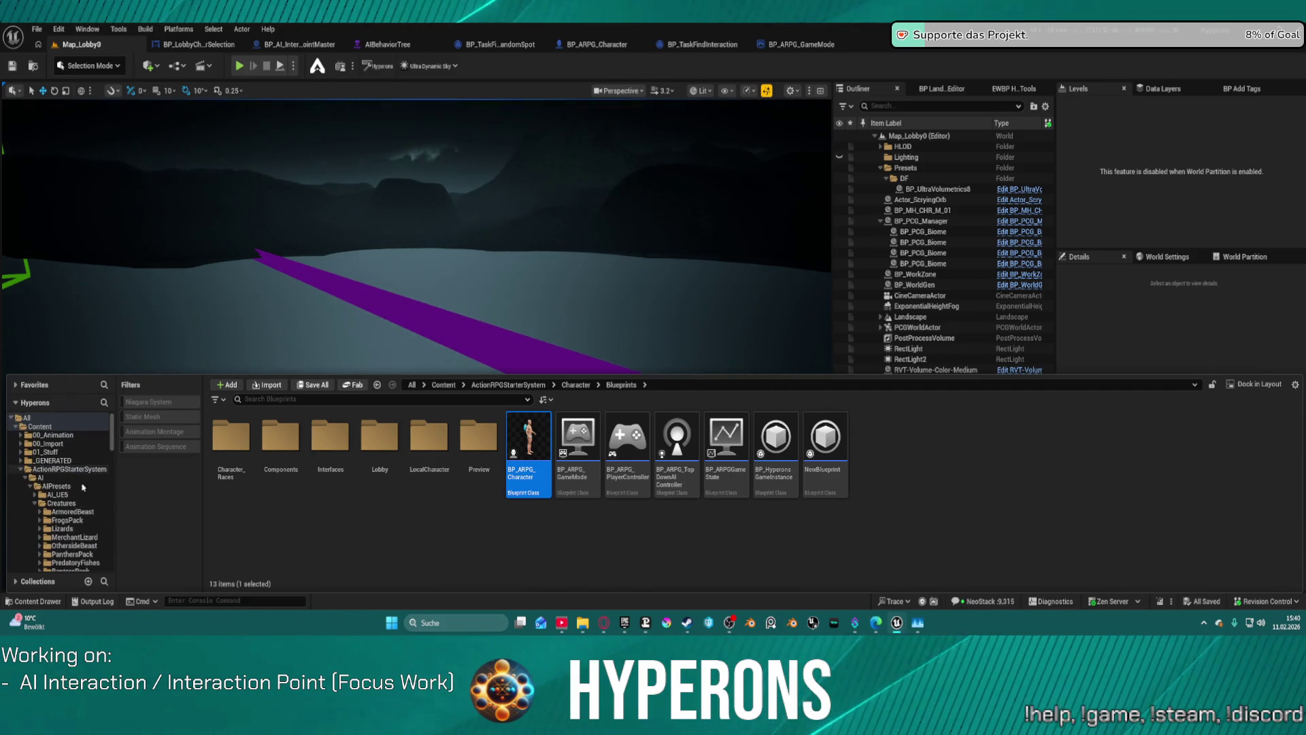
pyautogui.click(42, 477)
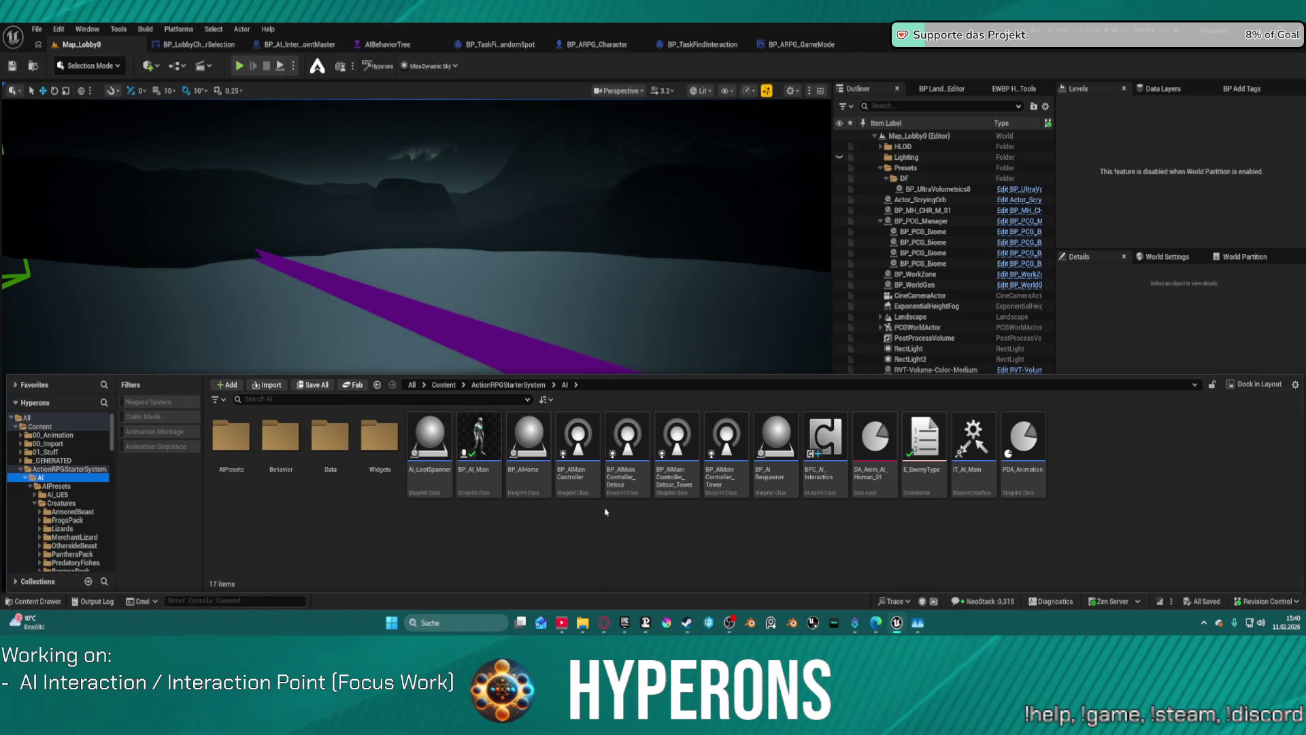
pyautogui.click(482, 446)
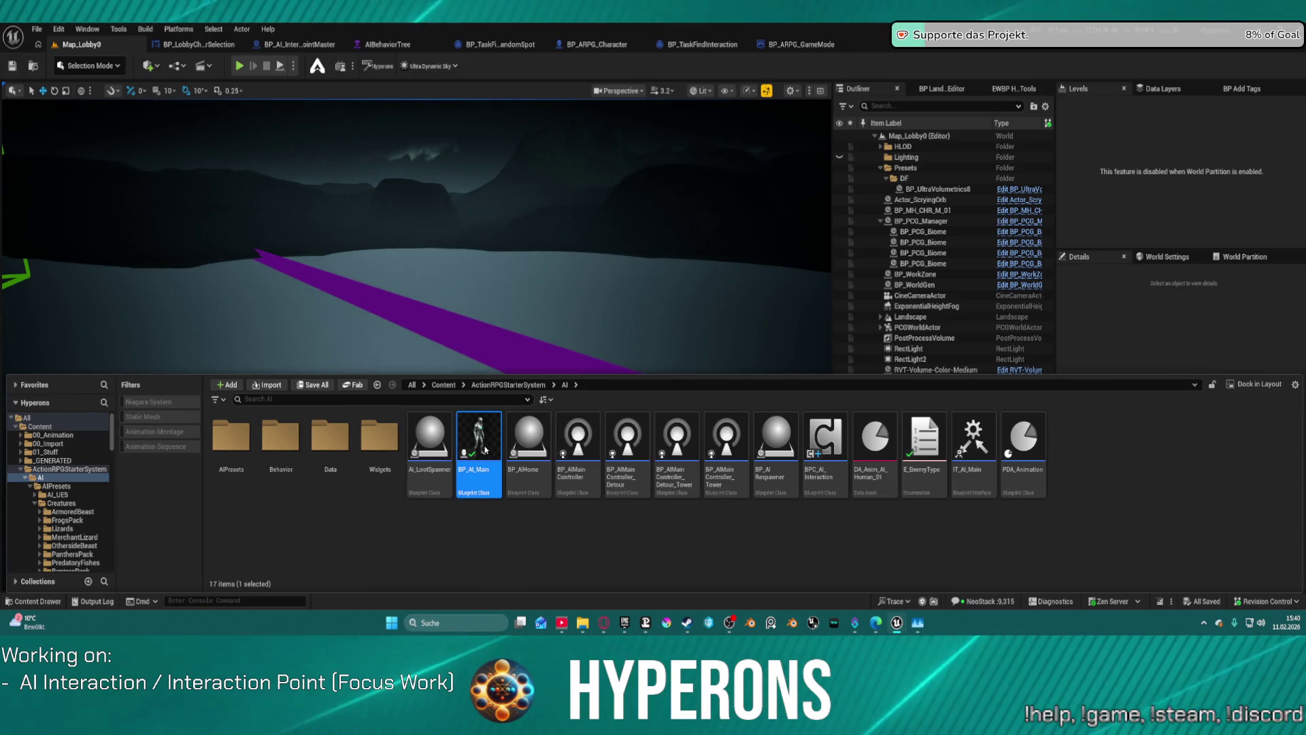
pyautogui.hotkey('ctrl', 'space')
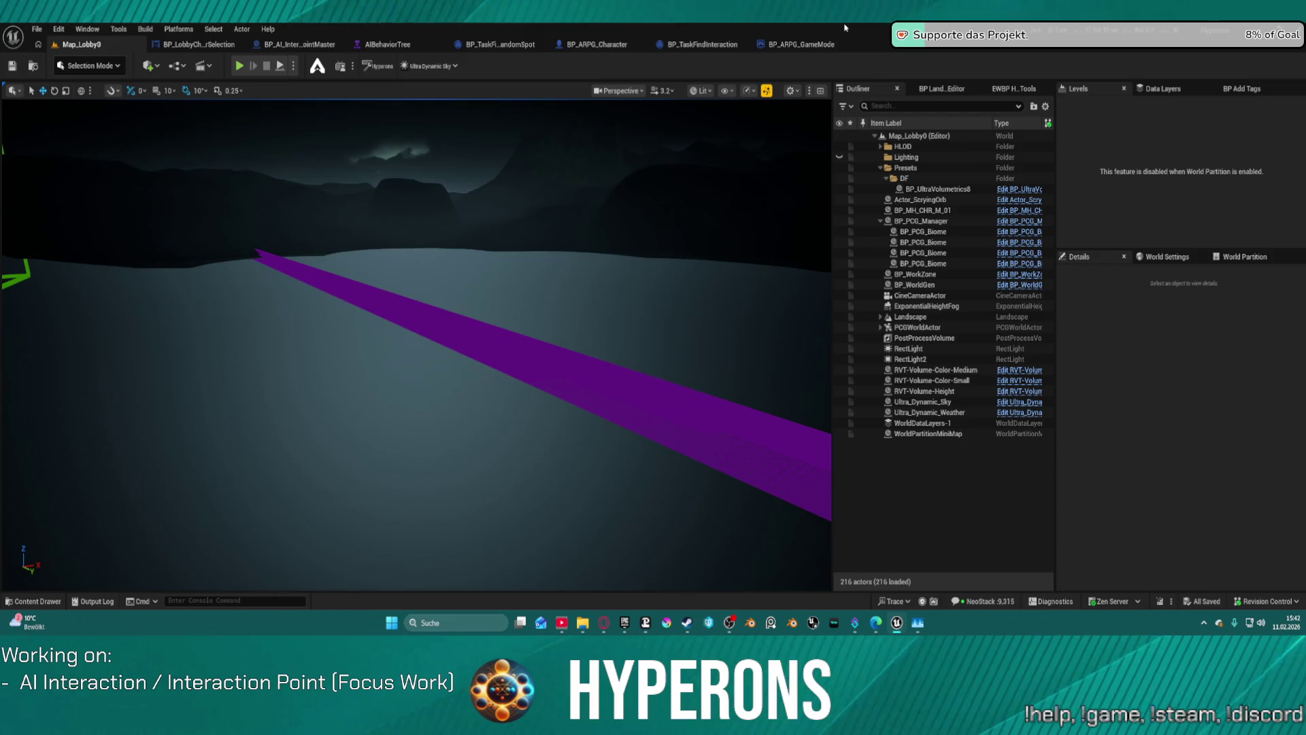
pyautogui.moveTo(885, 109)
pyautogui.mouseDown()
pyautogui.moveTo(558, 92)
pyautogui.moveTo(599, 44)
pyautogui.mouseUp()
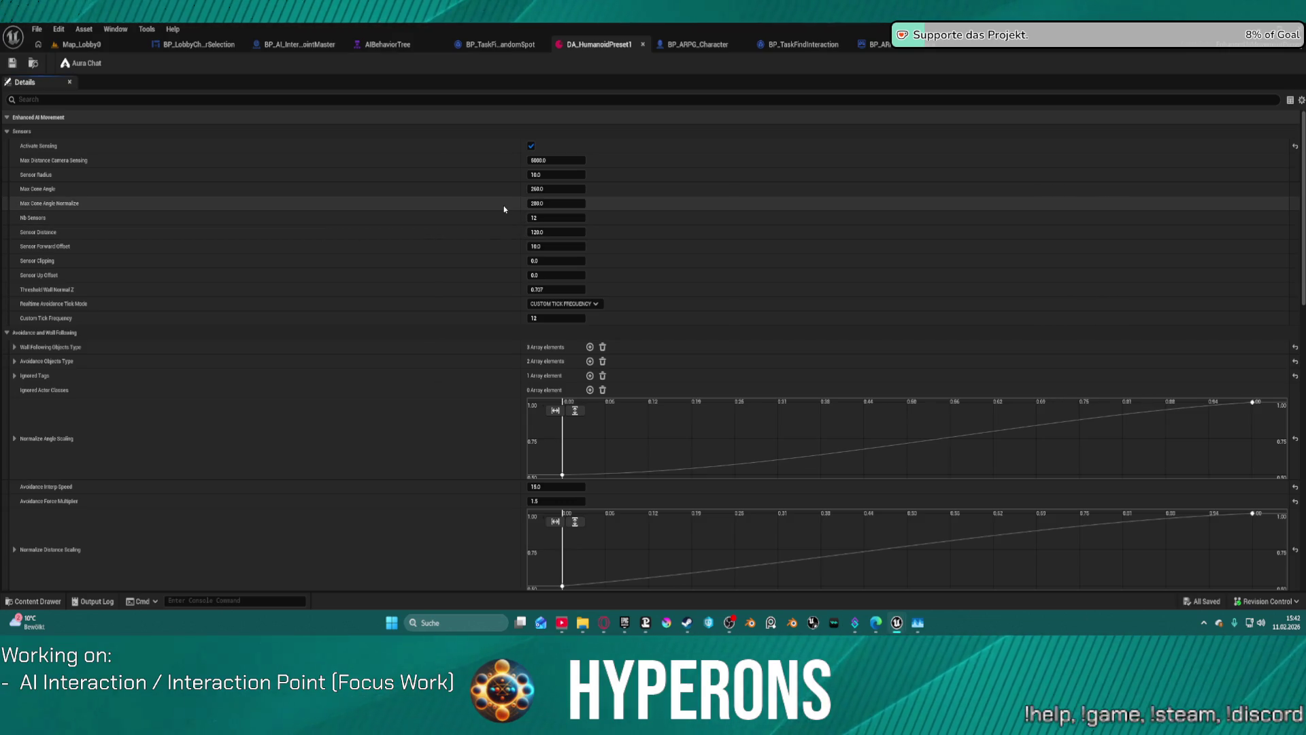
# Search DA_HumanoidPreset1's Details for 'debug', then return to Map_Lobby0 and close the floating BP_AI_Main editor
pyautogui.scroll(-3, 515, 334)
pyautogui.scroll(-10, 515, 334)
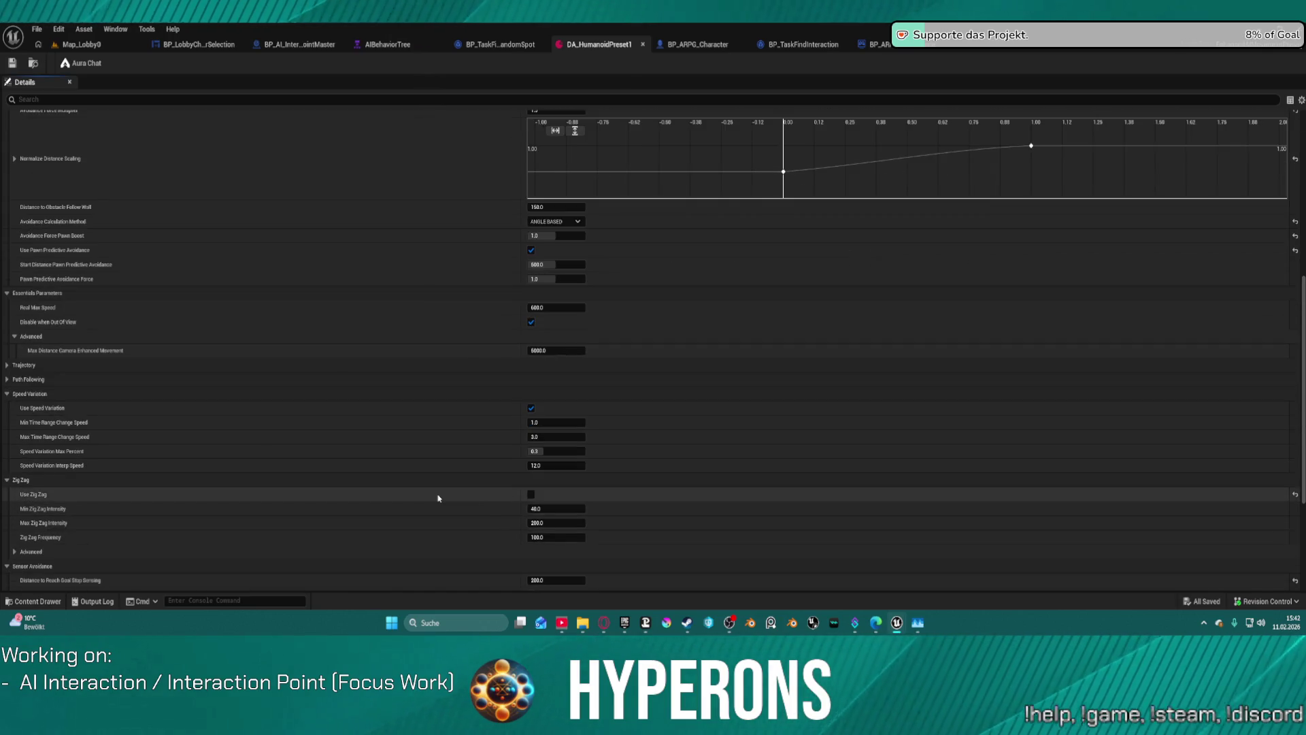
pyautogui.write('debug')
pyautogui.press('BackSpace')
pyautogui.press('BackSpace')
pyautogui.press('BackSpace')
pyautogui.press('BackSpace')
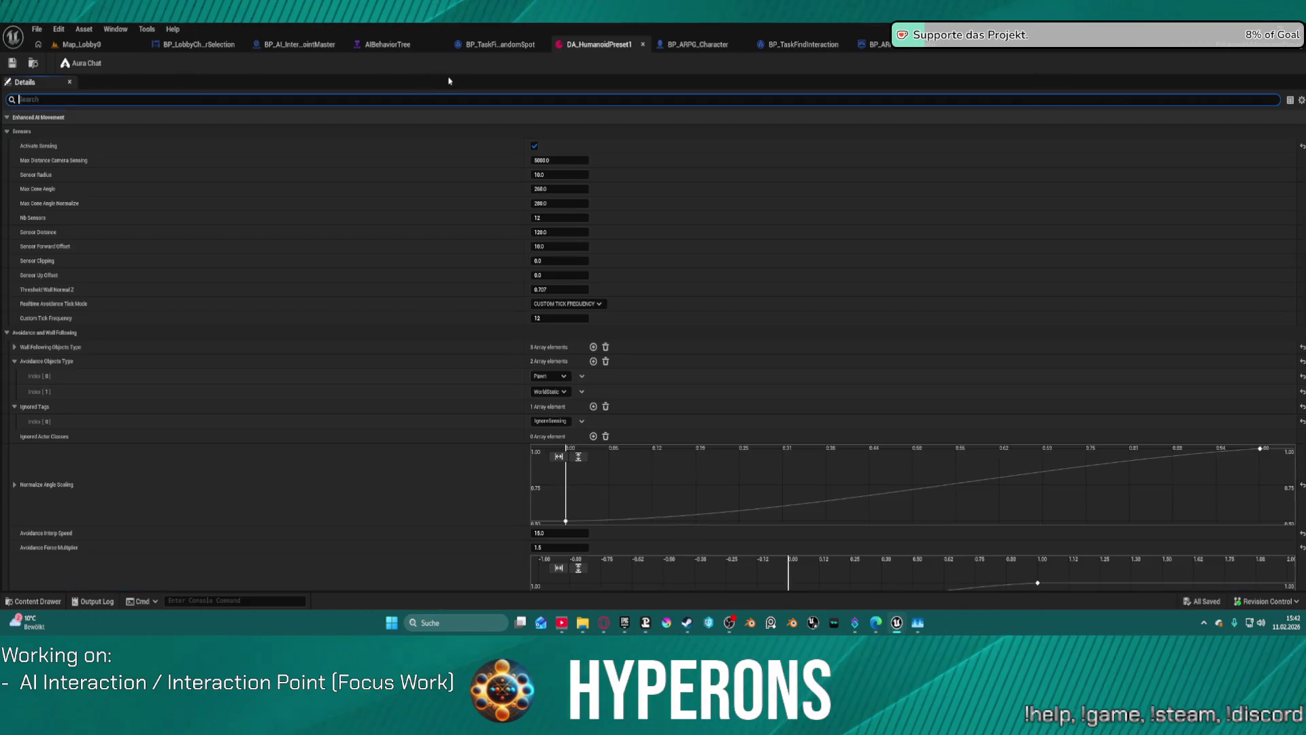
pyautogui.click(90, 46)
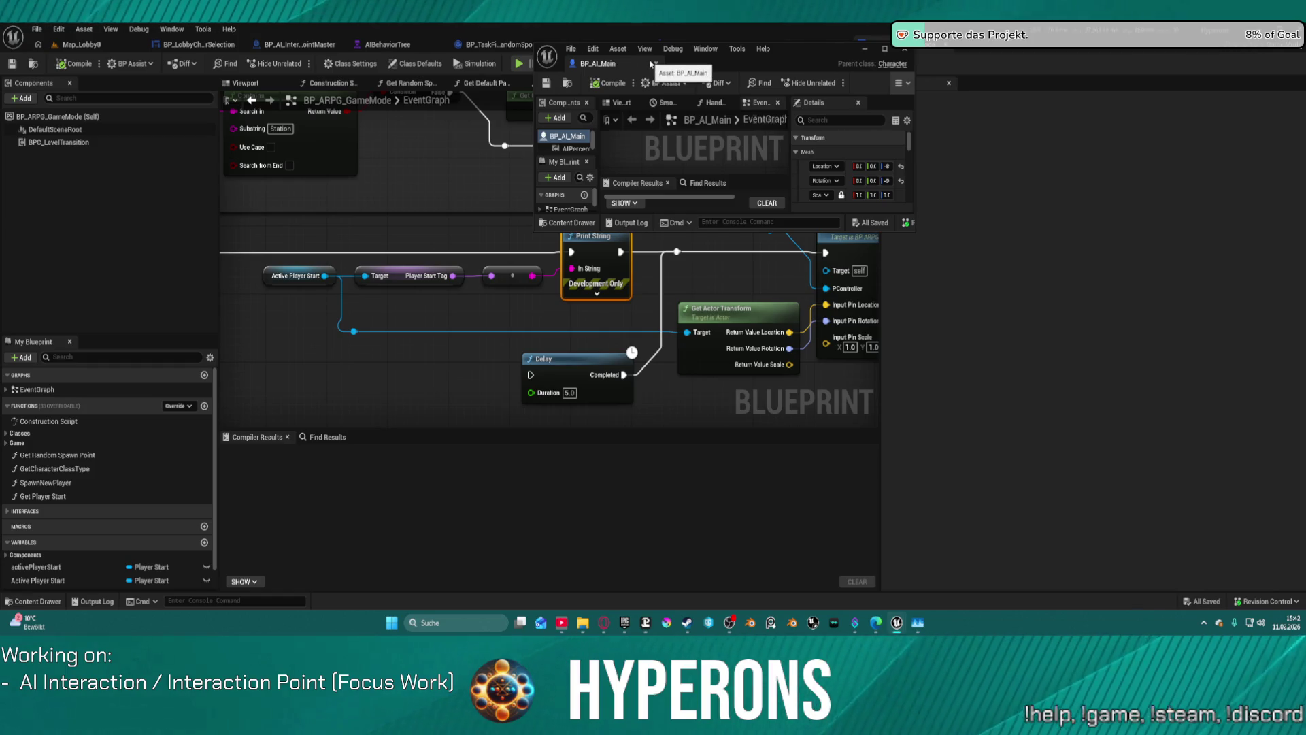
pyautogui.click(653, 63)
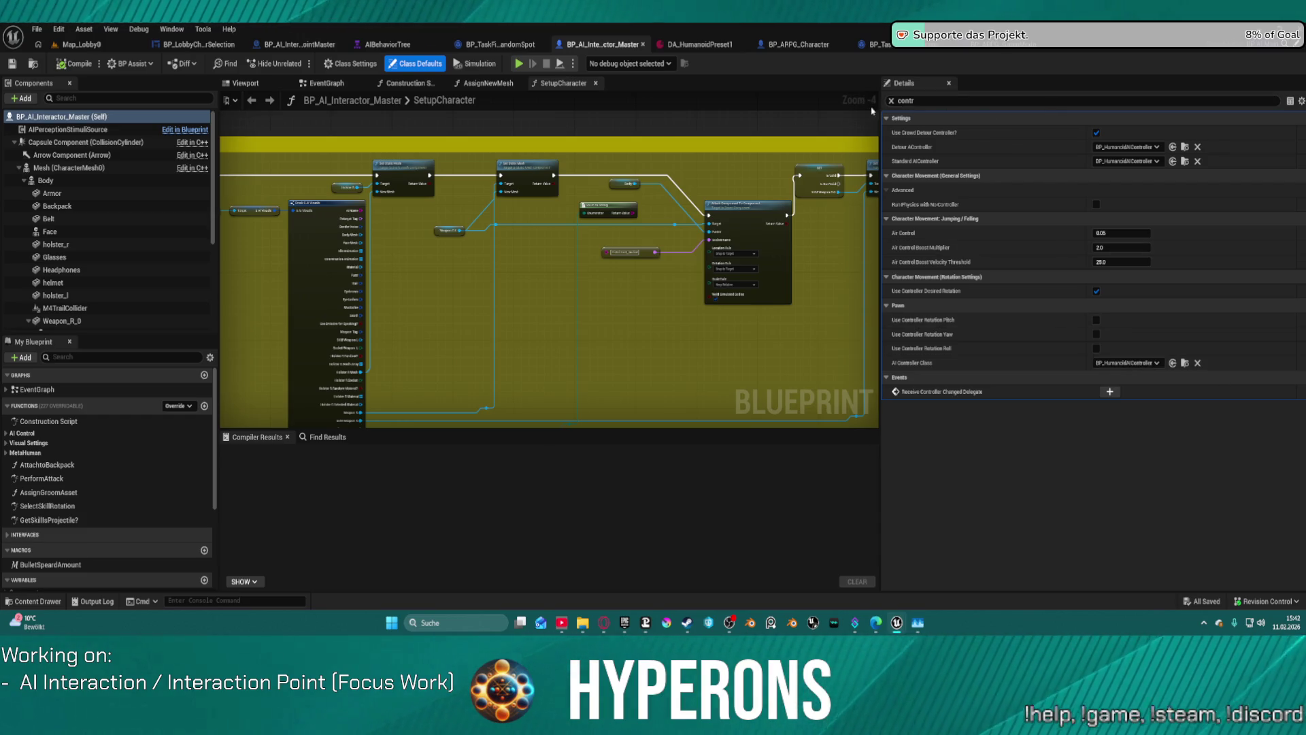
# Filter BP_AI_Interactor_Master's Details by 'control' and reposition the Attach Component To Component node
pyautogui.click(892, 102)
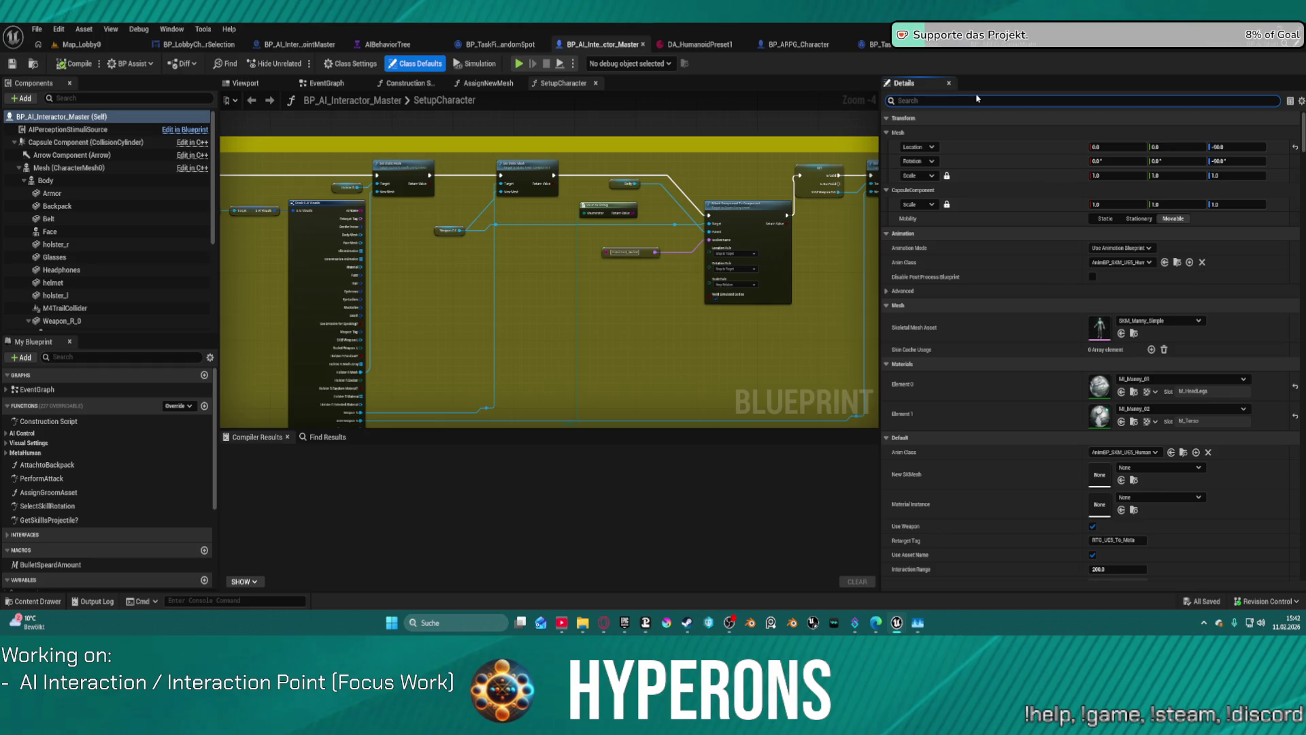
pyautogui.write('control')
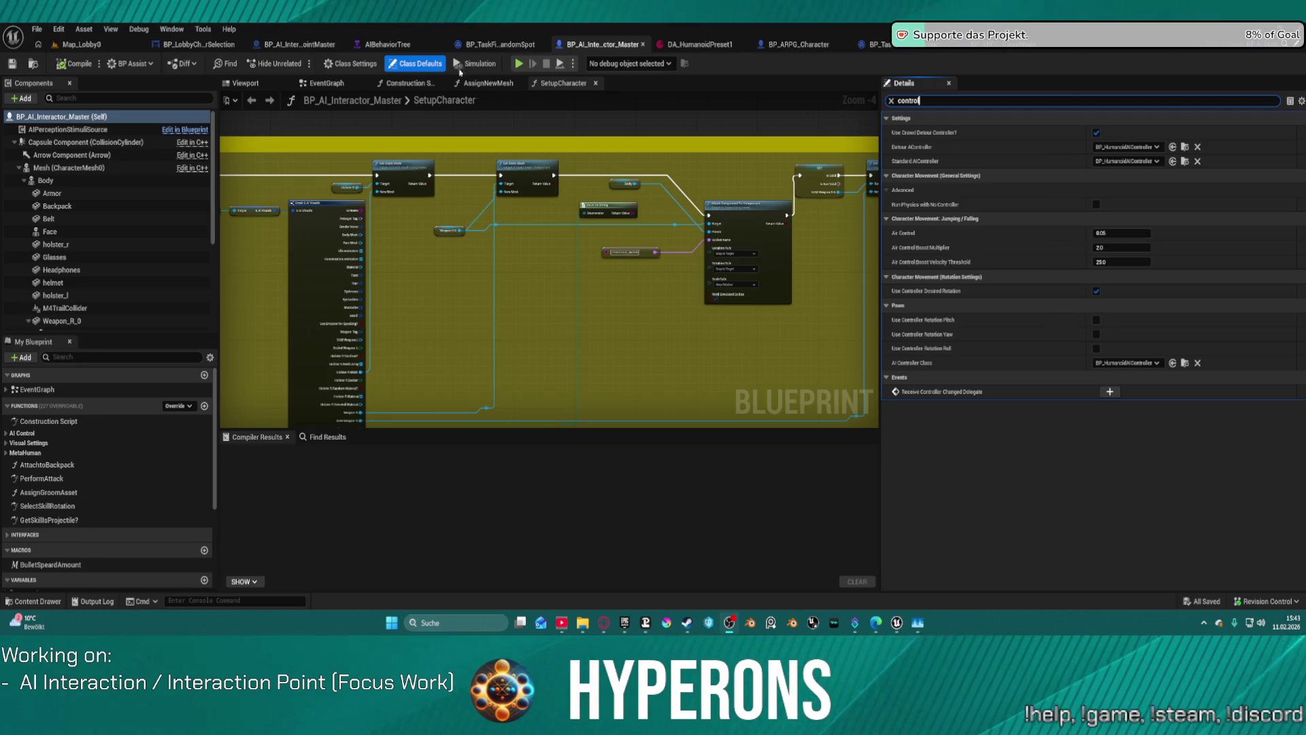
pyautogui.scroll(3, 711, 188)
pyautogui.moveTo(767, 216); pyautogui.dragTo(724, 171)
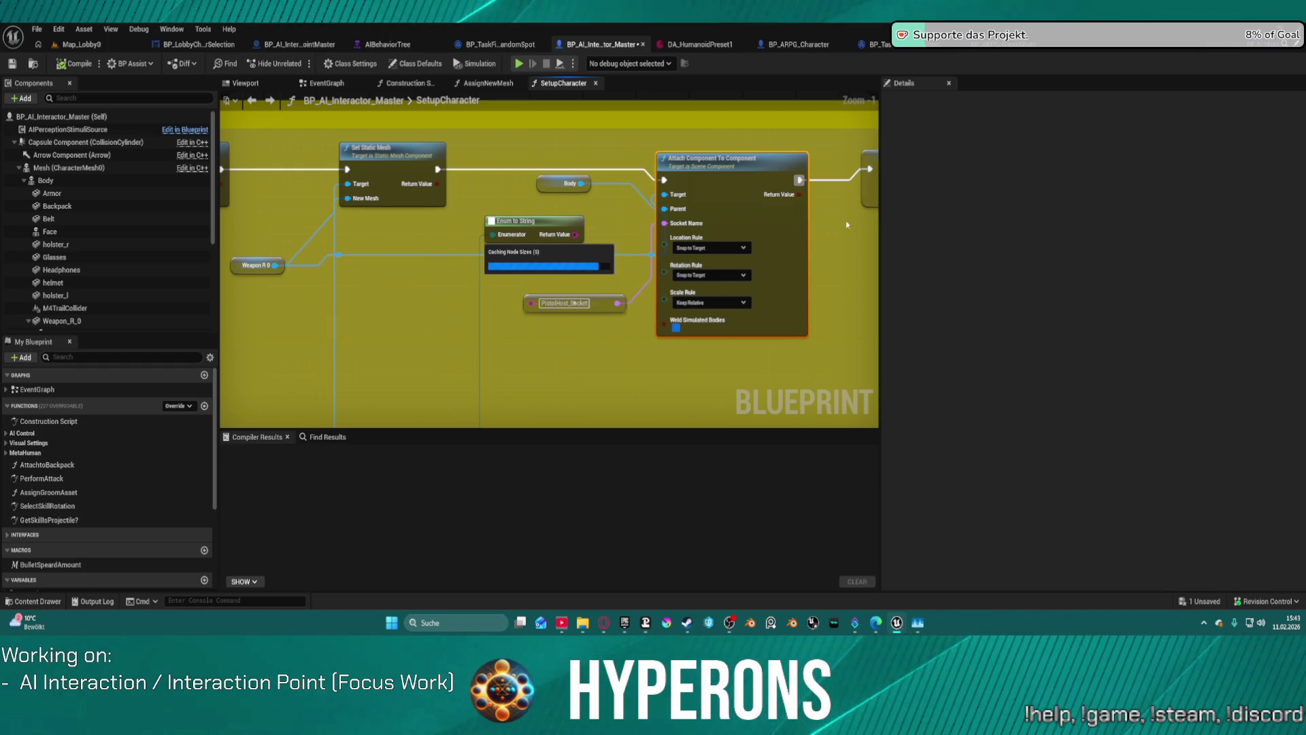
pyautogui.scroll(-2, 859, 231)
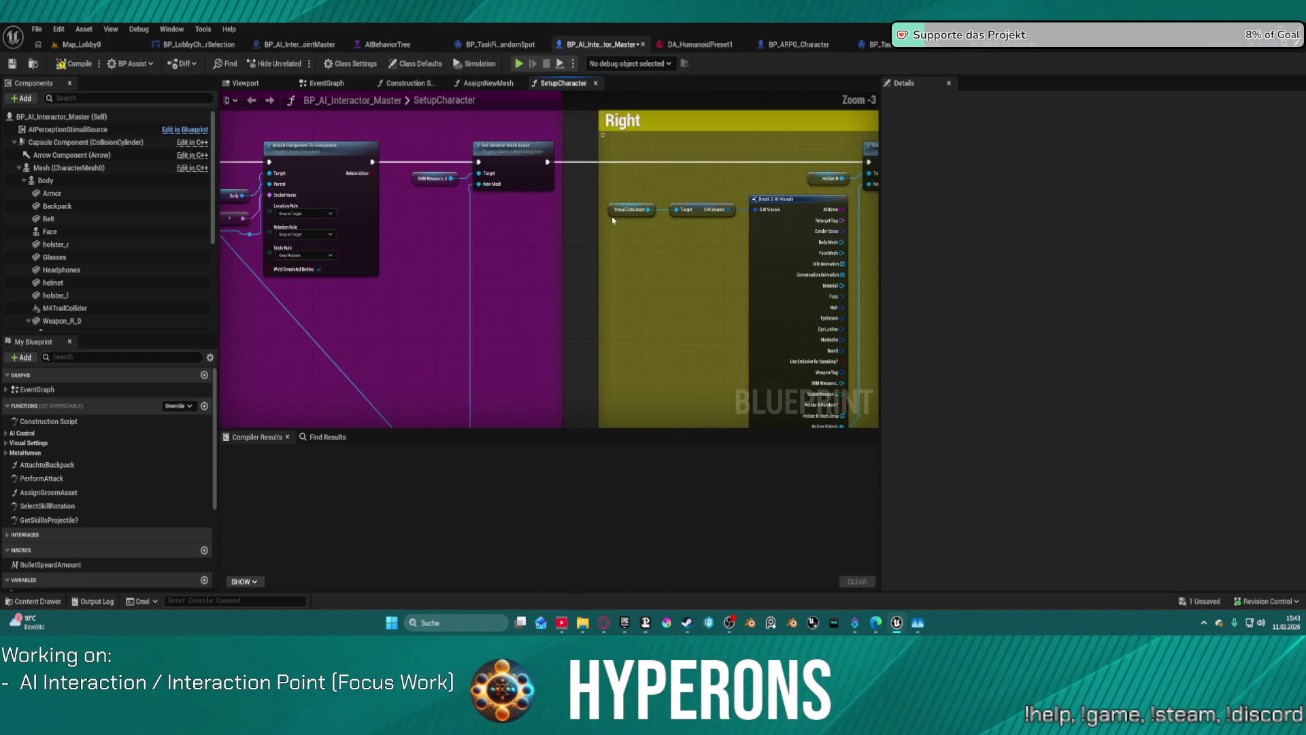
pyautogui.moveTo(689, 203); pyautogui.dragTo(365, 195)
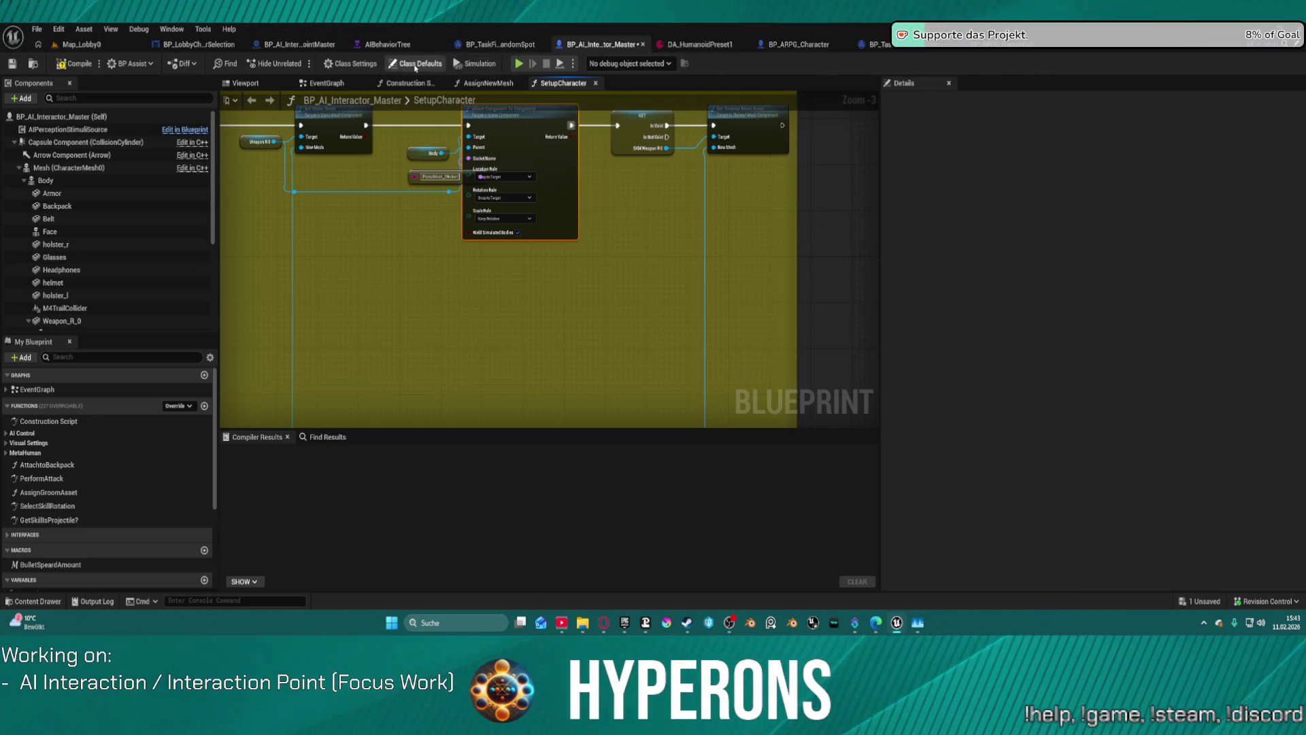
# In Class Defaults, browse to the Detour AIController asset BP_HumanoidAIController
pyautogui.scroll(-5, 160, 272)
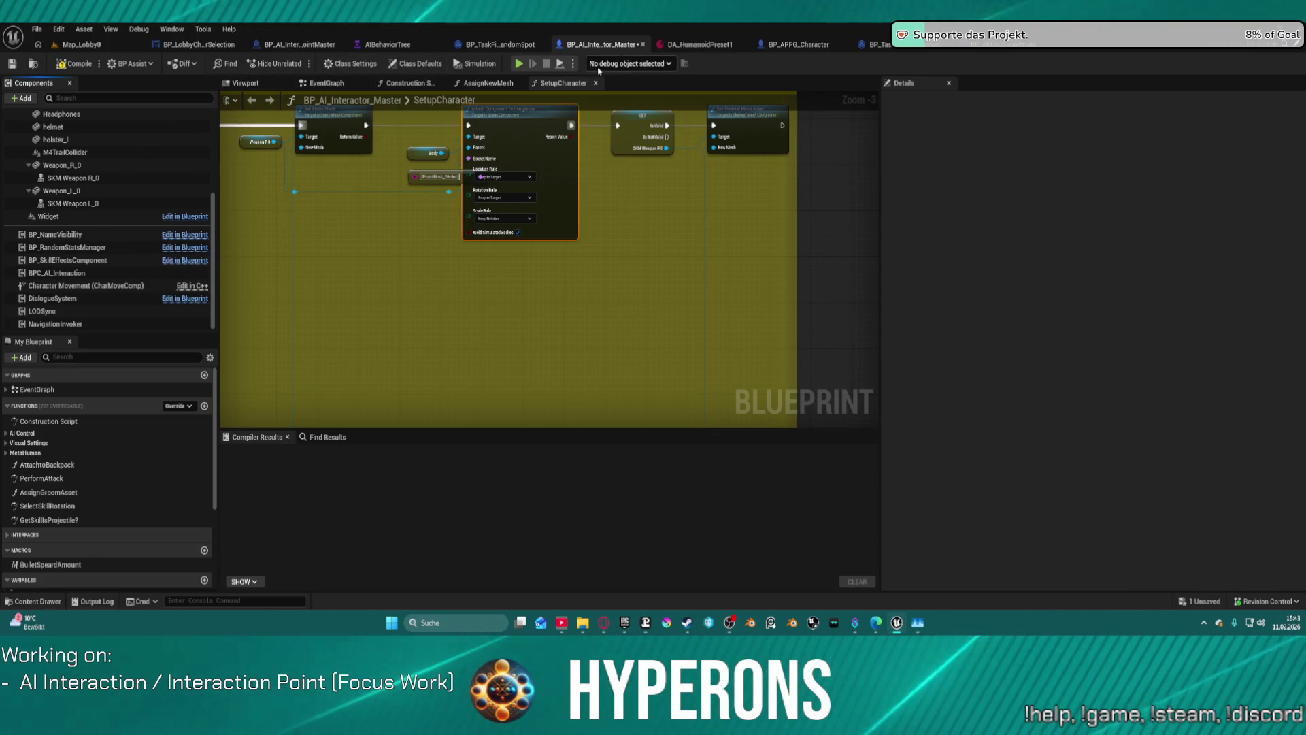
pyautogui.click(415, 63)
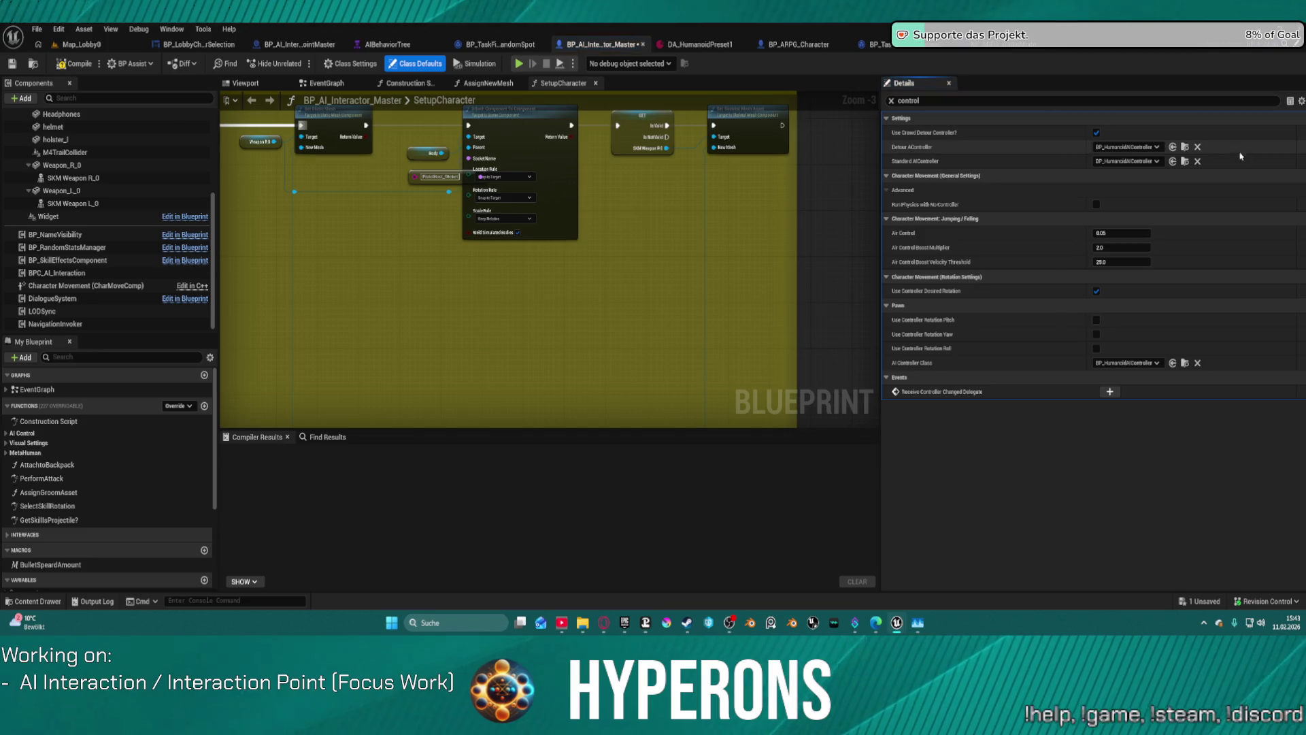
pyautogui.click(1182, 147)
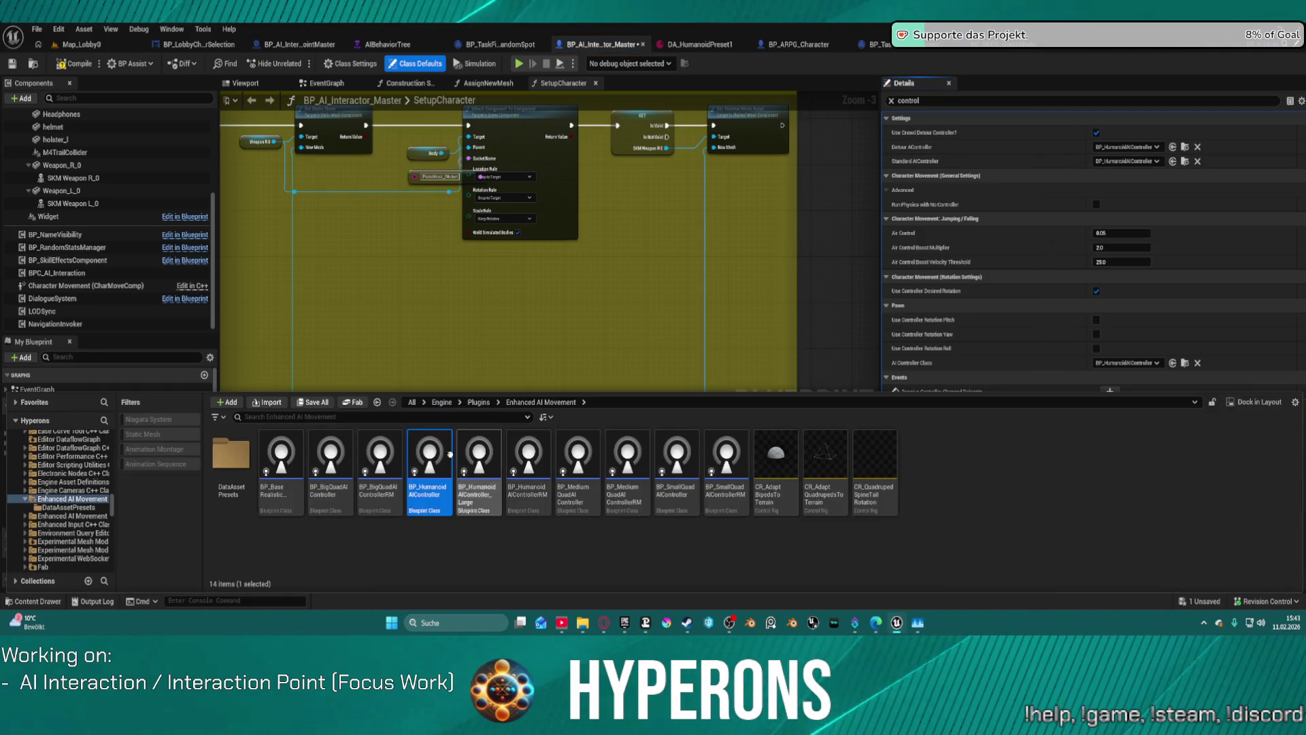
# Open BP_HumanoidAIController's class defaults, then go back through Map_Lobby0 to the BP_AI_Interactor_Master graph
pyautogui.doubleClick(431, 482)
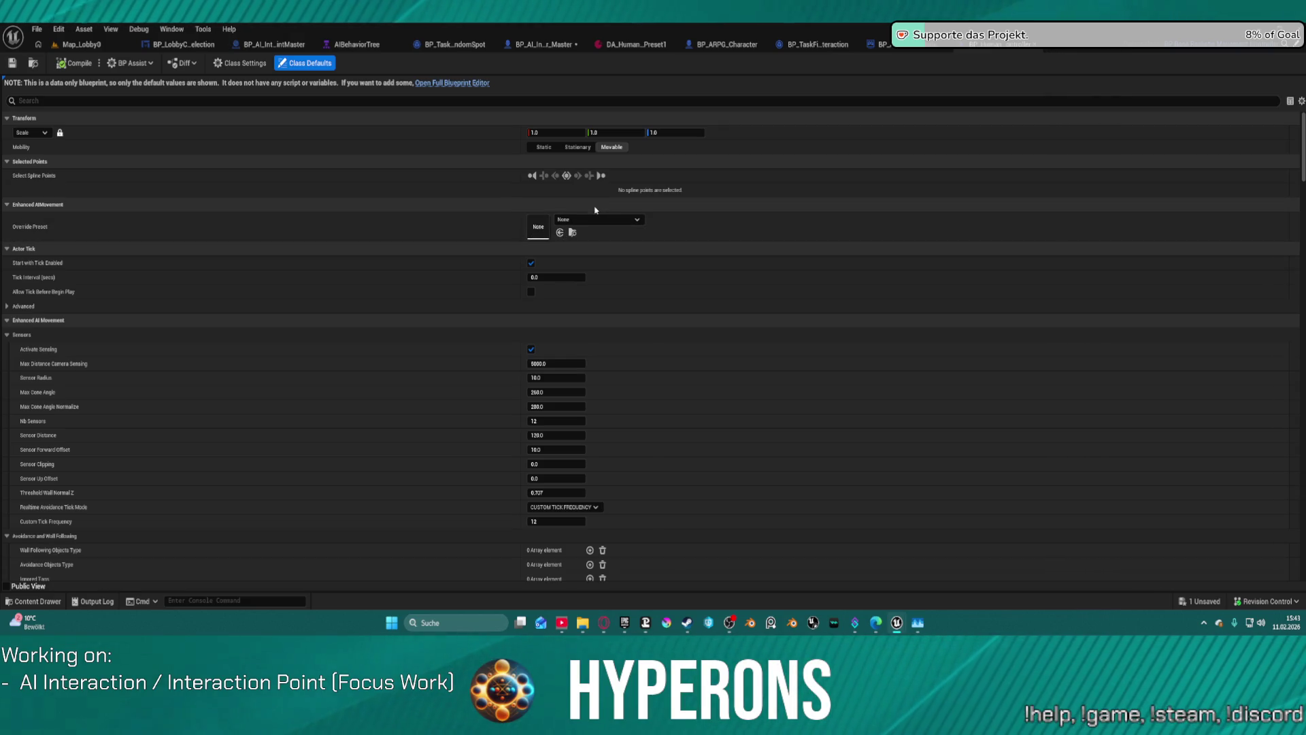
pyautogui.click(77, 45)
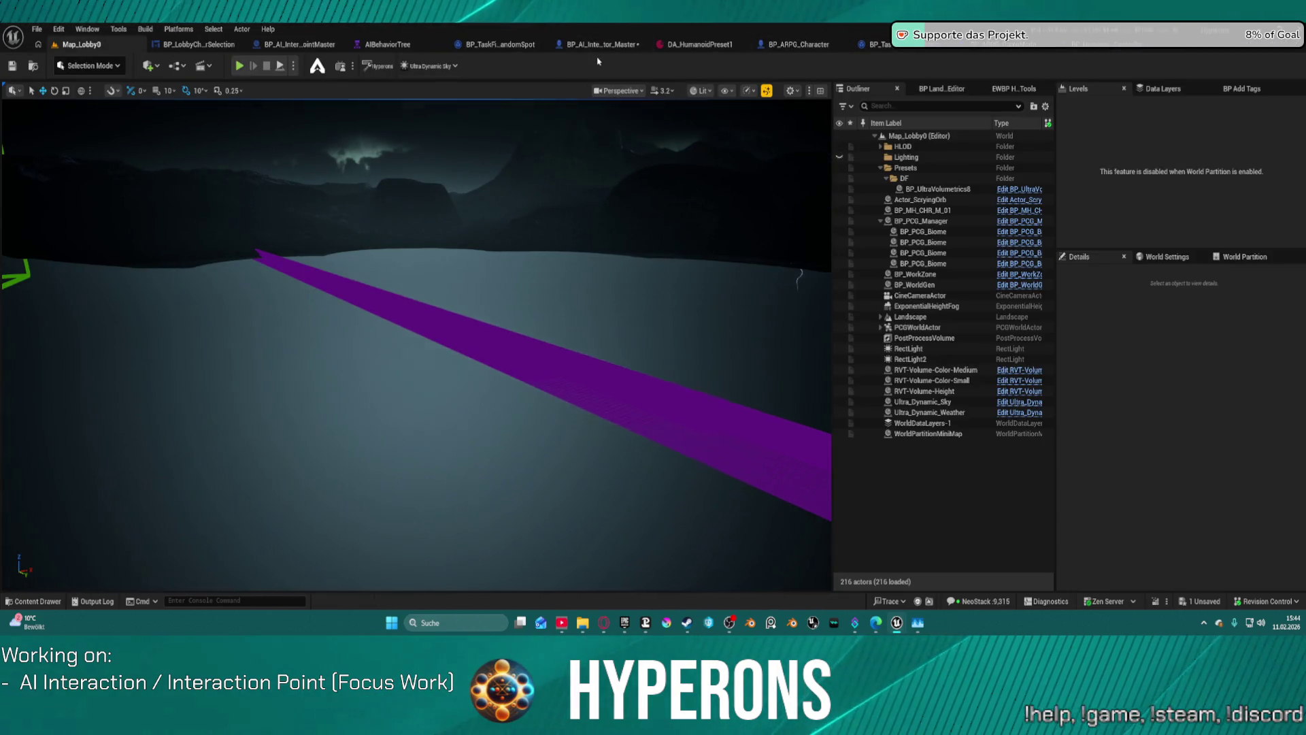
pyautogui.click(601, 47)
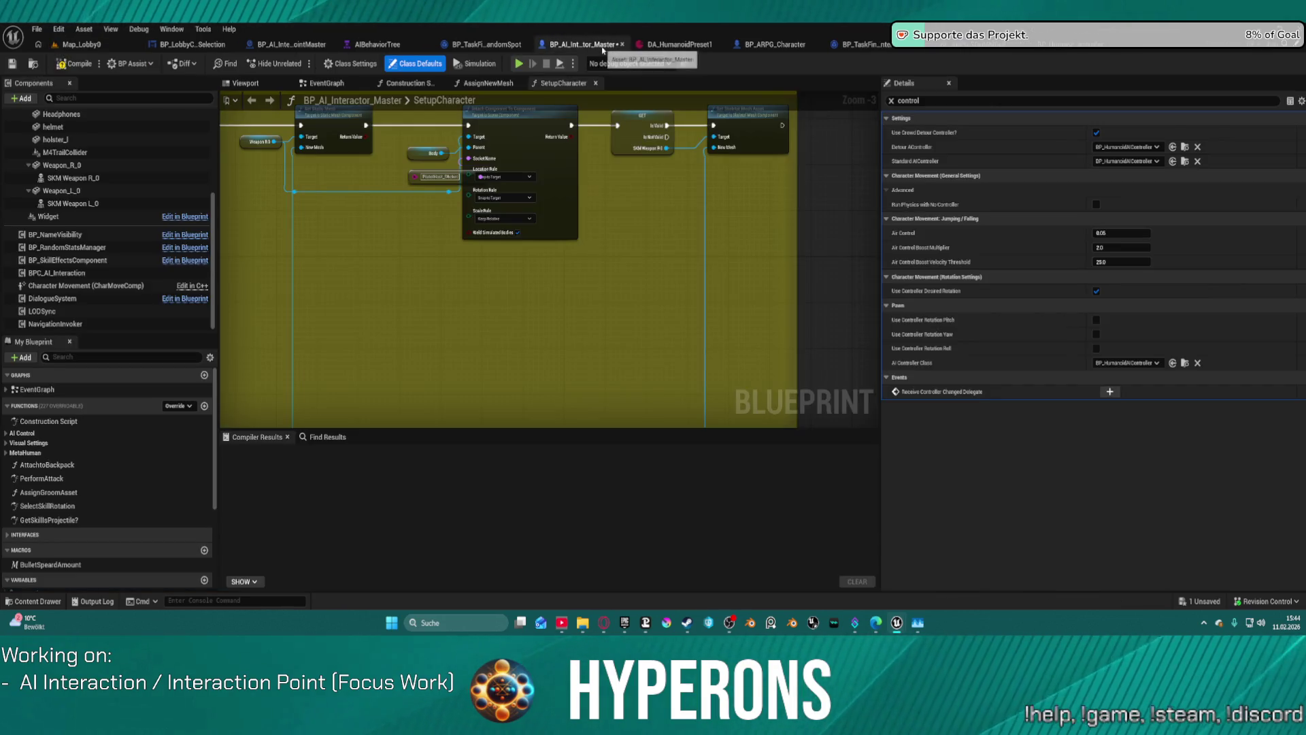
pyautogui.scroll(5, 194, 279)
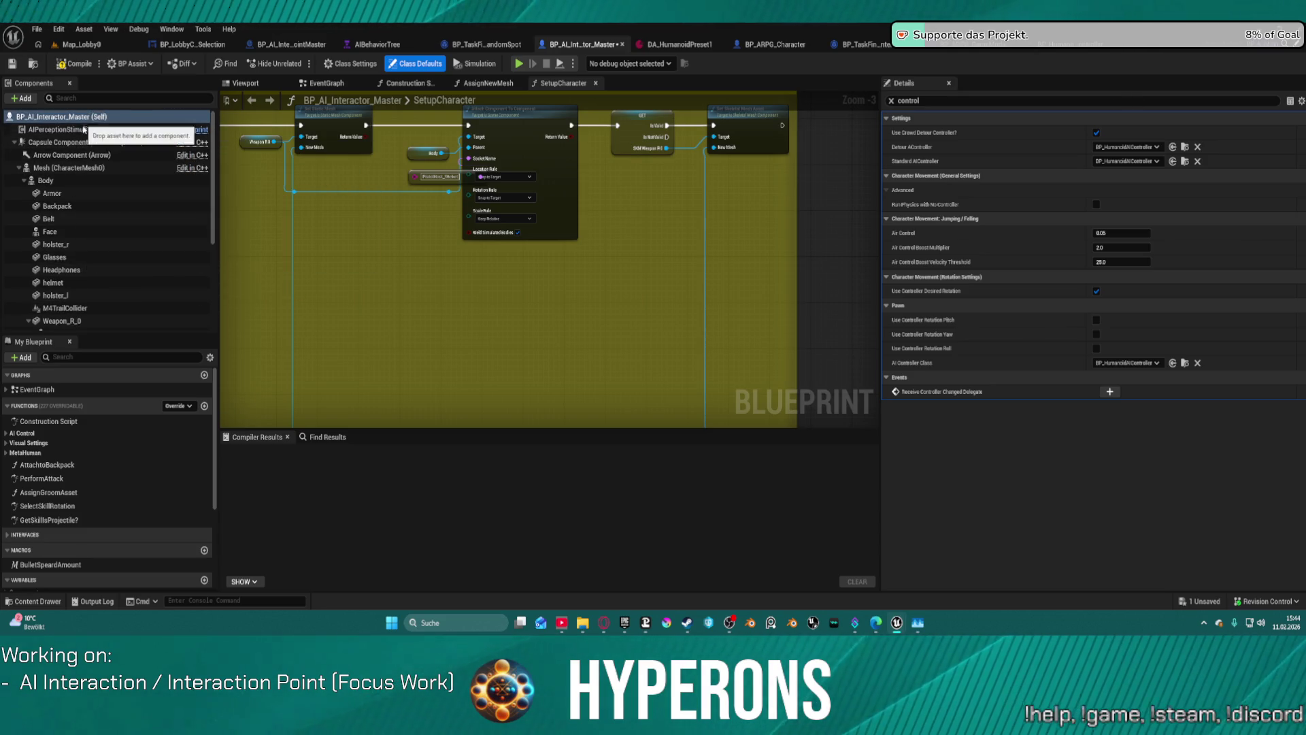
# Search the interactor's Details for movement settings and set Behavior Movement Preset to DA_HumanoidPreset1
pyautogui.click(85, 129)
pyautogui.click(62, 117)
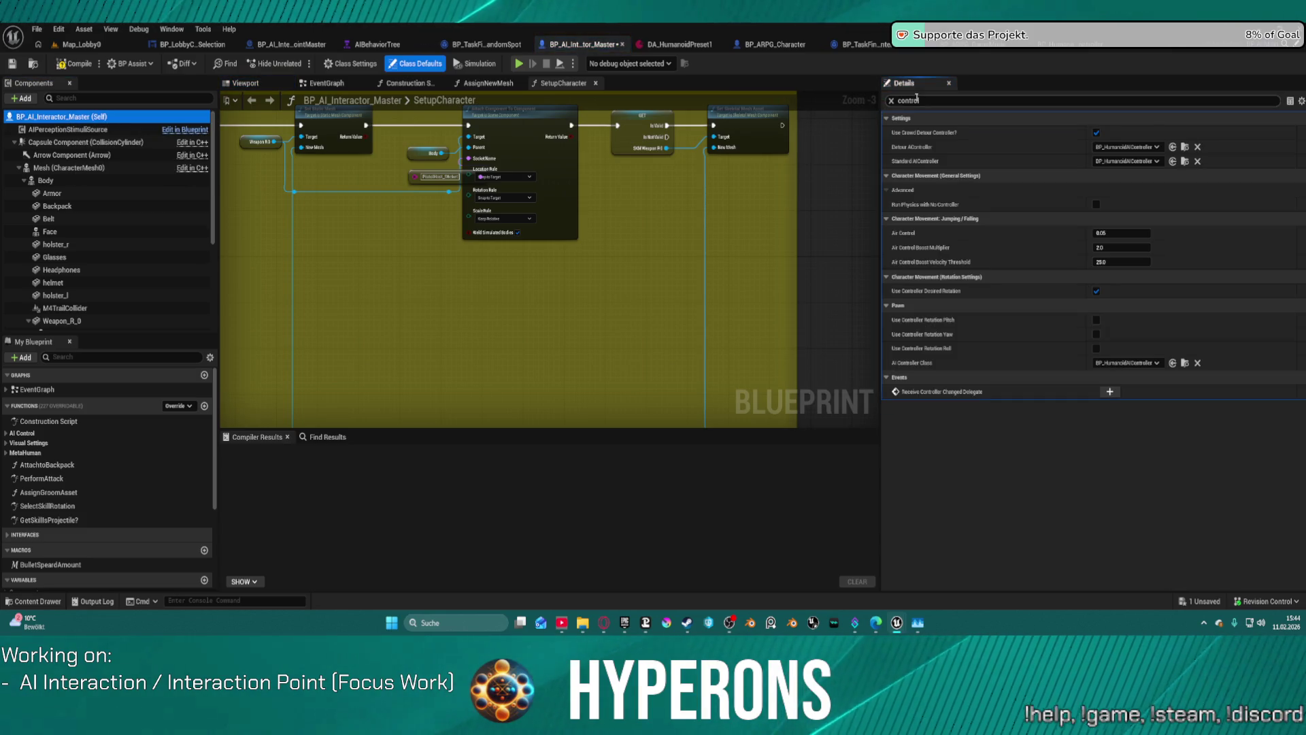
pyautogui.click(893, 101)
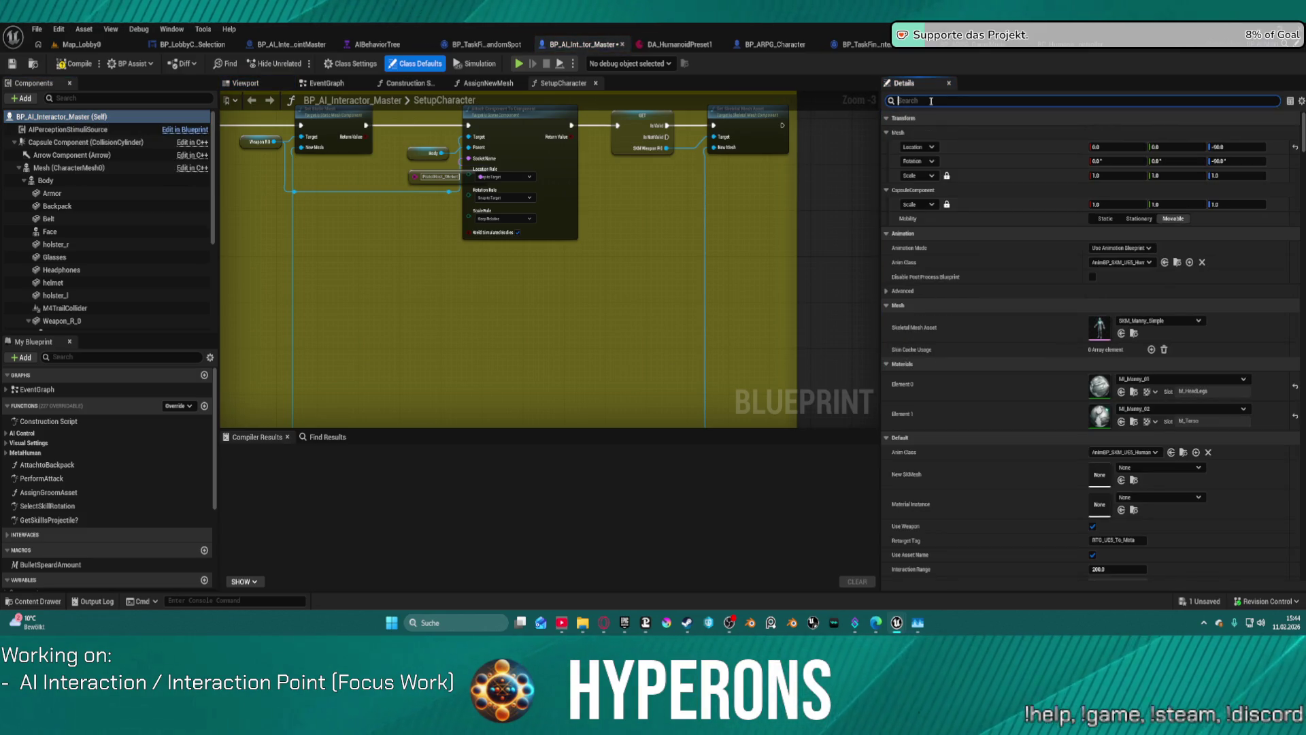
pyautogui.write('mov')
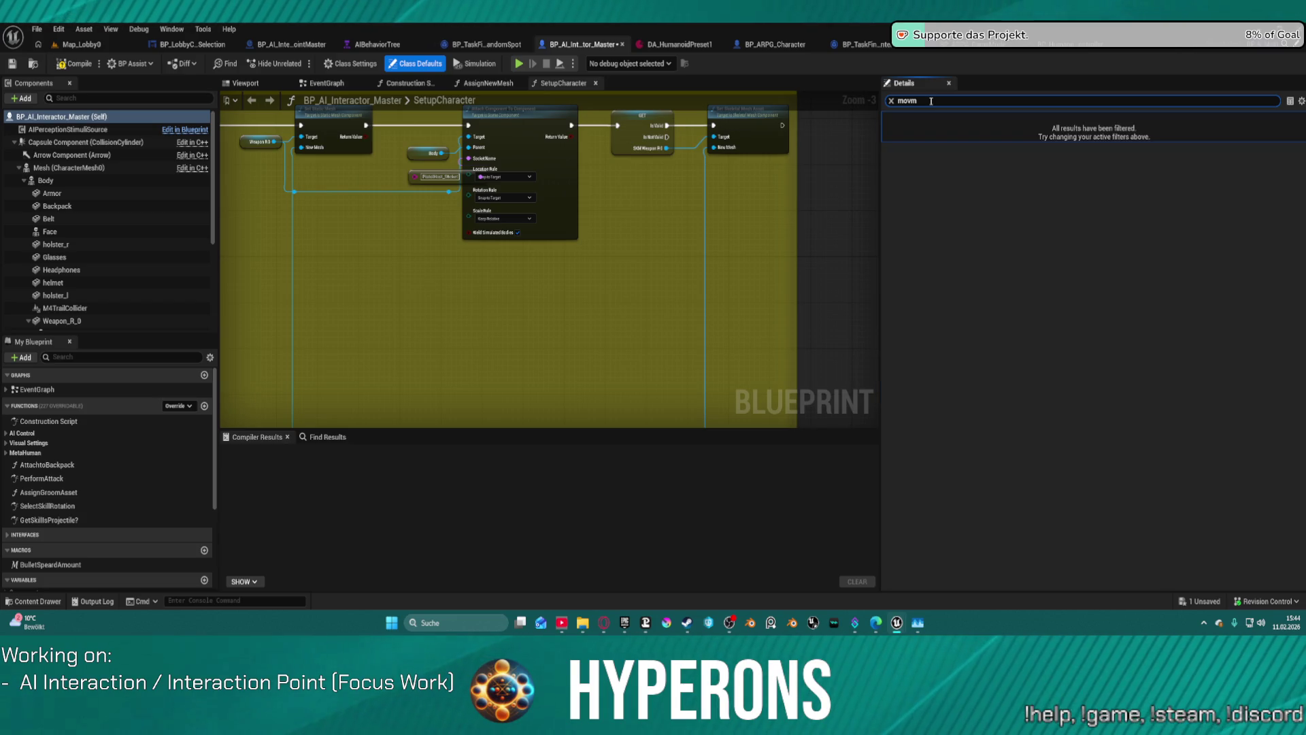
pyautogui.click(972, 134)
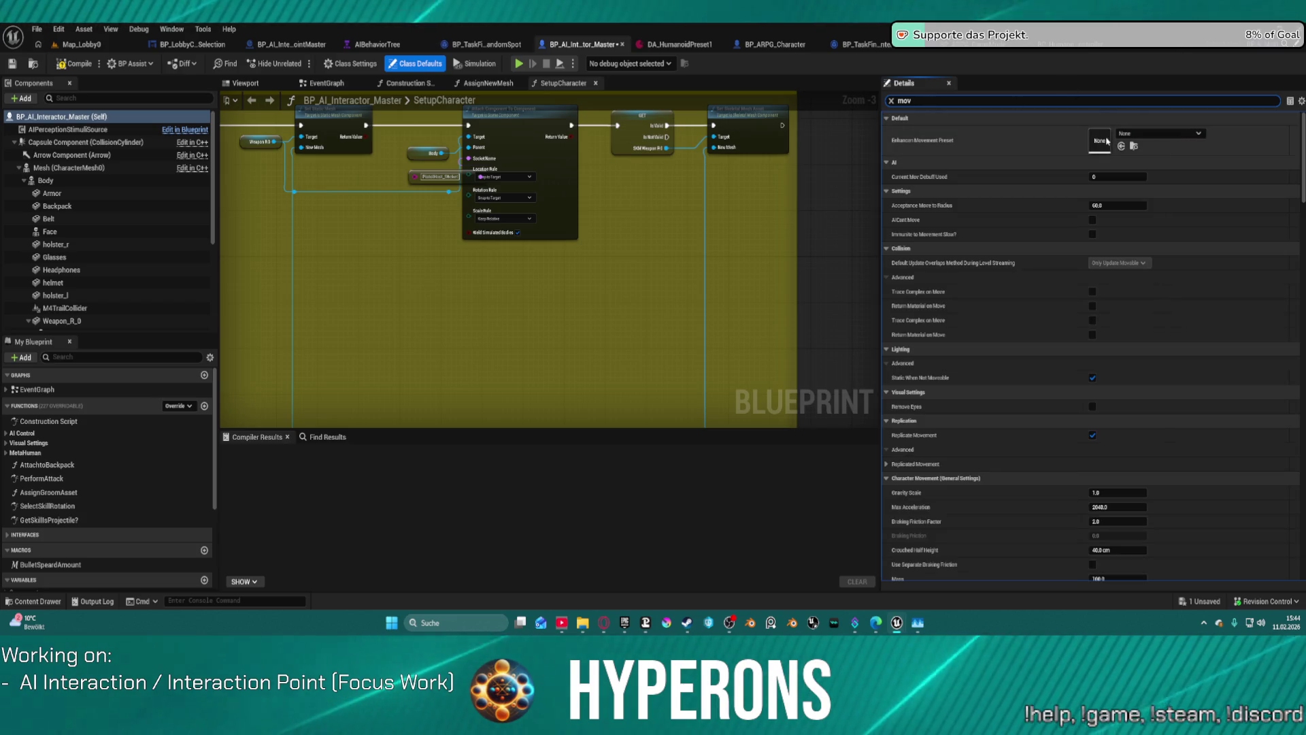
# Open the assigned DA_HumanoidPreset1 asset to review it, then open BP_HumanoidAIController's class defaults
pyautogui.click(683, 42)
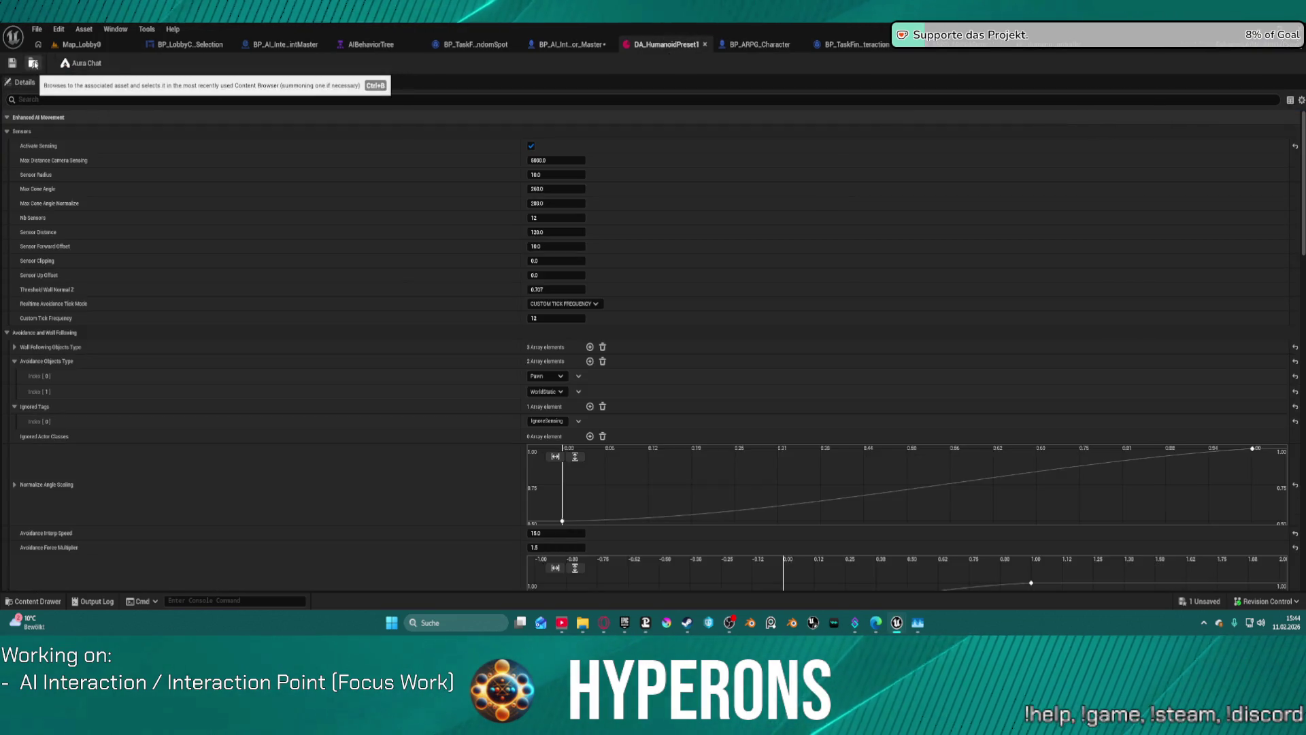
pyautogui.click(33, 63)
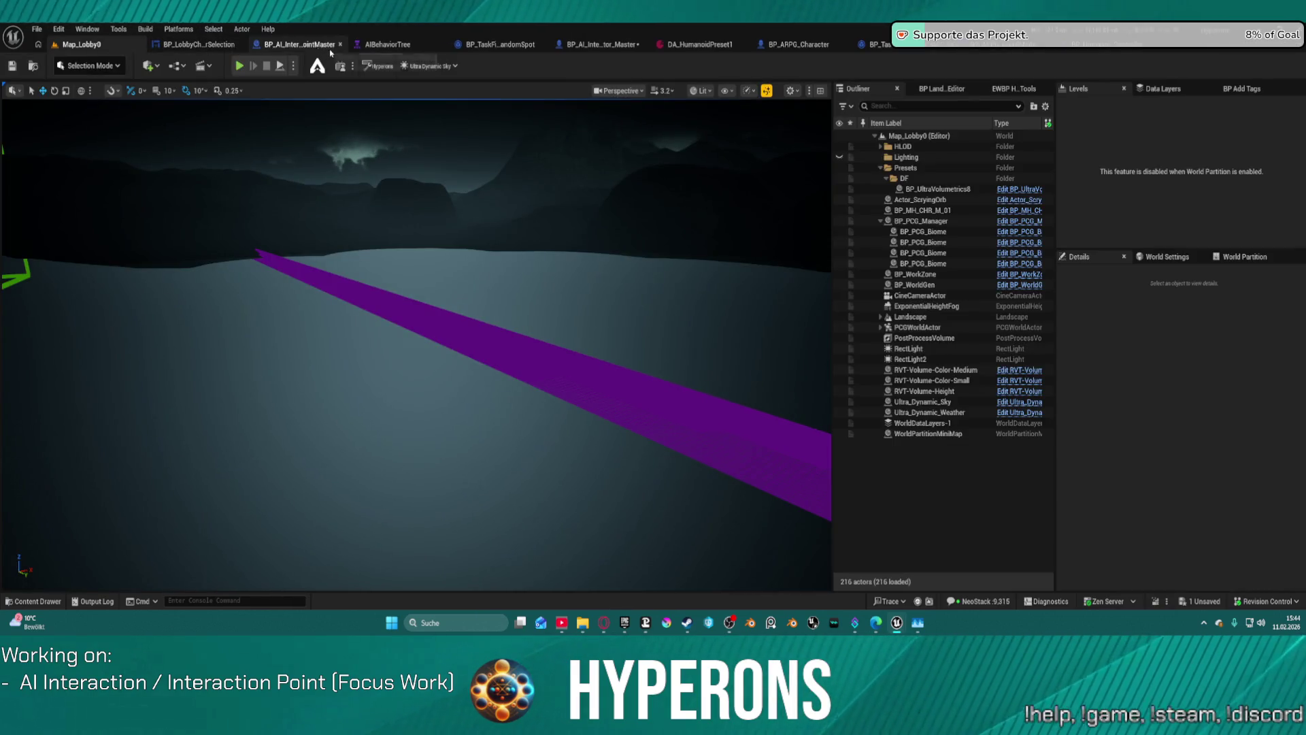
pyautogui.click(599, 44)
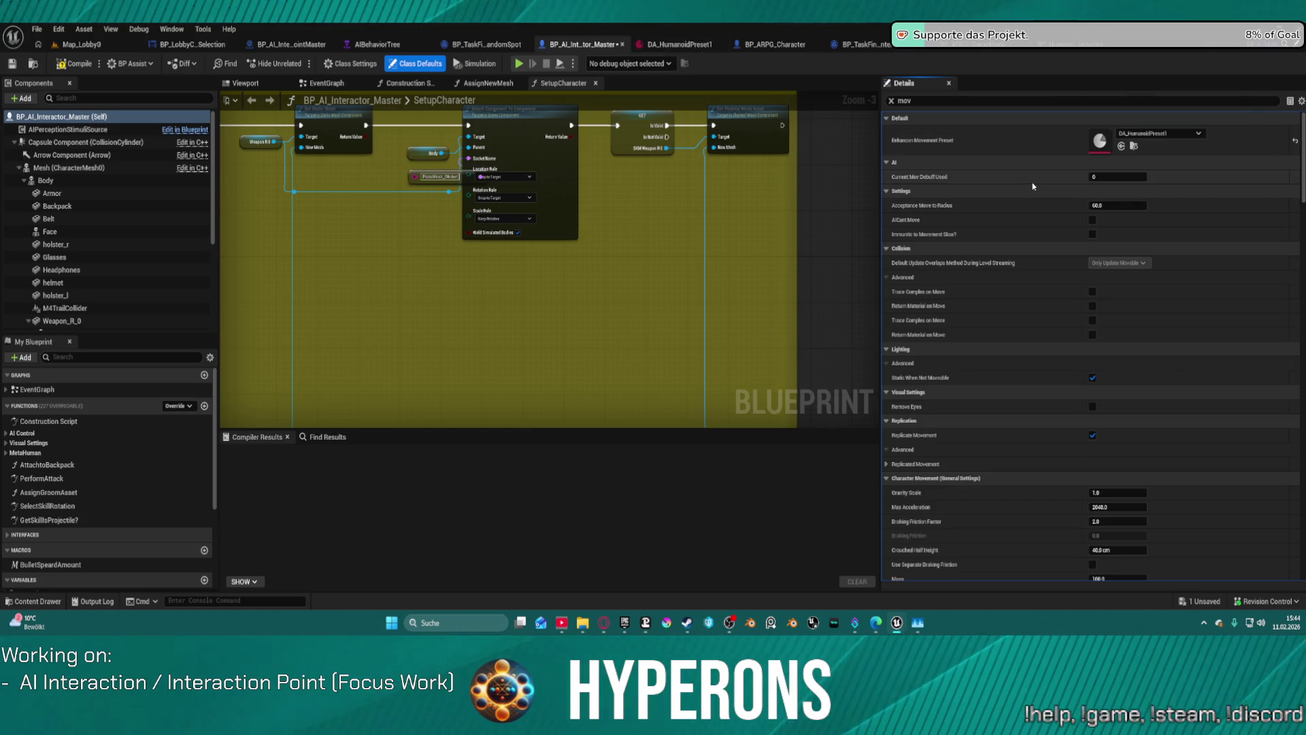
pyautogui.doubleClick(1098, 145)
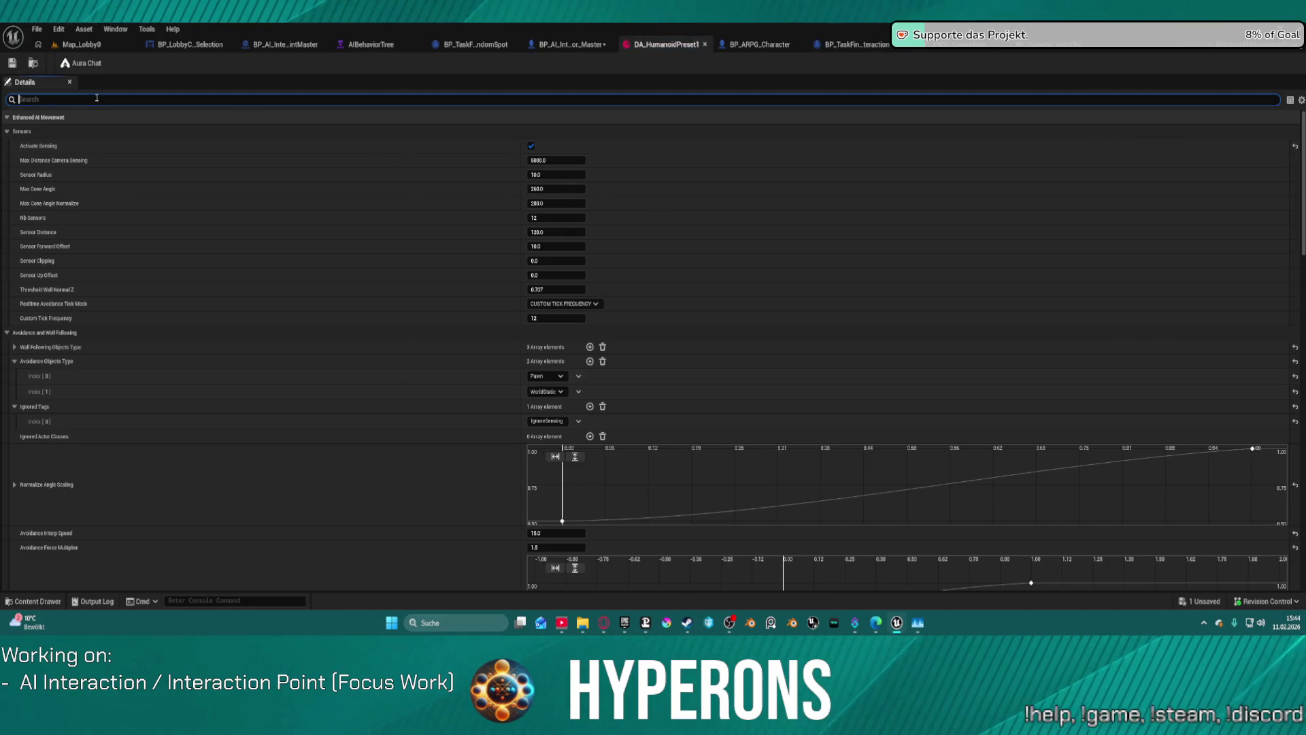
pyautogui.write('d')
pyautogui.write('w')
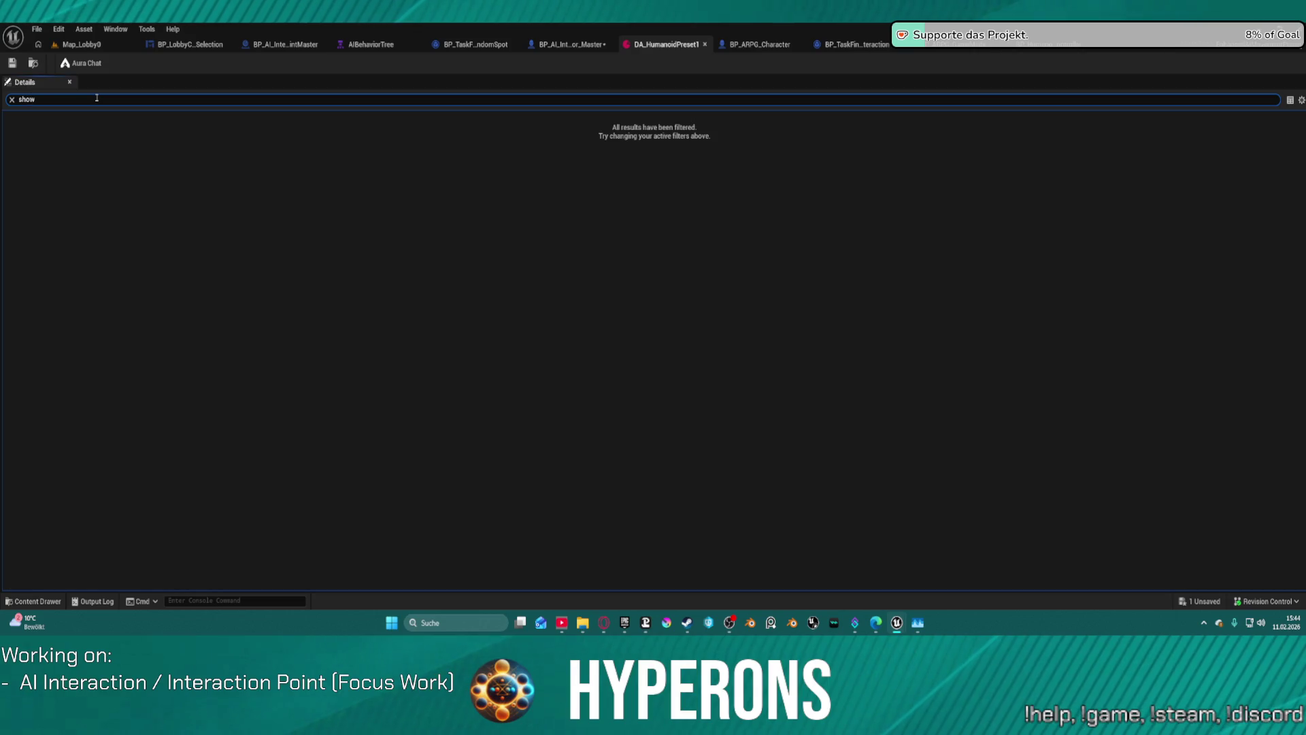
pyautogui.press('BackSpace')
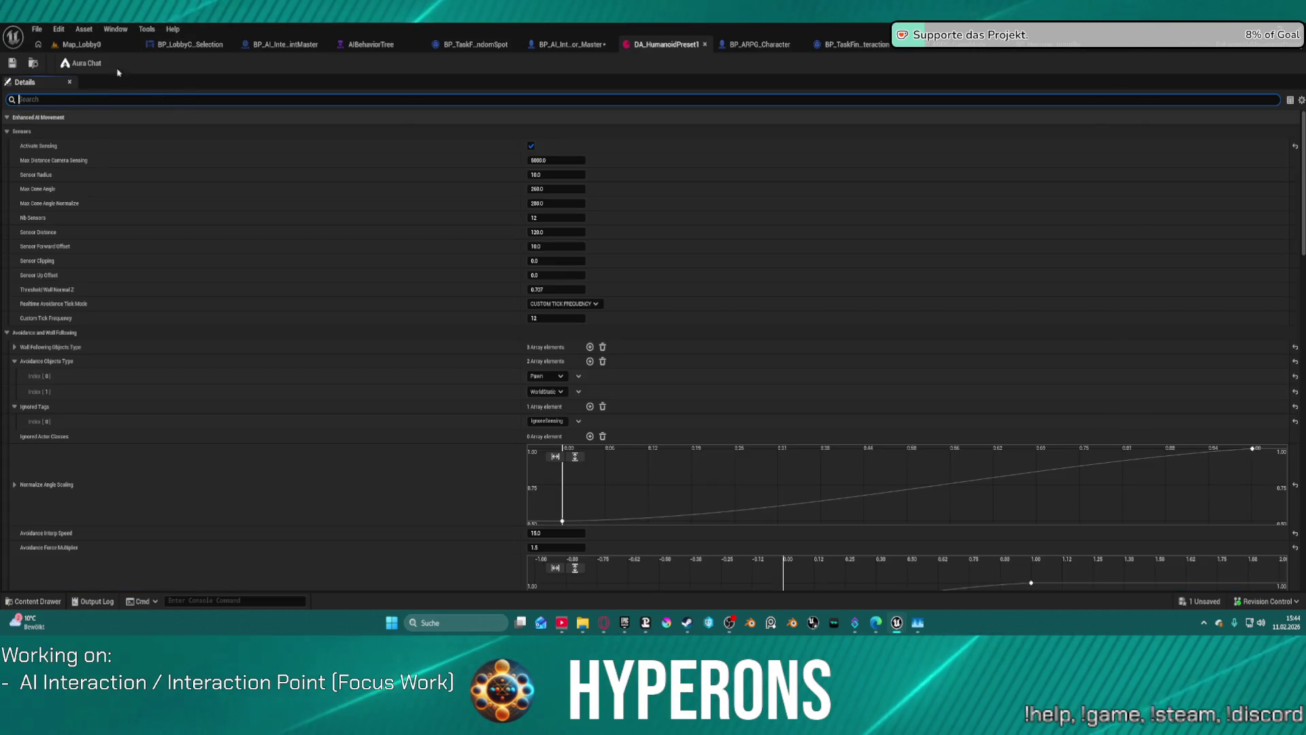
pyautogui.click(1061, 45)
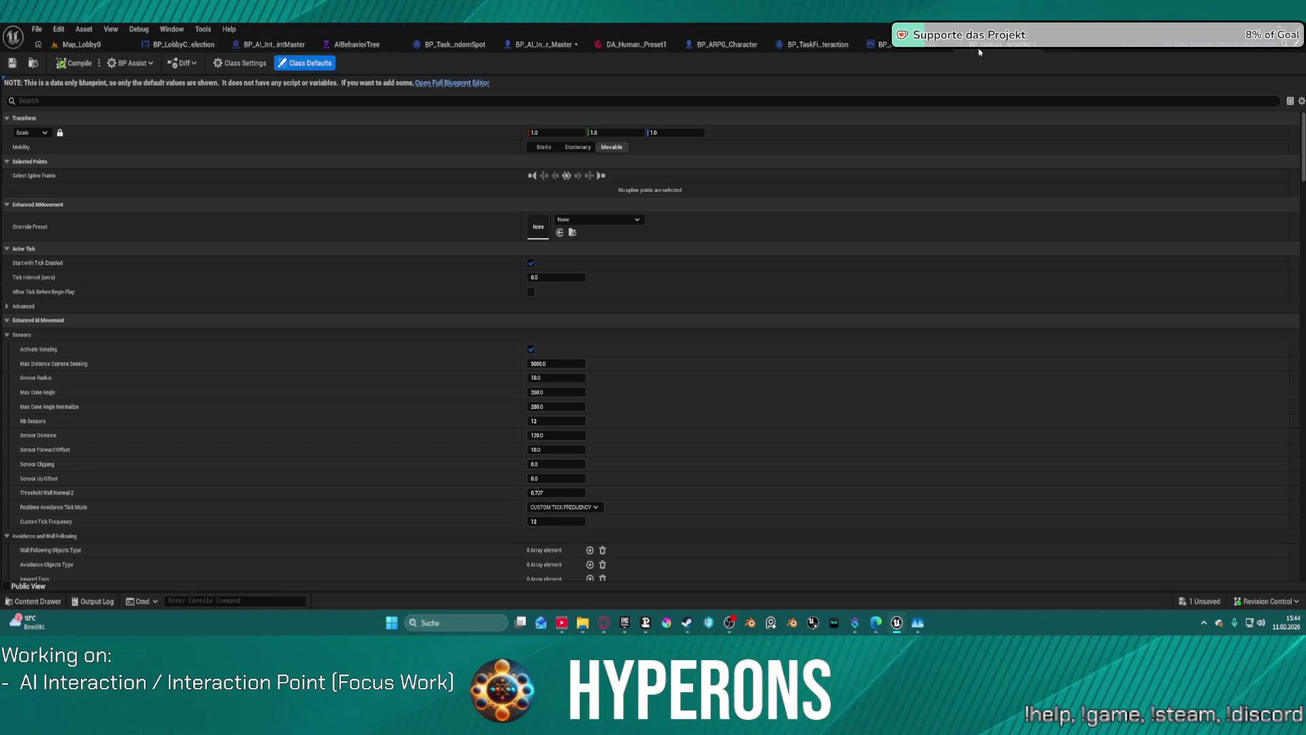
# Search the controller's Class Defaults for debug options and enable Debug Sensing and both Debug Pushing flags
pyautogui.click(737, 101)
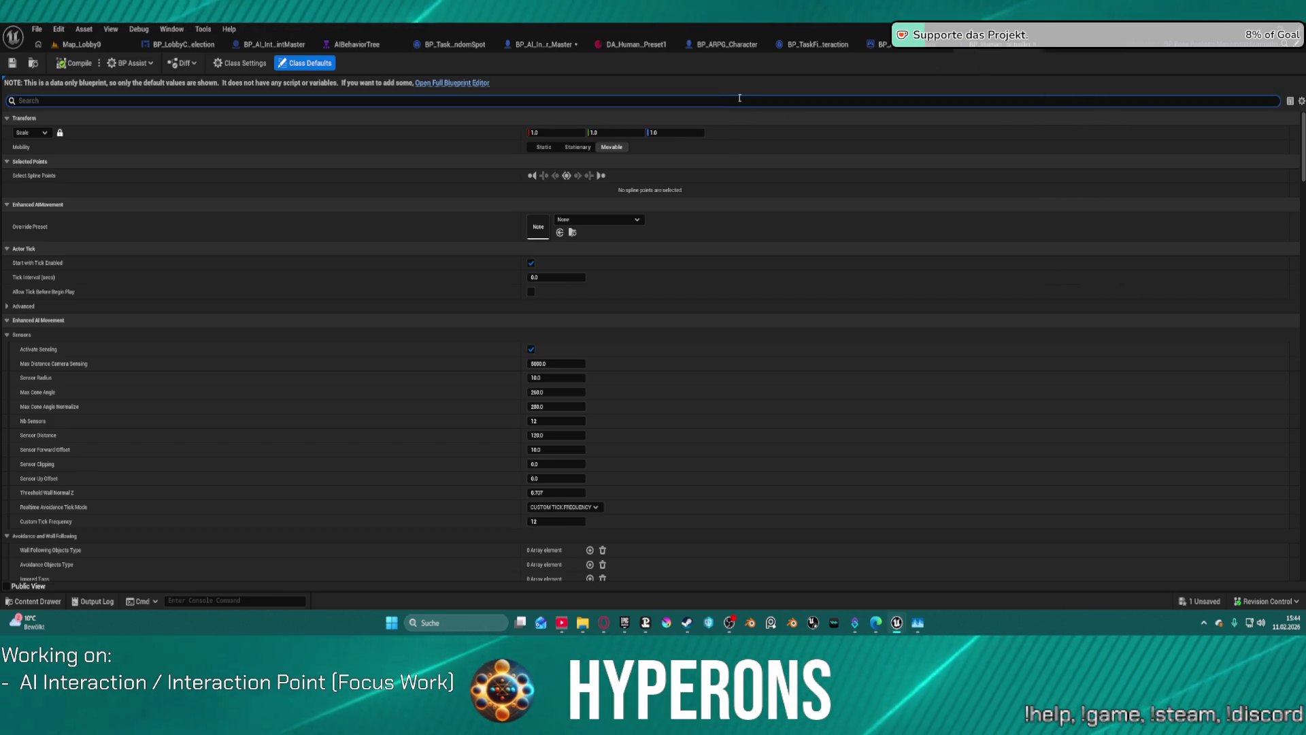
pyautogui.write('sho')
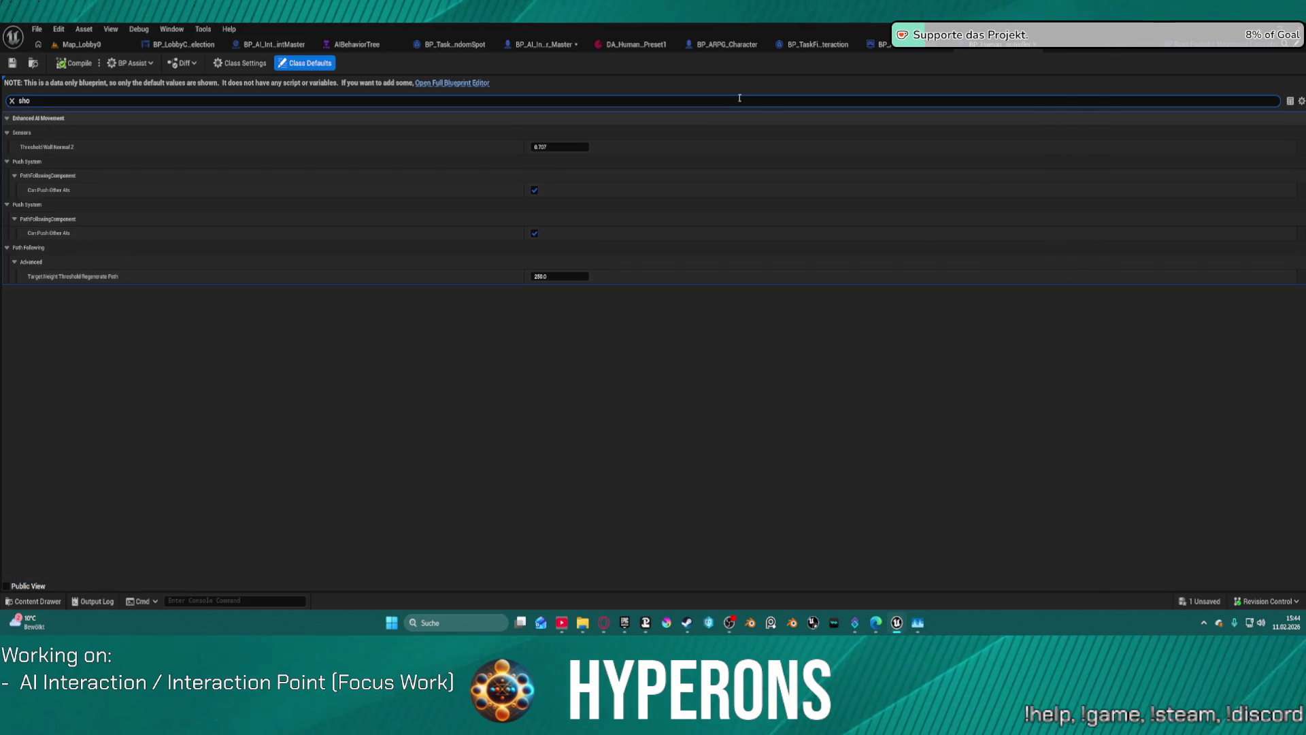
pyautogui.press('BackSpace')
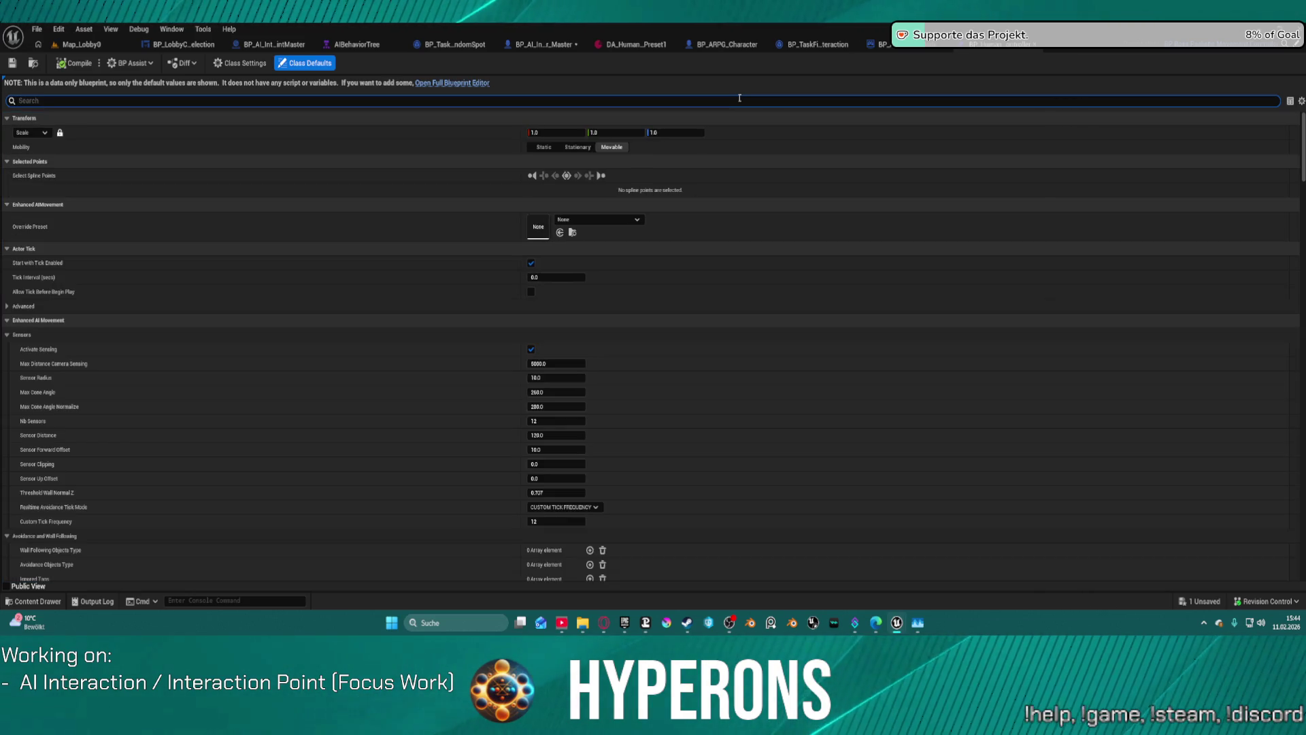
pyautogui.write('debug')
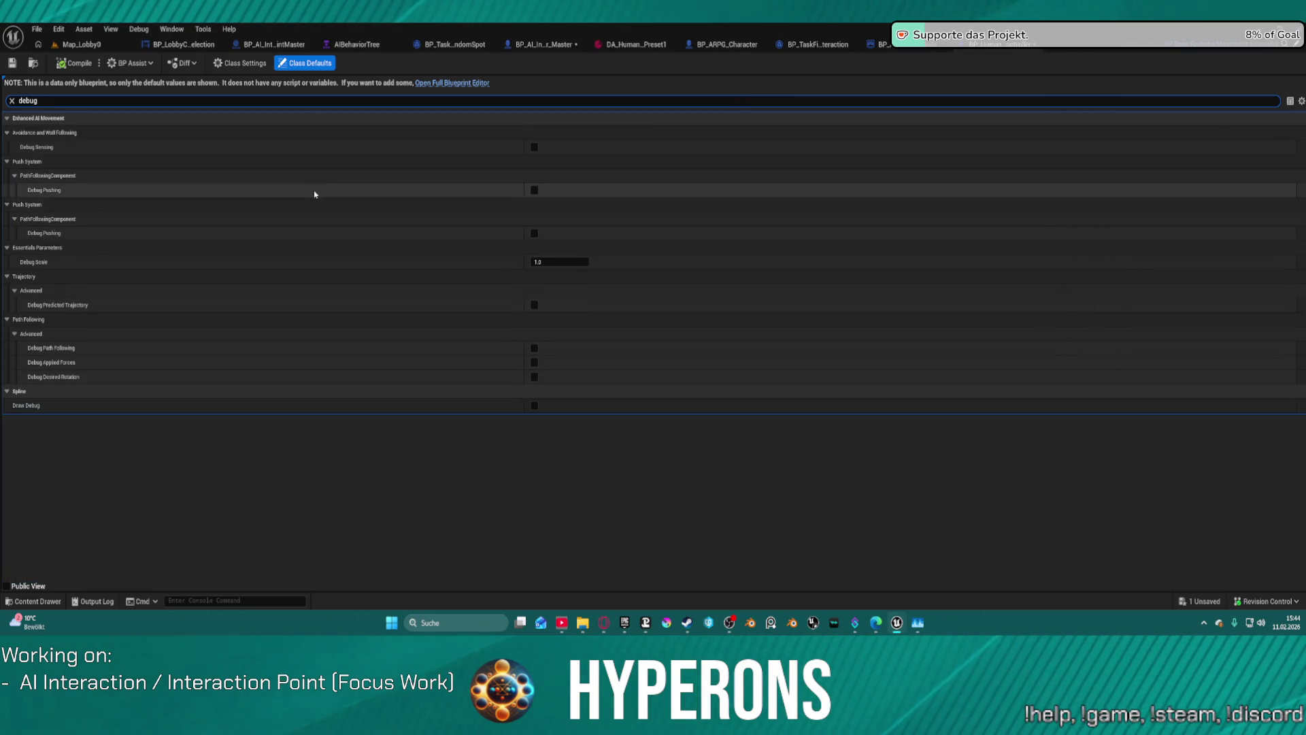
pyautogui.click(534, 148)
pyautogui.click(534, 190)
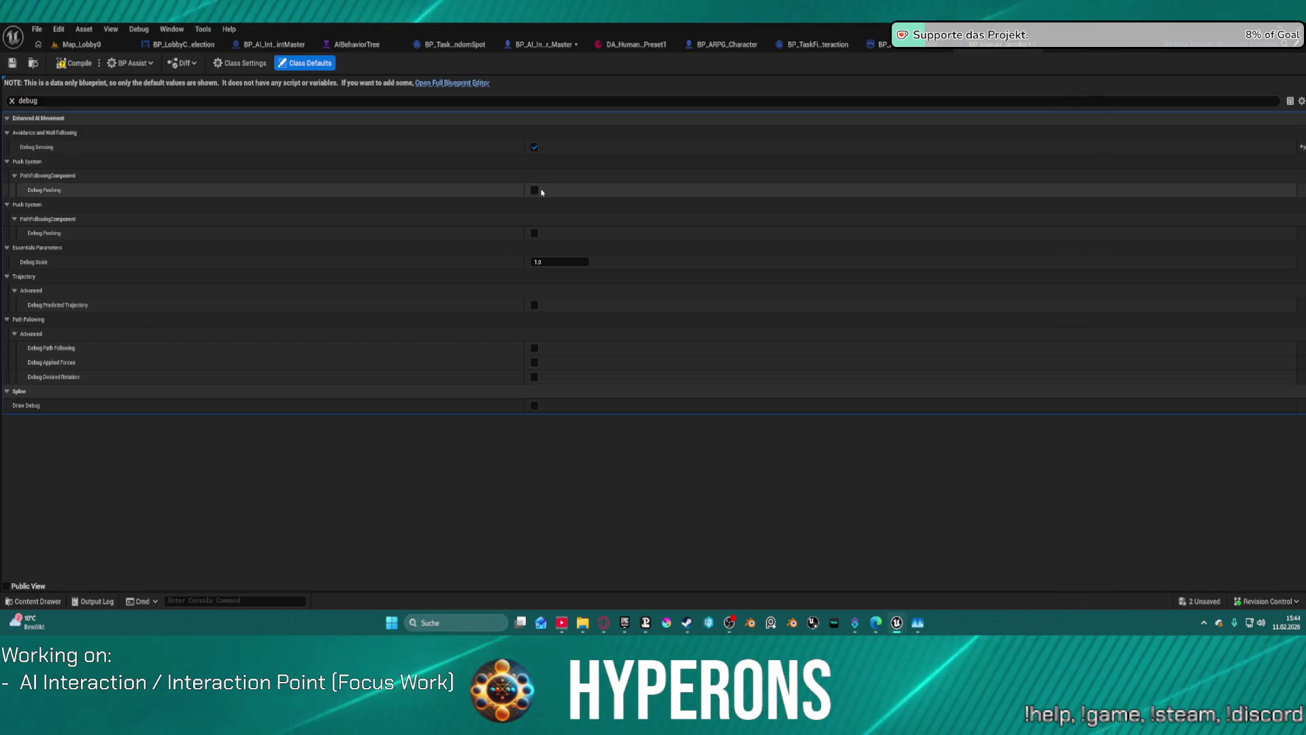
pyautogui.click(534, 233)
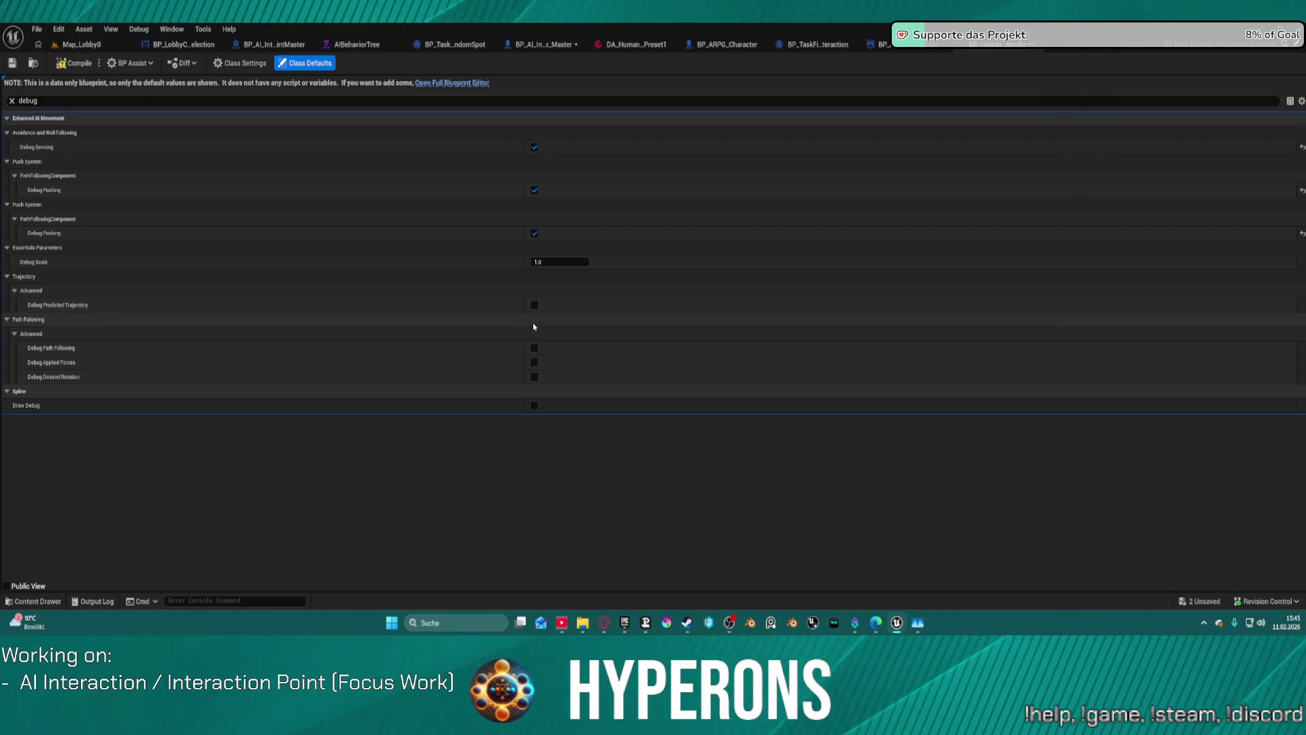
# Enable Debug Predicted Trajectory, Path Following, Draw Debug and Desired Rotation, then compile the controller
pyautogui.click(534, 305)
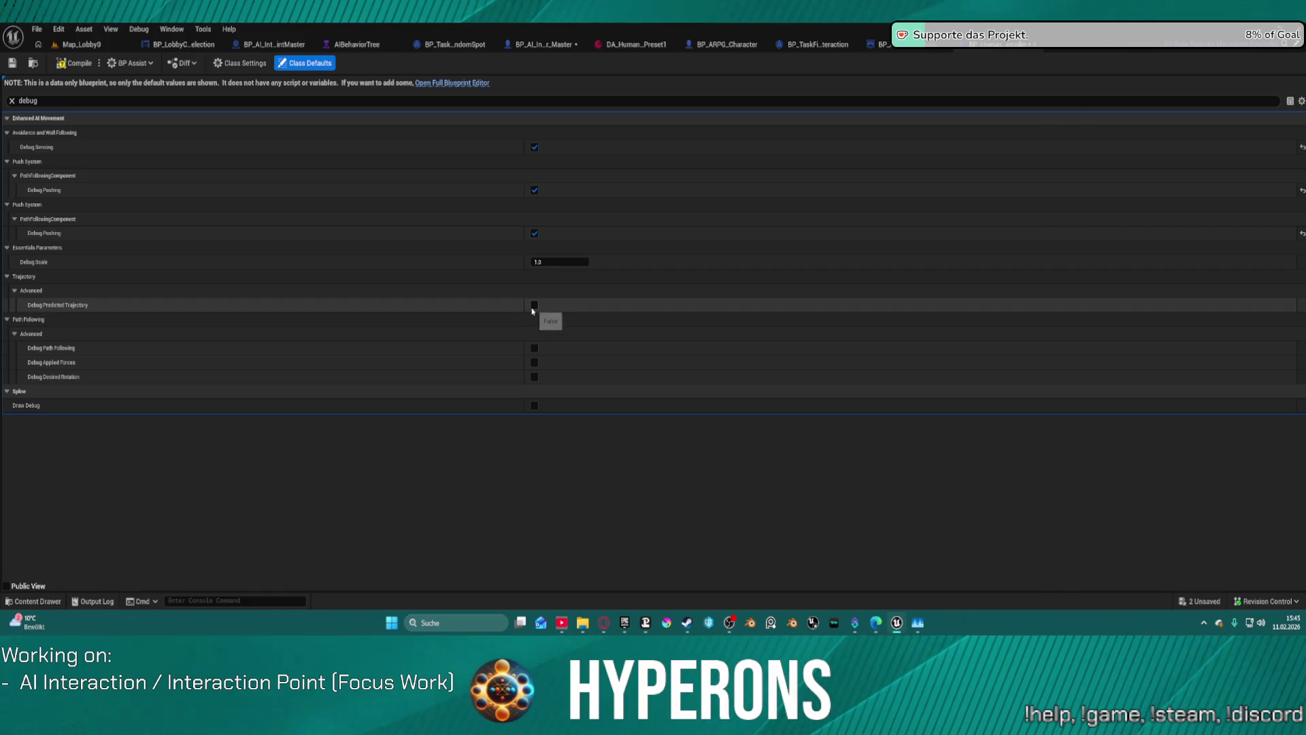
pyautogui.click(535, 349)
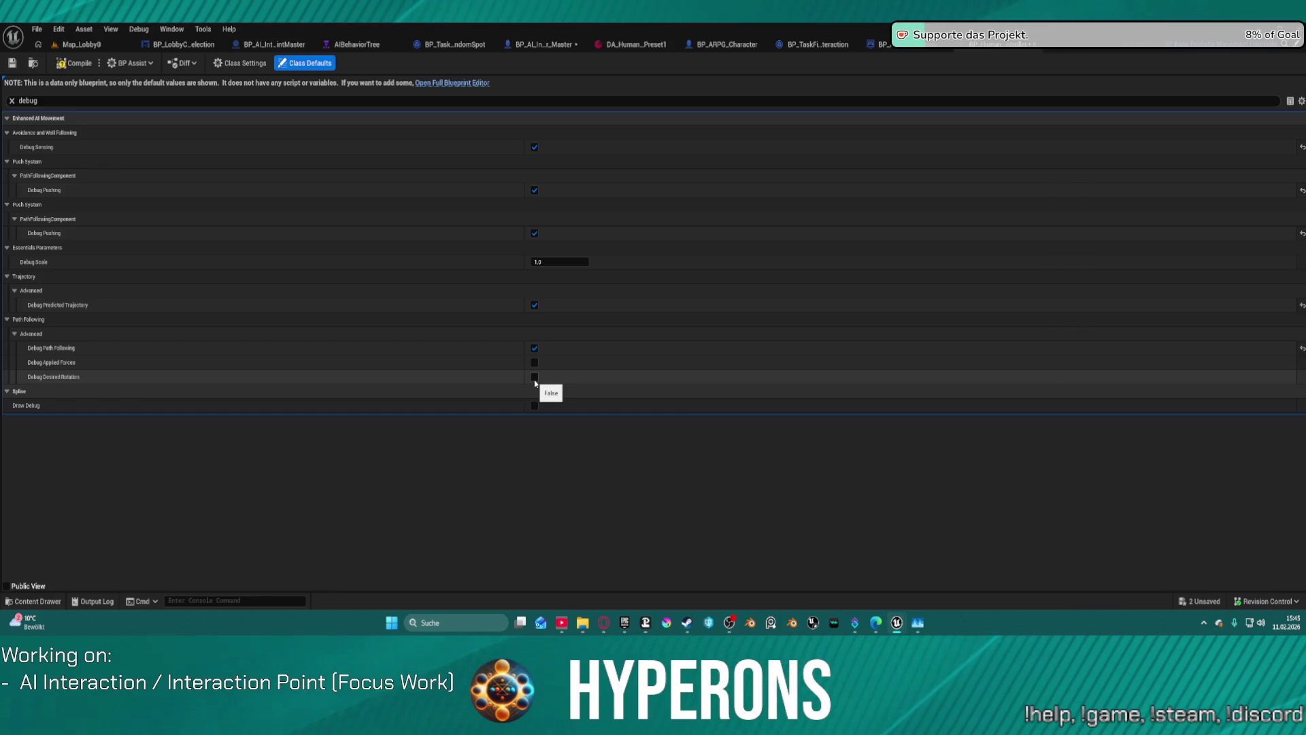
pyautogui.click(535, 405)
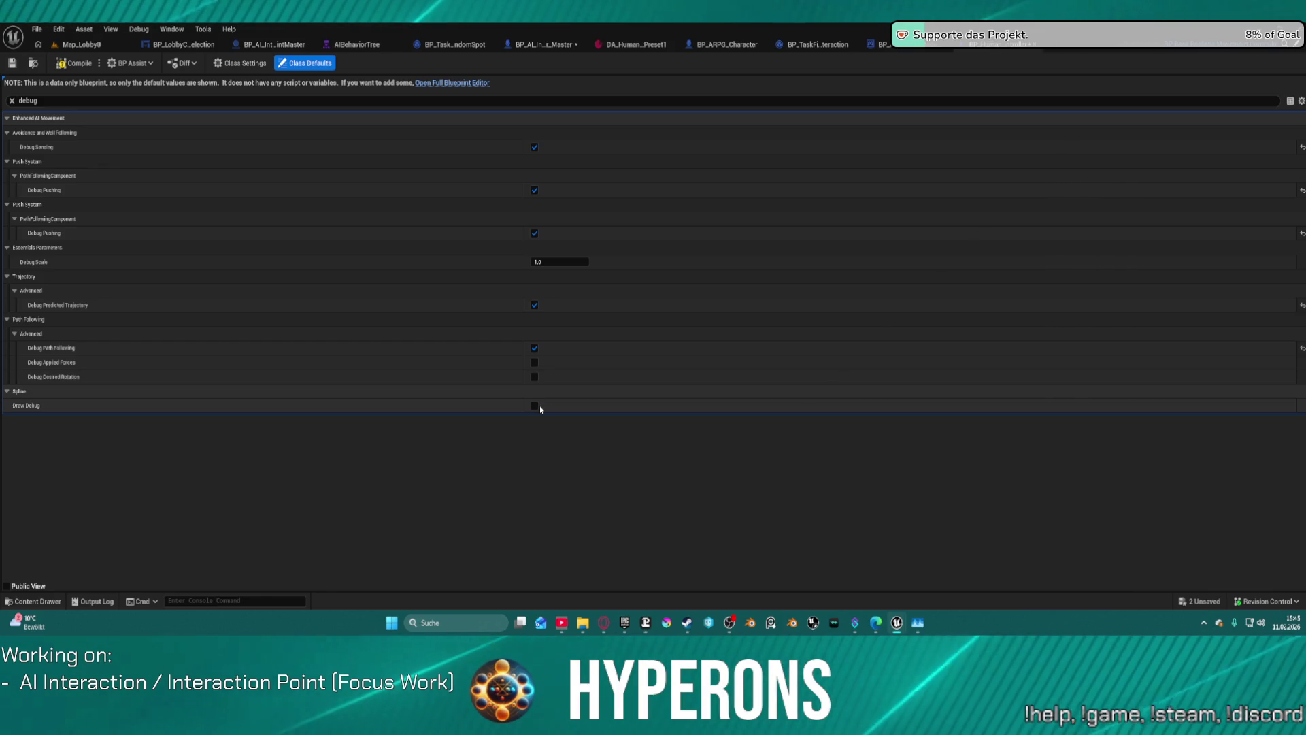
pyautogui.click(535, 377)
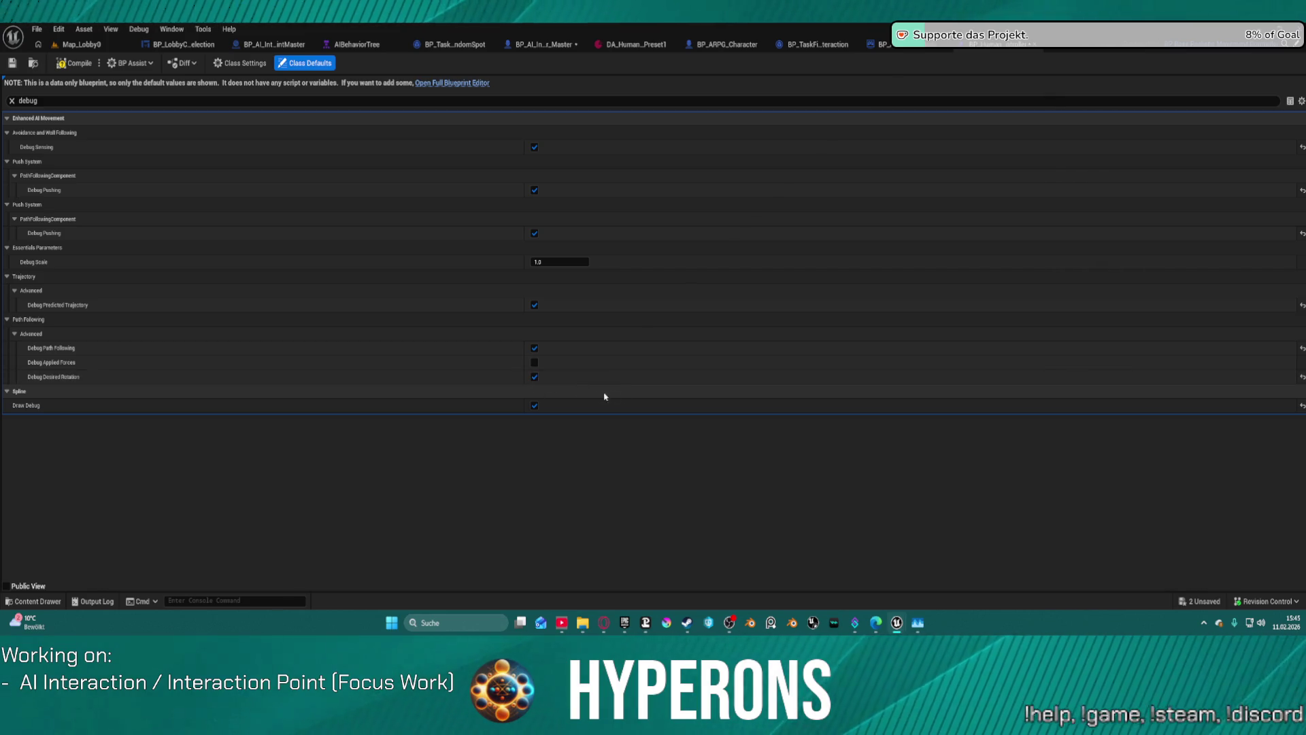
pyautogui.click(79, 44)
pyautogui.click(37, 29)
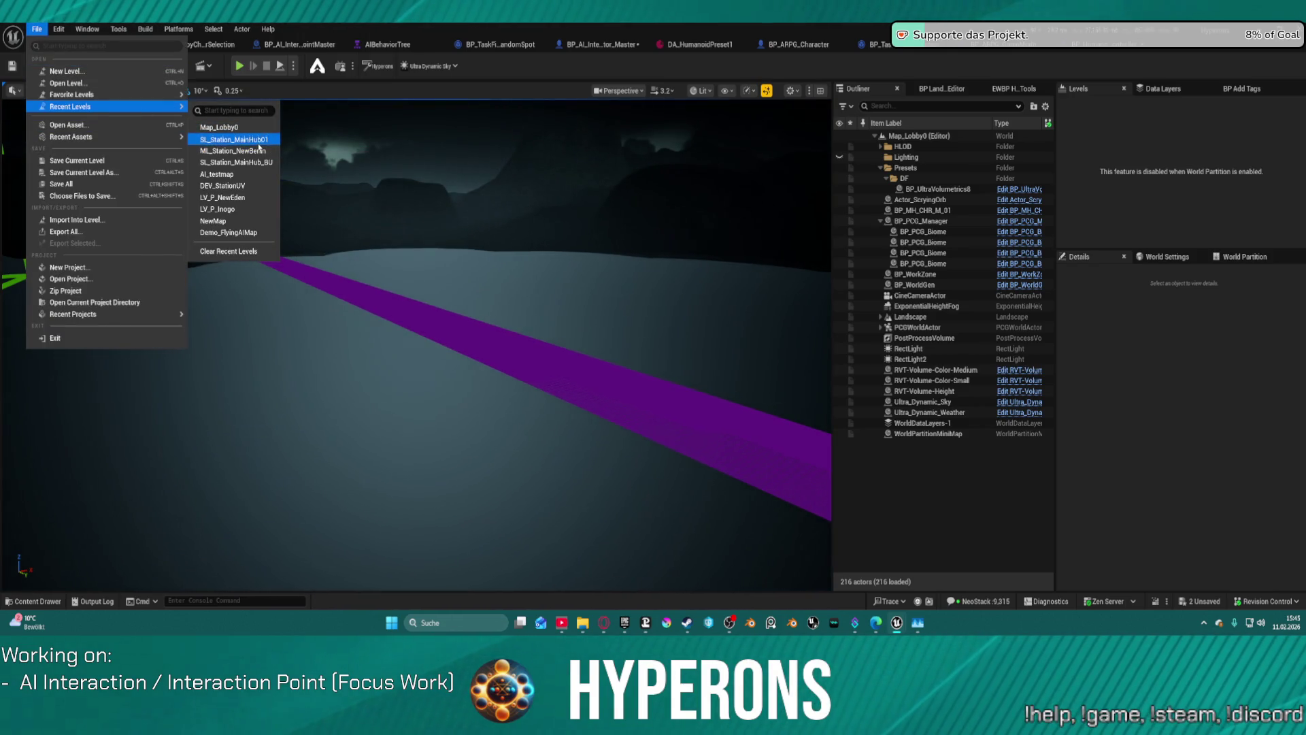
# Open SL_Station_MainHub01 from Recent Levels and start Play In Editor with Alt+P
pyautogui.click(527, 140)
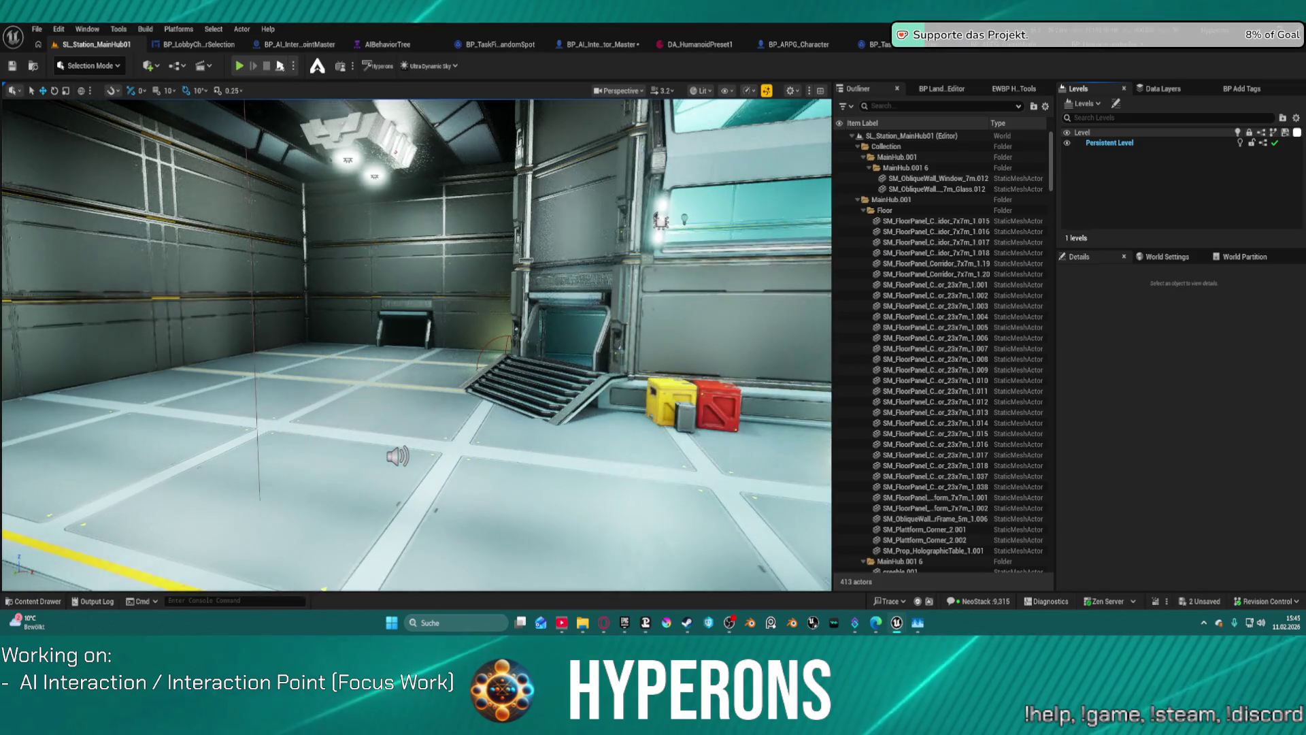
pyautogui.hotkey('alt', 'p')
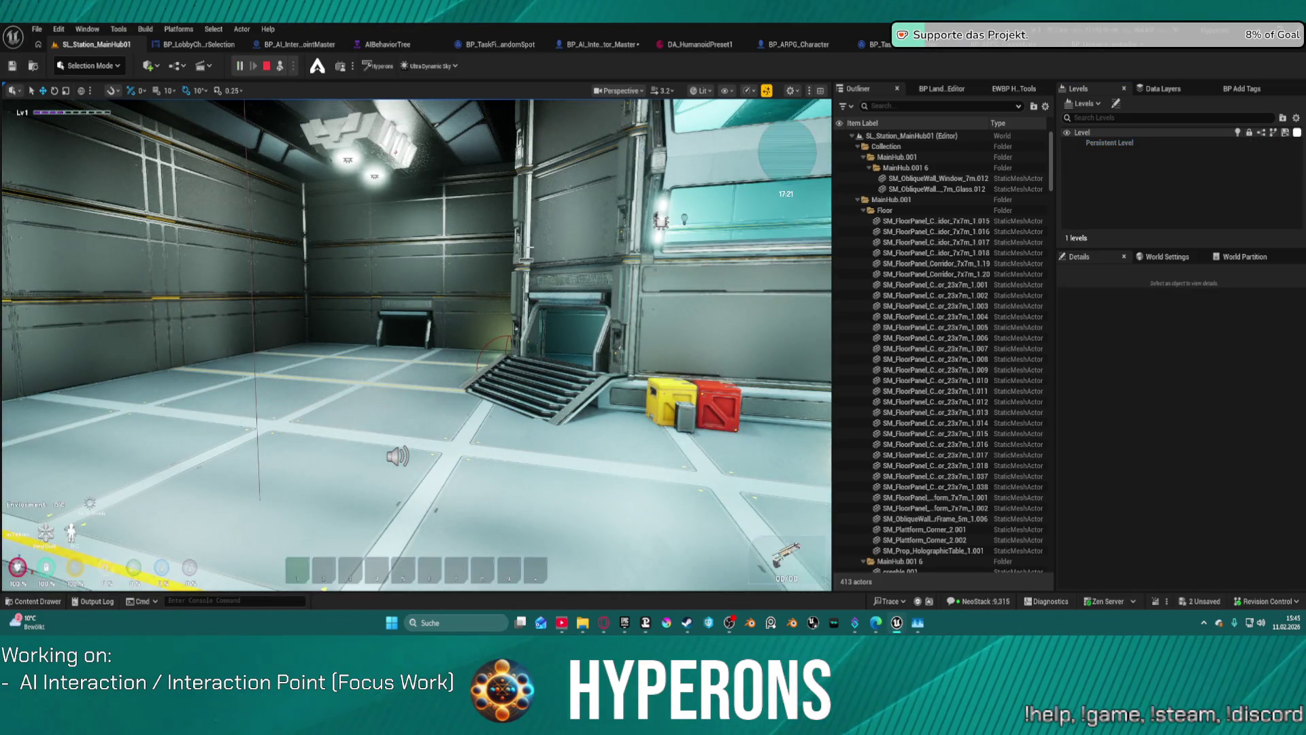
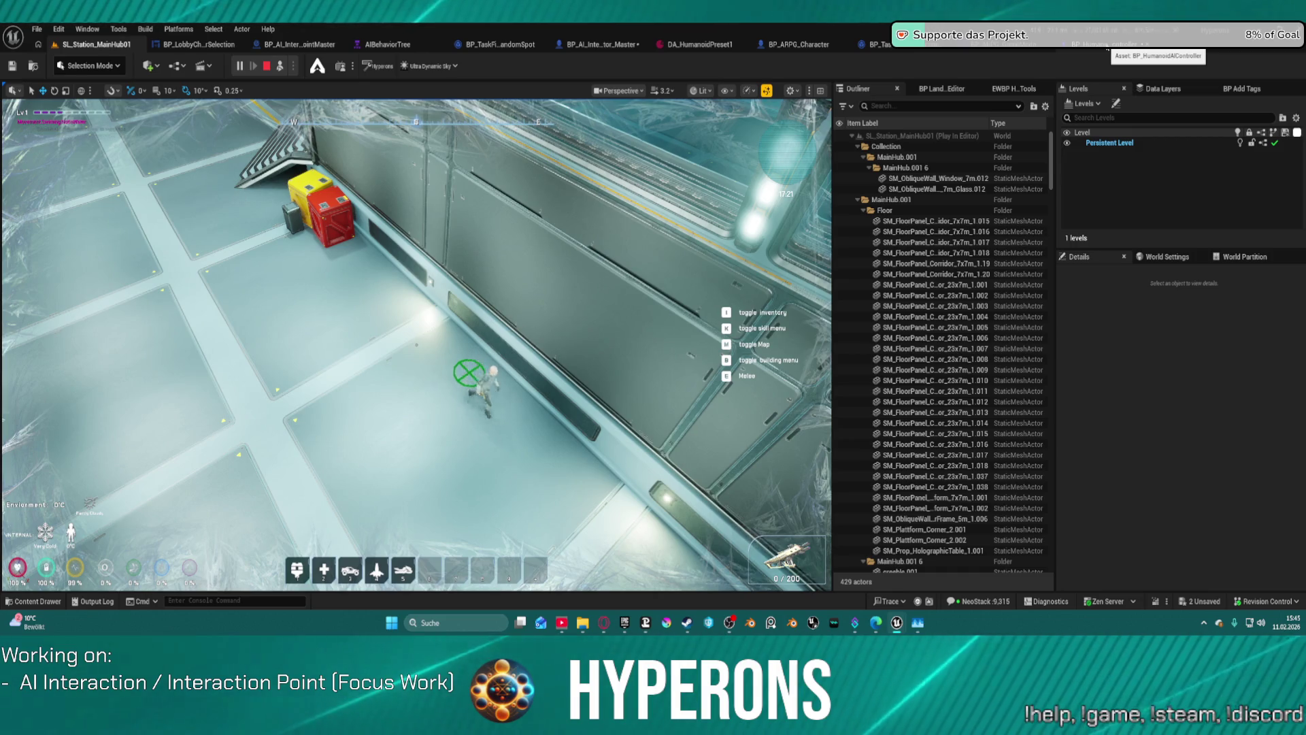
# Send the character to a floor spot near the crates, then stop the play test
pyautogui.click(518, 402)
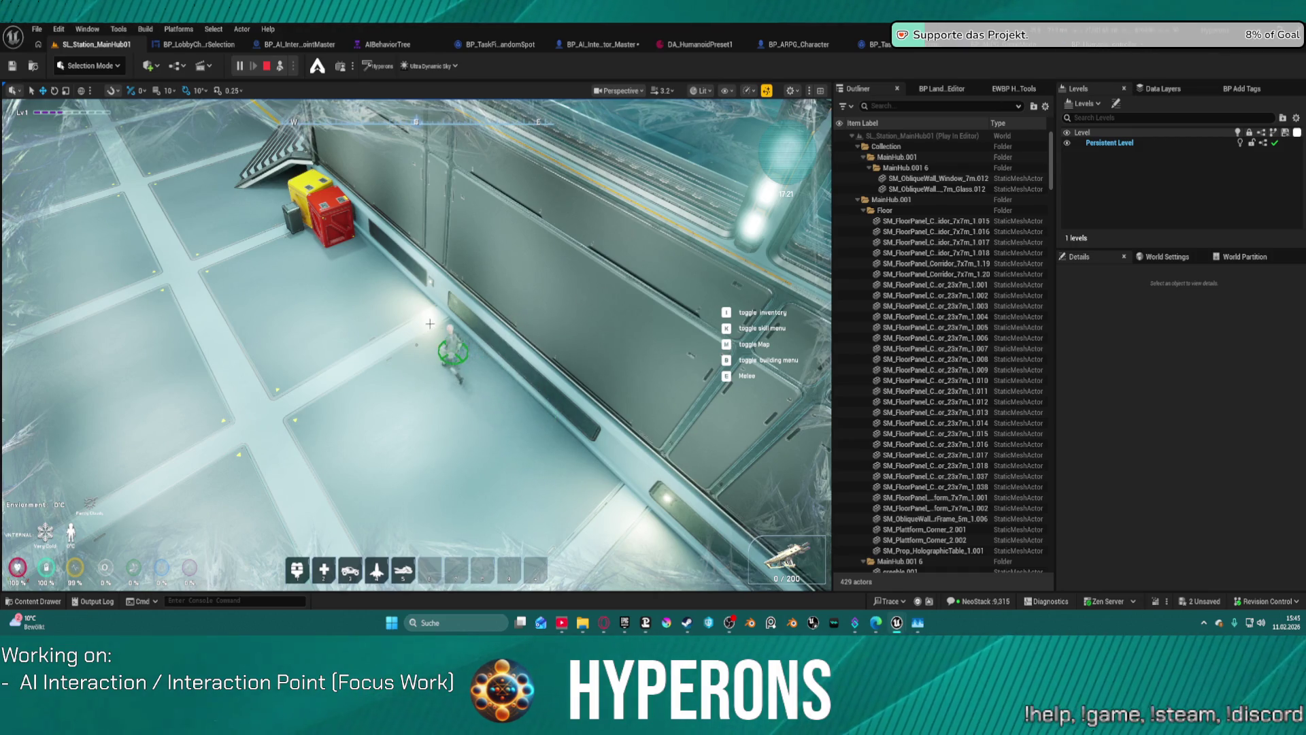
pyautogui.scroll(5, 517, 334)
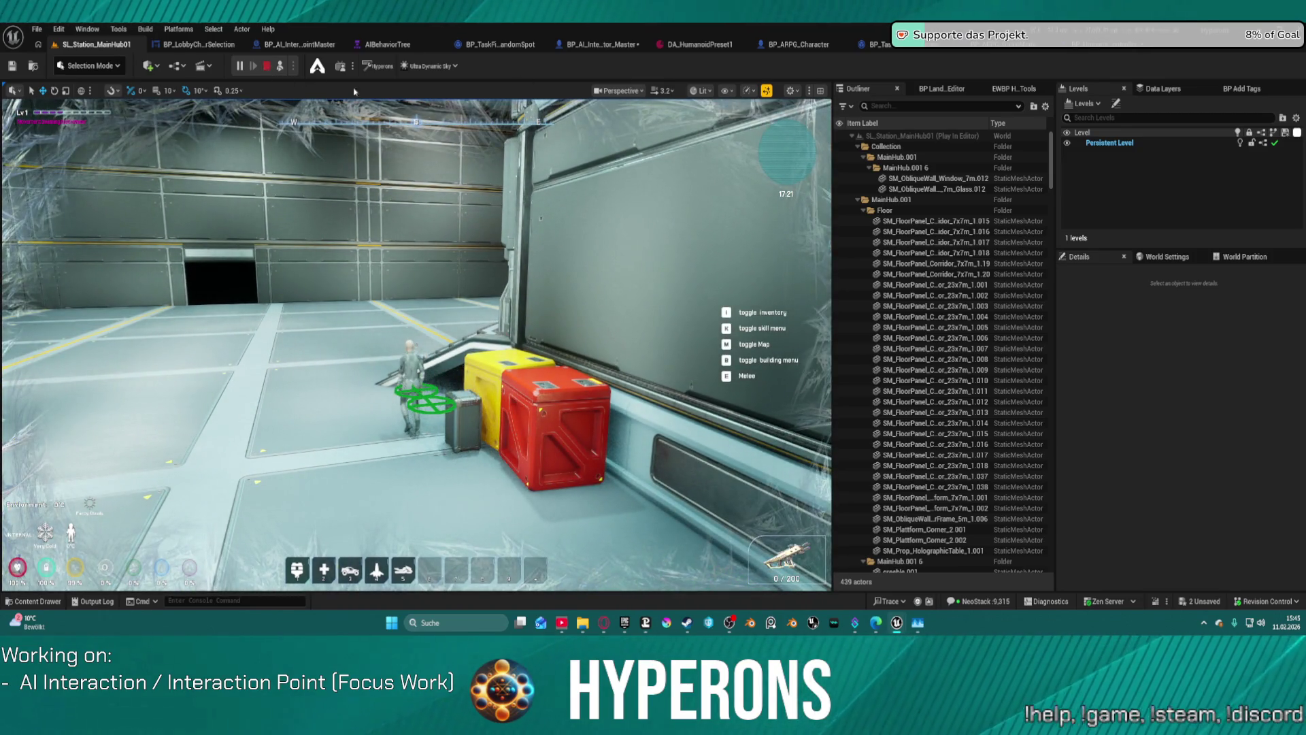
pyautogui.click(268, 66)
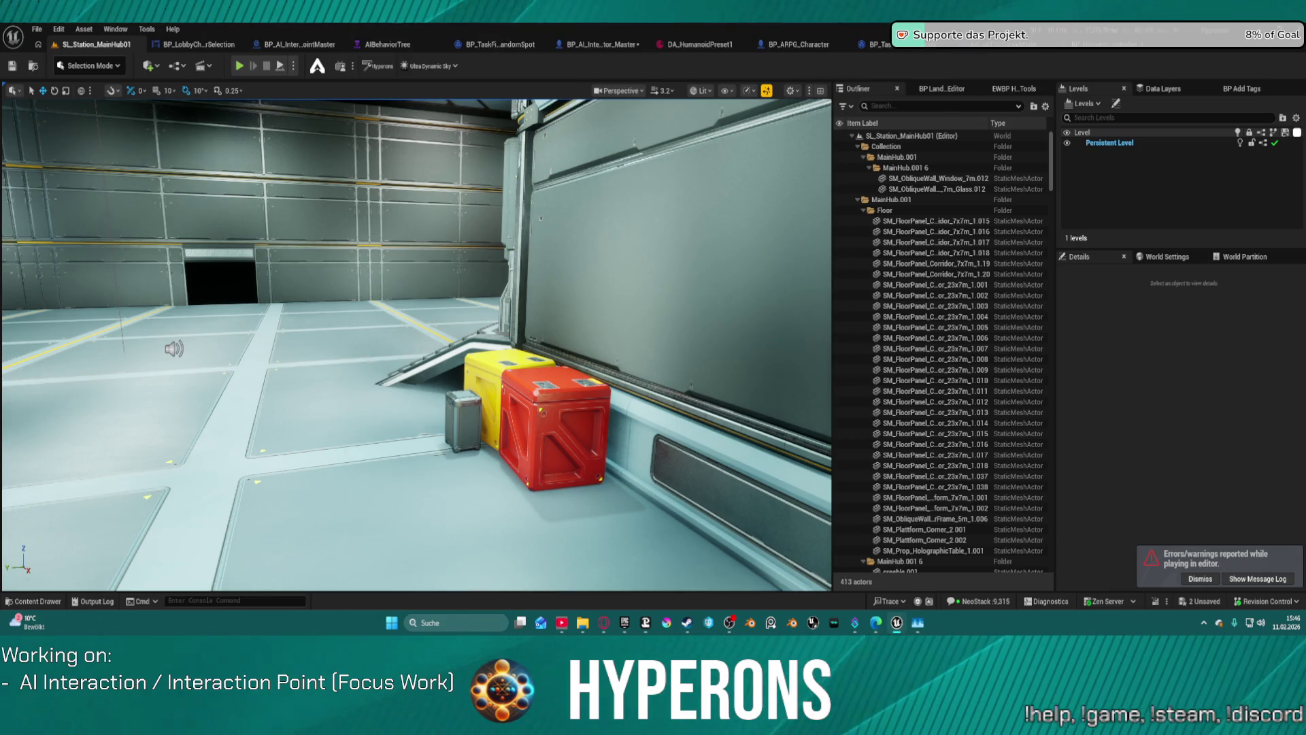
# In DA_HumanoidPreset1, set Sensor Radius to 100 and add WorldStatic as a fourth Wall Following Objects Type
pyautogui.click(706, 46)
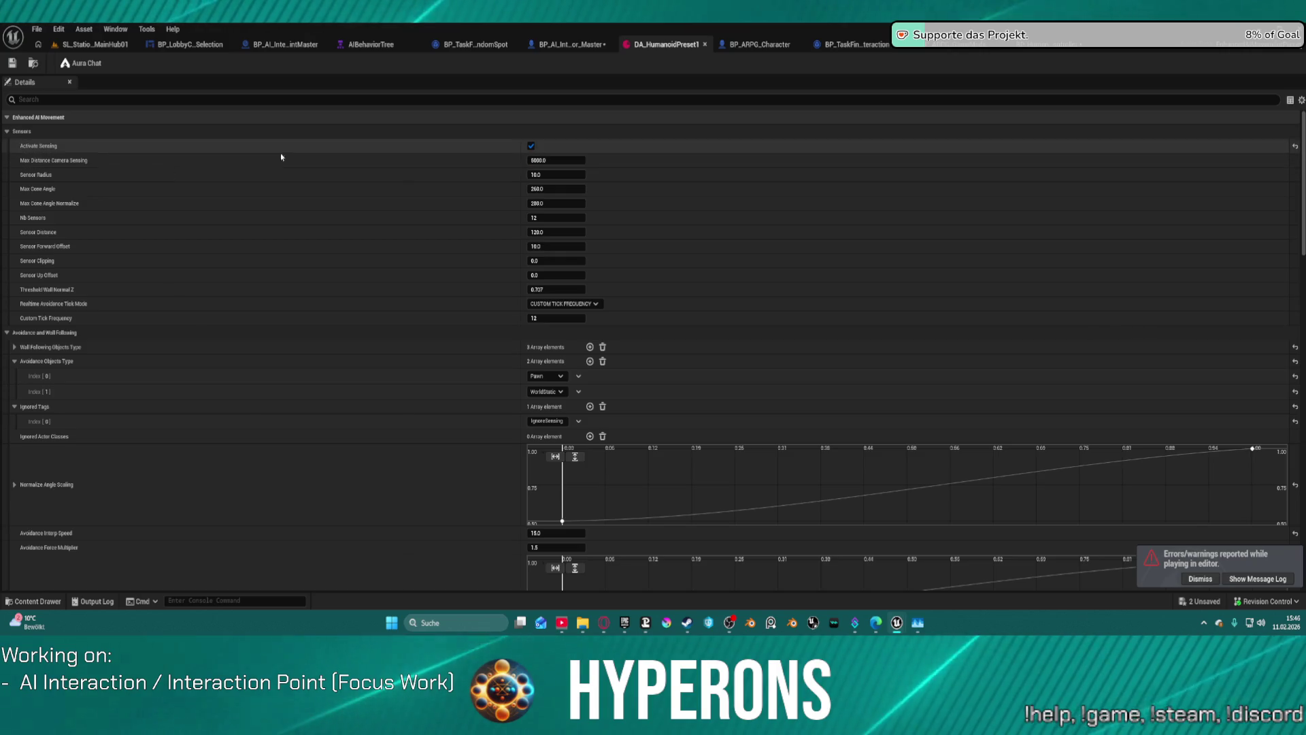
pyautogui.click(552, 175)
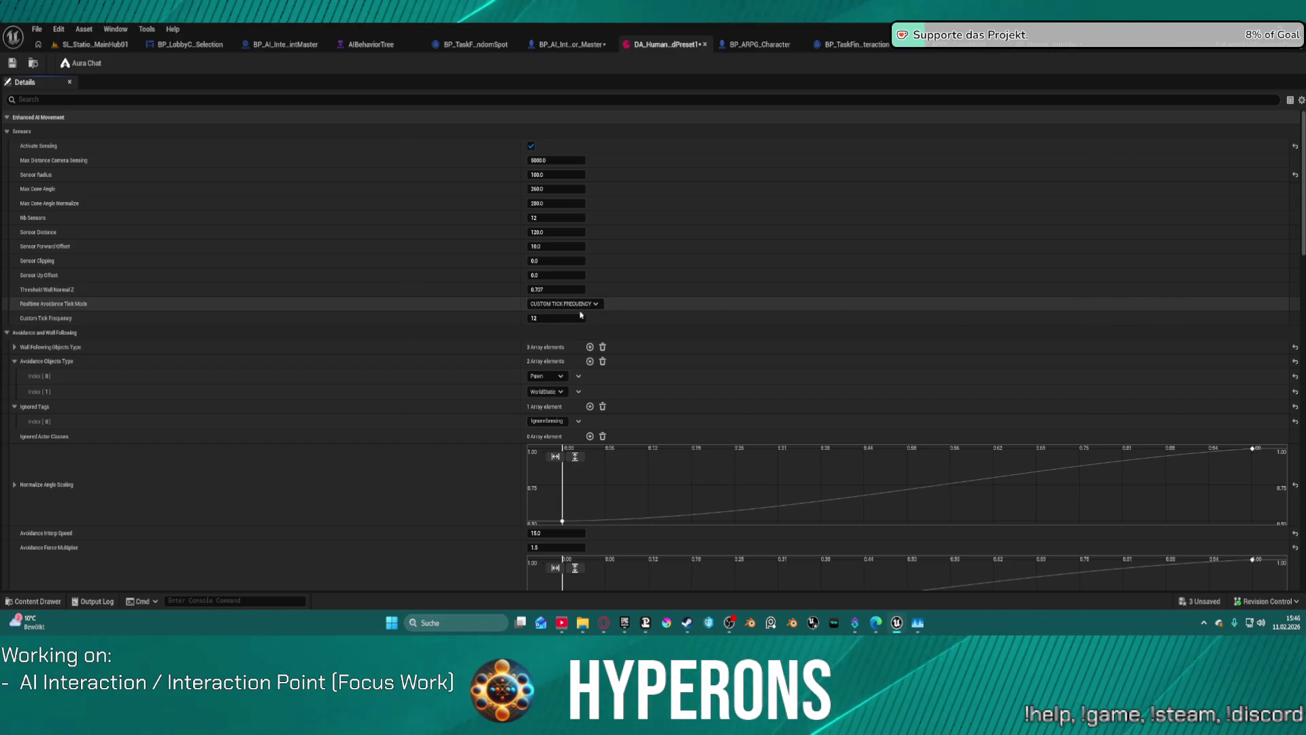
pyautogui.scroll(-2, 22, 280)
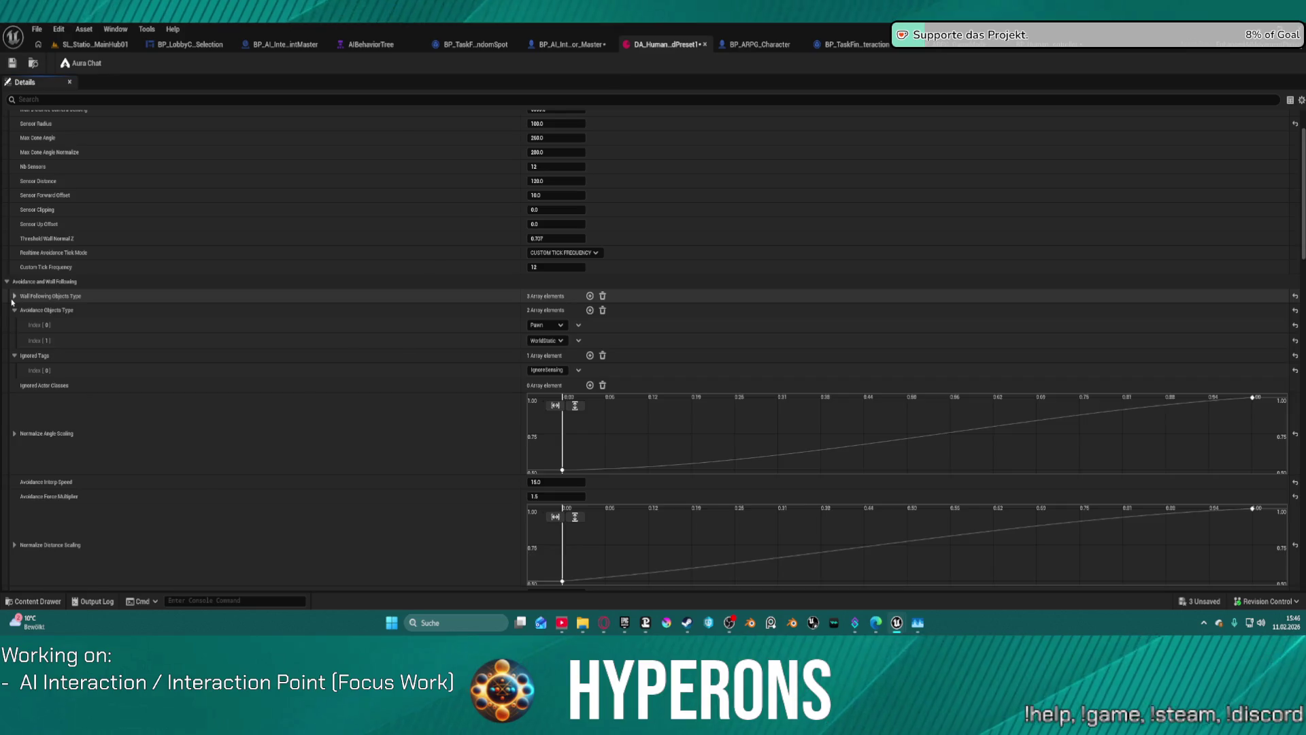
pyautogui.click(14, 296)
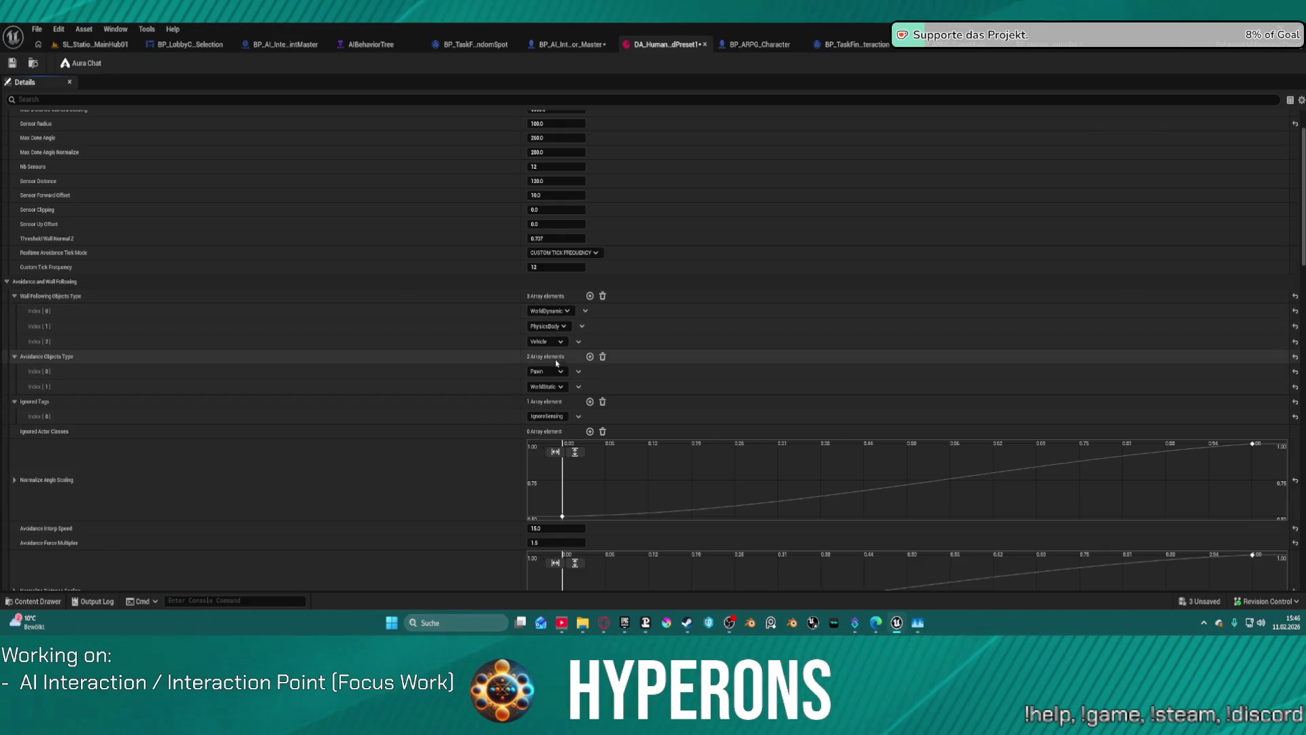
pyautogui.click(590, 296)
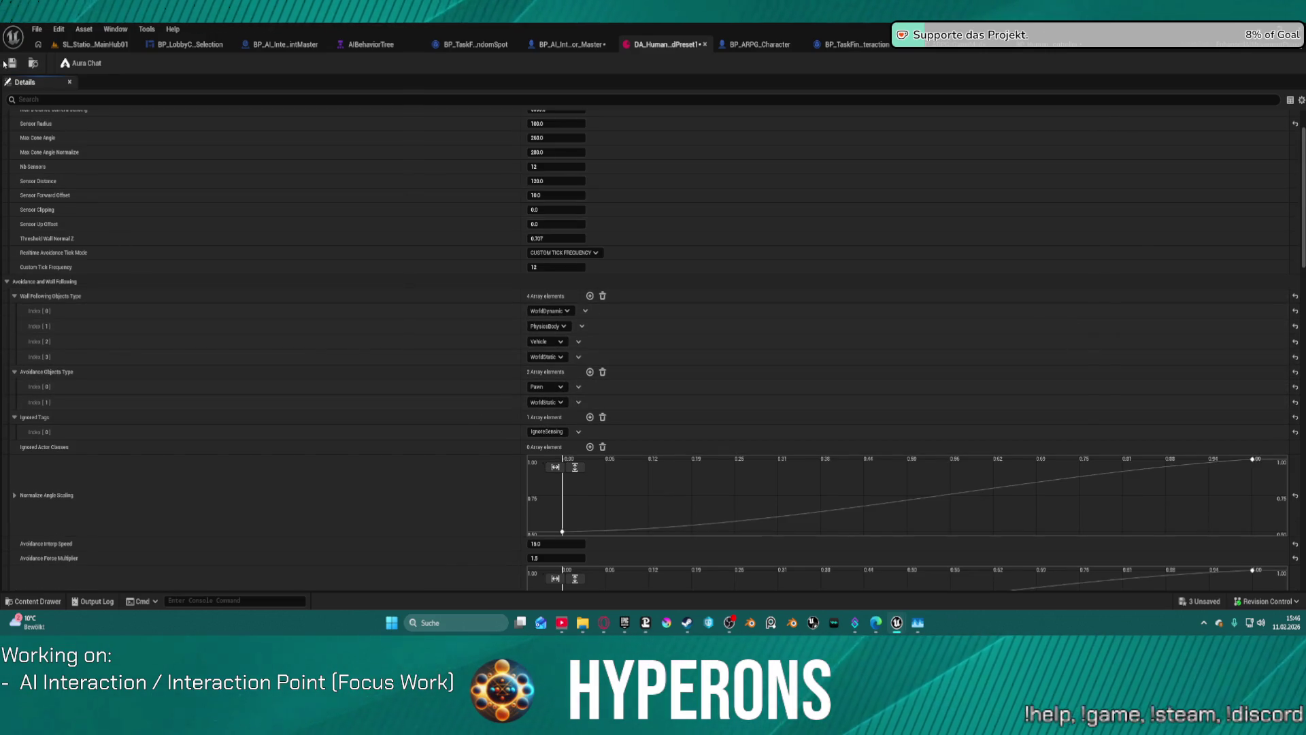
pyautogui.scroll(-5, 228, 368)
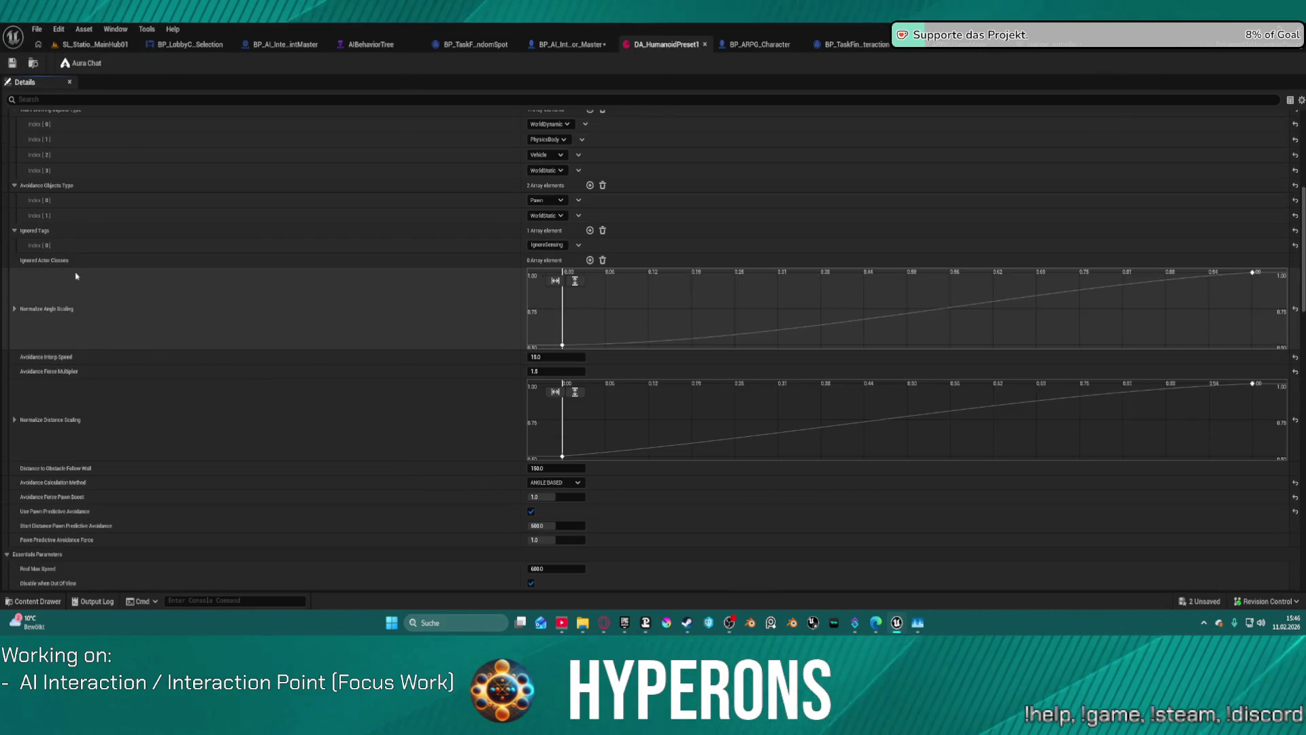
pyautogui.scroll(-4, 312, 443)
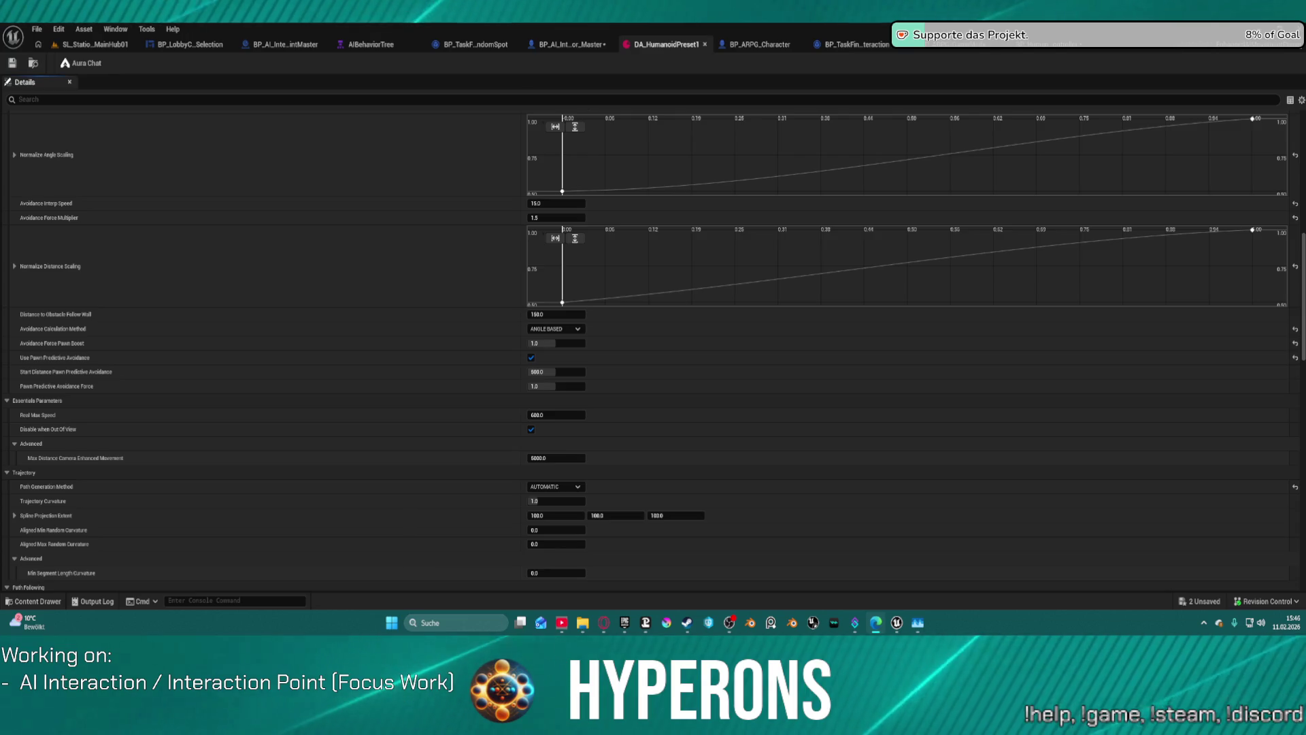
pyautogui.scroll(-3, 341, 500)
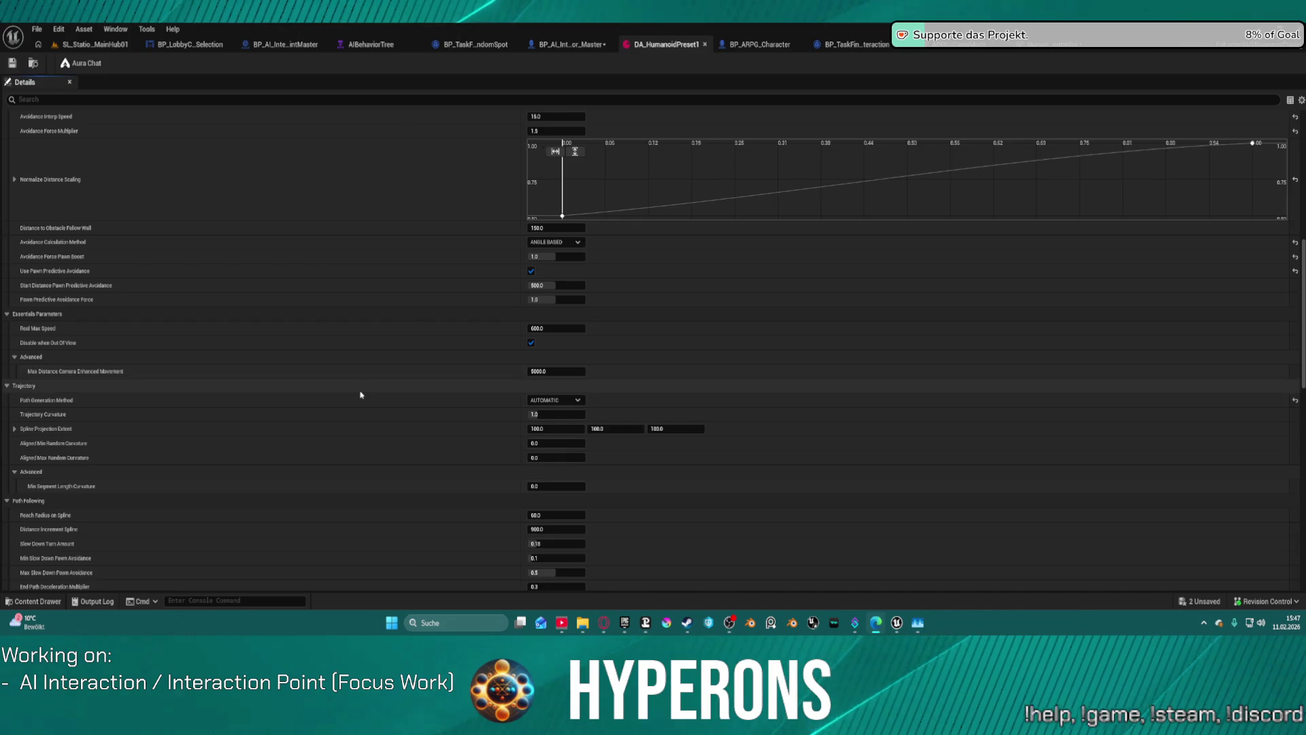
# Set the preset's Trajectory Curvature to 1.2
pyautogui.click(577, 400)
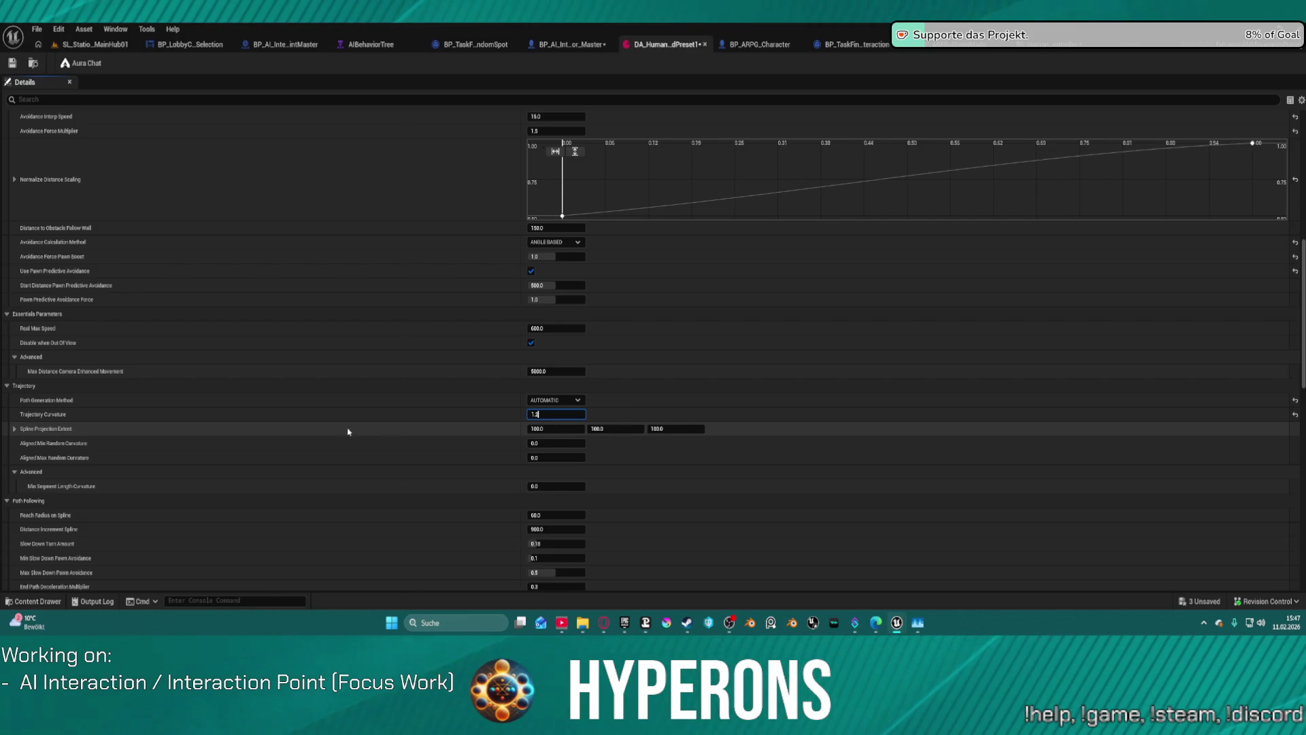
pyautogui.scroll(-2, 333, 430)
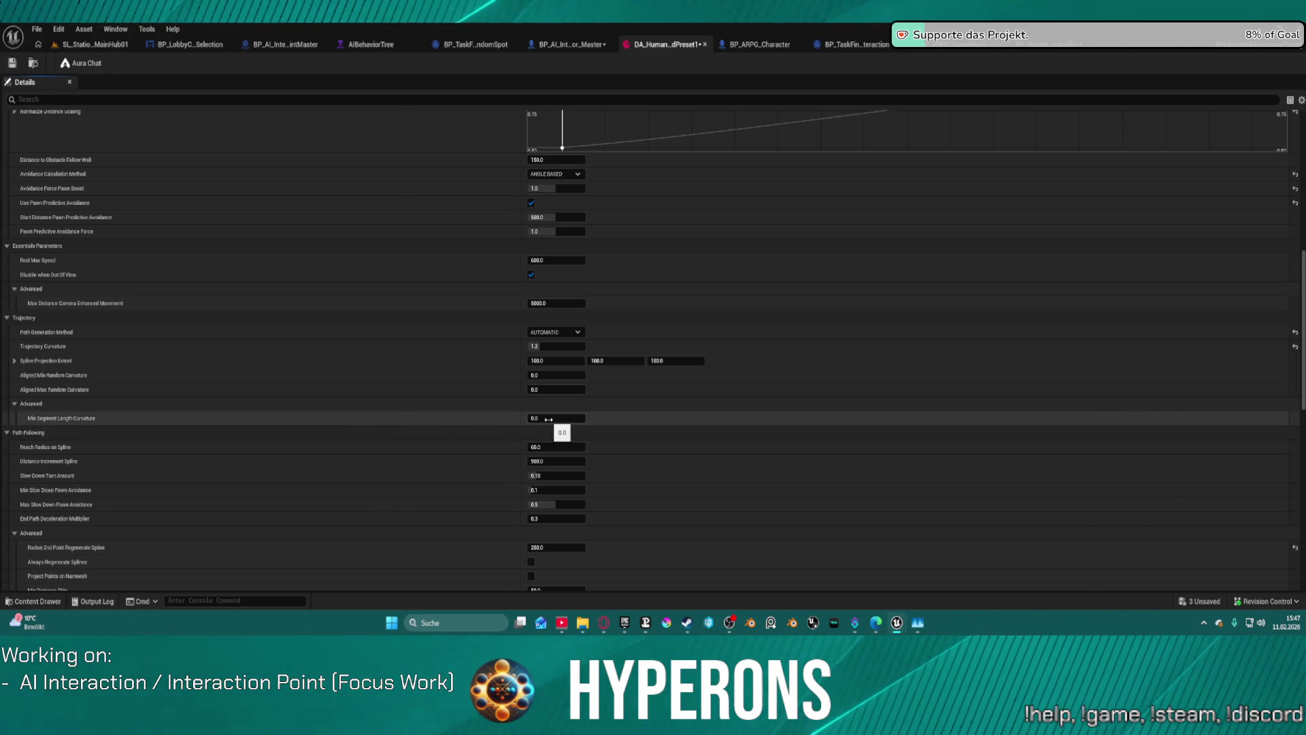
pyautogui.scroll(-2, 408, 445)
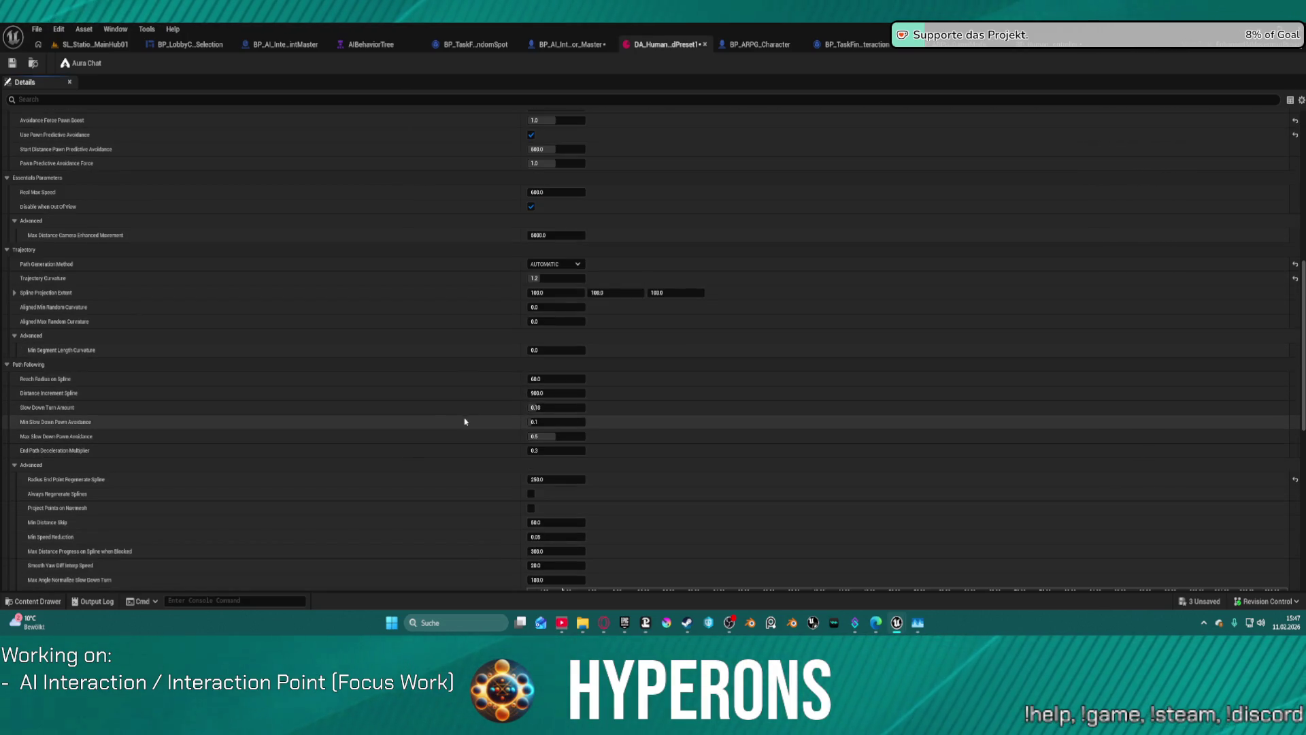
pyautogui.scroll(-2, 463, 424)
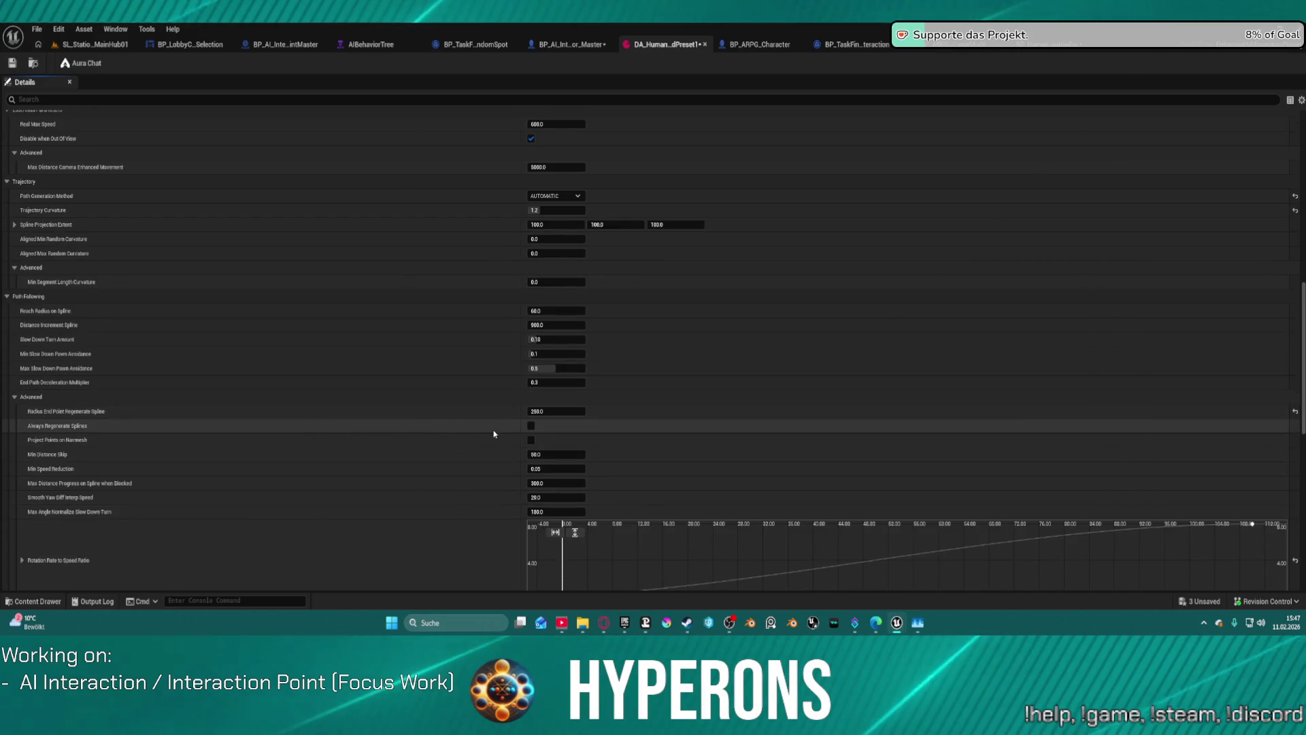
# Enable Always Regenerate Splines and Project Points on Navmesh, then return to SL_Station_MainHub01
pyautogui.click(531, 427)
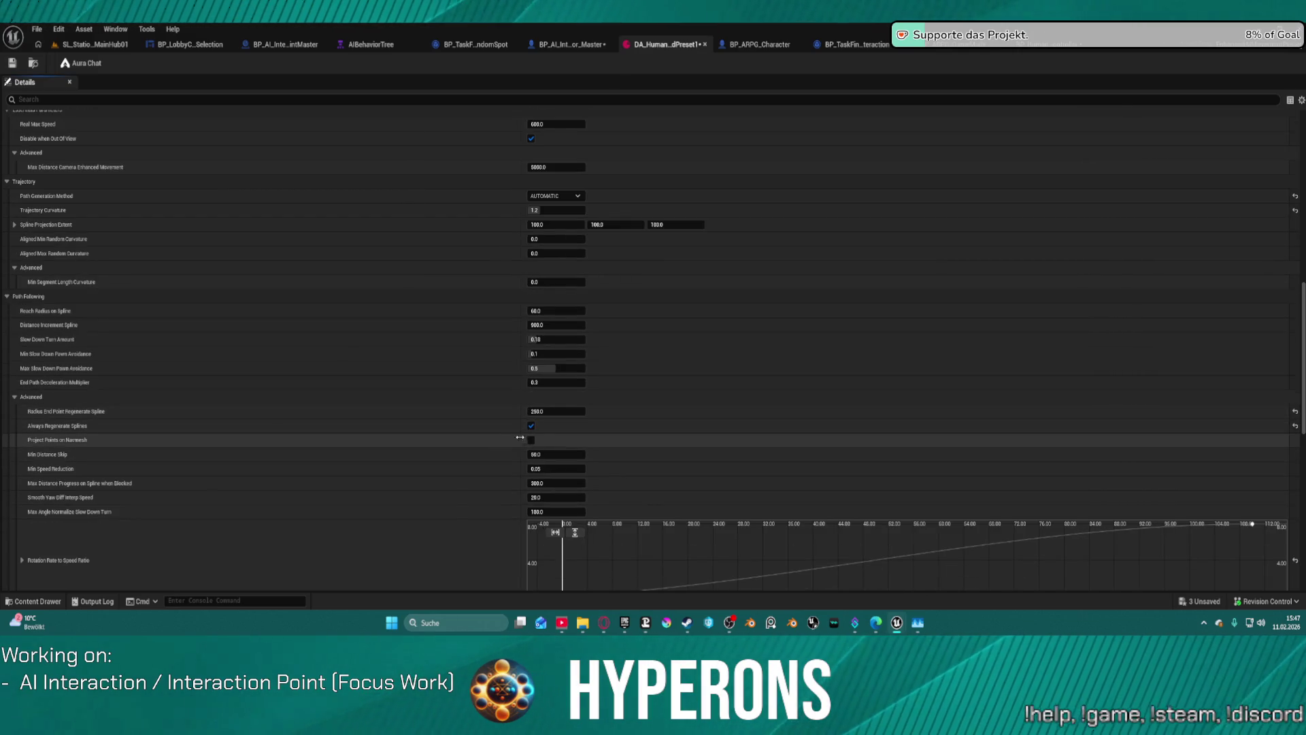
pyautogui.click(532, 441)
pyautogui.scroll(-3, 317, 496)
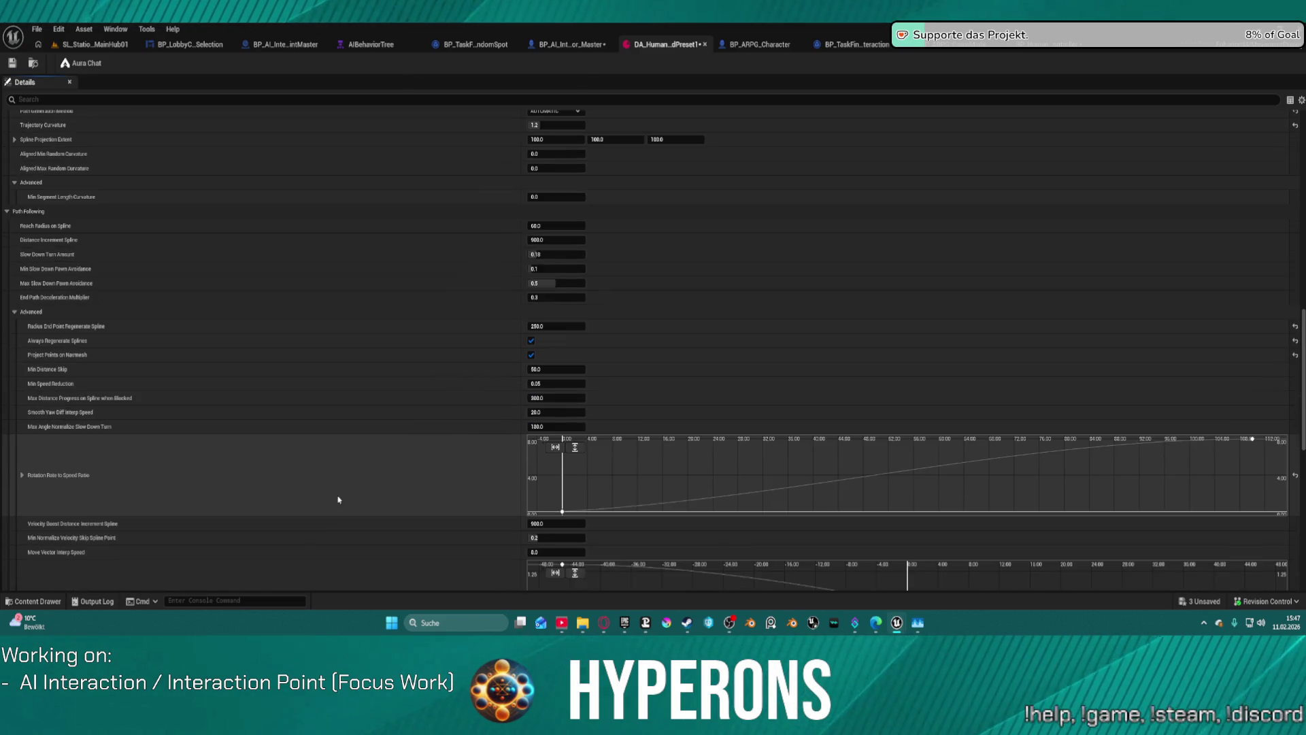
pyautogui.scroll(-7, 367, 485)
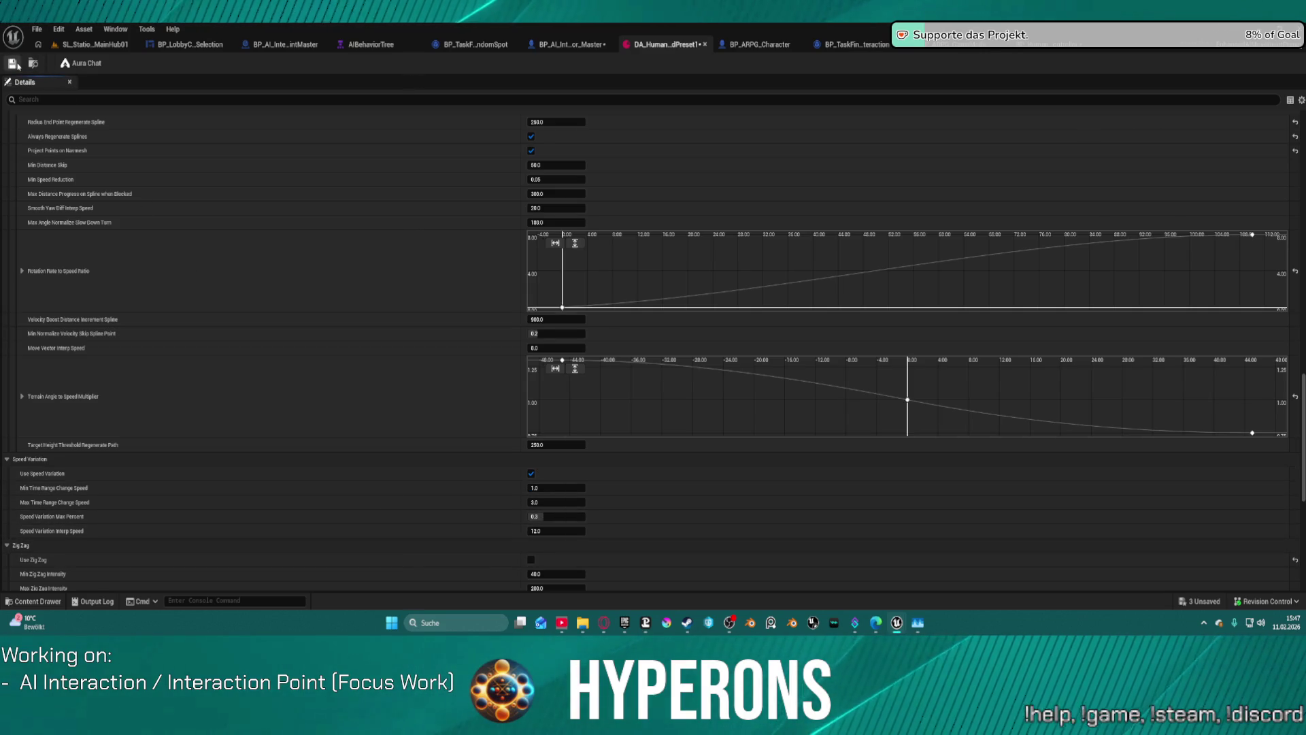
pyautogui.click(87, 45)
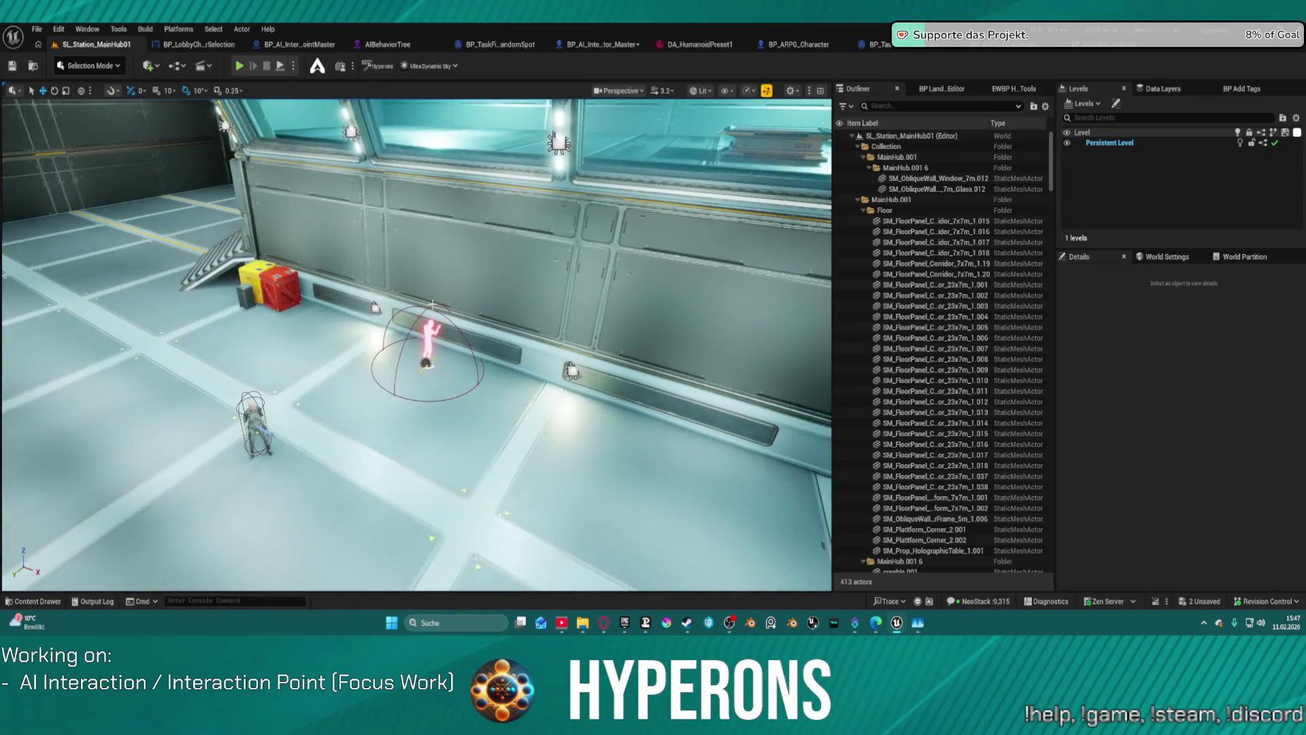
# Nudge BP_AI_Interactor_Master slightly along X and play-test the hub, walking toward the crates
pyautogui.click(257, 430)
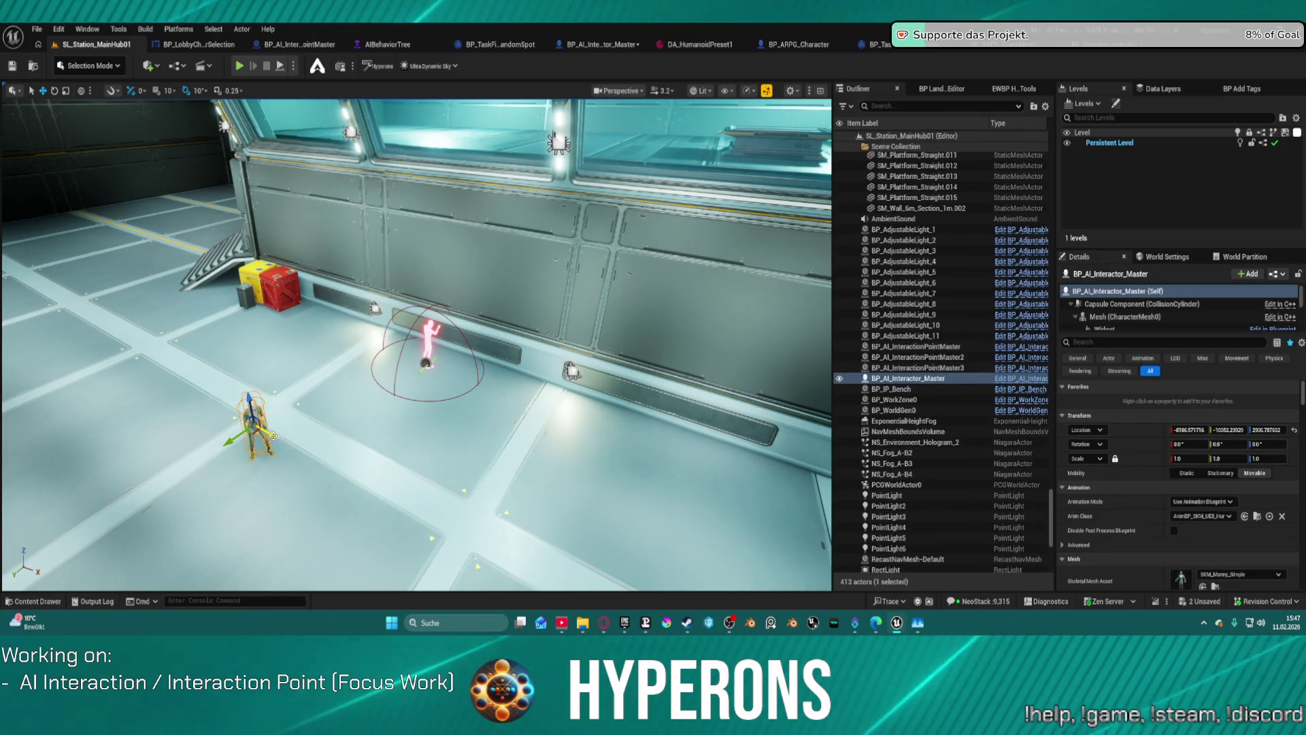
pyautogui.moveTo(271, 436); pyautogui.dragTo(276, 438)
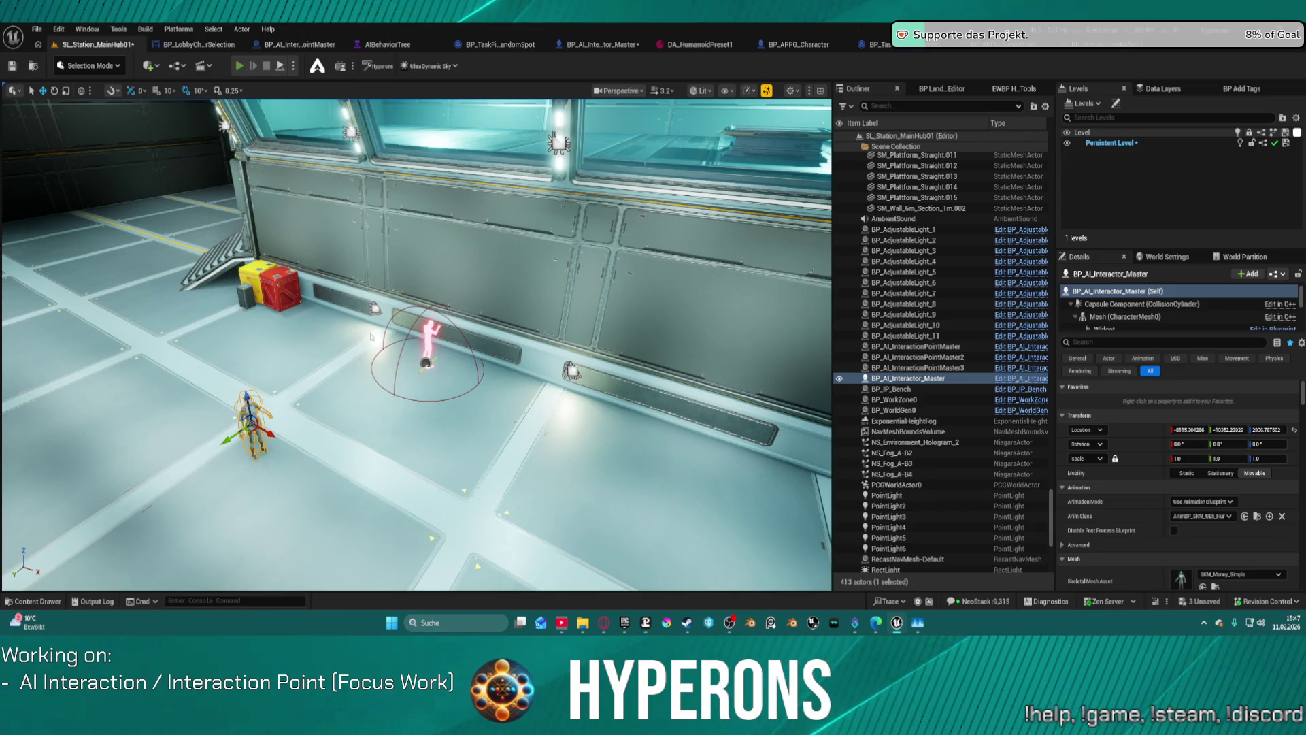
pyautogui.hotkey('alt', 'p')
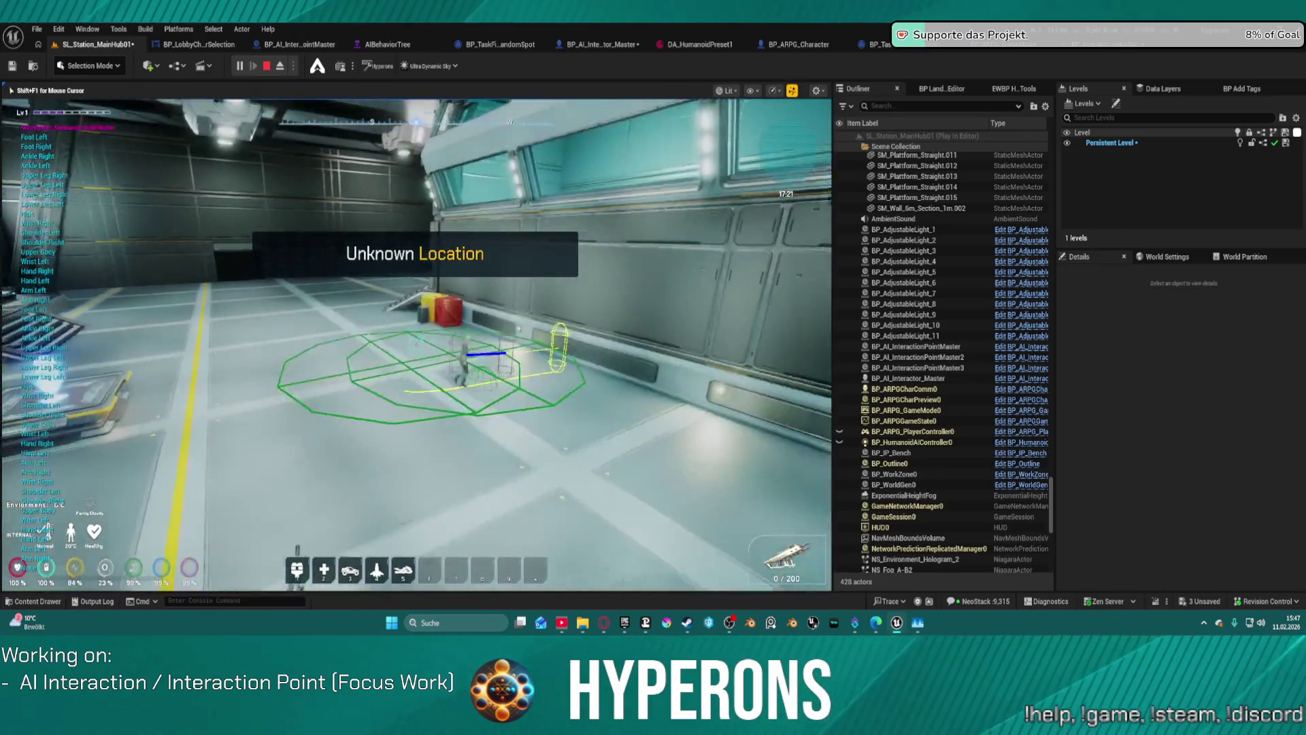
pyautogui.press('w')
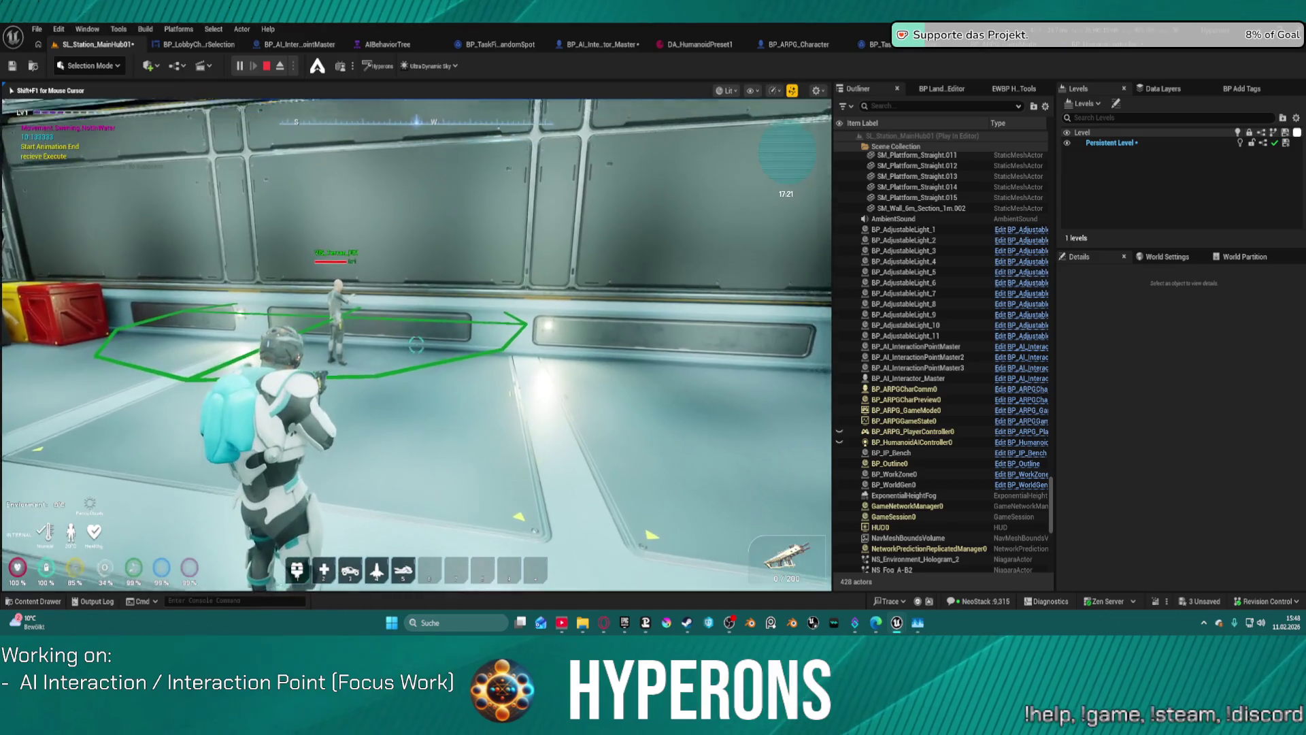
pyautogui.press('Escape')
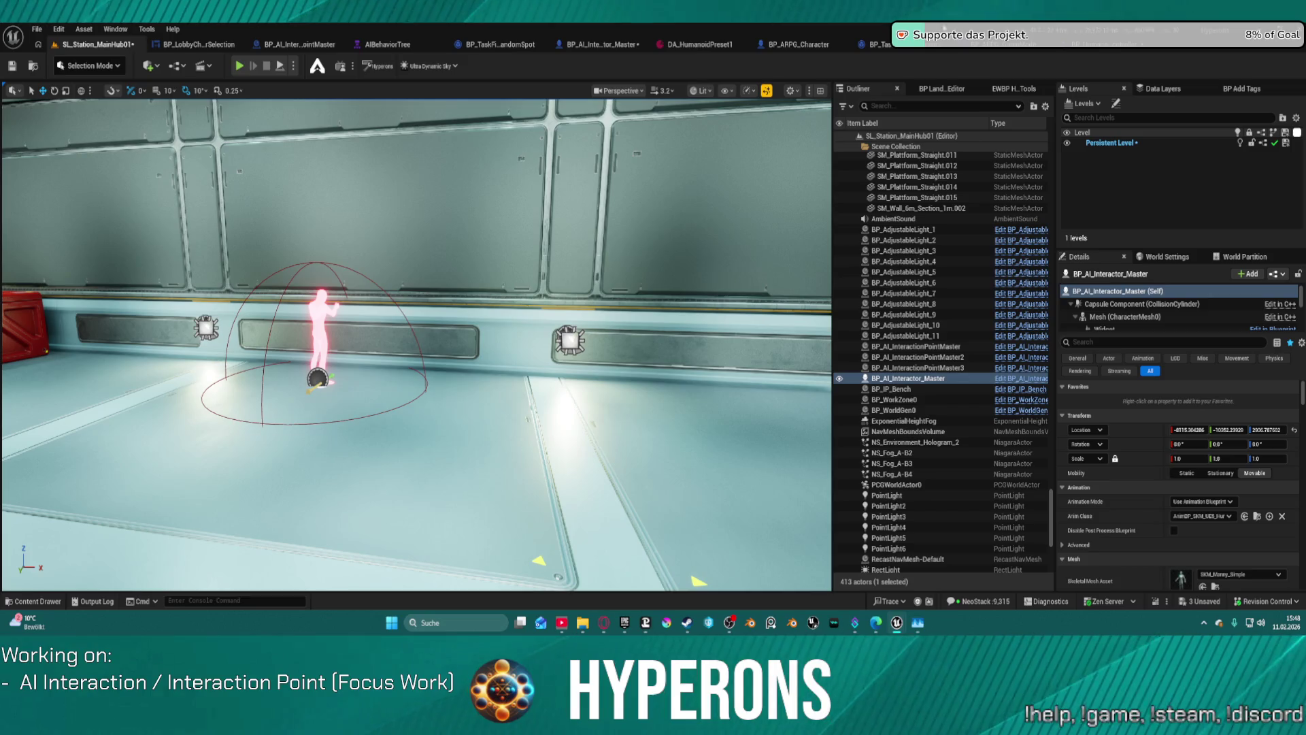
pyautogui.click(694, 44)
# Change the preset's Sensor Radius to 20
pyautogui.scroll(5, 582, 177)
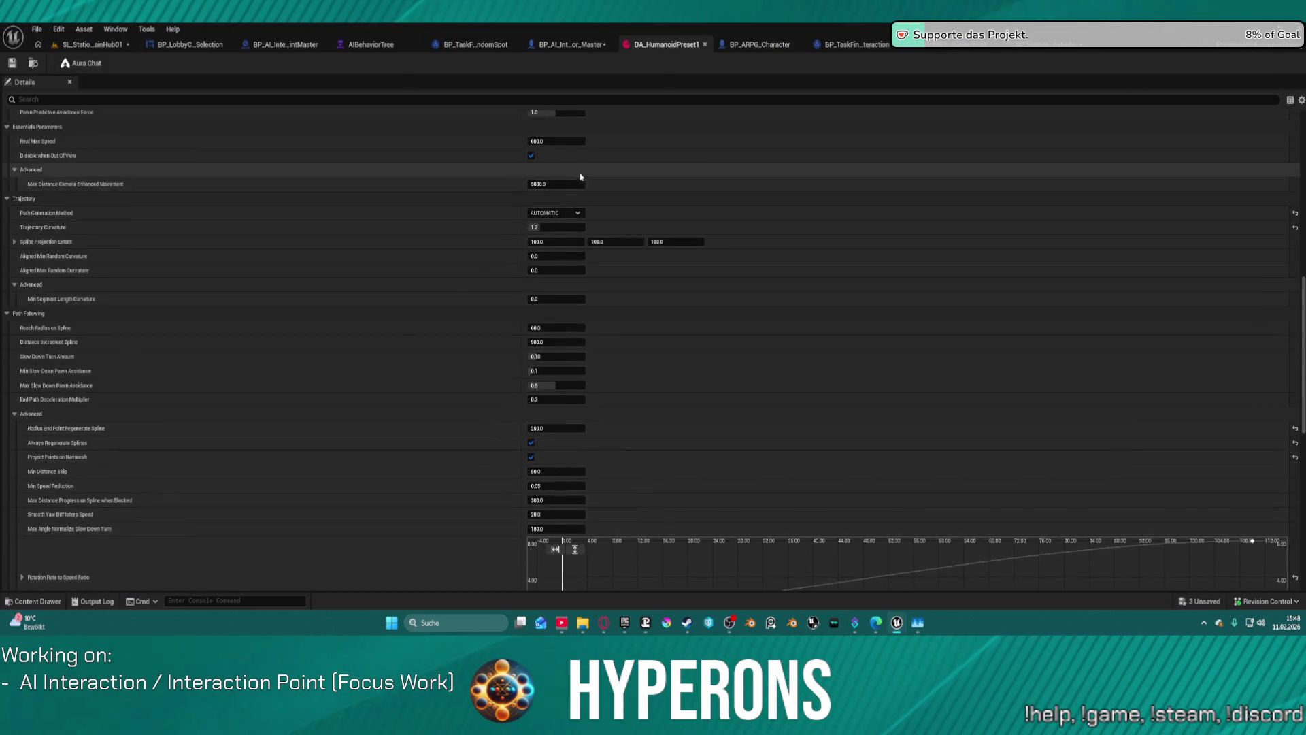
pyautogui.scroll(5, 582, 177)
pyautogui.scroll(10, 439, 149)
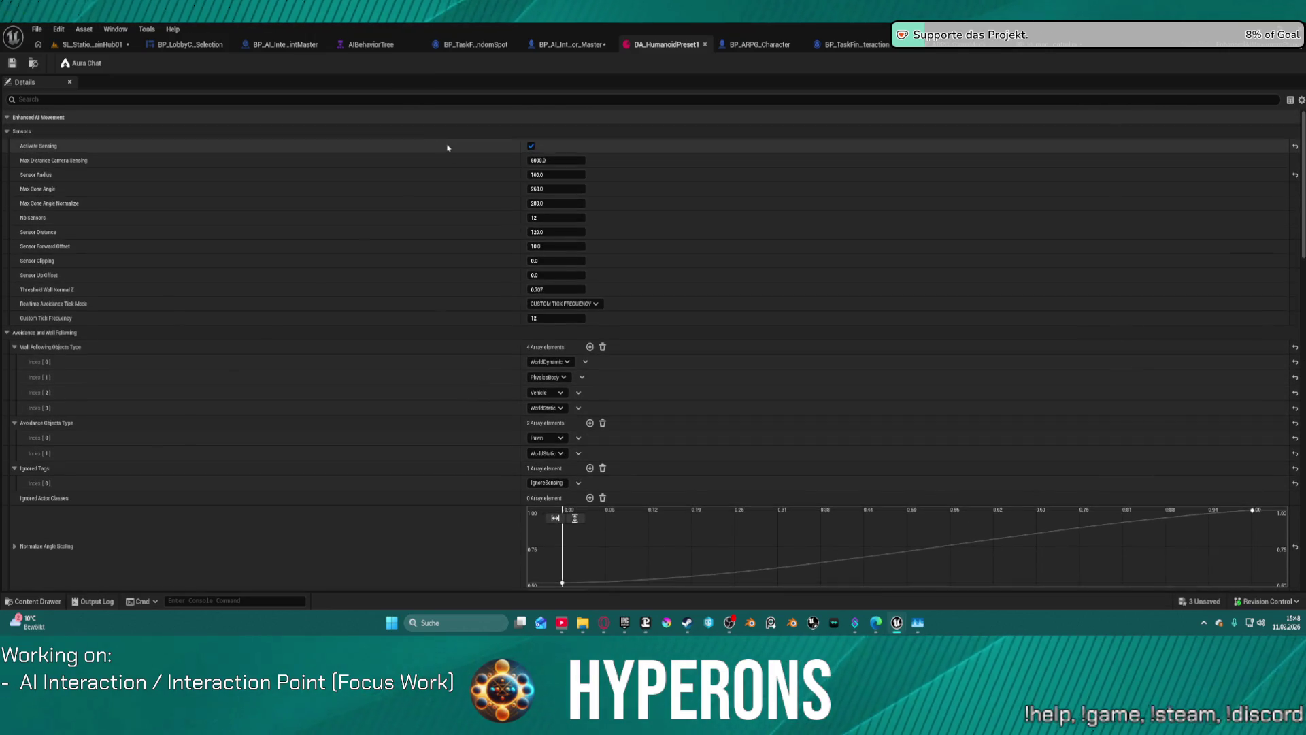
pyautogui.click(546, 173)
pyautogui.write('20')
pyautogui.press('Return')
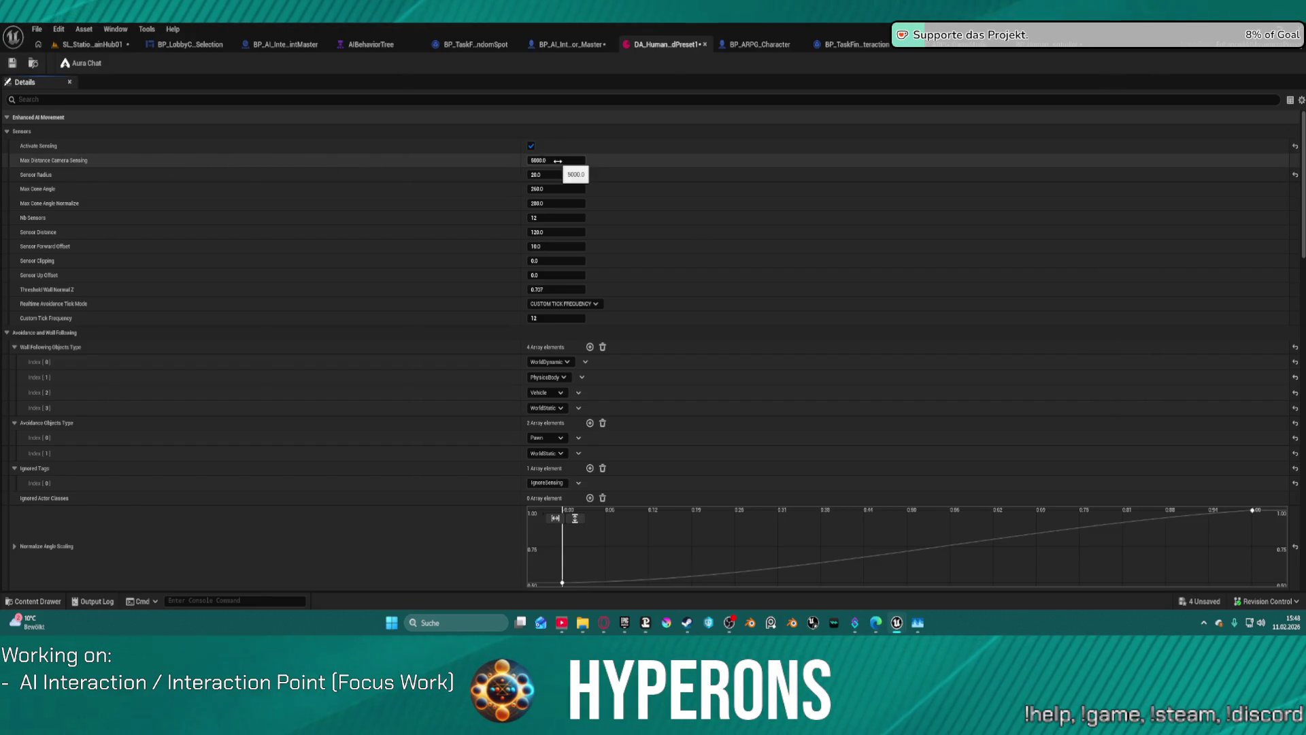
# Set Max Distance Camera Sensing to 2000 and save DA_HumanoidPreset1
pyautogui.write('2000')
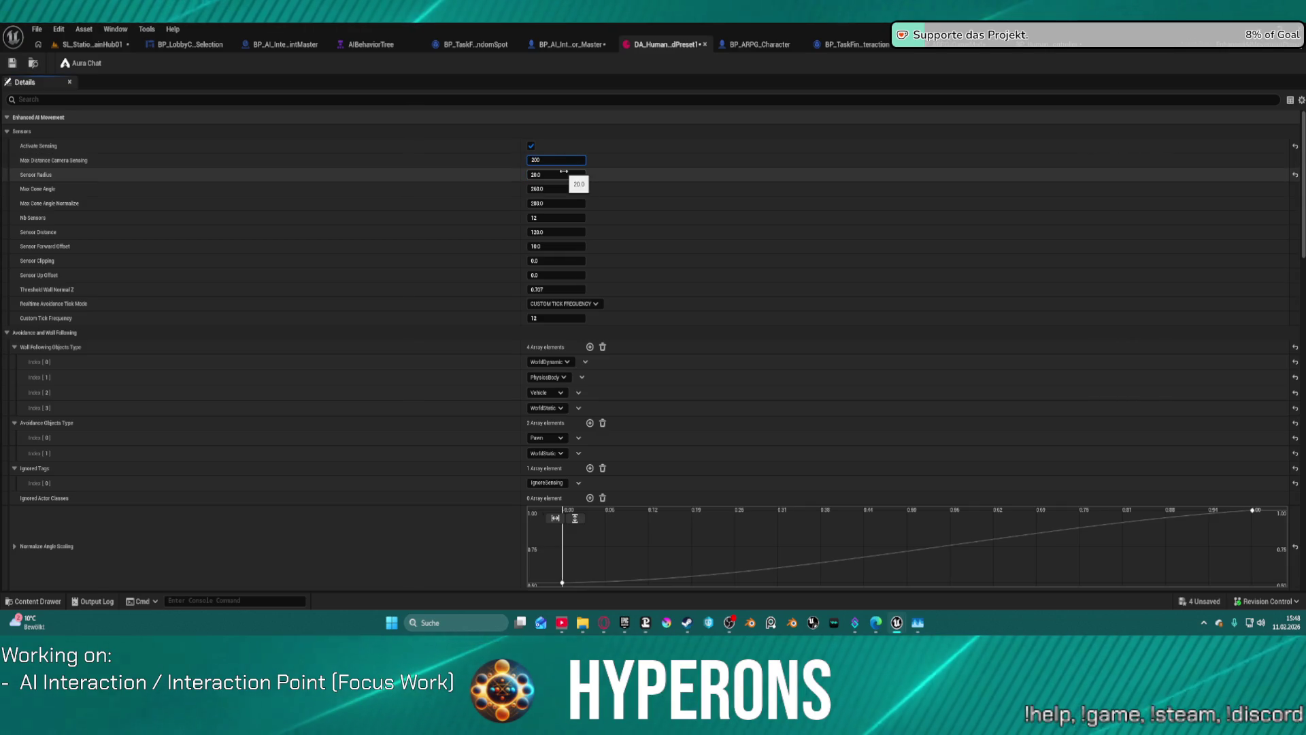
pyautogui.press('Return')
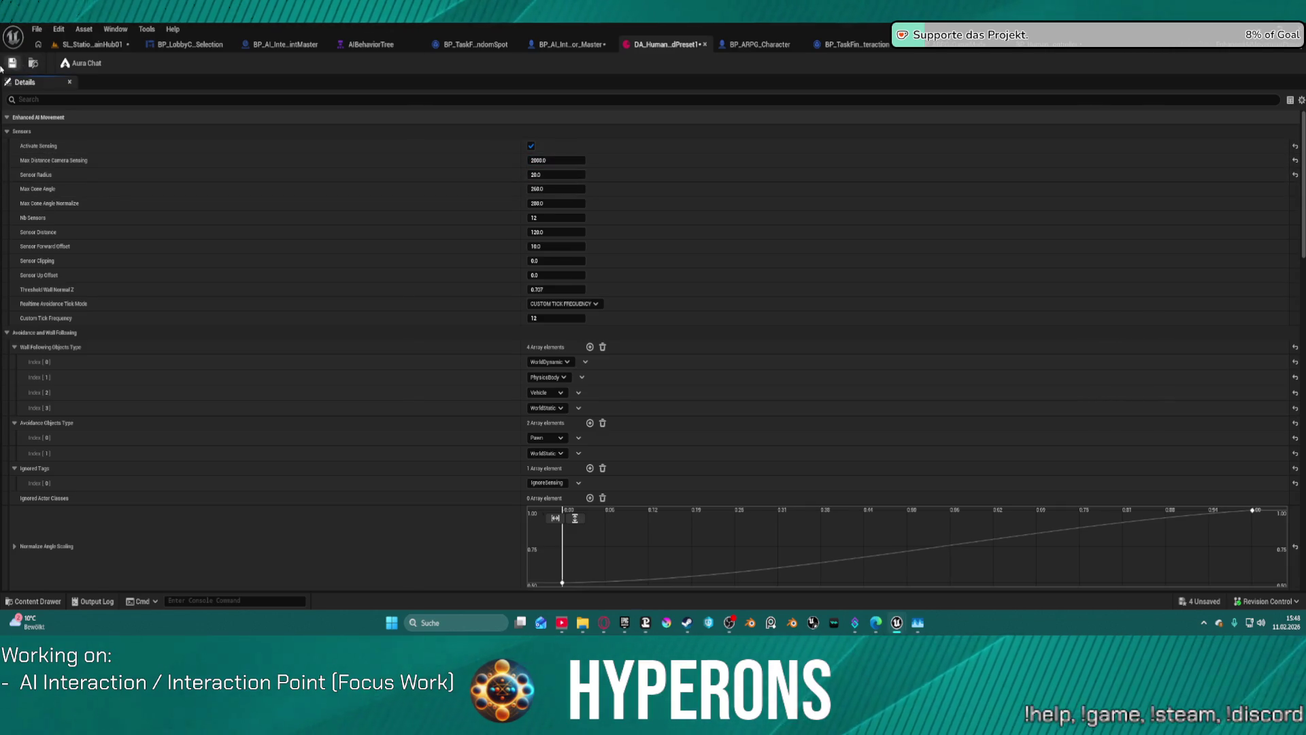
pyautogui.click(12, 63)
pyautogui.click(95, 45)
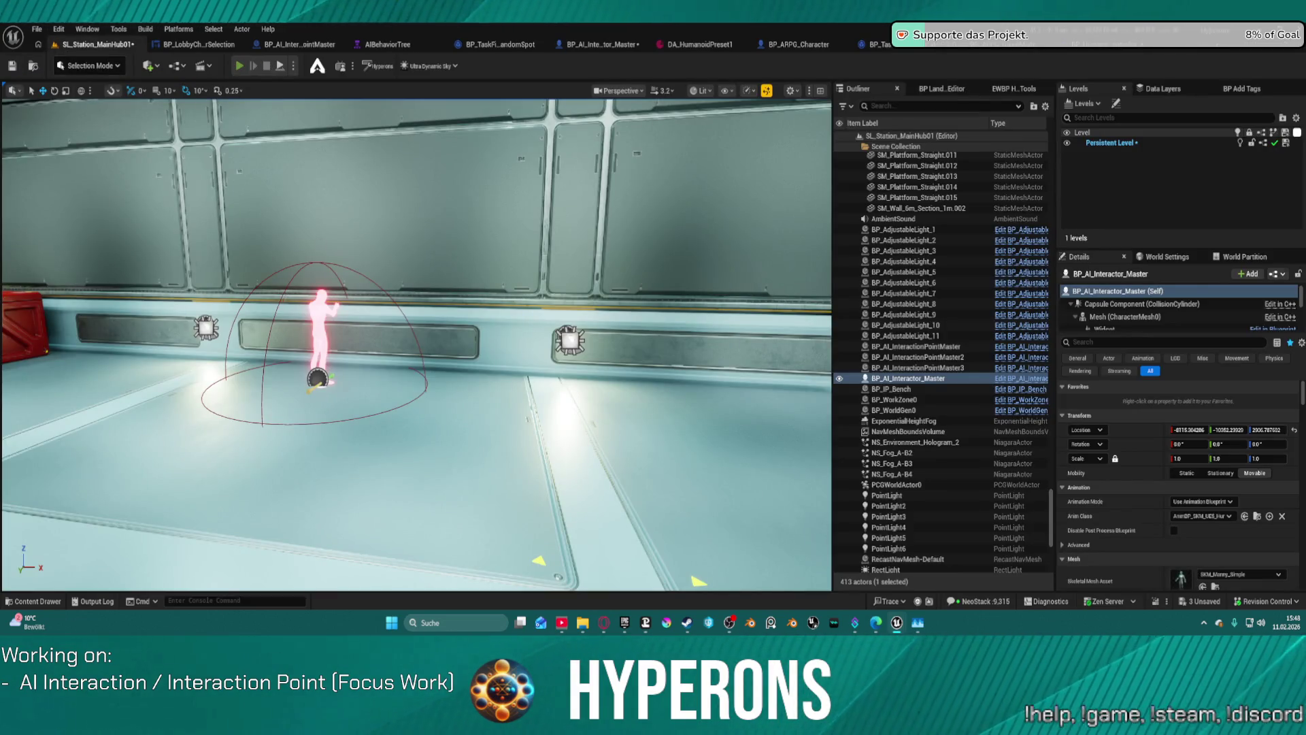
pyautogui.hotkey('alt', 'p')
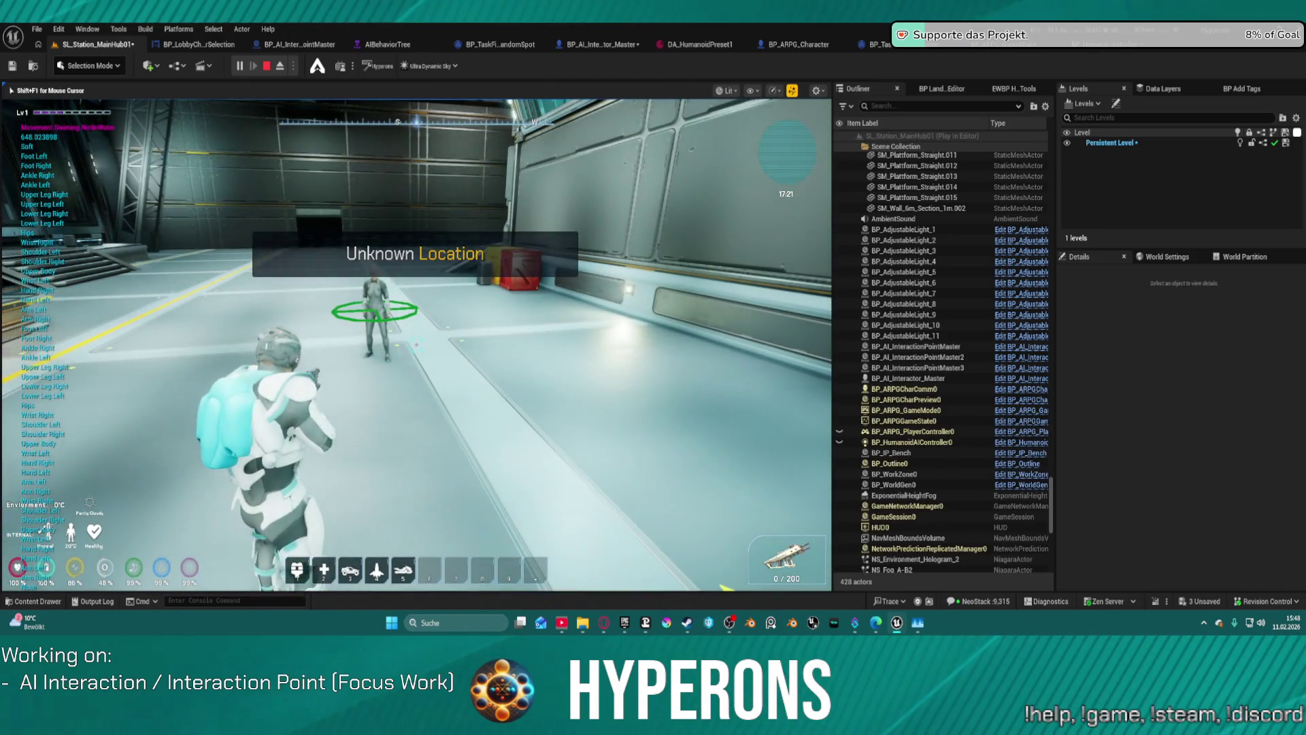
pyautogui.moveTo(416, 345)
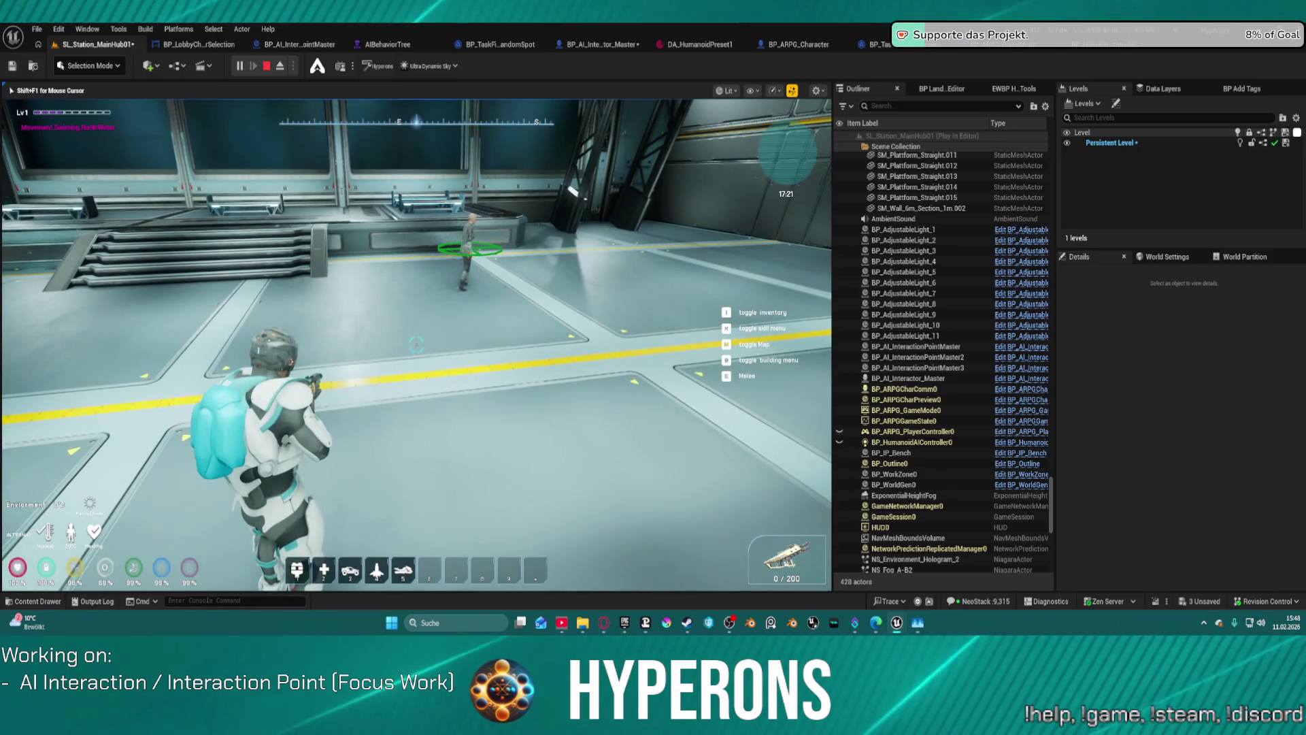
pyautogui.press('a')
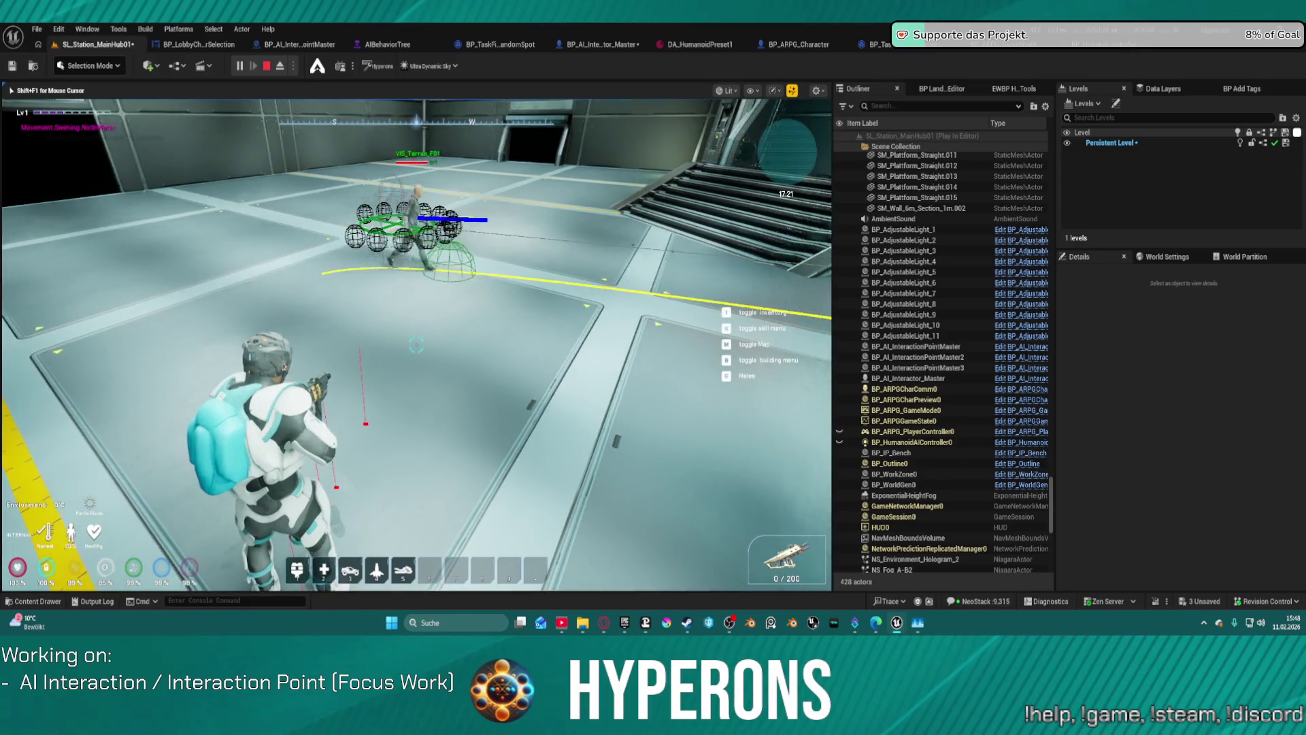
pyautogui.press('w')
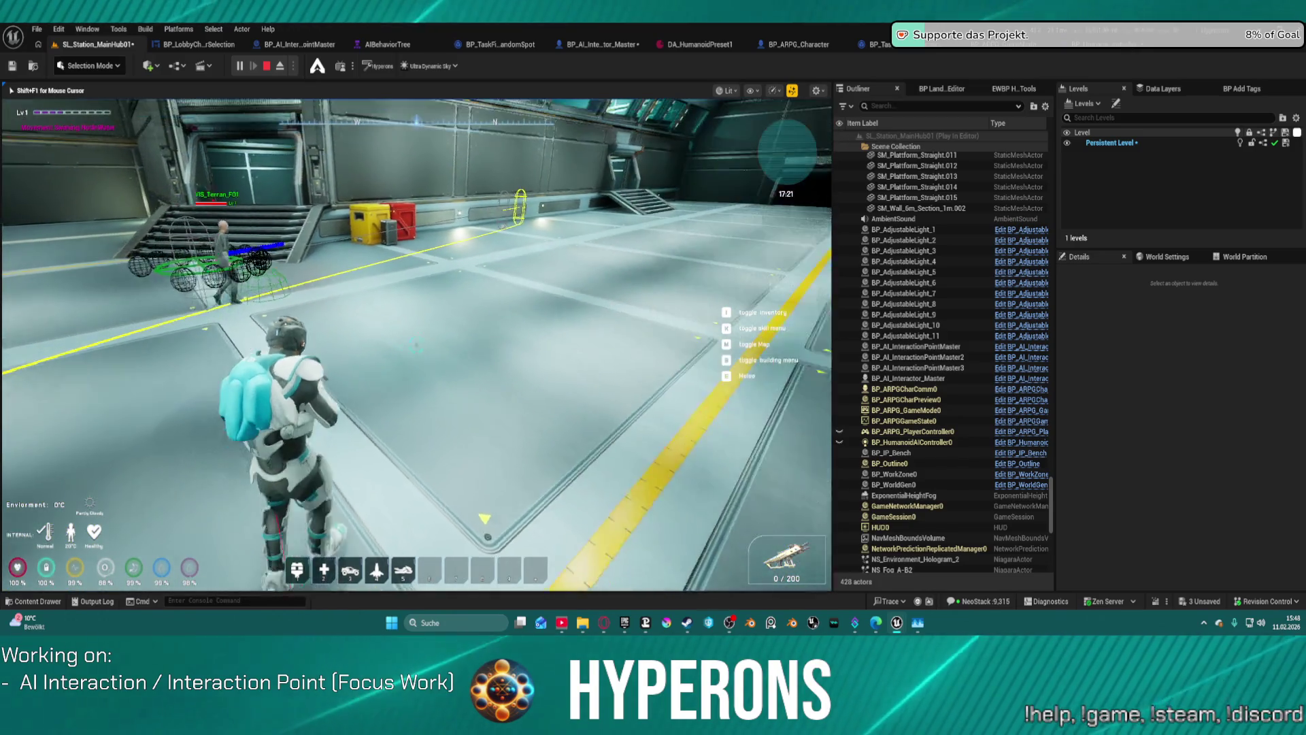
pyautogui.press('w')
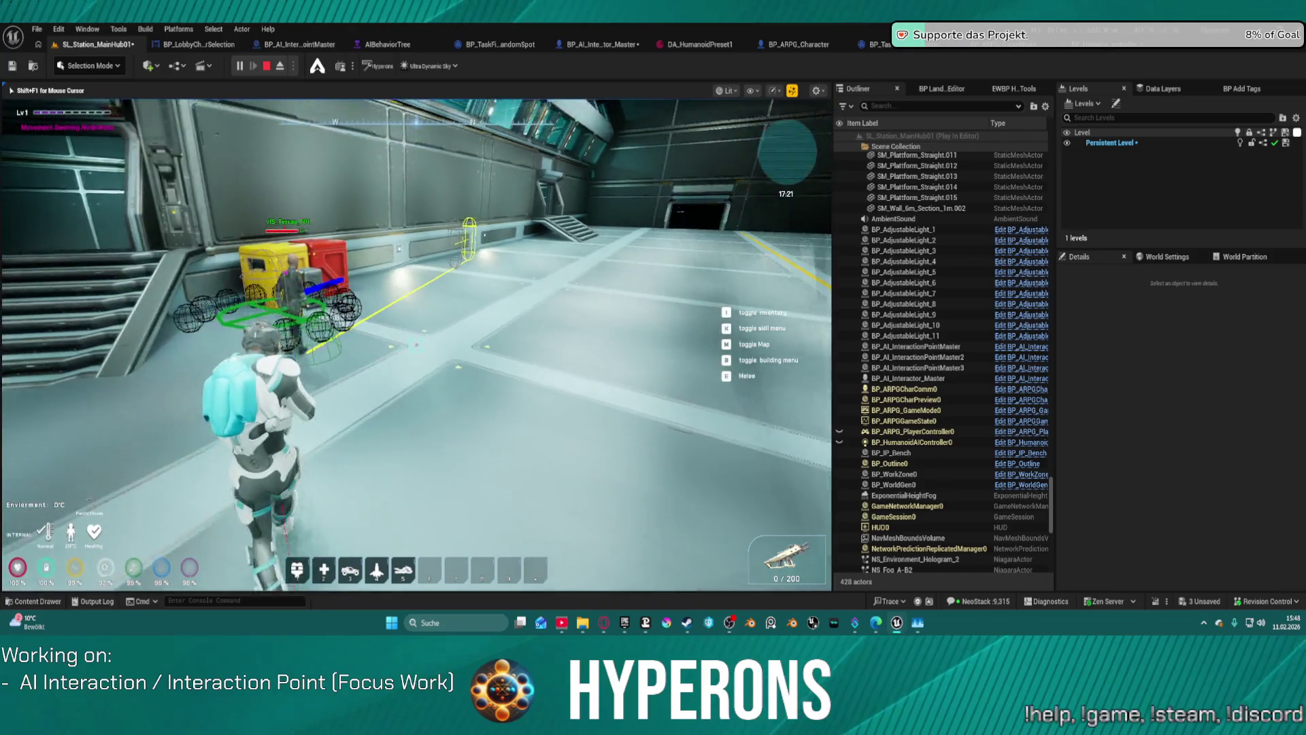
pyautogui.press('w')
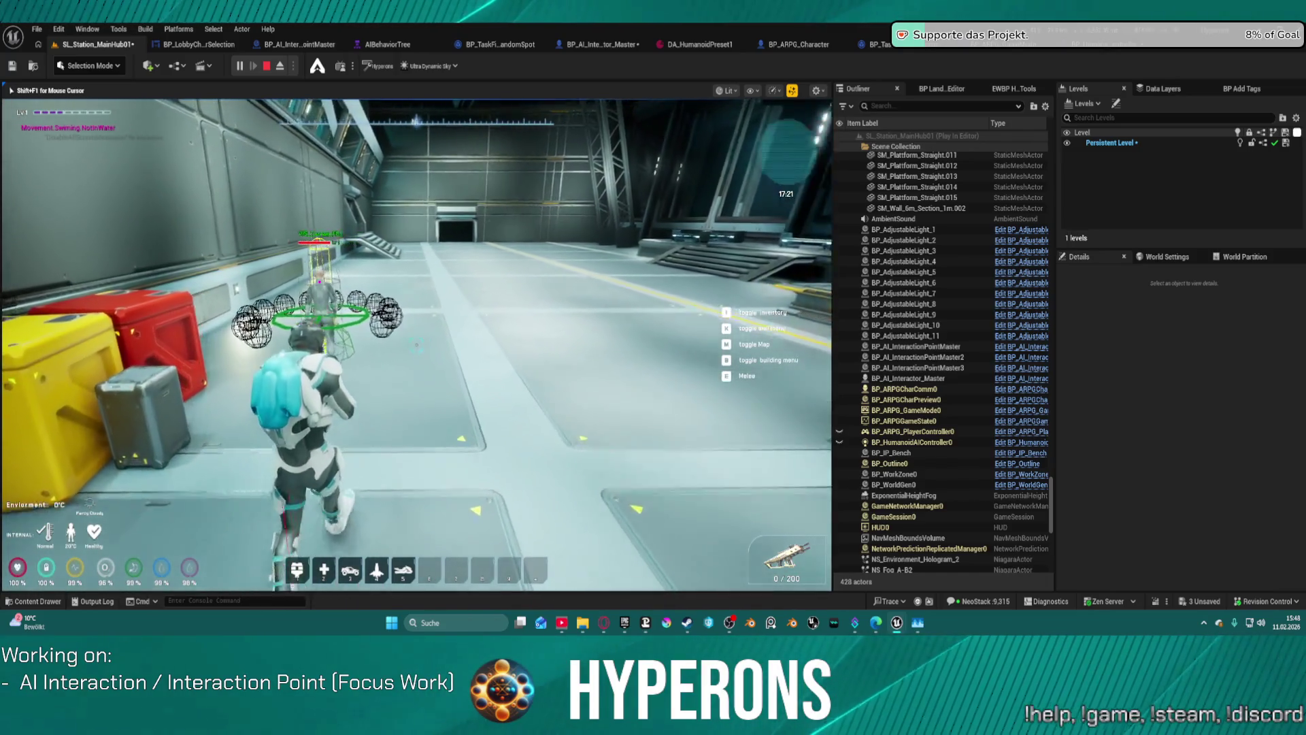
pyautogui.press('w')
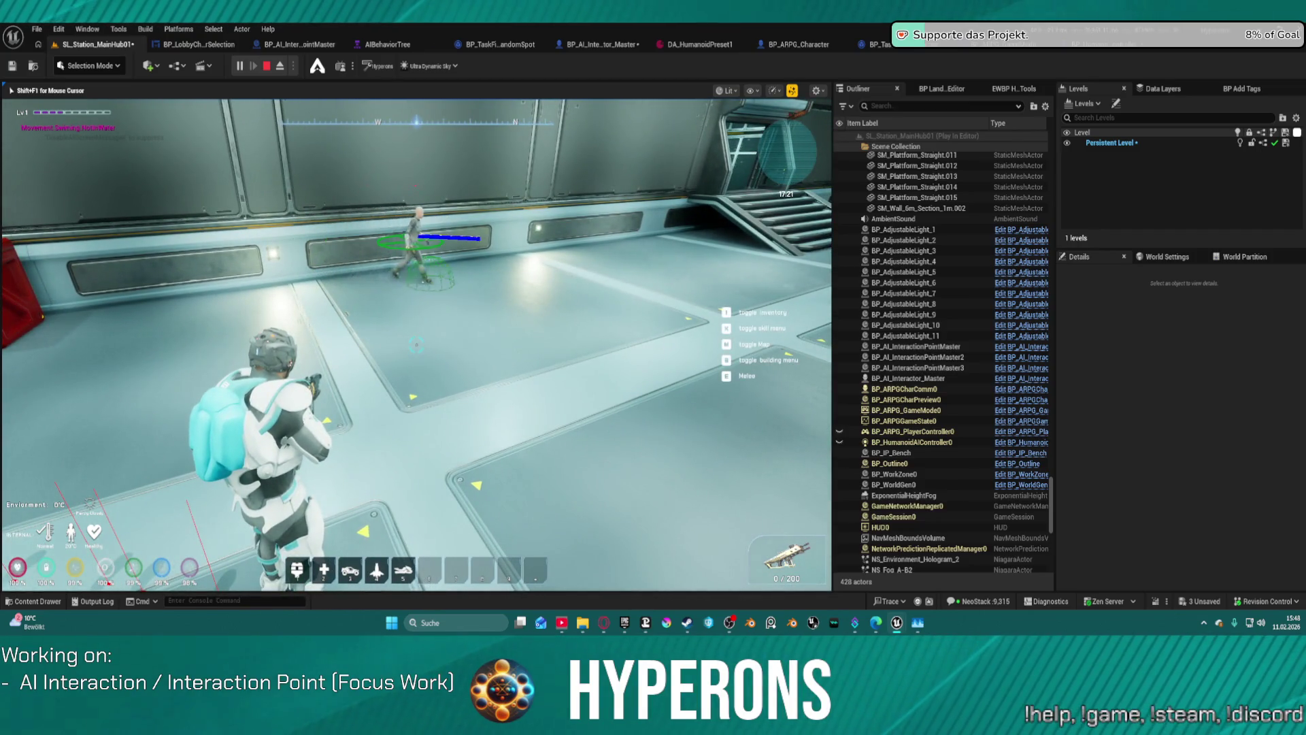
pyautogui.press('Escape')
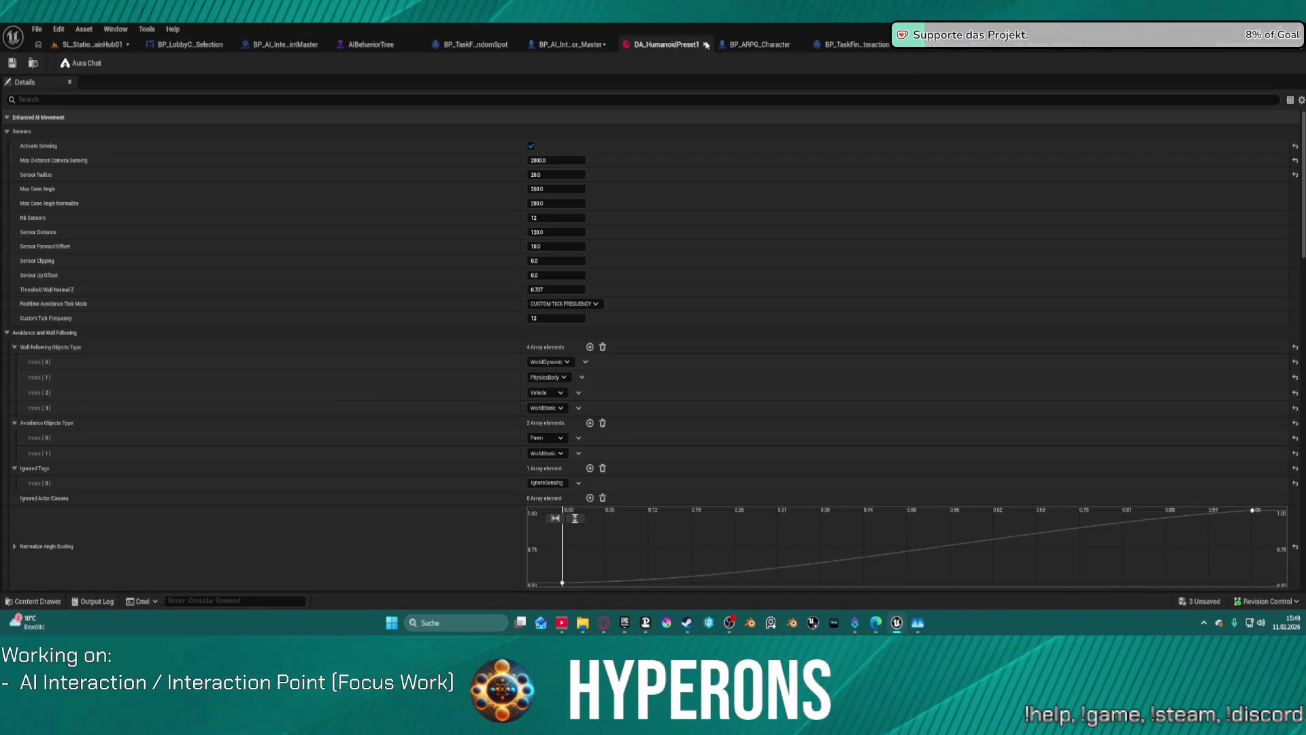
# Undo the preset edits to restore Sensor Radius 10.0 and the WorldStatic entry, then replay the hub
pyautogui.click(694, 44)
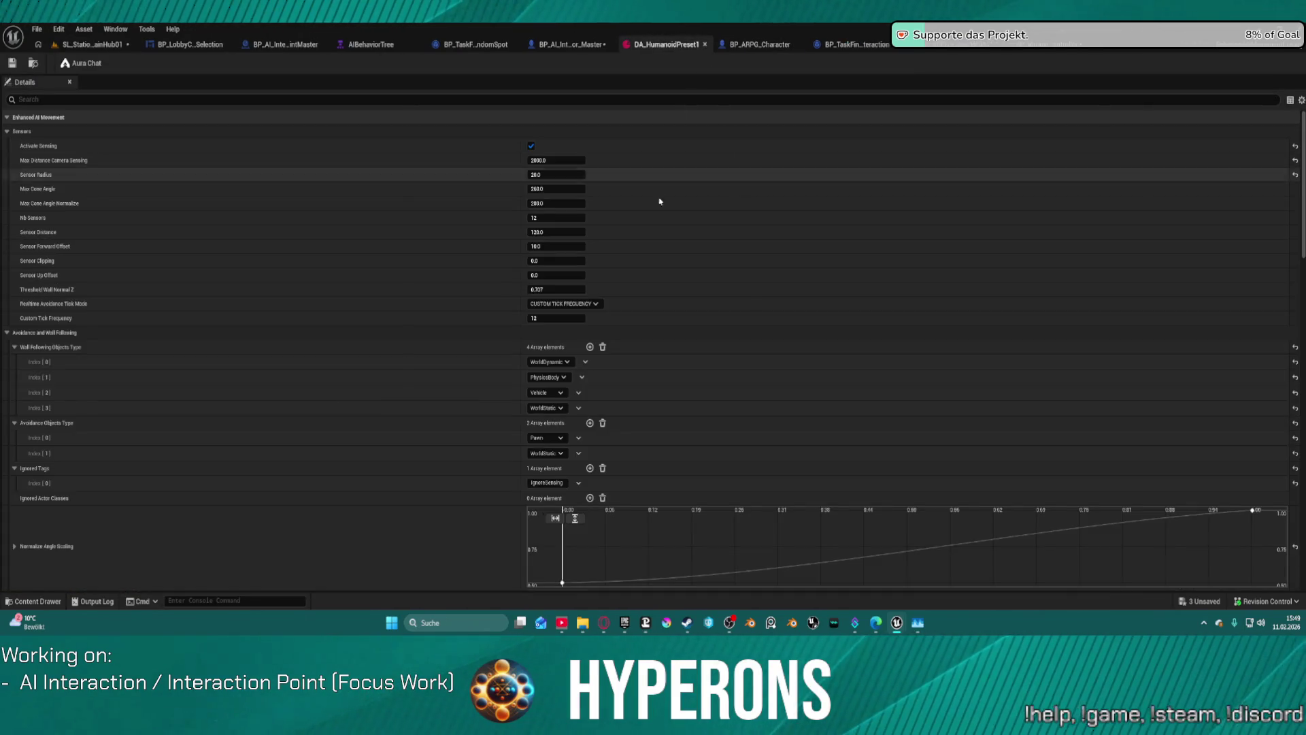
pyautogui.hotkey('ctrl', 'z')
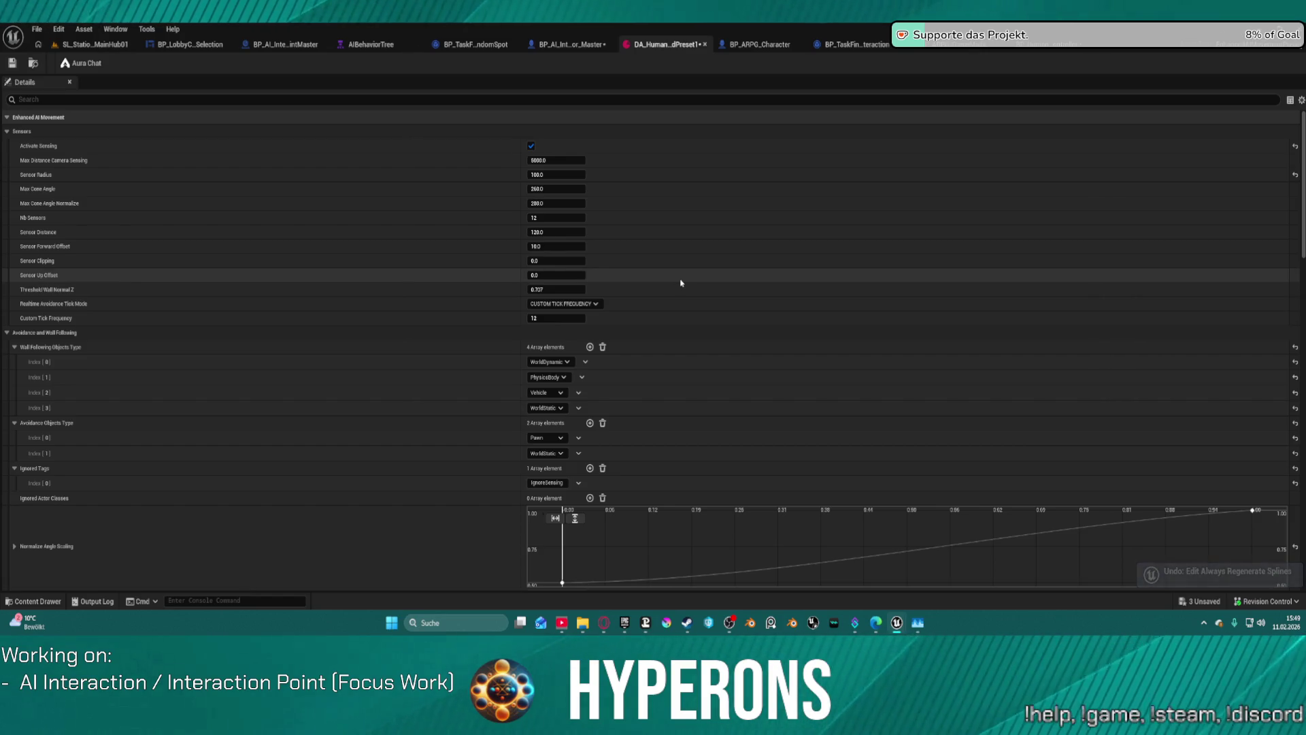
pyautogui.hotkey('ctrl', 'z')
pyautogui.hotkey('ctrl', 'z')
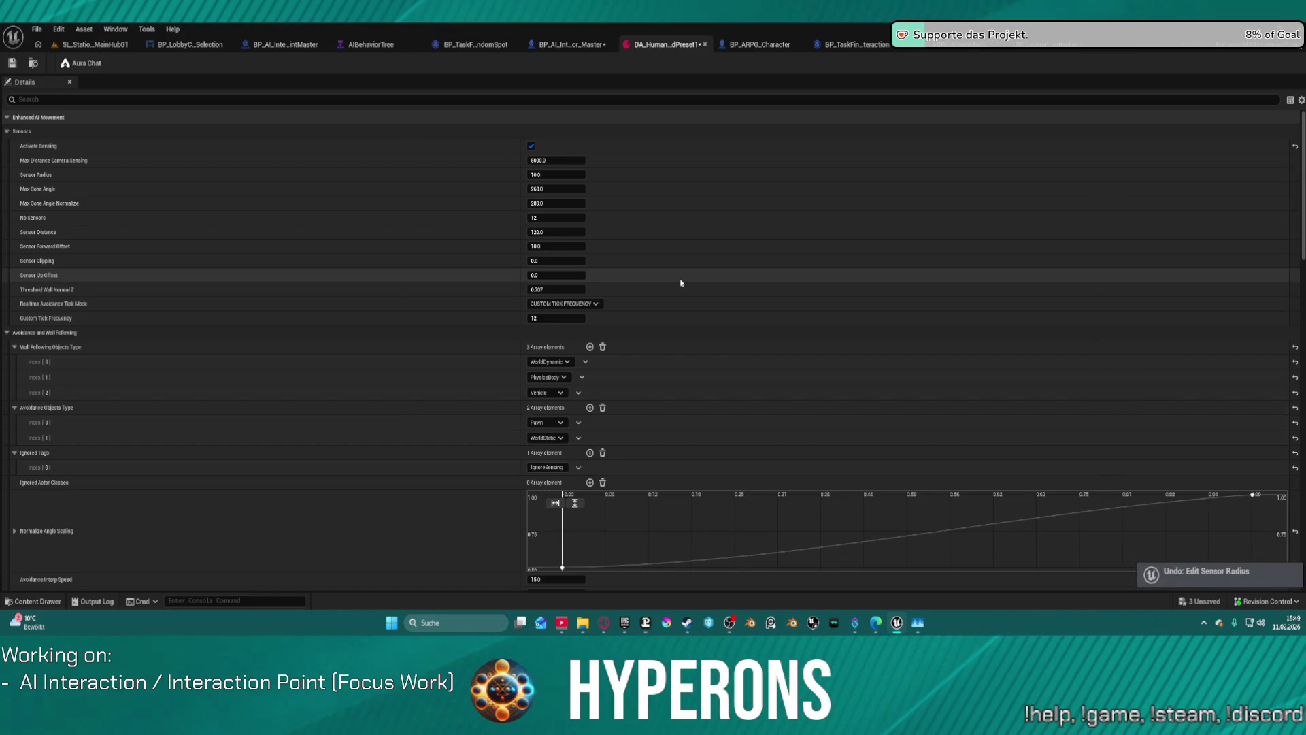
pyautogui.click(590, 347)
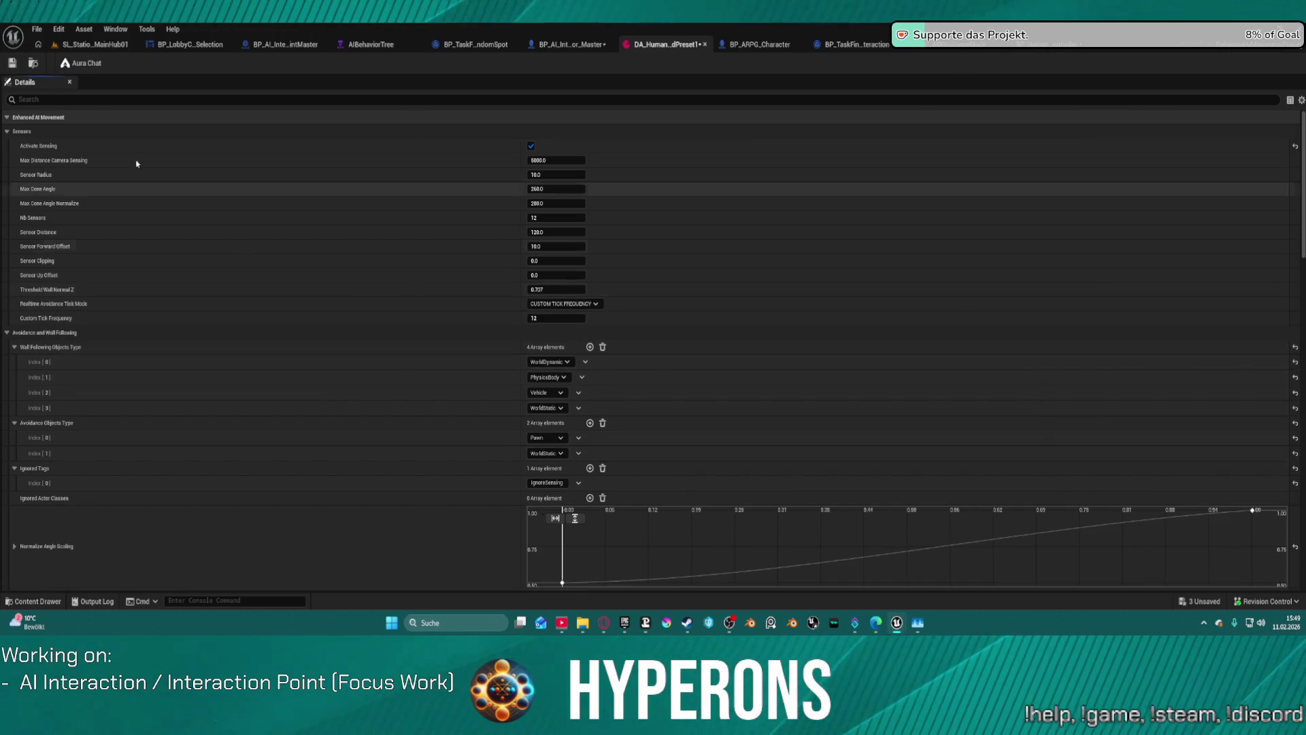
pyautogui.click(96, 45)
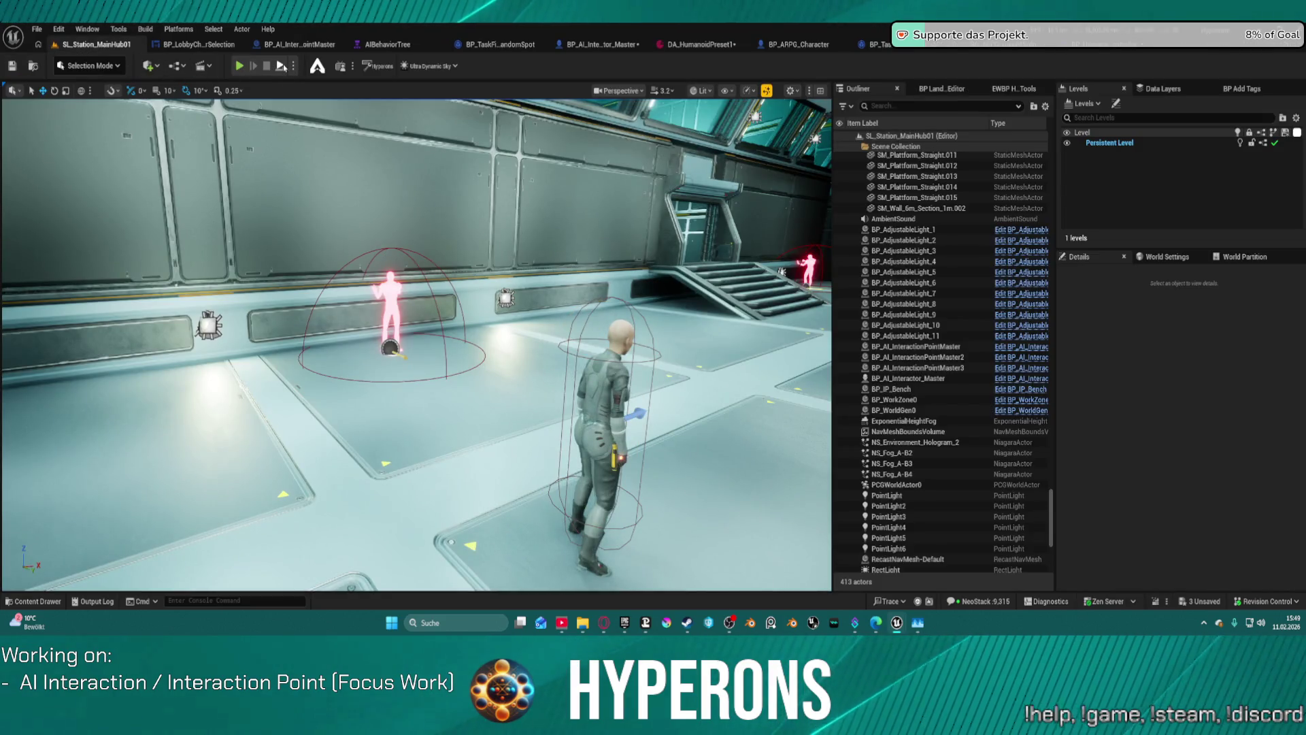
pyautogui.click(239, 66)
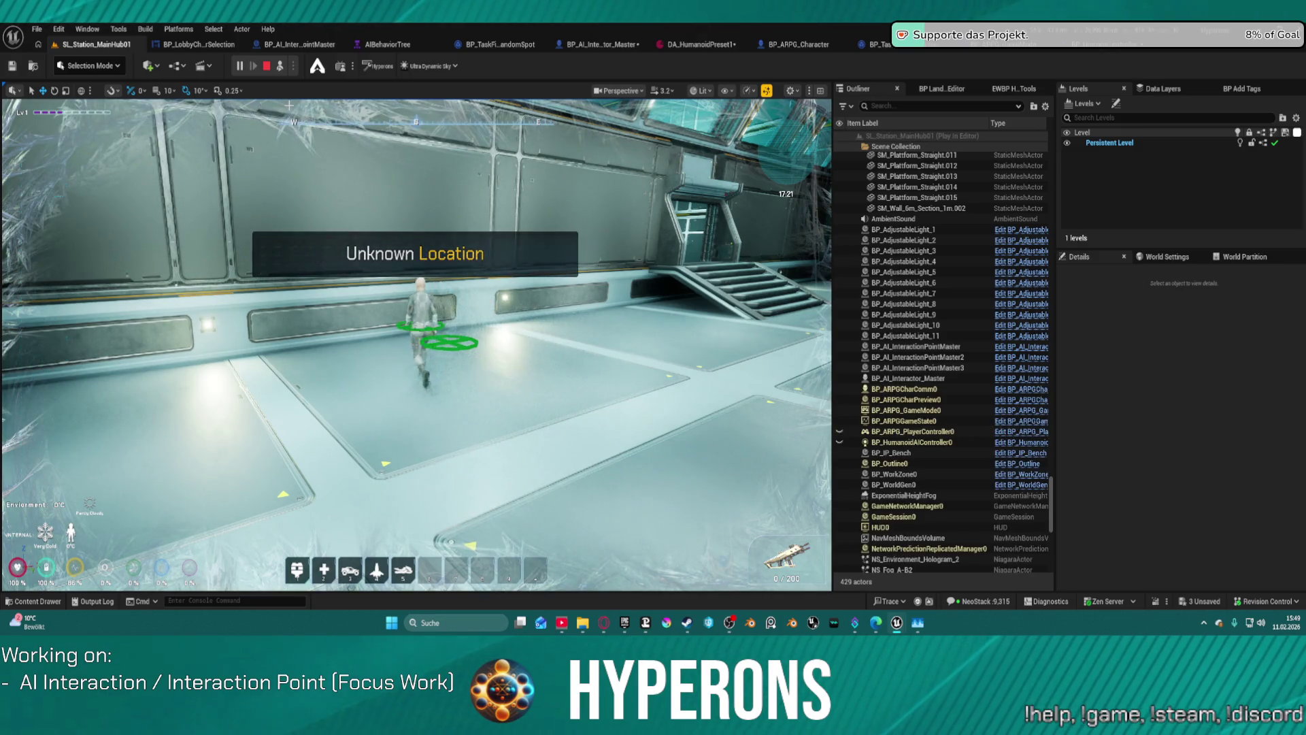
# Stop the play test, nudge BP_AI_Interactor_Master, and restart play to watch the NPC
pyautogui.press('Escape')
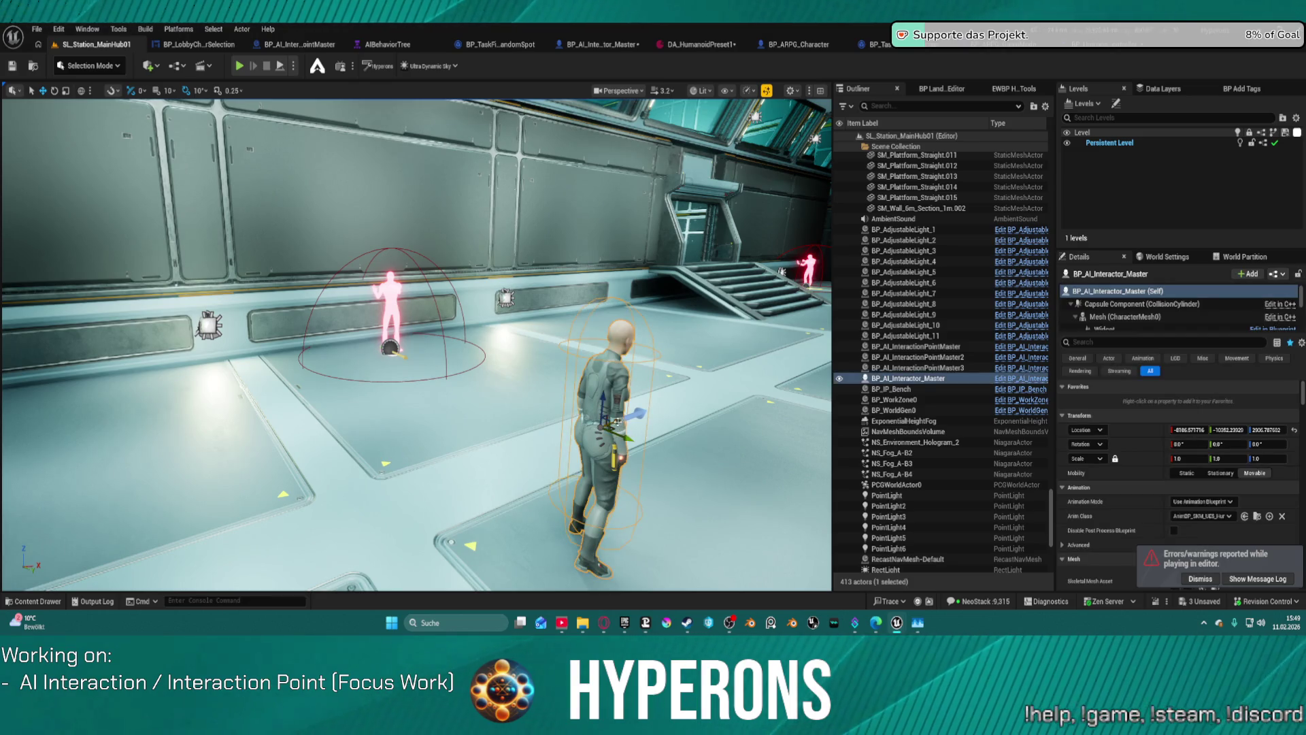
pyautogui.click(615, 422)
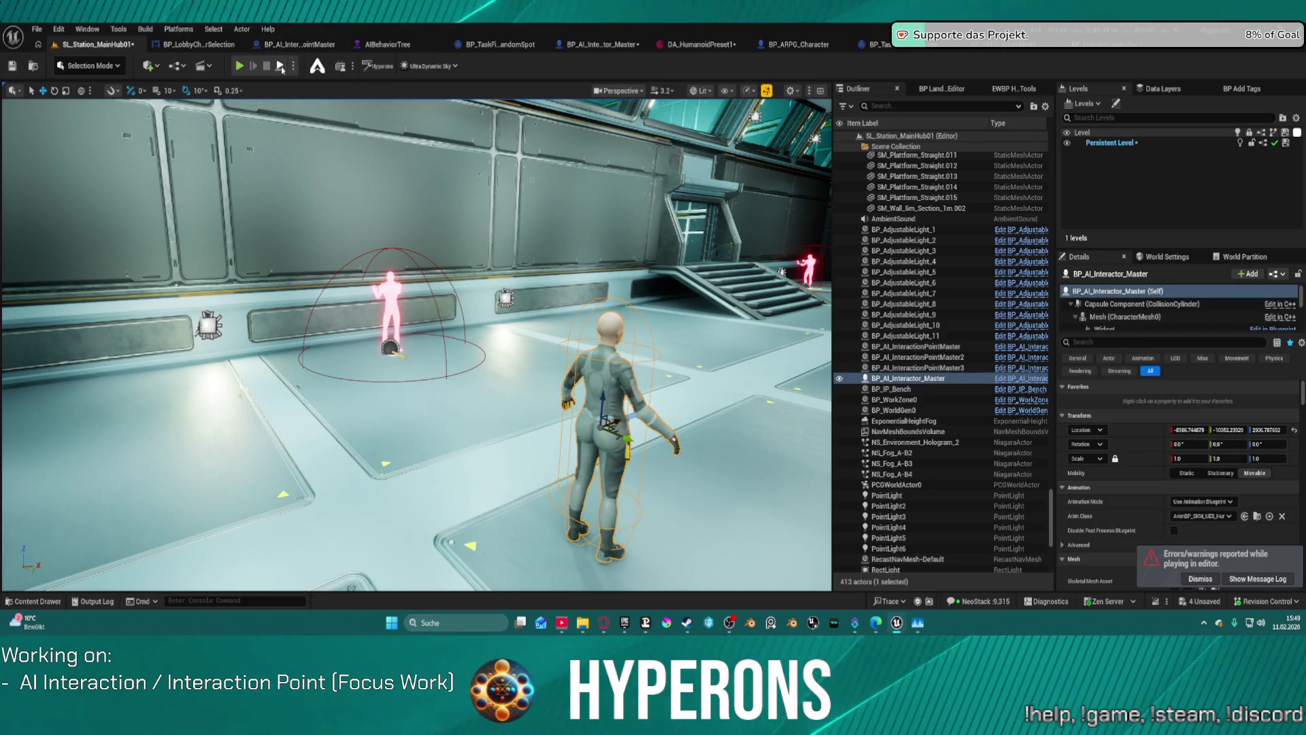
pyautogui.hotkey('alt', 'p')
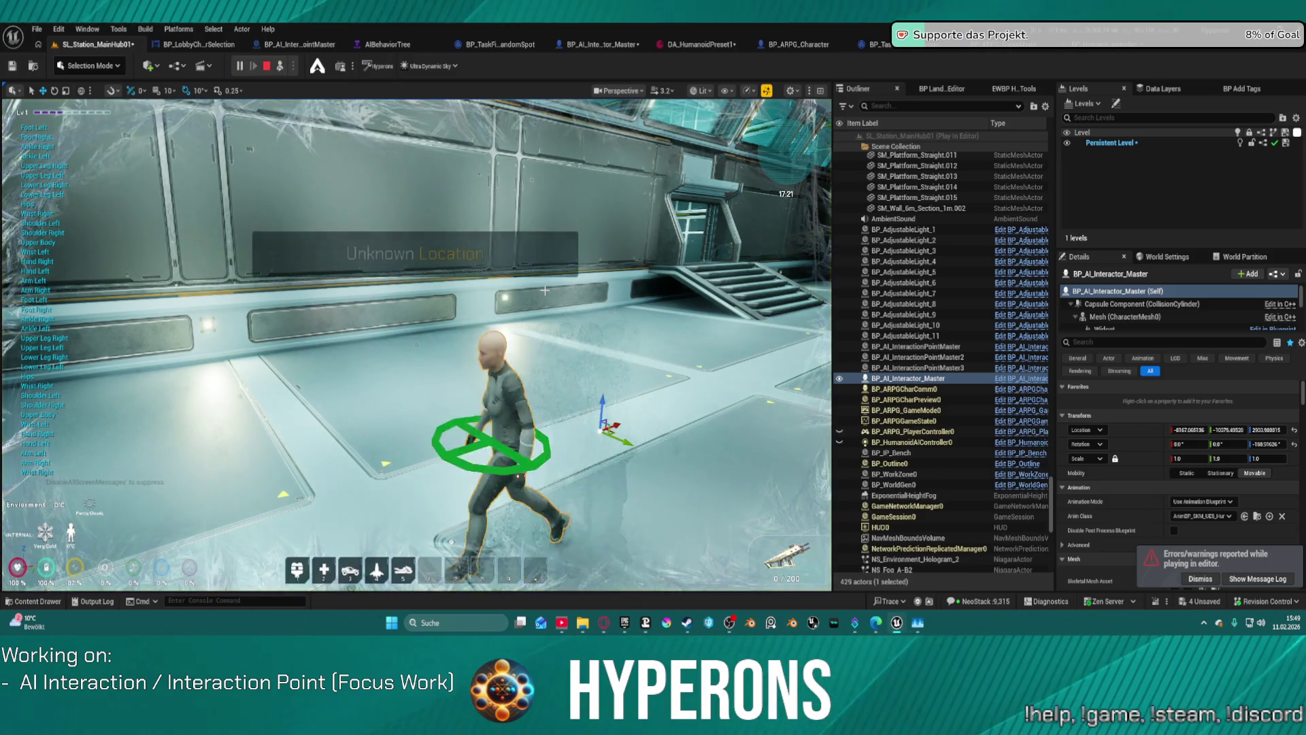
pyautogui.press('Escape')
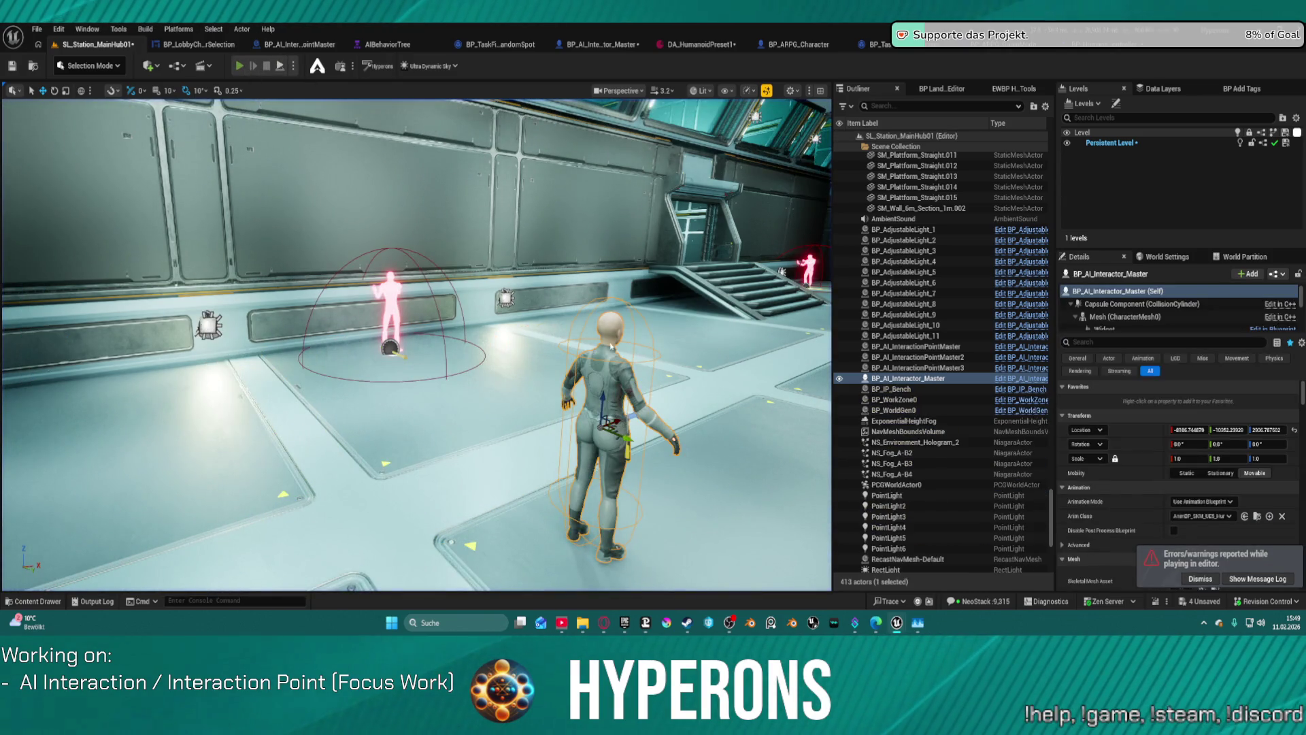
pyautogui.hotkey('alt', 'p')
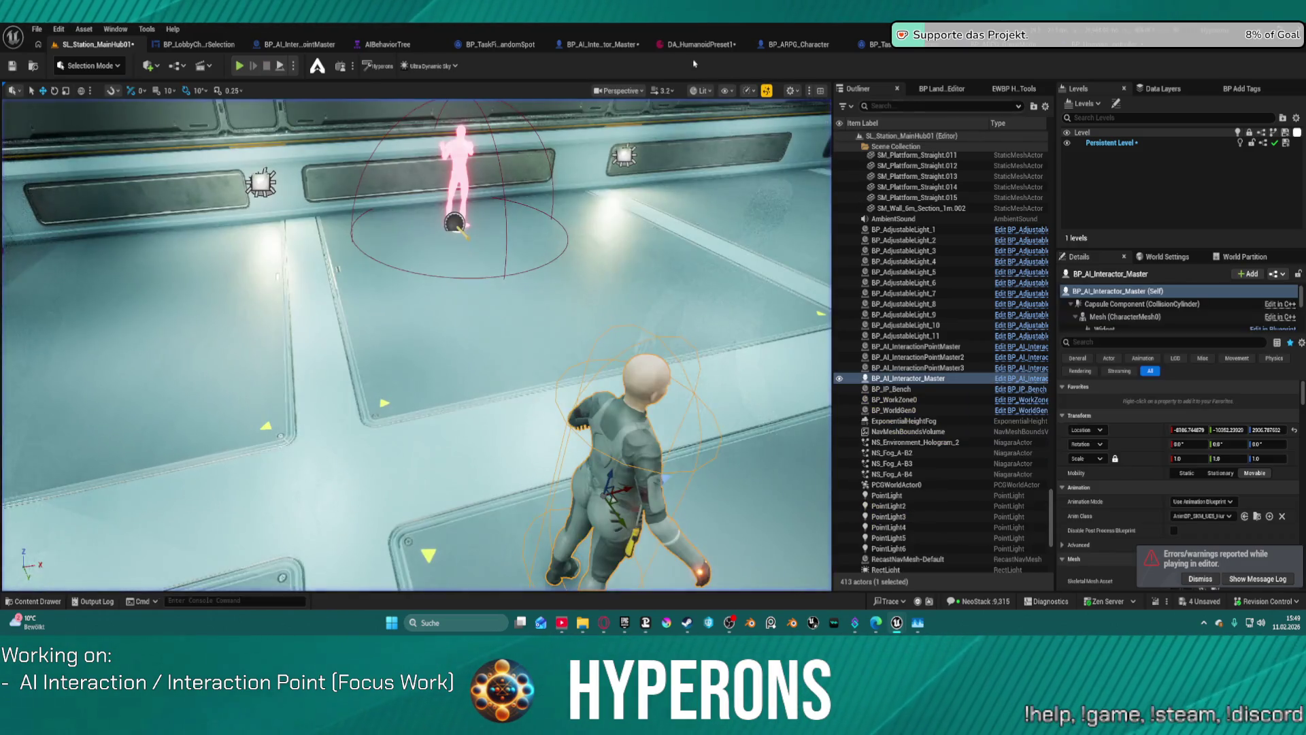
# Delete the WorldStatic Index [3] entry from Wall Following Objects Type, leaving three types
pyautogui.click(700, 44)
pyautogui.scroll(-3, 598, 411)
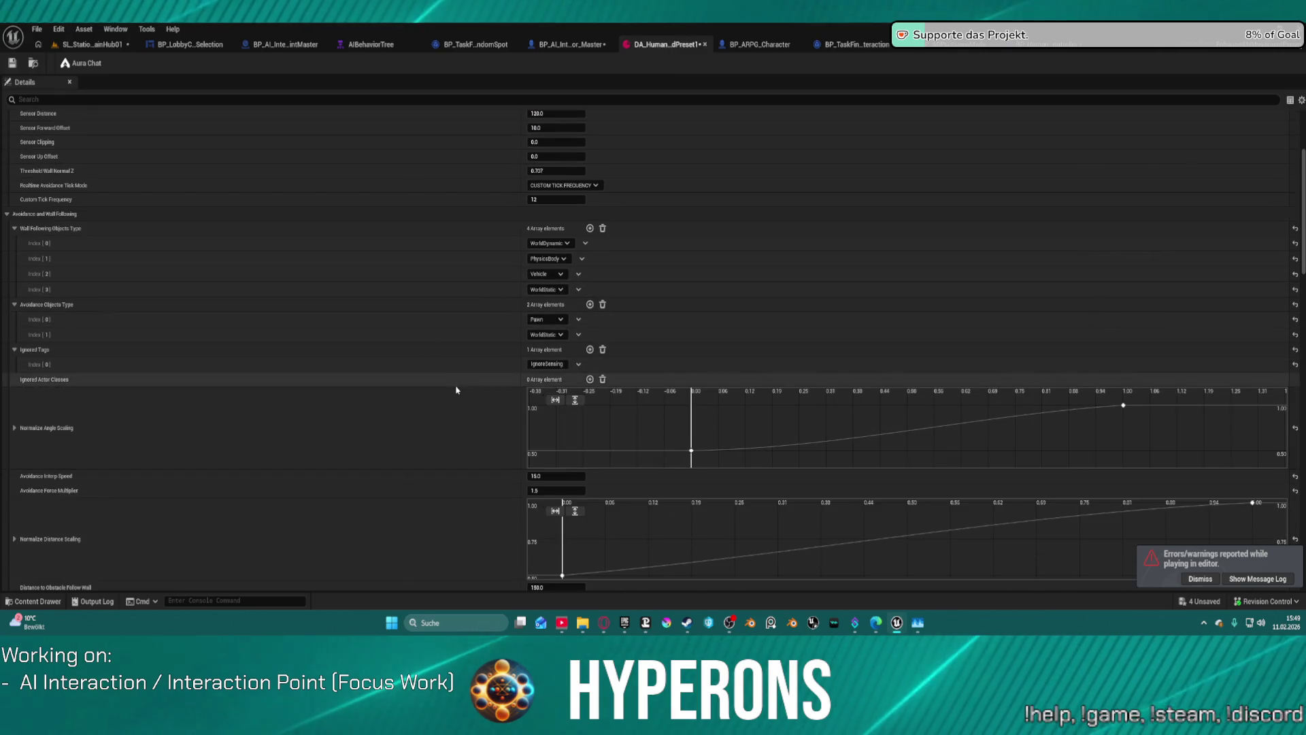
pyautogui.scroll(-1, 517, 327)
pyautogui.click(580, 273)
pyautogui.click(591, 298)
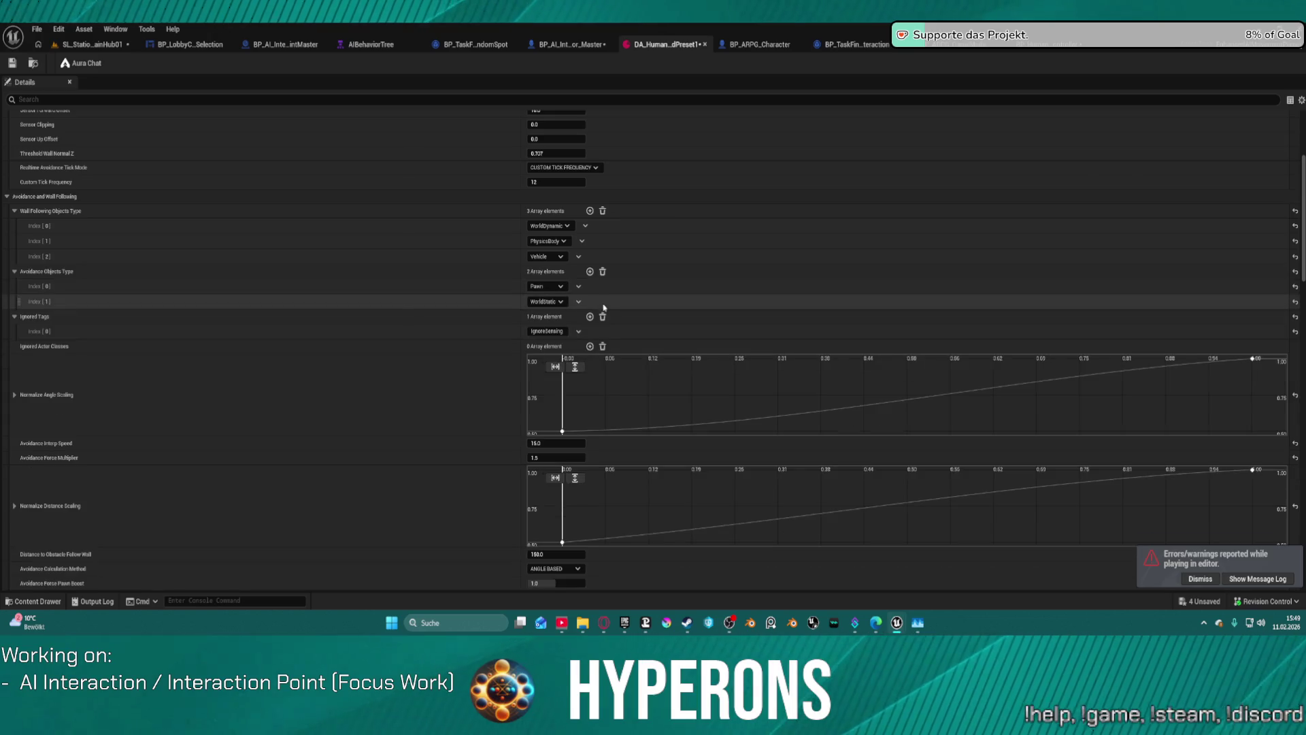
pyautogui.click(62, 32)
pyautogui.click(482, 83)
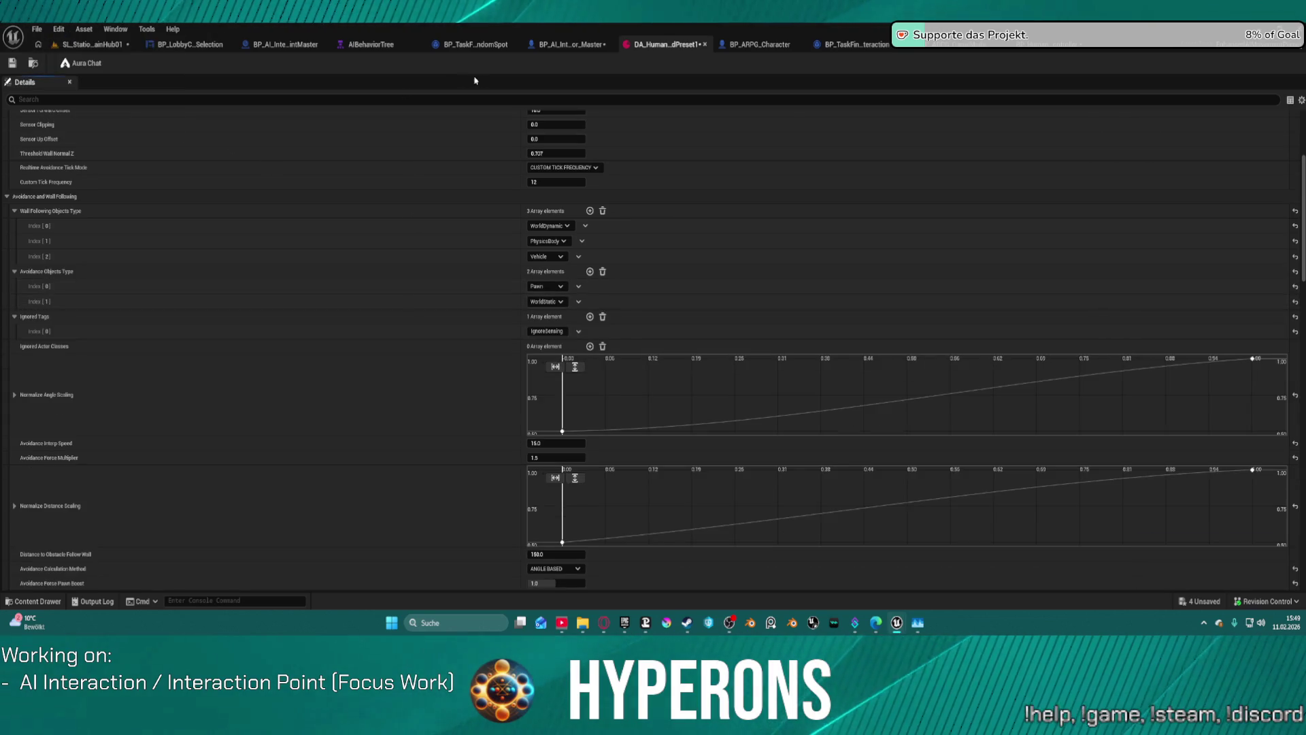
pyautogui.click(99, 44)
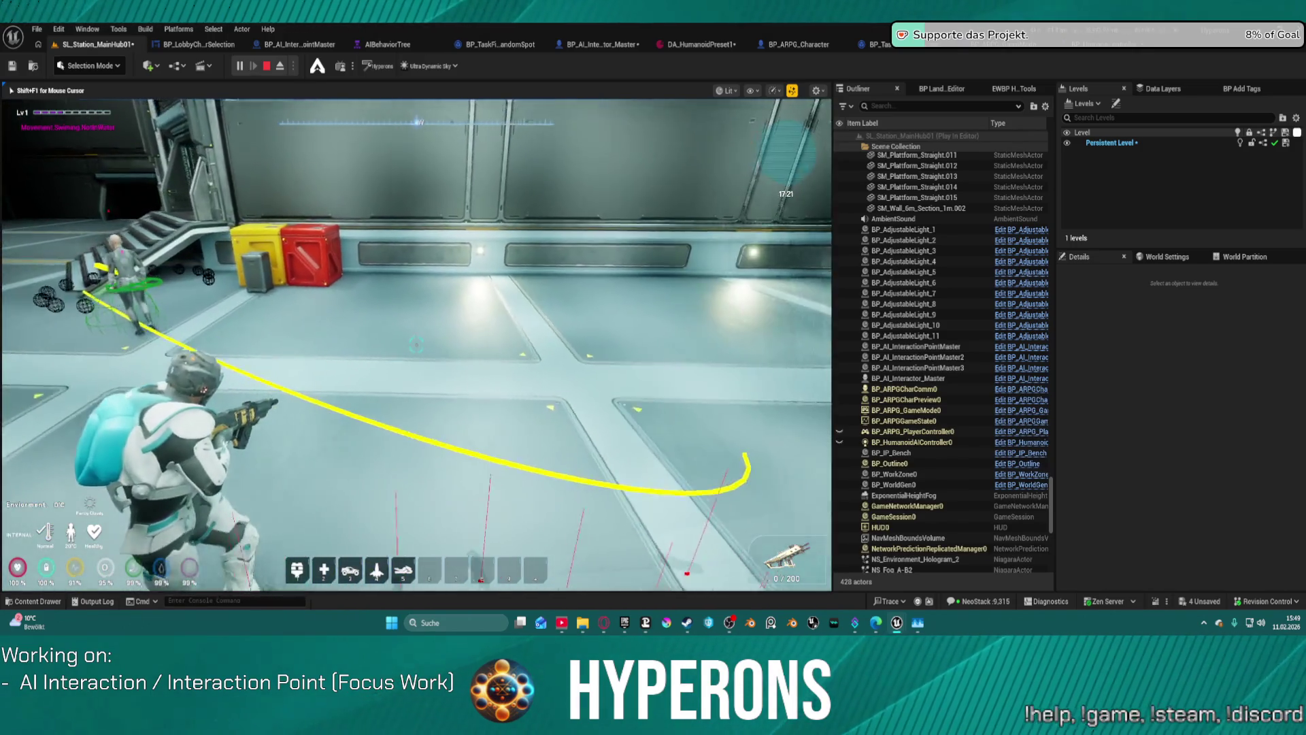
# Walk the player toward the stairs to watch the NPC climb, then stop the play session
pyautogui.press('w')
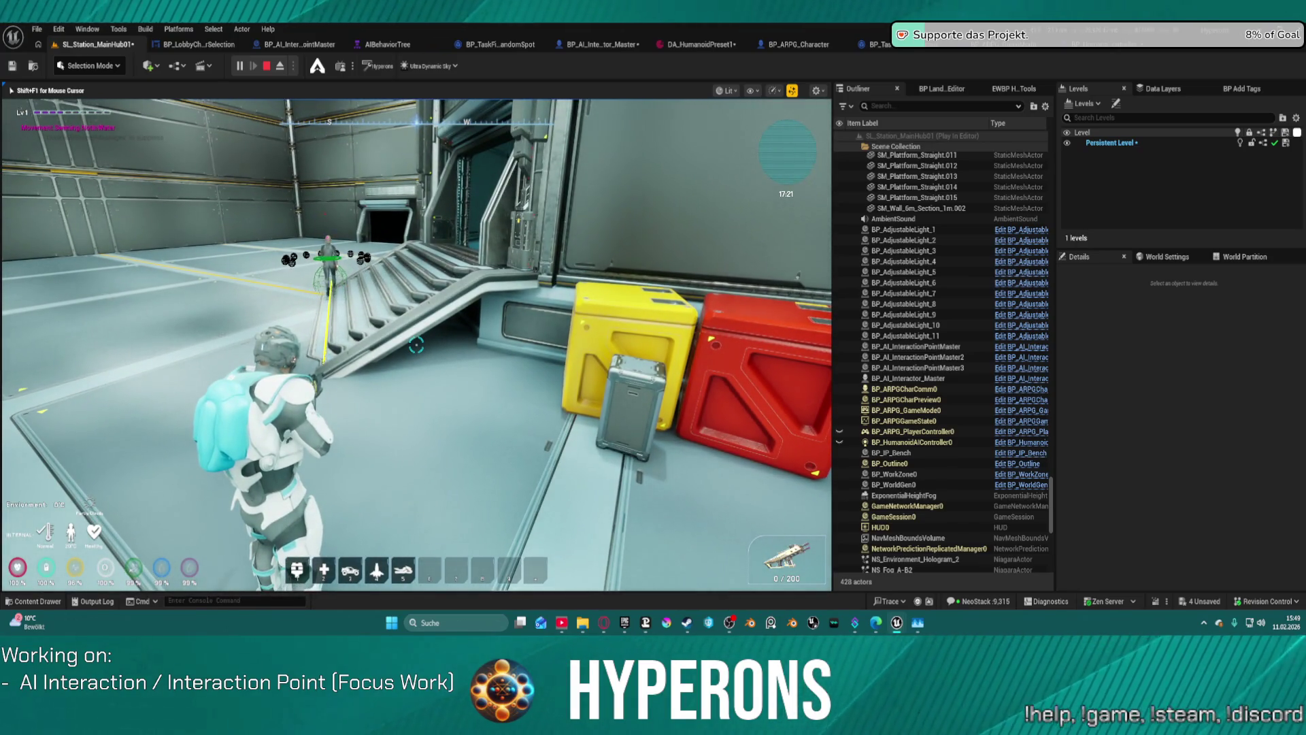
pyautogui.hotkey('shift', 'F1')
pyautogui.press('Escape')
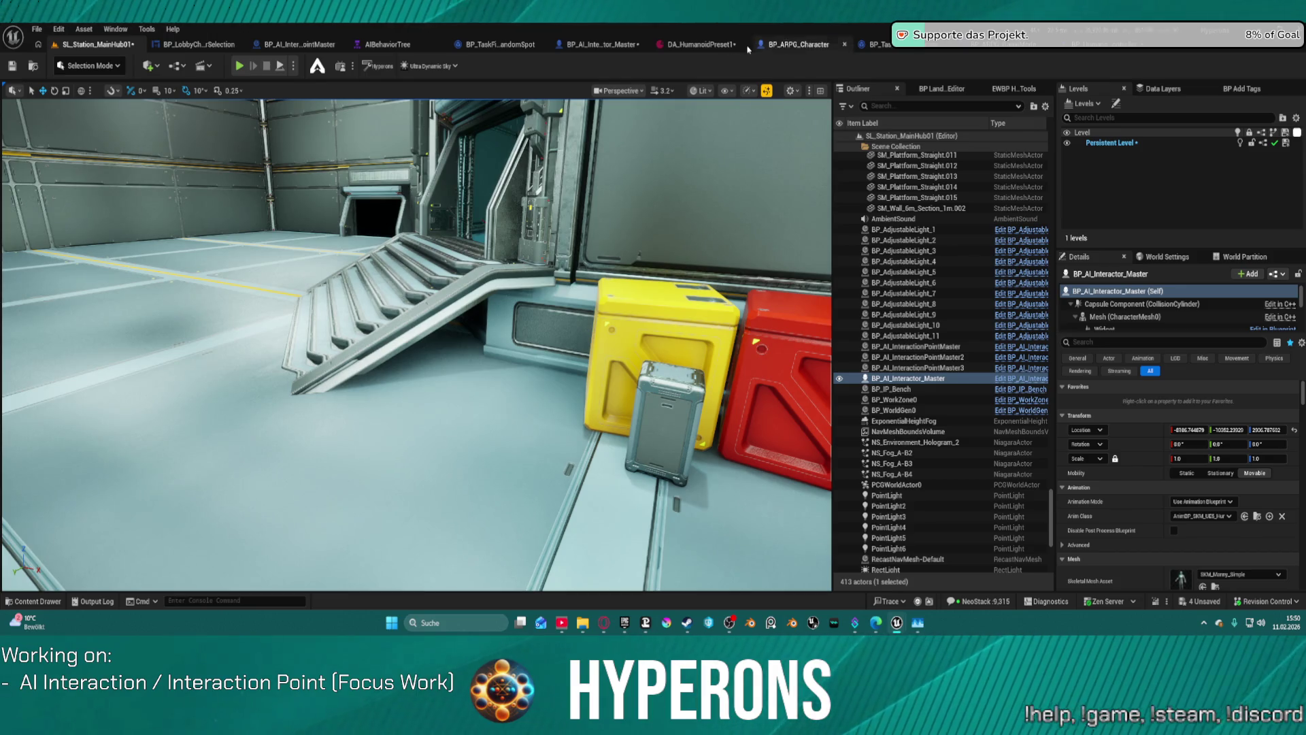
pyautogui.click(1108, 43)
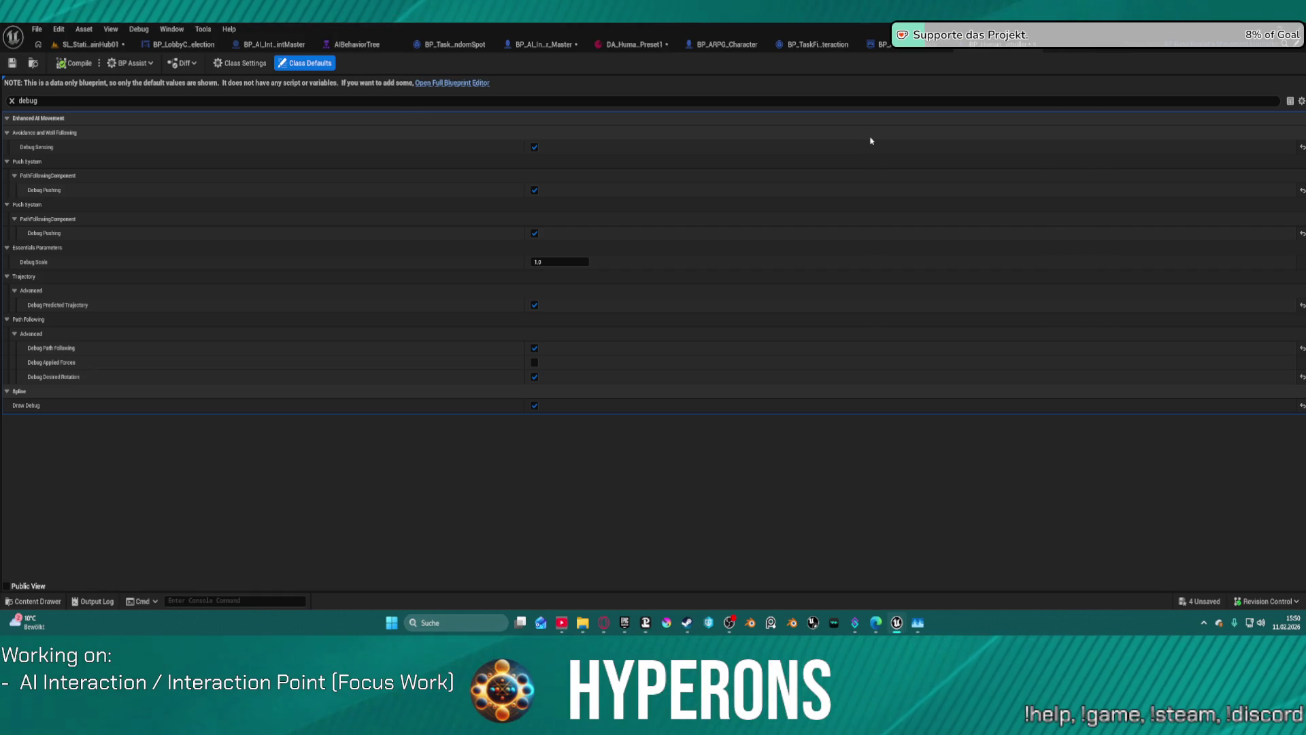
# Set DA_HumanoidPreset1's Sensor Up Offset to -10.0 and start a new play test of the hub
pyautogui.click(851, 44)
pyautogui.click(691, 46)
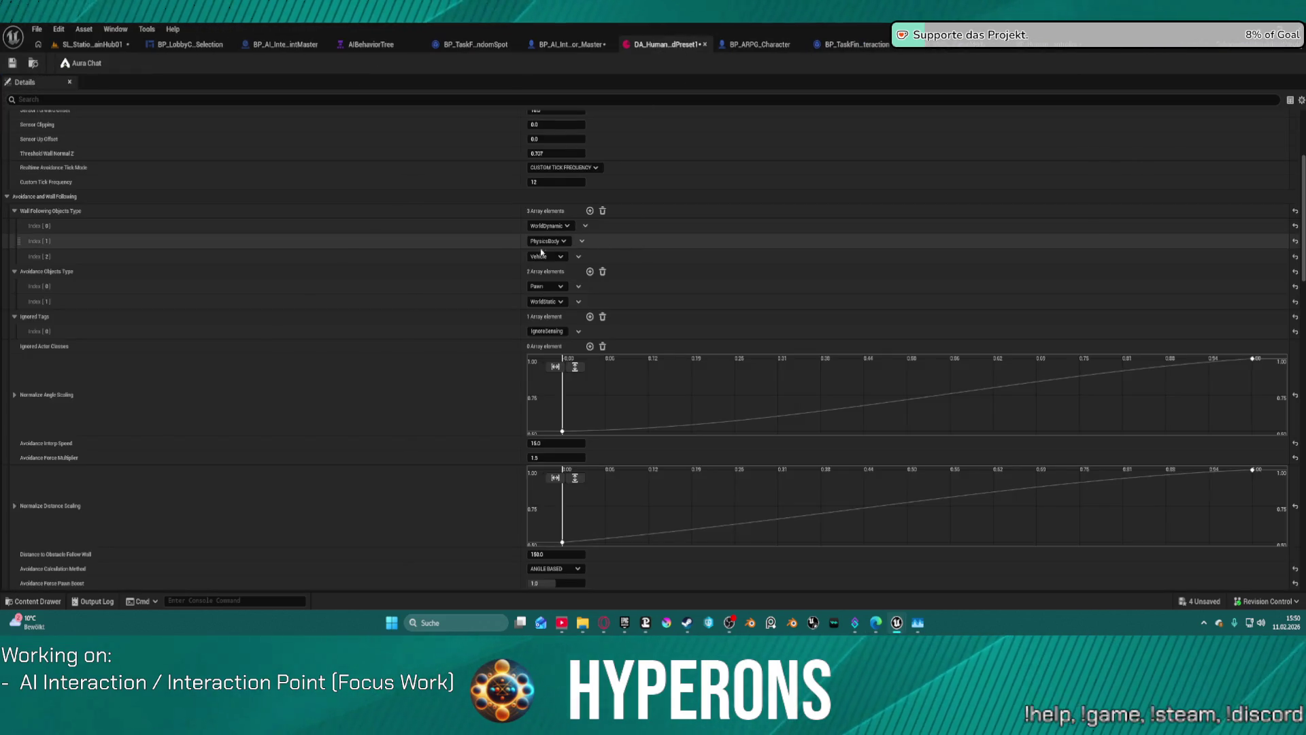
pyautogui.scroll(3, 501, 234)
pyautogui.scroll(1, 498, 236)
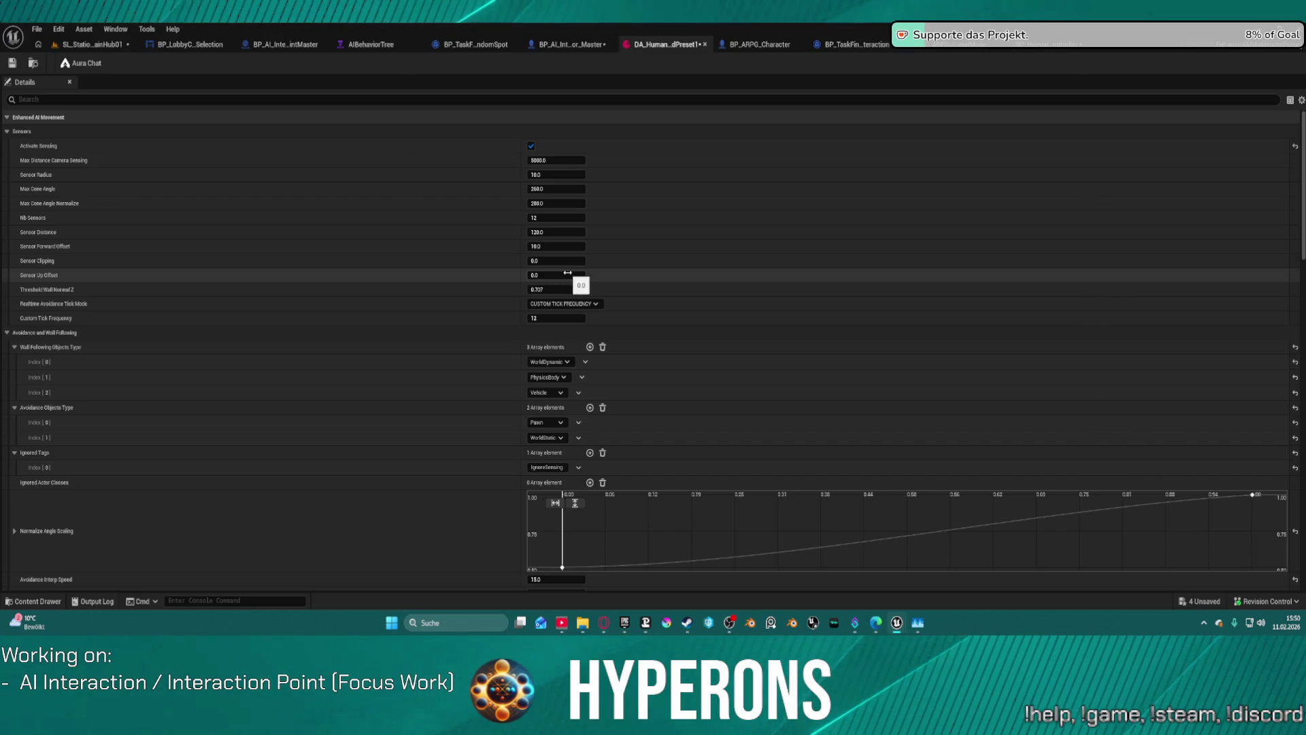
pyautogui.click(567, 273)
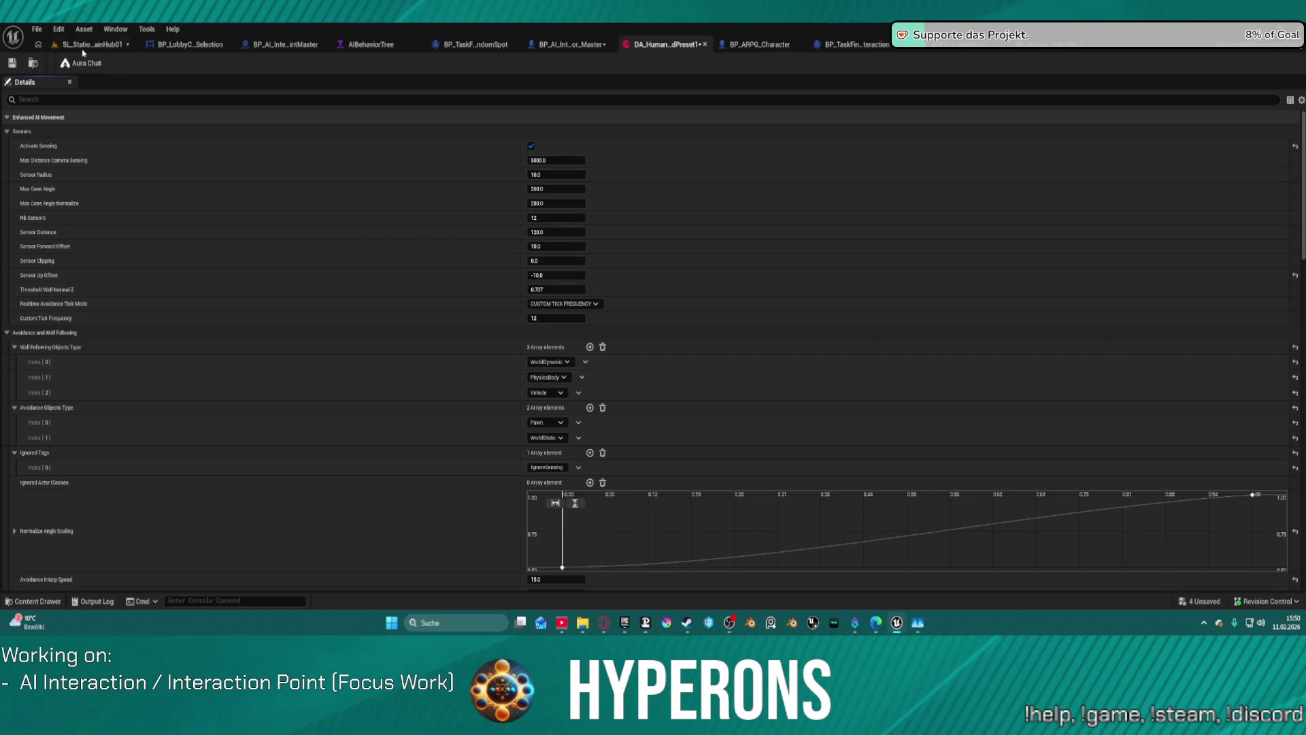
pyautogui.click(92, 44)
pyautogui.click(239, 66)
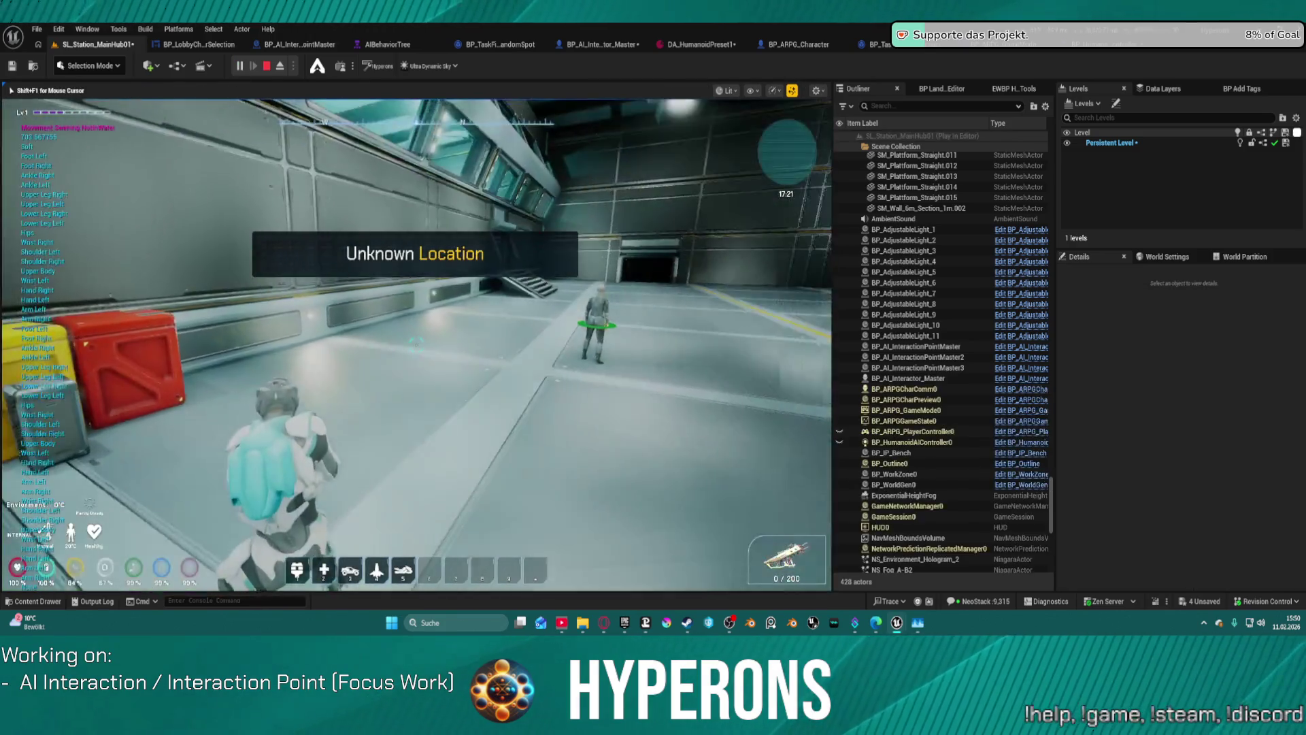
# Walk the player toward the NPC to watch it move, stop the play test, and open BP_AI_InteractionPointMaster
pyautogui.press('w')
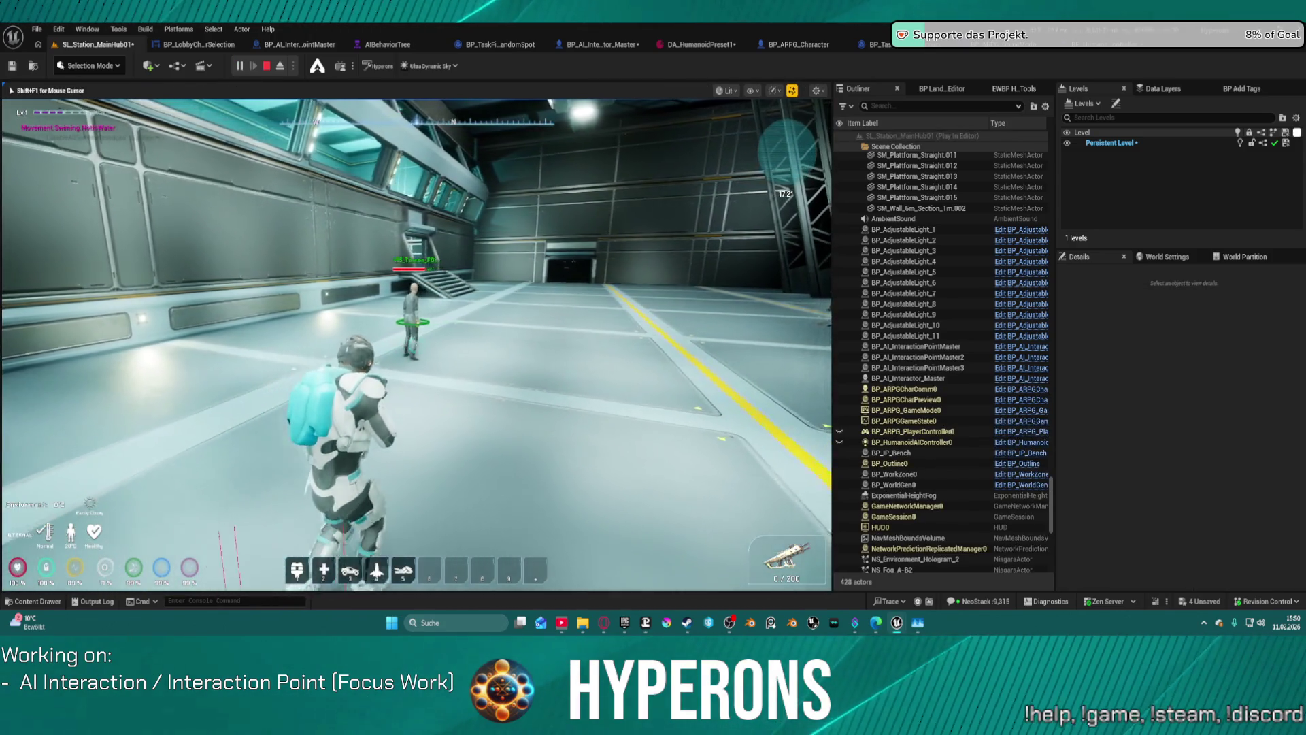
pyautogui.press('w')
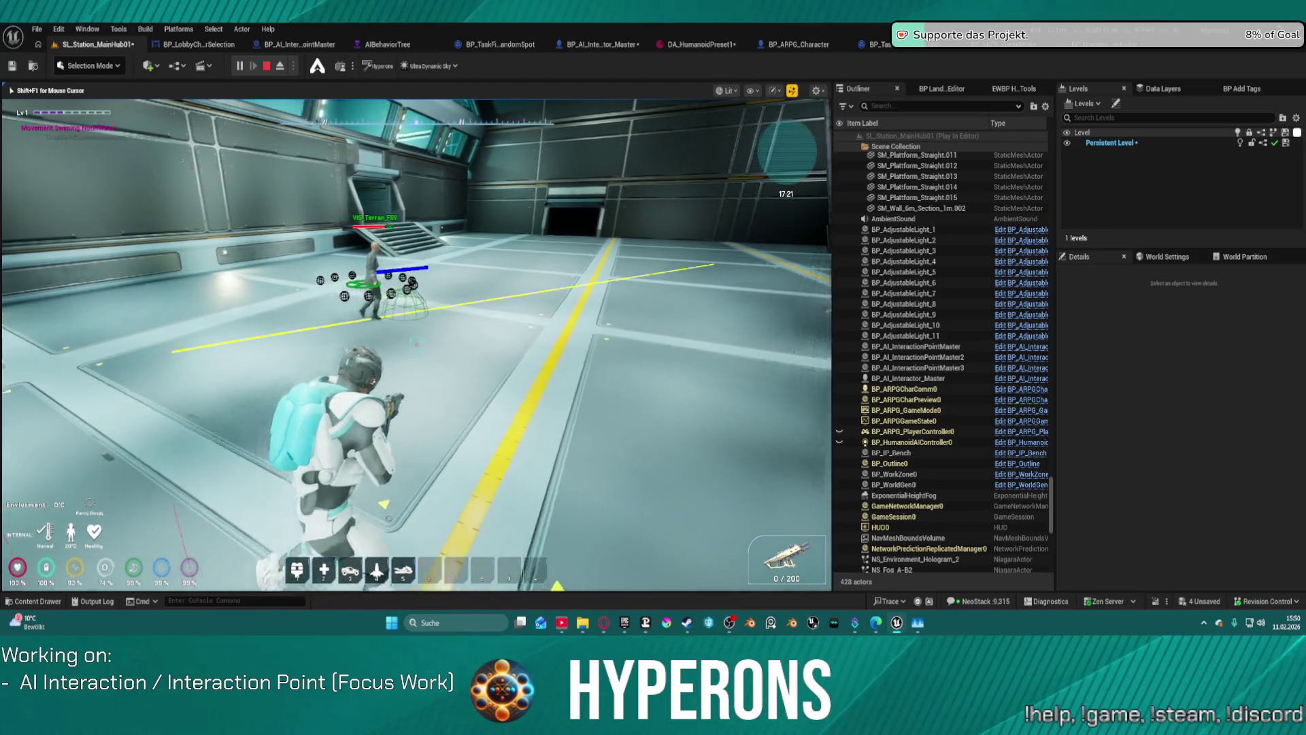
pyautogui.press('w')
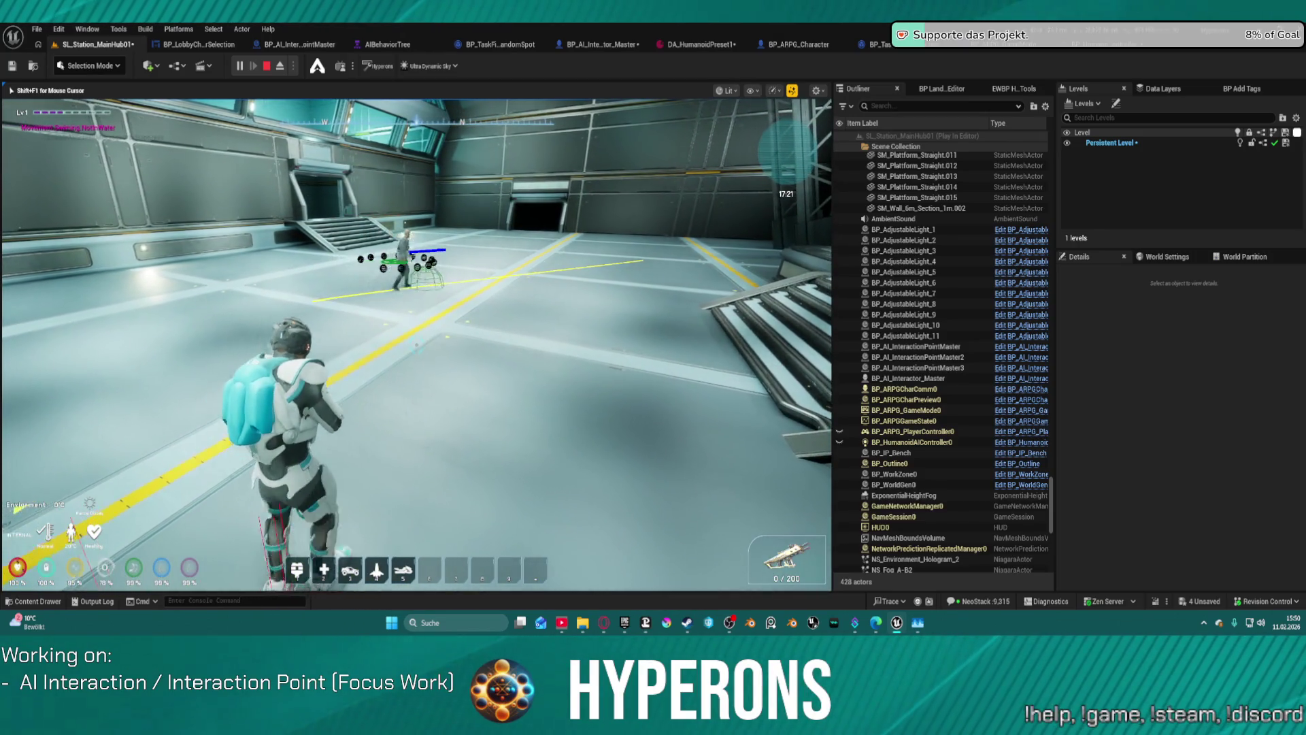
pyautogui.press('w')
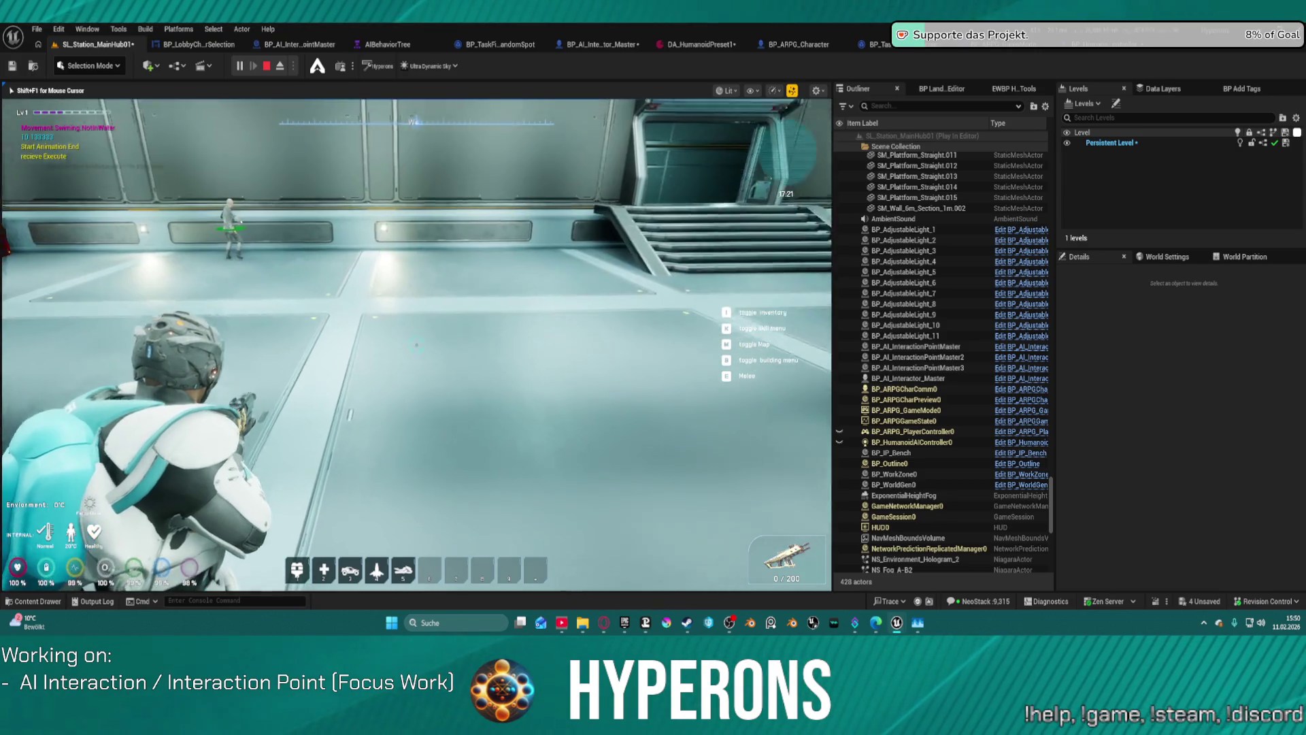
pyautogui.press('Escape')
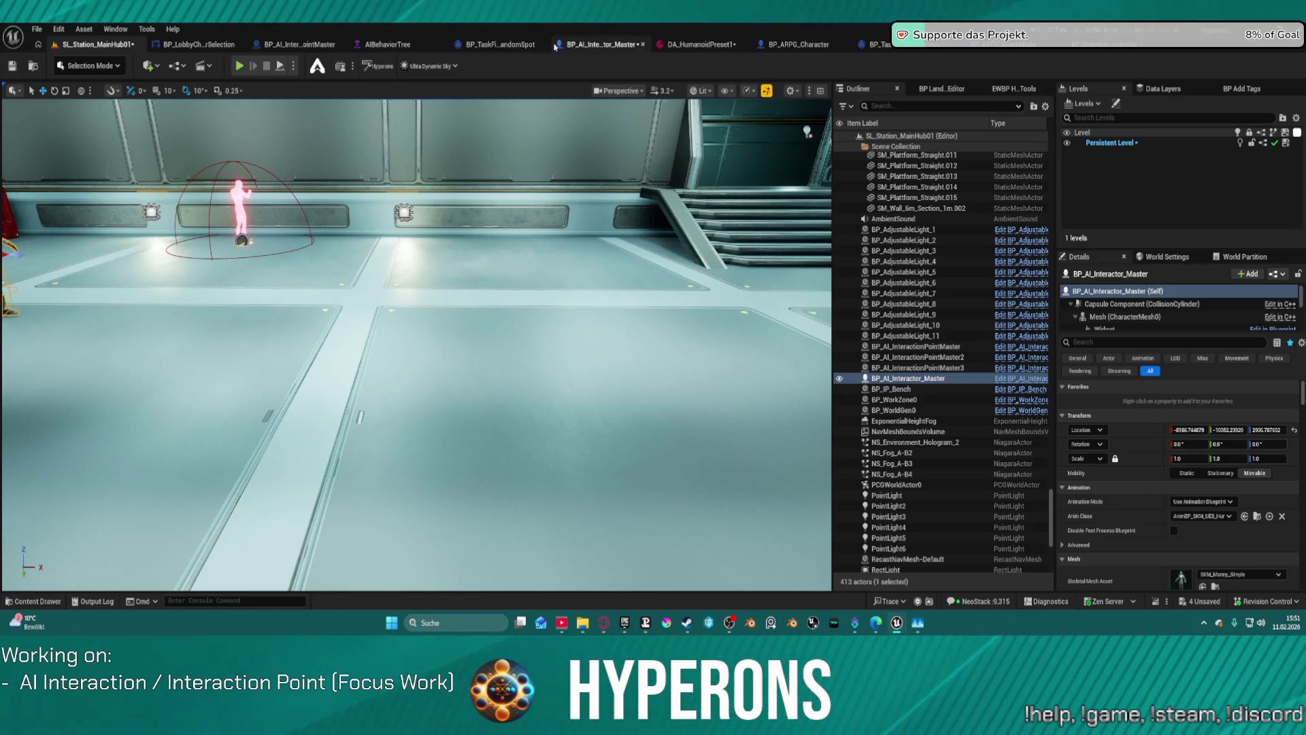
pyautogui.click(275, 46)
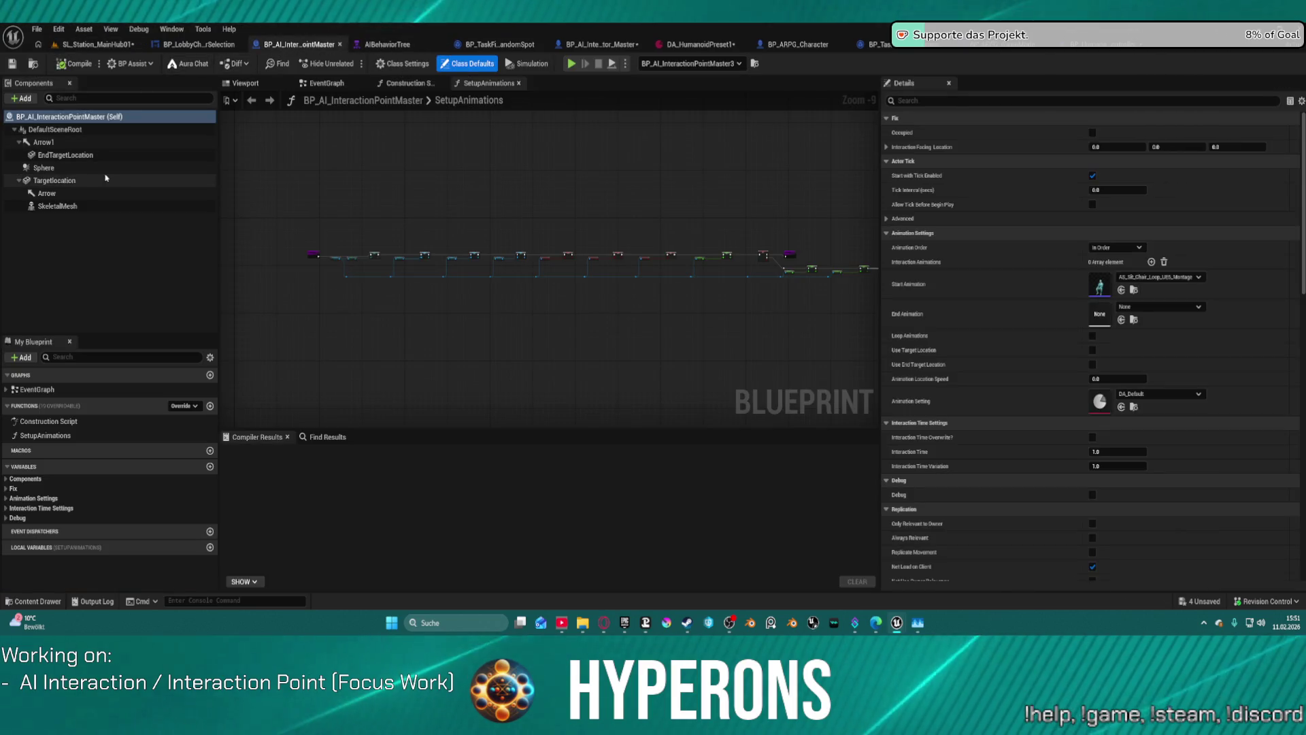
# Set the Sphere component's Collision Preset to NoCollision and compile BP_AI_InteractionPointMaster
pyautogui.click(54, 180)
pyautogui.click(43, 167)
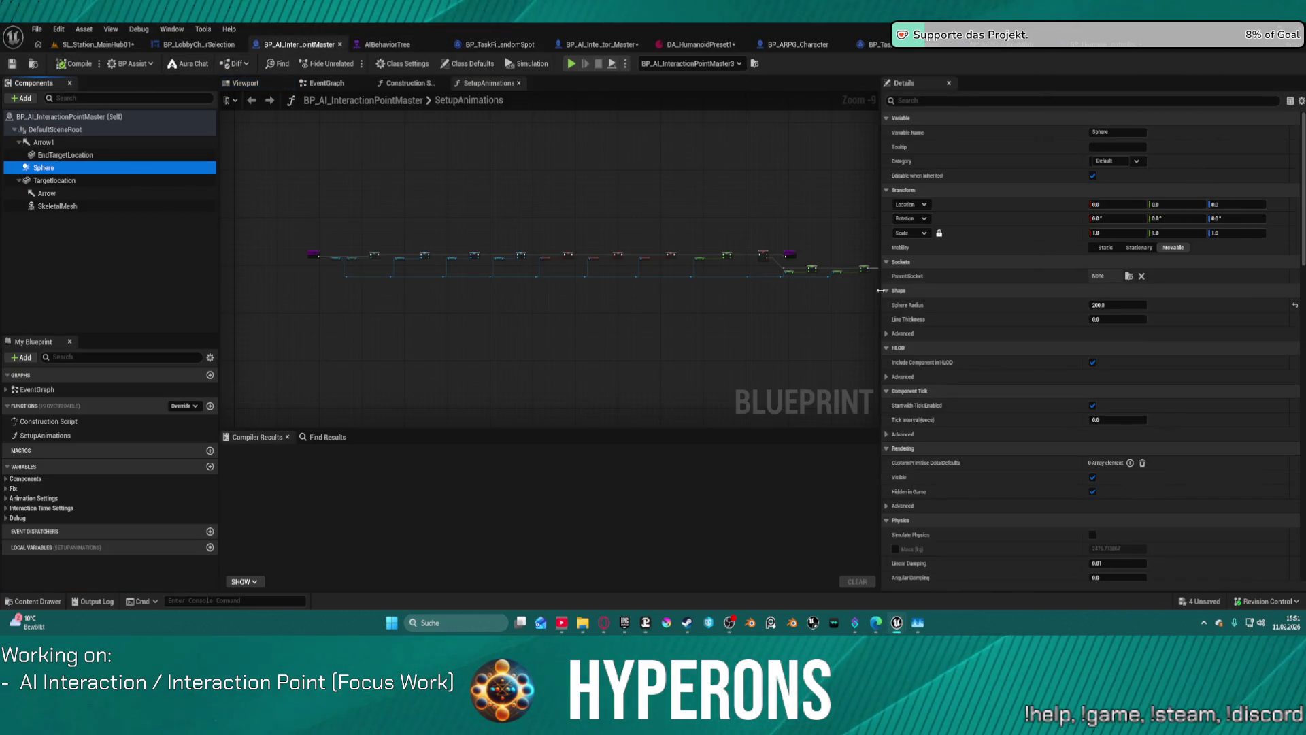
pyautogui.scroll(-10, 933, 234)
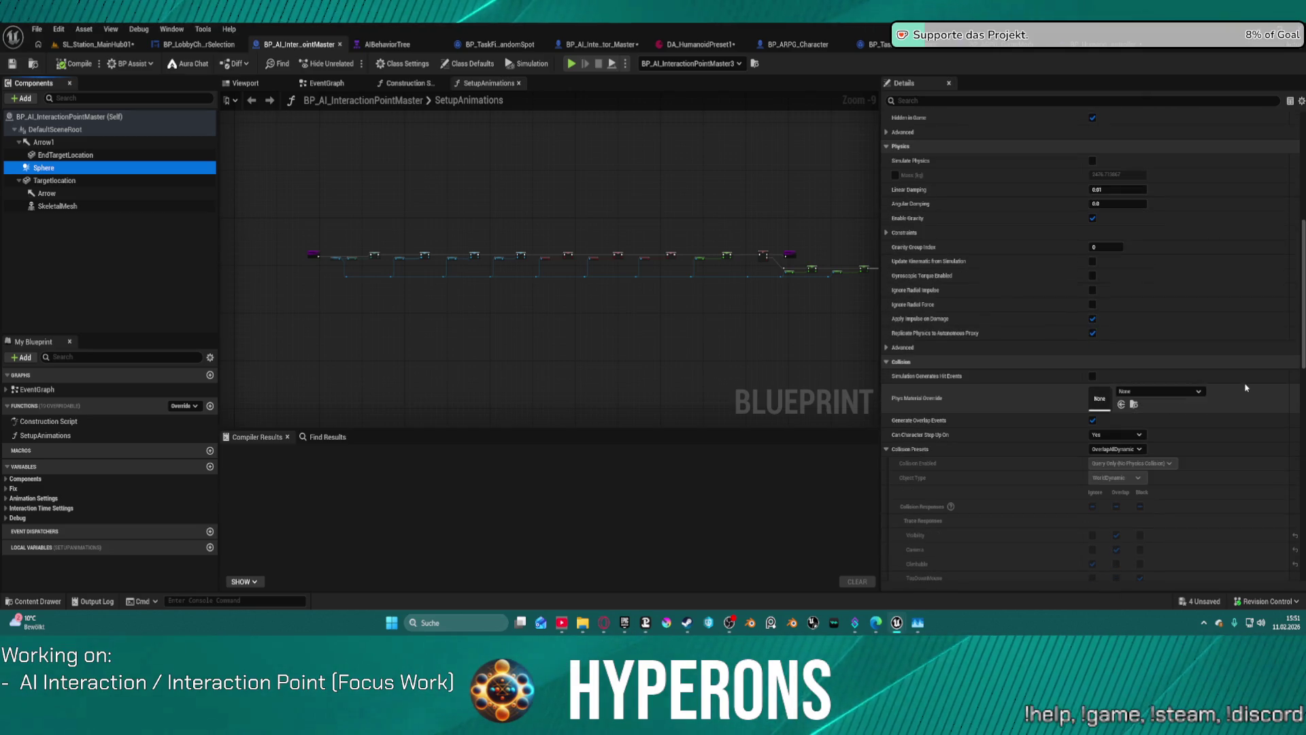
pyautogui.click(1138, 449)
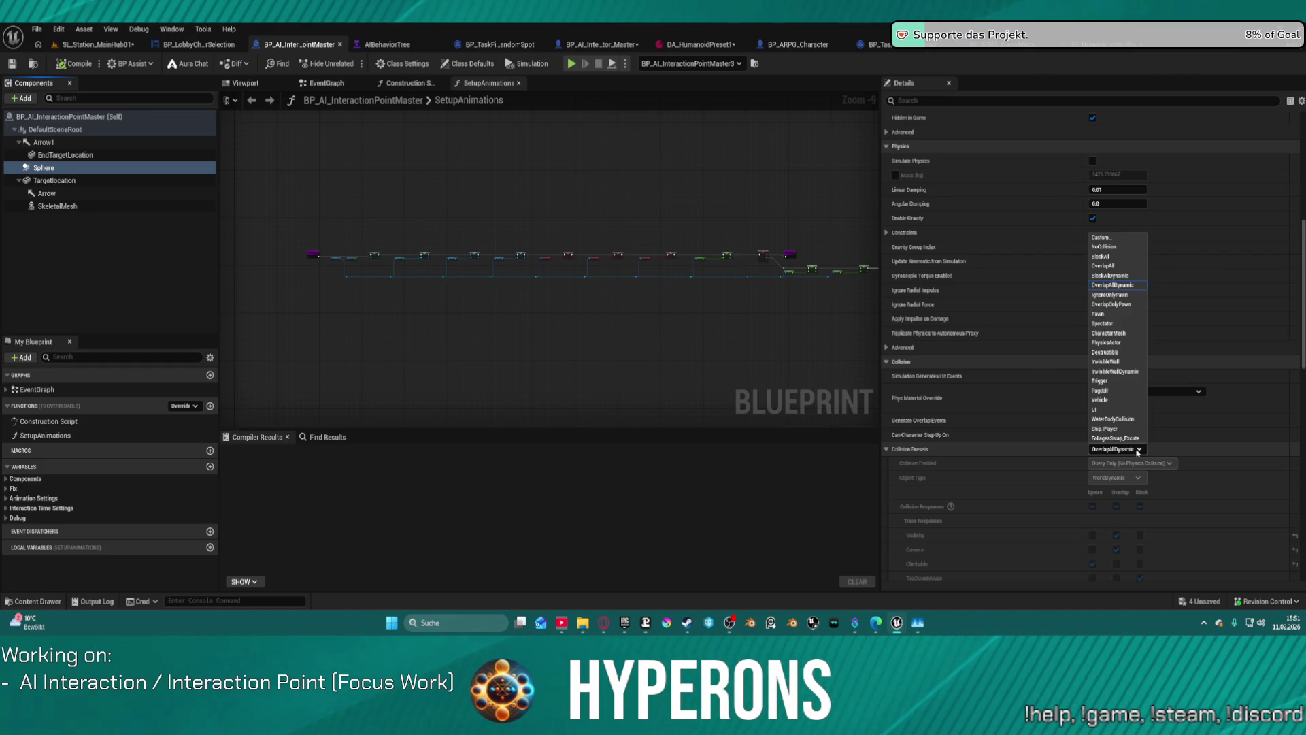
pyautogui.click(1117, 248)
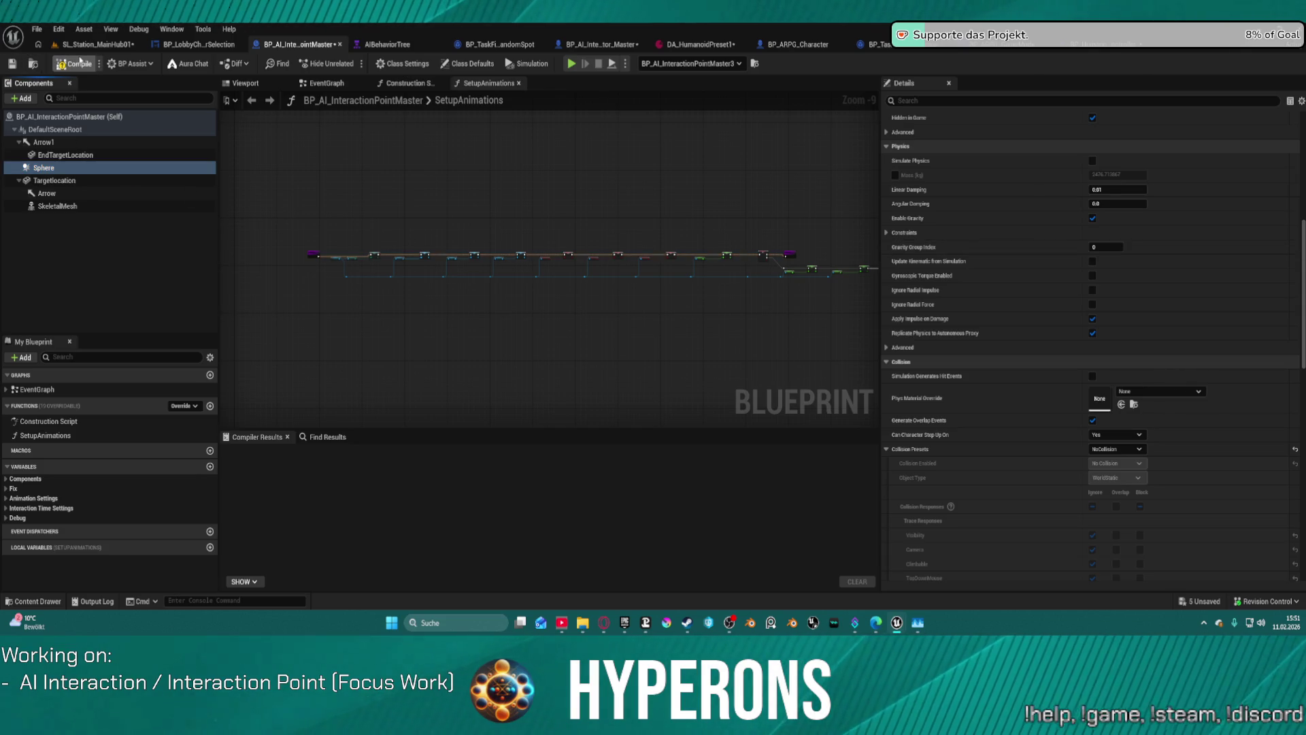
pyautogui.click(79, 62)
pyautogui.click(95, 44)
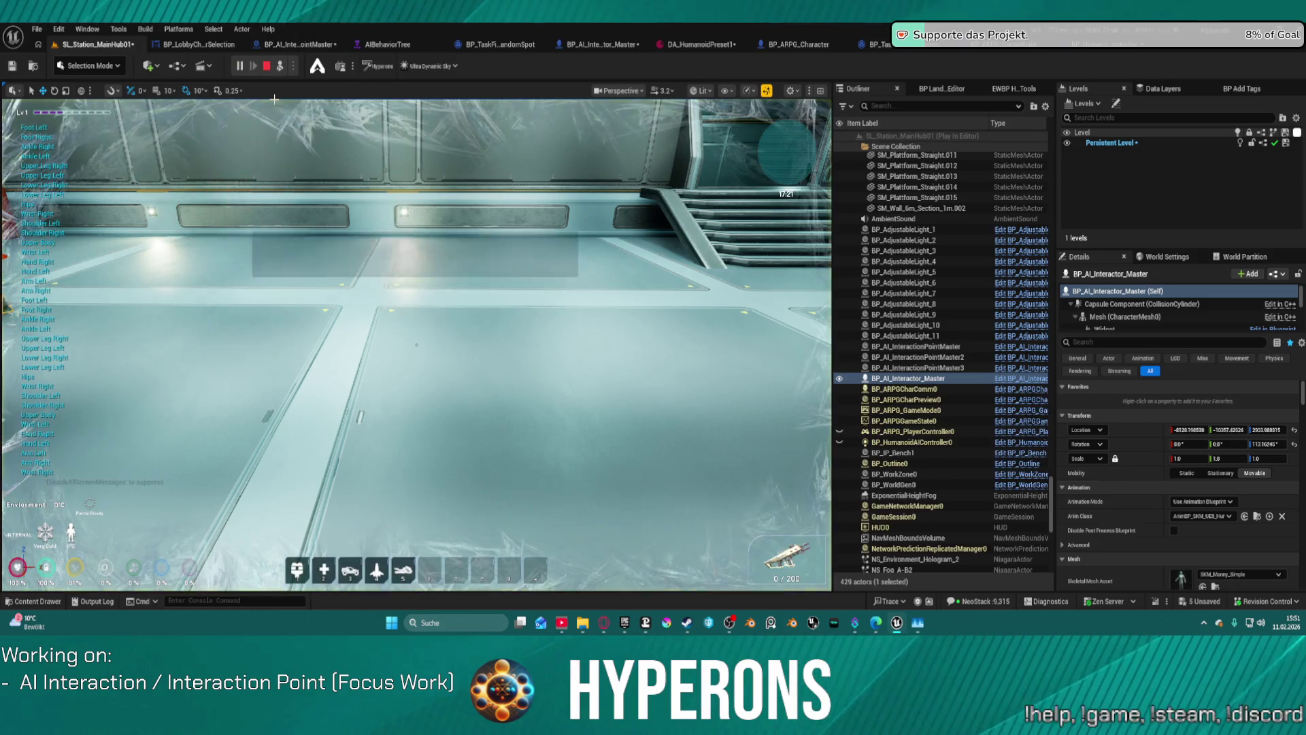
# Restart Play-in-Editor, follow the NPC through the hub to the wall interaction point, then stop
pyautogui.press('Escape')
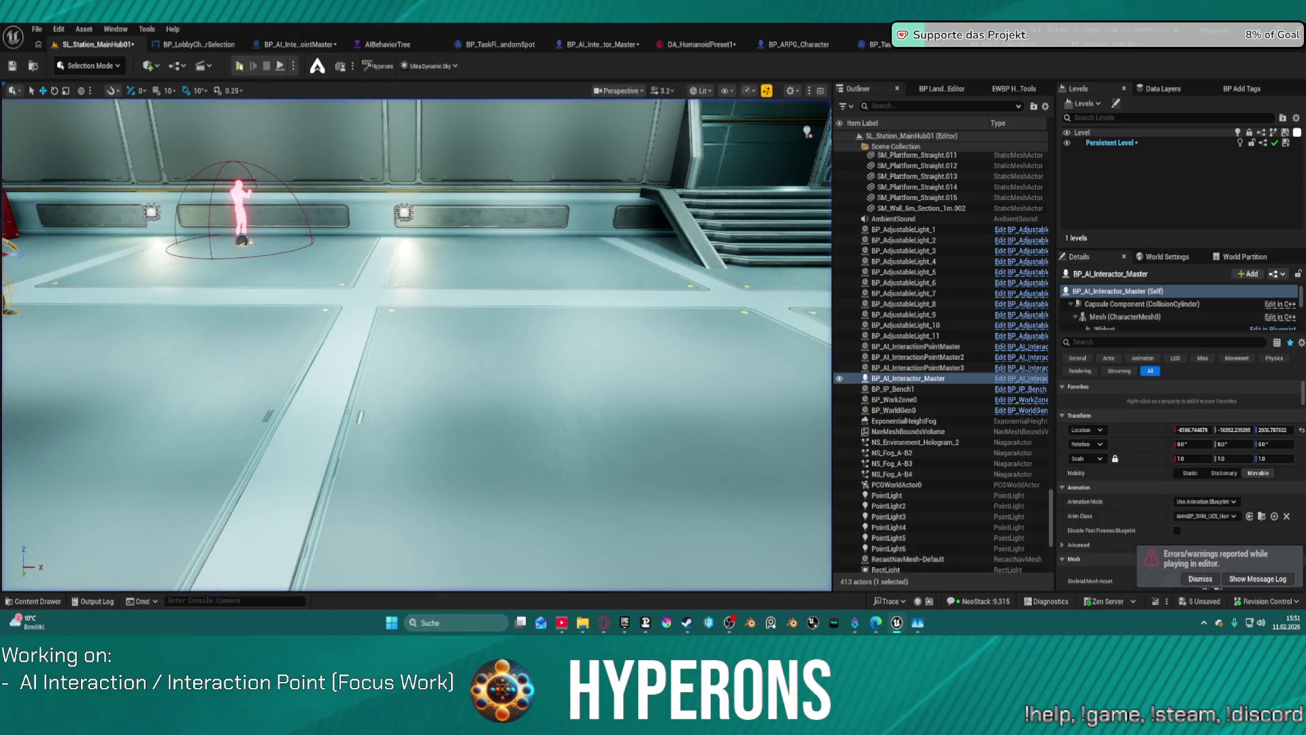
pyautogui.hotkey('alt', 'p')
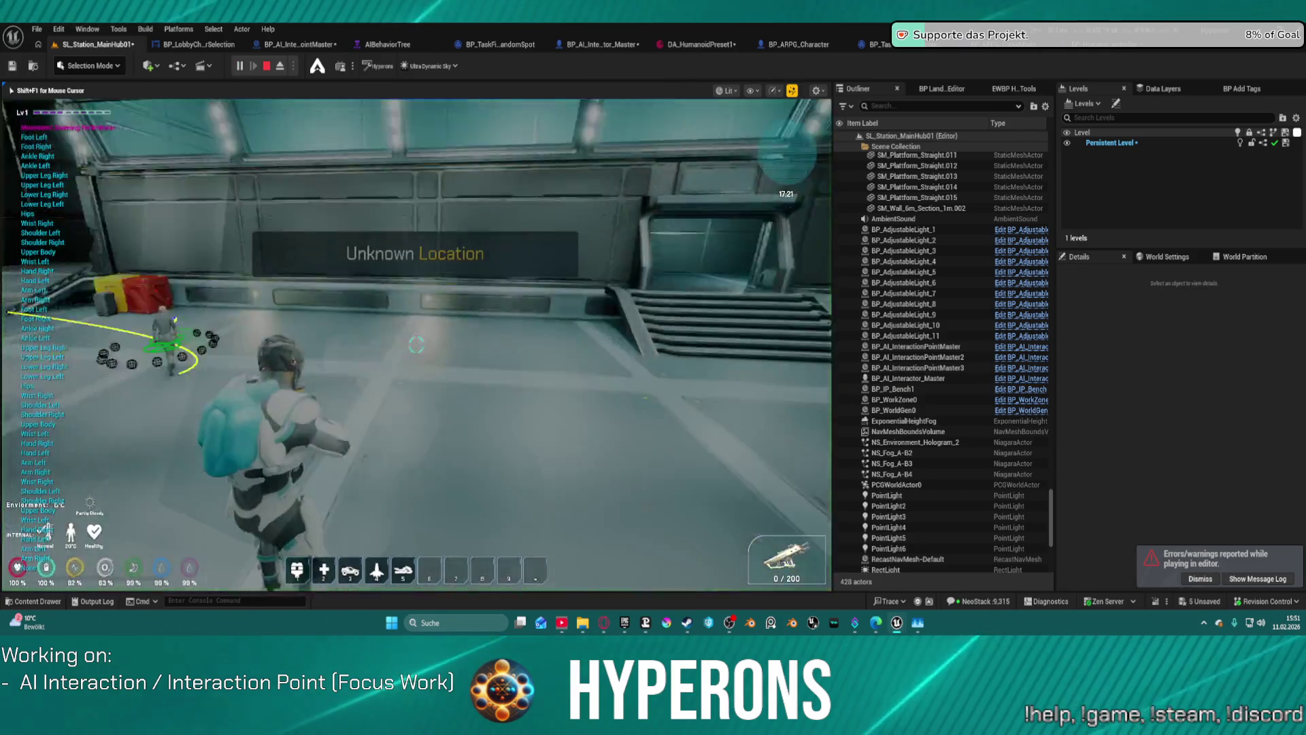
pyautogui.press('w')
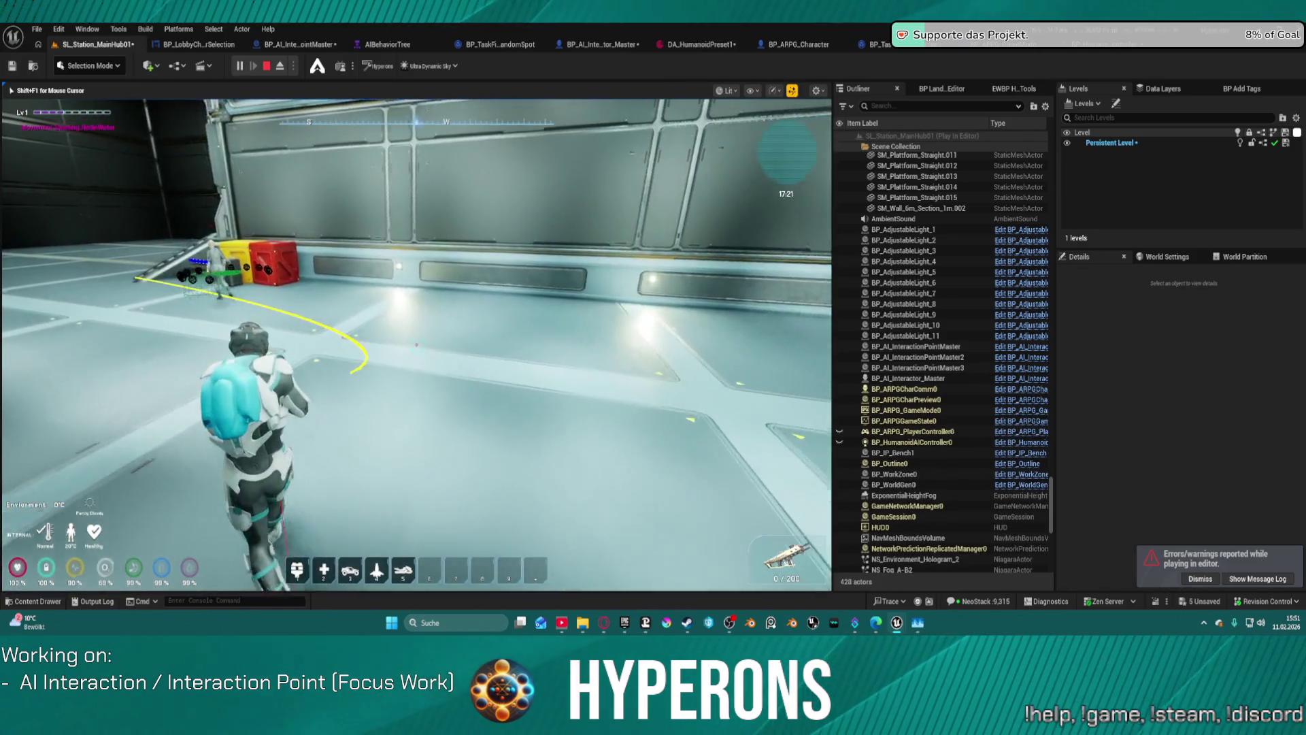
pyautogui.moveTo(500, 541)
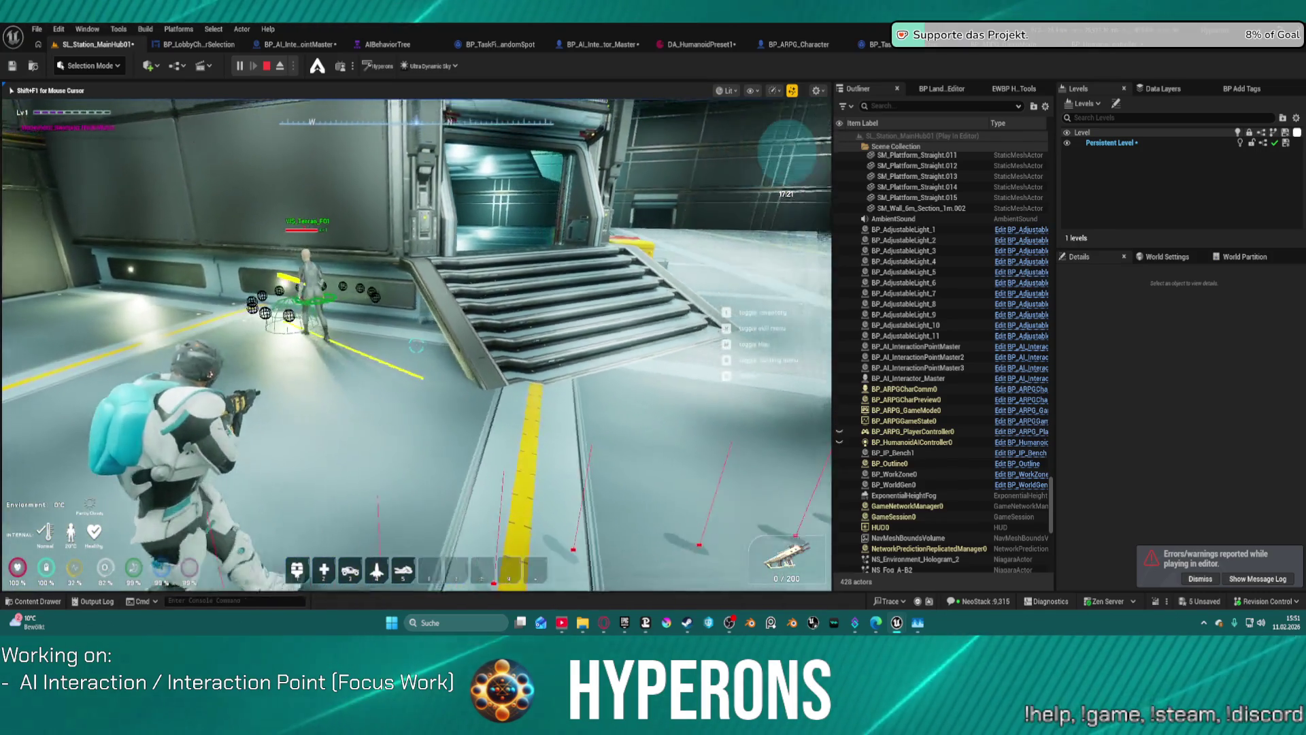
pyautogui.moveTo(416, 345)
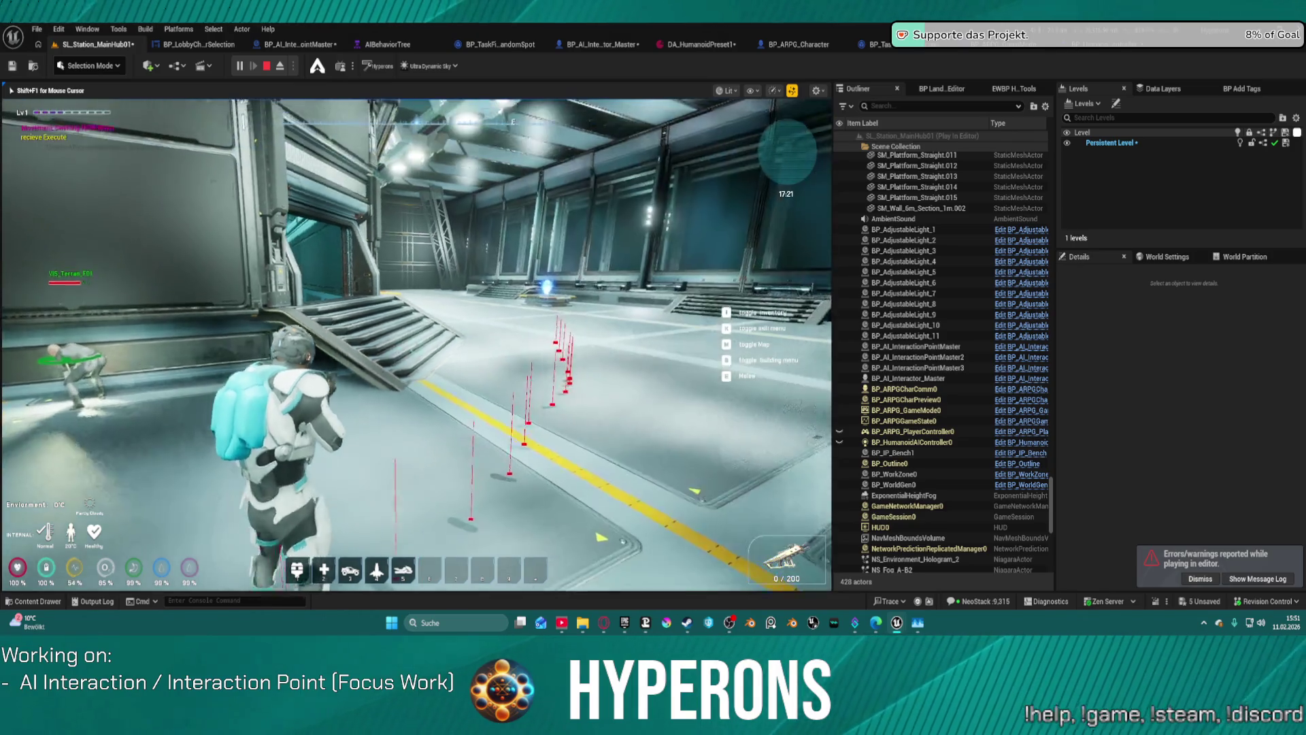
pyautogui.press('a')
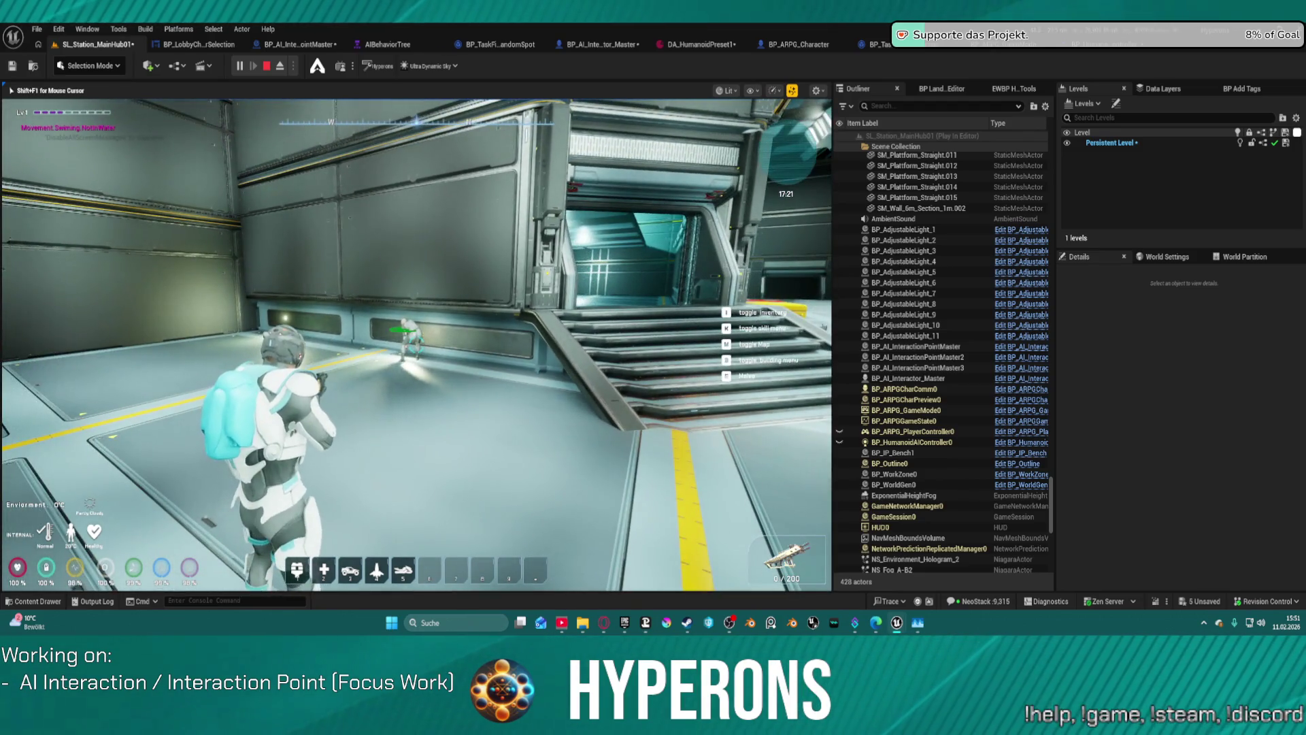
pyautogui.press('w')
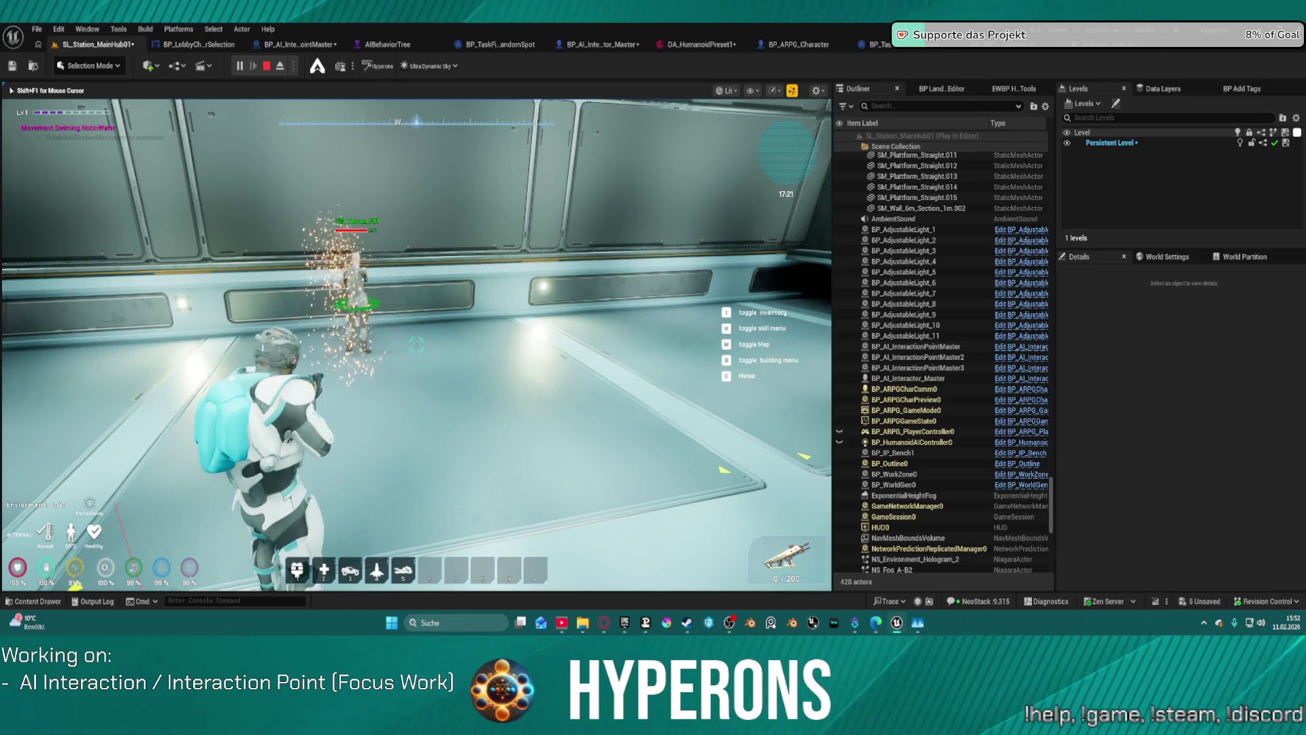
pyautogui.press('Escape')
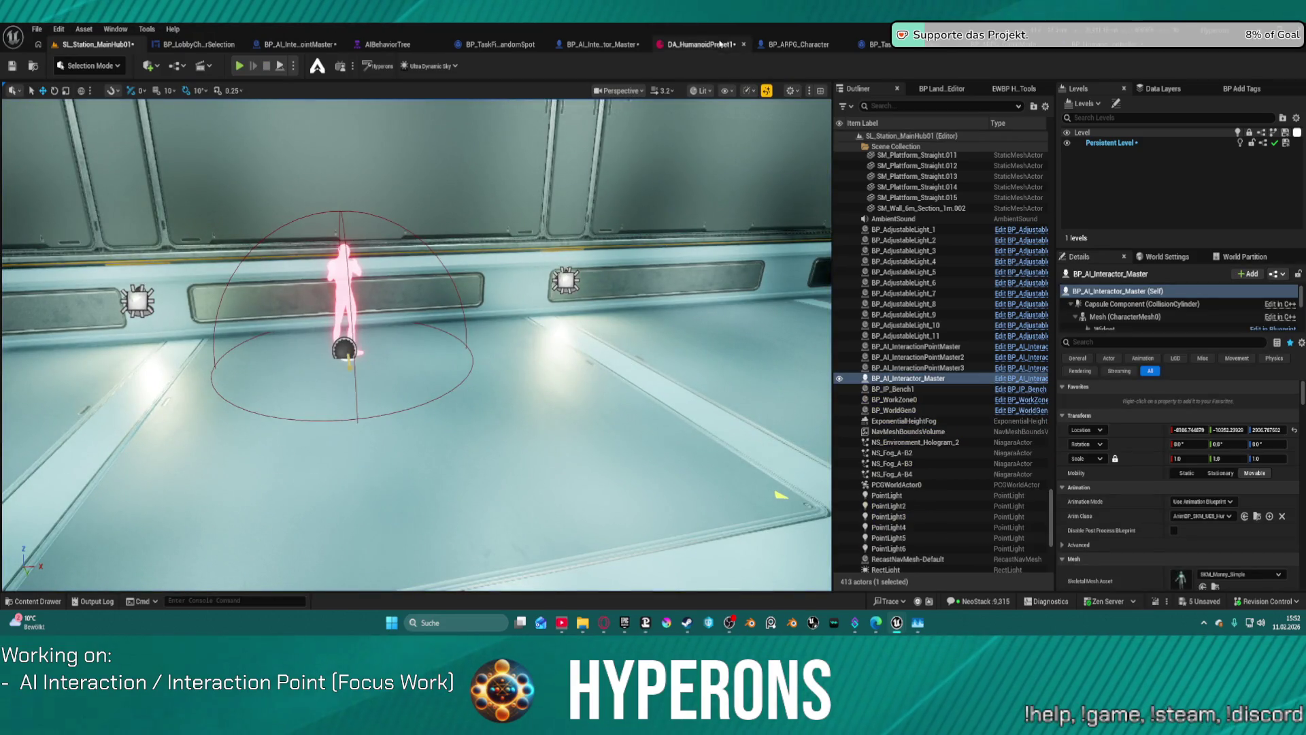
# In DA_HumanoidPreset1, edit the sensor values, setting Sensor Forward Offset to 20.0 and adjusting Distance and Radius
pyautogui.click(701, 45)
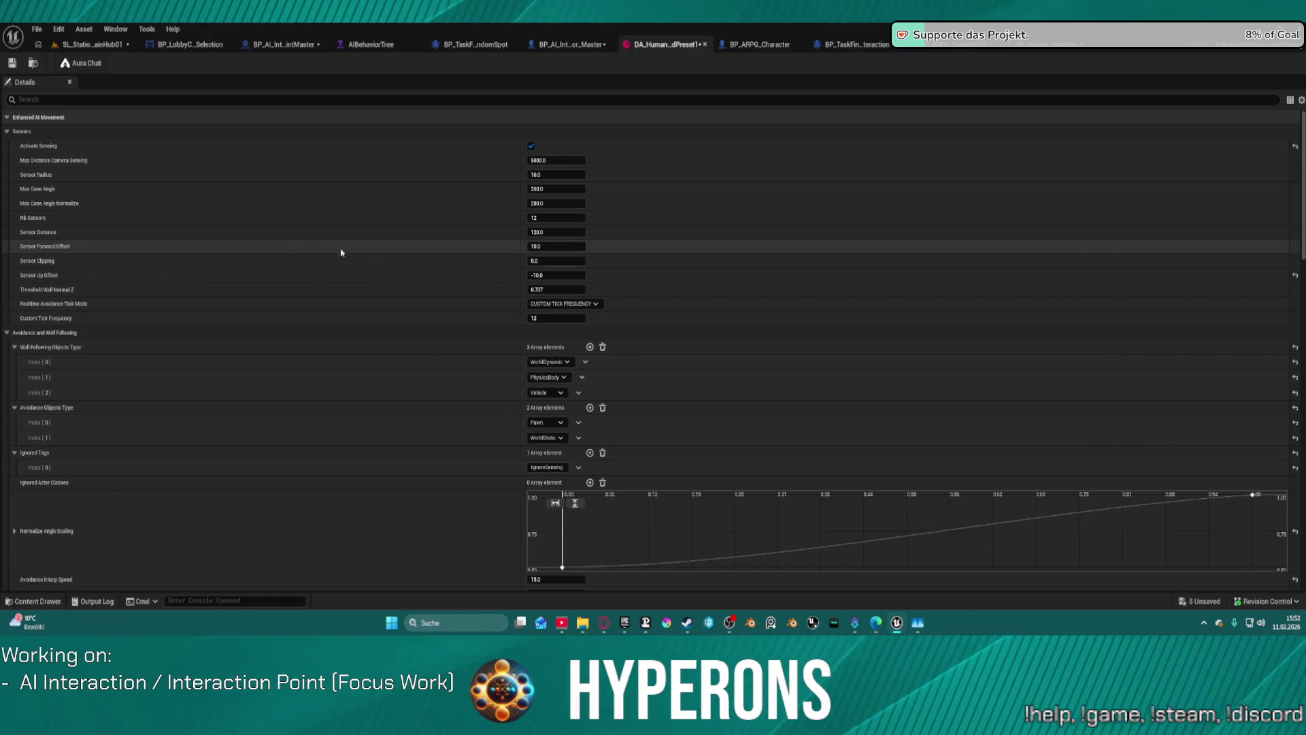
pyautogui.click(541, 275)
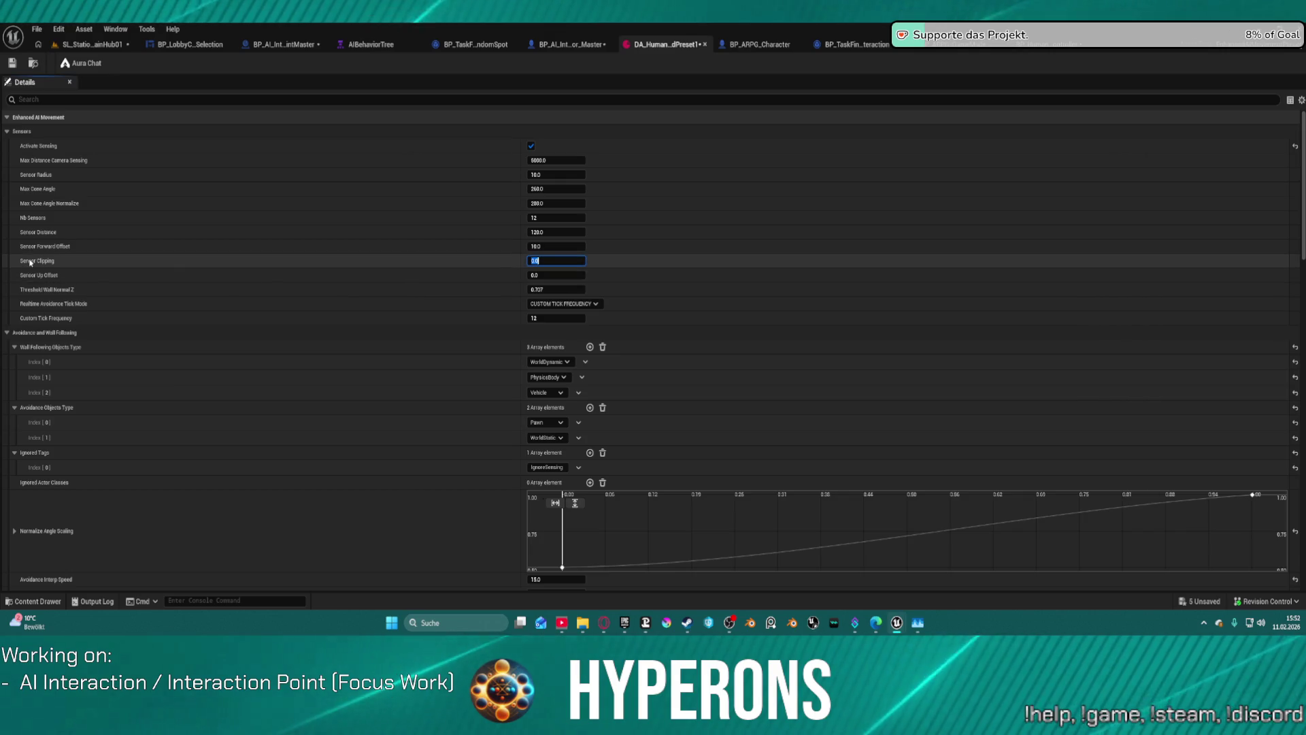
pyautogui.moveTo(30, 262)
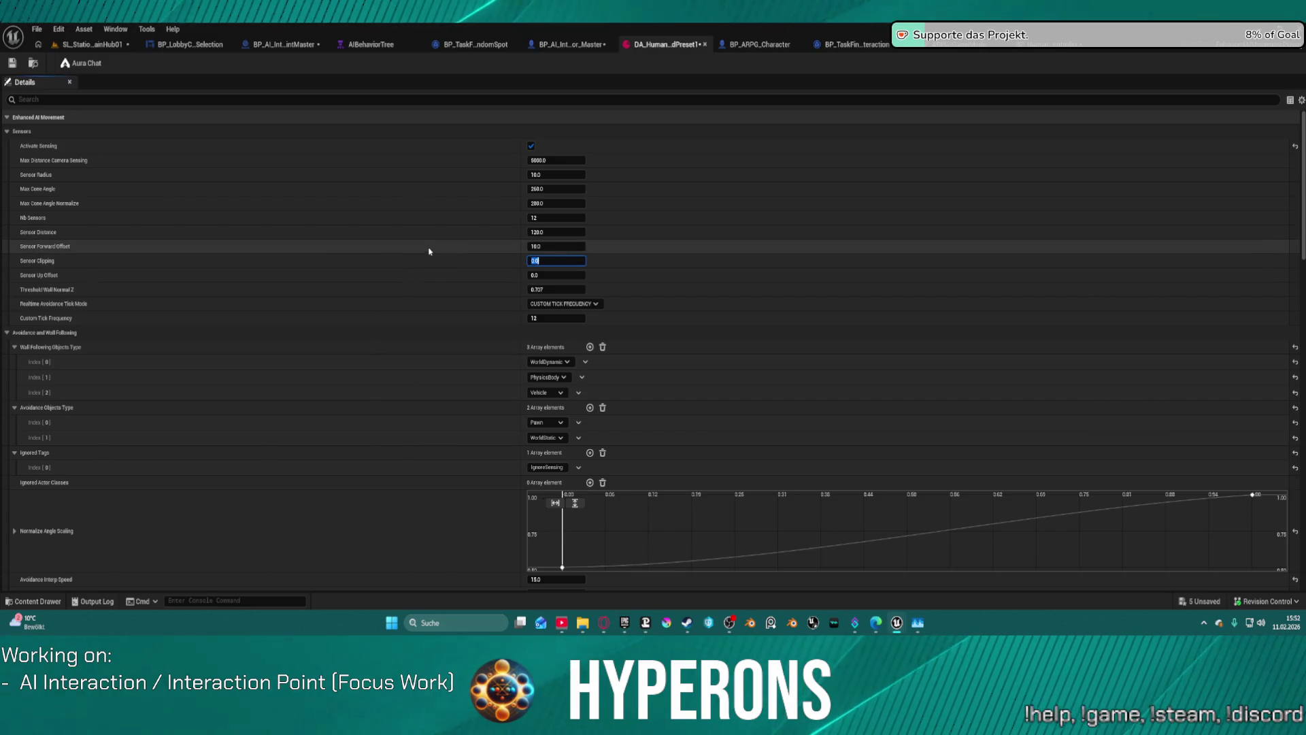
pyautogui.click(554, 246)
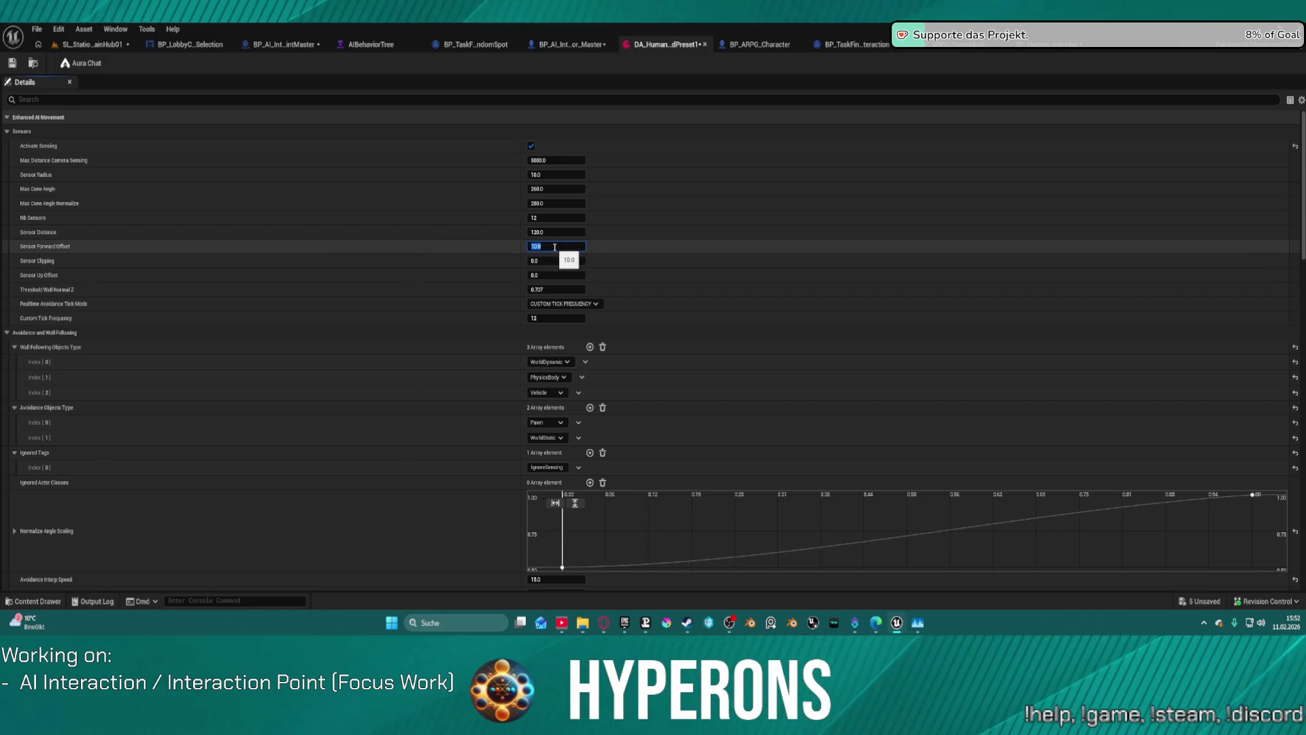
pyautogui.write('20')
pyautogui.press('Return')
pyautogui.click(545, 232)
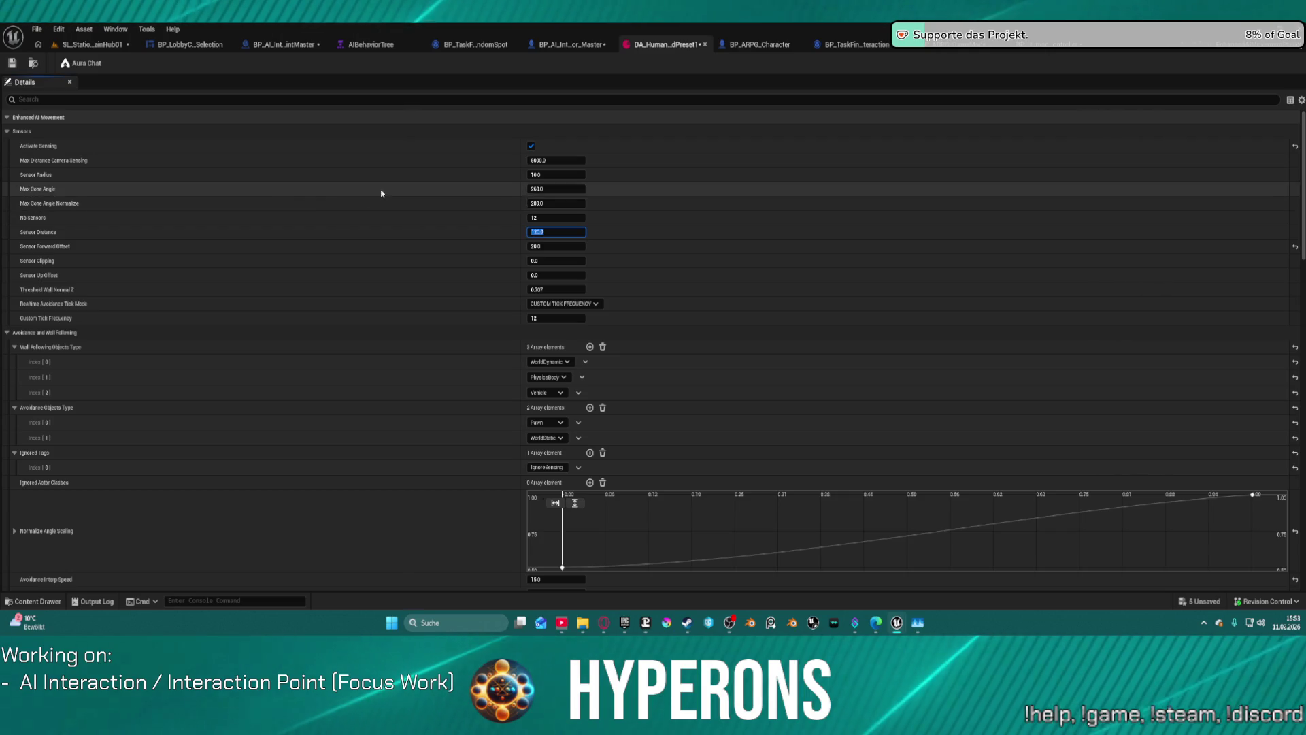
pyautogui.click(541, 175)
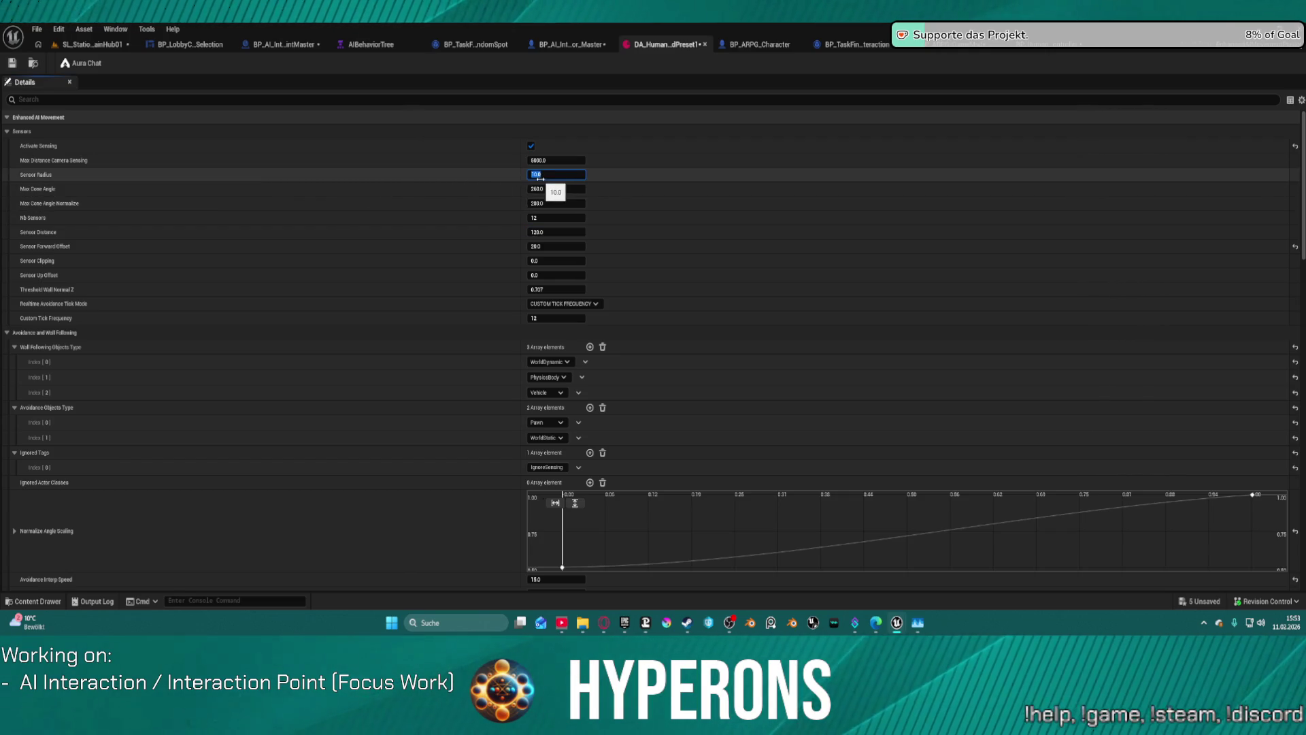
pyautogui.write('20')
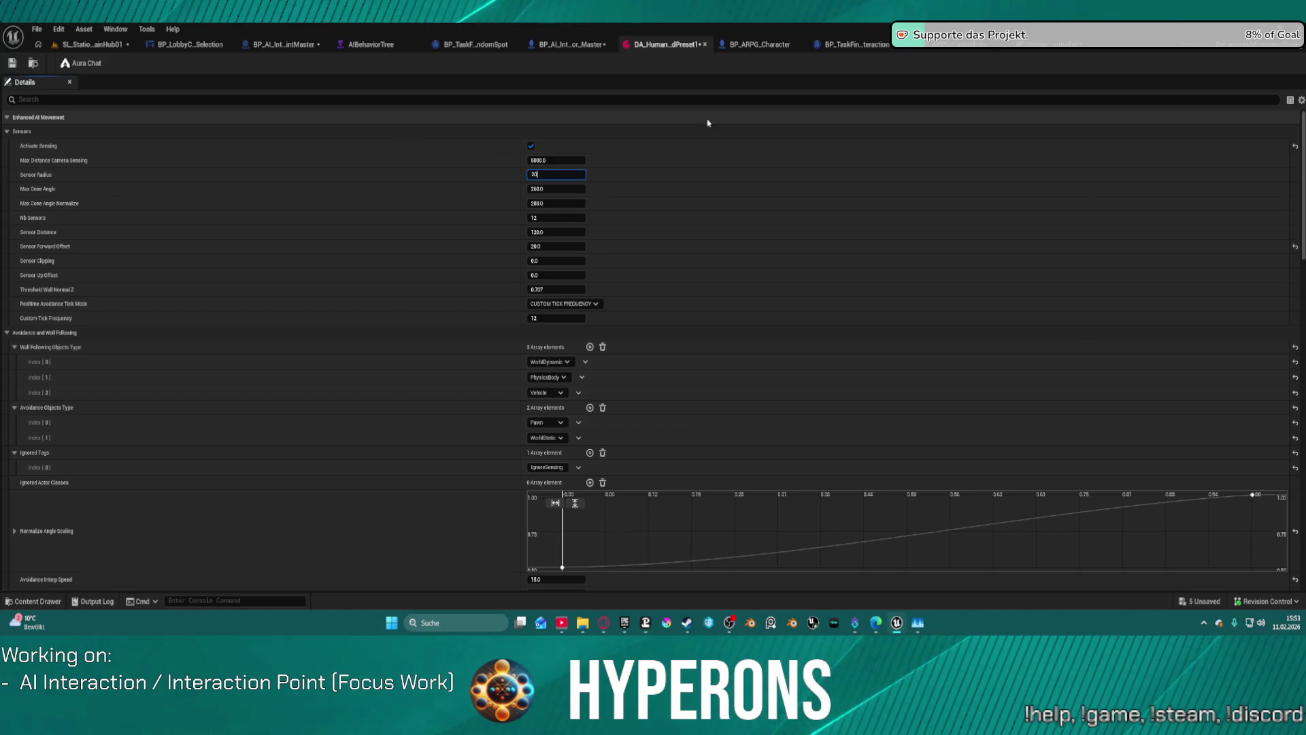
# Review the preset's avoidance and Path Following settings, then start a play test with Alt+P
pyautogui.scroll(-7, 390, 306)
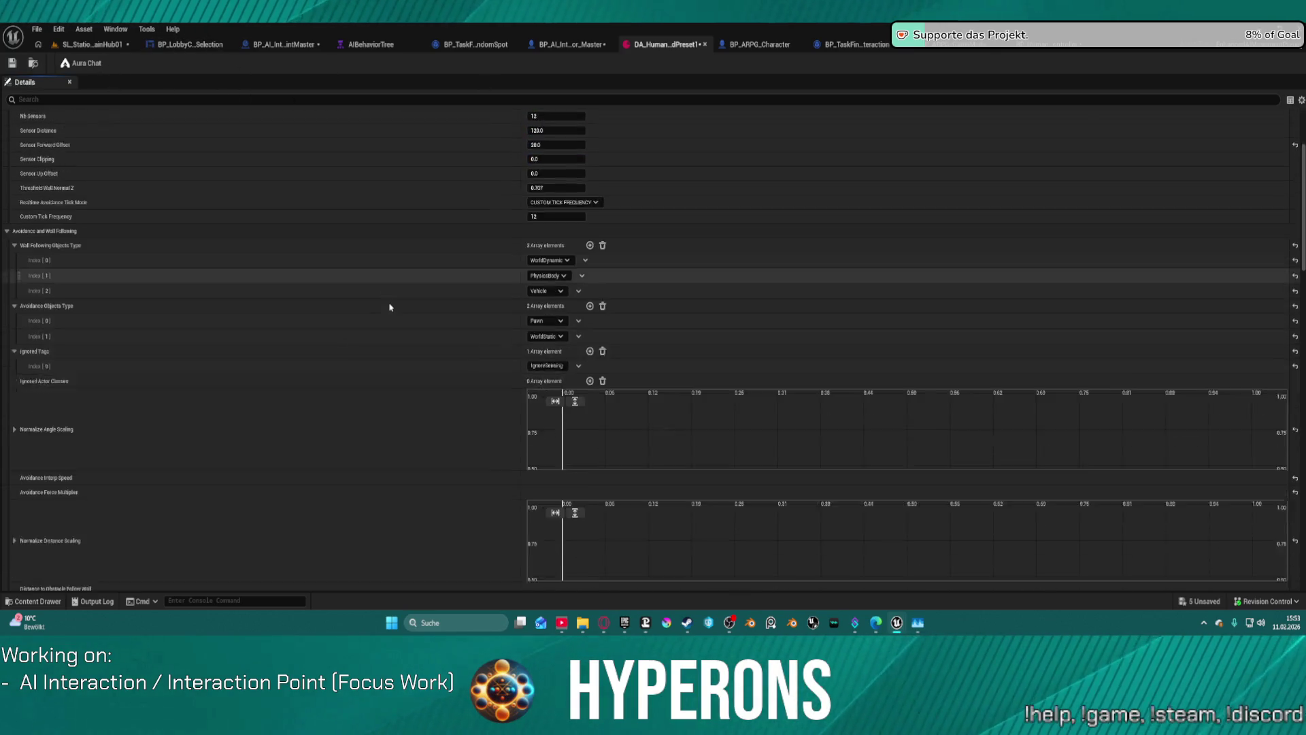
pyautogui.scroll(-4, 392, 309)
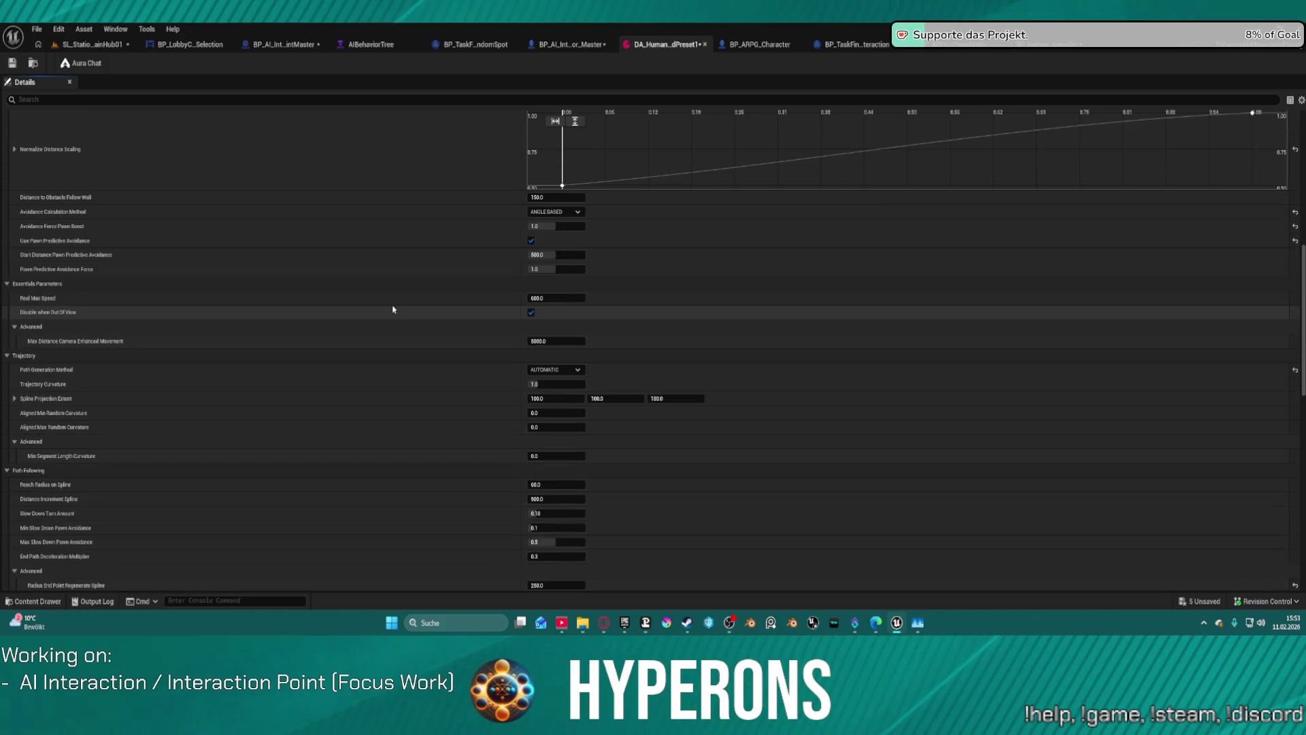
pyautogui.scroll(-2, 391, 310)
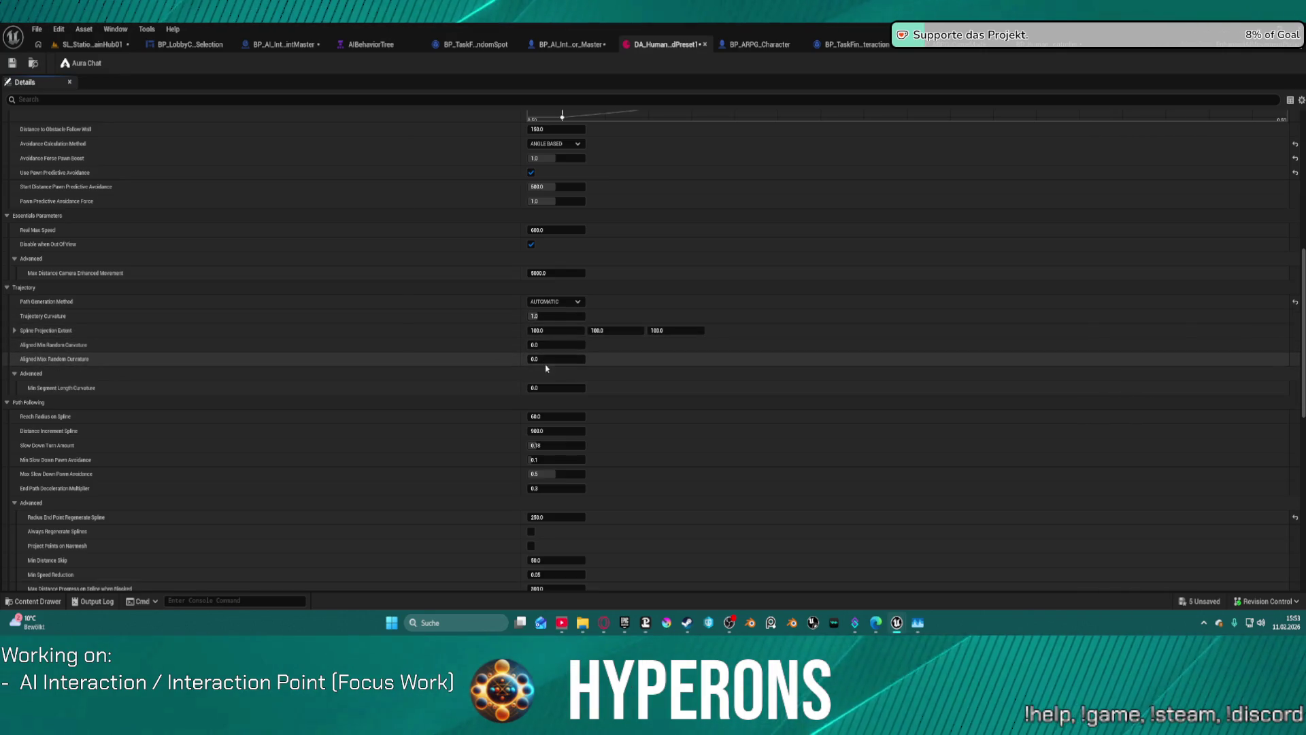
pyautogui.scroll(-2, 542, 375)
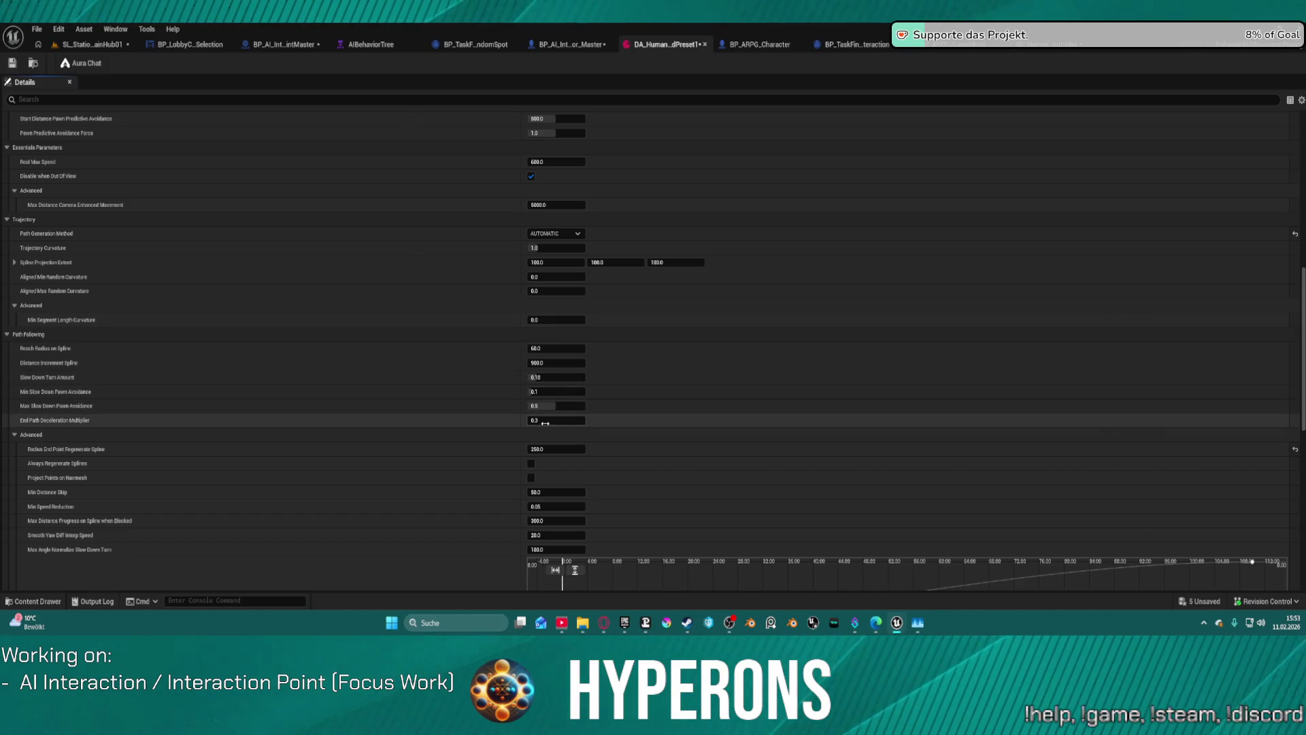
pyautogui.scroll(-1, 547, 418)
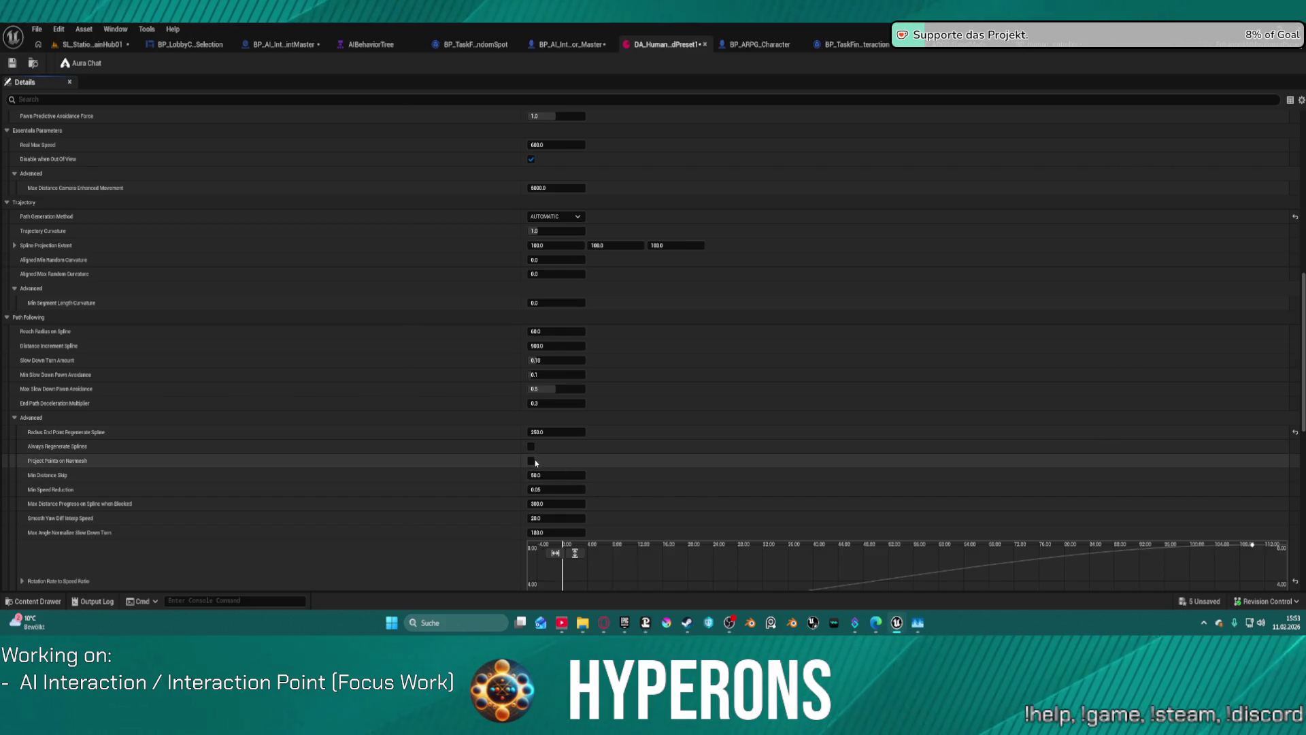
pyautogui.hotkey('alt', 'p')
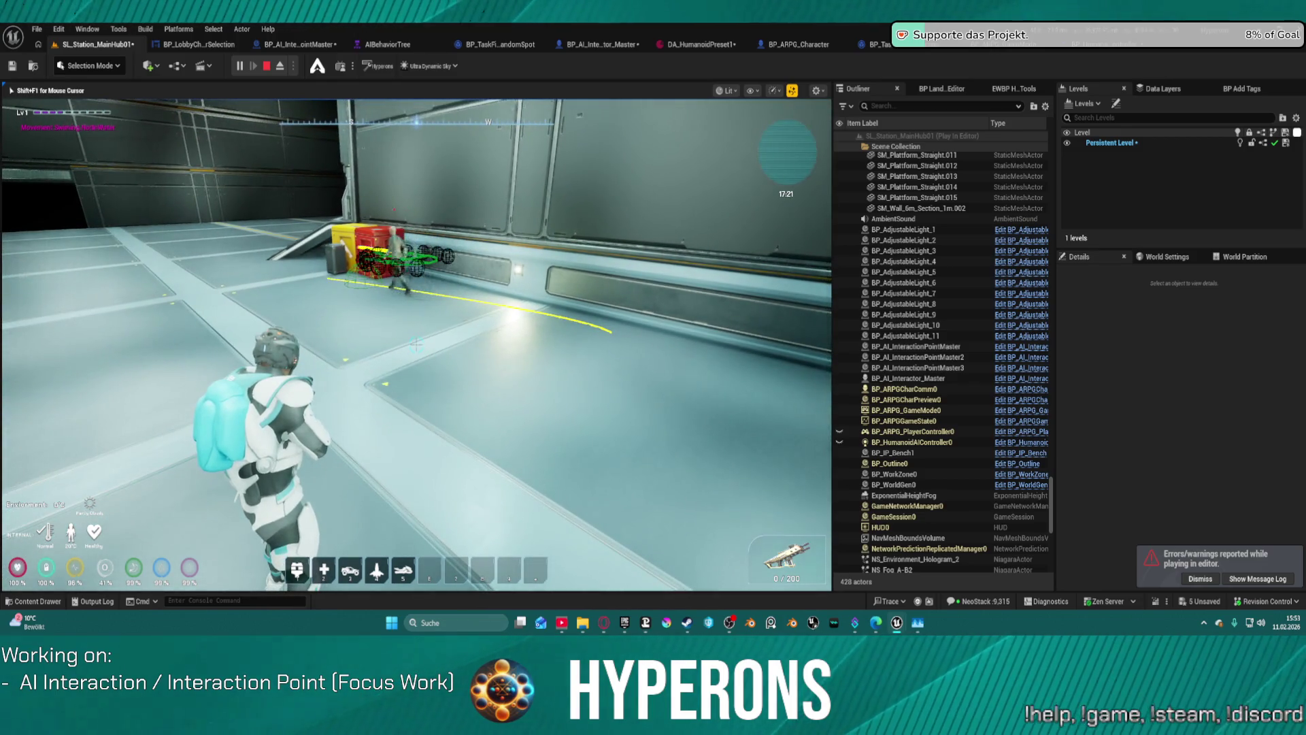
# Walk forward to the crates as the NPC climbs the stairs, then end Play In Editor
pyautogui.press('w')
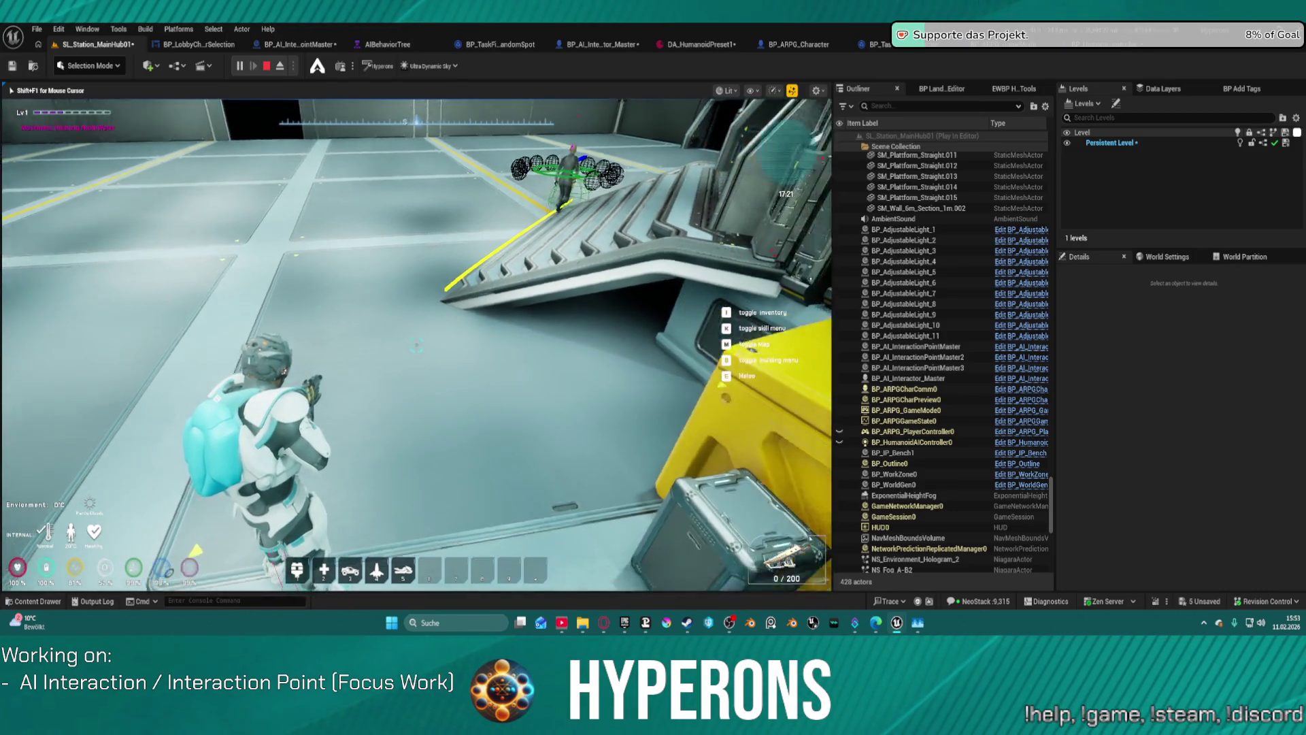
pyautogui.press('Escape')
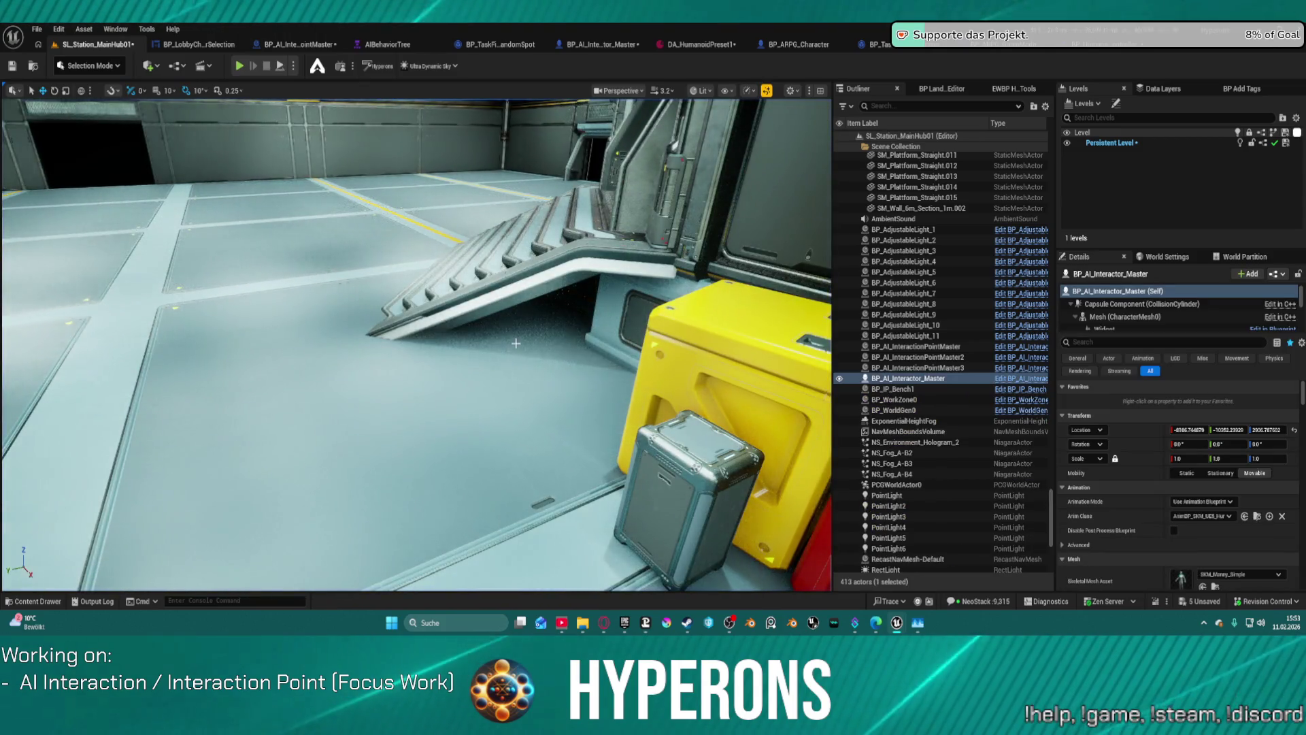
# Toggle the navmesh display with P, fly around the ramp and crates checking coverage, then select the ramp
pyautogui.press('p')
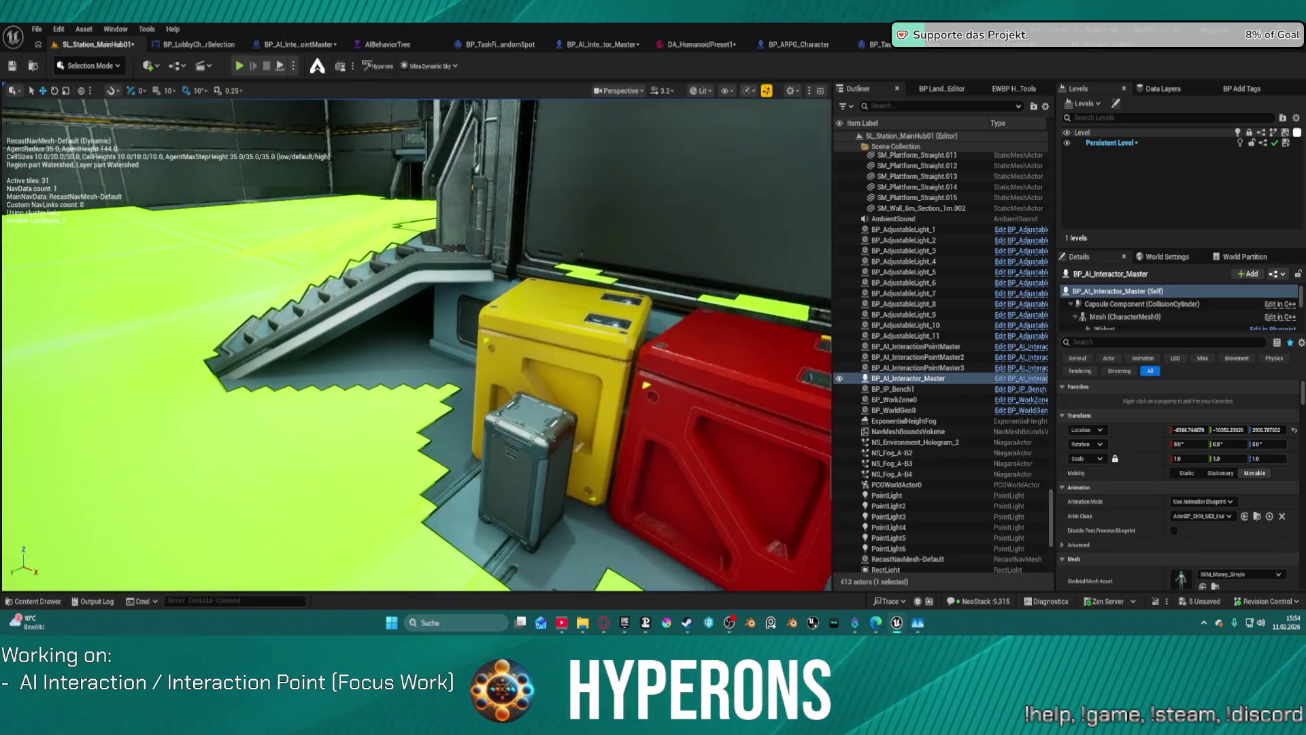
pyautogui.press('s')
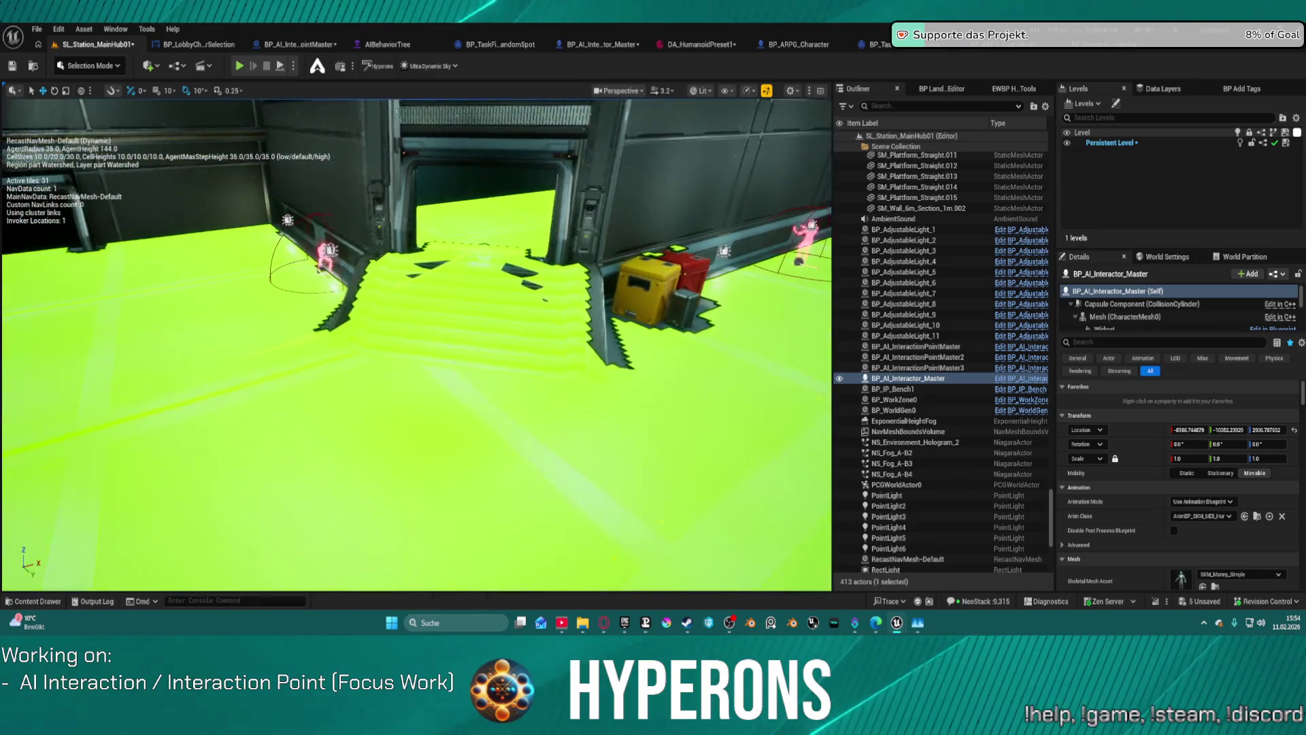
pyautogui.press('w')
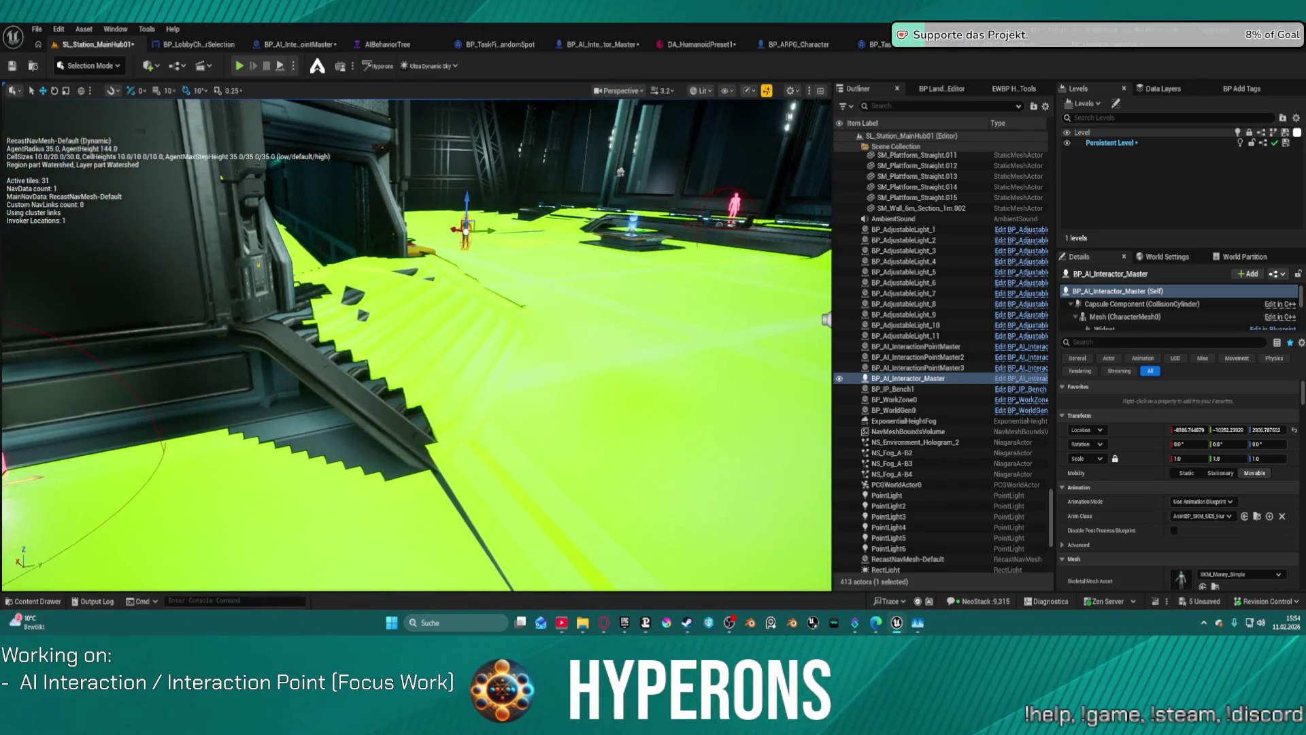
pyautogui.press('w')
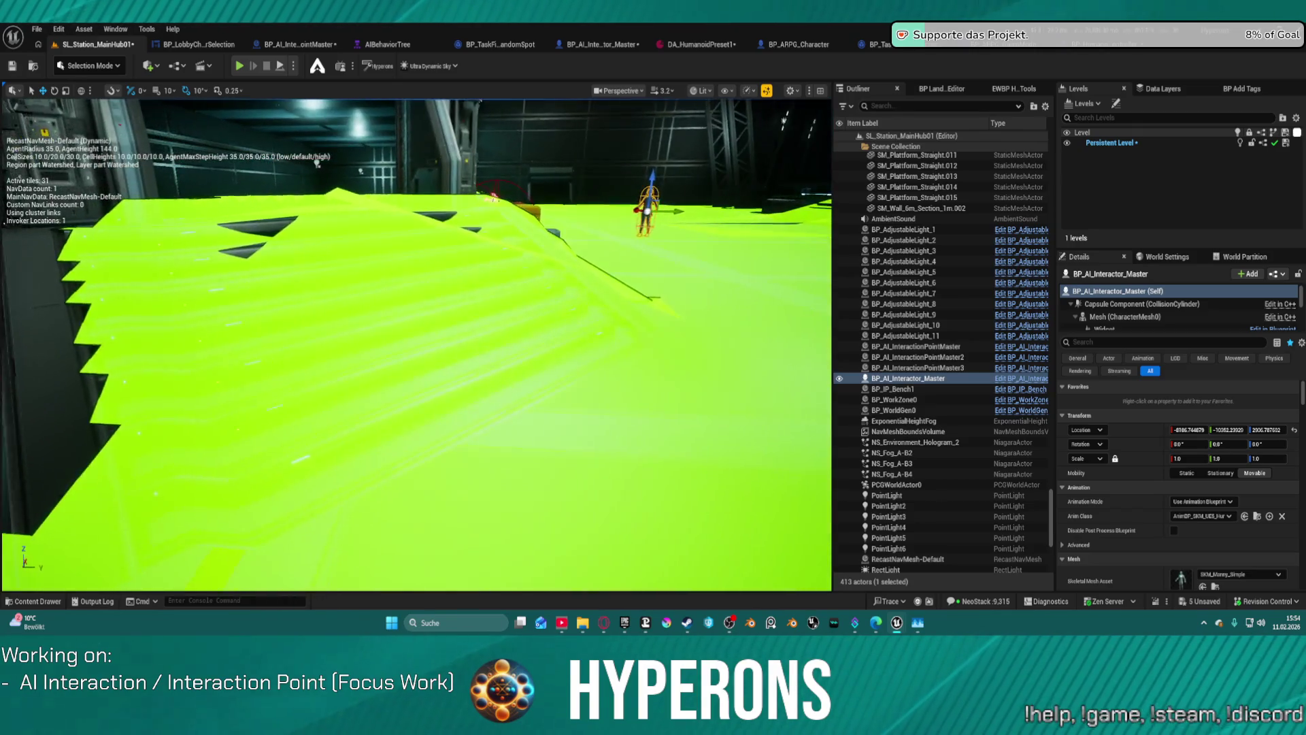
pyautogui.press('w')
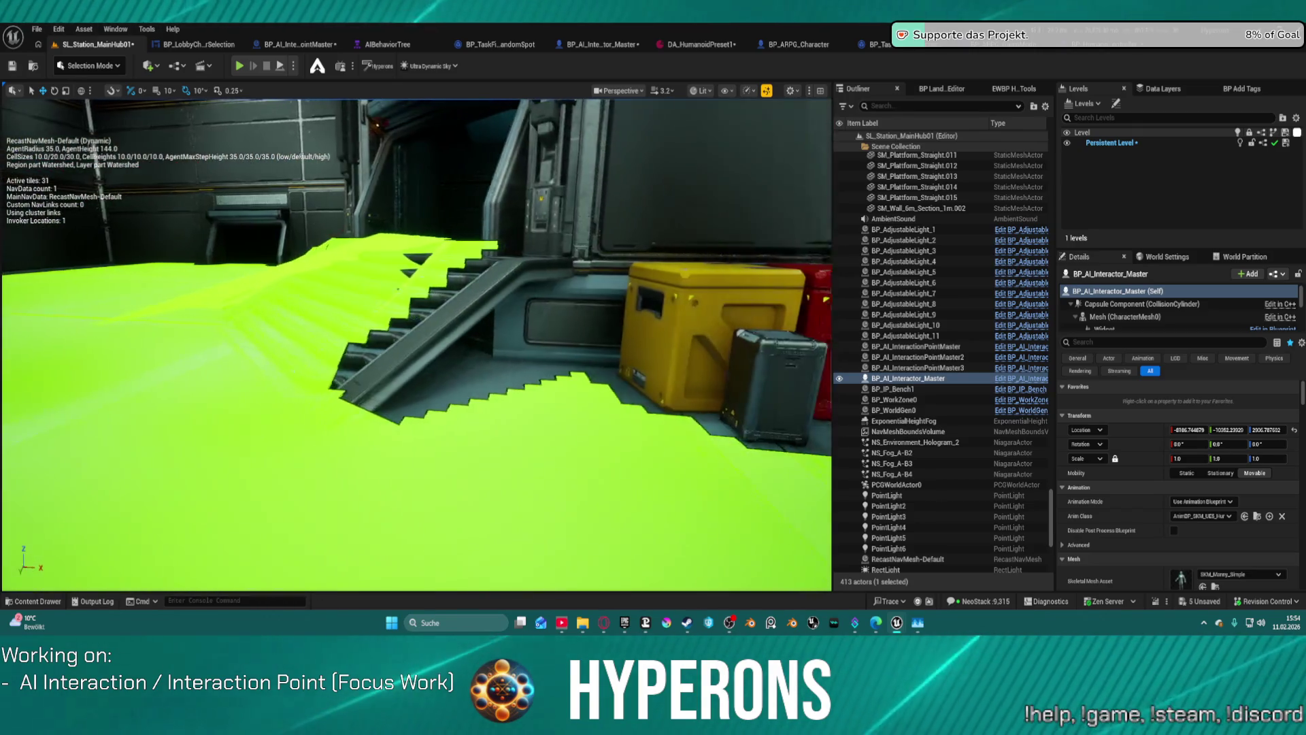
pyautogui.press('w')
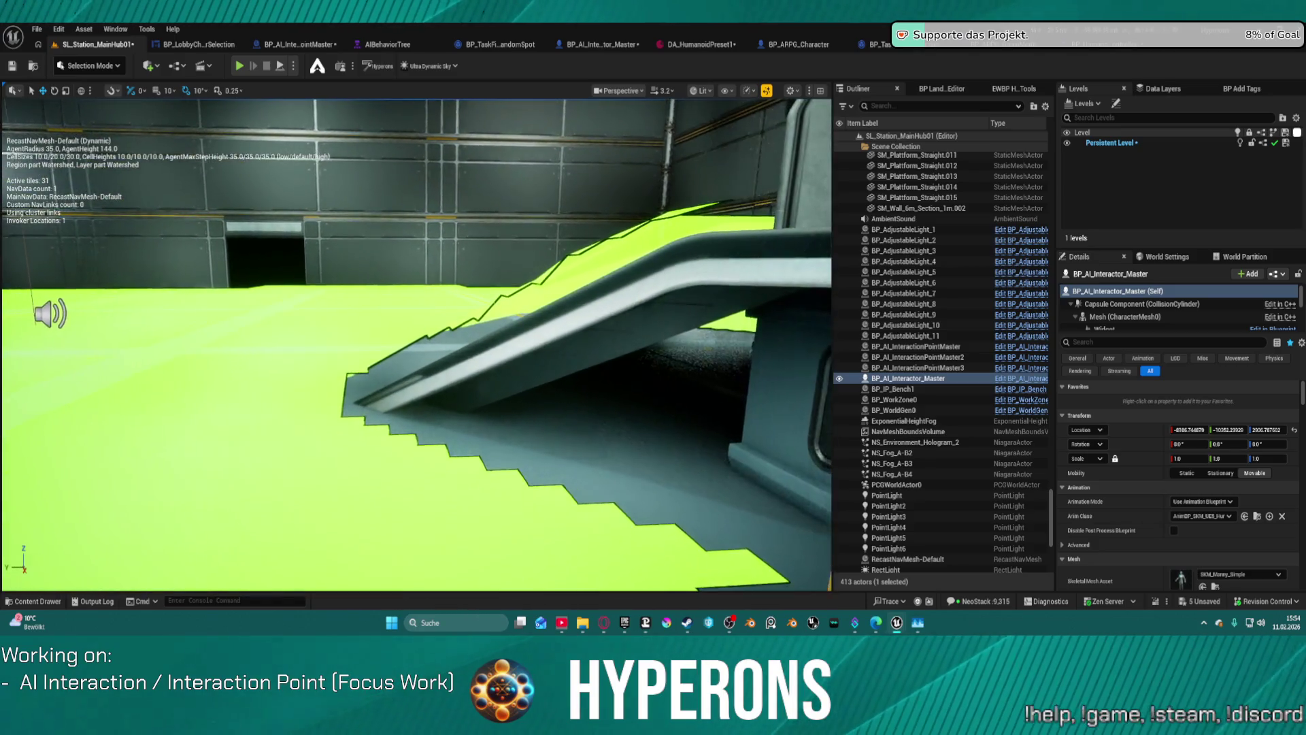
pyautogui.press('w')
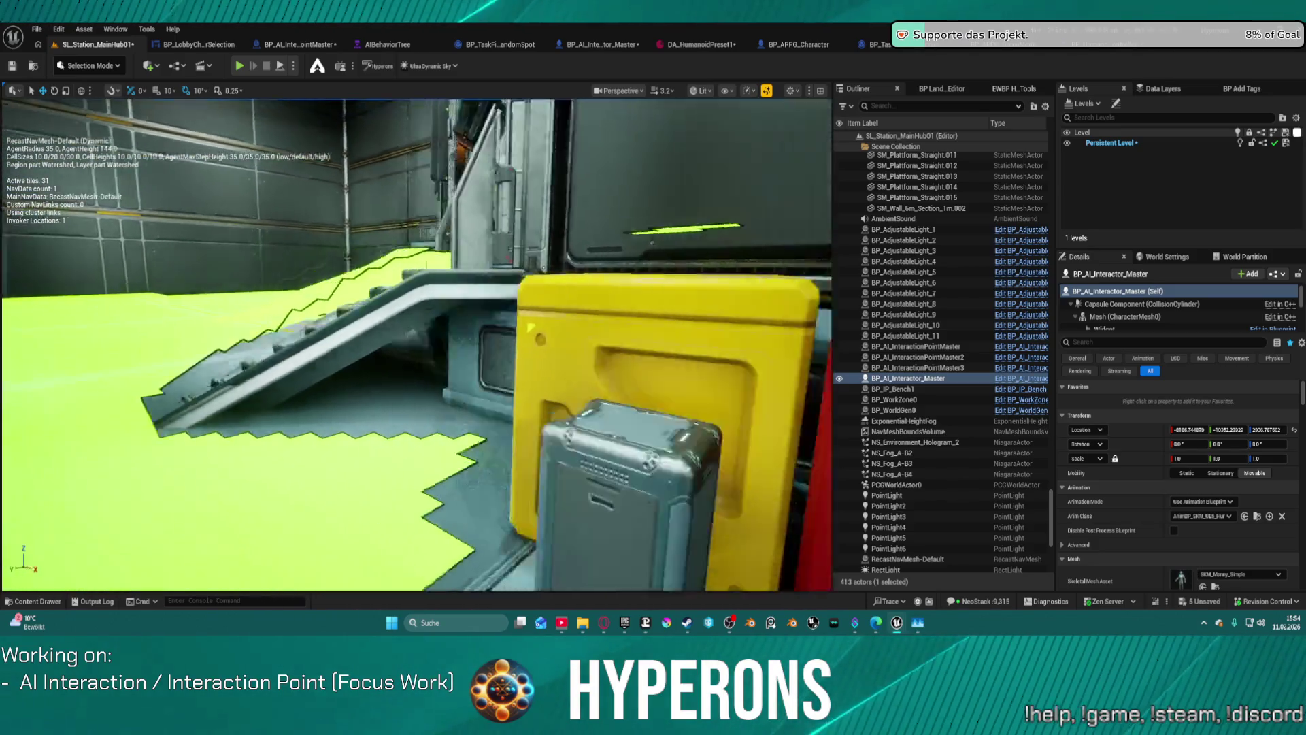
pyautogui.press('s')
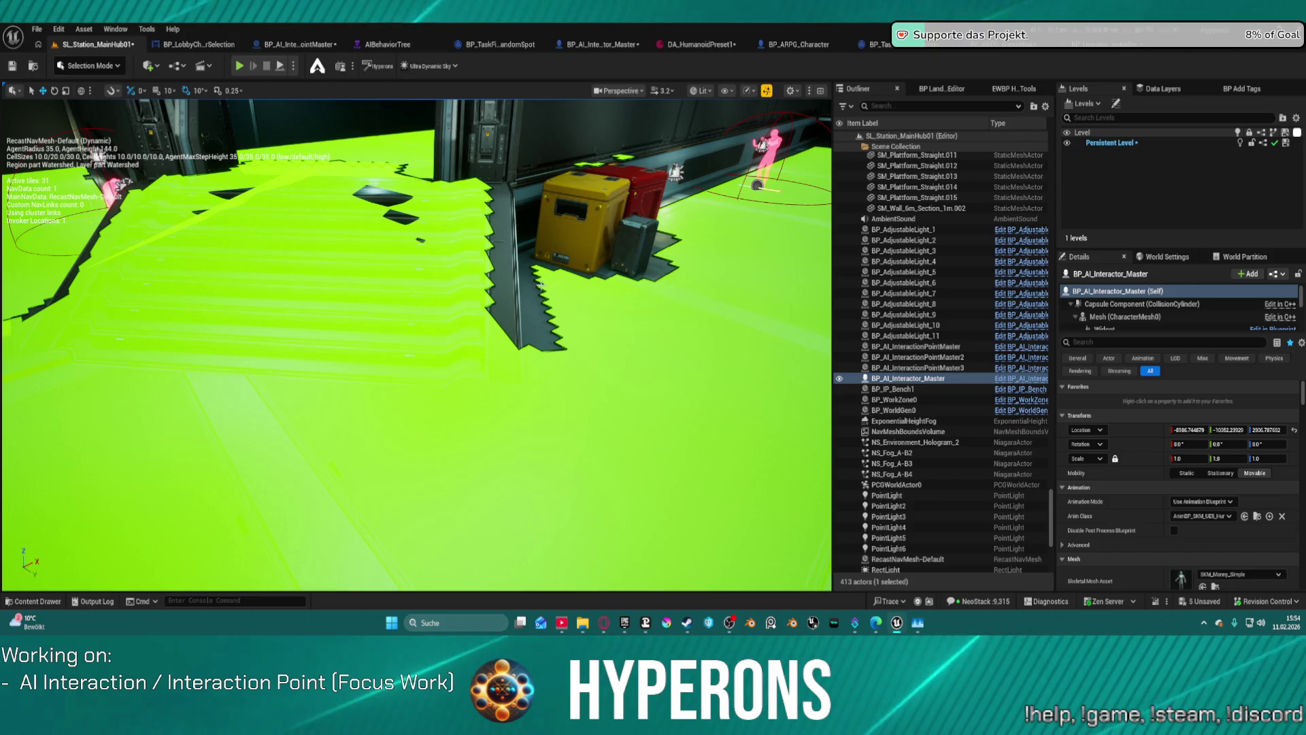
pyautogui.click(504, 266)
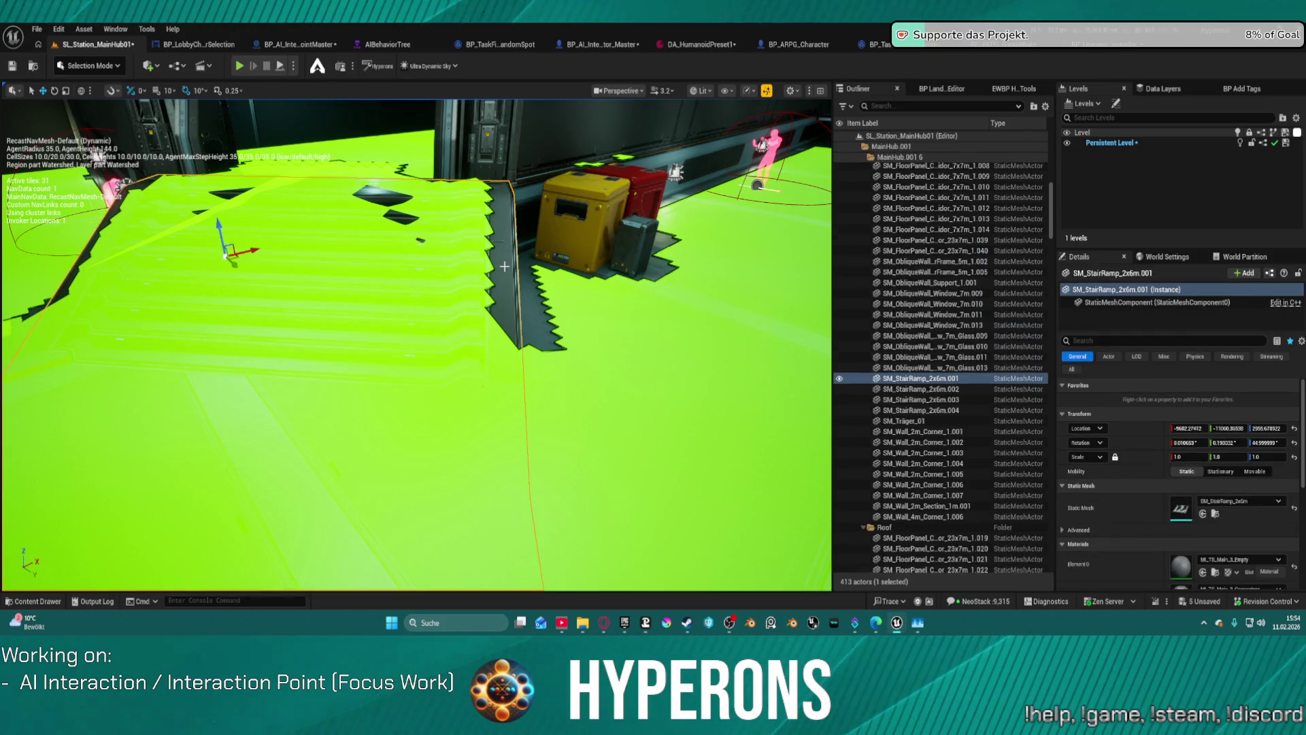
# Open SM_StairRamp_2x6m, show its simple collision, and apply Convex Decomposition for a new hull
pyautogui.click(1211, 514)
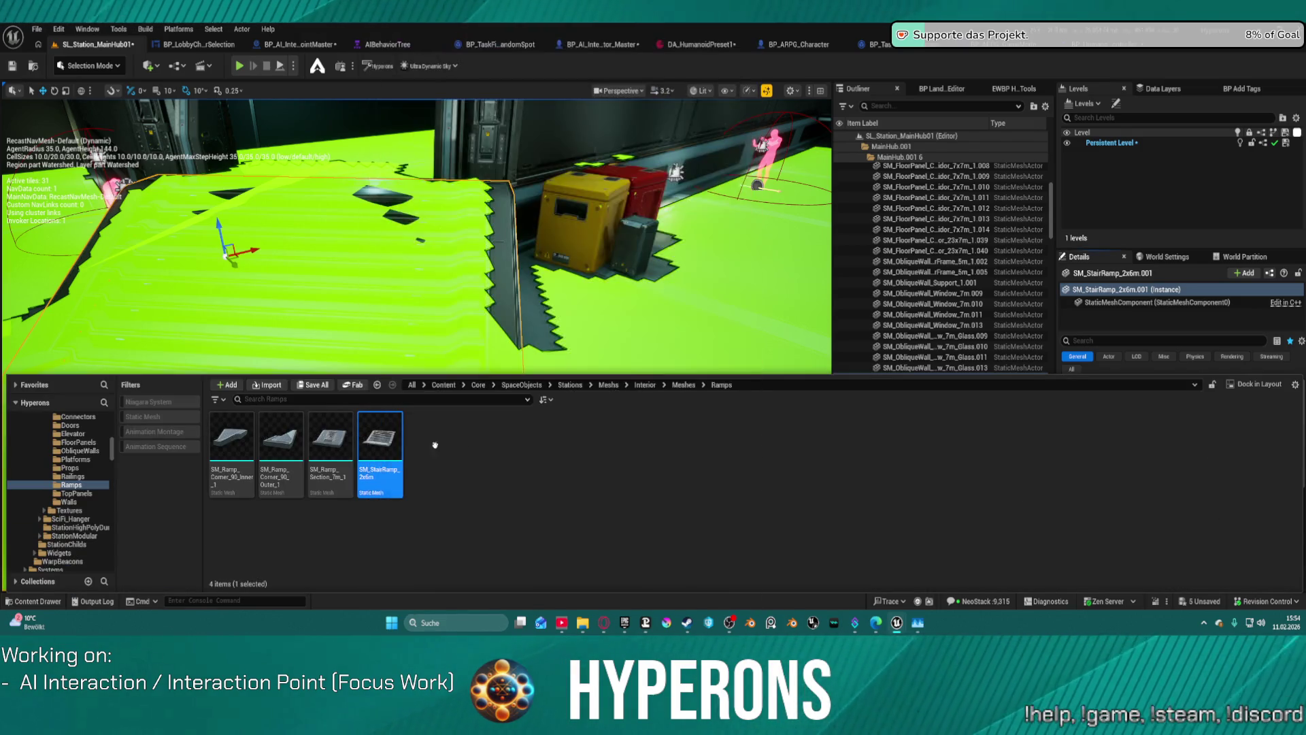
pyautogui.doubleClick(383, 449)
pyautogui.moveTo(442, 459); pyautogui.dragTo(762, 484)
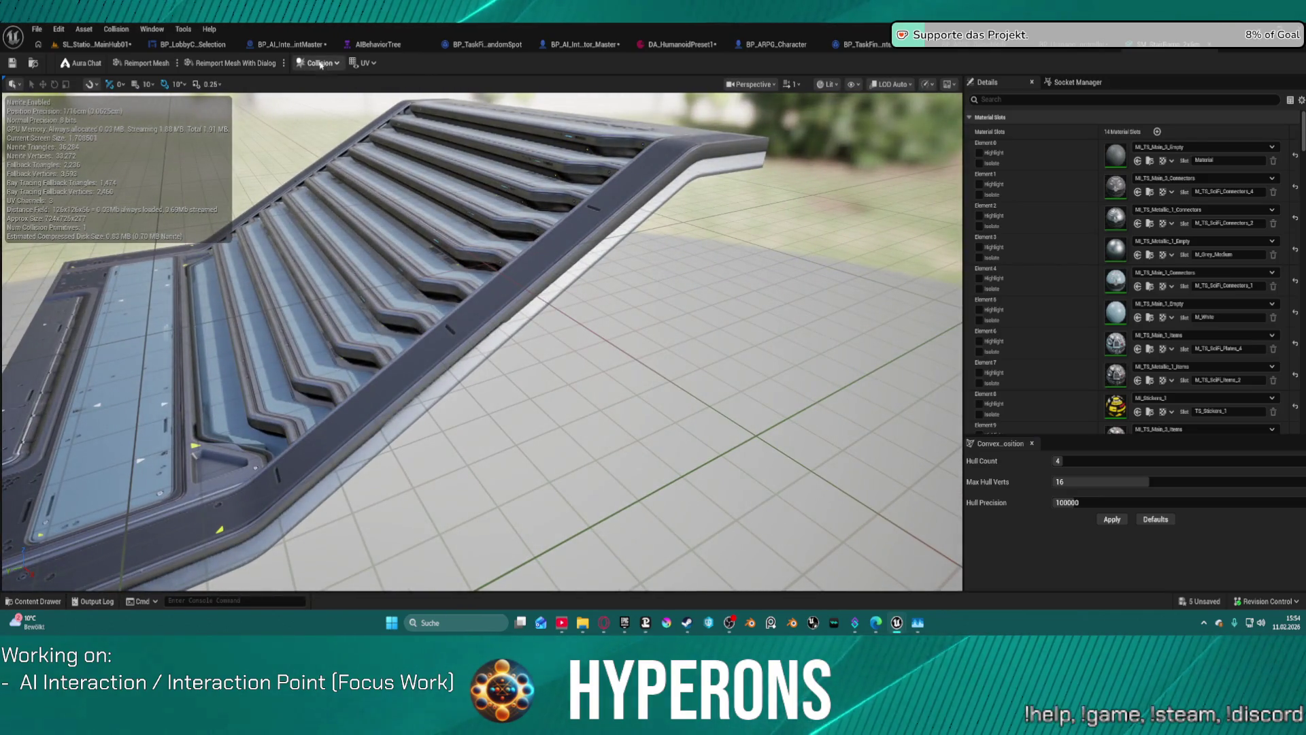
pyautogui.click(851, 84)
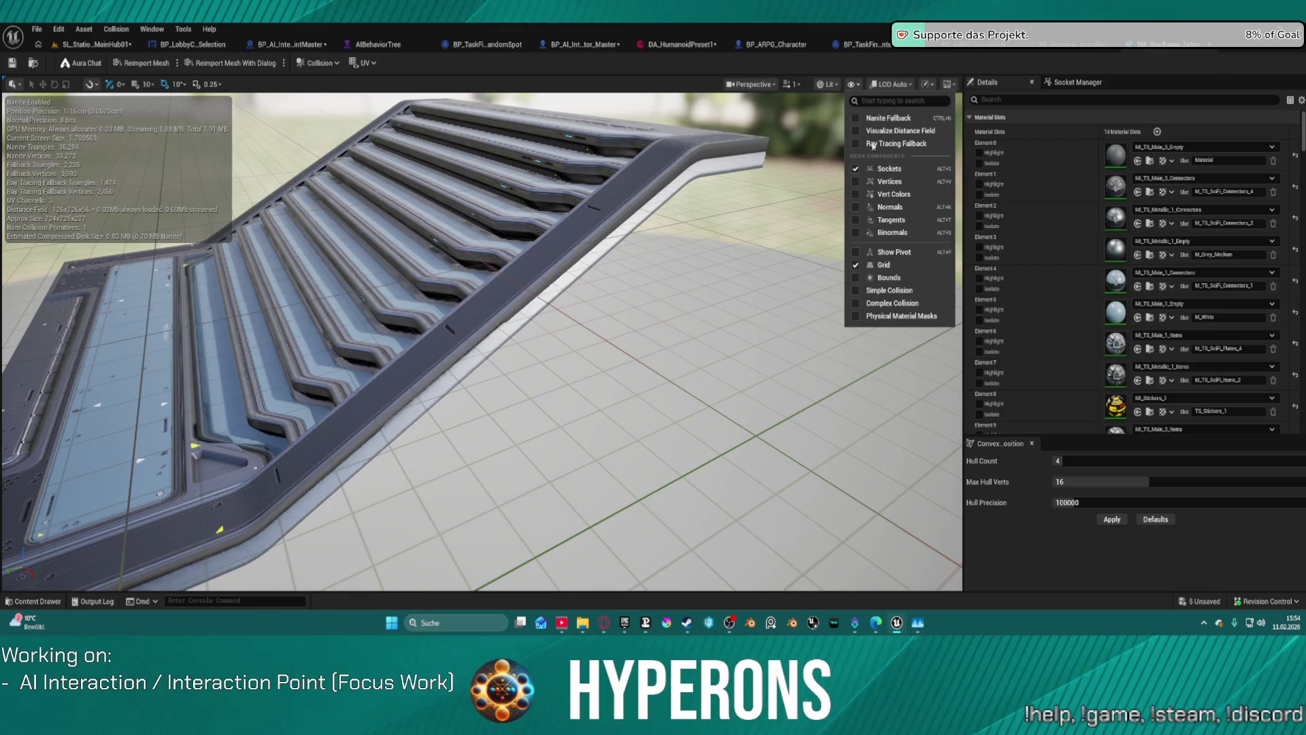
pyautogui.click(881, 293)
pyautogui.moveTo(882, 293)
pyautogui.mouseDown()
pyautogui.moveTo(796, 310)
pyautogui.moveTo(753, 347)
pyautogui.mouseUp()
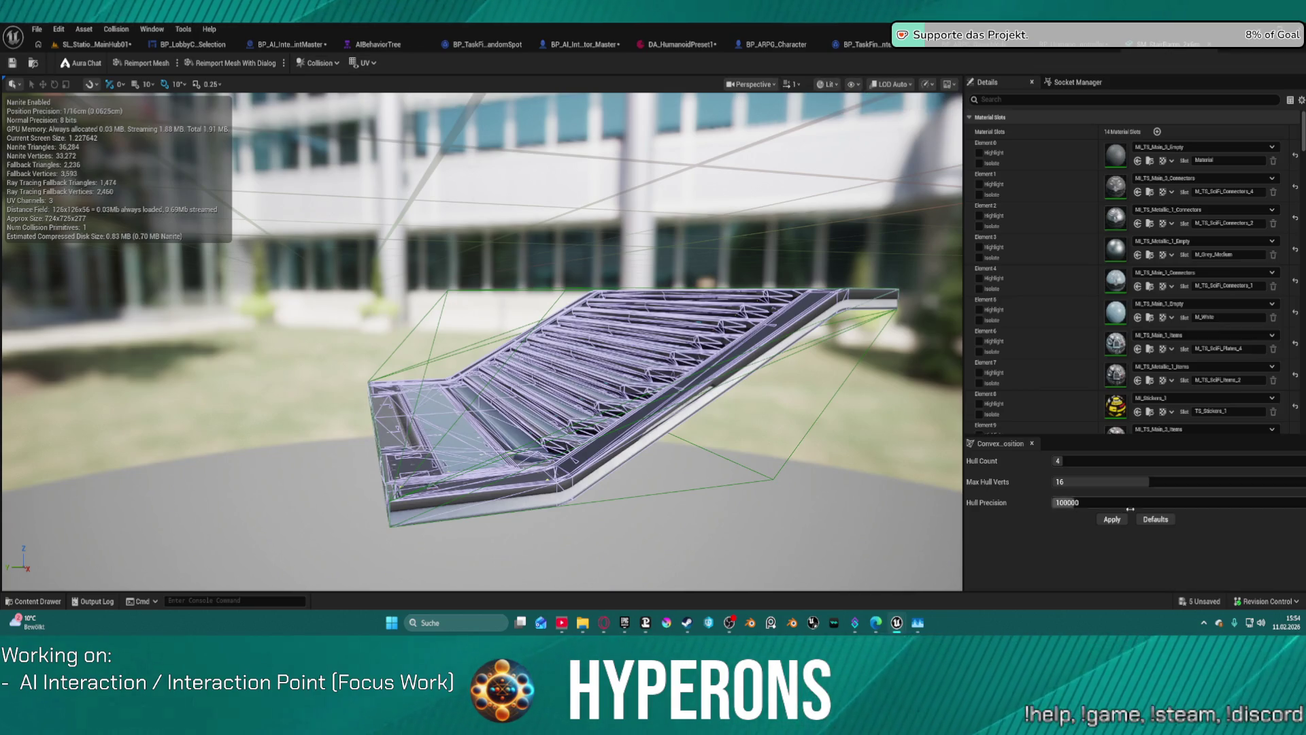
pyautogui.click(1100, 519)
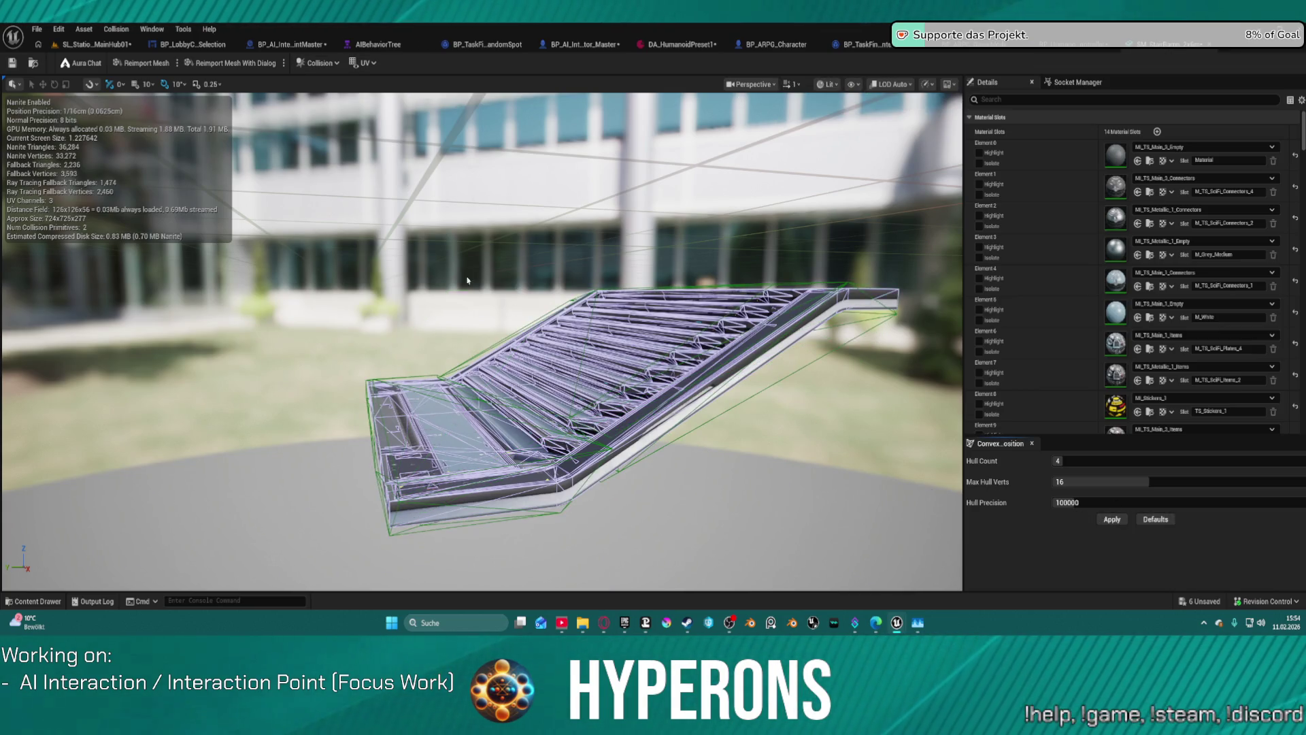
# Check the level in a quick play test, check out and save the ramp mesh, then play-test again
pyautogui.click(69, 46)
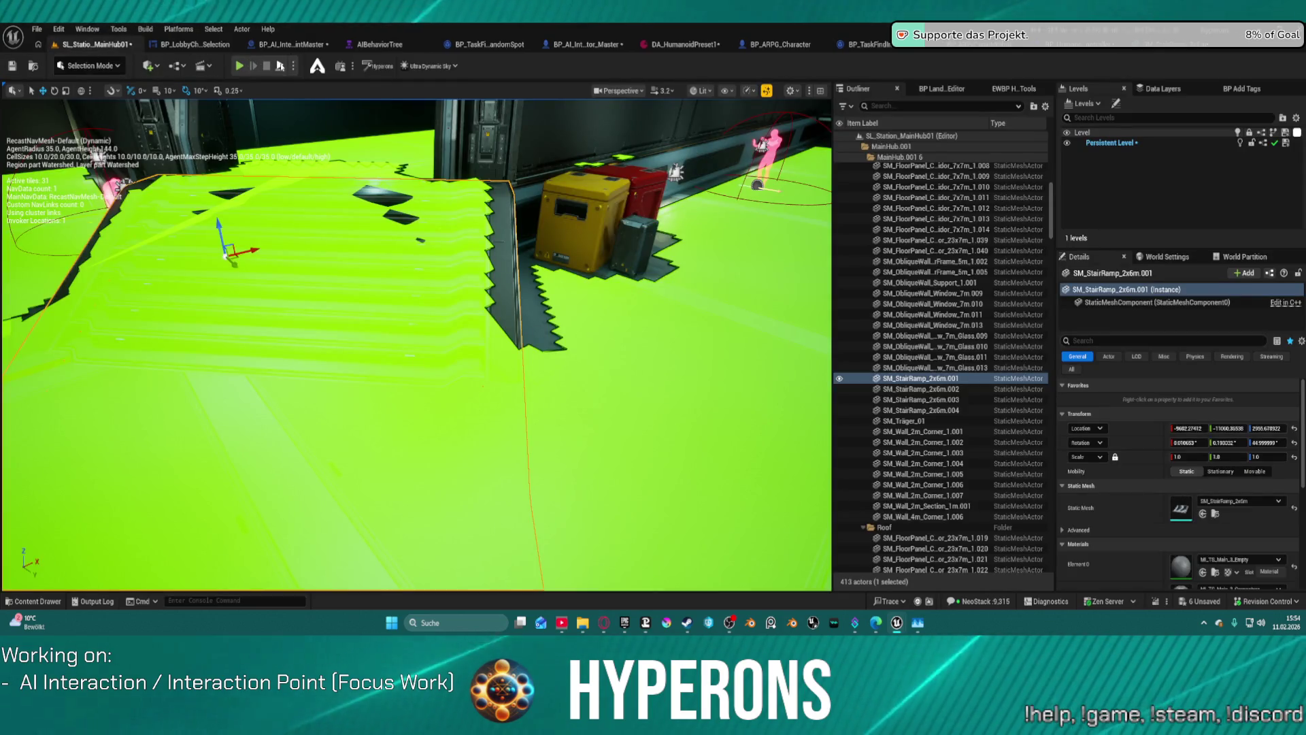
pyautogui.hotkey('alt', 'p')
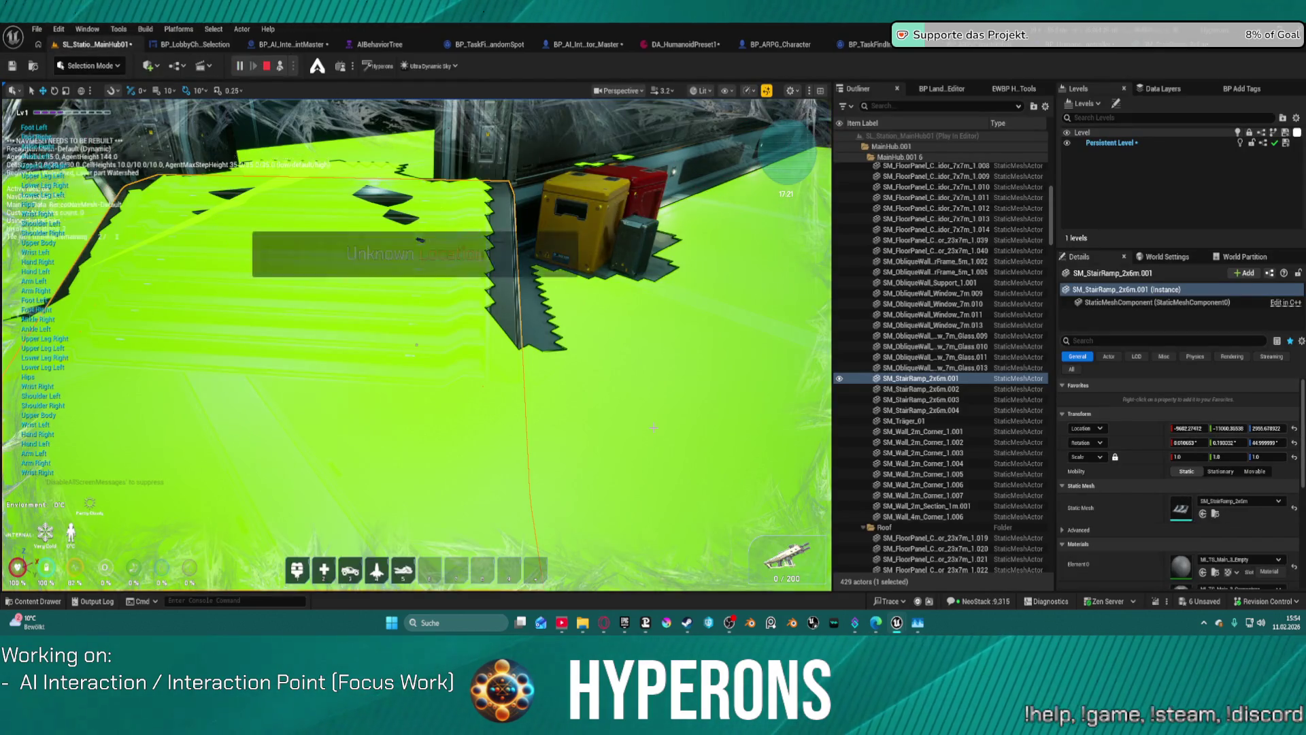
pyautogui.press('Escape')
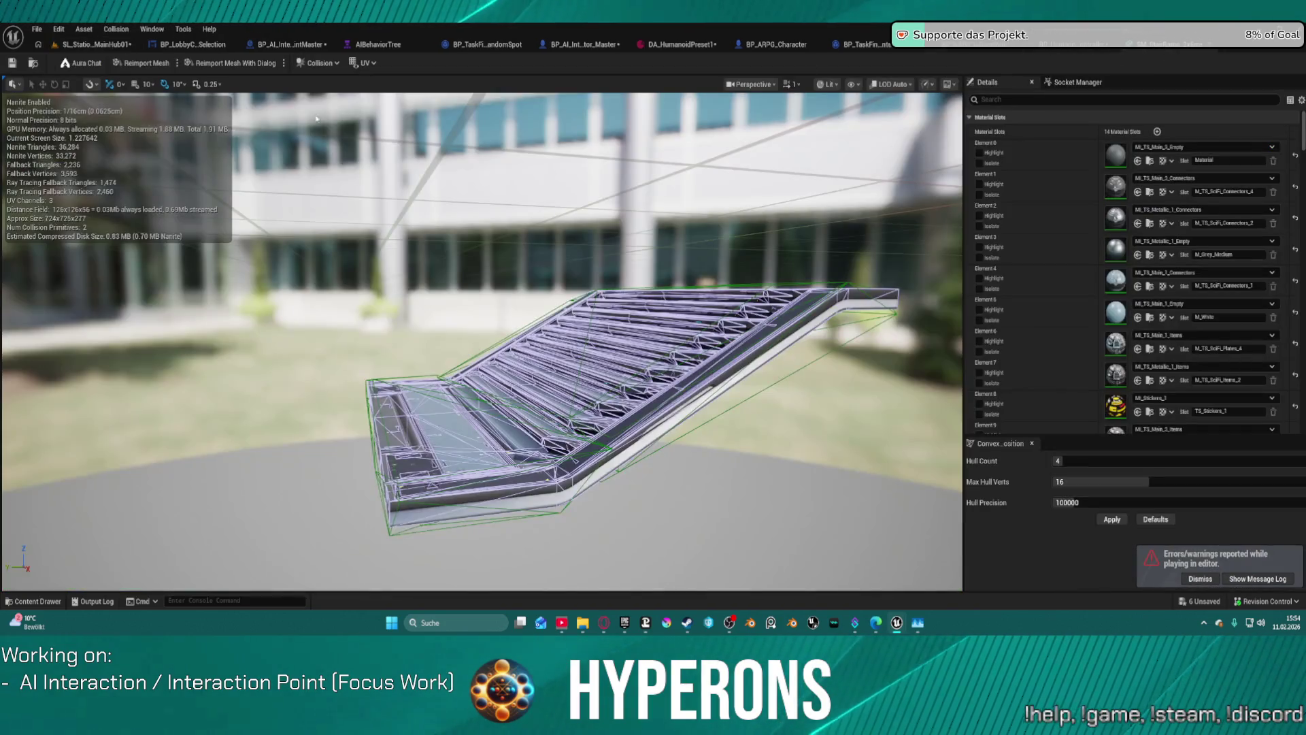
pyautogui.hotkey('ctrl', 's')
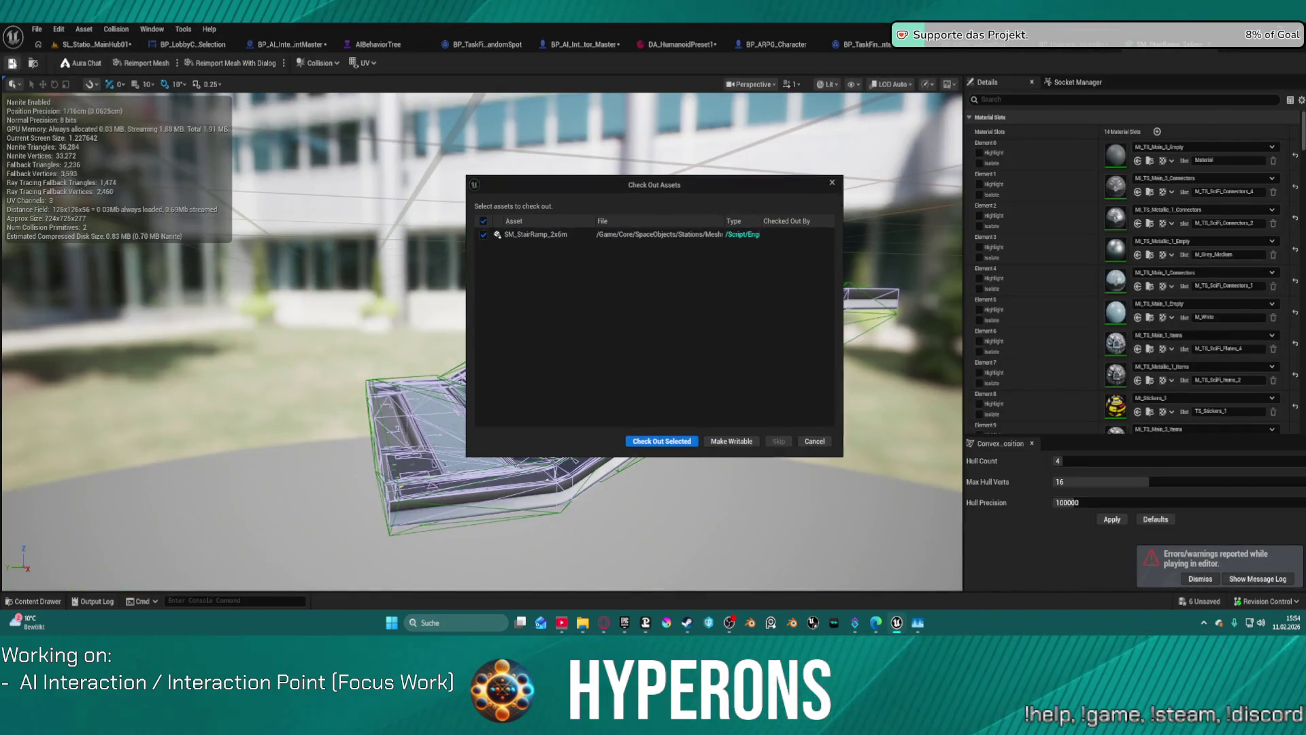
pyautogui.click(656, 441)
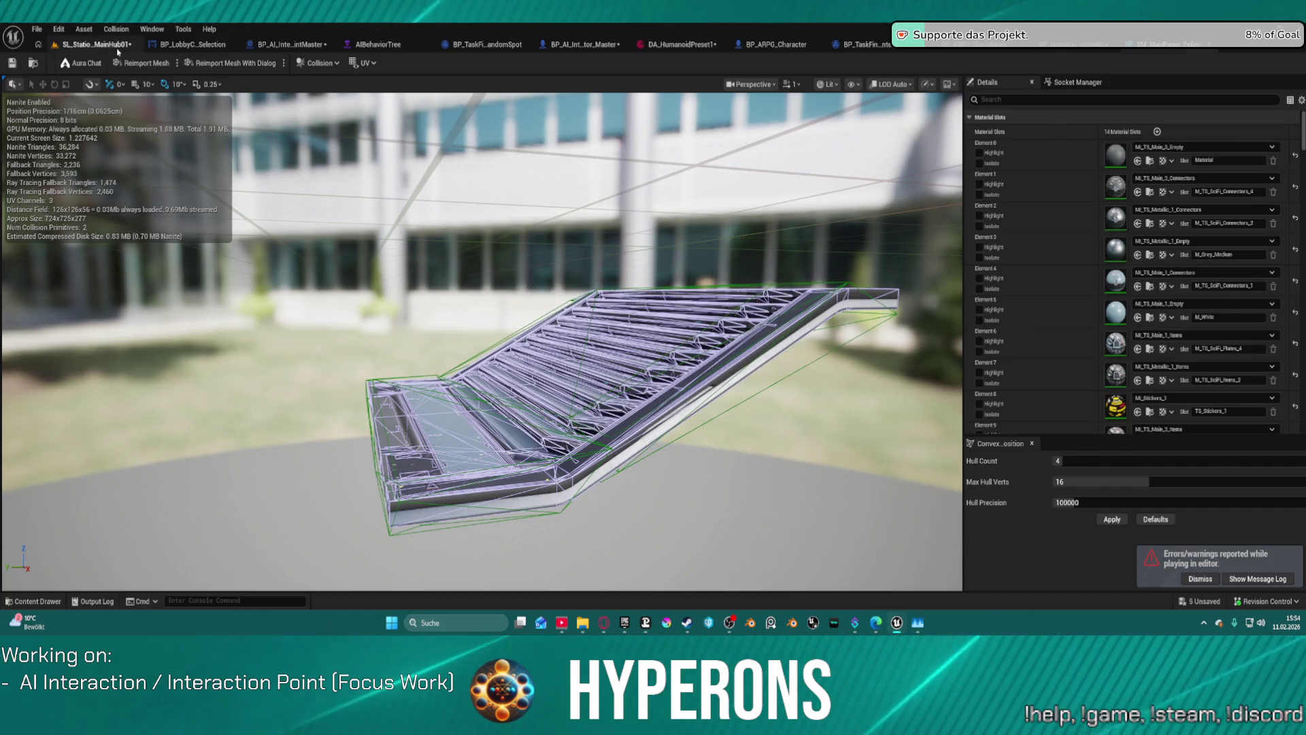
pyautogui.click(95, 44)
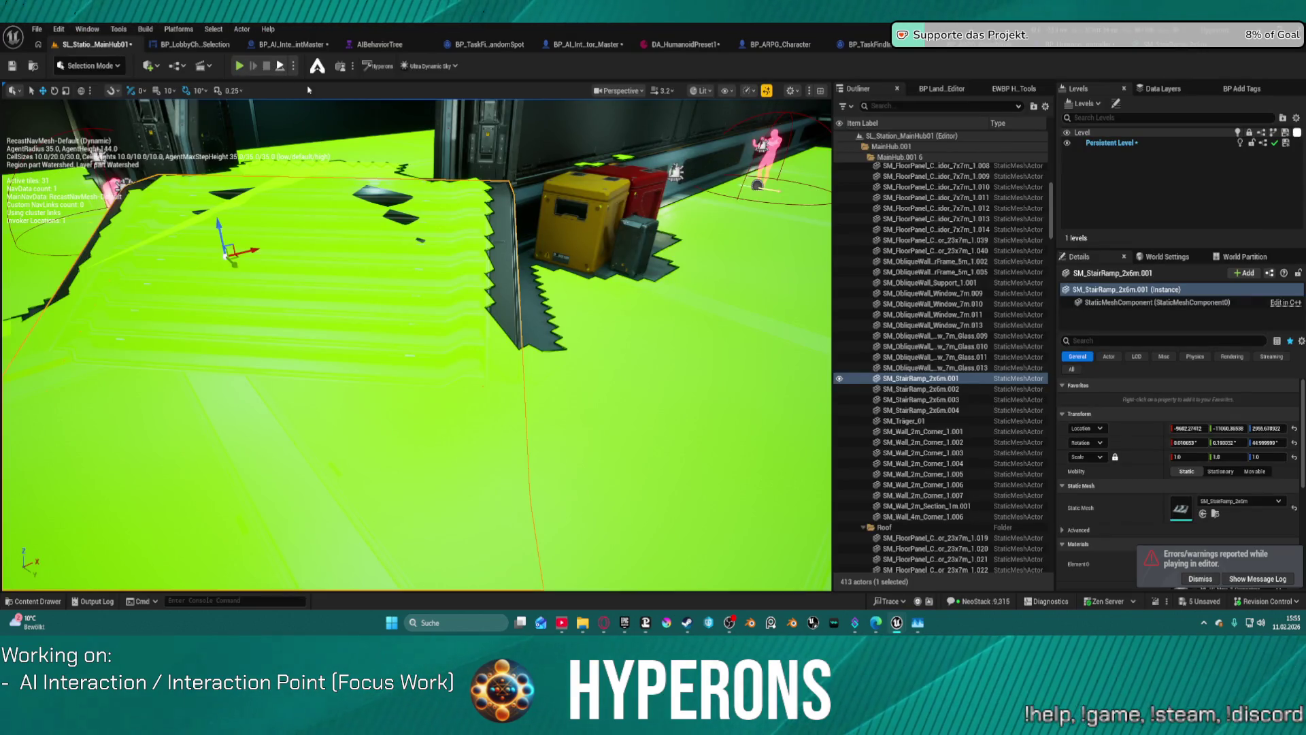
pyautogui.hotkey('alt', 'p')
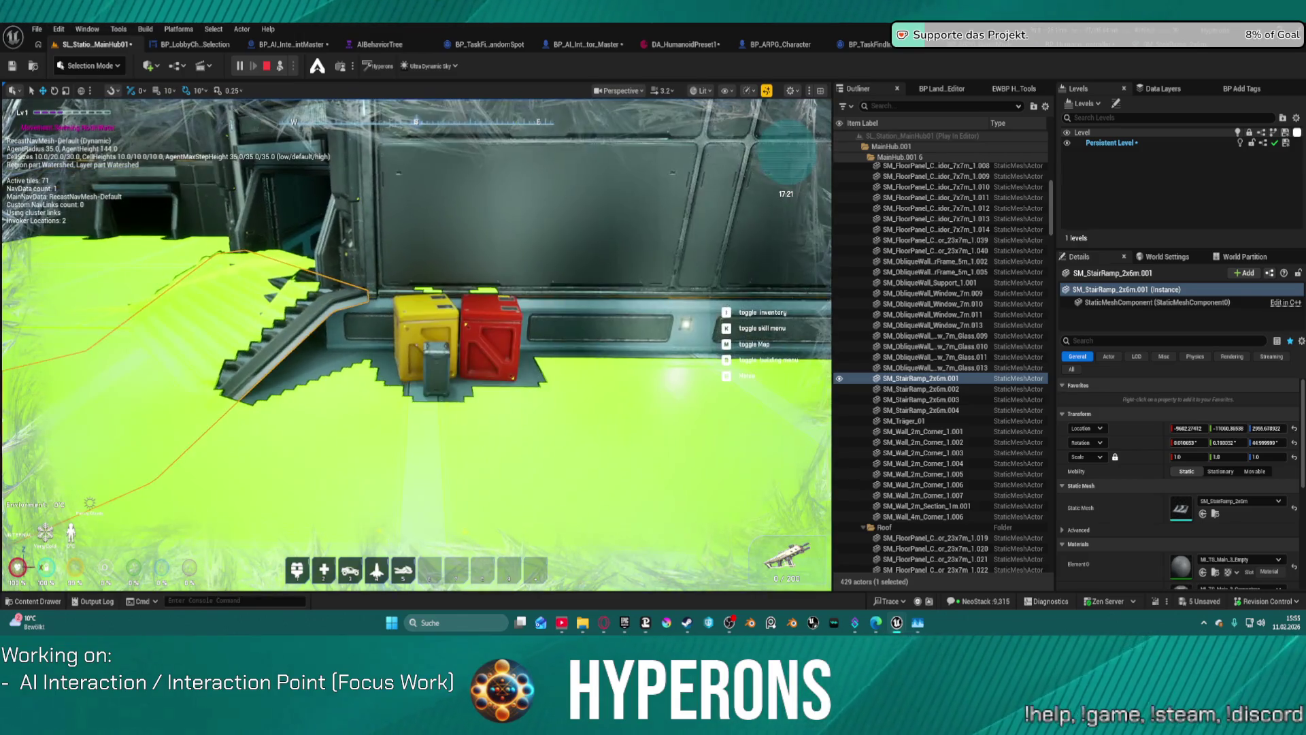
# Hide the navmesh debug overlay during play, inspect the wall section behind the crates, then stop the session
pyautogui.press('p')
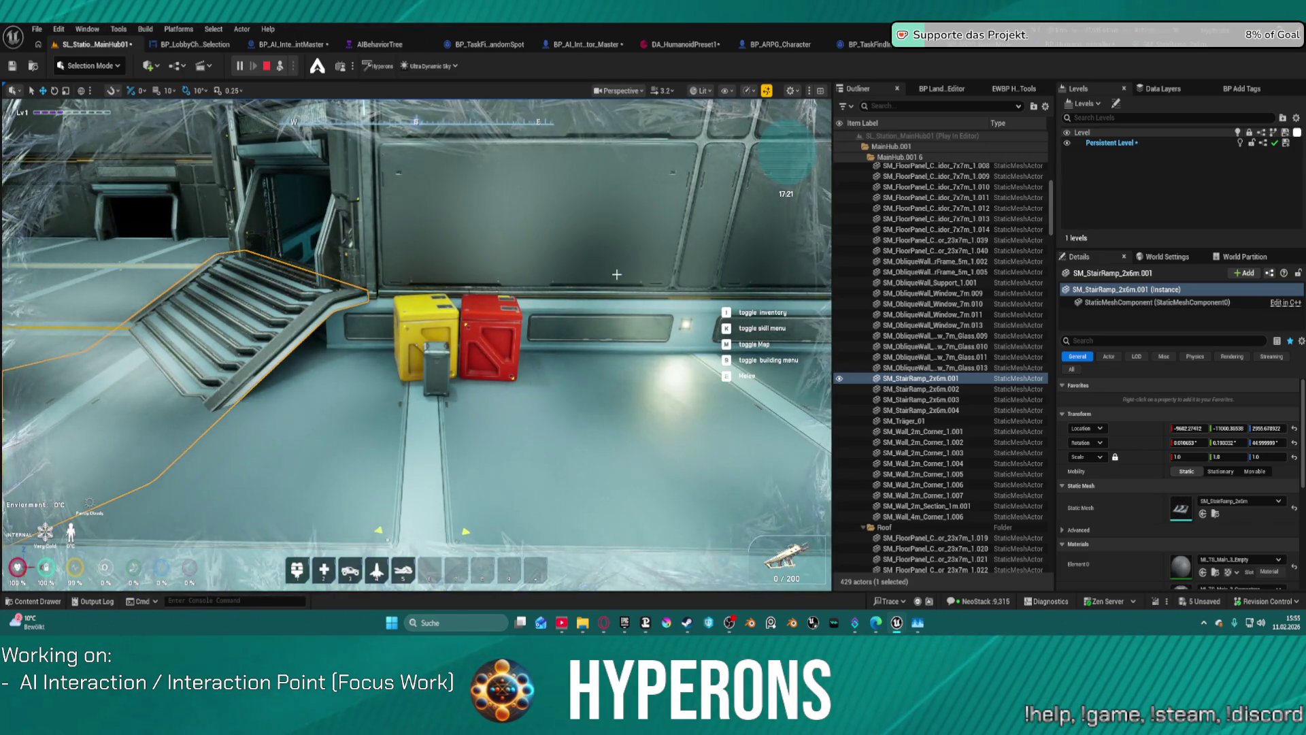
pyautogui.rightClick(637, 289)
pyautogui.press('Escape')
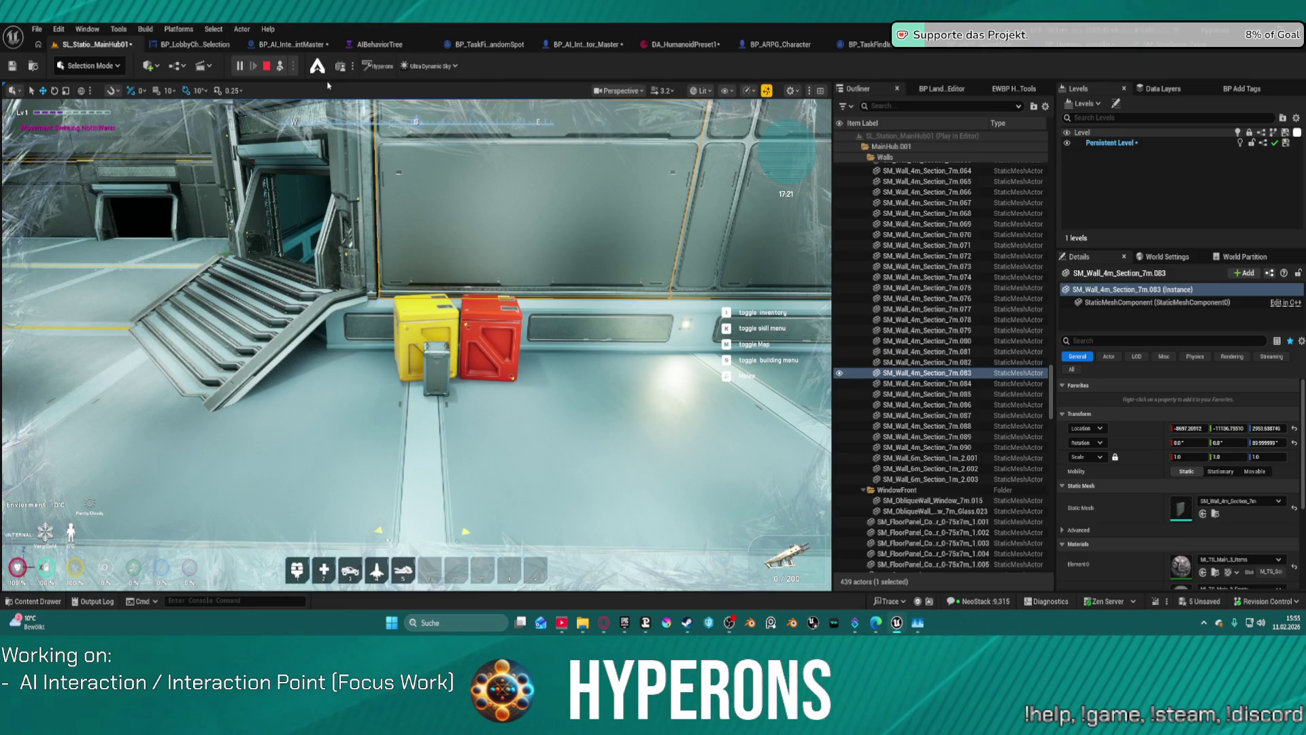
pyautogui.press('Escape')
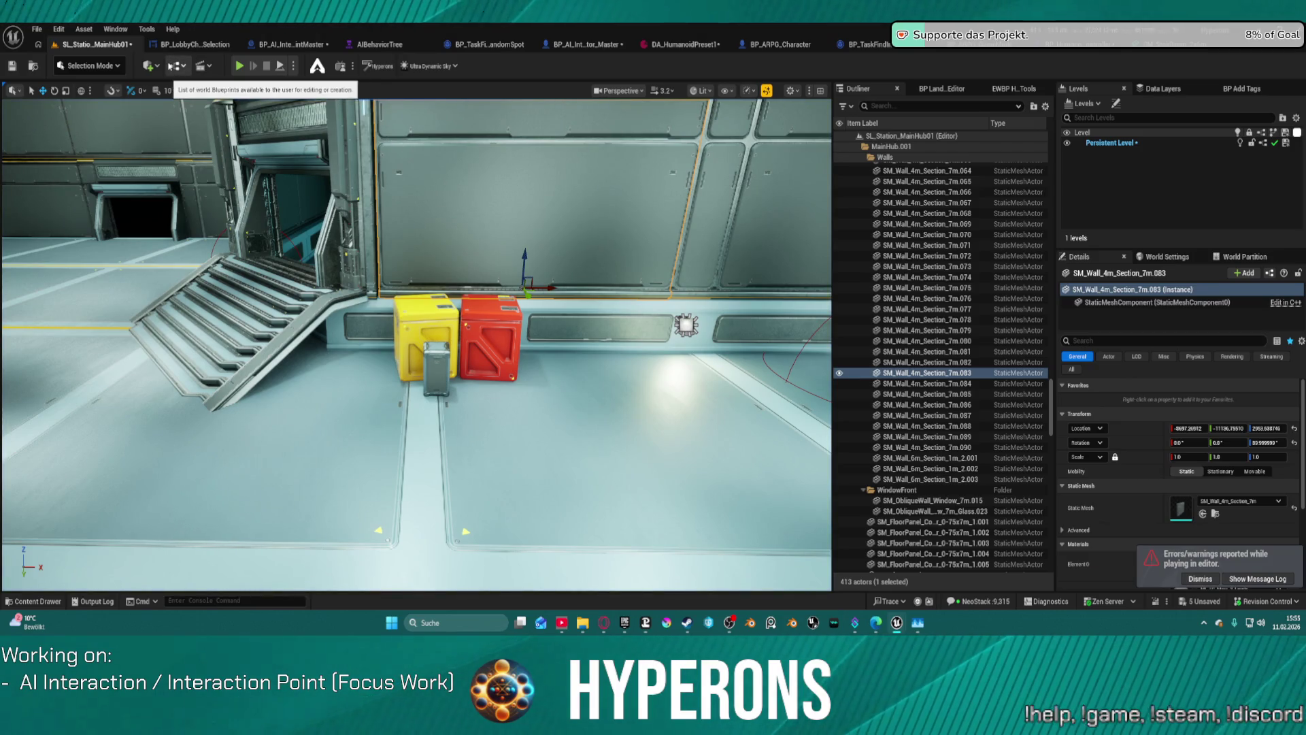
# Add a Nav Modifier Volume from Quick Add > Volumes and drag it beside the stair ramp
pyautogui.click(148, 66)
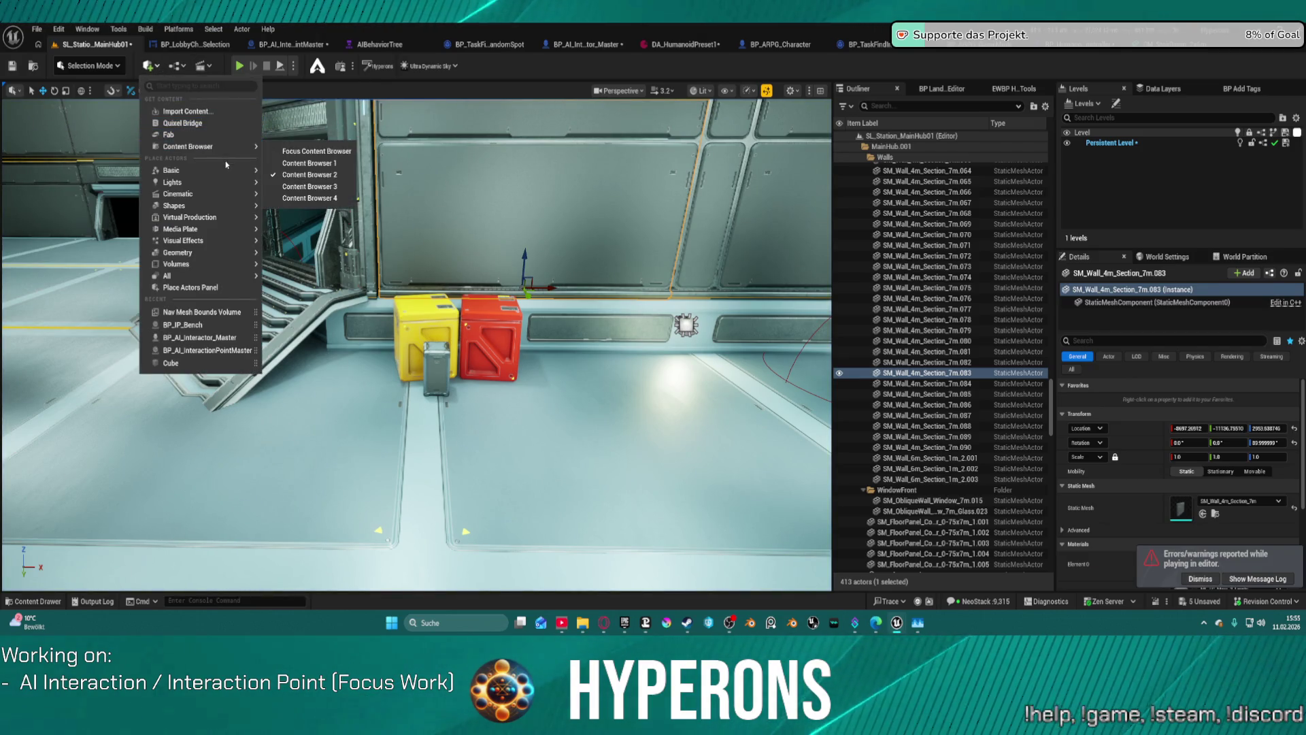
pyautogui.moveTo(230, 229)
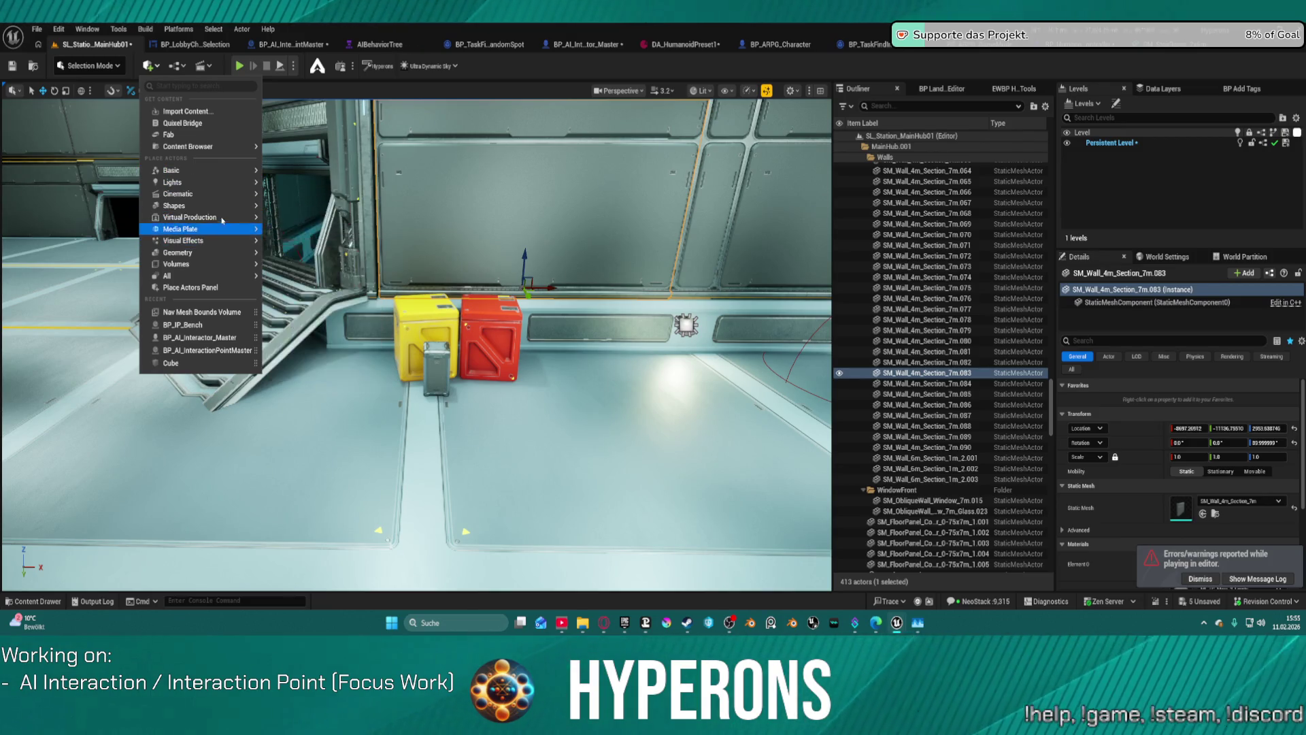
pyautogui.moveTo(229, 267)
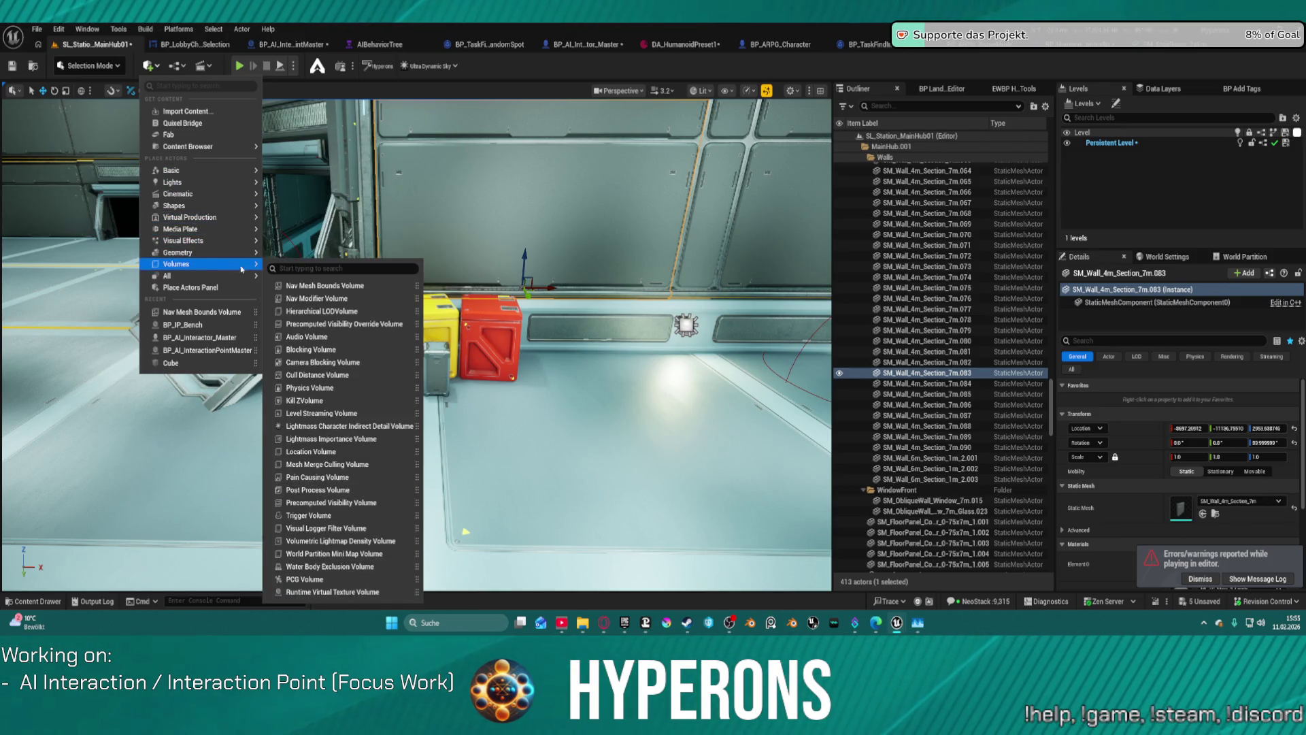
pyautogui.click(365, 300)
pyautogui.moveTo(417, 345)
pyautogui.mouseDown()
pyautogui.moveTo(266, 272)
pyautogui.moveTo(190, 259)
pyautogui.moveTo(146, 271)
pyautogui.mouseUp()
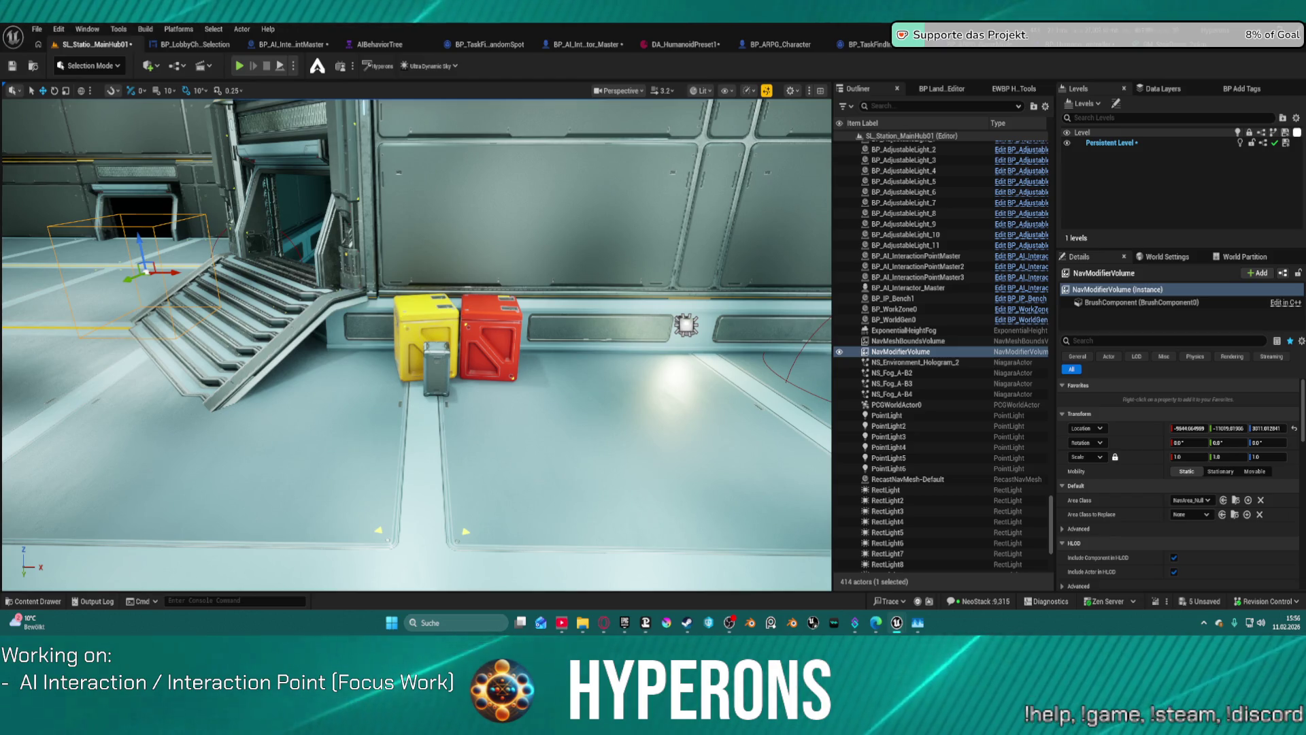
# Frame the Nav Modifier Volume, rotate it to 50° and lower it onto the stairs with navmesh shown
pyautogui.press('f')
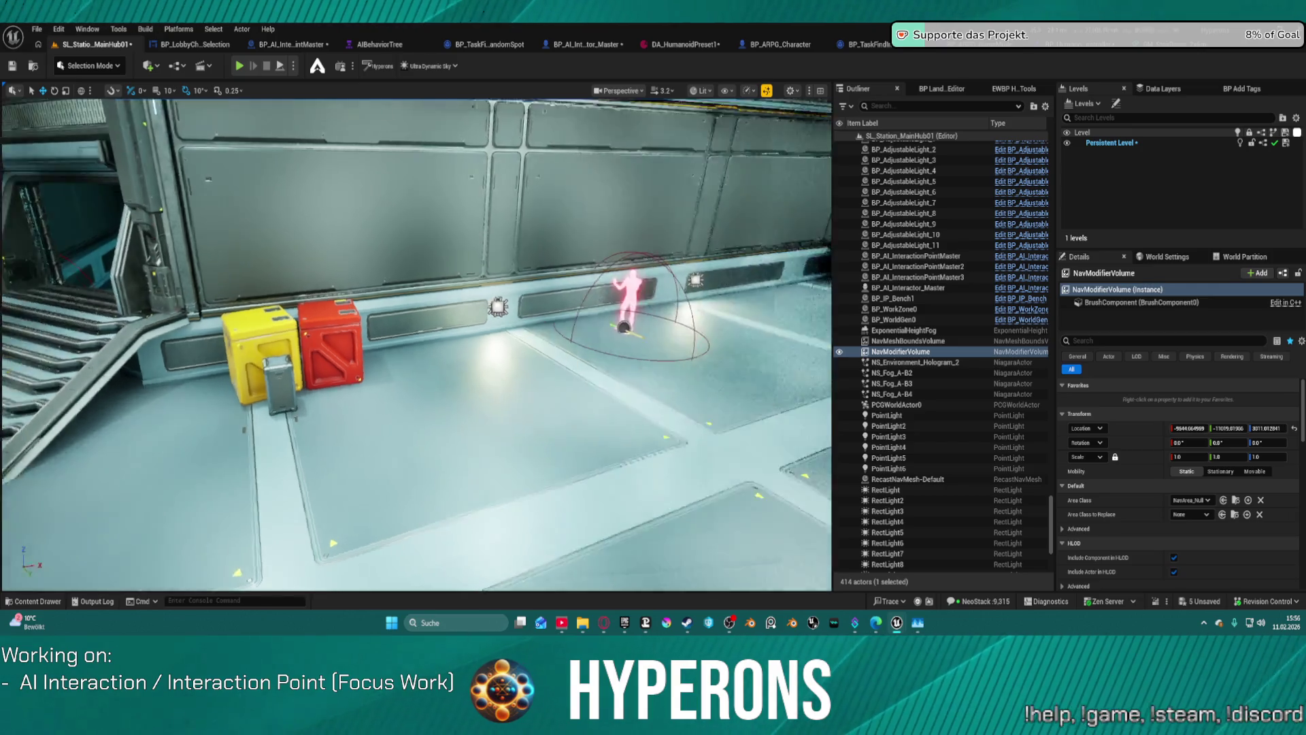
pyautogui.press('e')
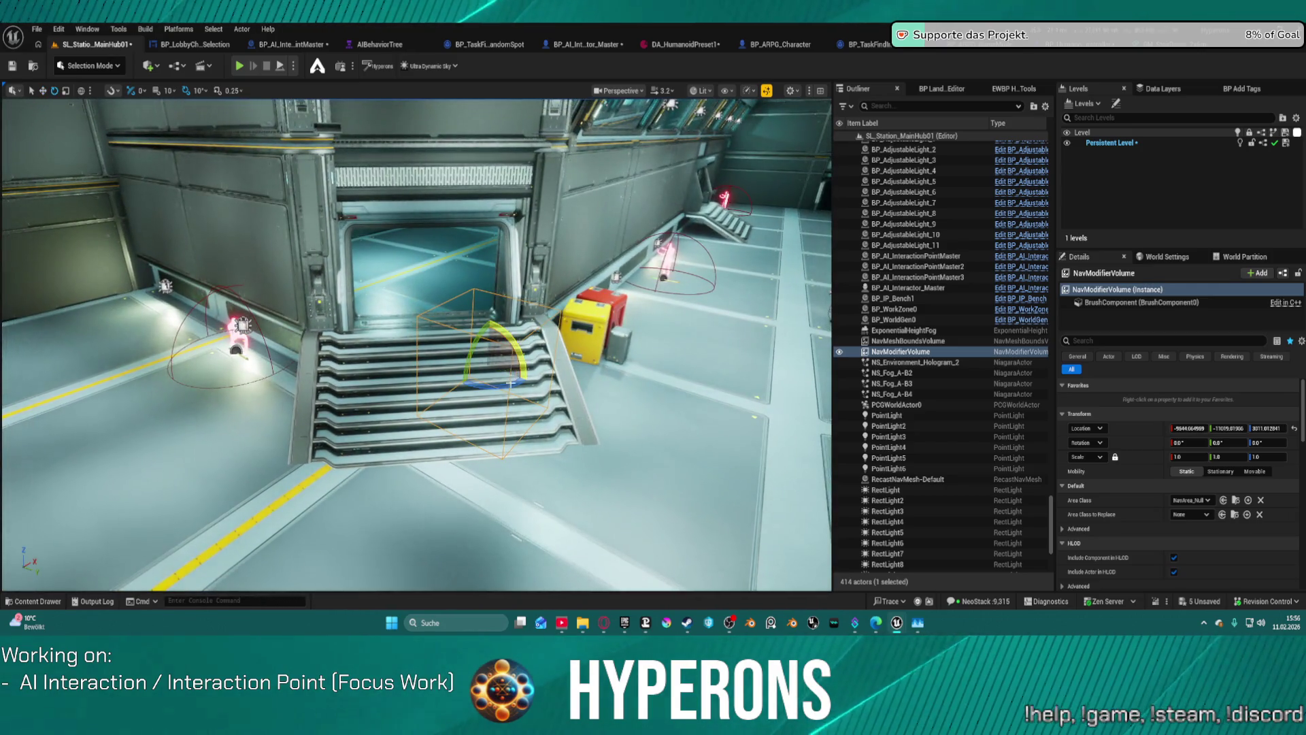
pyautogui.moveTo(479, 383); pyautogui.dragTo(506, 387)
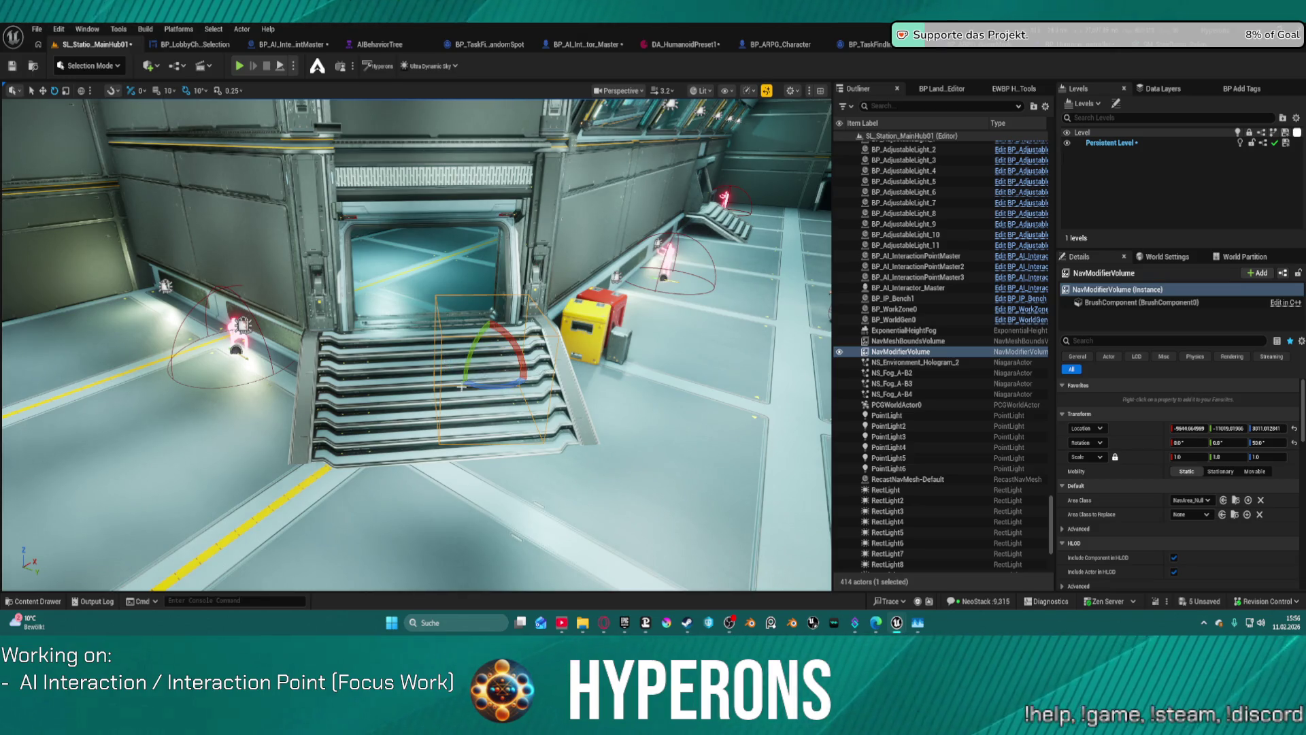
pyautogui.press('w')
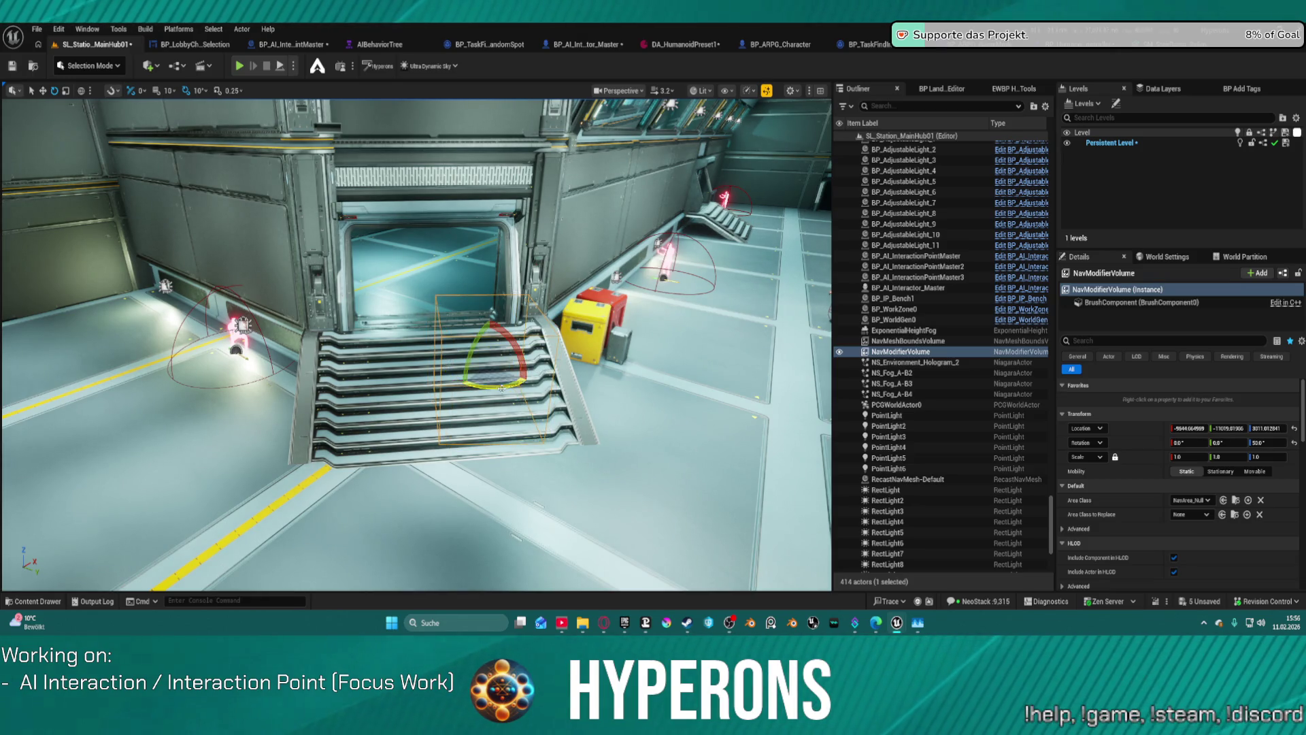
pyautogui.moveTo(488, 340); pyautogui.dragTo(481, 453)
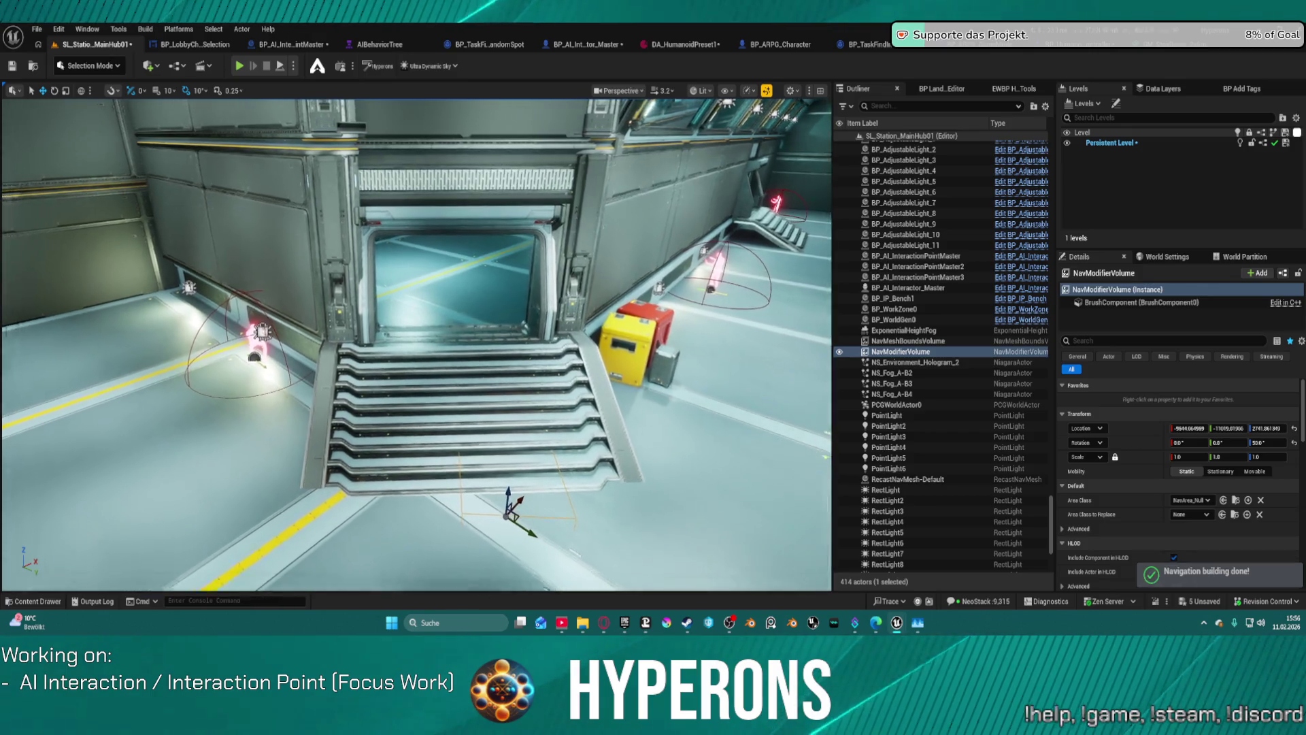
pyautogui.press('p')
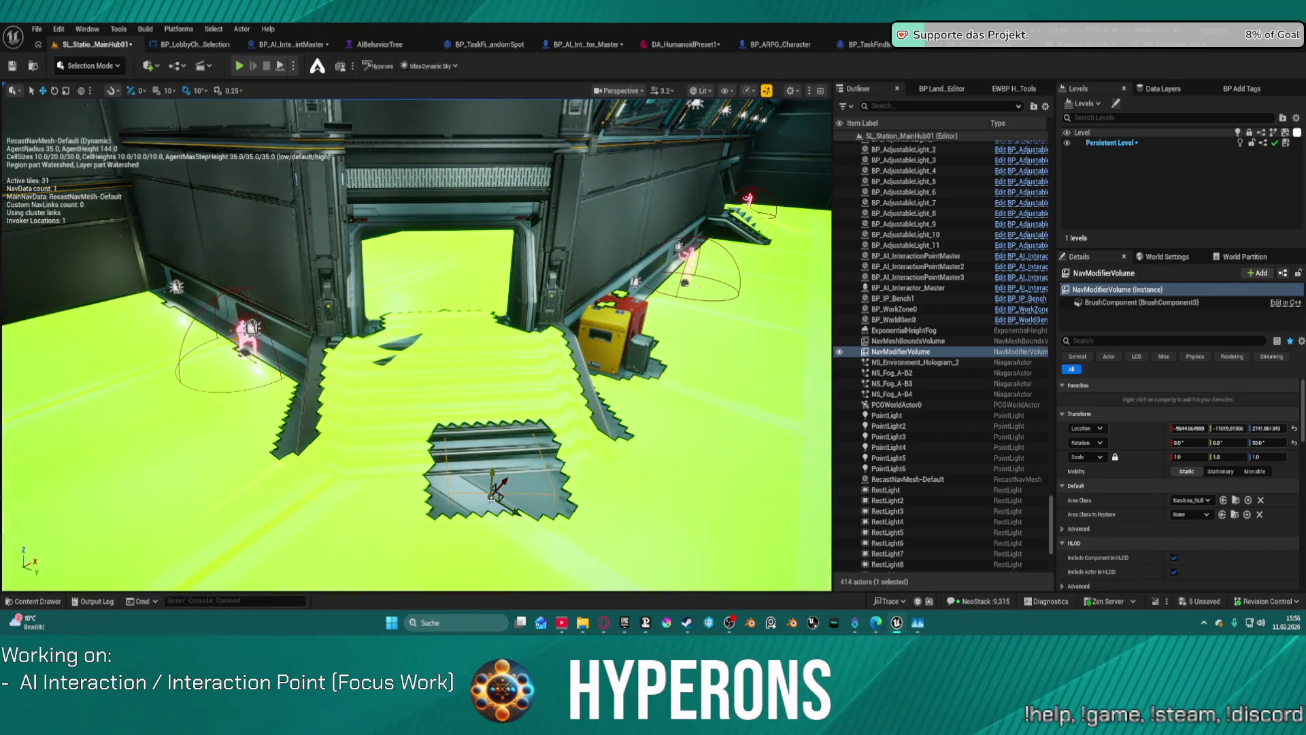
pyautogui.moveTo(511, 494); pyautogui.dragTo(442, 467)
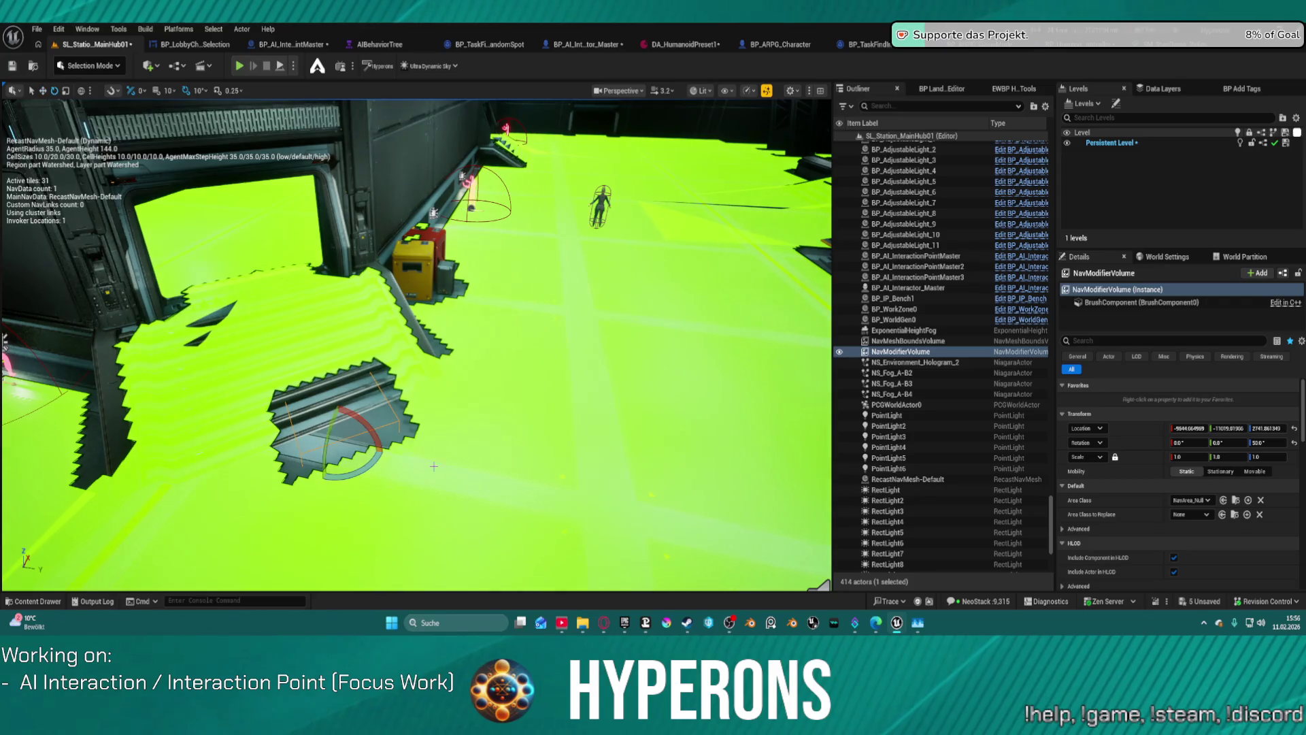
# Widen the volume along X, reposition it over the stairs, and settle its rotation at 50°
pyautogui.press('w')
pyautogui.moveTo(368, 438)
pyautogui.mouseDown()
pyautogui.moveTo(409, 435)
pyautogui.moveTo(358, 439)
pyautogui.mouseUp()
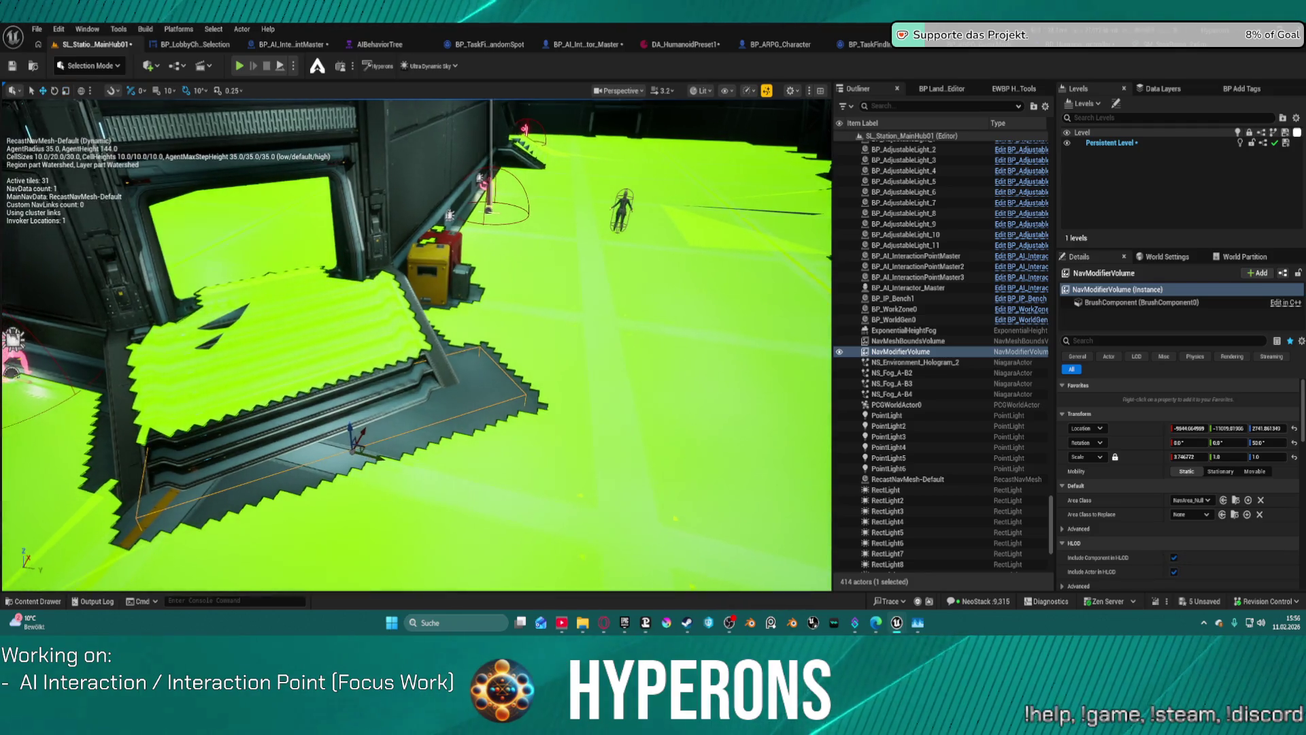
pyautogui.moveTo(361, 440); pyautogui.dragTo(343, 422)
pyautogui.press('e')
pyautogui.moveTo(331, 319)
pyautogui.mouseDown()
pyautogui.moveTo(350, 328)
pyautogui.moveTo(307, 326)
pyautogui.moveTo(339, 408)
pyautogui.mouseUp()
pyautogui.press('w')
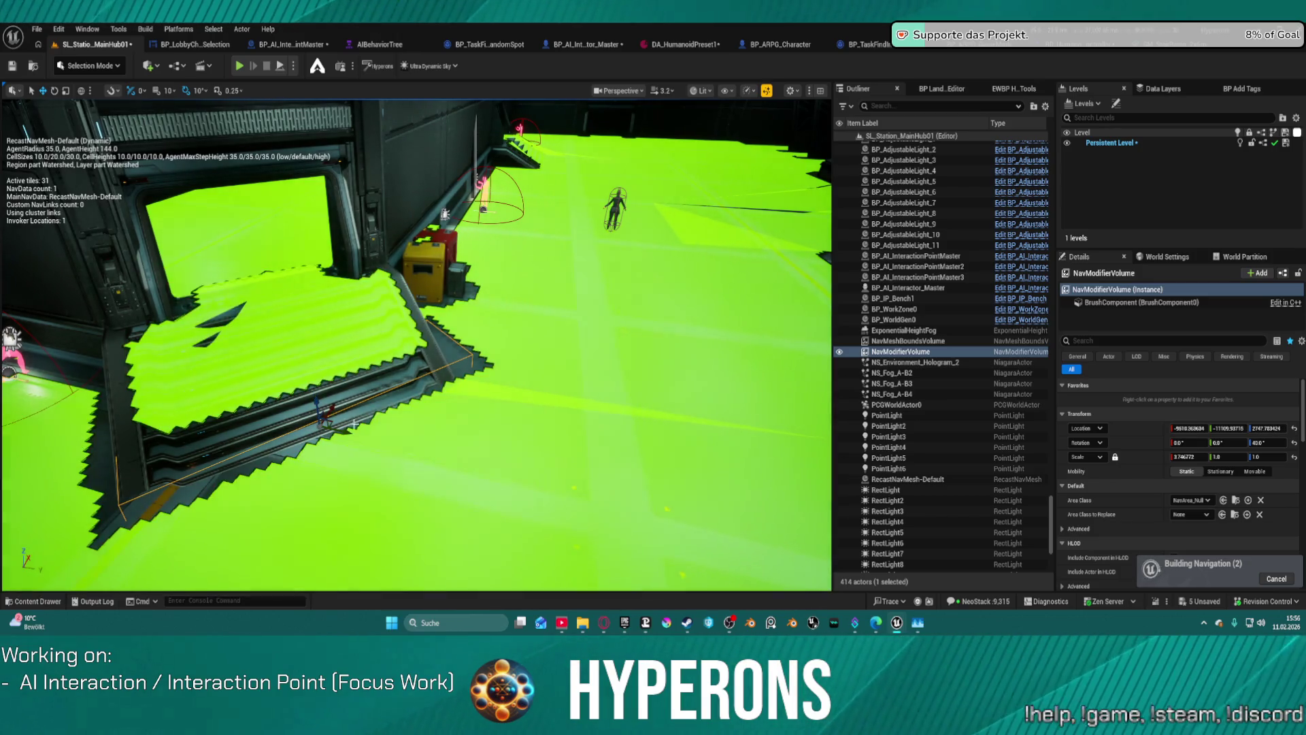
pyautogui.press('e')
pyautogui.moveTo(352, 423); pyautogui.dragTo(375, 433)
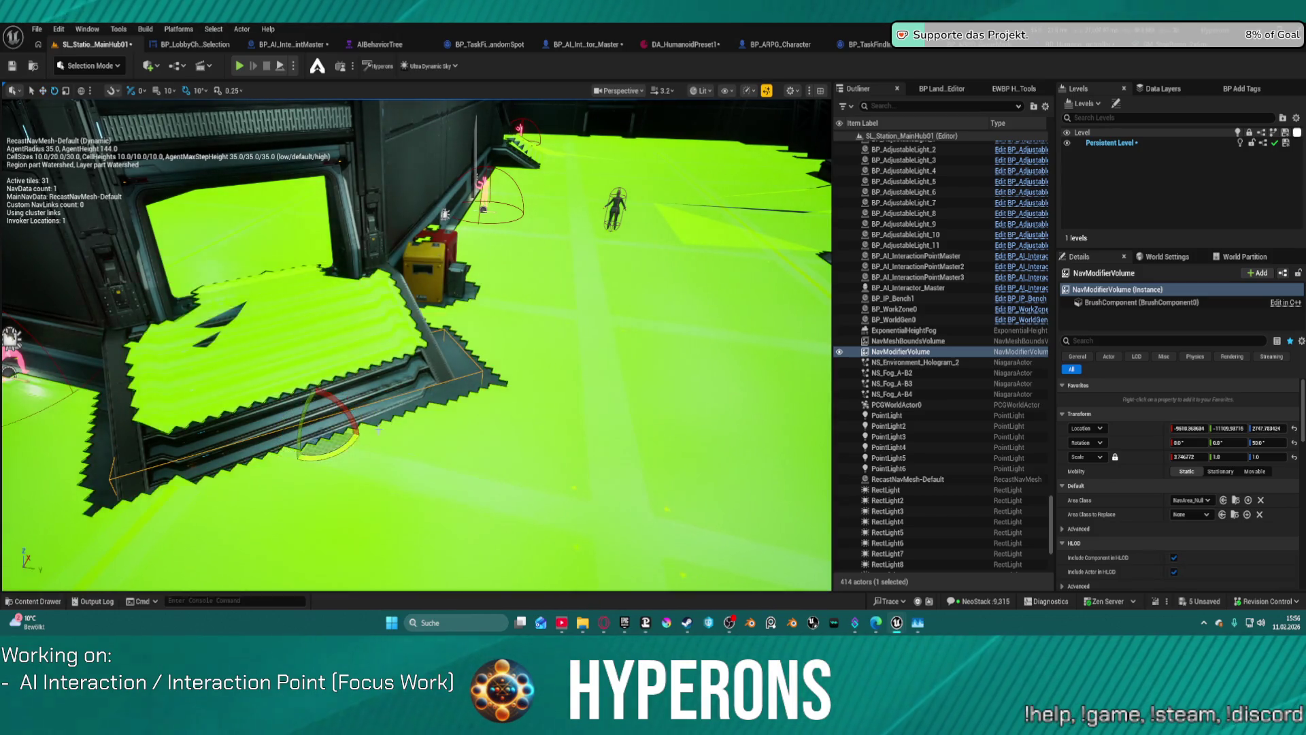
# Run two short play-tests watching the NPC walk beside the stairs, then return to DA_HumanoidPreset1
pyautogui.click(281, 68)
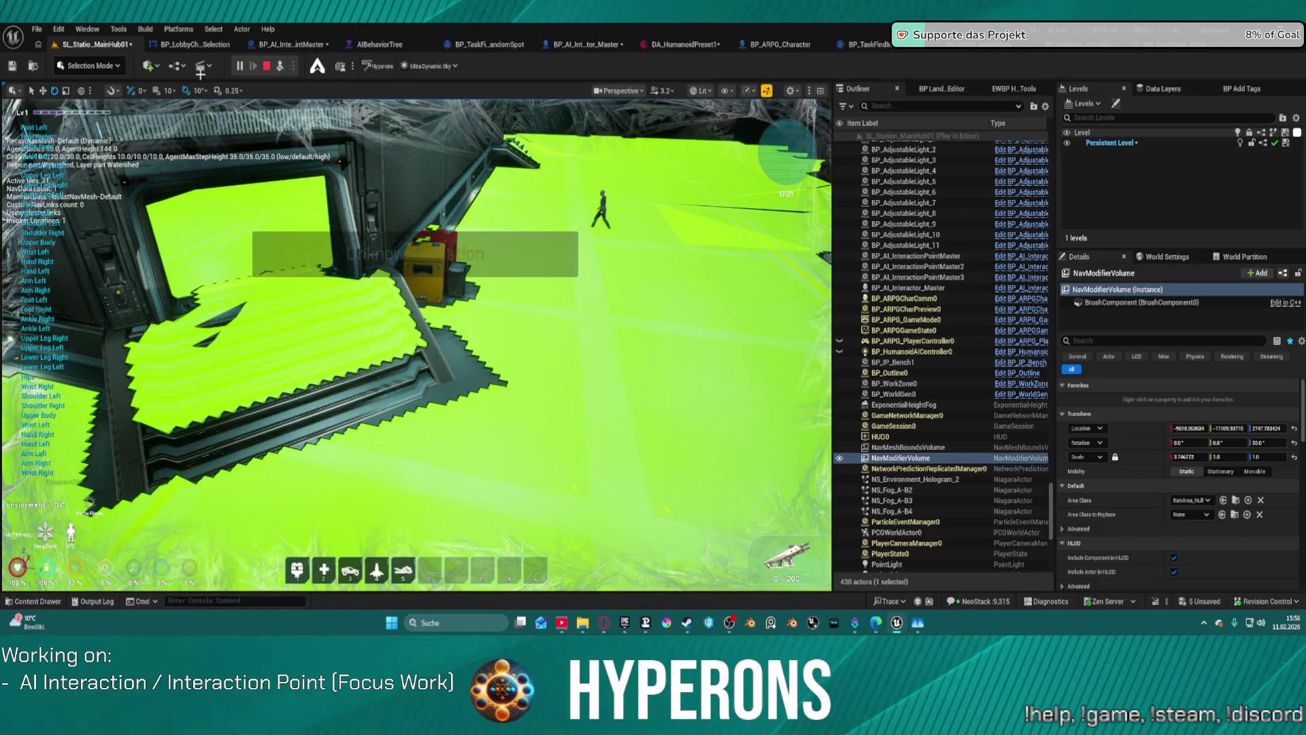
pyautogui.press('Escape')
pyautogui.hotkey('alt', 'p')
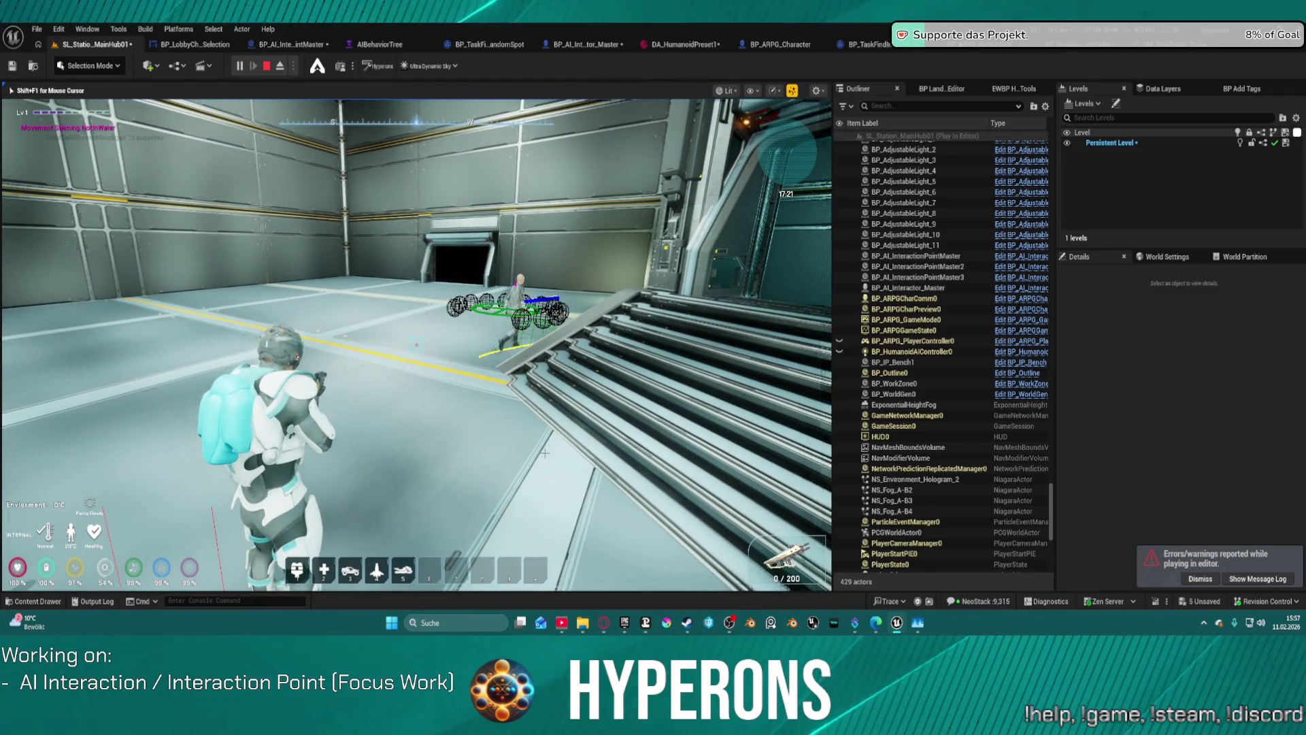
pyautogui.press('Escape')
pyautogui.click(684, 44)
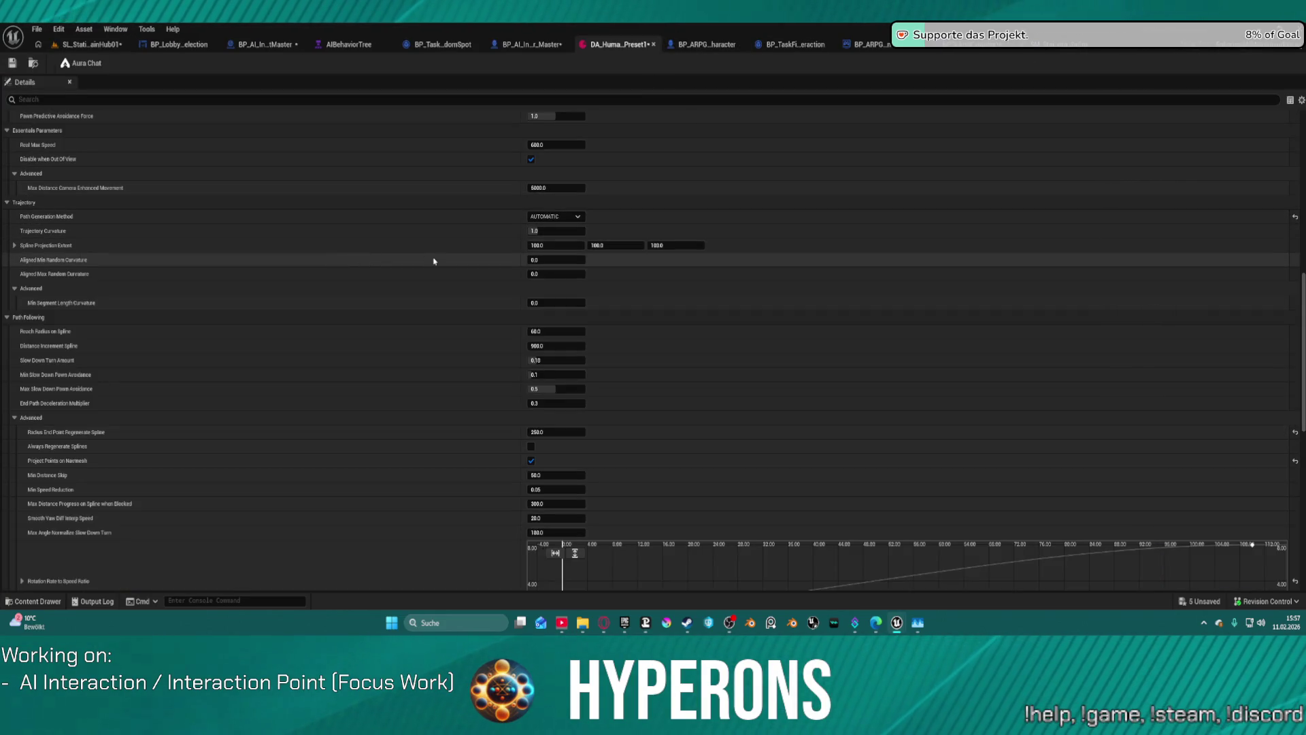
# Set Distance to Obstacle Follow Wall to 200 and Pawn Predictive Avoidance Force to 1.127016
pyautogui.scroll(3, 433, 261)
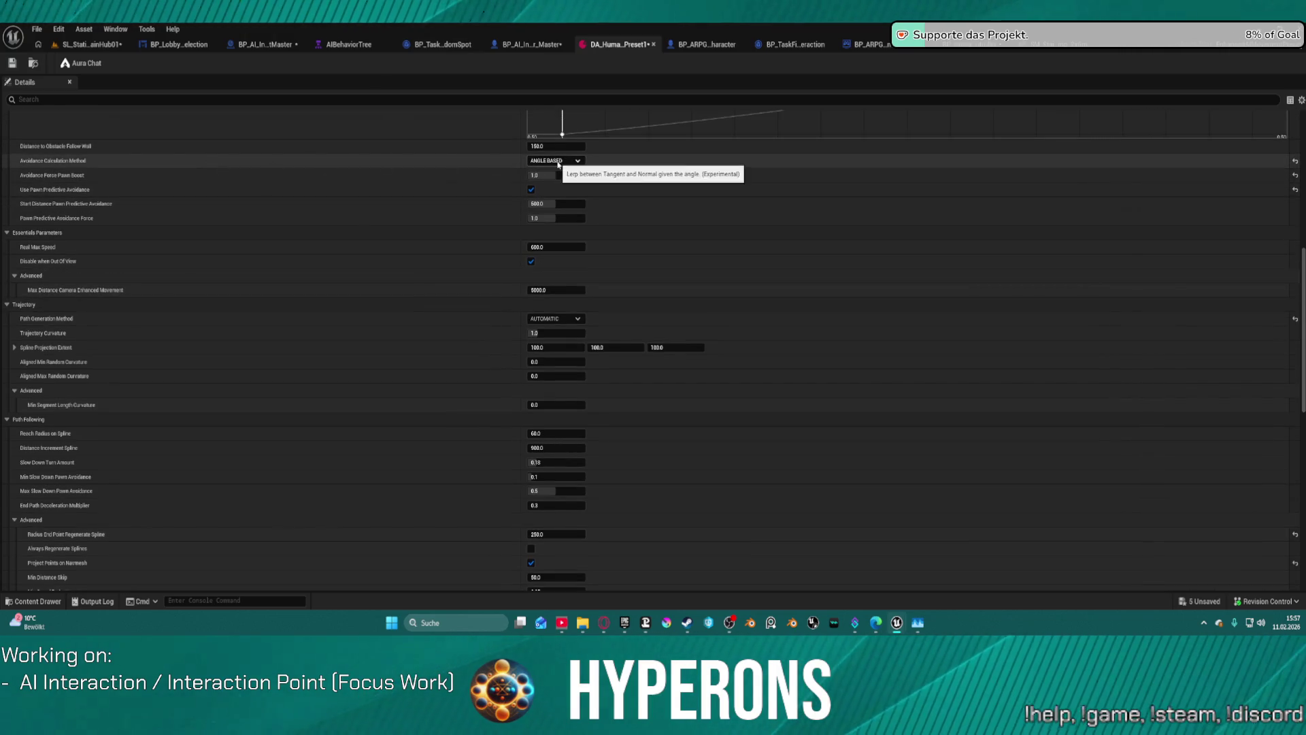
pyautogui.scroll(2, 576, 162)
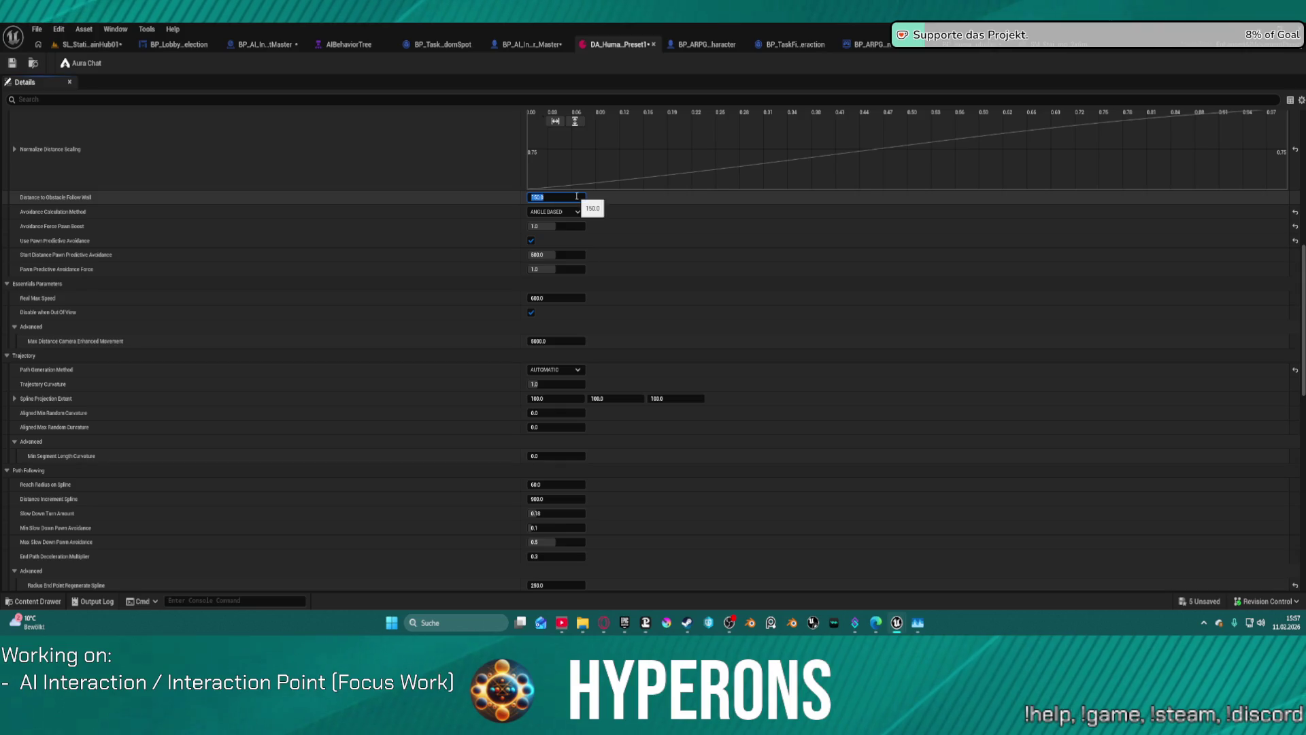
pyautogui.write('20')
pyautogui.press('Return')
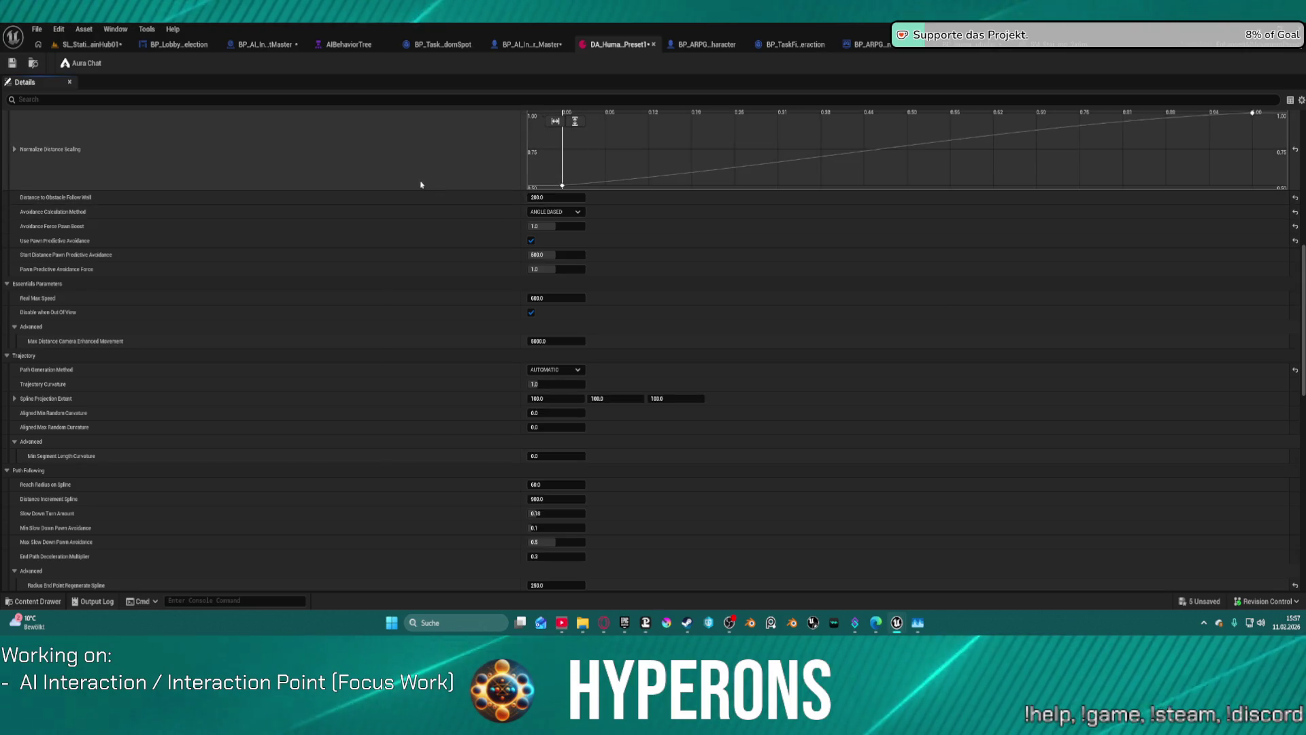
pyautogui.scroll(2, 320, 227)
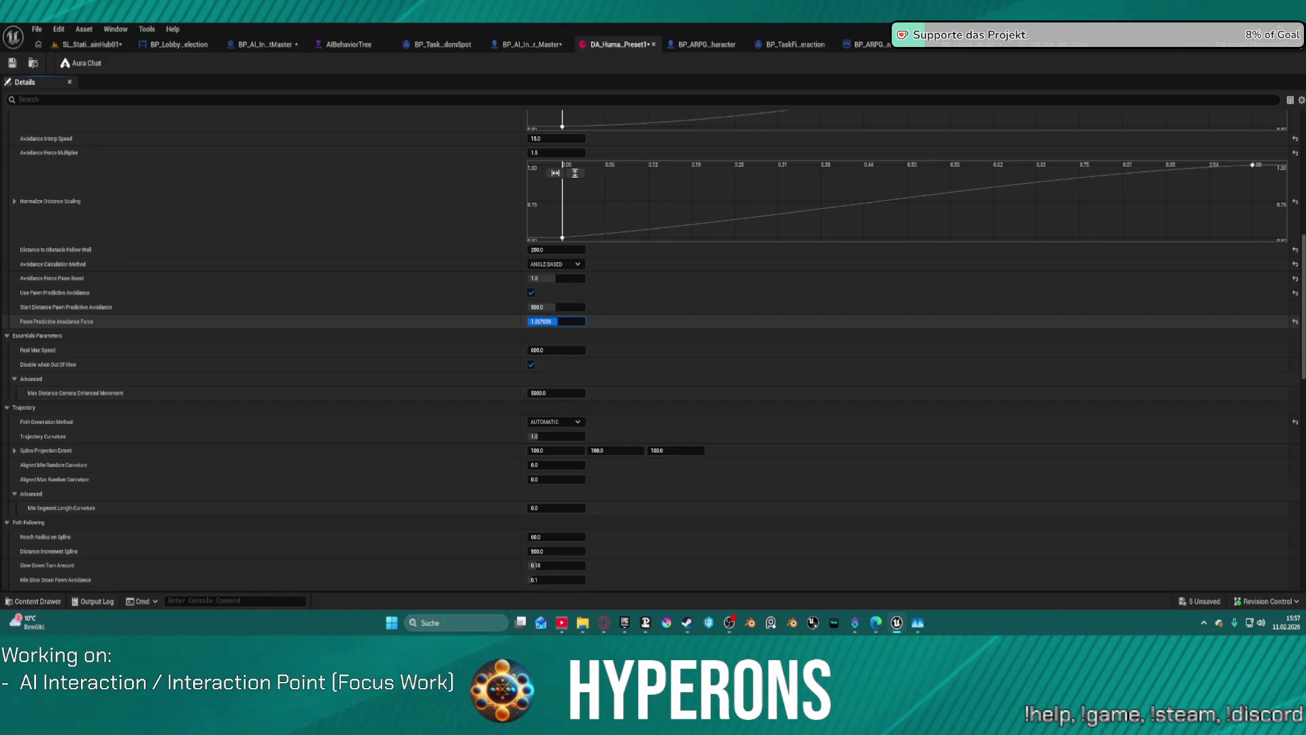
pyautogui.press('Return')
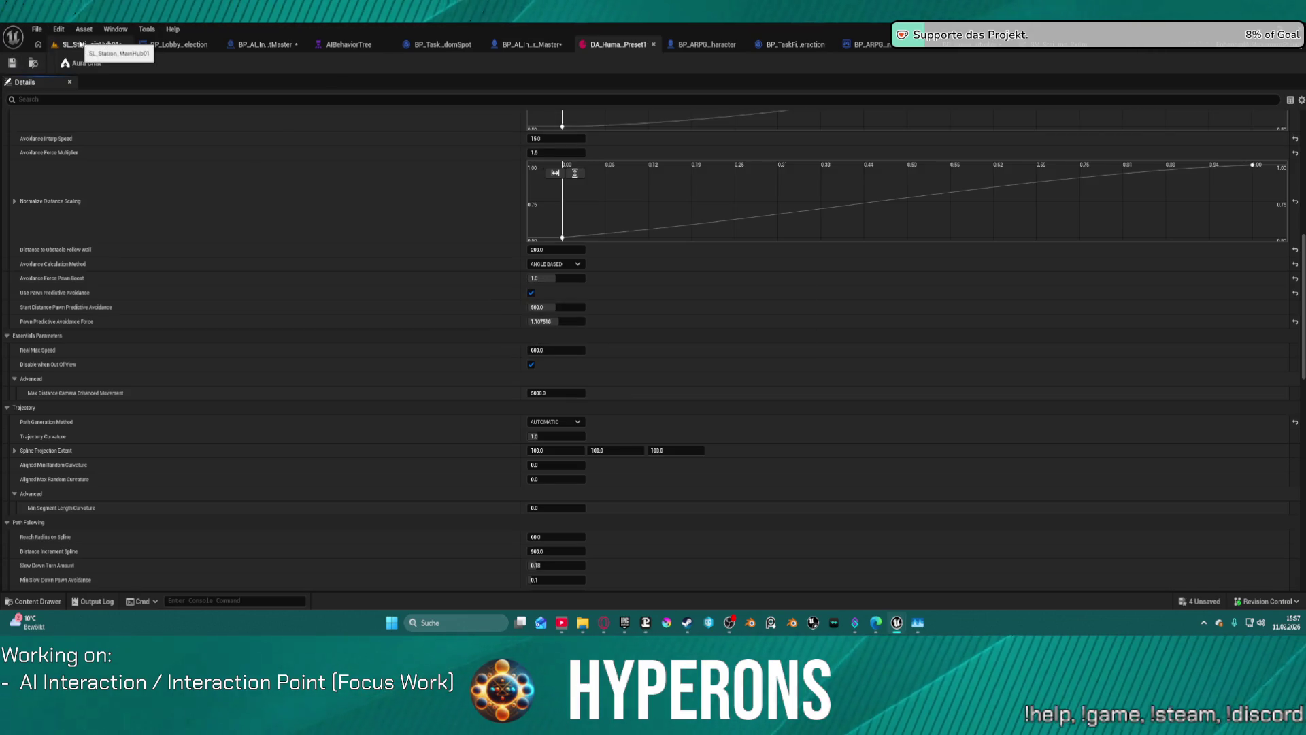
pyautogui.click(87, 45)
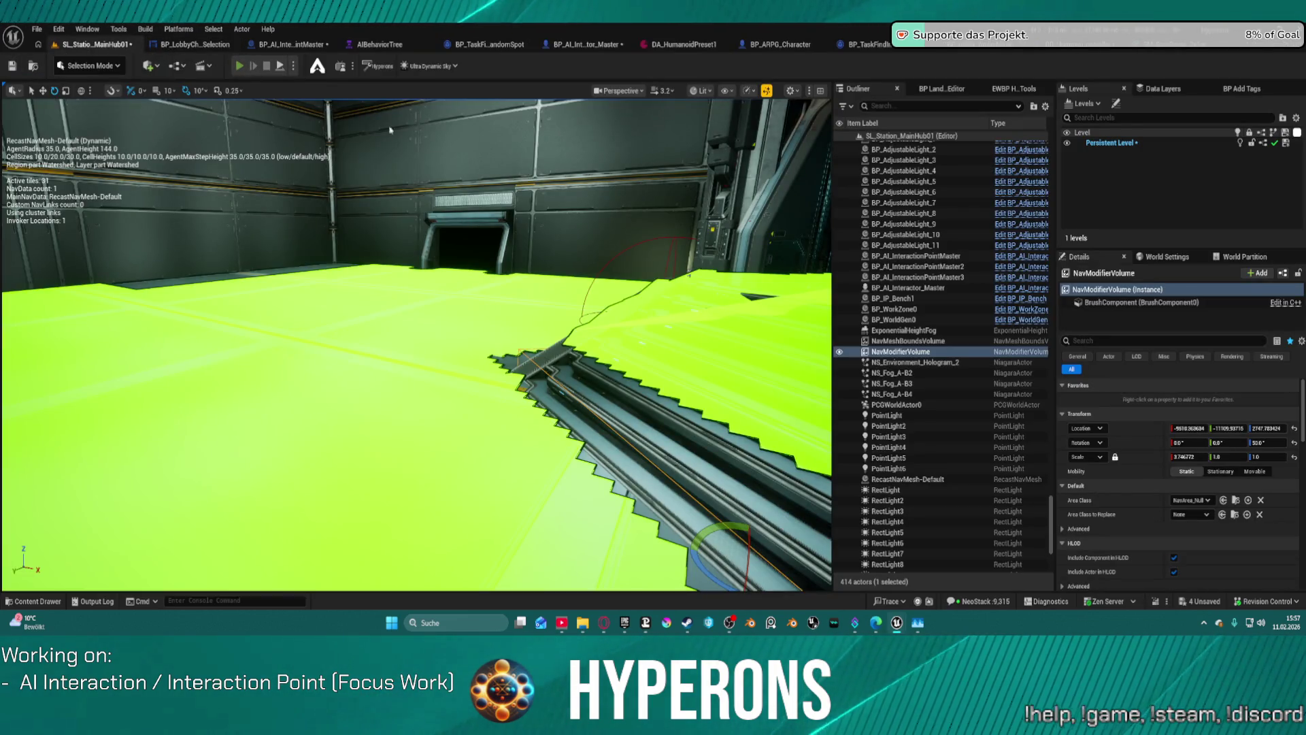
# Play-test the new avoidance values, watching the NPC on the stairs, then inspect the navmesh there
pyautogui.hotkey('alt', 'p')
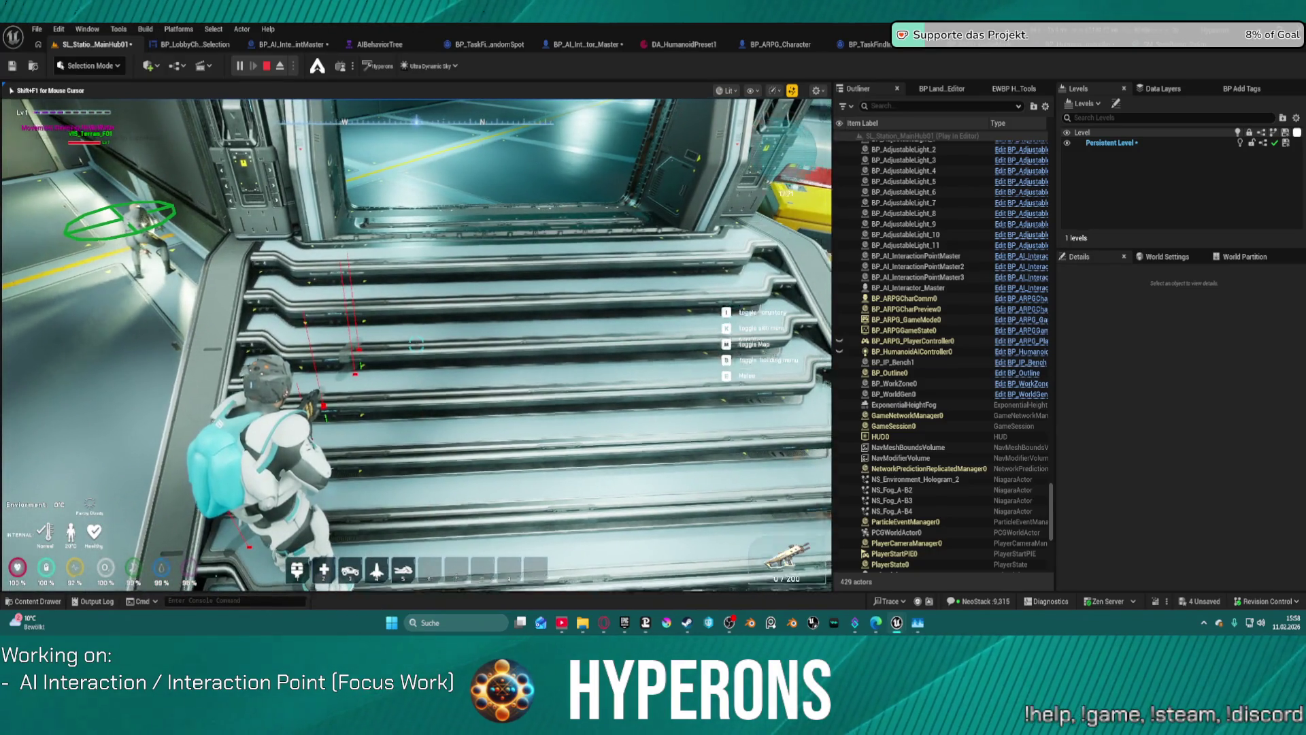
pyautogui.press('Escape')
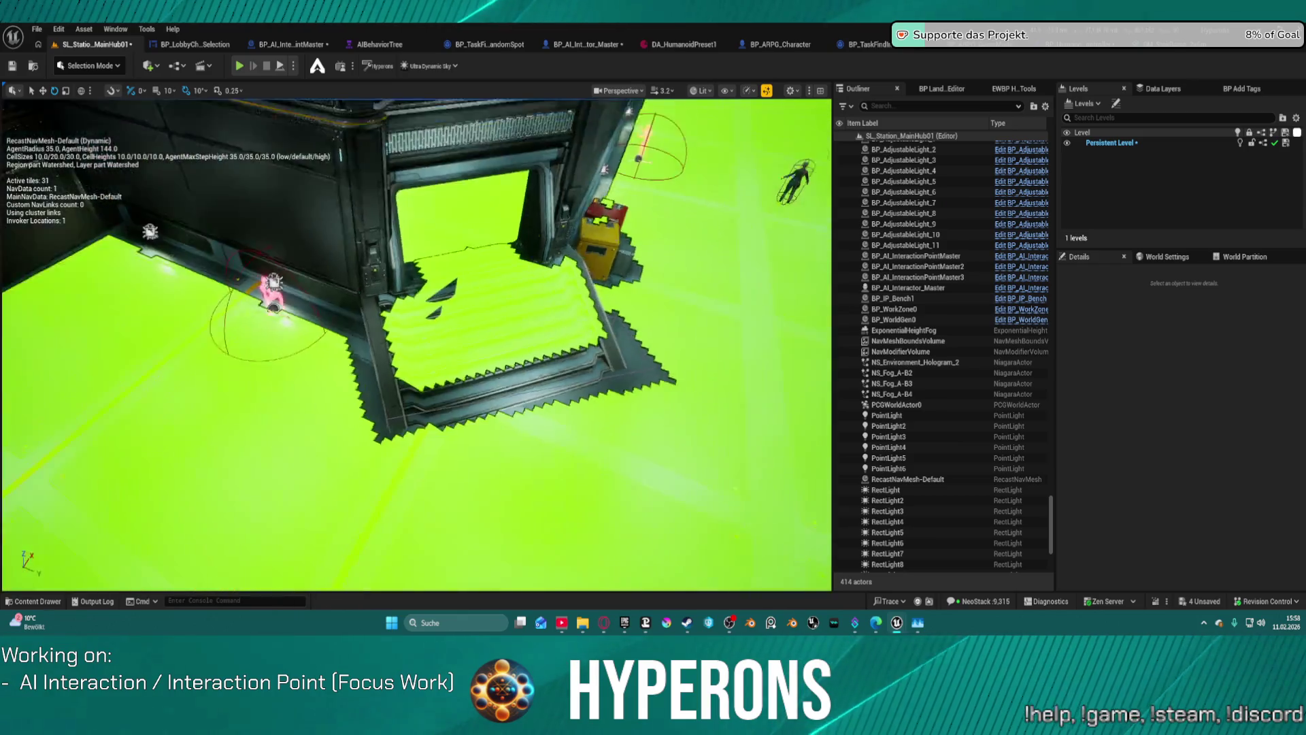
pyautogui.moveTo(603, 369); pyautogui.dragTo(603, 369)
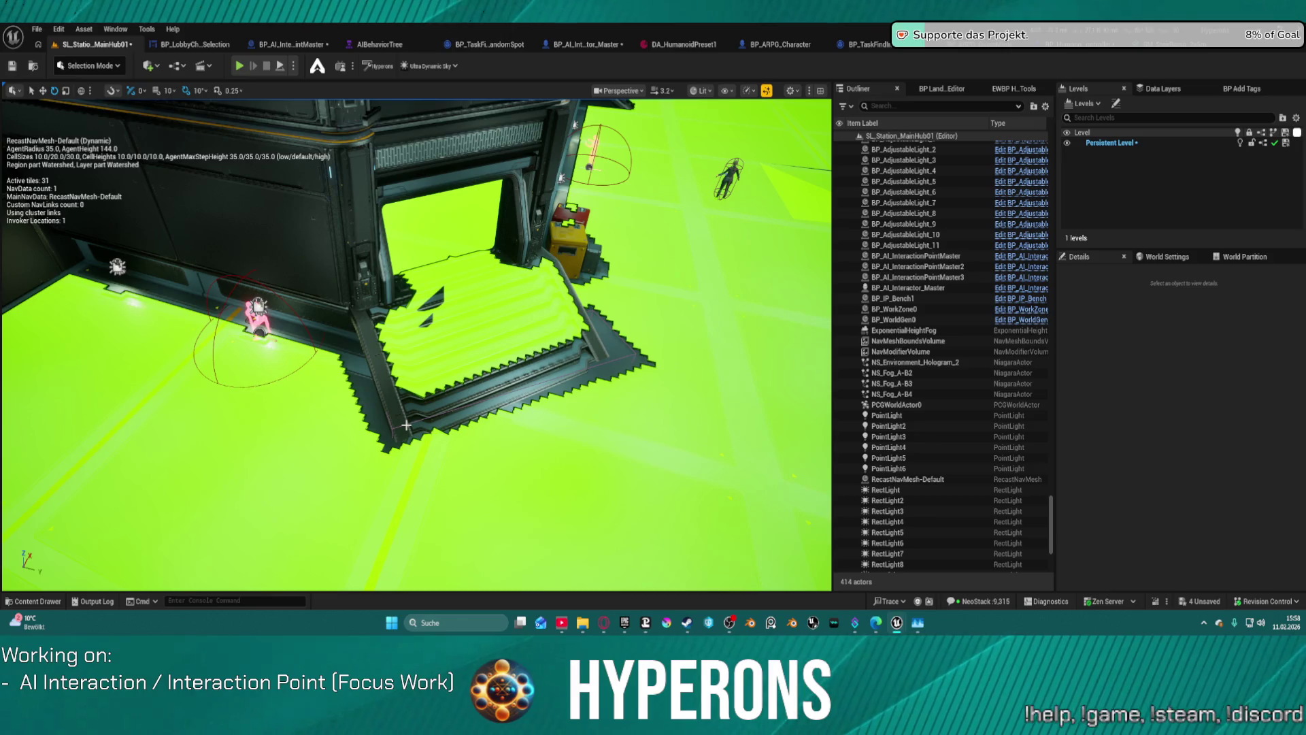
pyautogui.click(684, 44)
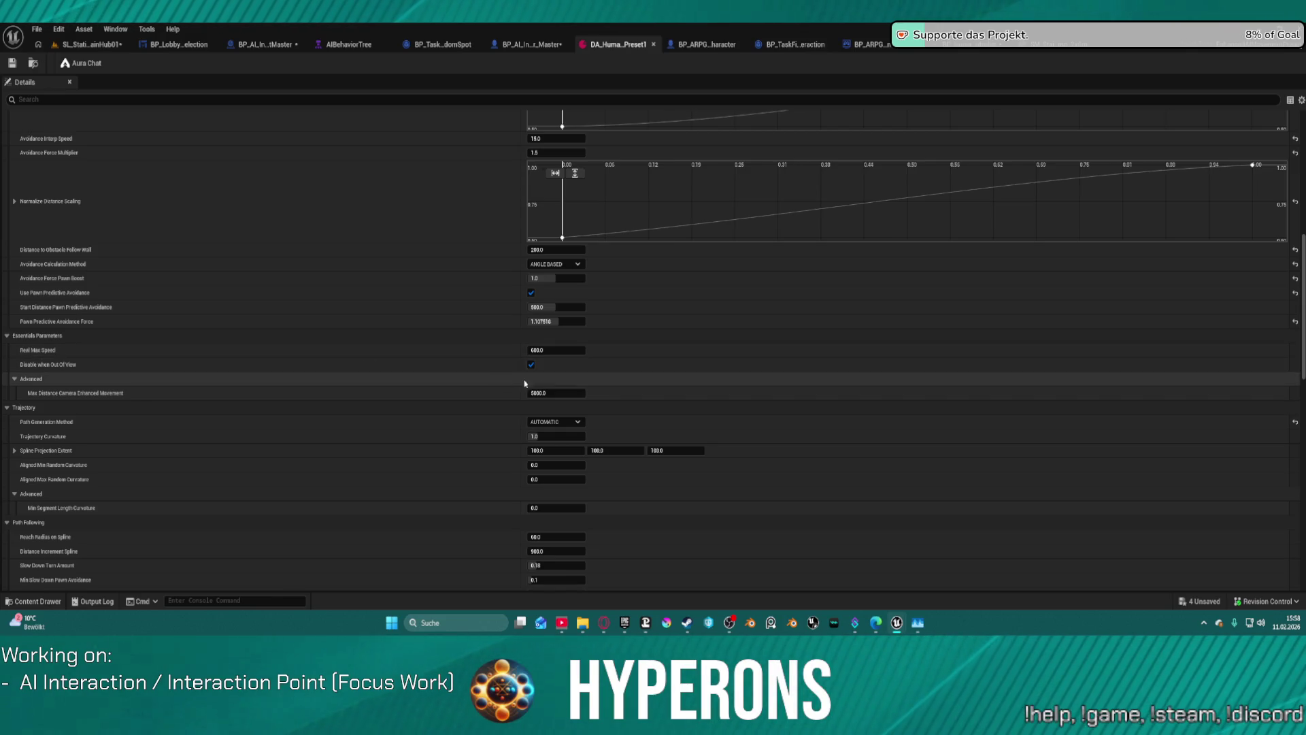
# Filter Details by 'angl' and raise the first Normalize Angle Scaling key to about 0.647
pyautogui.scroll(-2, 437, 438)
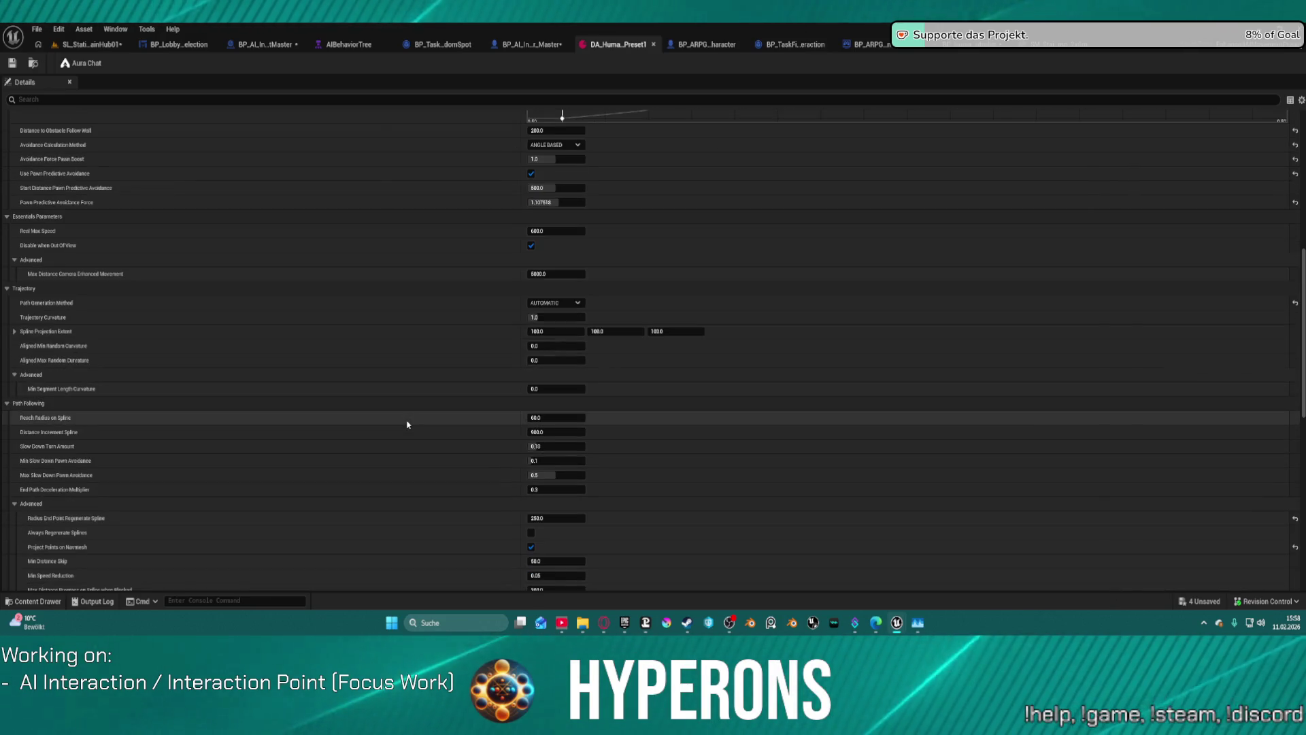
pyautogui.scroll(-3, 407, 424)
pyautogui.scroll(4, 467, 298)
pyautogui.scroll(10, 467, 298)
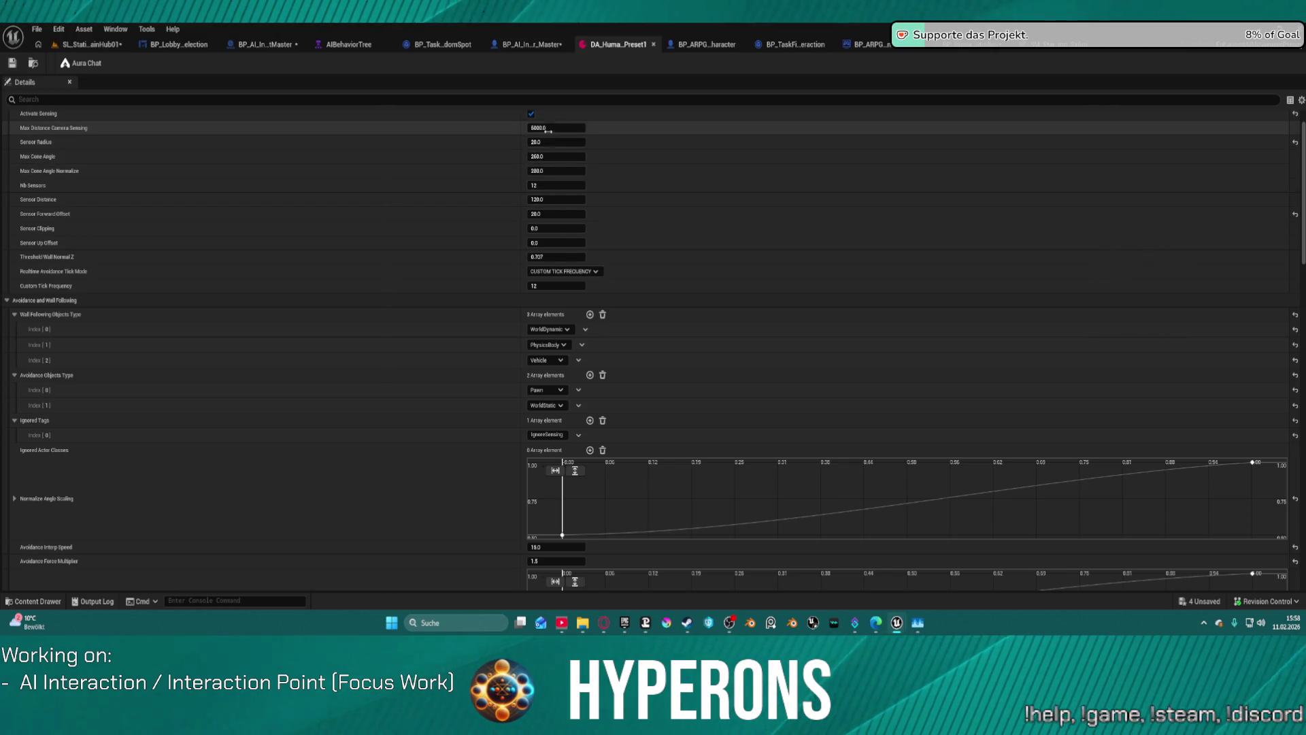
pyautogui.click(400, 97)
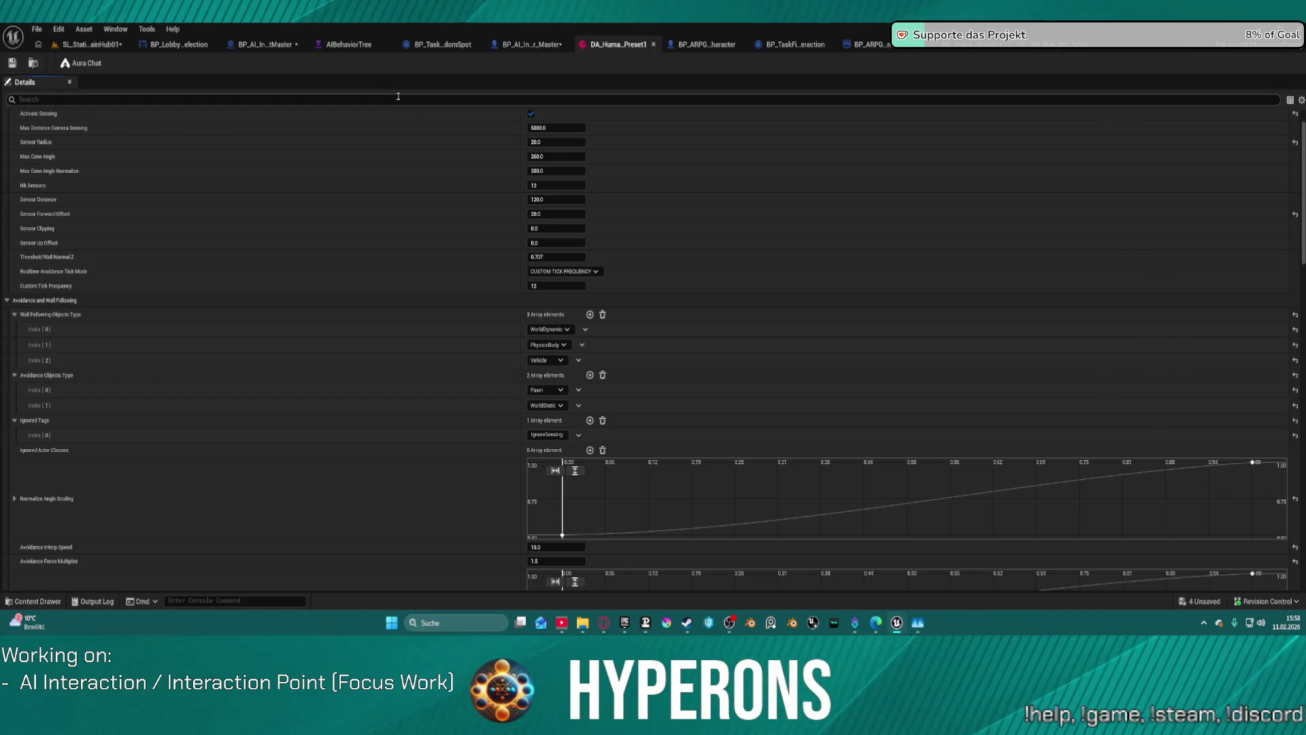
pyautogui.click(454, 100)
pyautogui.write('angl')
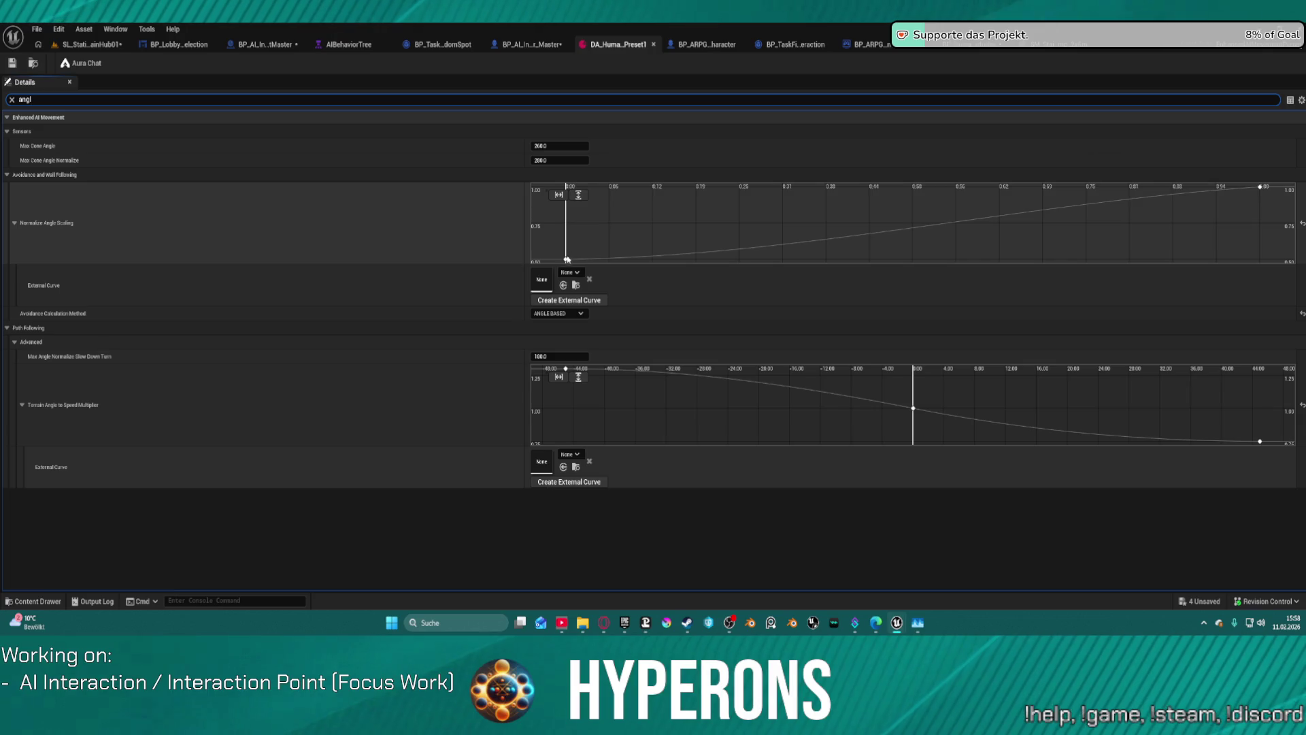
pyautogui.moveTo(566, 264)
pyautogui.moveTo(566, 262); pyautogui.dragTo(565, 235)
pyautogui.click(75, 45)
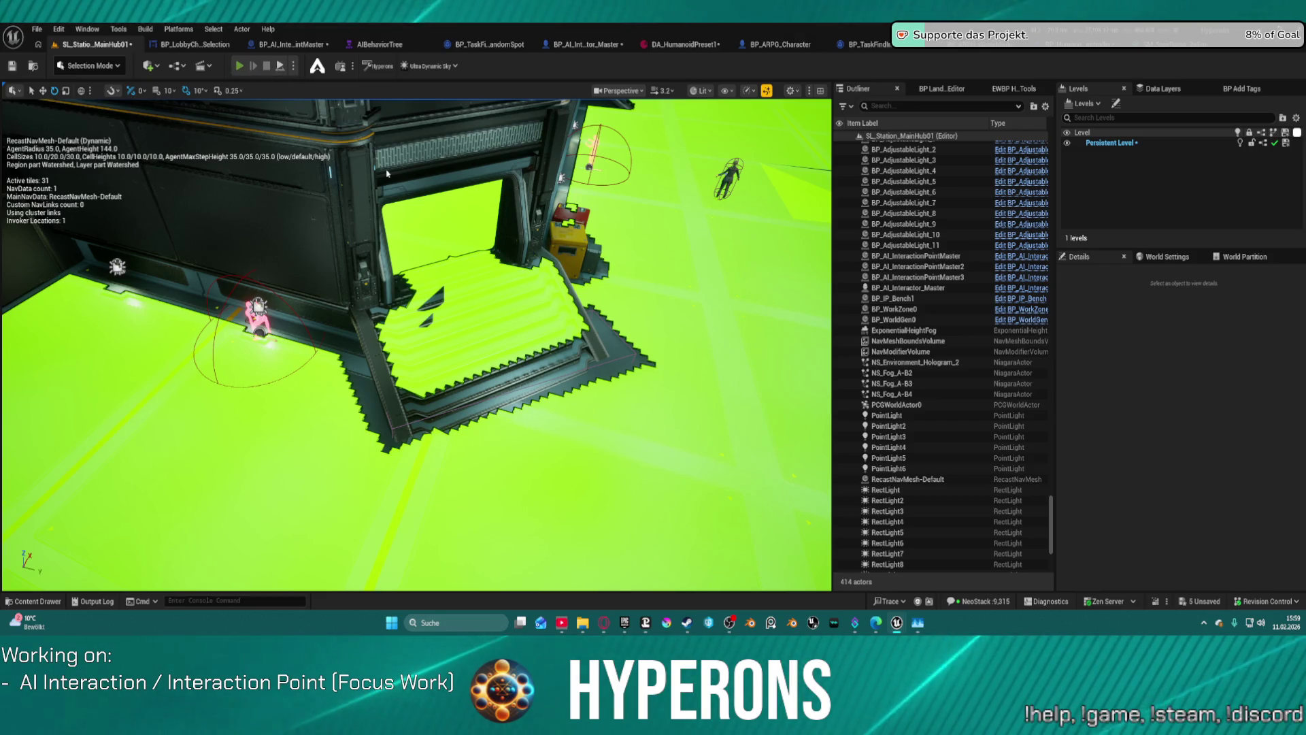
# Start a play session and walk the character along the corridor wall past the interaction pad
pyautogui.click(239, 65)
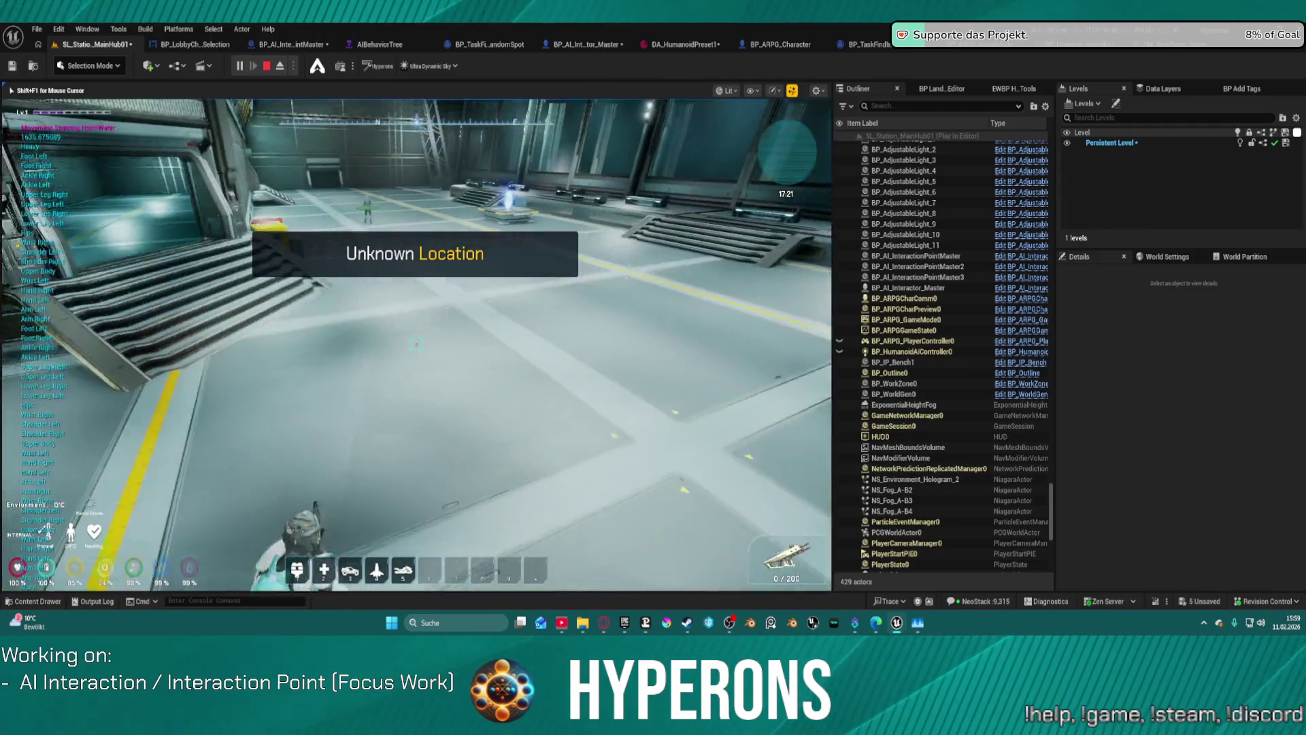
pyautogui.press('w')
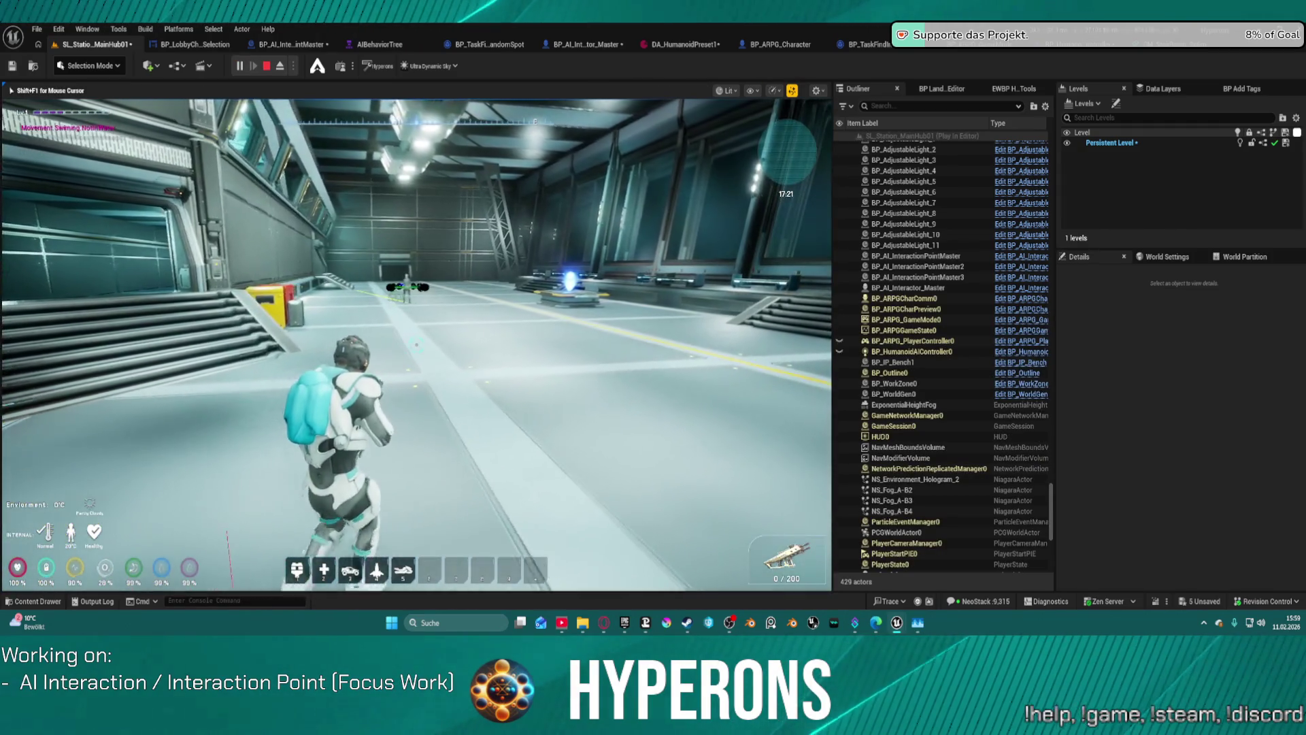
pyautogui.press('a')
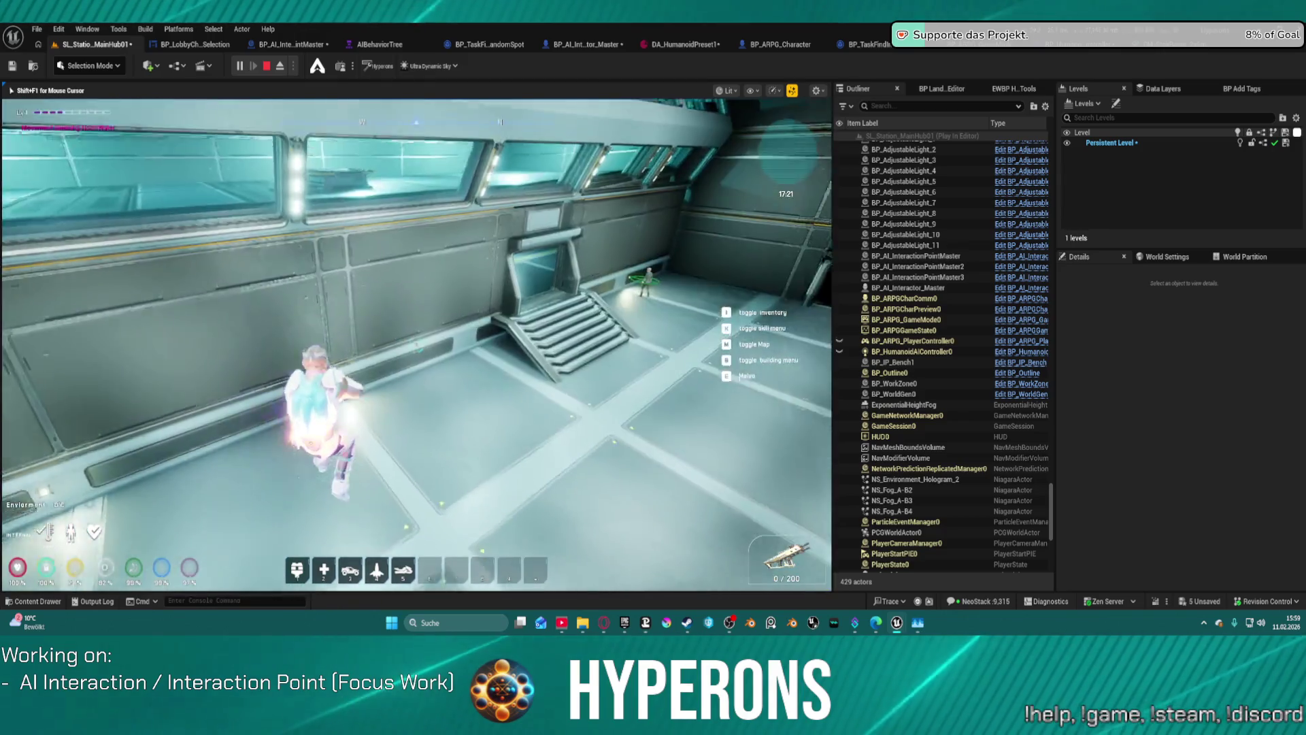
pyautogui.press('w')
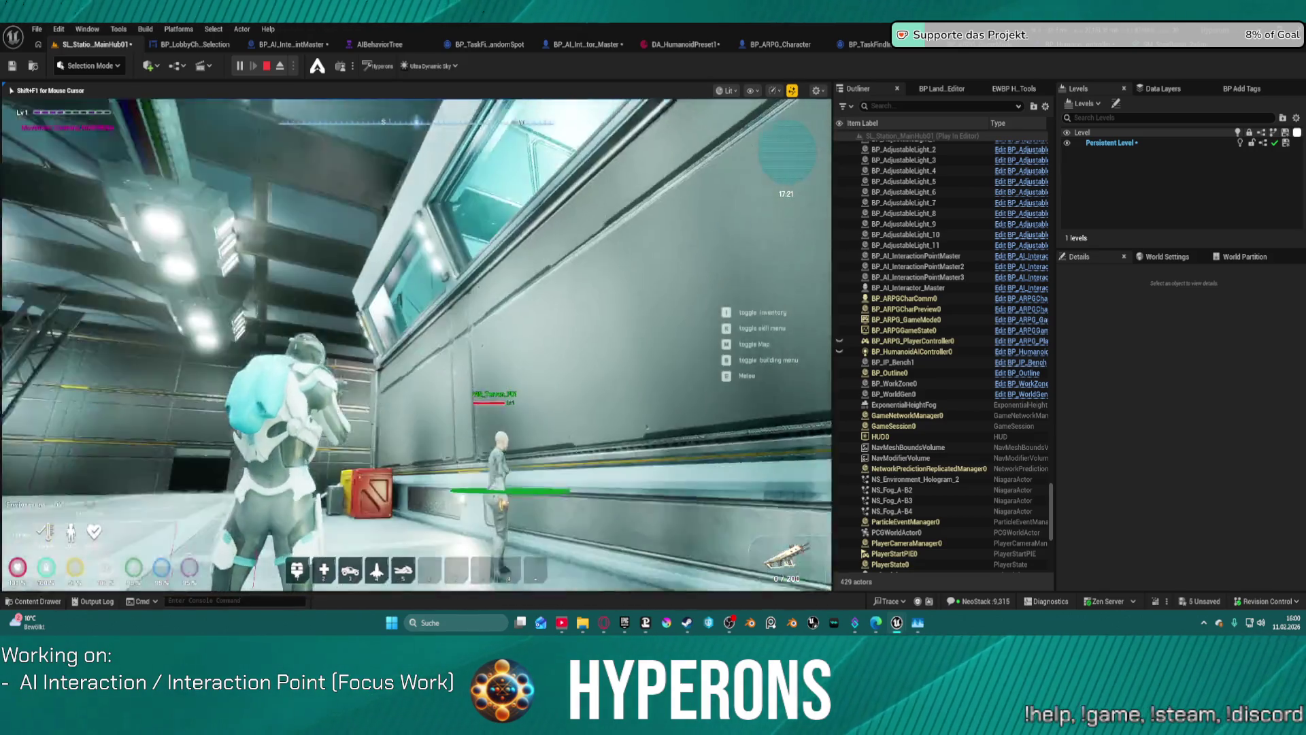
# Move the character up to the NPC to inspect its avoidance debug shapes, then leave play
pyautogui.press('w')
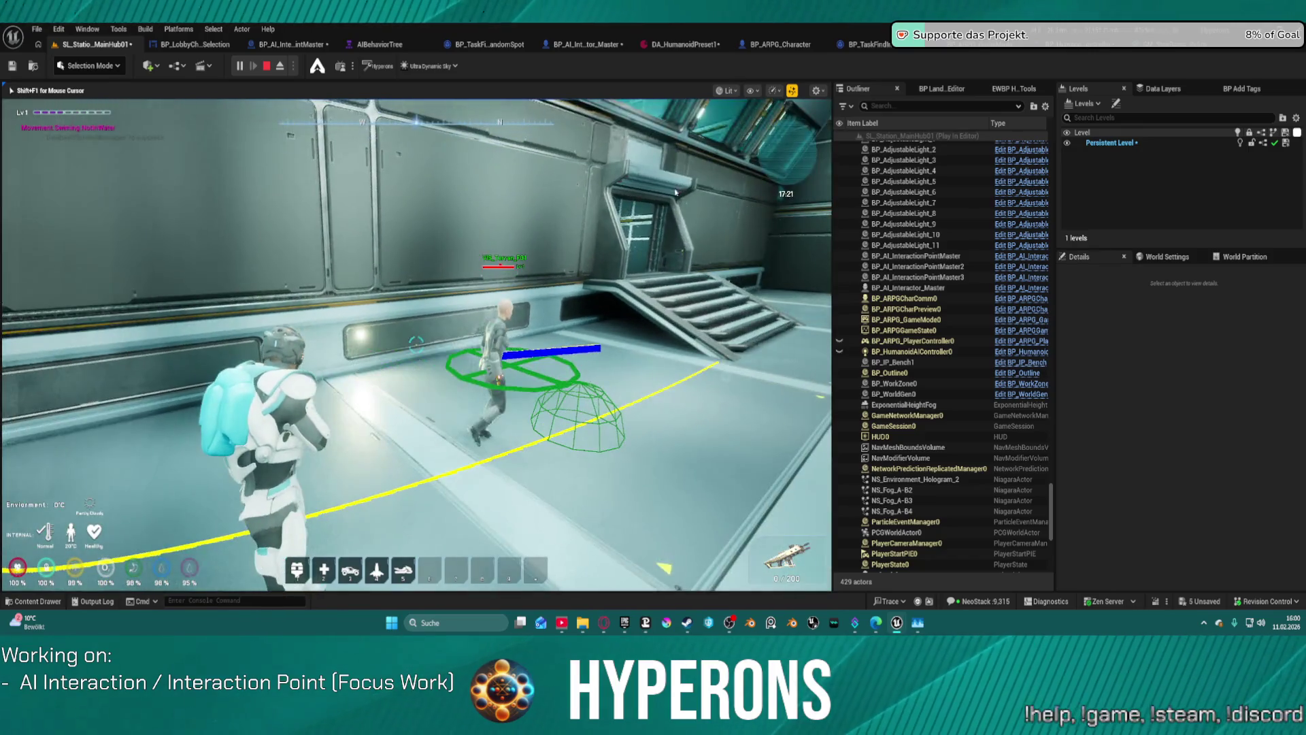
pyautogui.press('Escape')
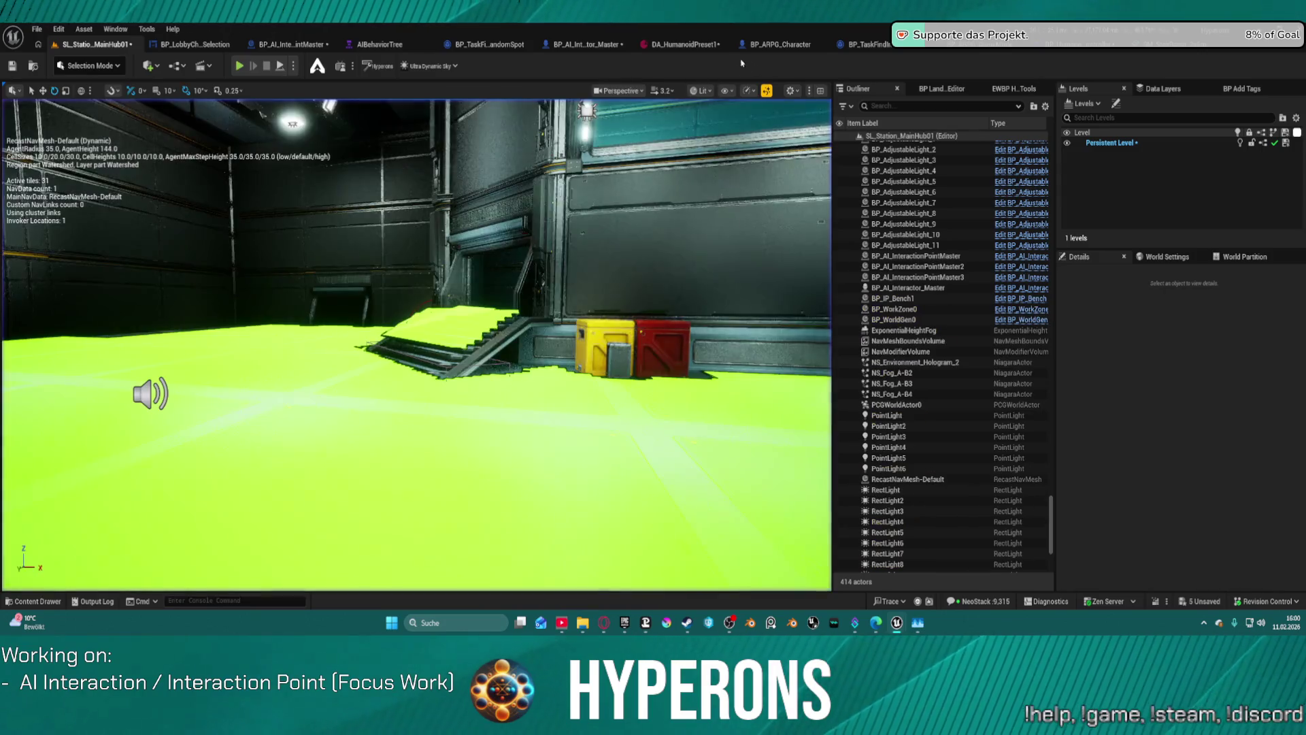
pyautogui.click(682, 44)
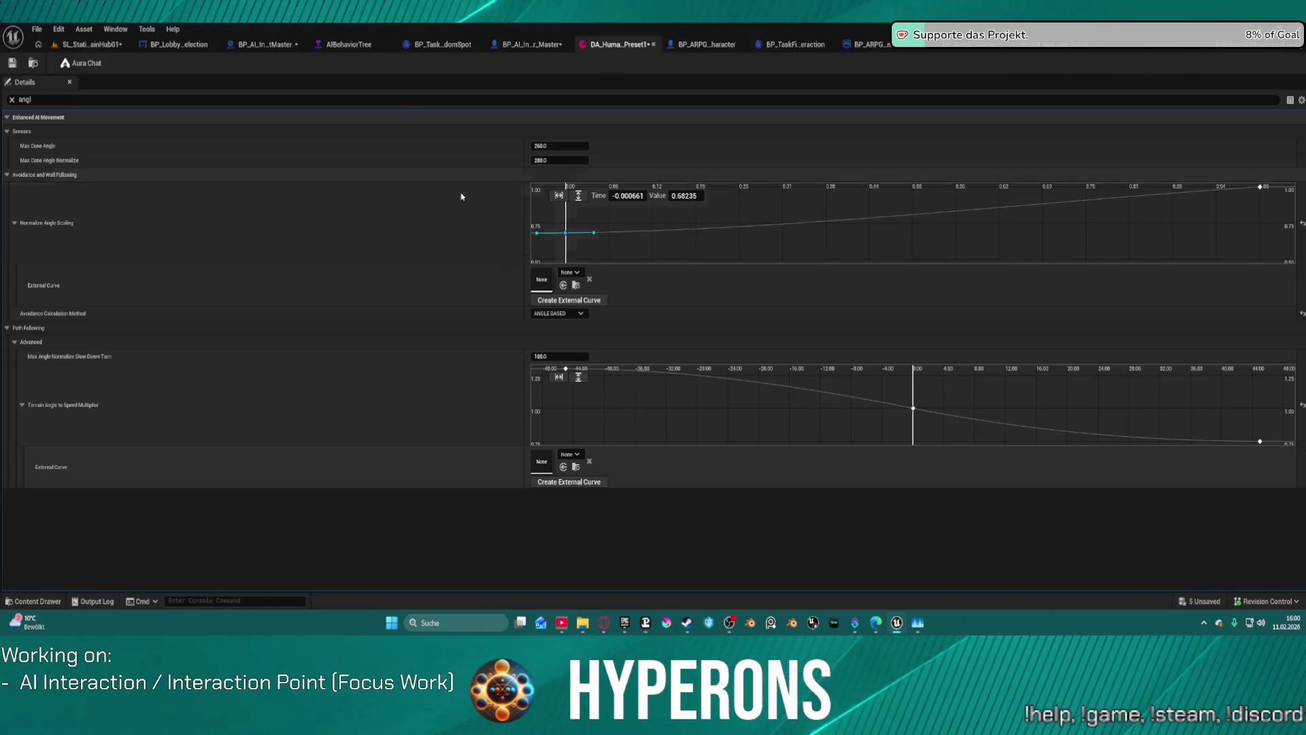
# Clear the 'angl' filter and set the preset's Sensor Radius to 50.0
pyautogui.click(11, 100)
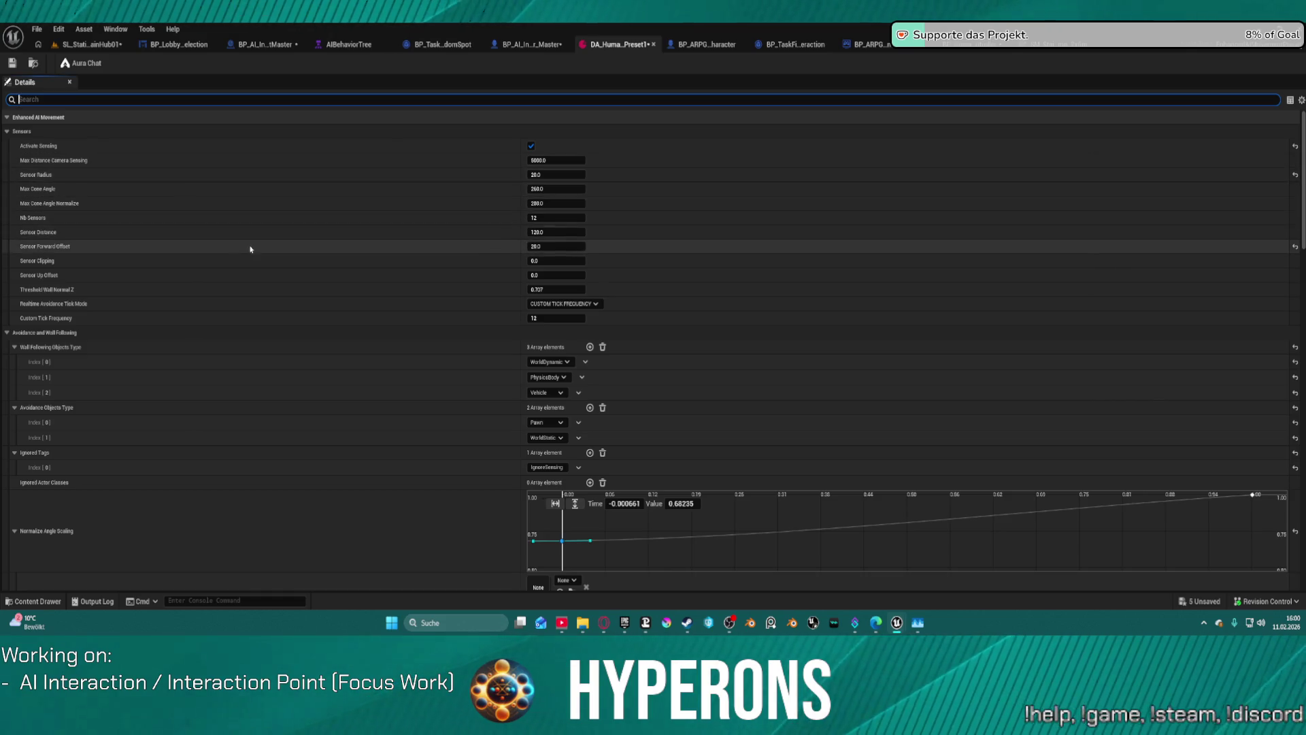
pyautogui.click(544, 247)
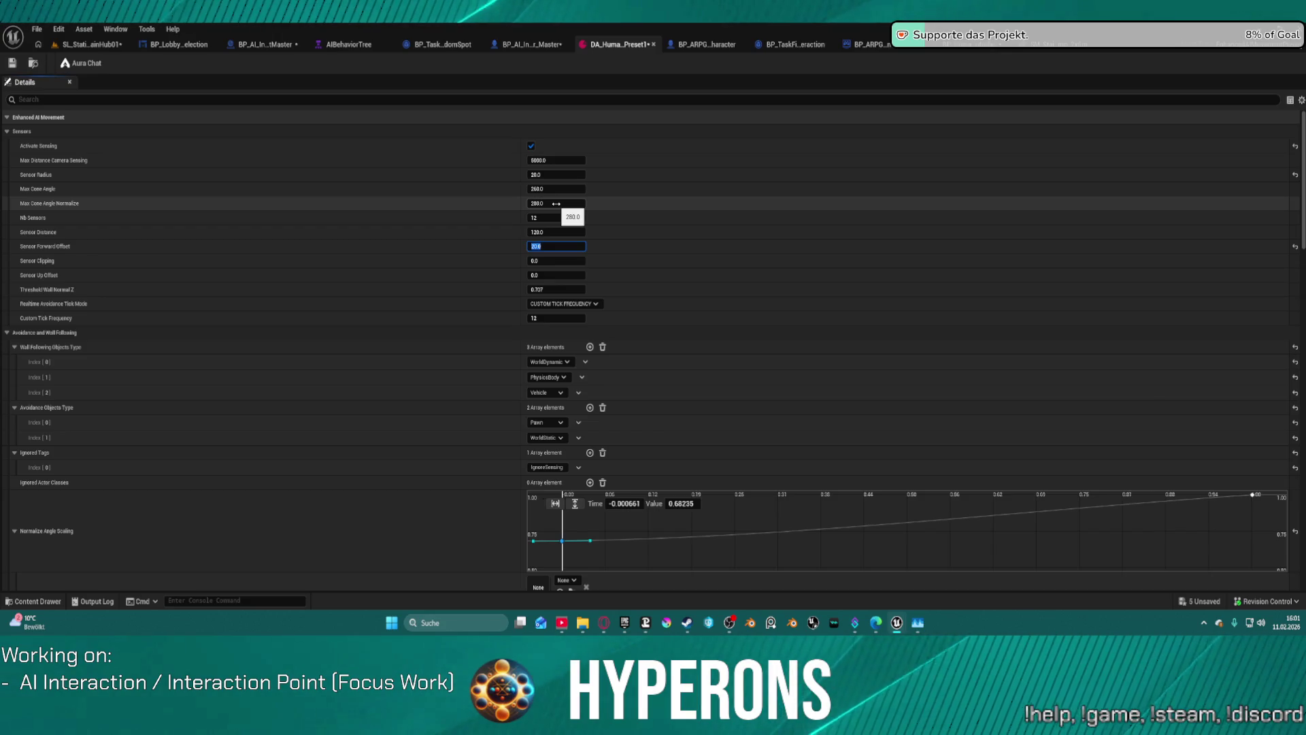
pyautogui.click(557, 204)
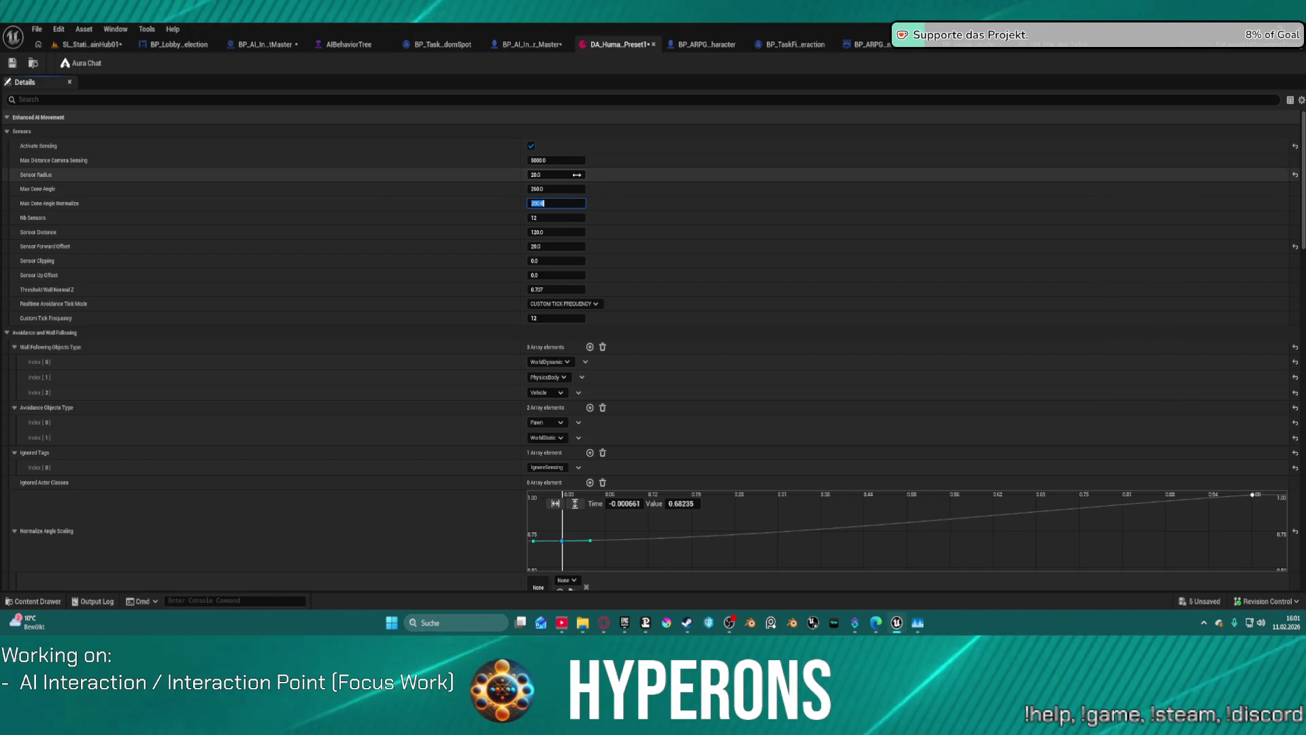
pyautogui.click(577, 174)
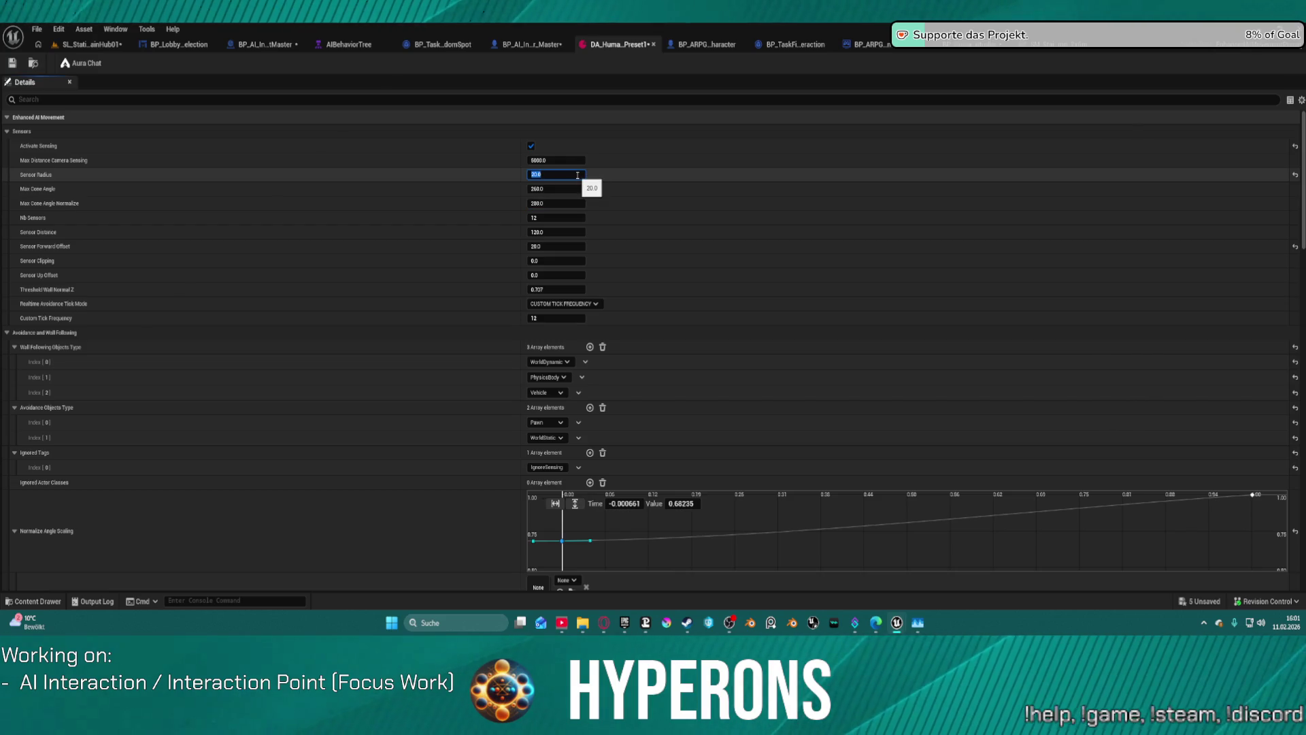
pyautogui.write('50')
pyautogui.press('Return')
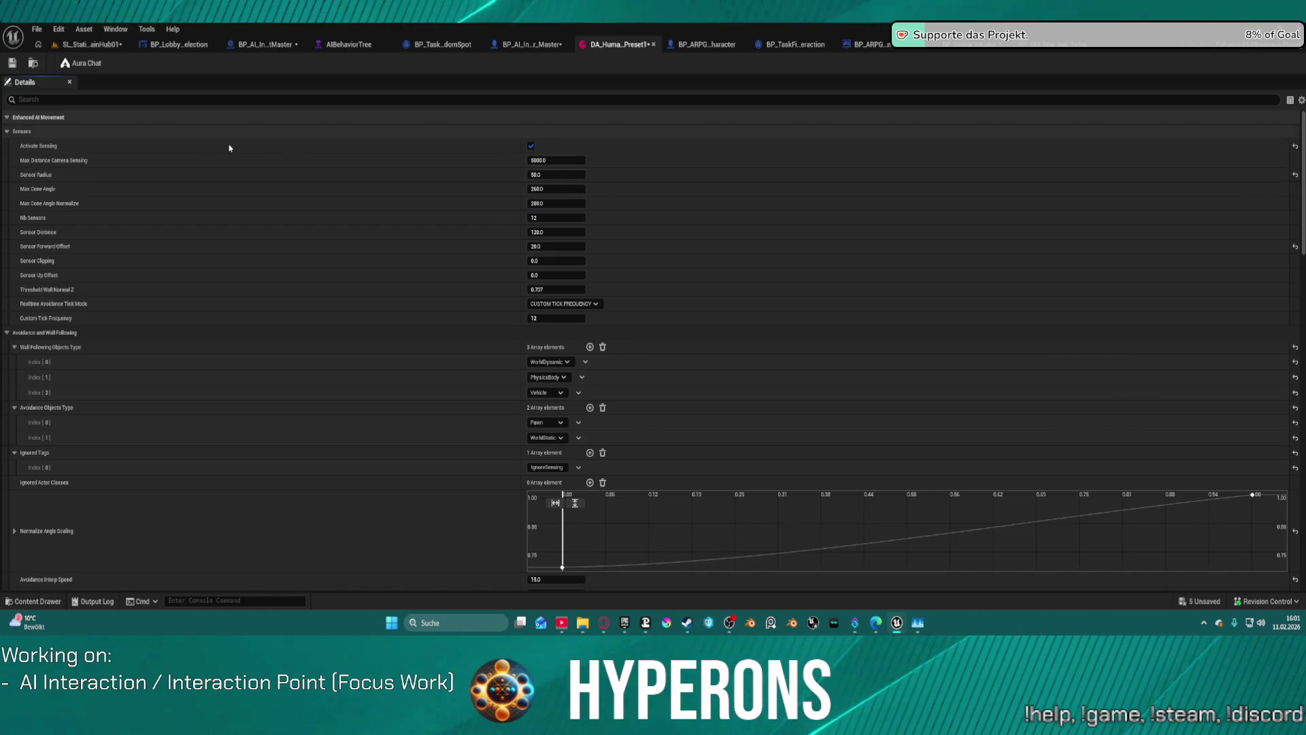
pyautogui.click(92, 47)
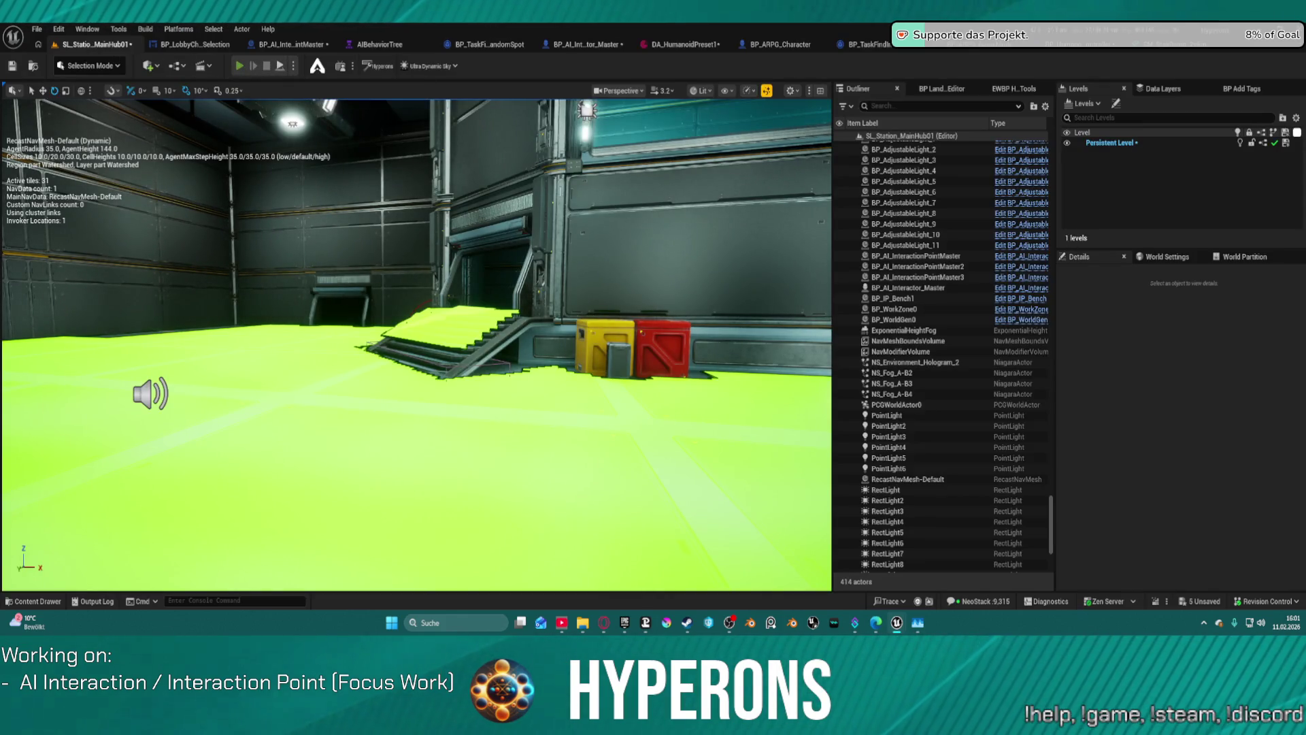
# Play-test with the 50.0 Sensor Radius, walking toward the crates and NPC
pyautogui.hotkey('alt', 'p')
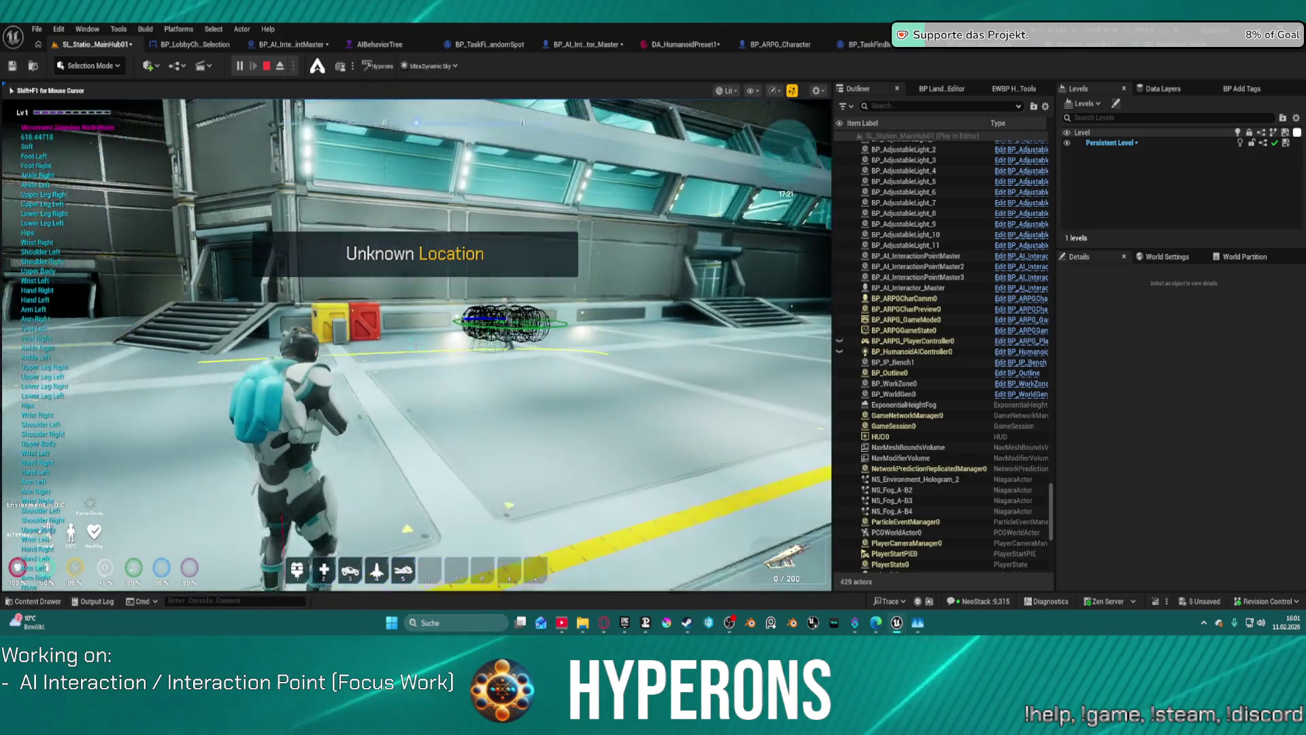
pyautogui.press('w')
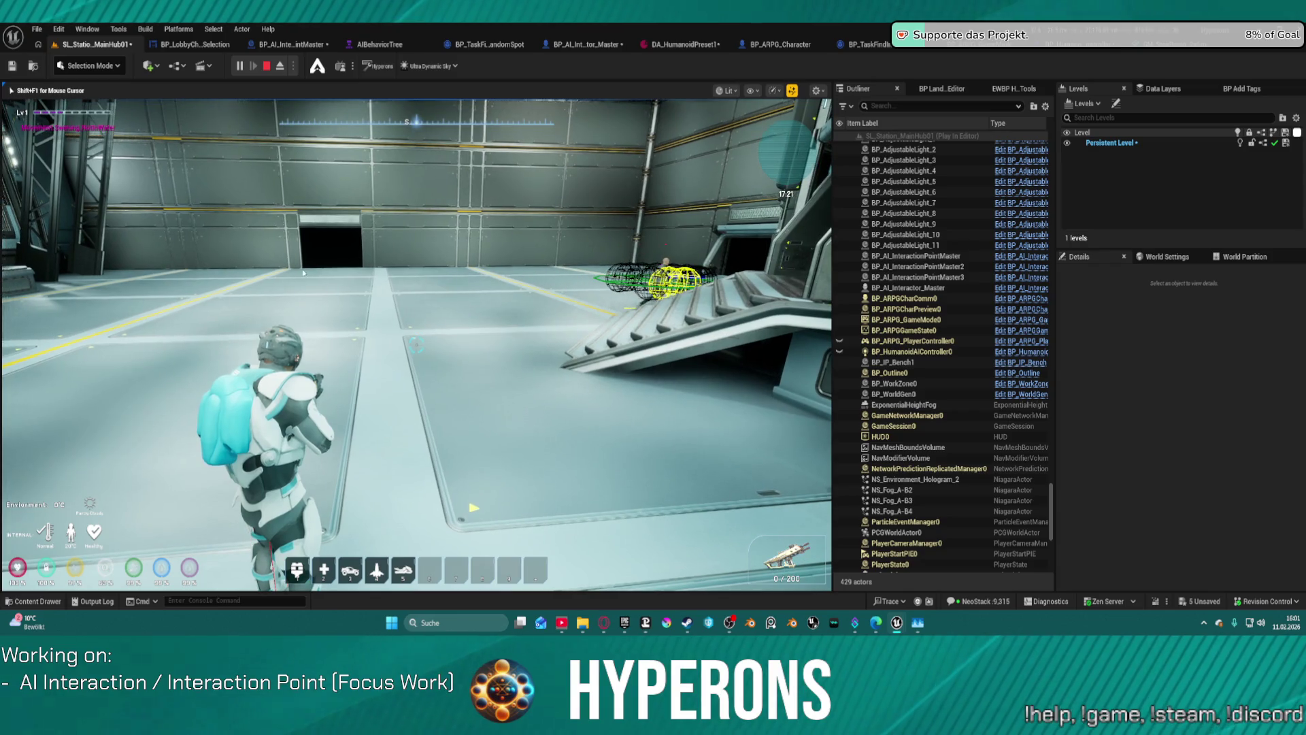
pyautogui.press('Escape')
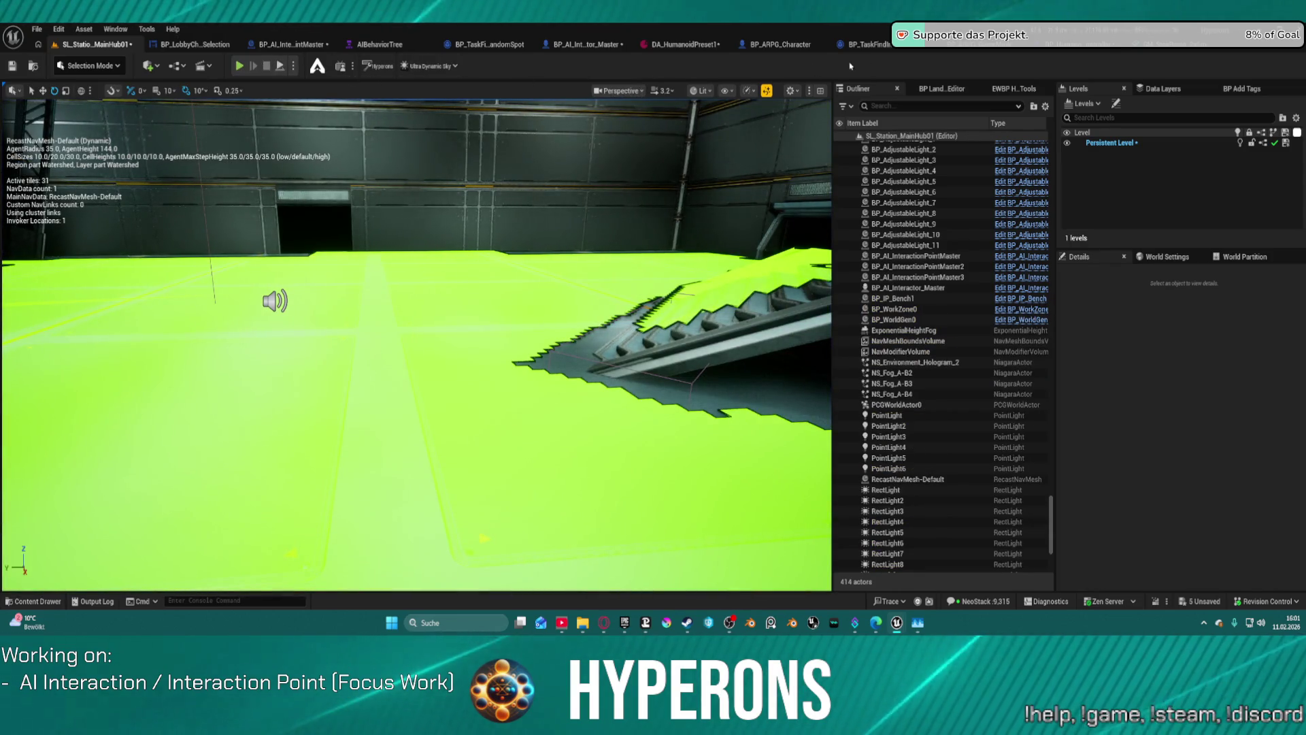
pyautogui.click(690, 46)
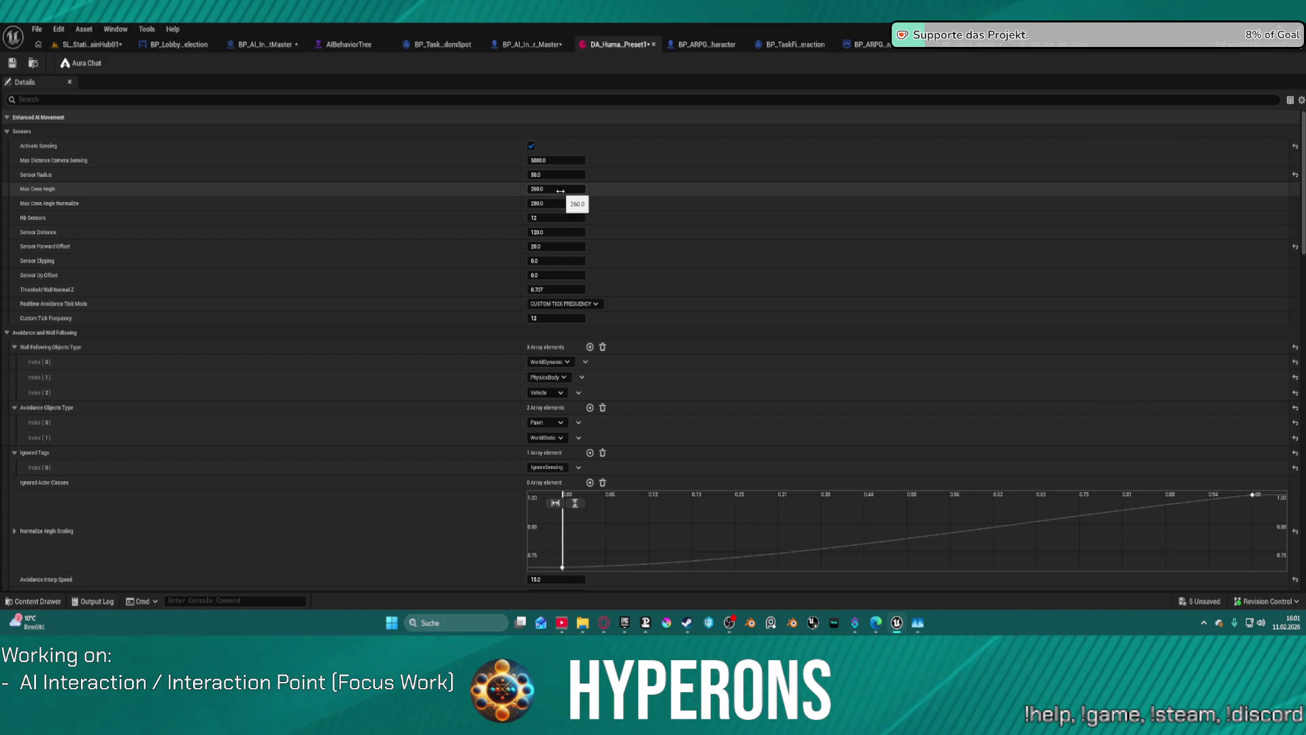
# Set Sensor Radius to 80.0 and Nb Sensors to 6, then save DA_HumanoidPreset1
pyautogui.click(544, 174)
pyautogui.write('80')
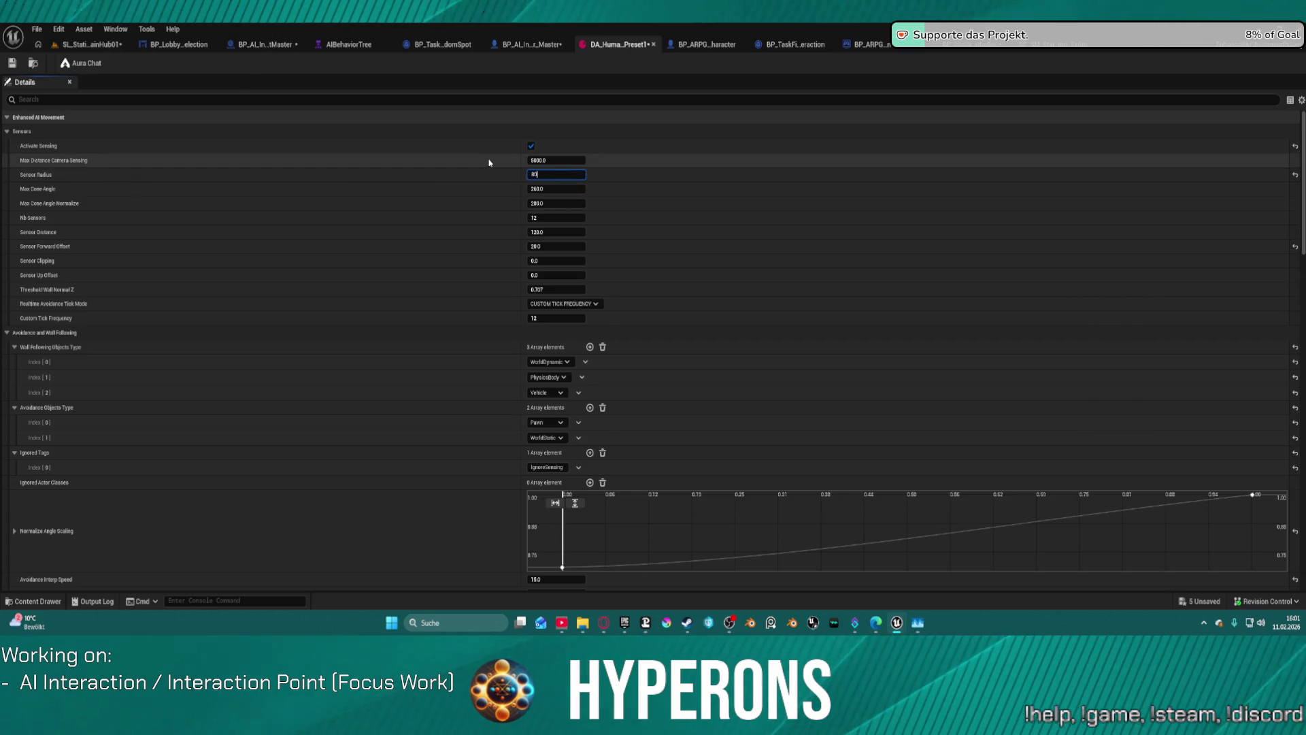
pyautogui.press('Return')
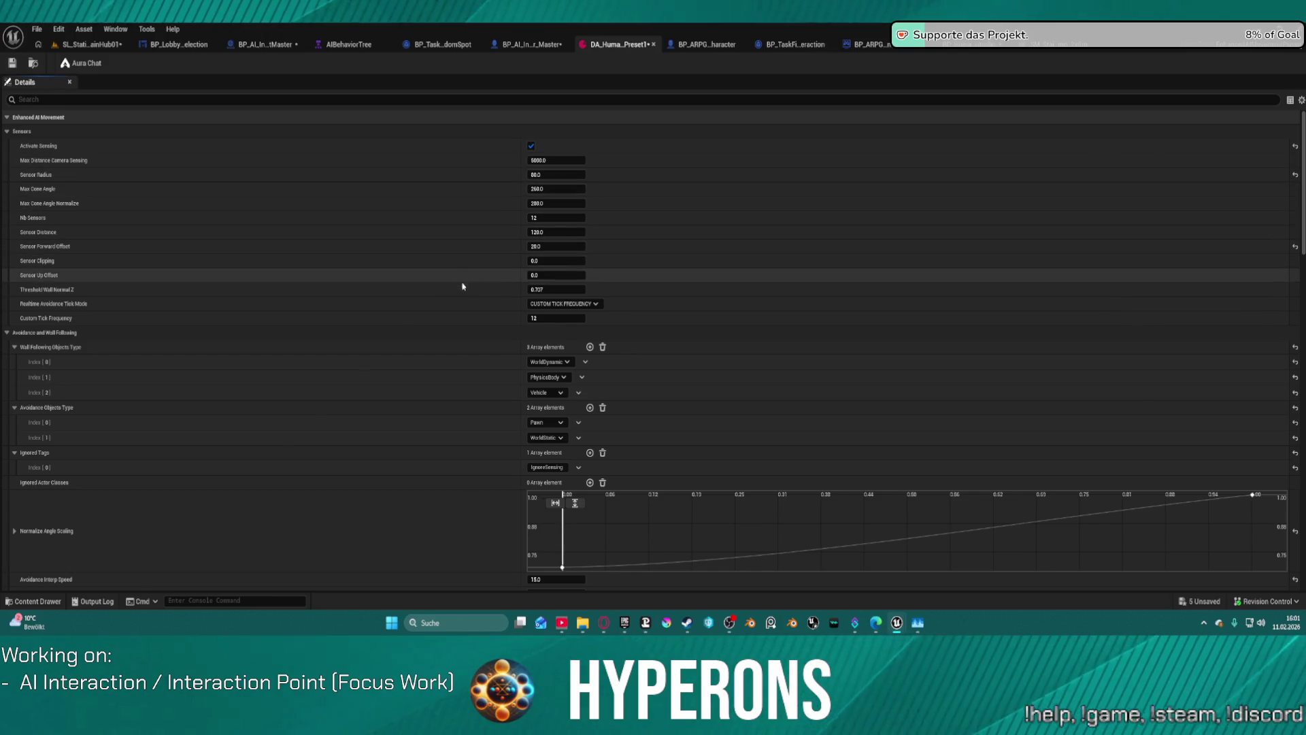
pyautogui.click(549, 220)
pyautogui.write('6')
pyautogui.press('Return')
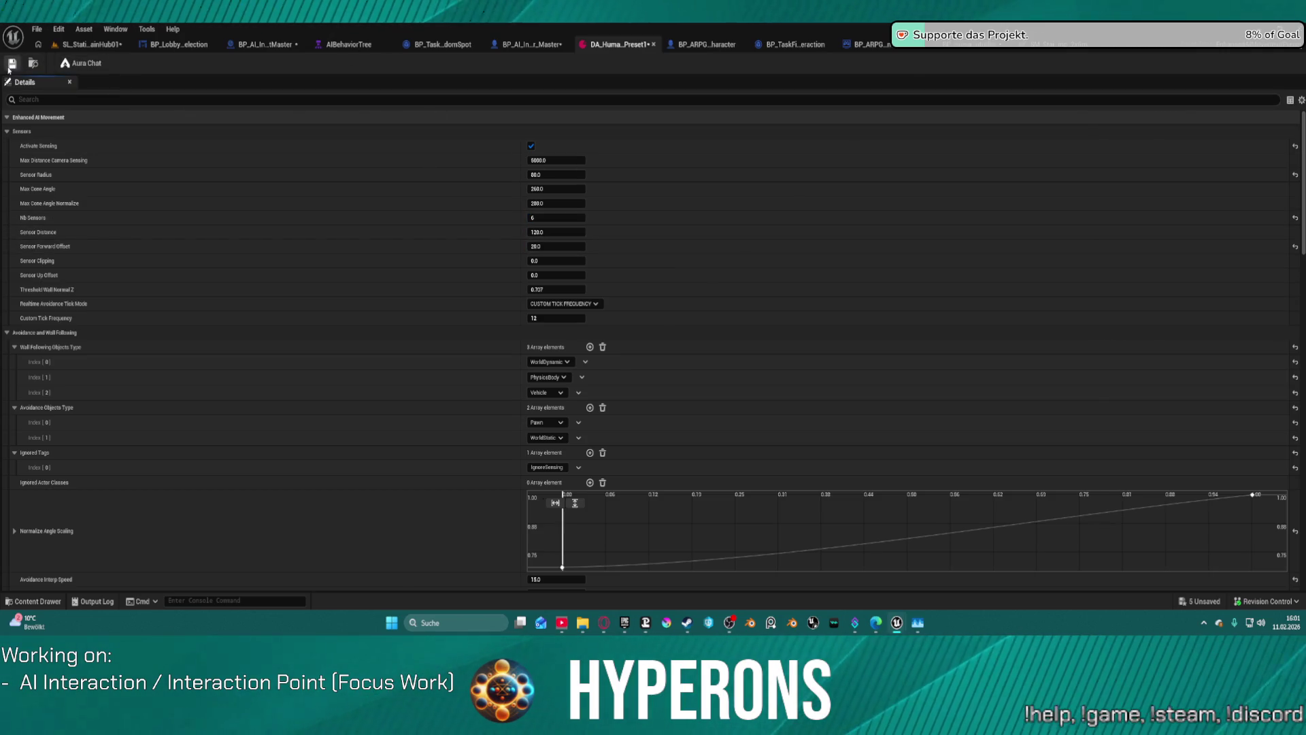
pyautogui.click(12, 64)
pyautogui.click(95, 45)
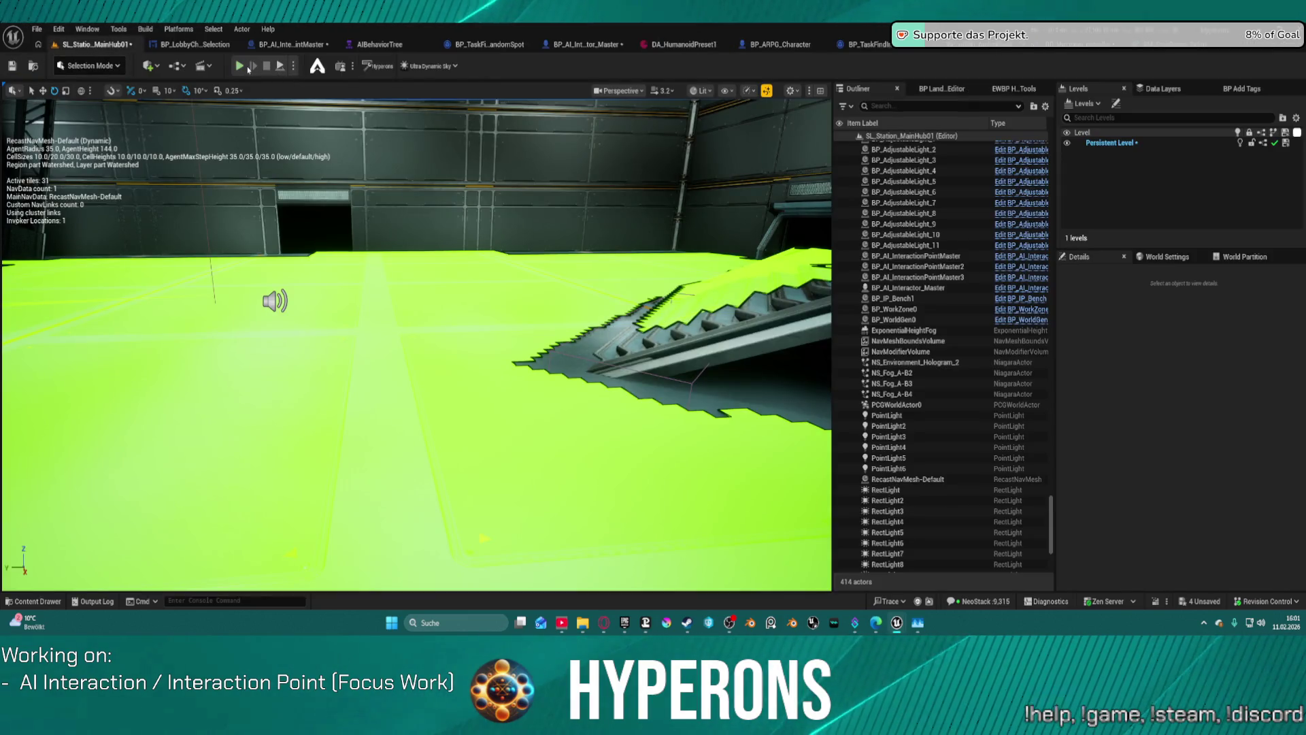
# Start a play session and walk the character up the stairs toward the crates
pyautogui.hotkey('alt', 'p')
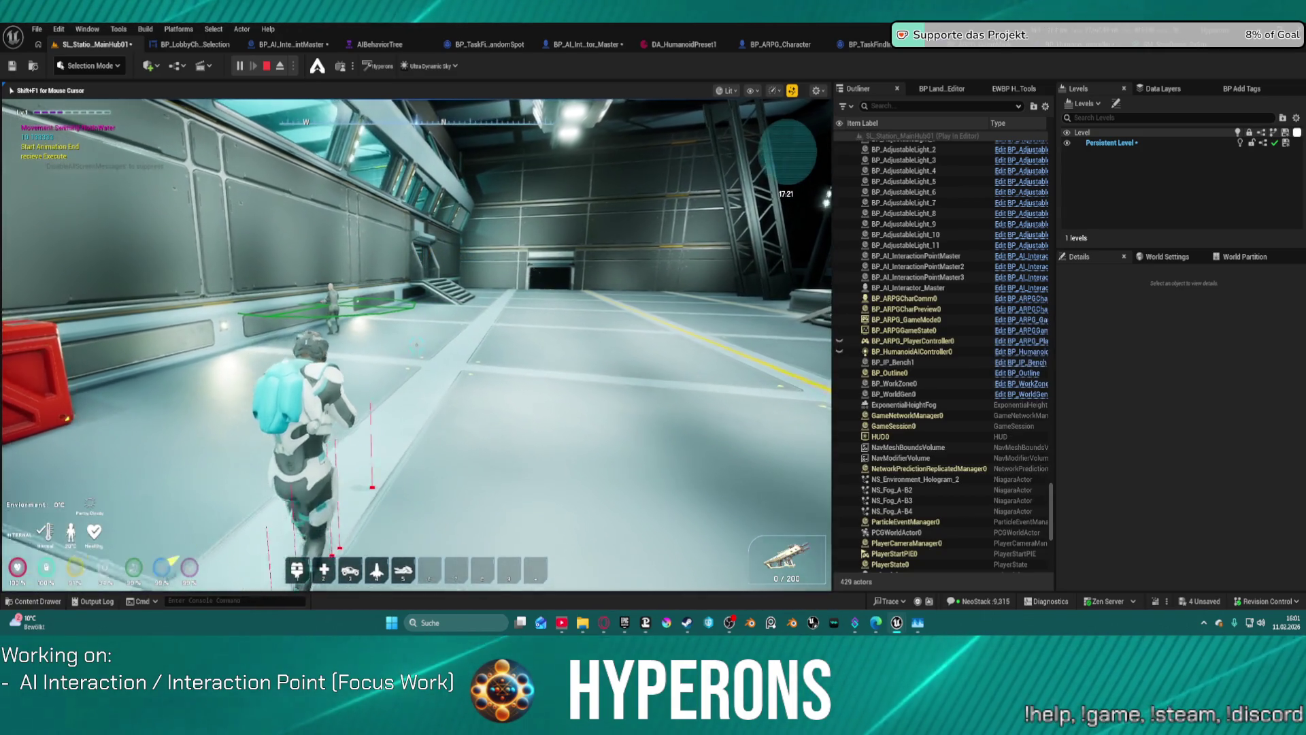
pyautogui.press('w')
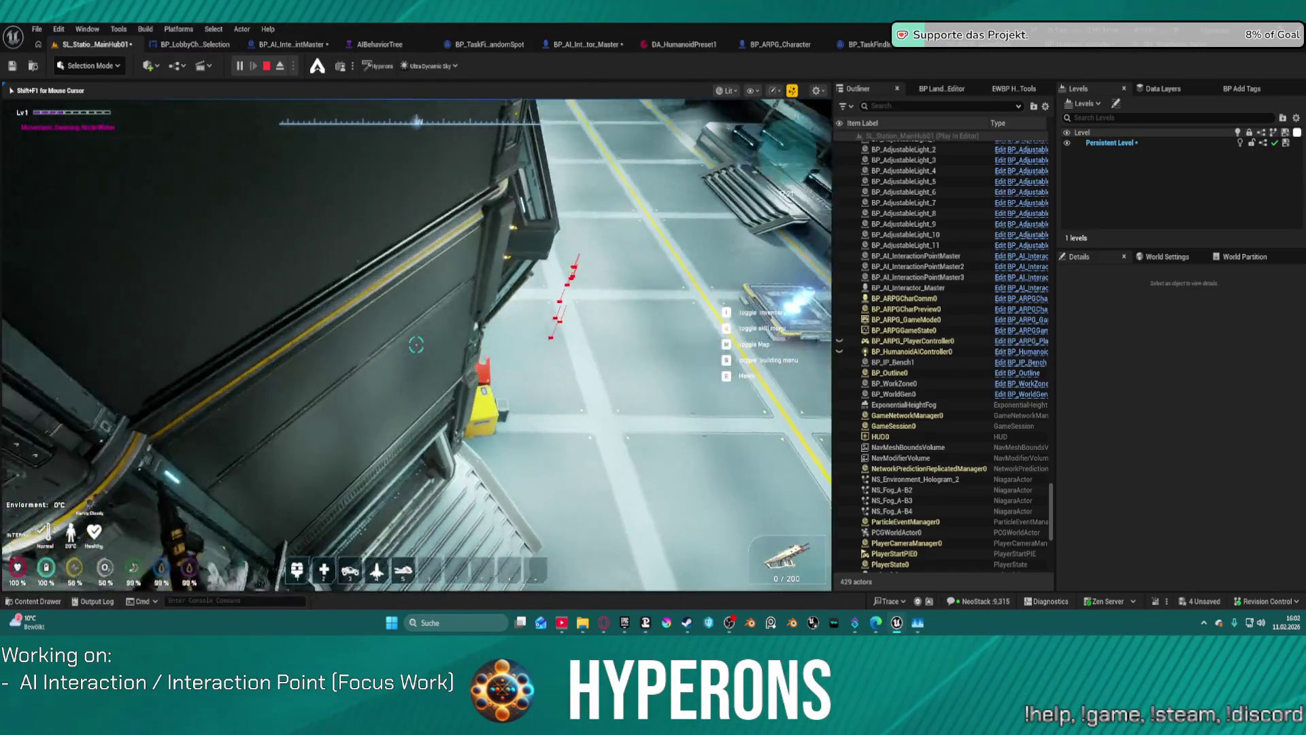
pyautogui.press('w')
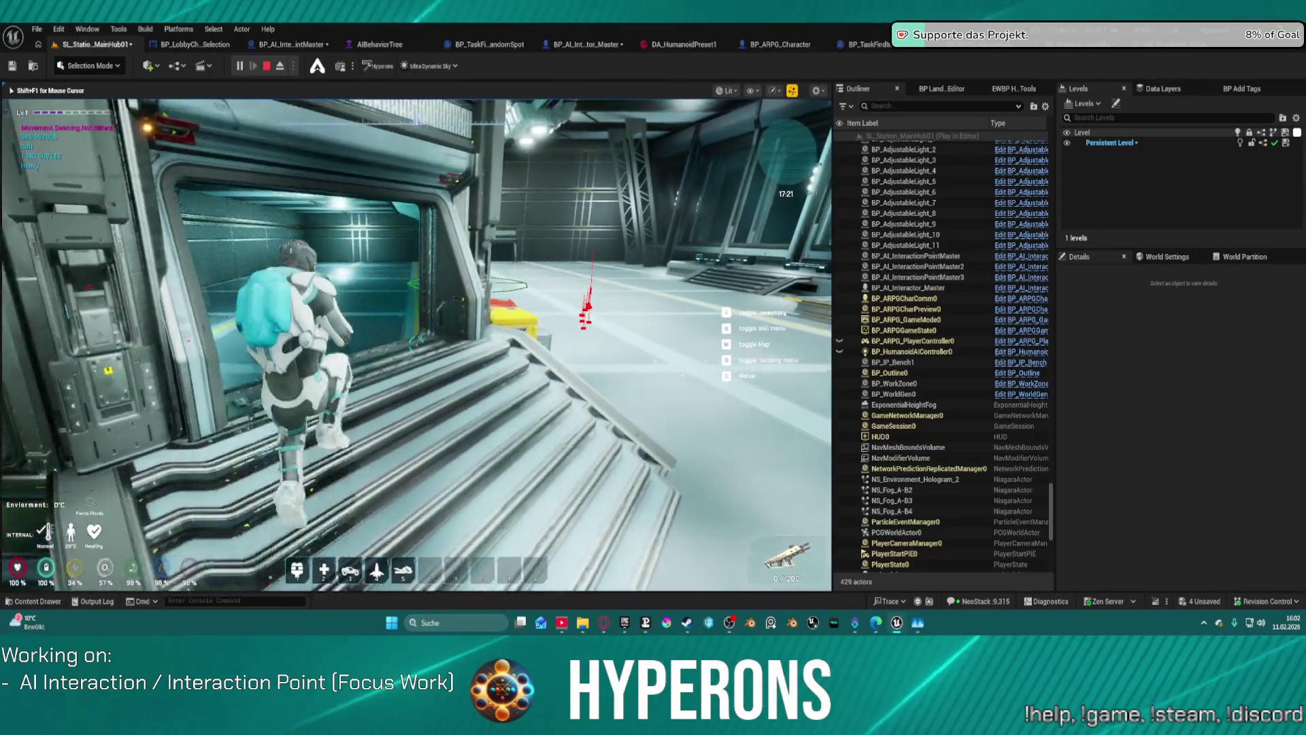
pyautogui.press('w')
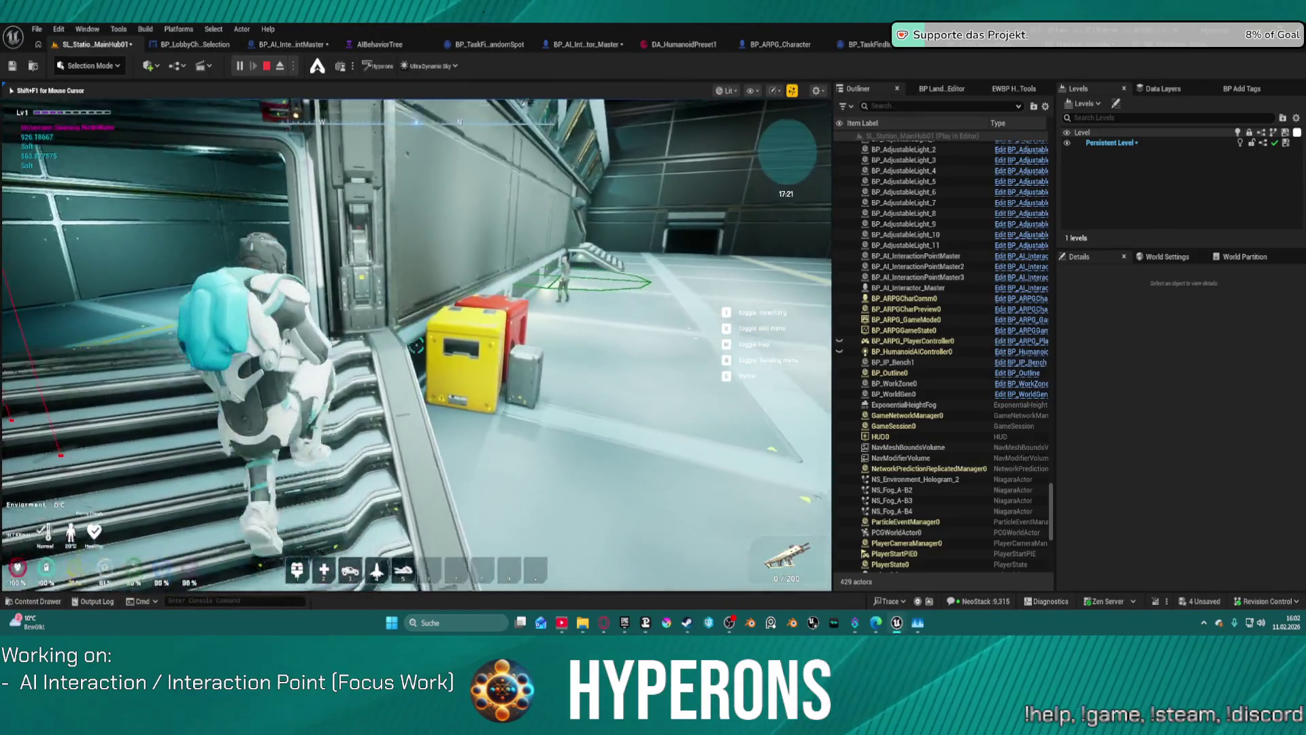
pyautogui.press('w')
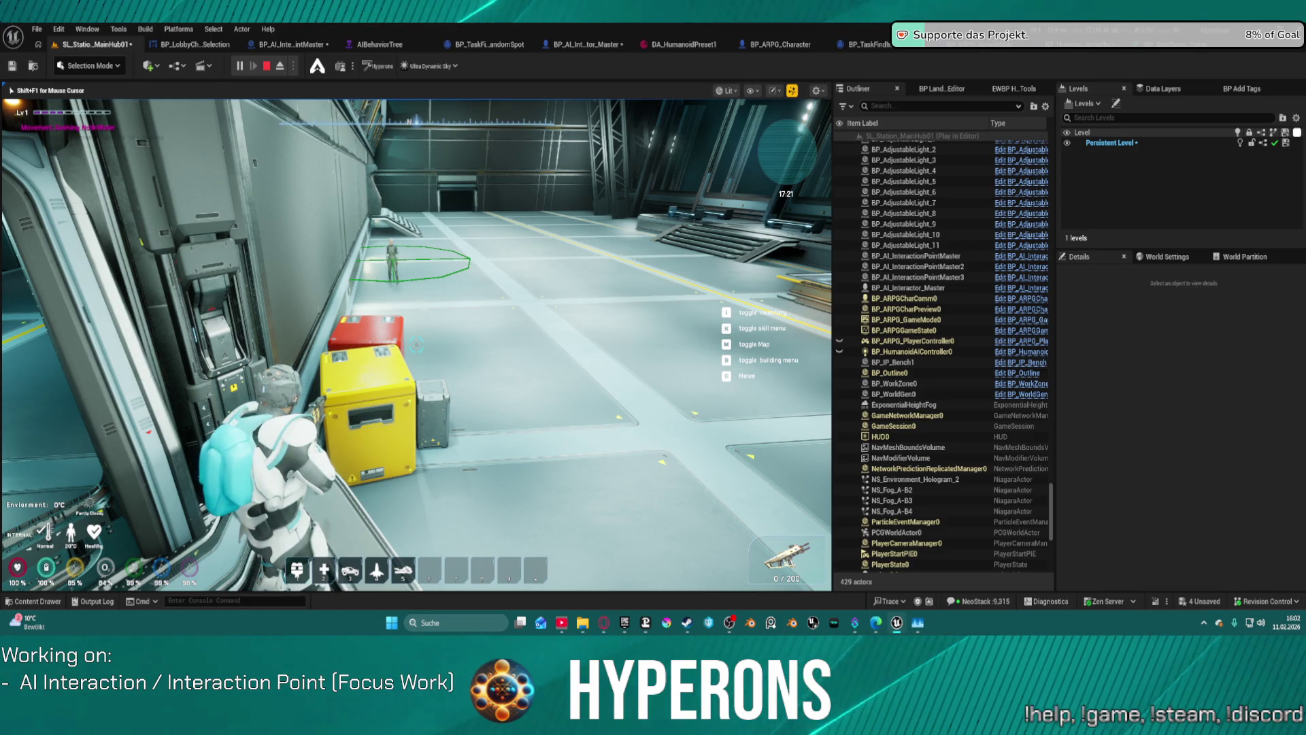
# Cross the hall to the stairs beside the NPC, then free the cursor with Shift+F1
pyautogui.press('d')
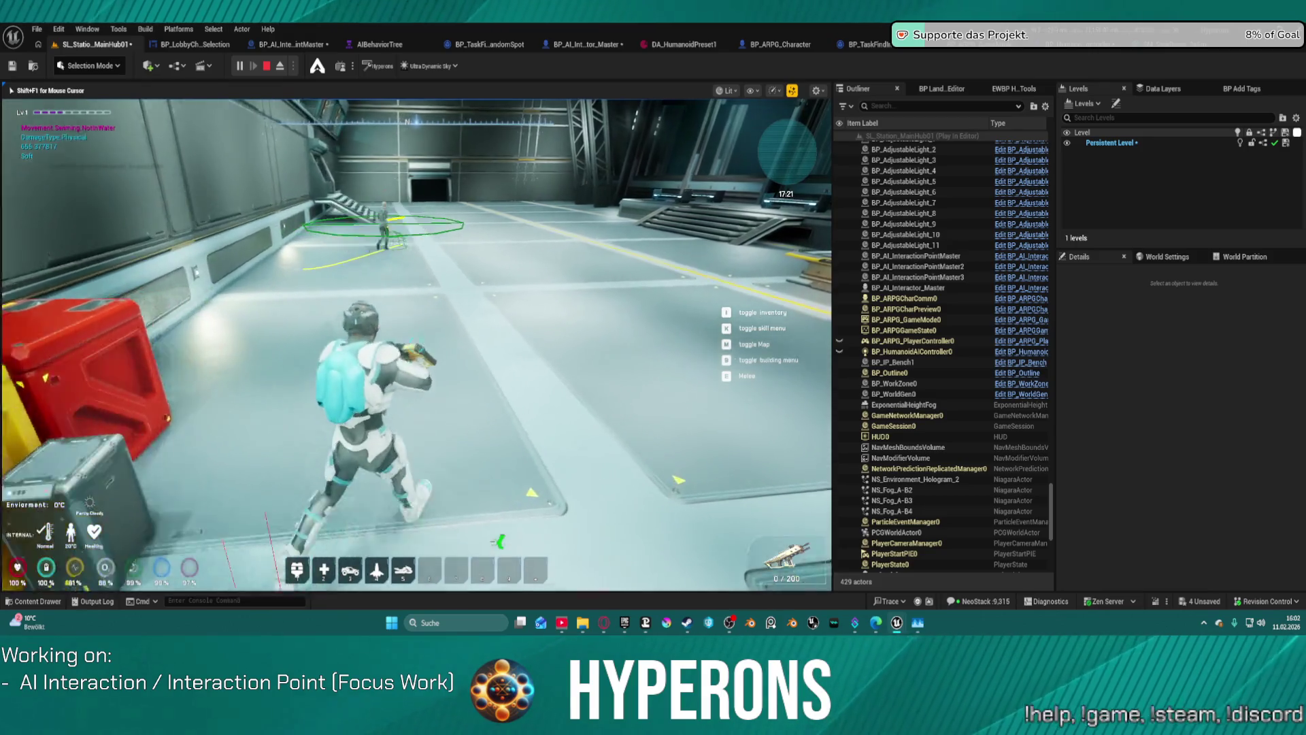
pyautogui.press('w')
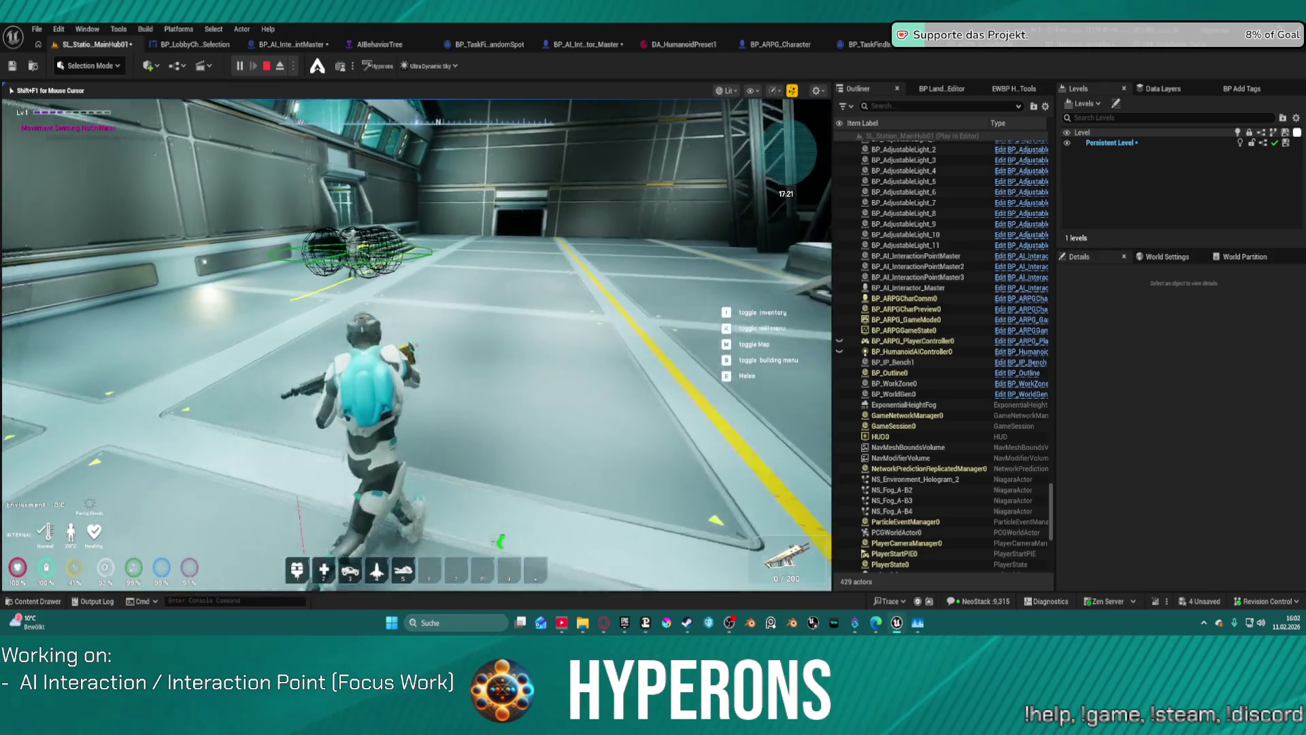
pyautogui.press('a')
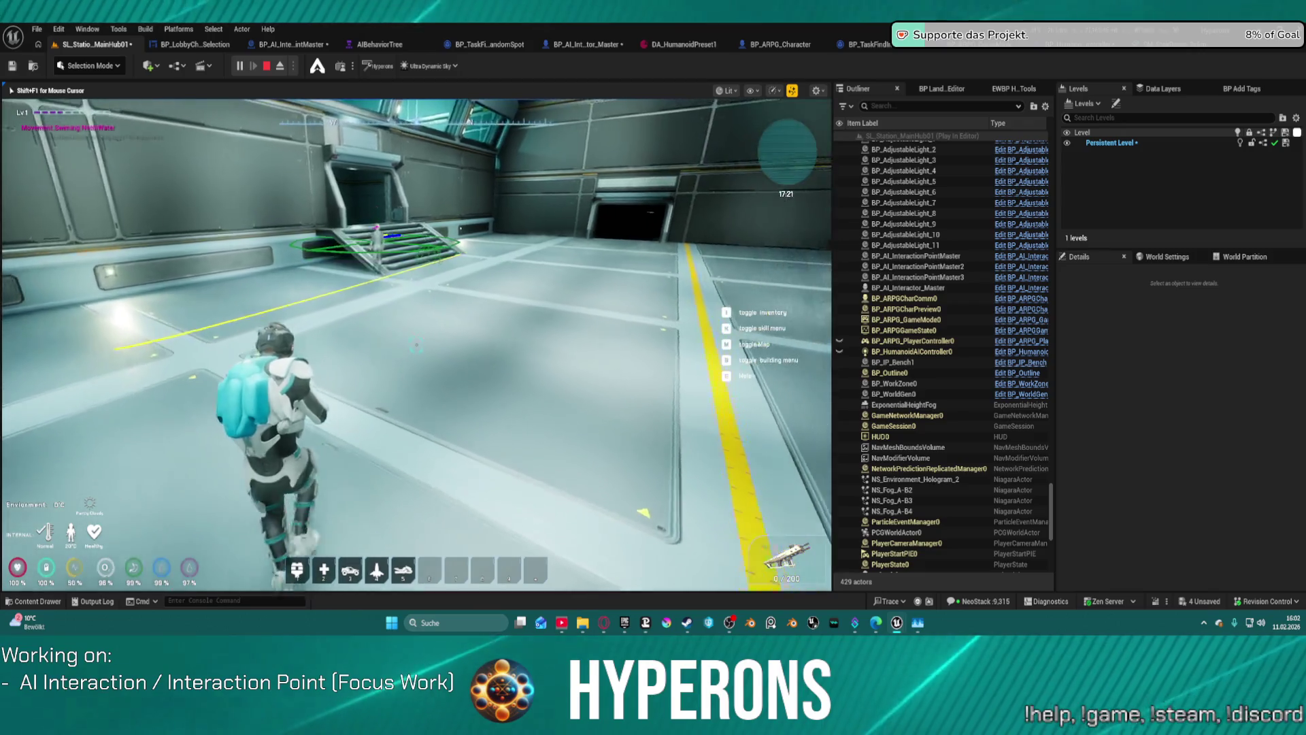
pyautogui.press('w')
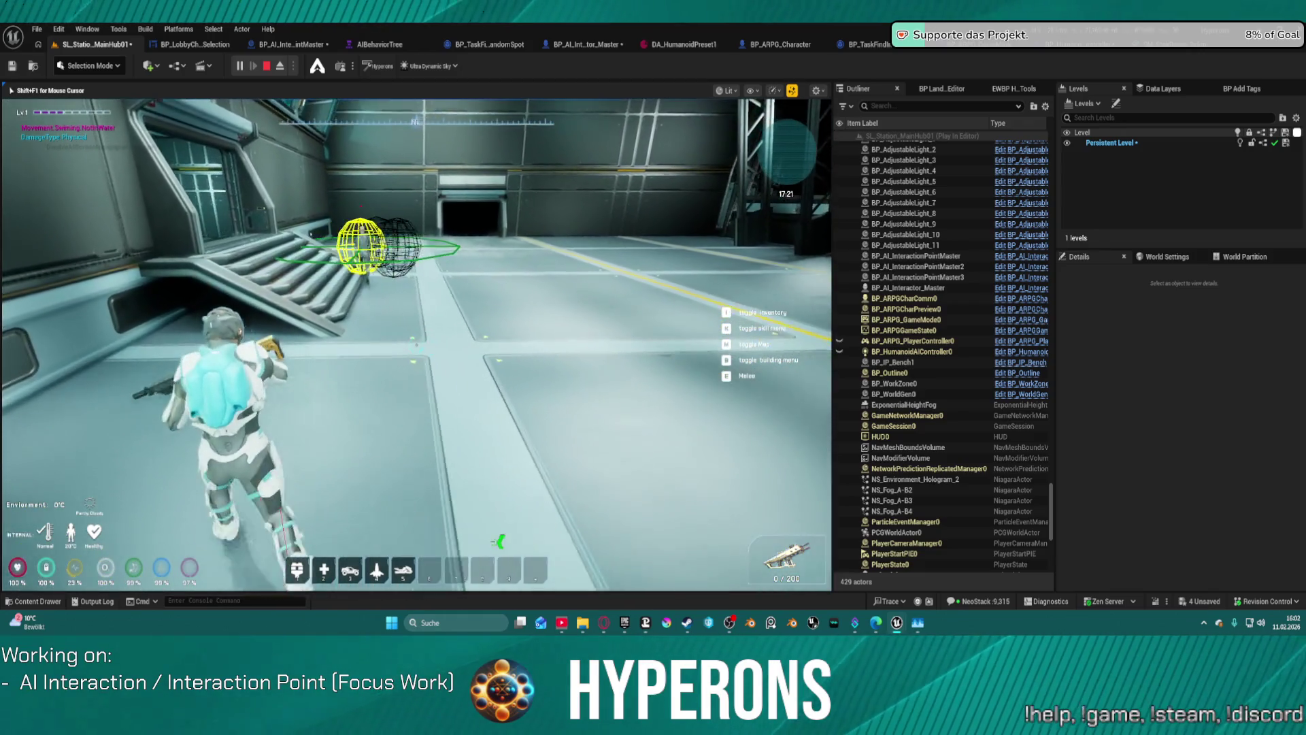
pyautogui.press('w')
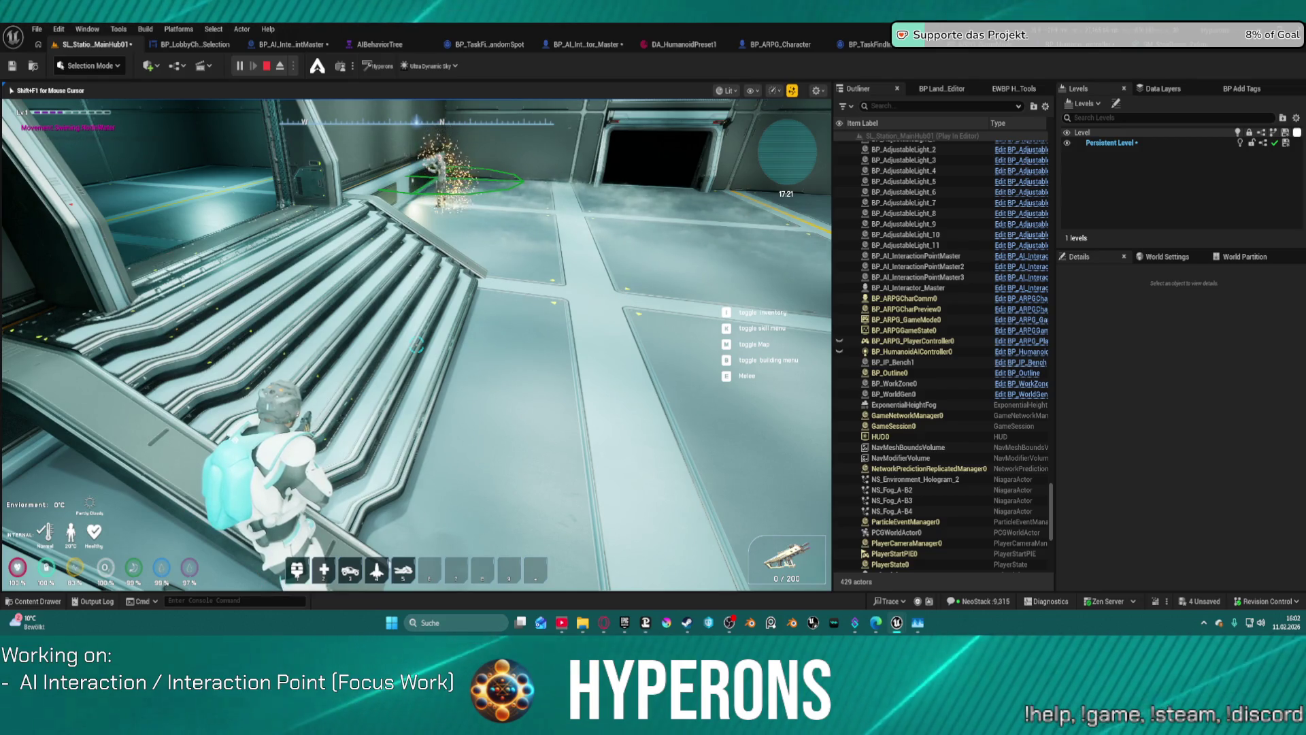
pyautogui.press('super')
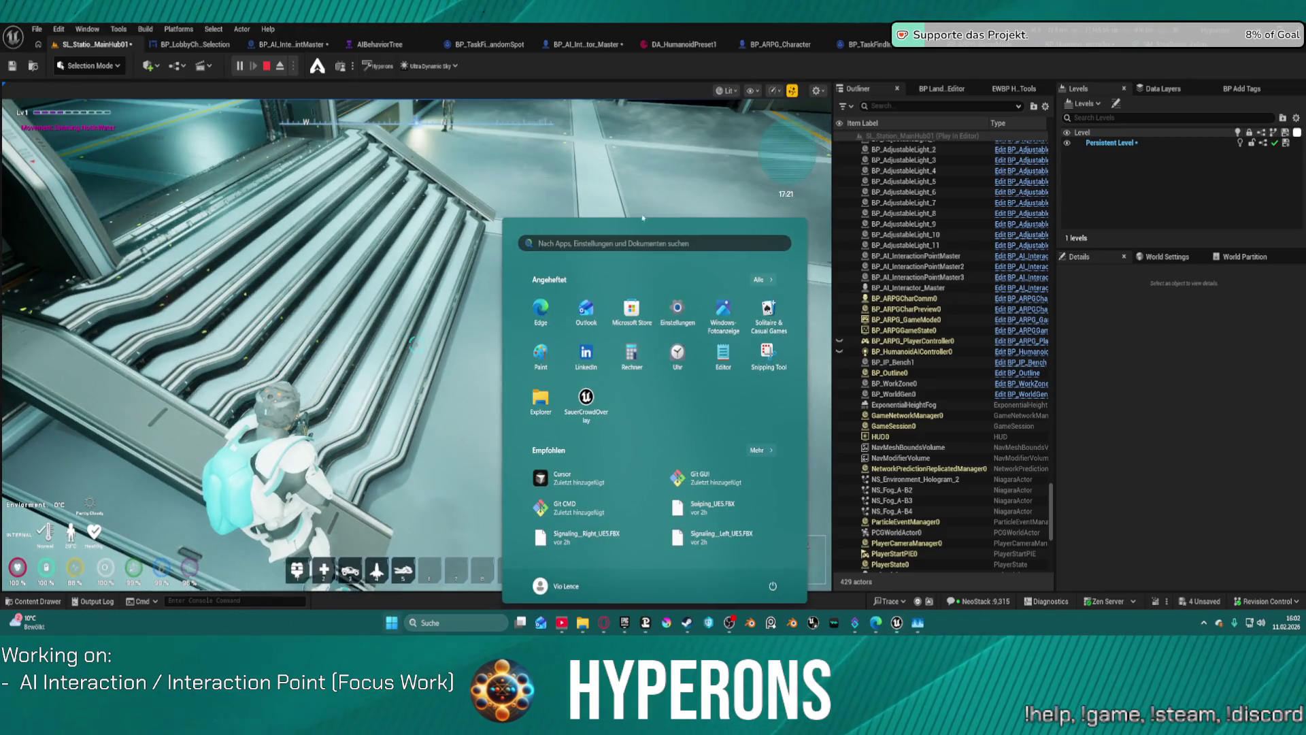
pyautogui.press('super')
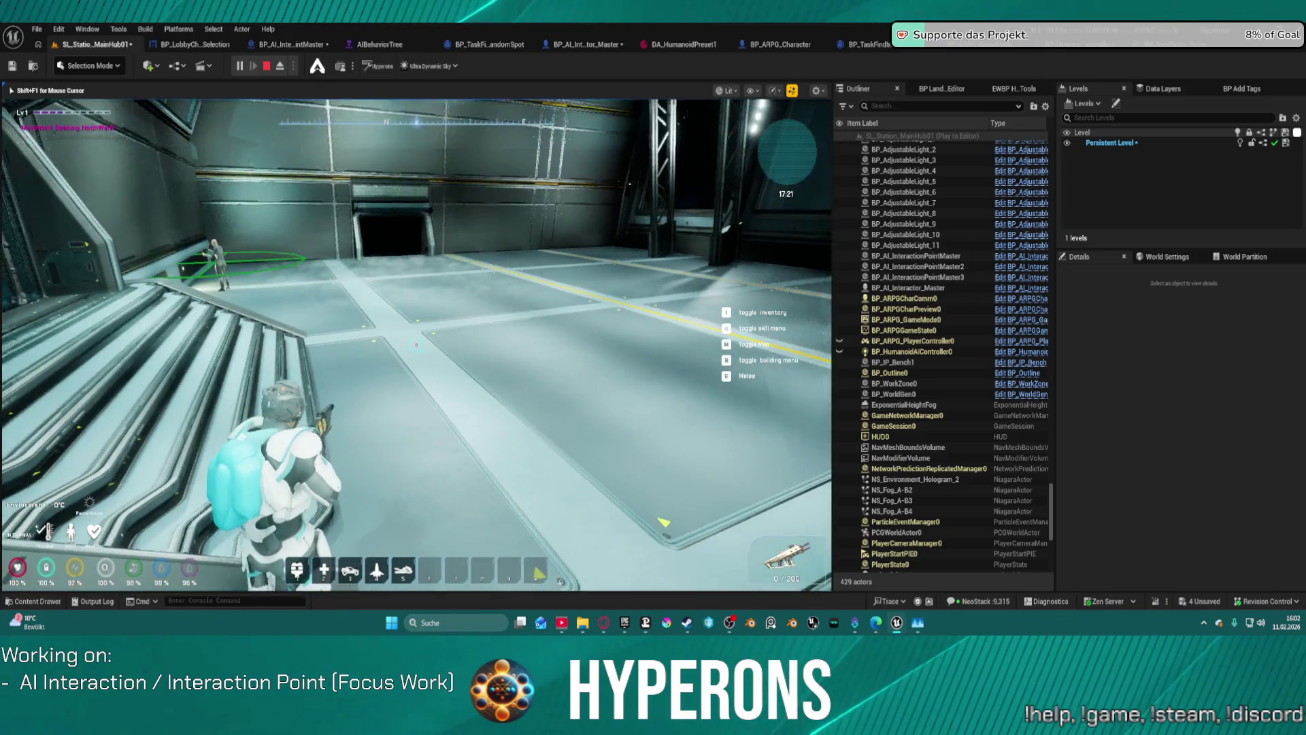
pyautogui.hotkey('shift', 'F1')
pyautogui.click(911, 45)
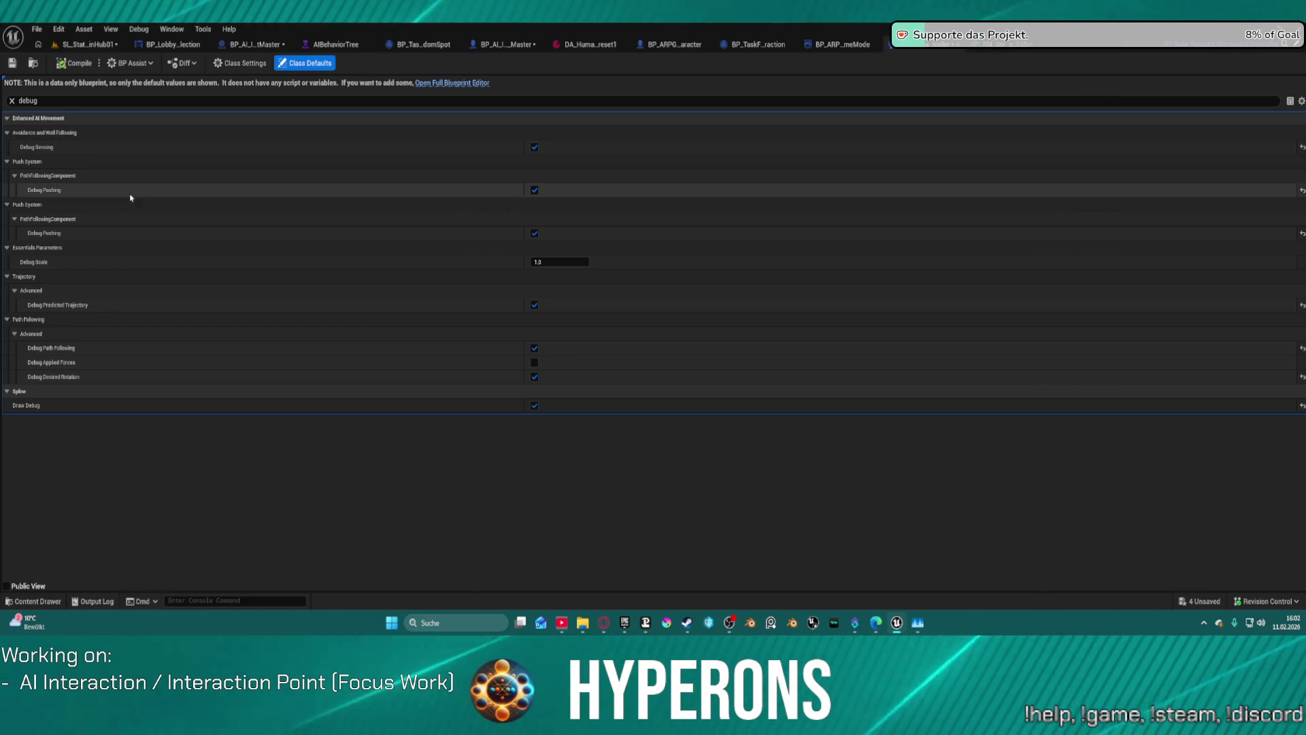
# Clear the 'debug' filter and scroll through the full Class Defaults property list
pyautogui.click(12, 101)
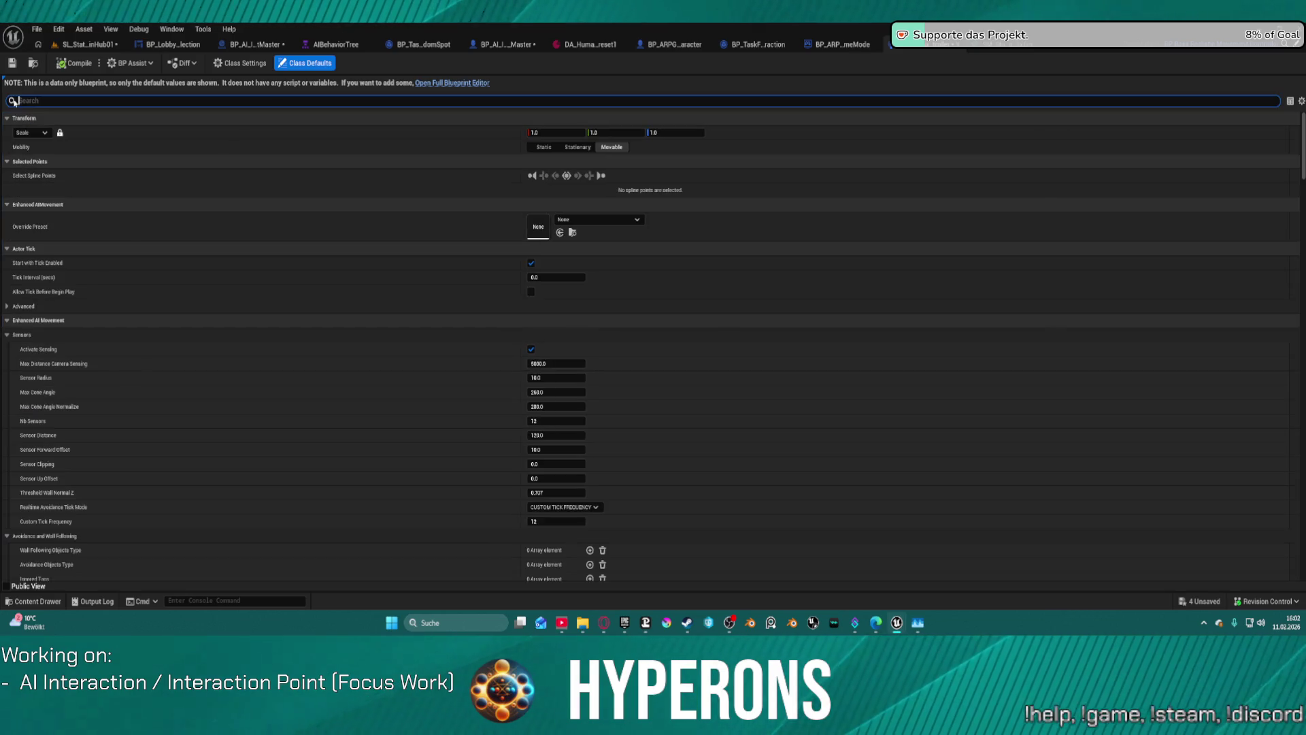
pyautogui.scroll(-4, 221, 289)
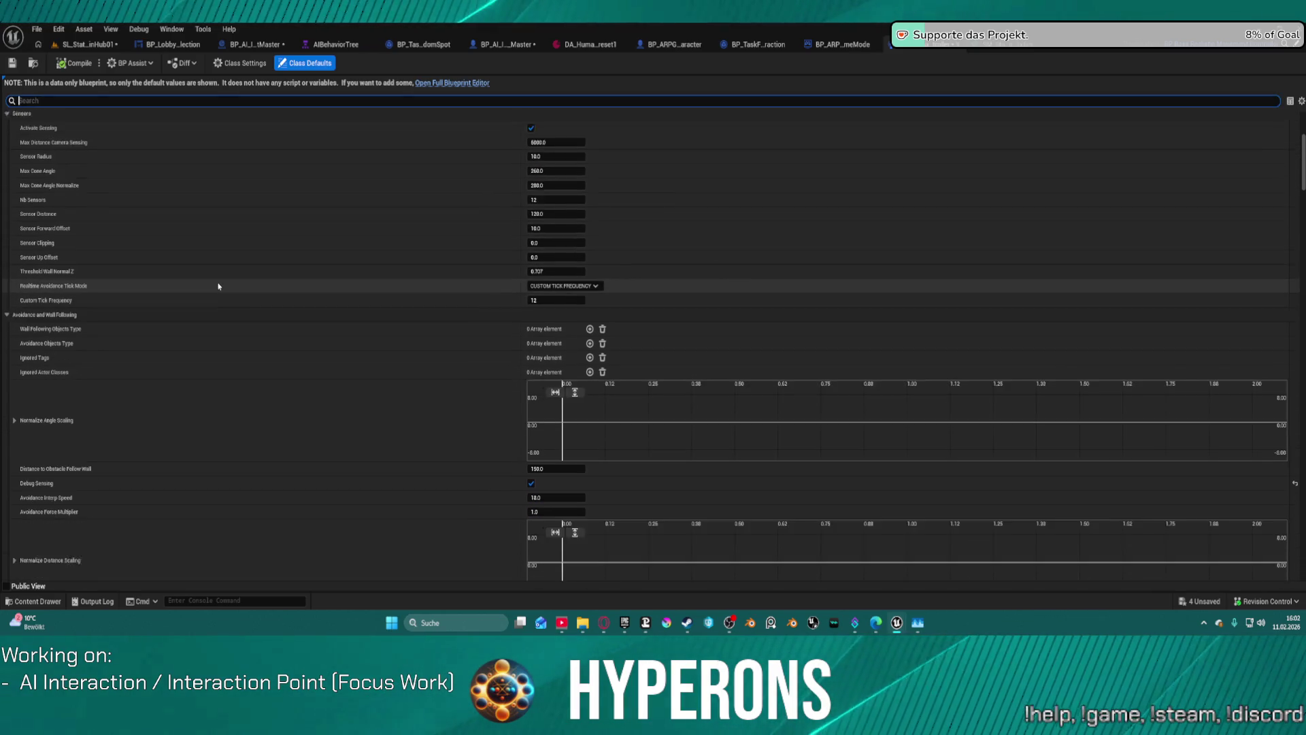
pyautogui.scroll(3, 406, 214)
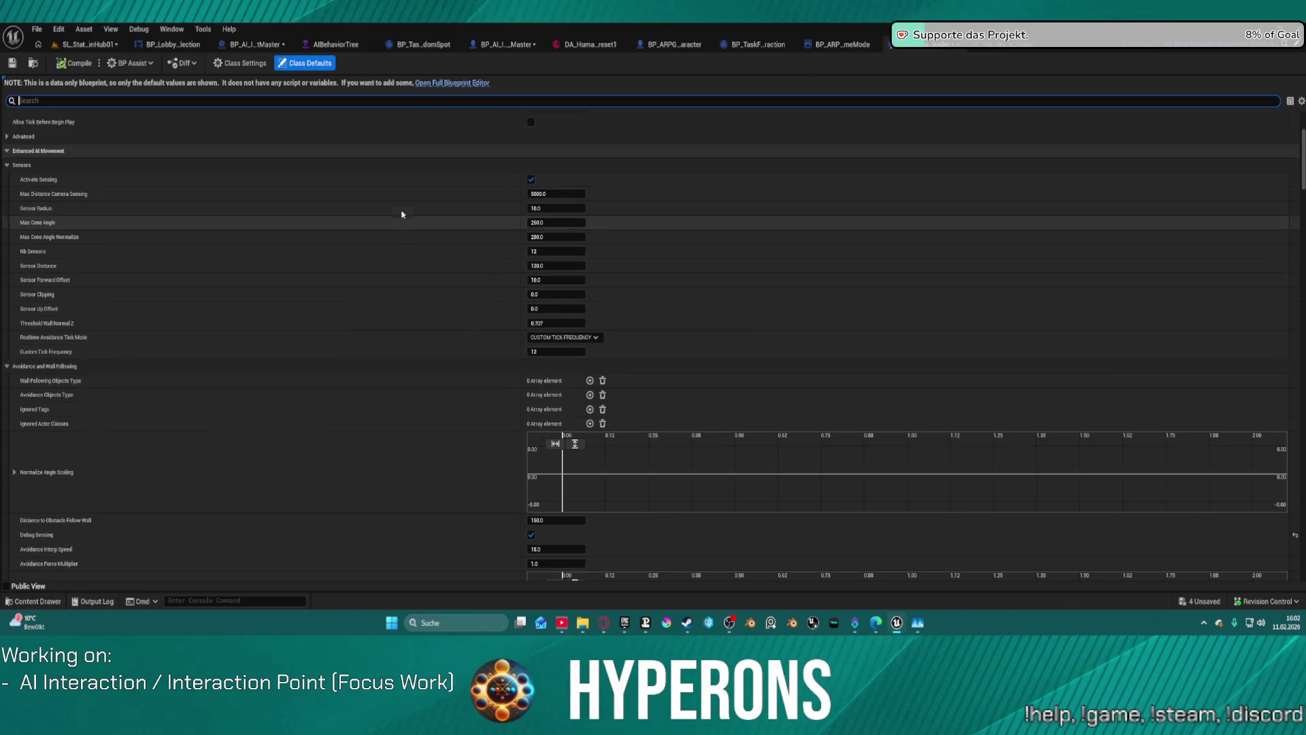
pyautogui.scroll(3, 406, 214)
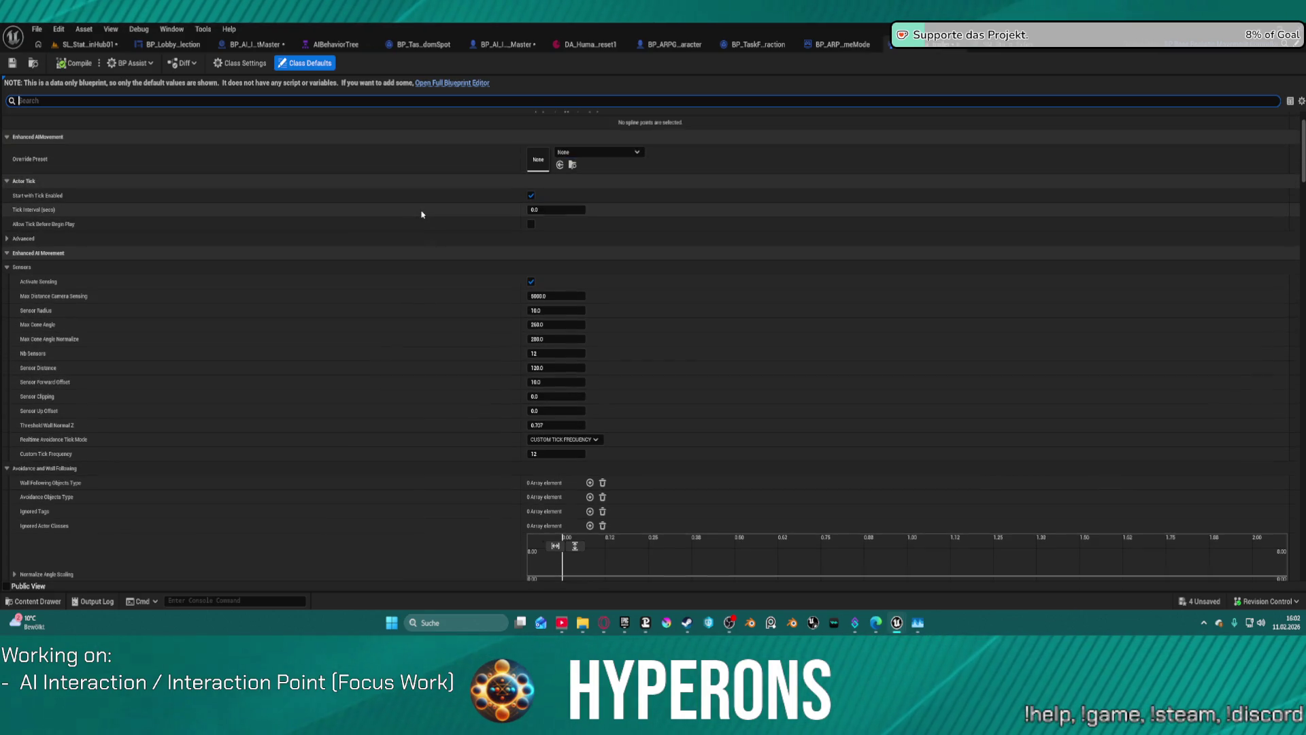
pyautogui.scroll(1, 483, 221)
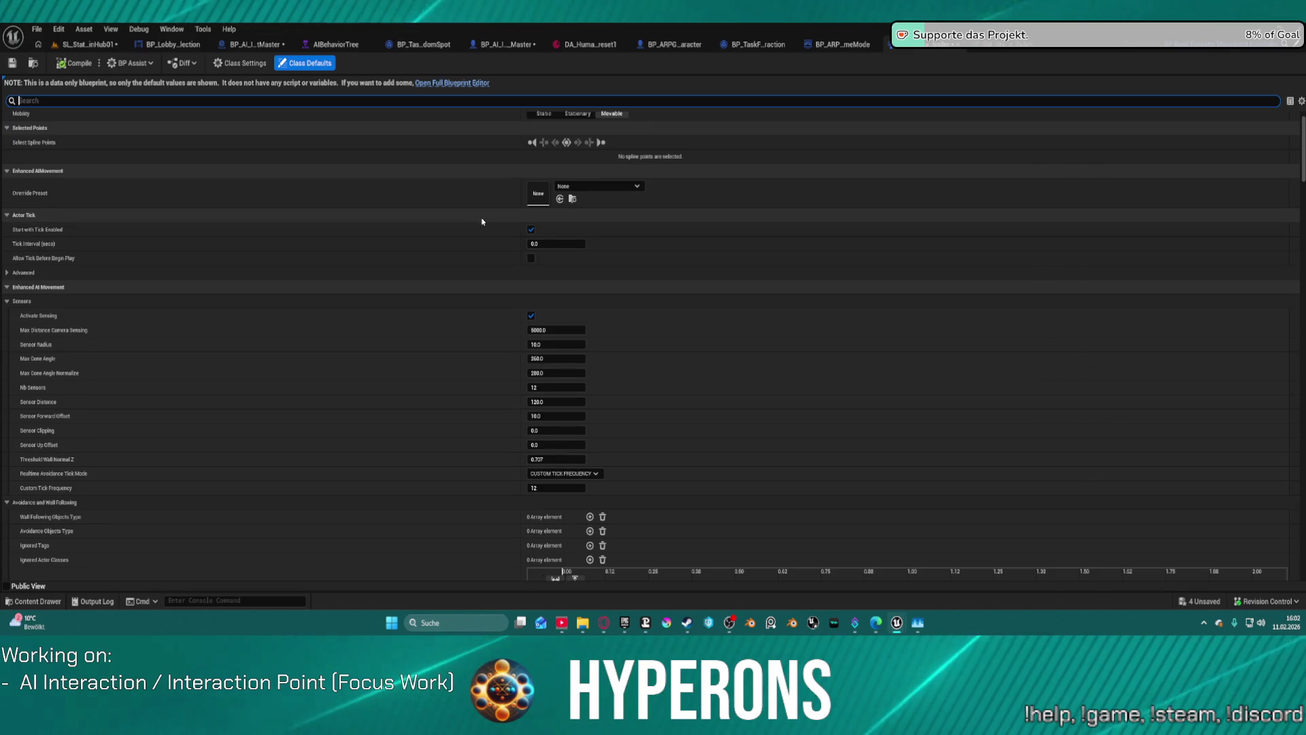
pyautogui.scroll(-6, 428, 326)
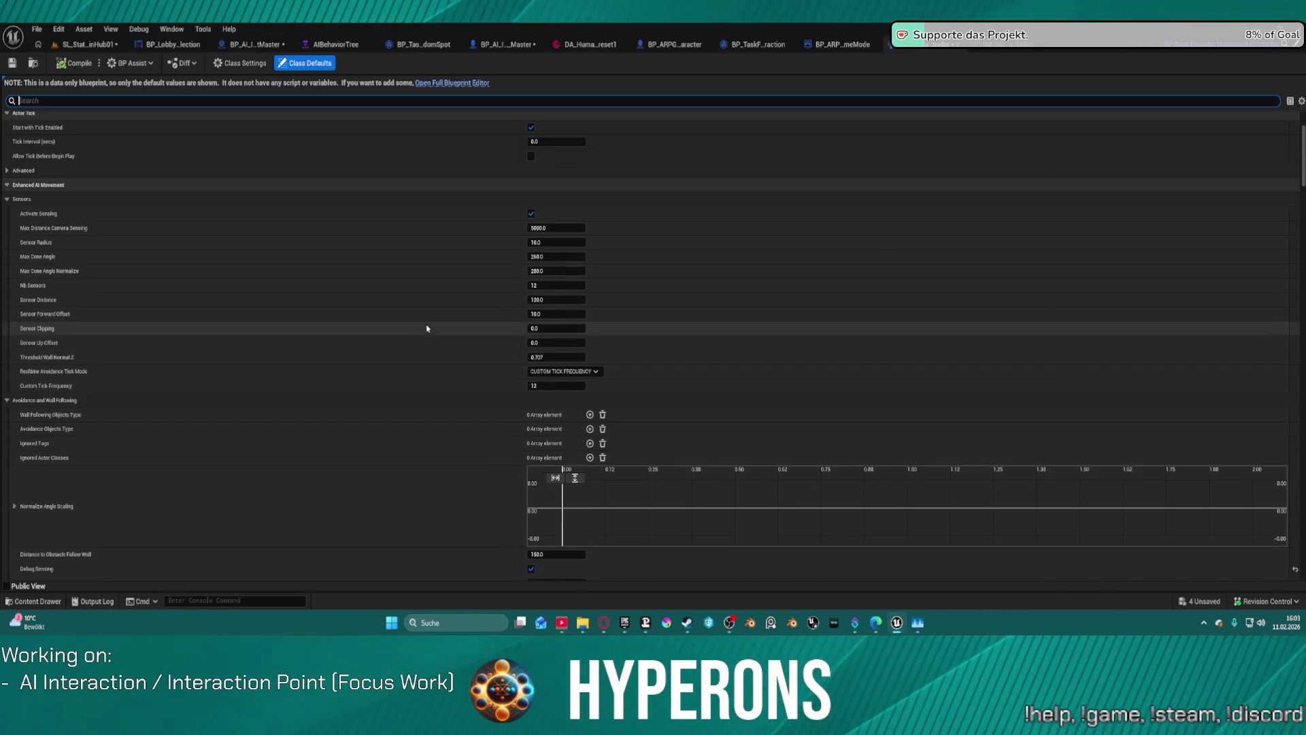
pyautogui.scroll(3, 429, 318)
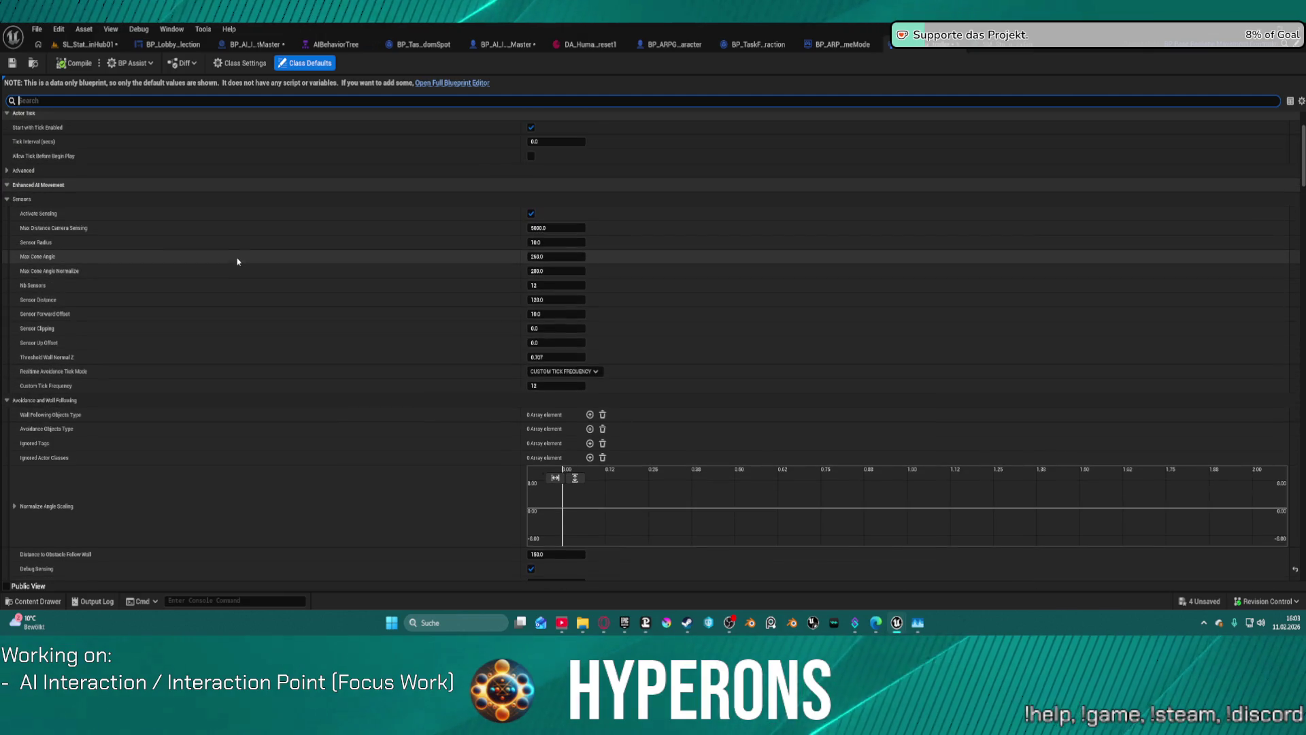
# Filter the Class Defaults properties by 'push' to show the Push System settings
pyautogui.click(284, 97)
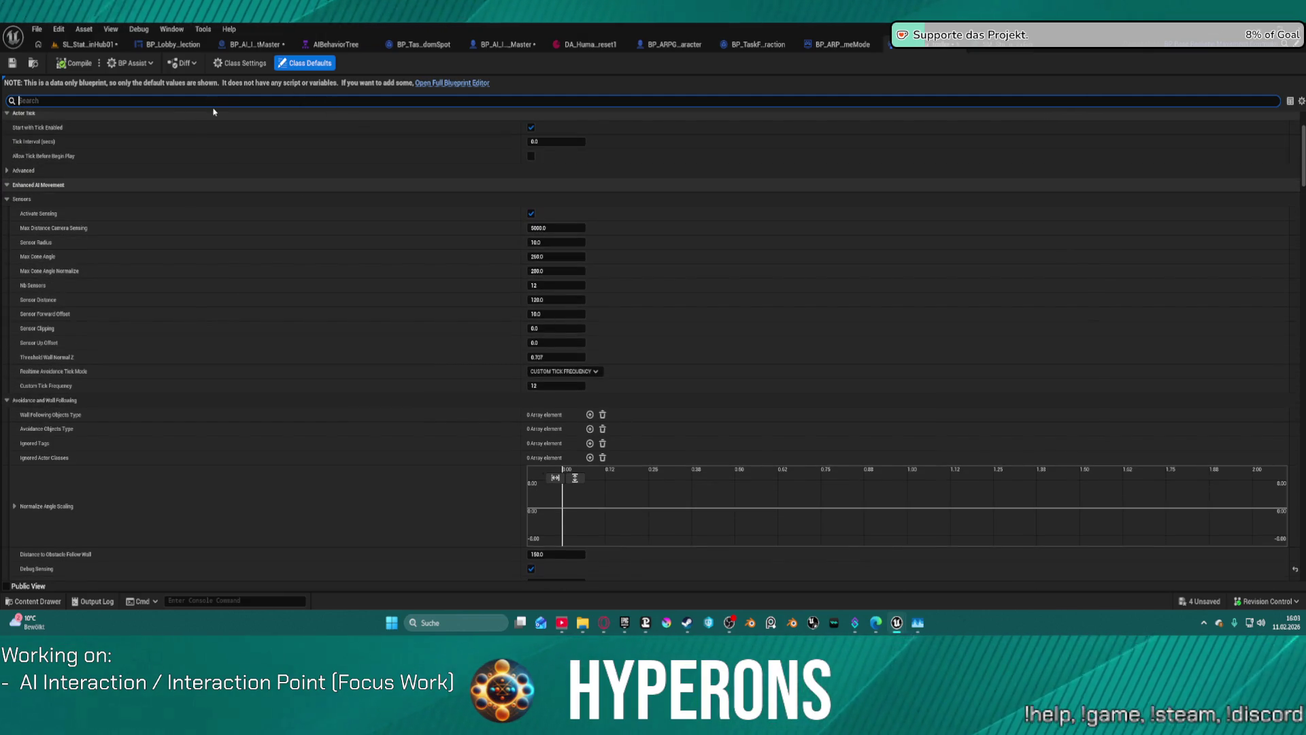
pyautogui.write('deb')
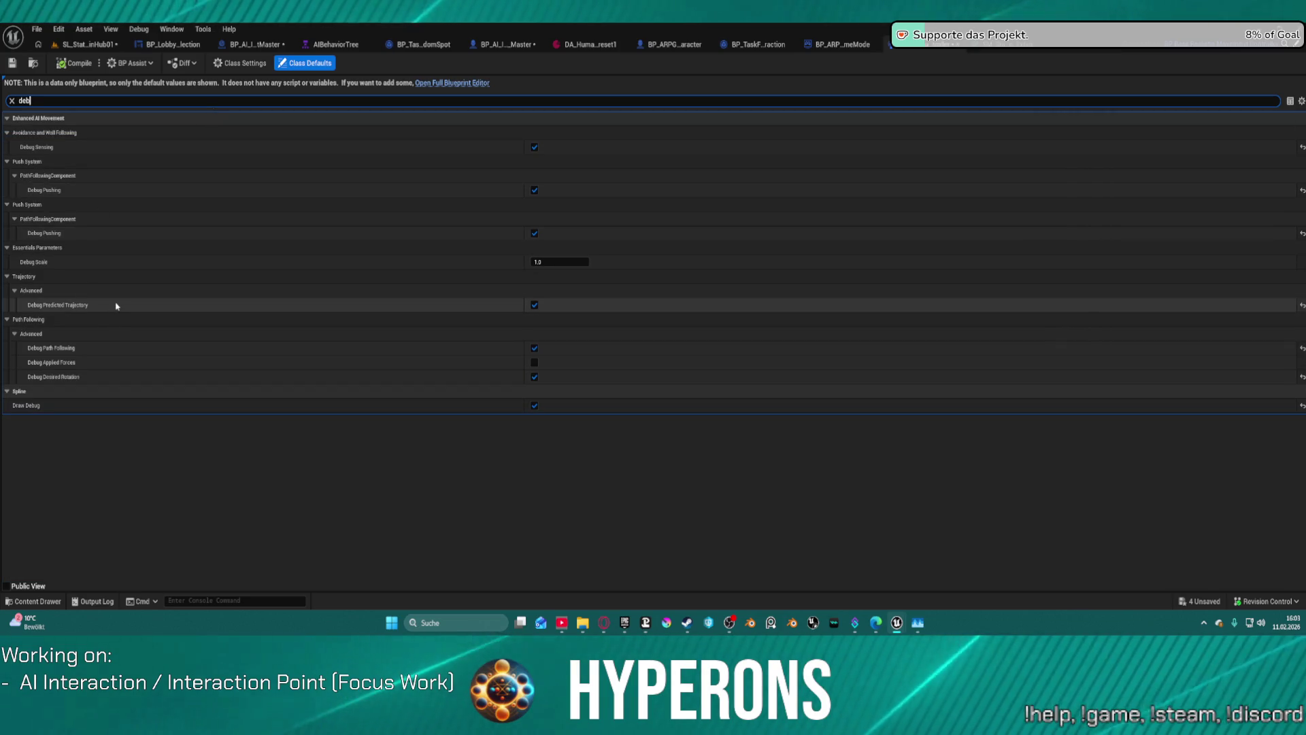
pyautogui.press('BackSpace')
pyautogui.press('BackSpace')
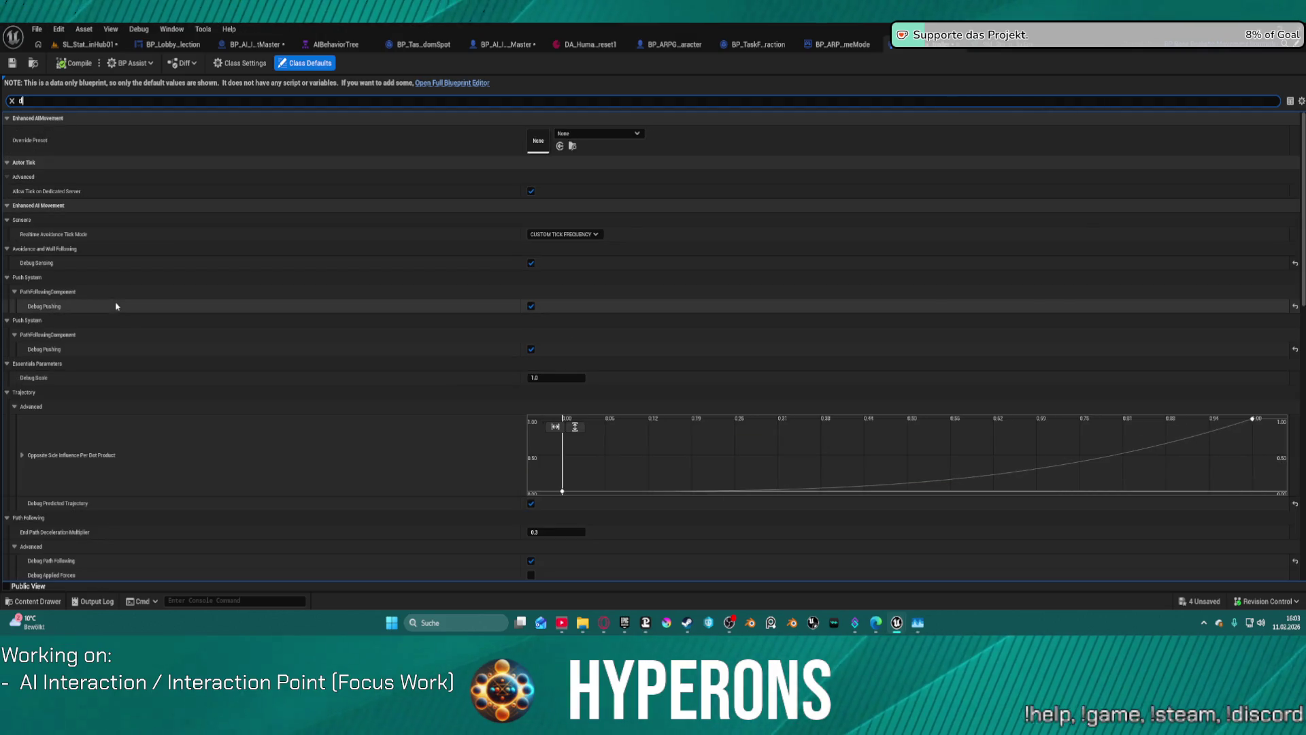
pyautogui.press('BackSpace')
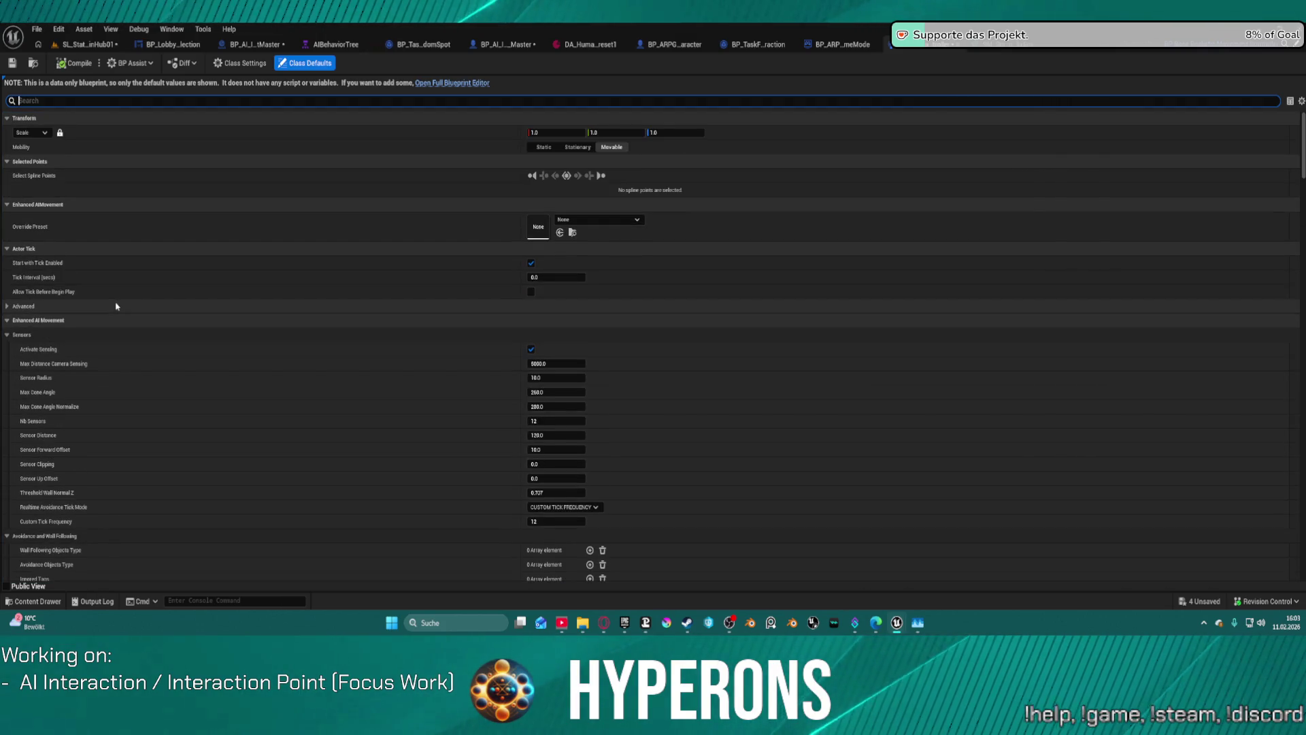
pyautogui.write('push')
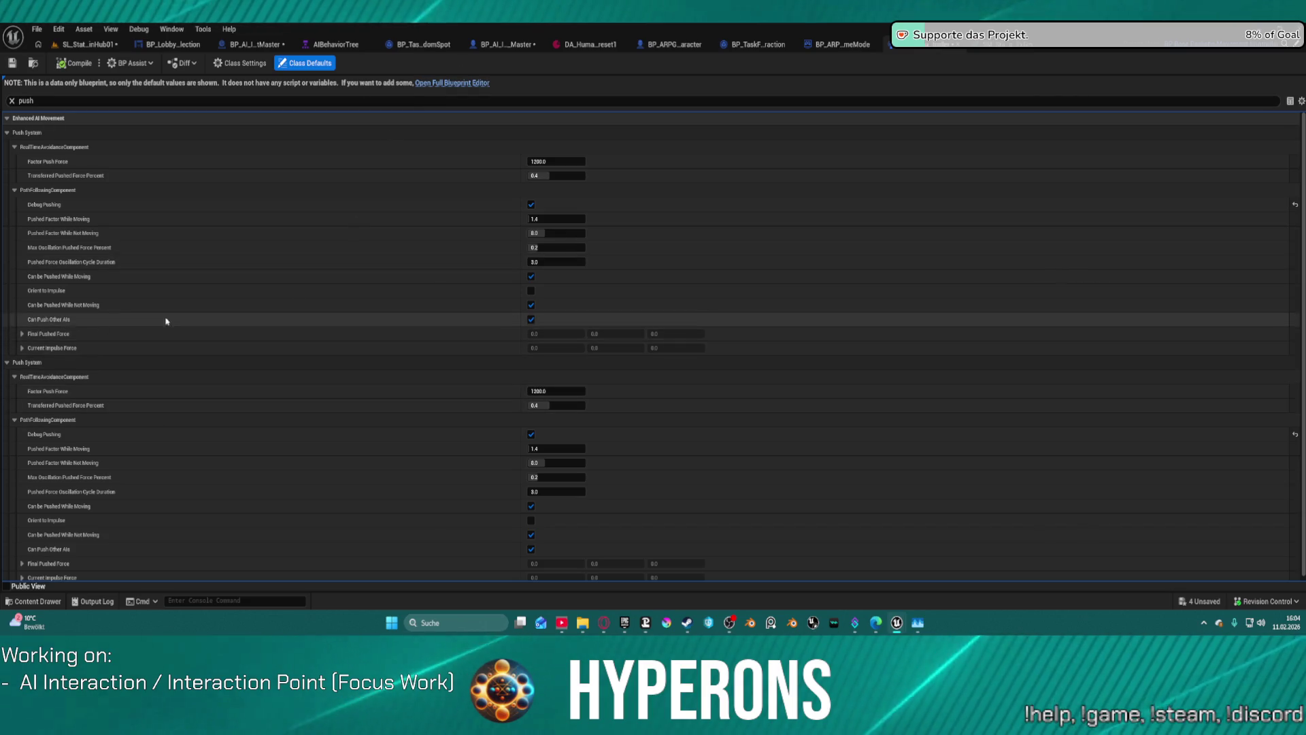
# Inspect Final Pushed Force's X, Y, Z values, then switch to the DA_HumanoidPreset1 asset
pyautogui.click(22, 334)
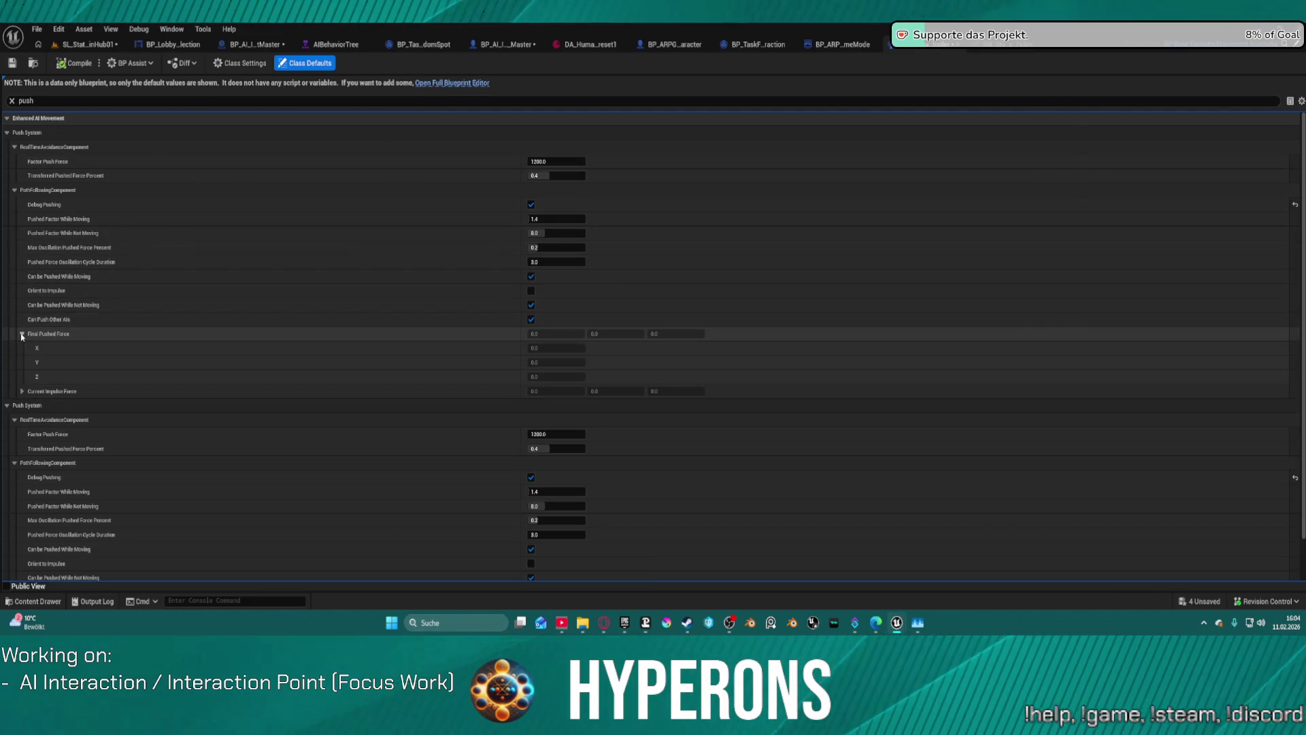
pyautogui.click(21, 334)
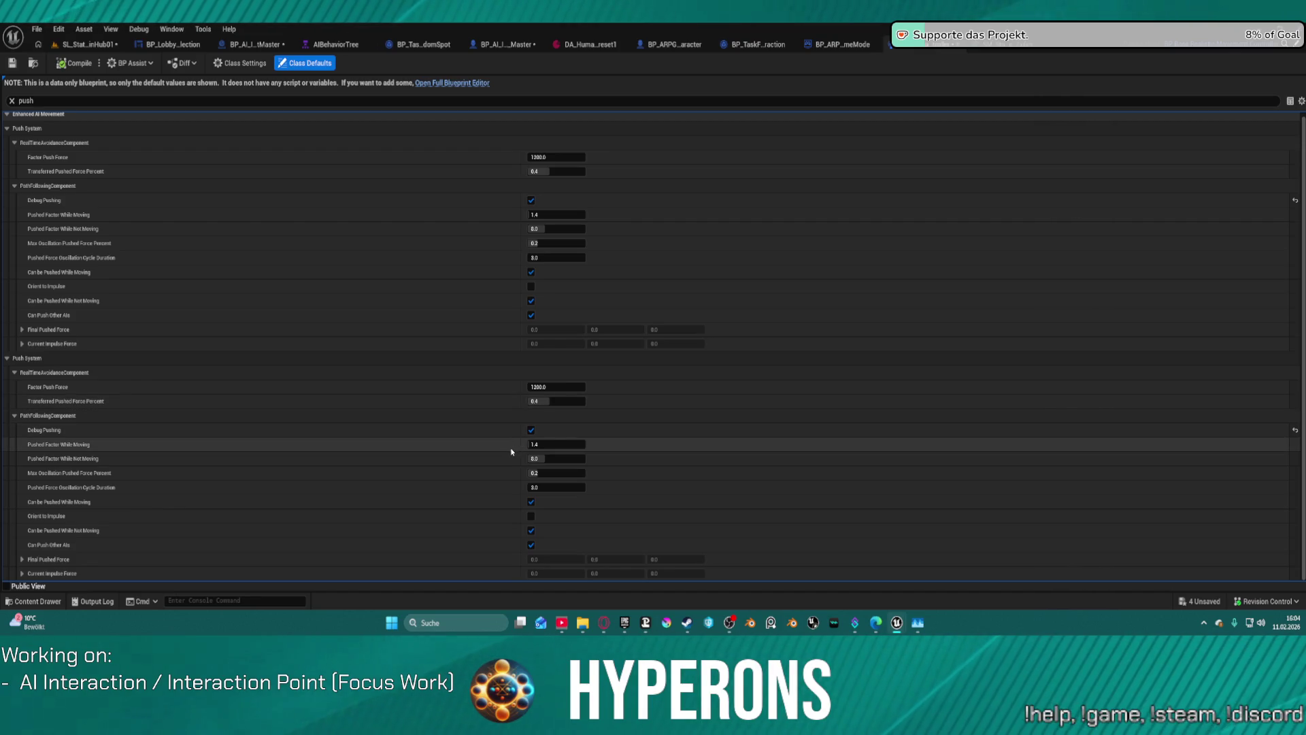
pyautogui.click(590, 44)
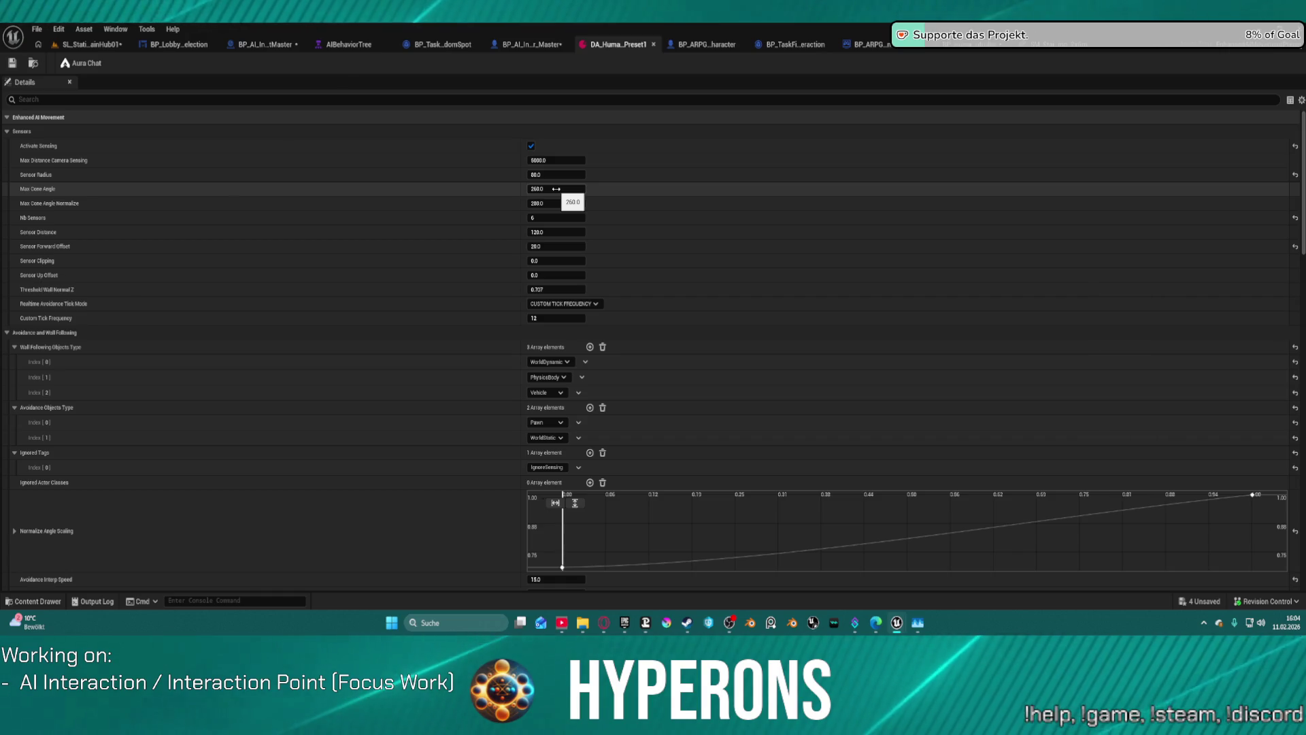
# Set DA_HumanoidPreset1's Max Cone Angle to 280.0
pyautogui.click(555, 188)
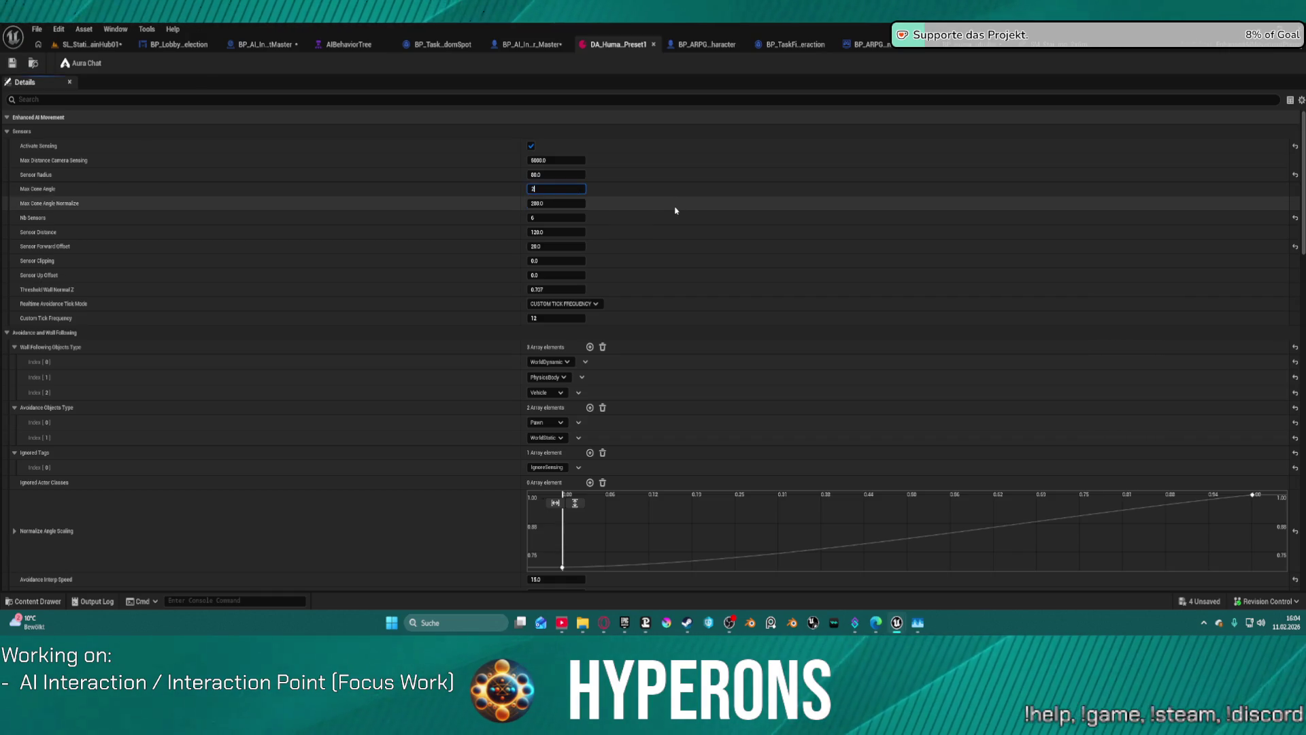
pyautogui.write('8')
pyautogui.press('Return')
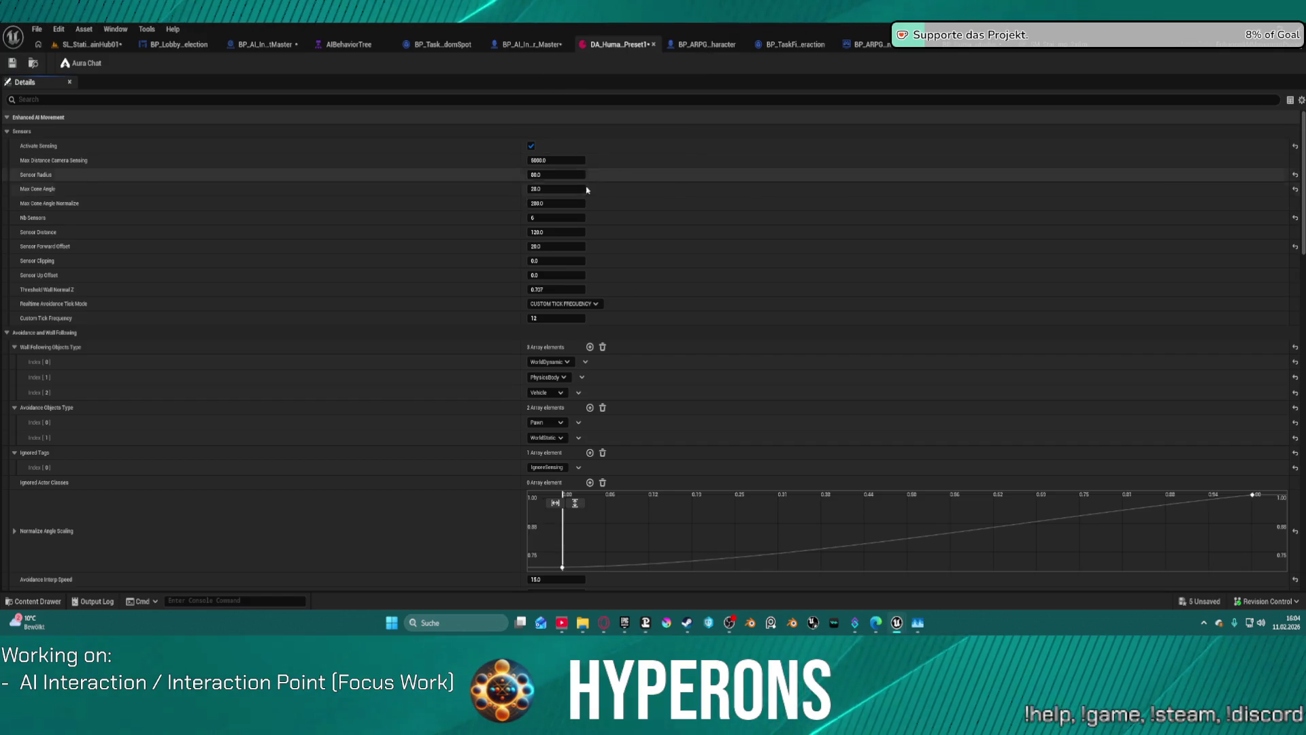
pyautogui.click(584, 188)
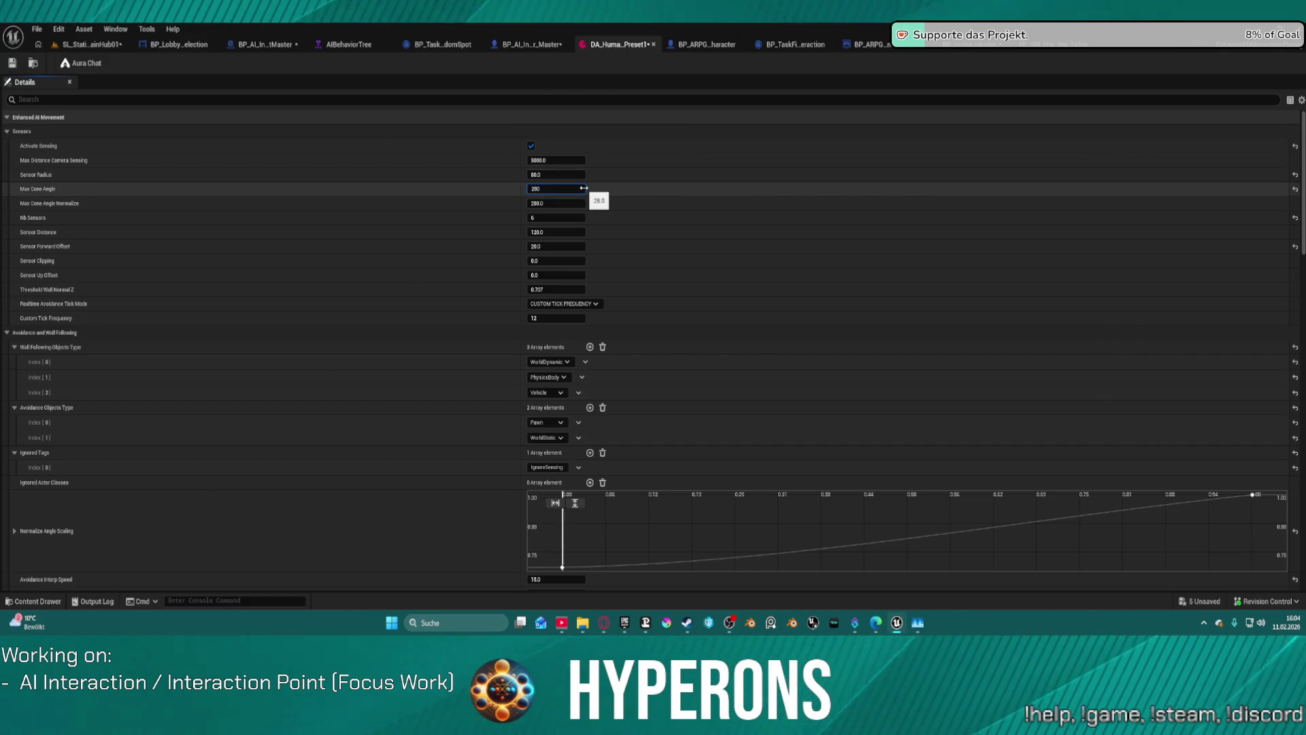
pyautogui.press('Return')
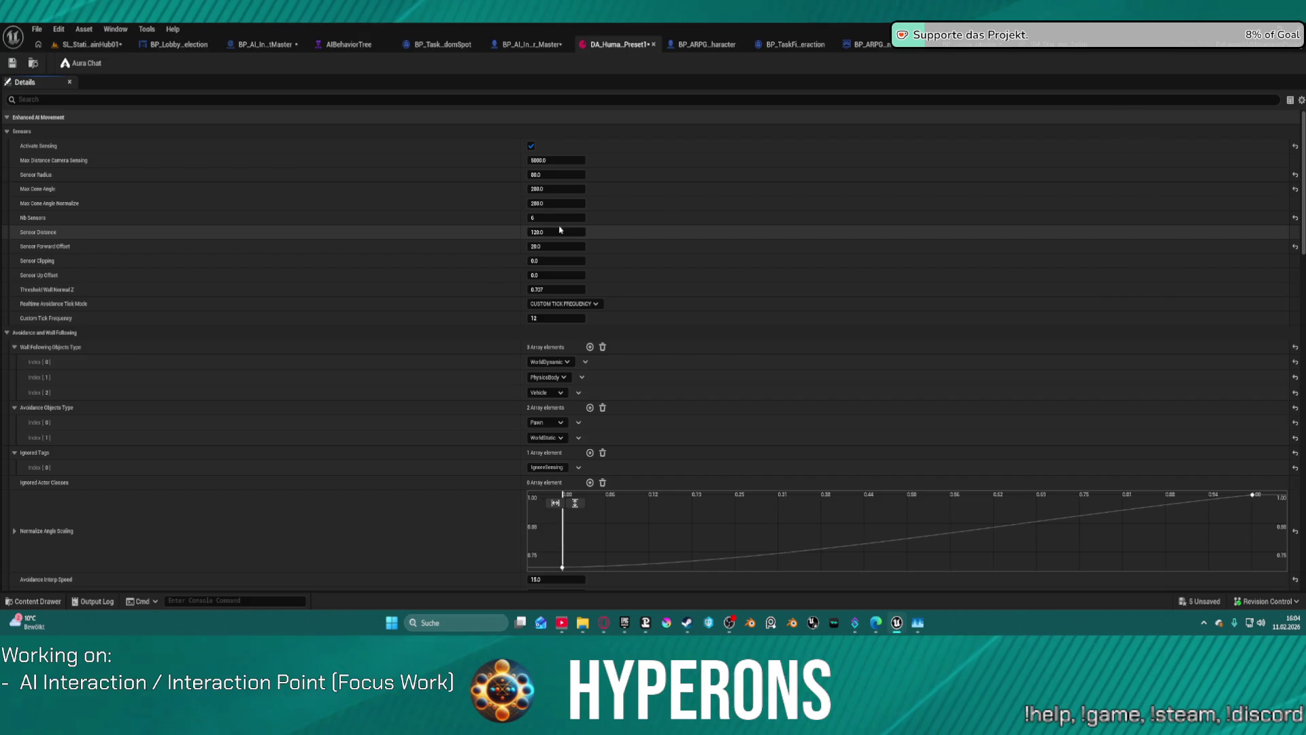
pyautogui.write('14')
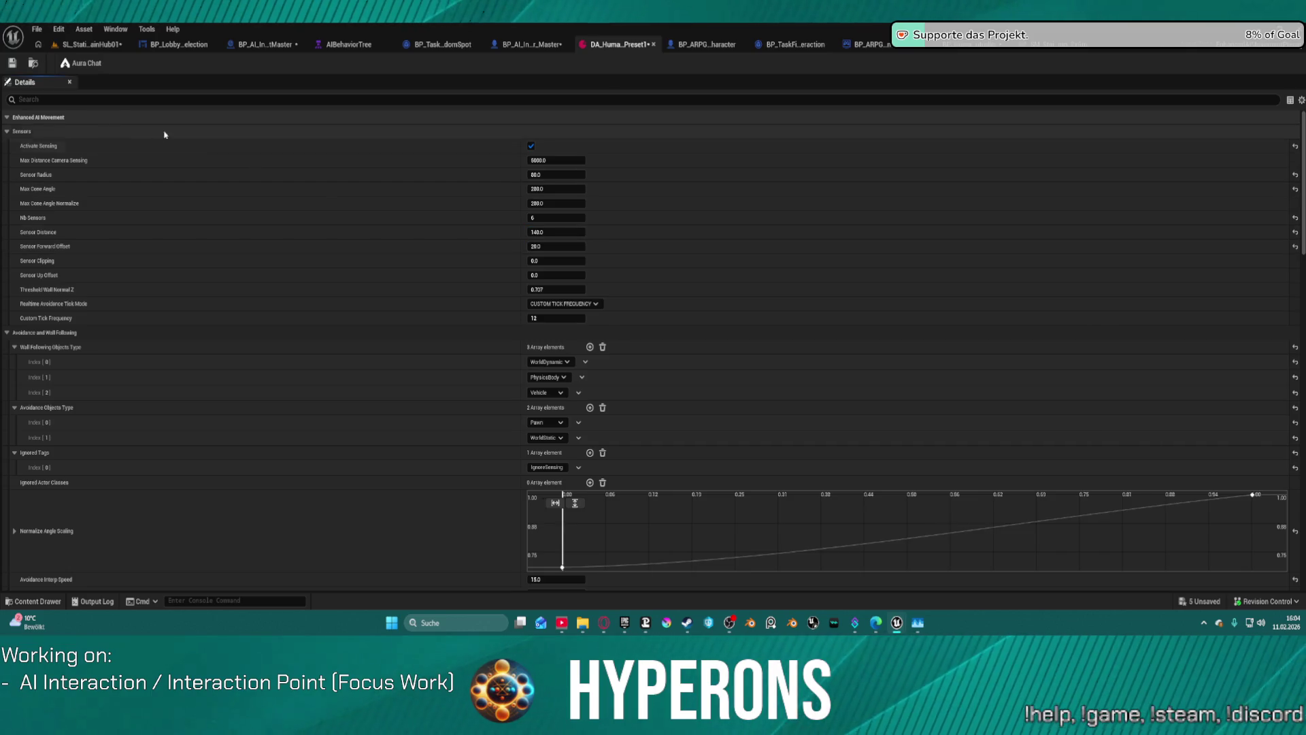
# Revise the Sensor Distance value and return to the SL_Station_MainHub01 level
pyautogui.click(85, 45)
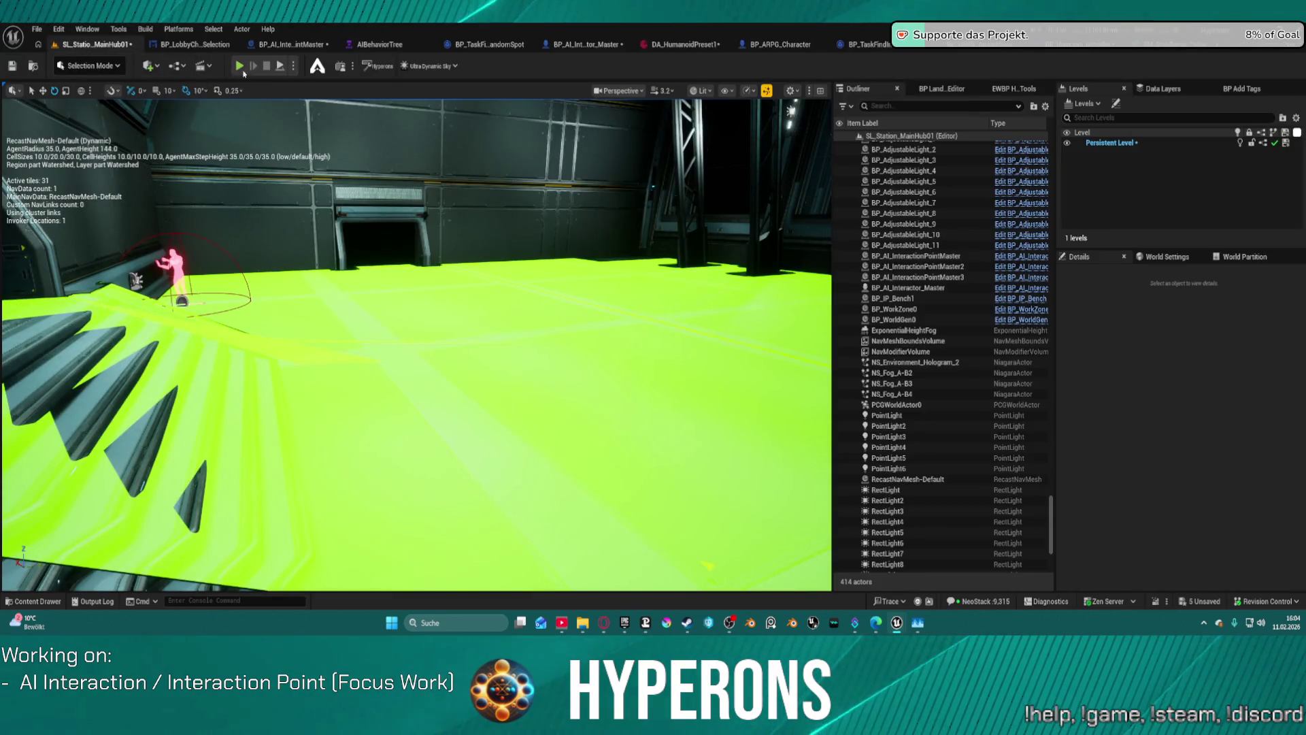
pyautogui.click(685, 44)
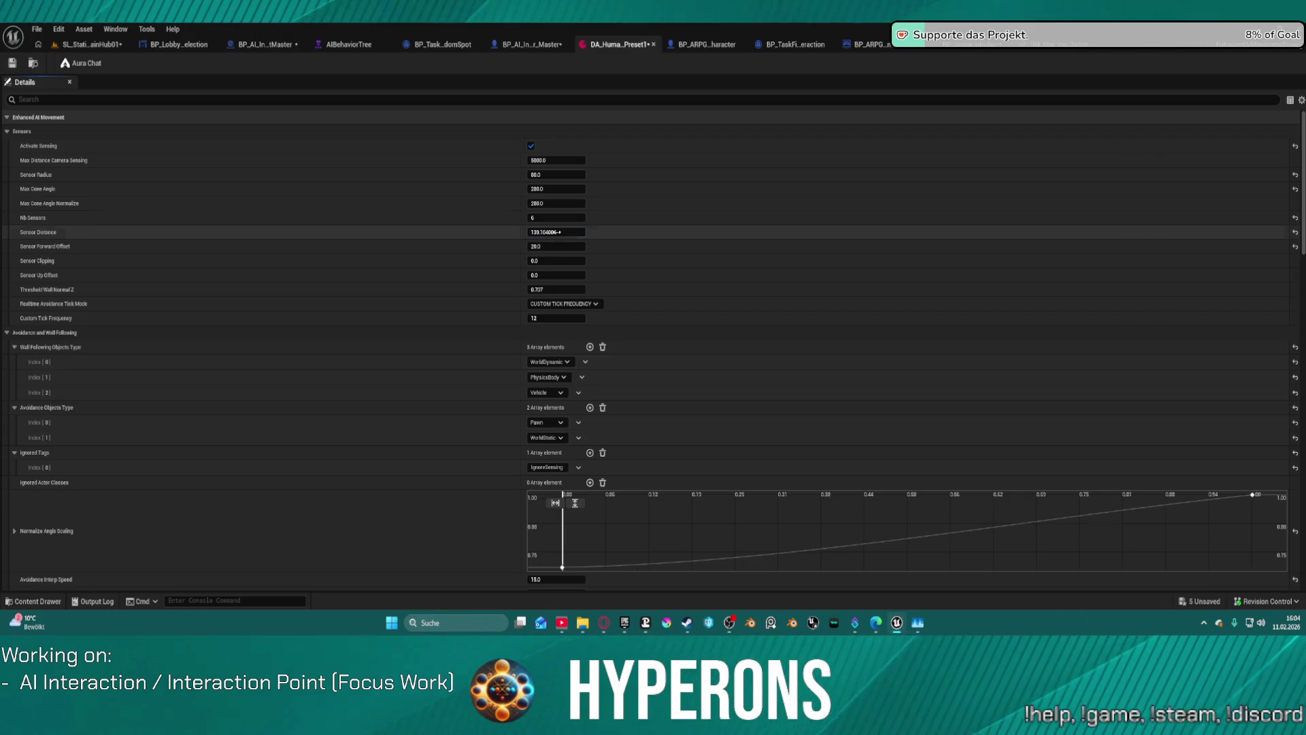
pyautogui.moveTo(562, 232); pyautogui.dragTo(559, 232)
pyautogui.click(558, 232)
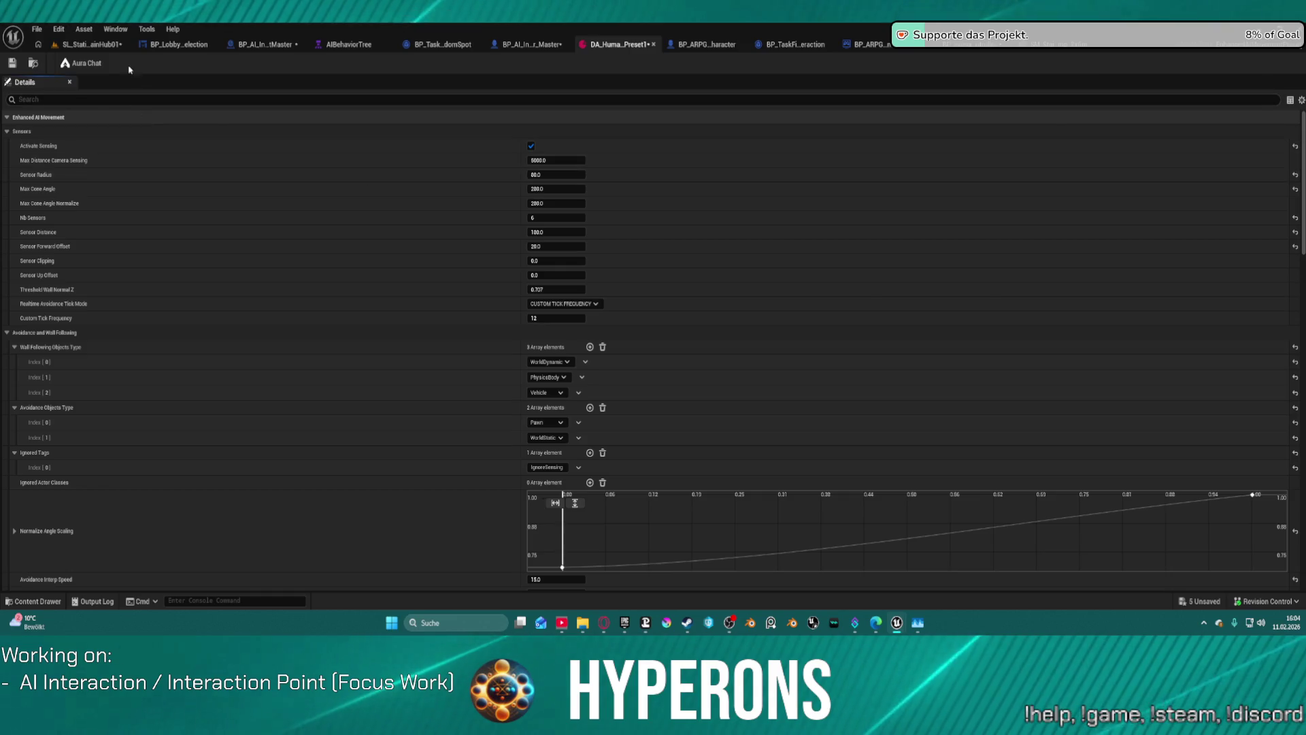
pyautogui.click(92, 44)
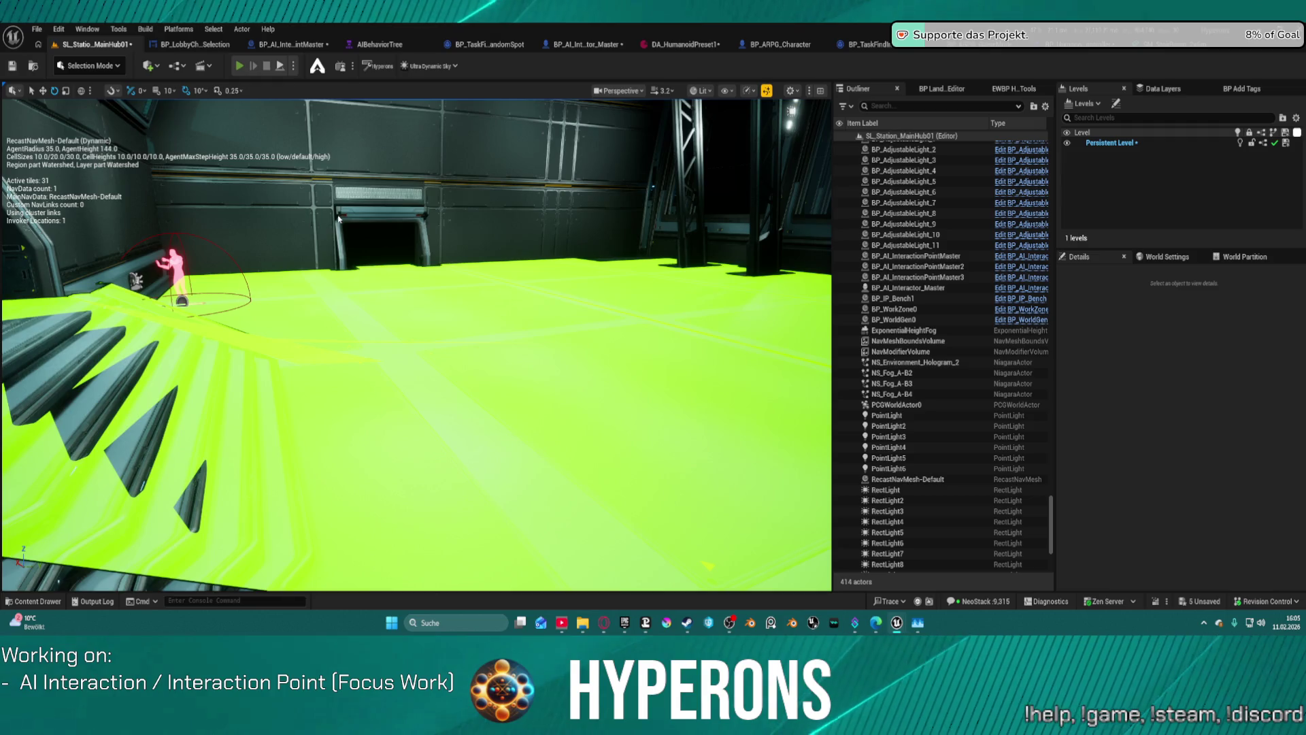
# Play-test the station hub, walking past the crates to the stairs, wall, door and ladder
pyautogui.hotkey('alt', 'p')
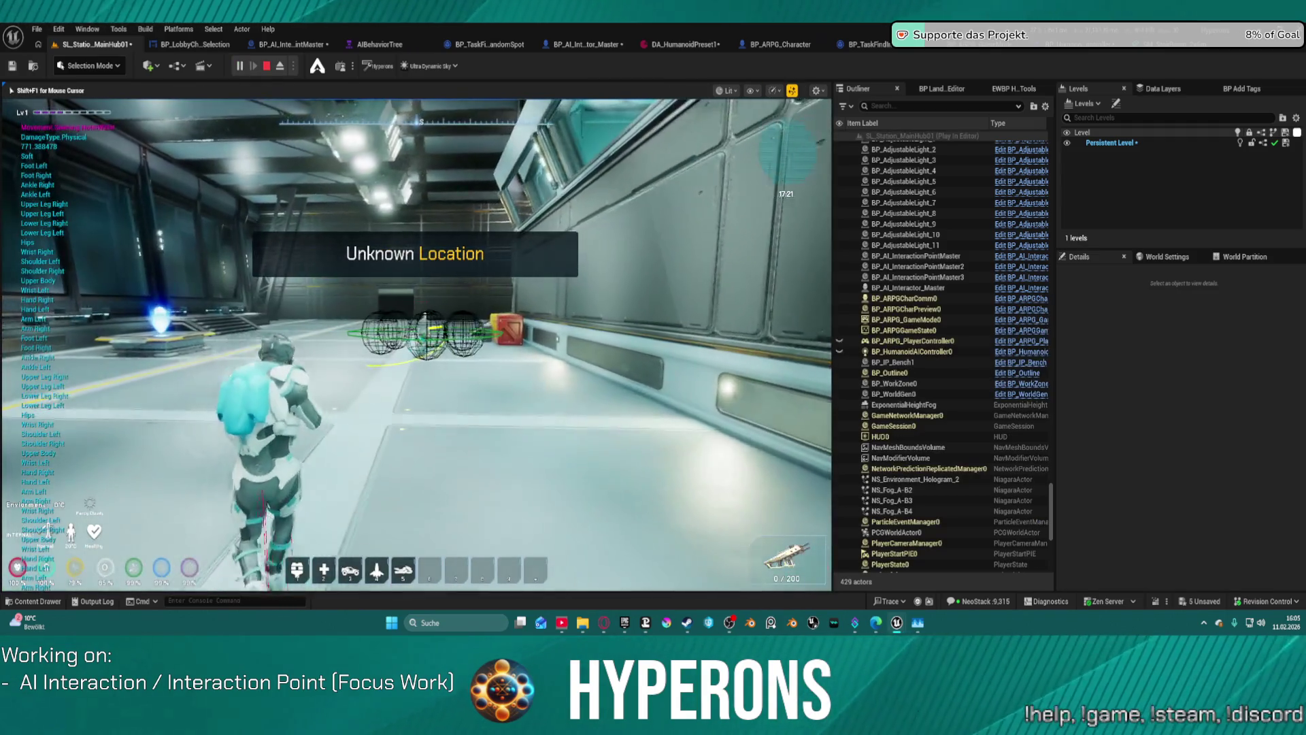
pyautogui.press('w')
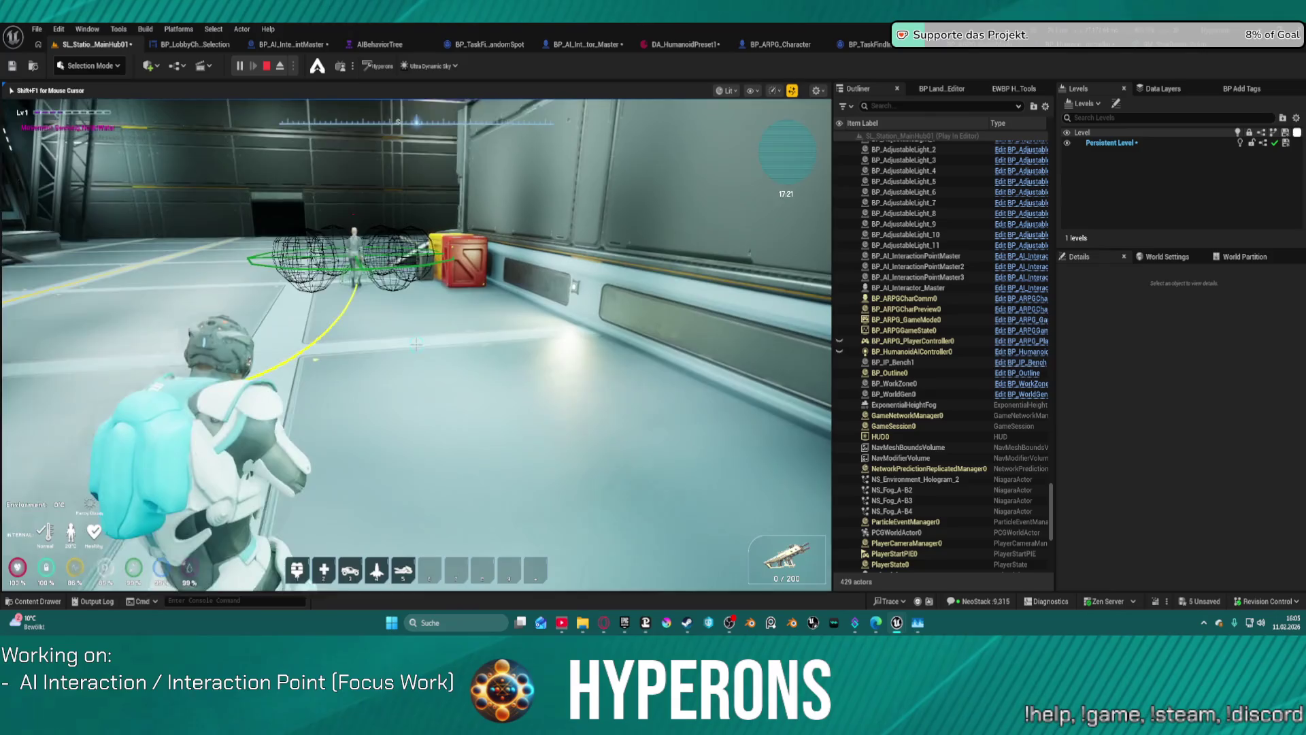
pyautogui.press('w')
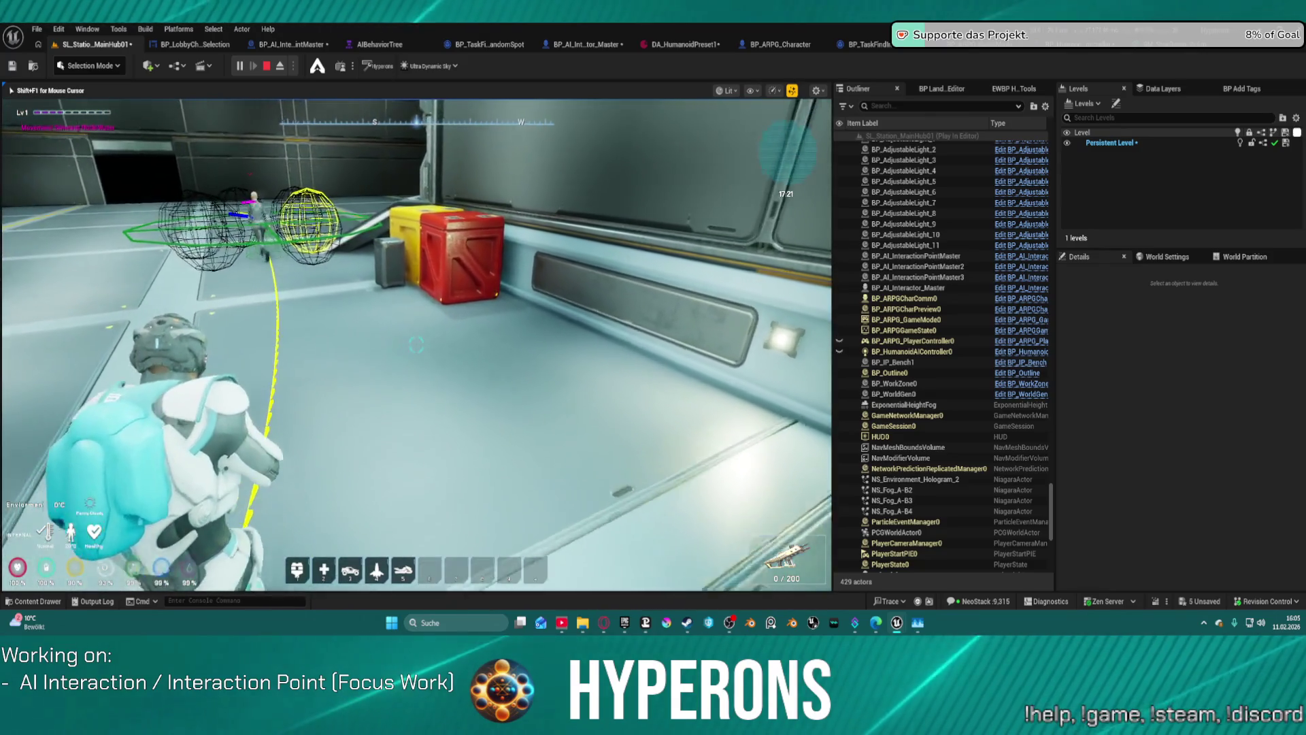
pyautogui.press('w')
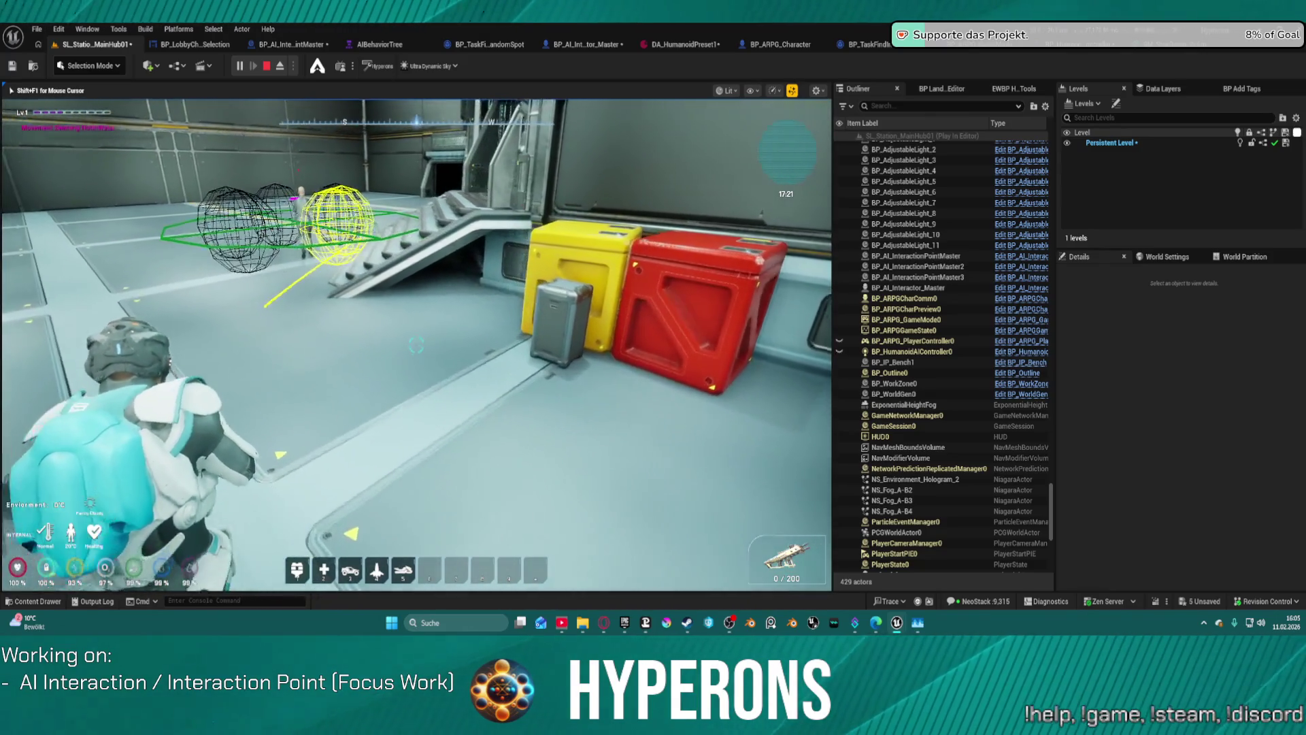
pyautogui.press('w')
pyautogui.press('w')
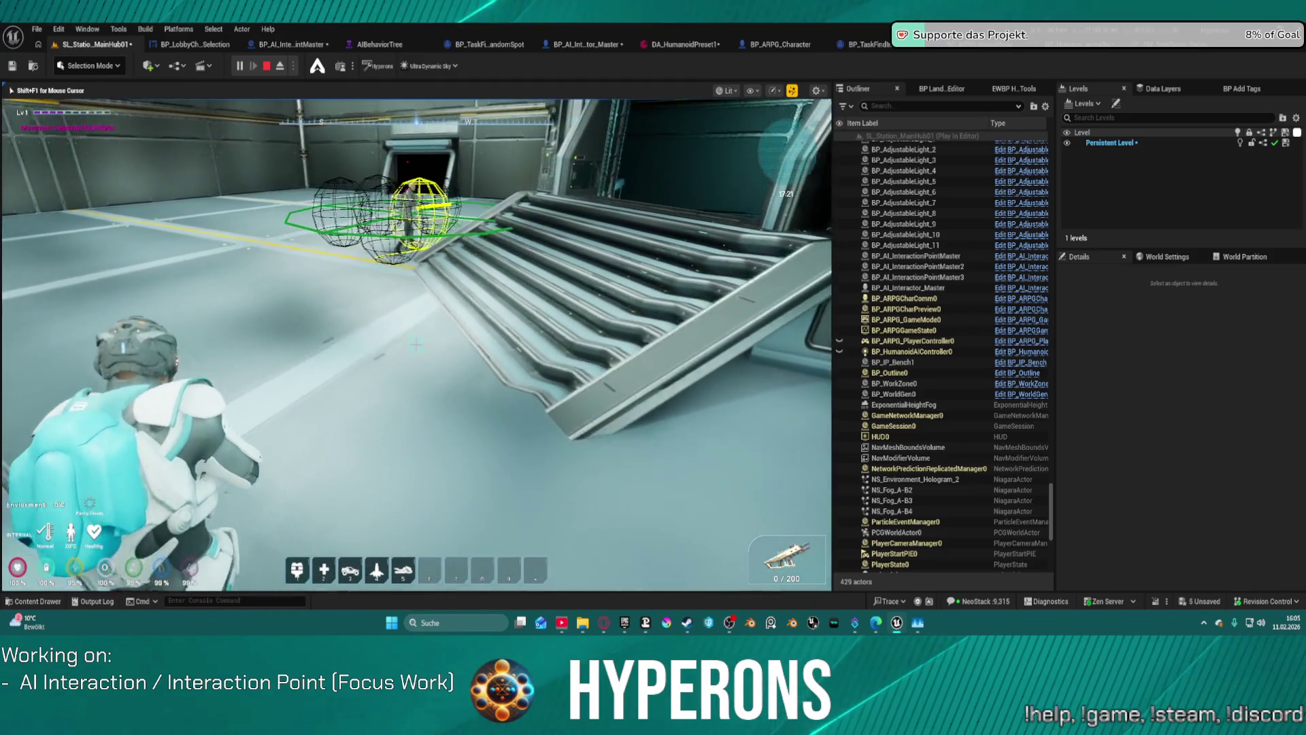
pyautogui.press('w')
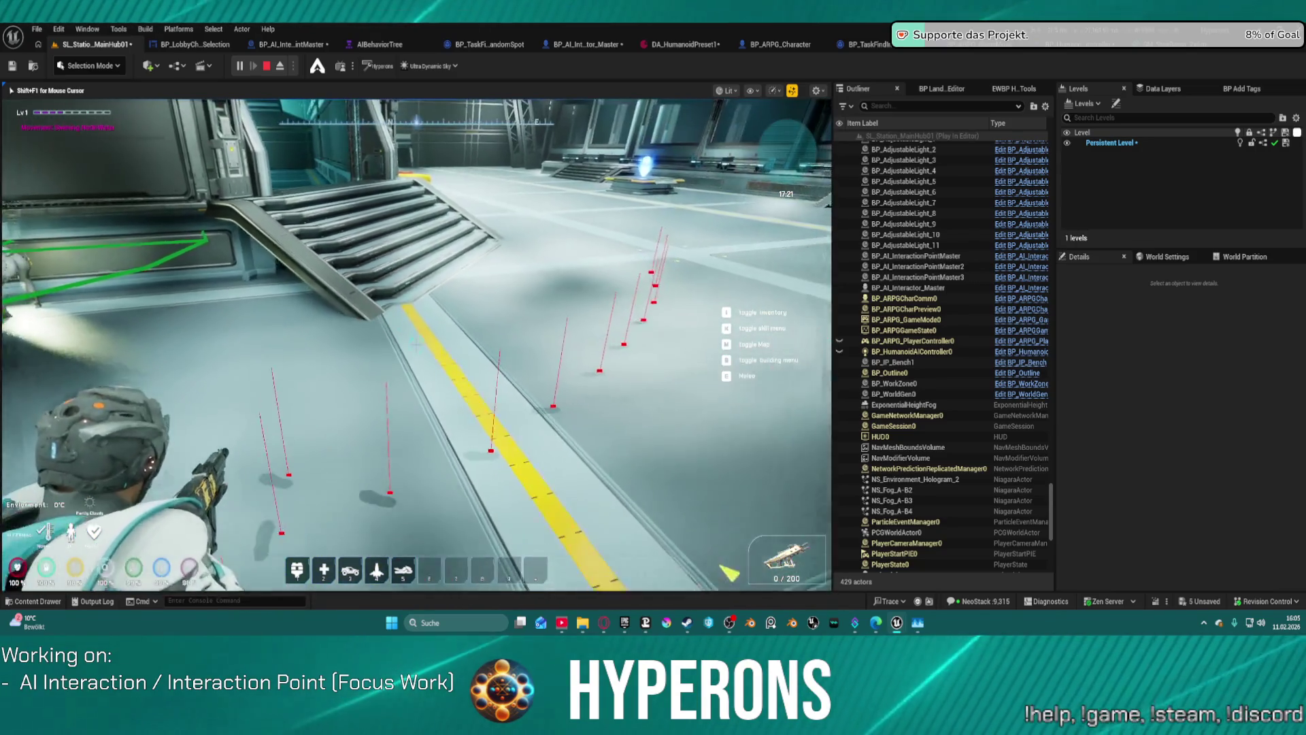
pyautogui.press('w')
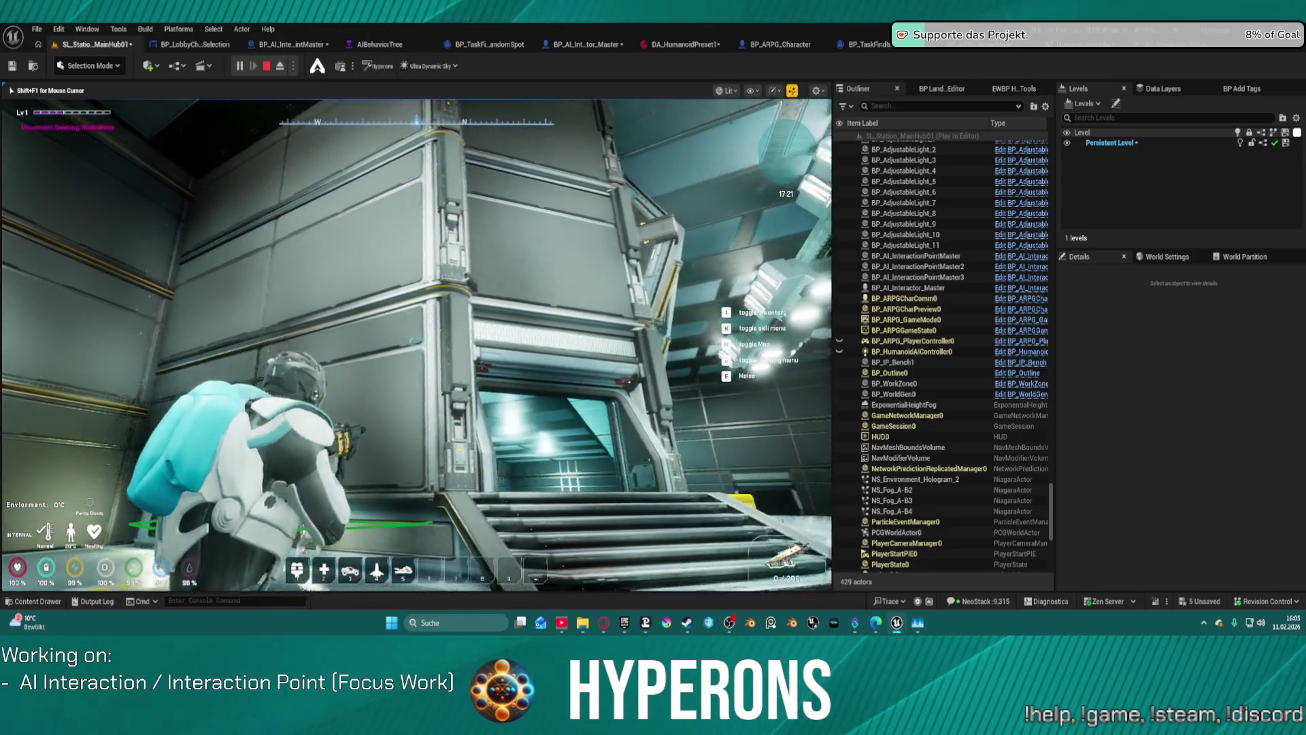
pyautogui.press('space')
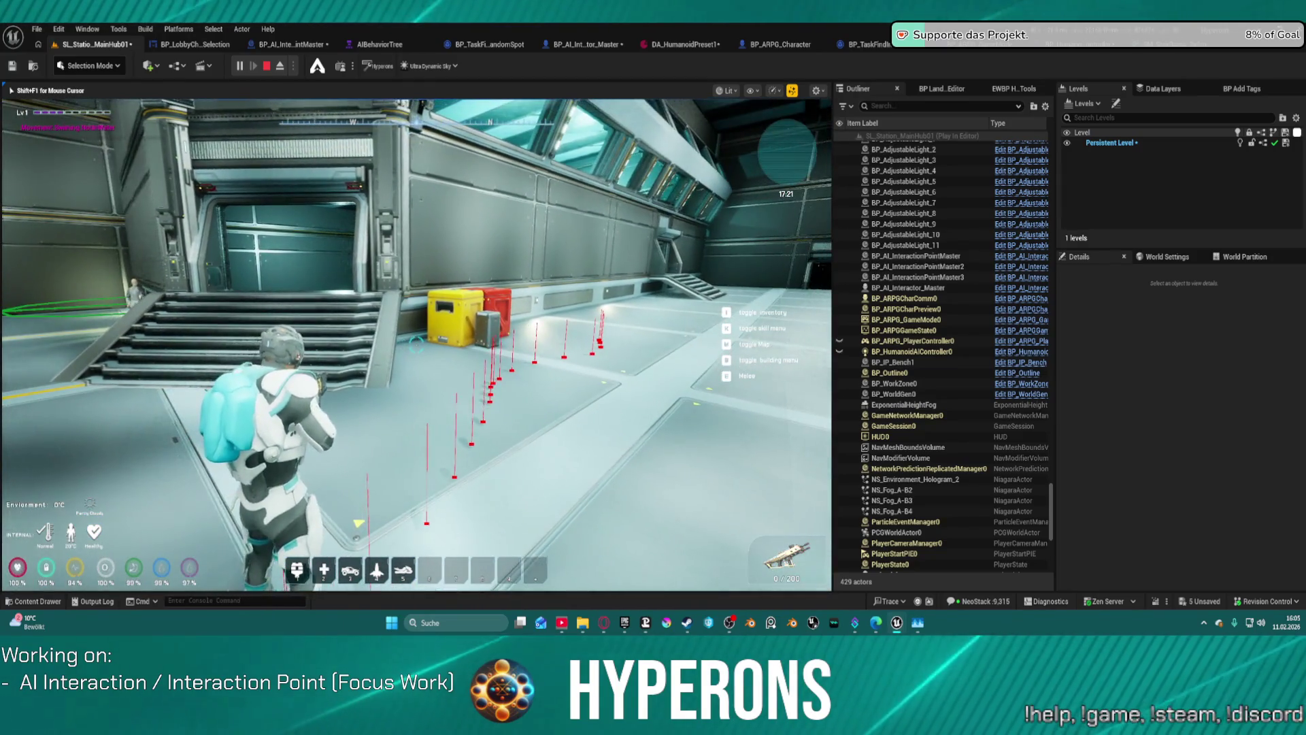
pyautogui.press('w')
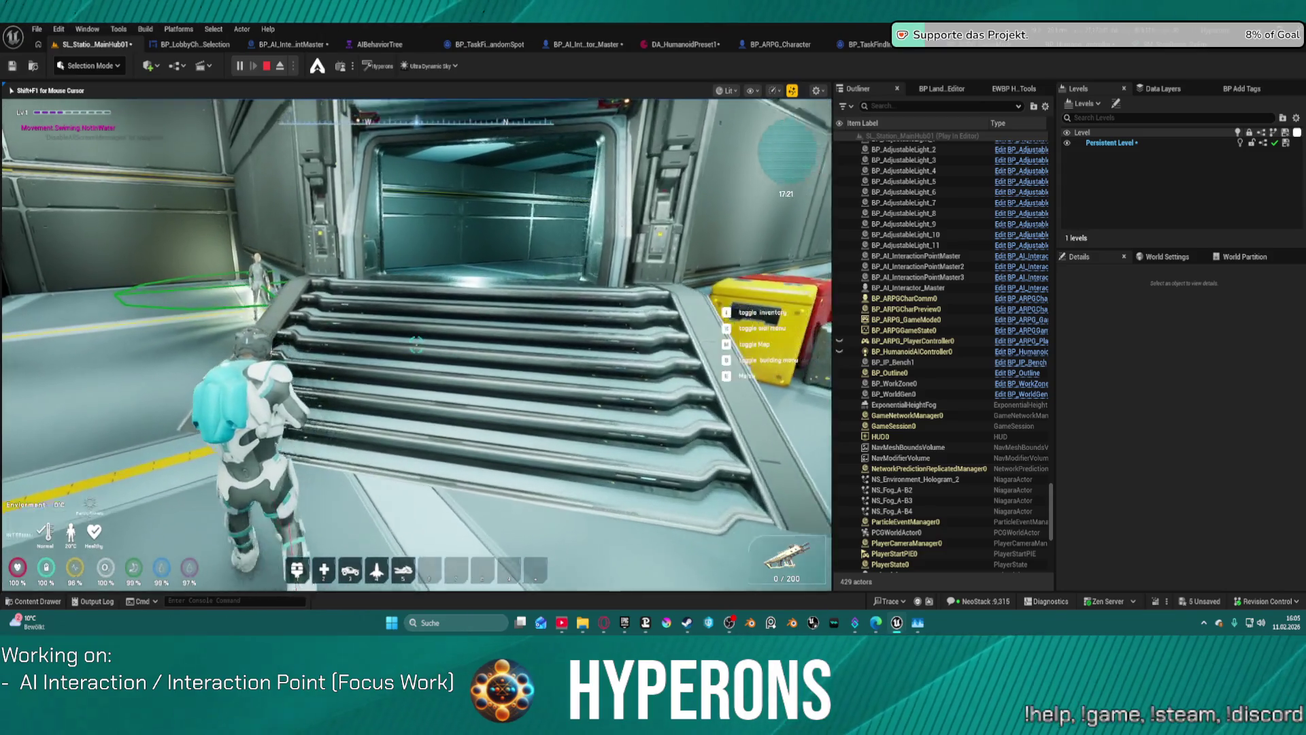
pyautogui.press('w')
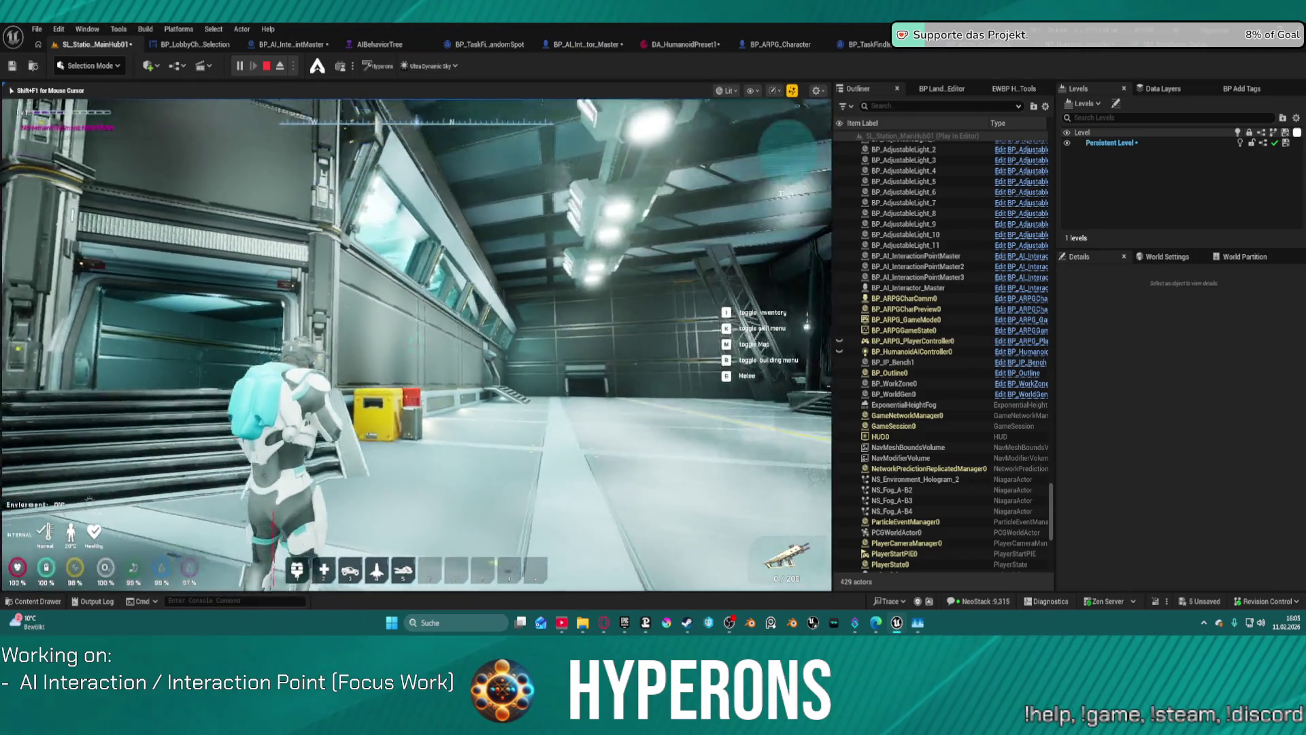
pyautogui.press('w')
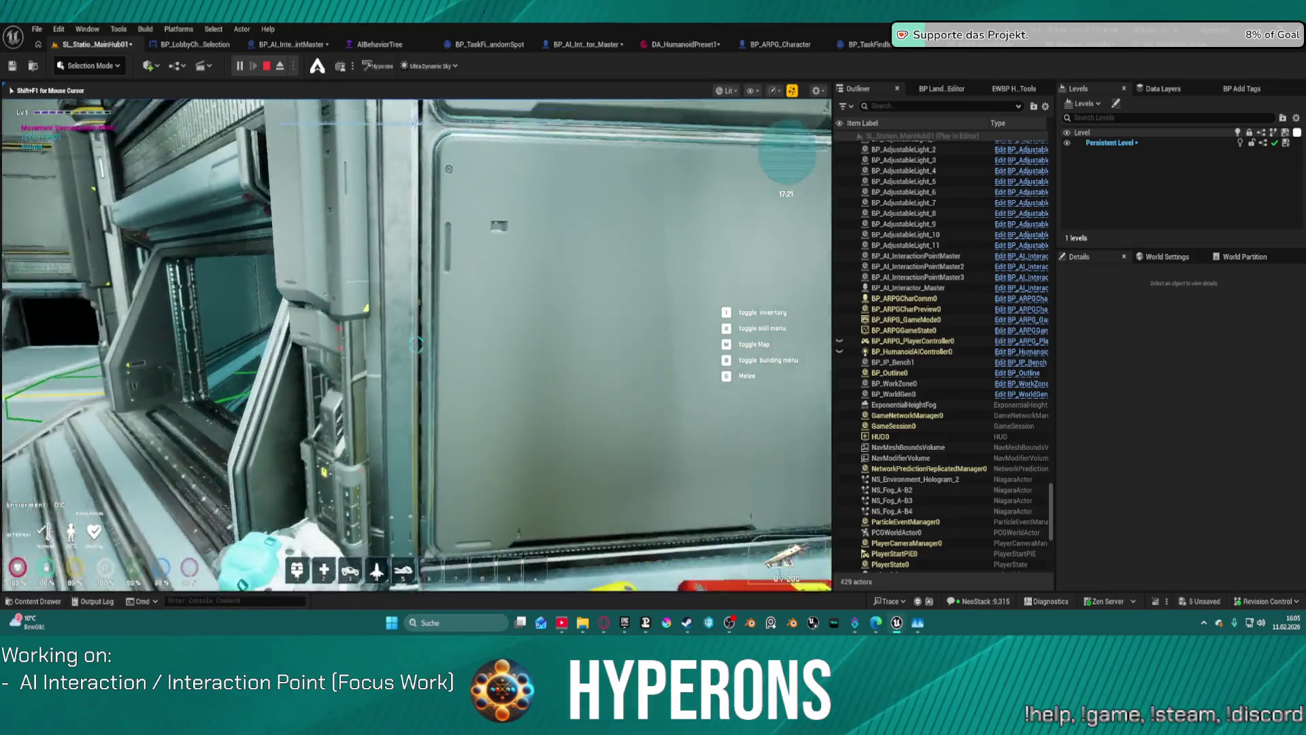
pyautogui.press('w')
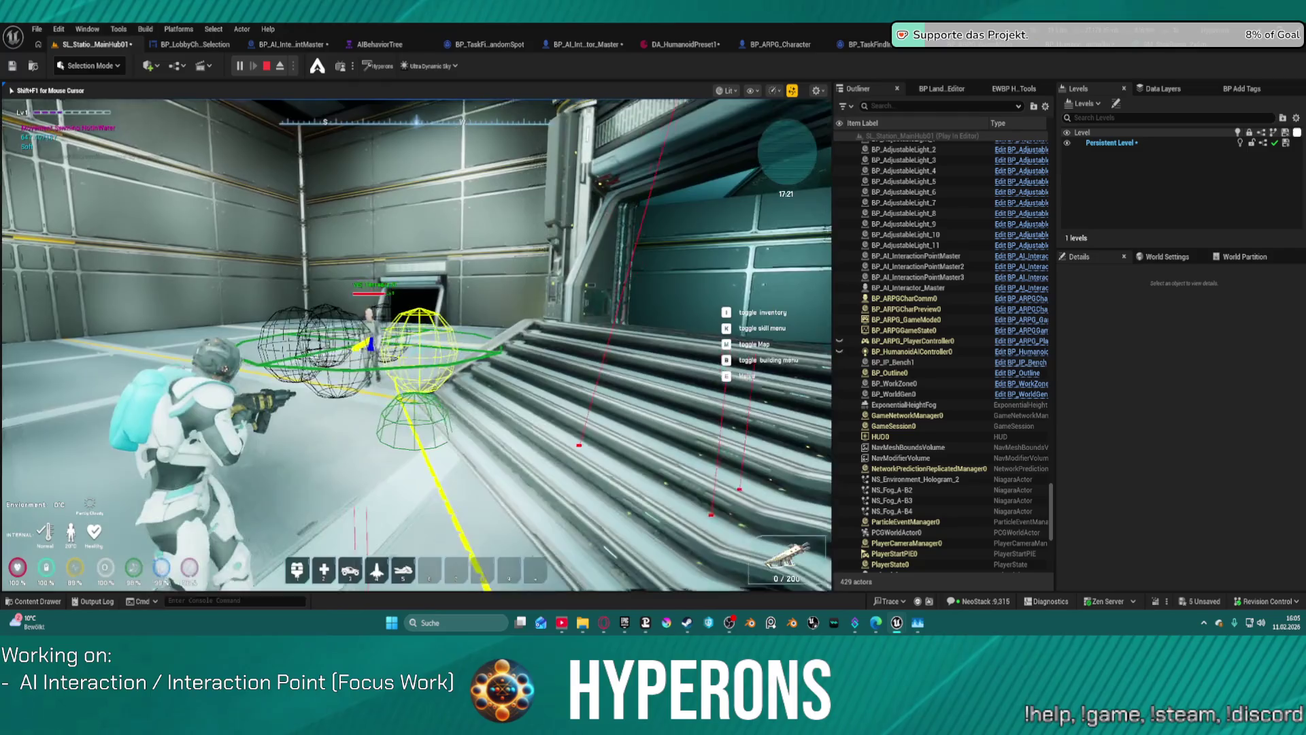
# Back away to view the NPC and crates, then run upstairs and across the hangar to the NPC
pyautogui.press('s')
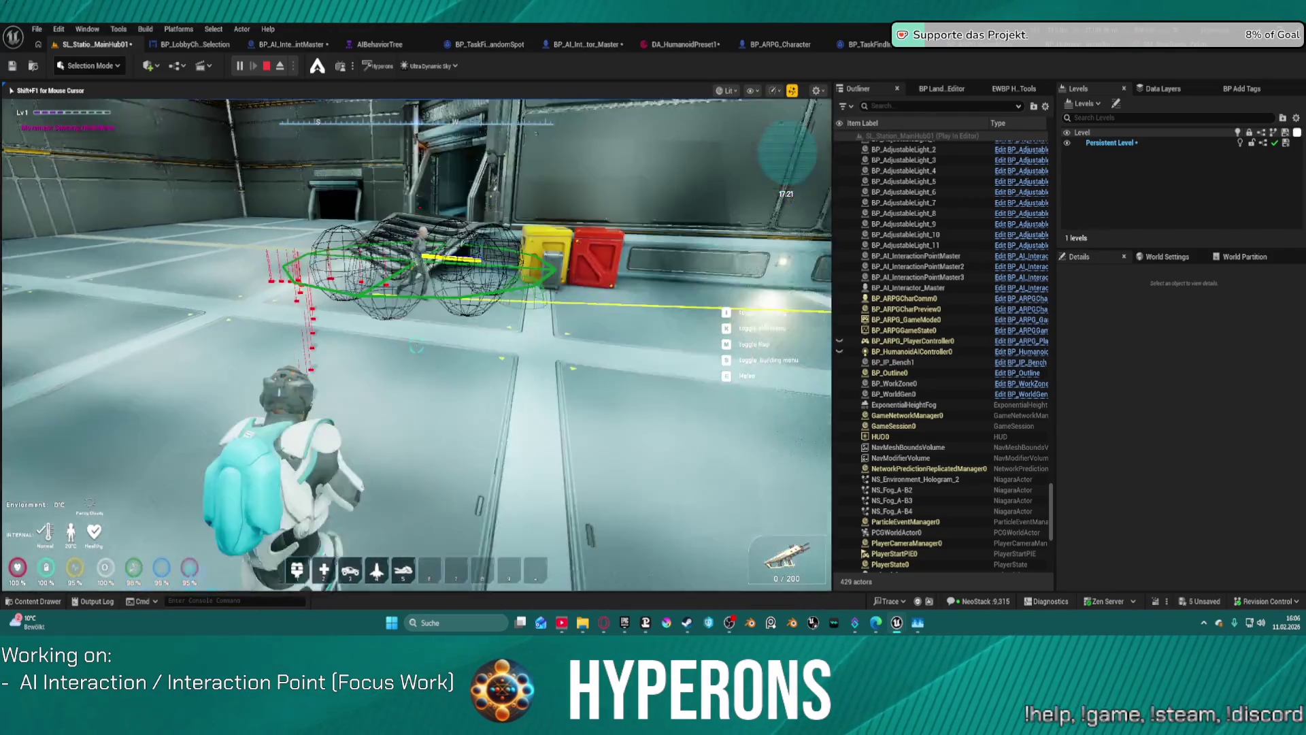
pyautogui.press('a')
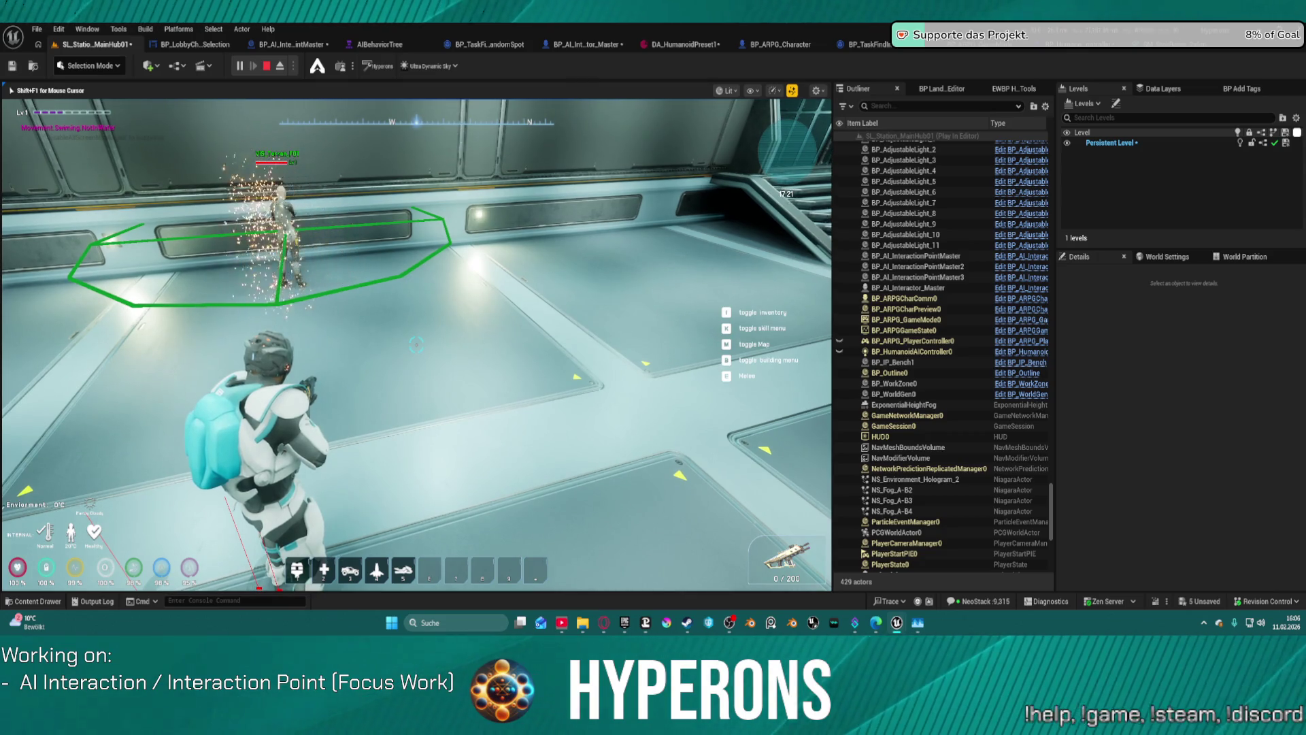
pyautogui.press('w')
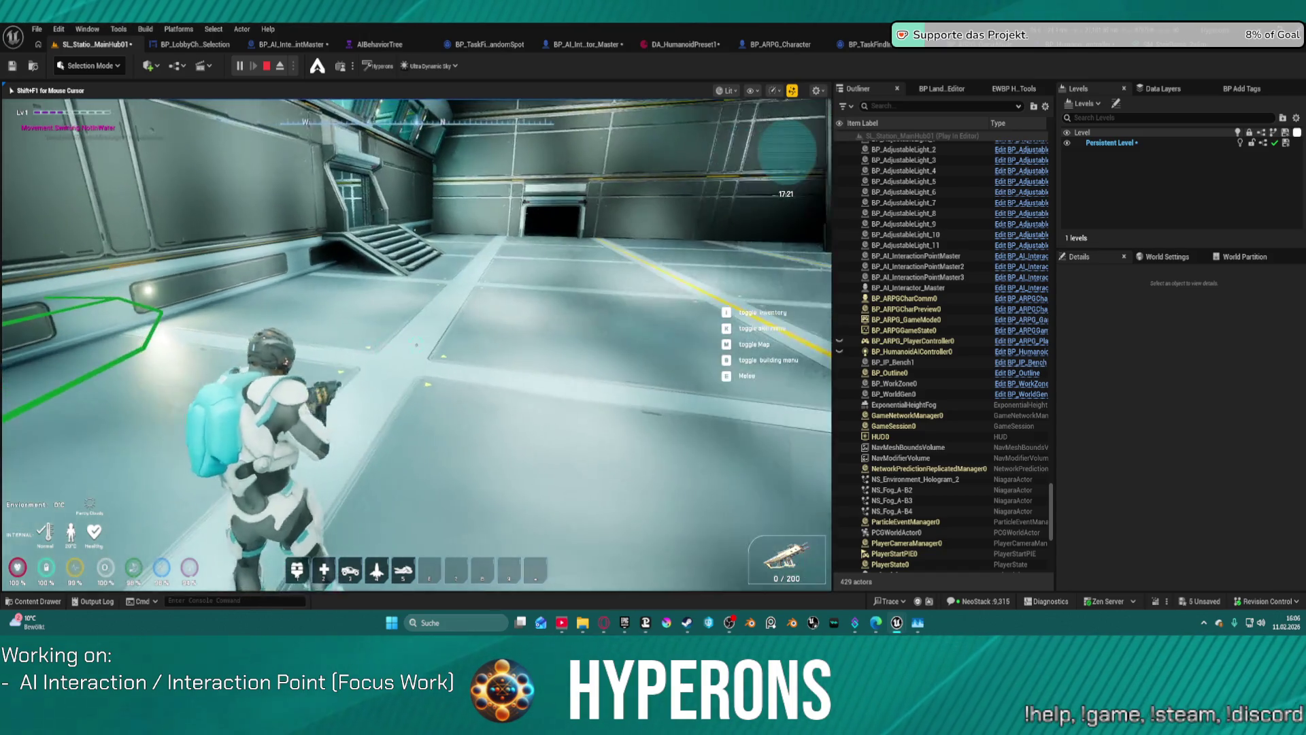
pyautogui.press('w')
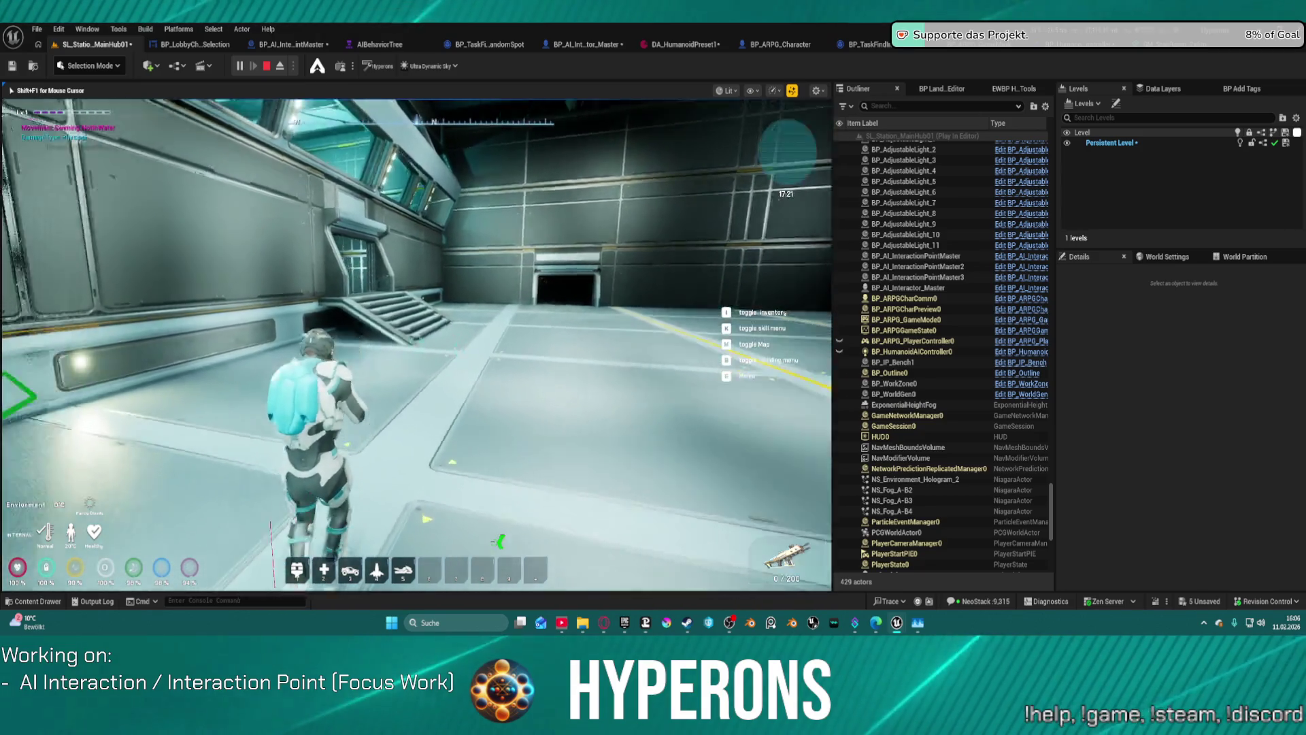
pyautogui.press('w')
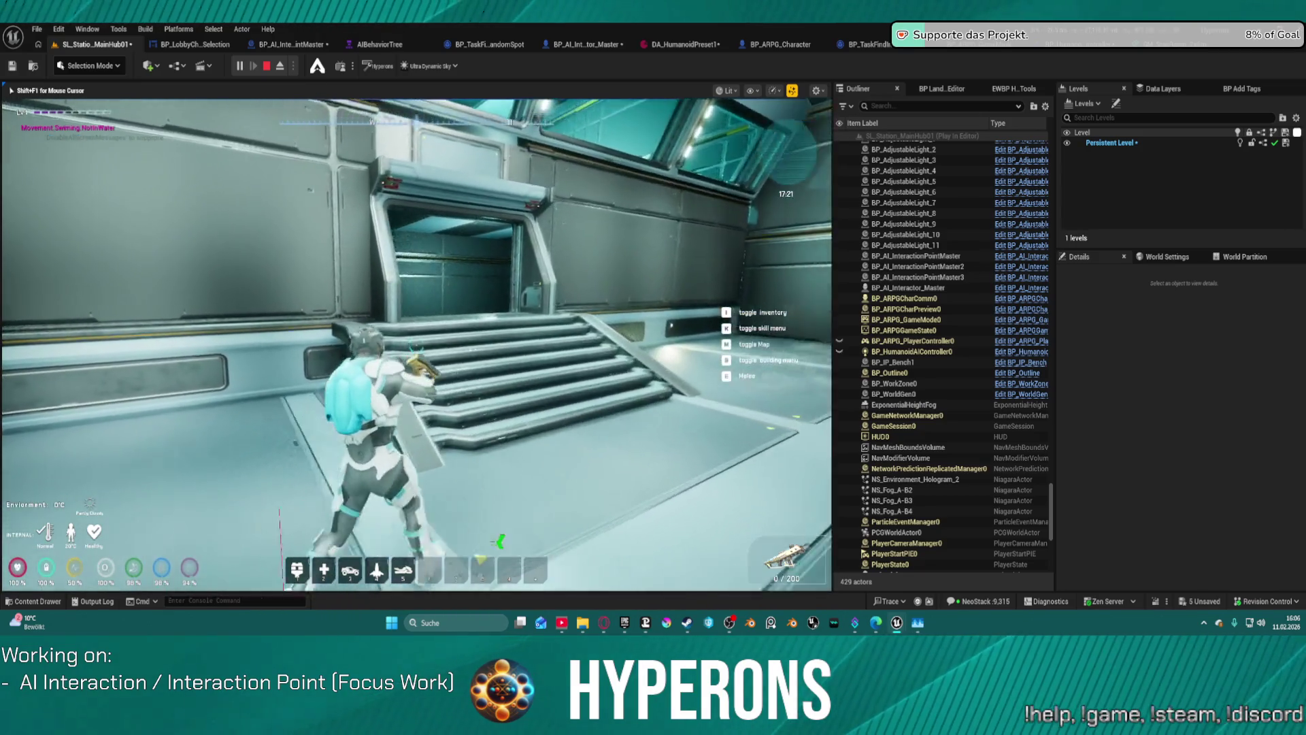
pyautogui.press('w')
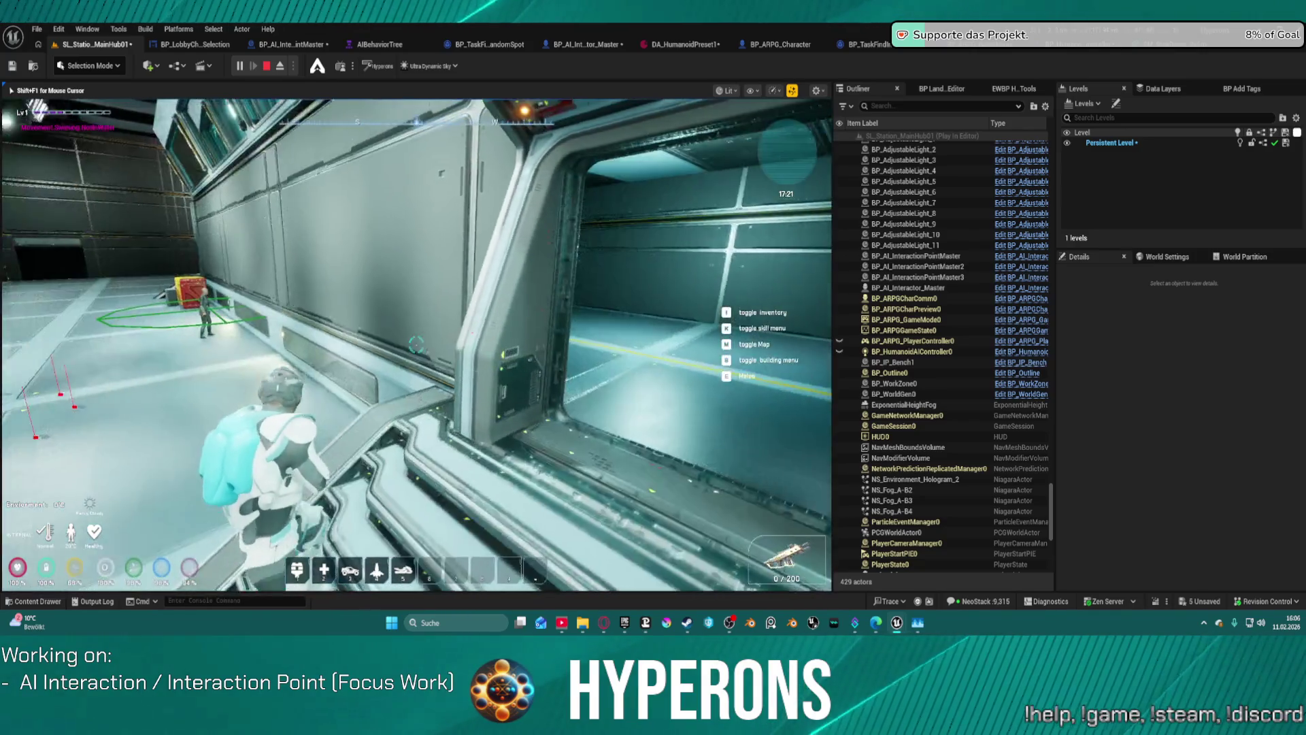
pyautogui.press('w')
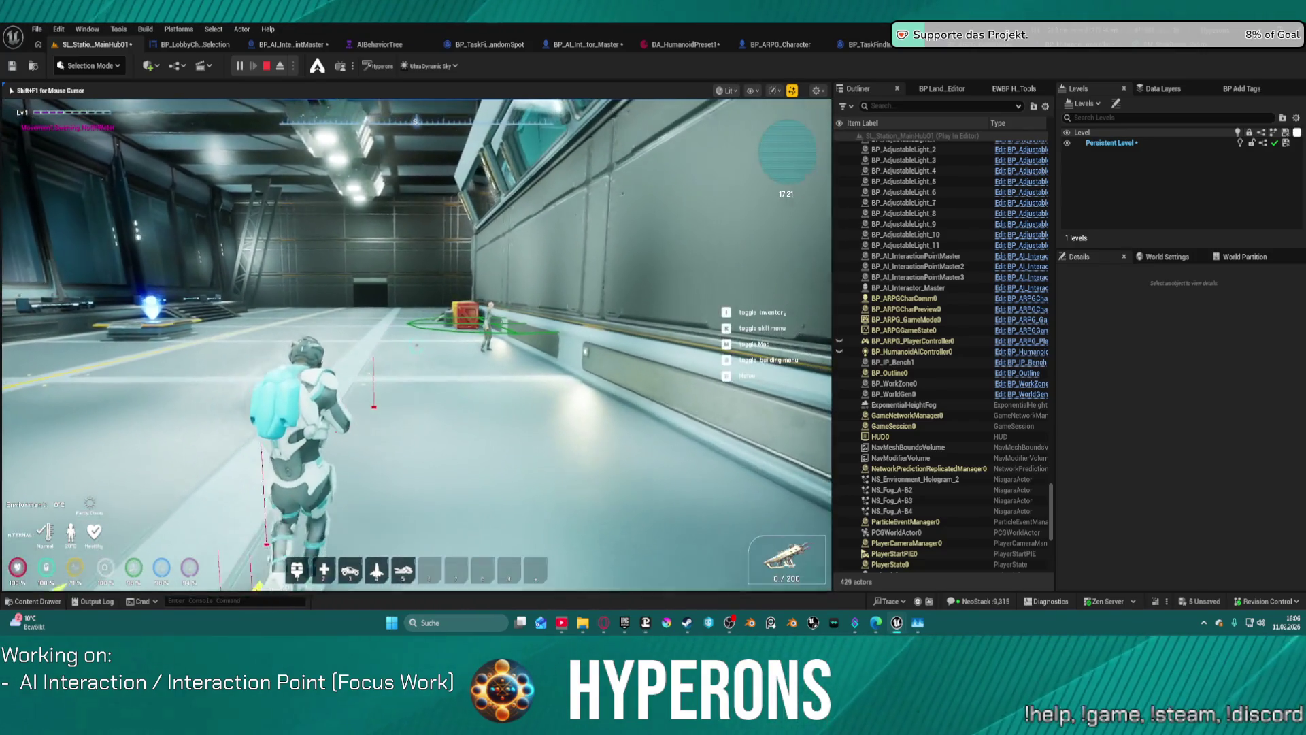
pyautogui.press('w')
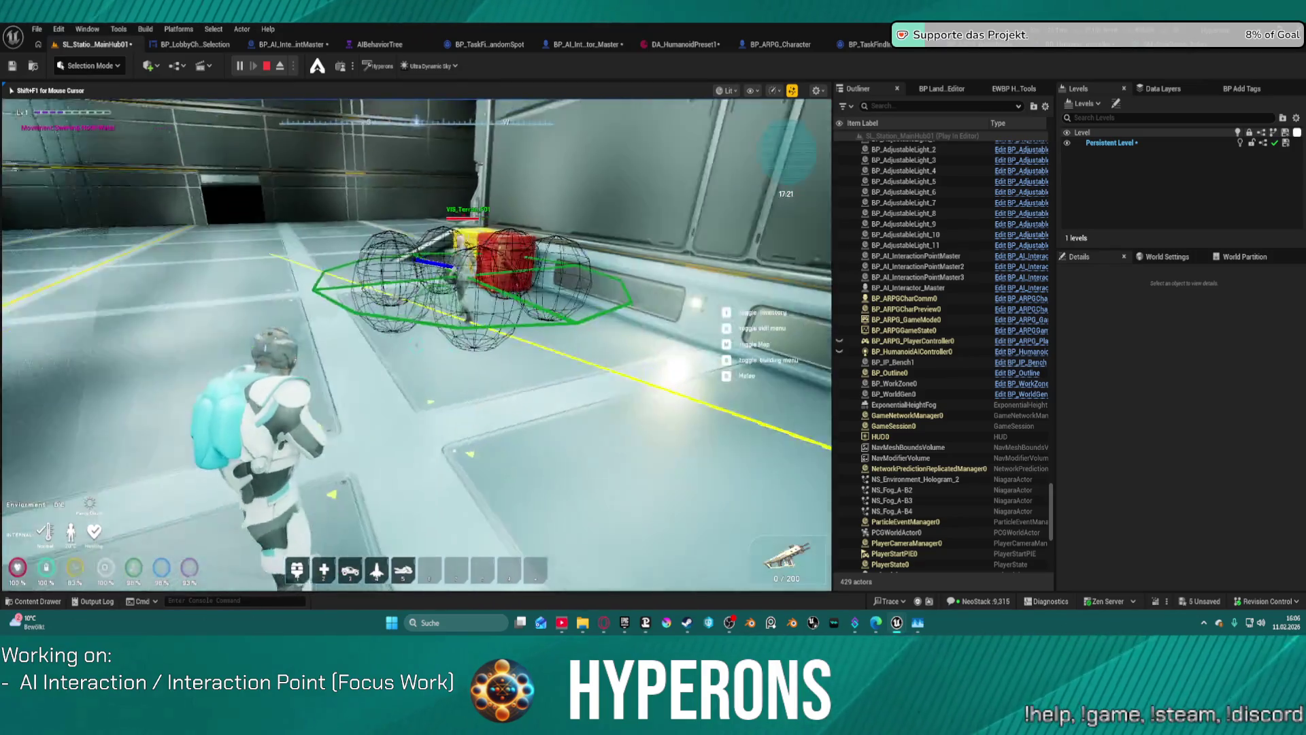
# Return focus to the game, fire at the NPC, then stop the play session
pyautogui.press('super')
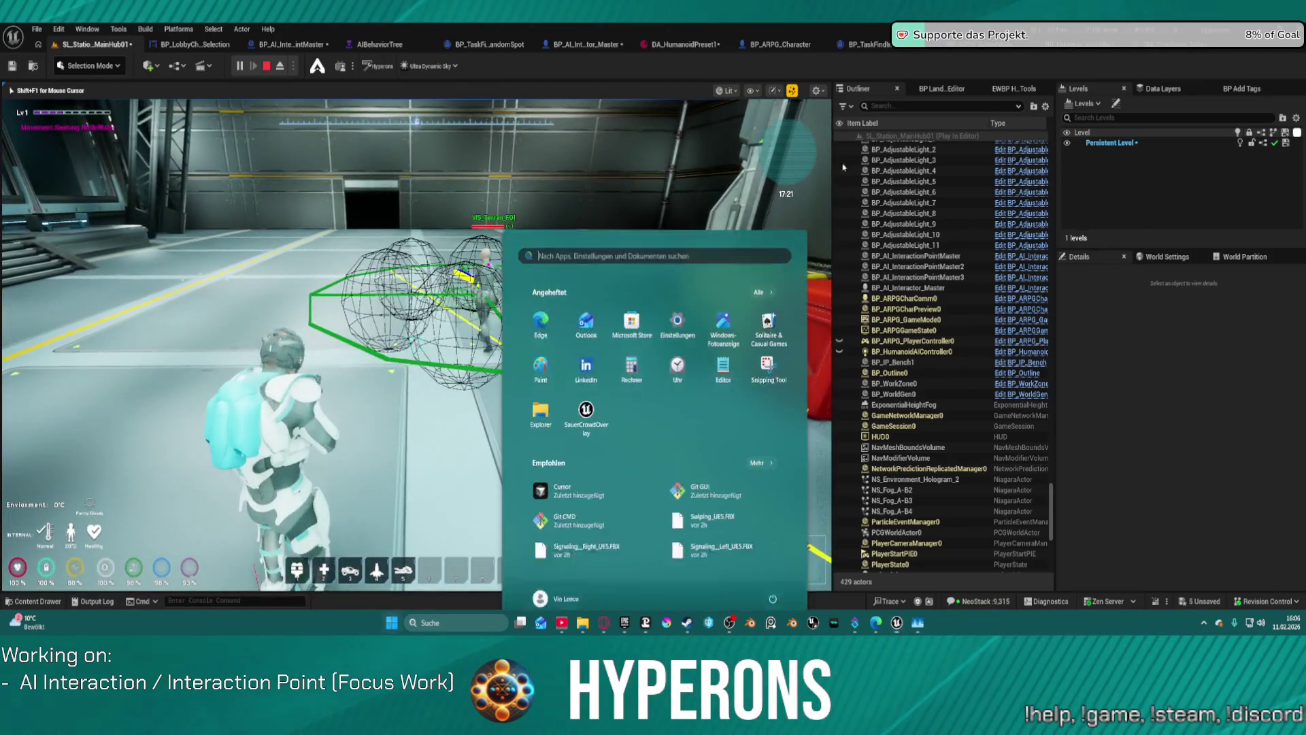
pyautogui.press('Escape')
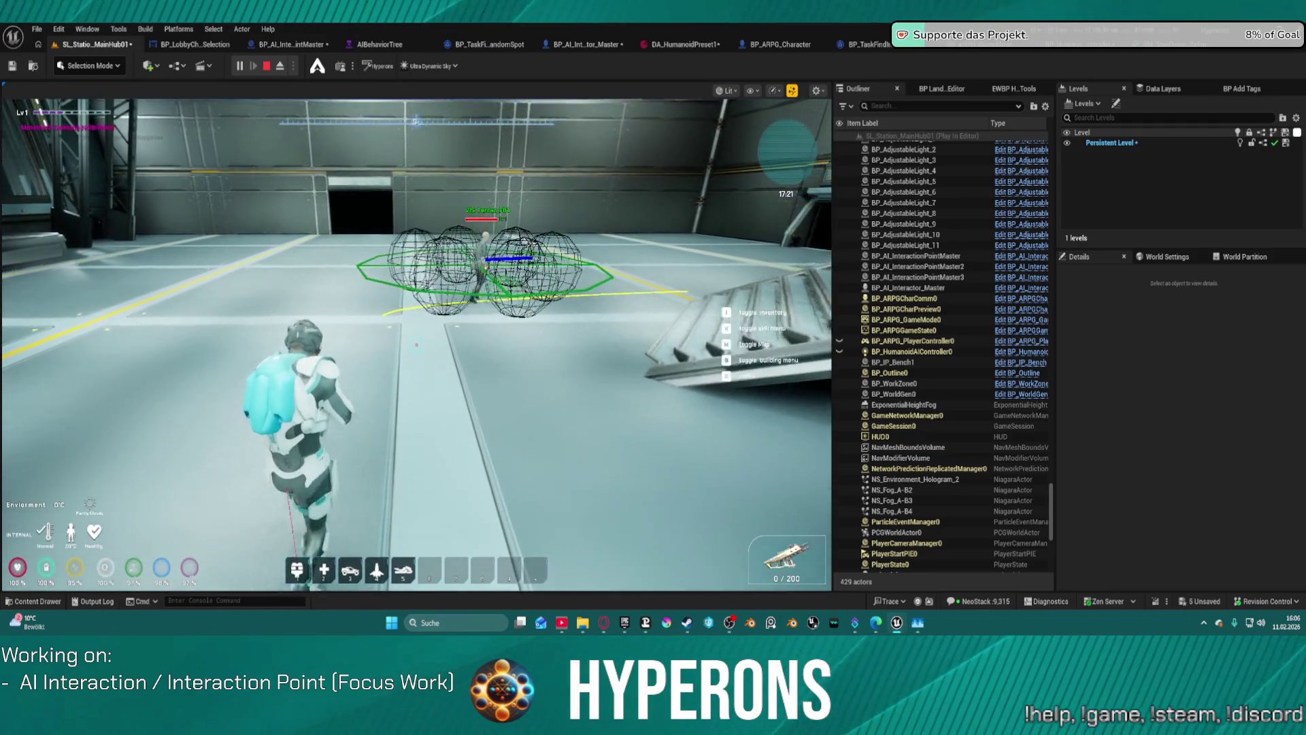
pyautogui.click(416, 346)
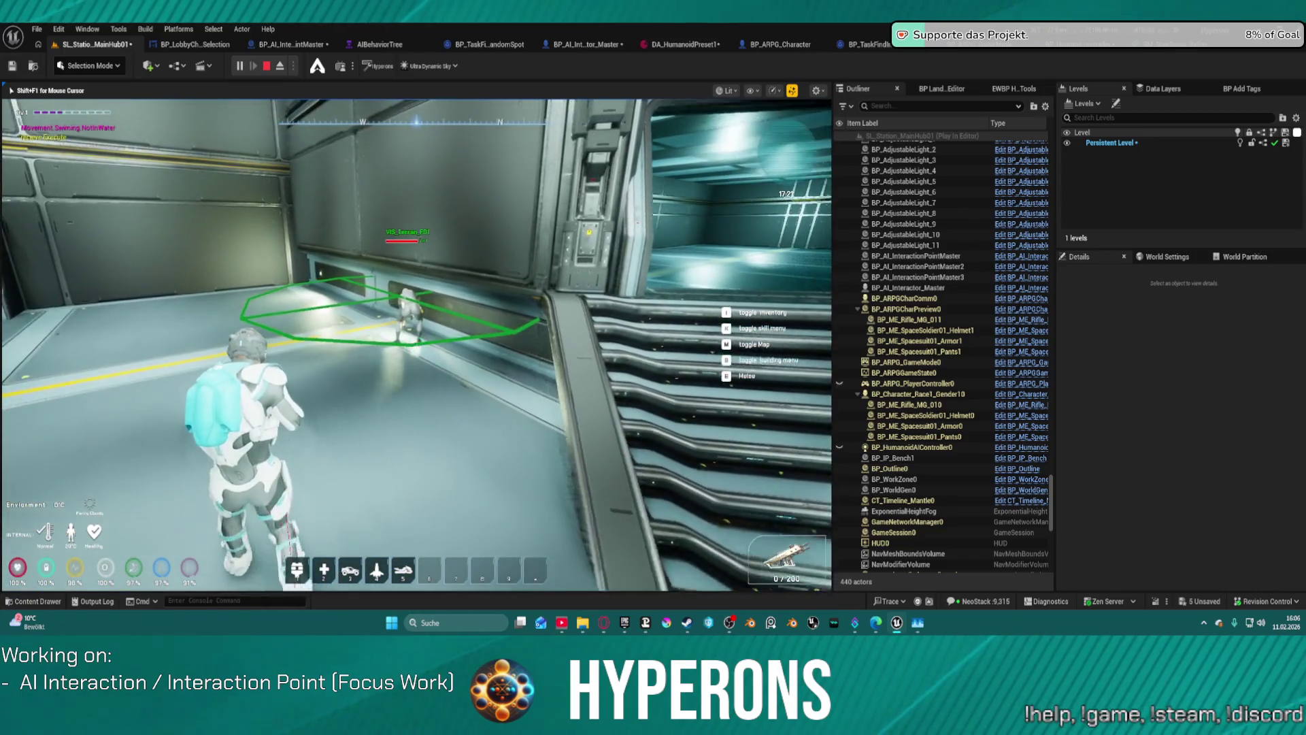
pyautogui.click(416, 346)
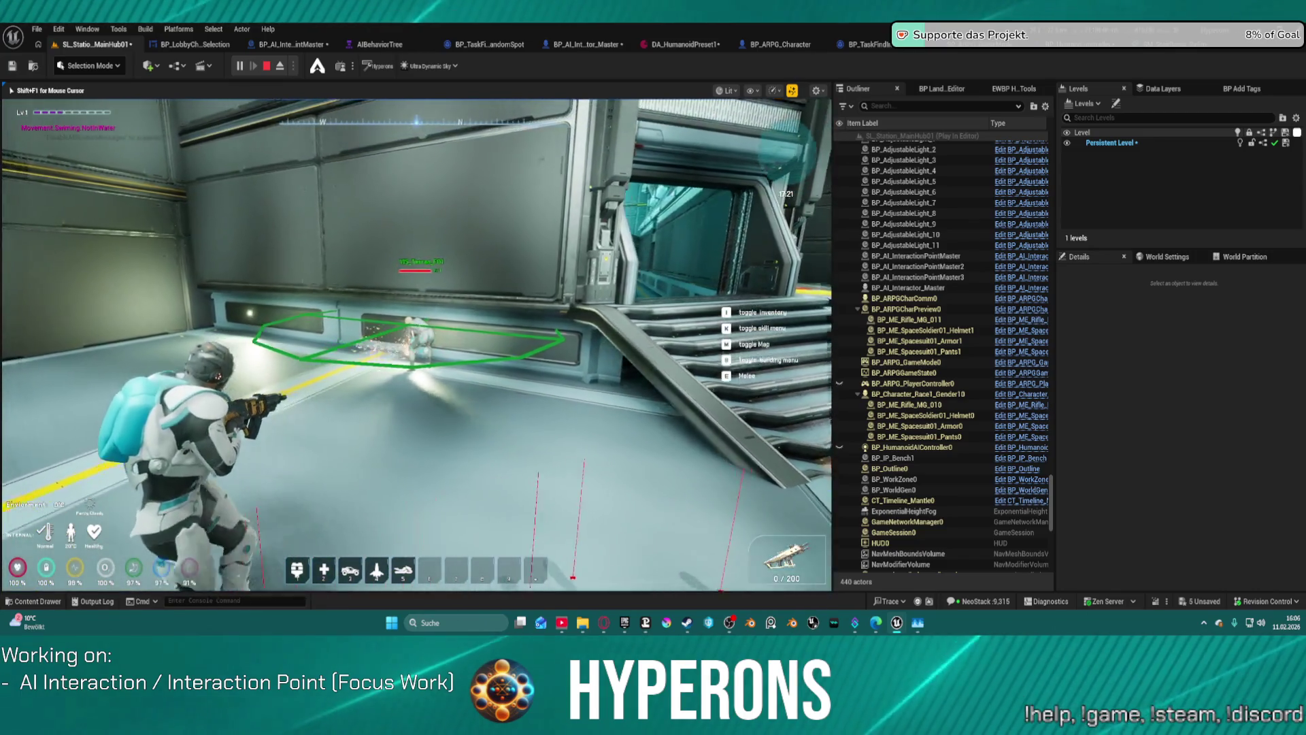
pyautogui.press('w')
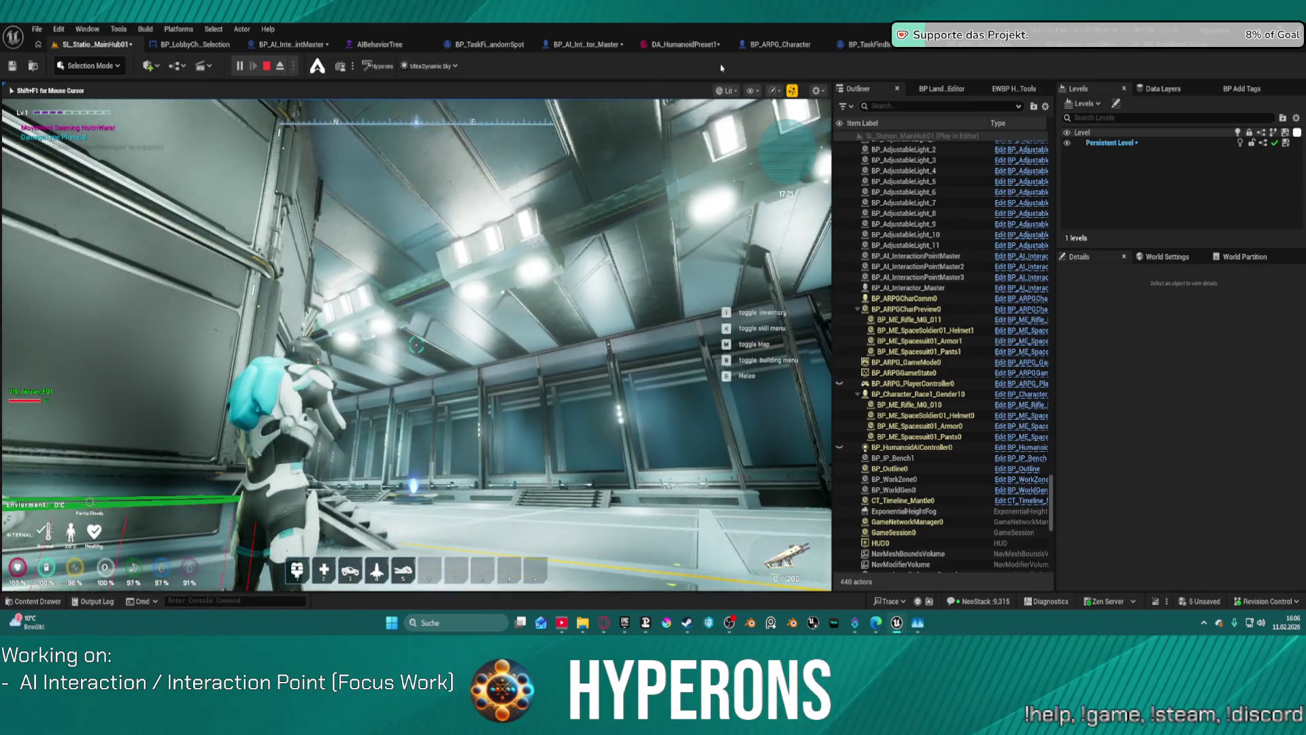
pyautogui.press('Escape')
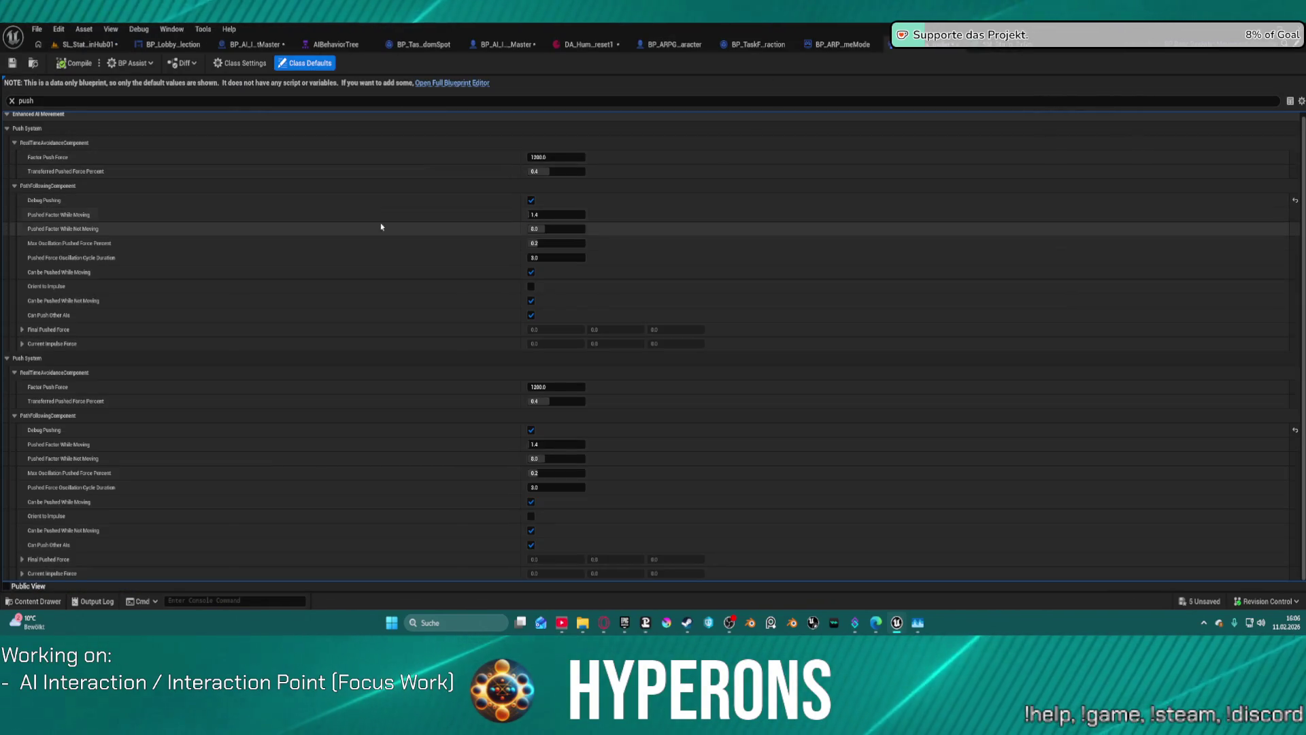
# Filter by 'debug' and turn off Debug Sensing, Debug Predicted Trajectory, Draw Debug and Debug Path Following
pyautogui.click(11, 101)
pyautogui.write('de')
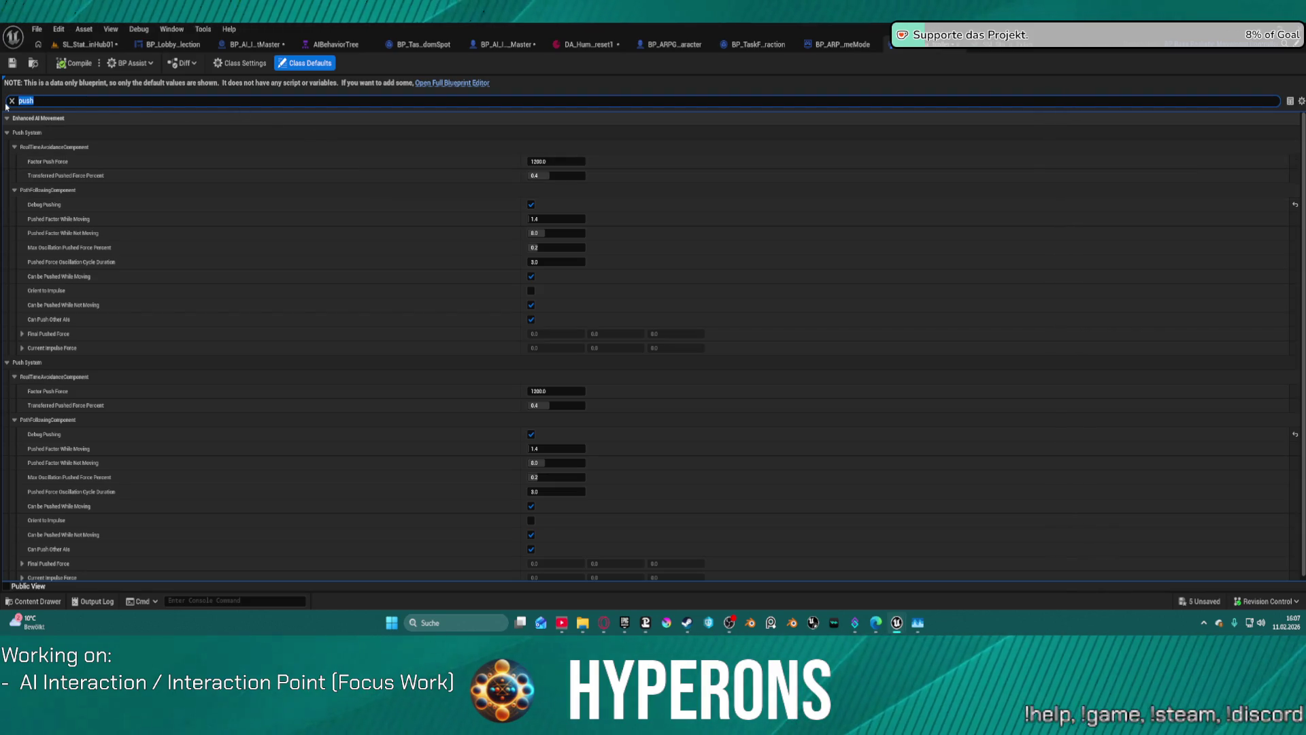
pyautogui.write('bug')
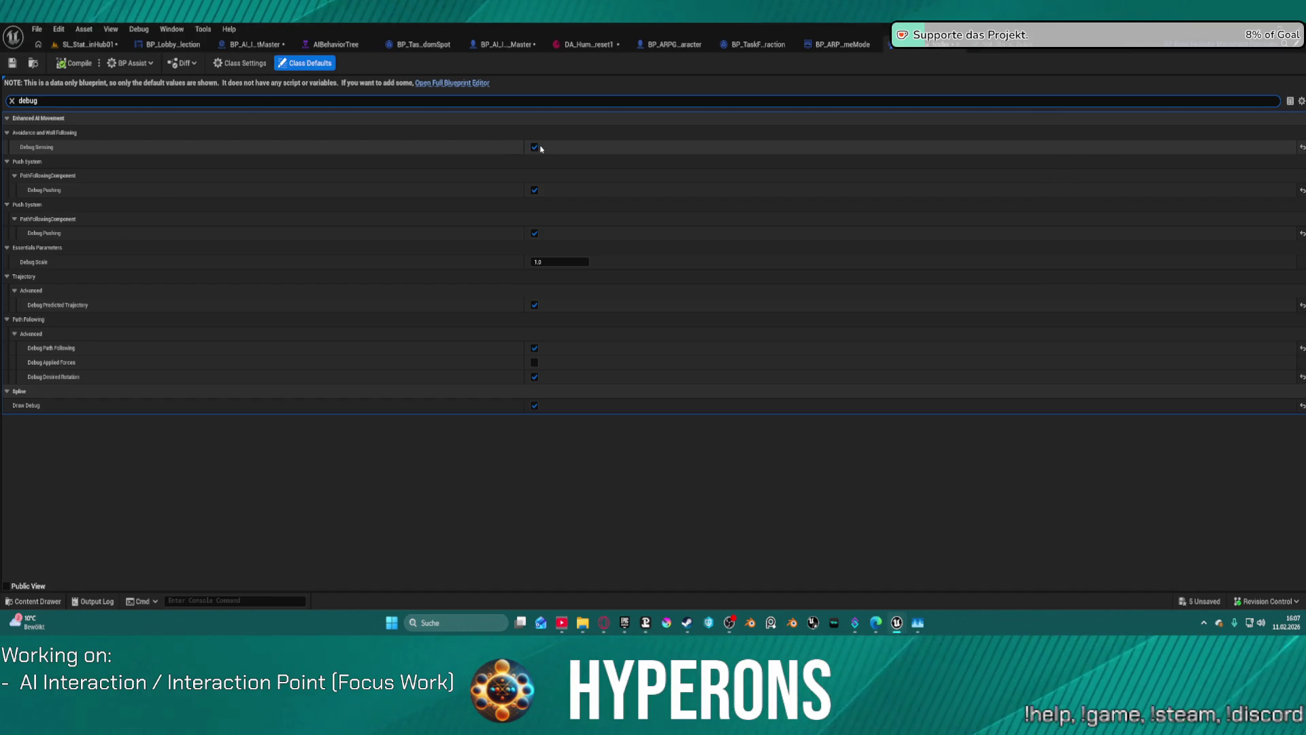
pyautogui.click(540, 148)
pyautogui.click(534, 149)
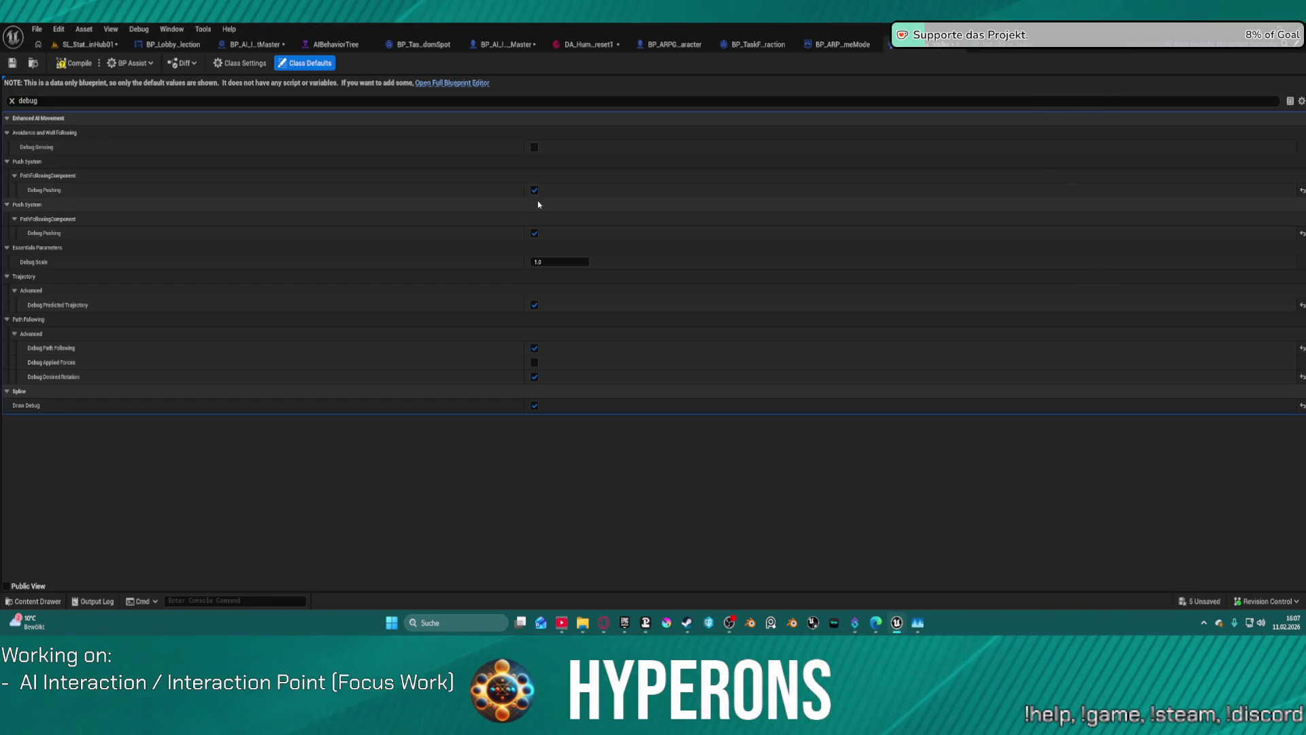
pyautogui.click(534, 318)
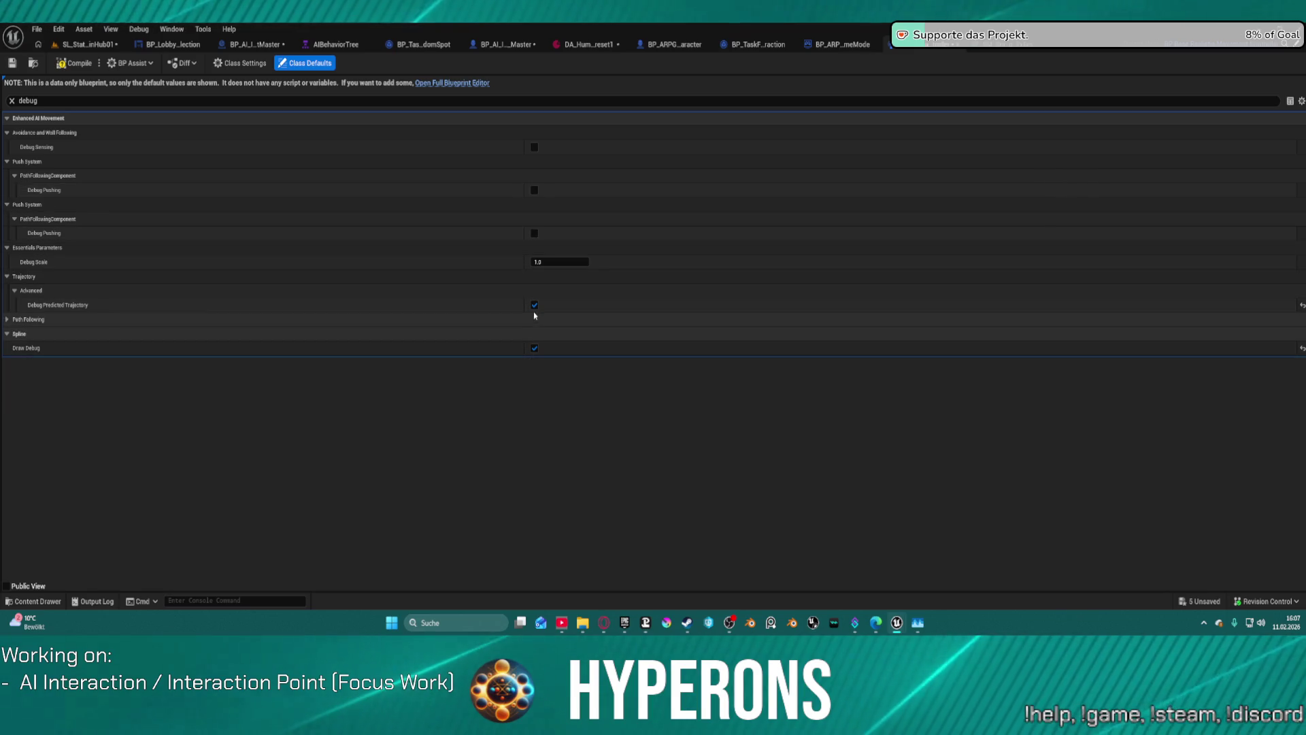
pyautogui.click(534, 306)
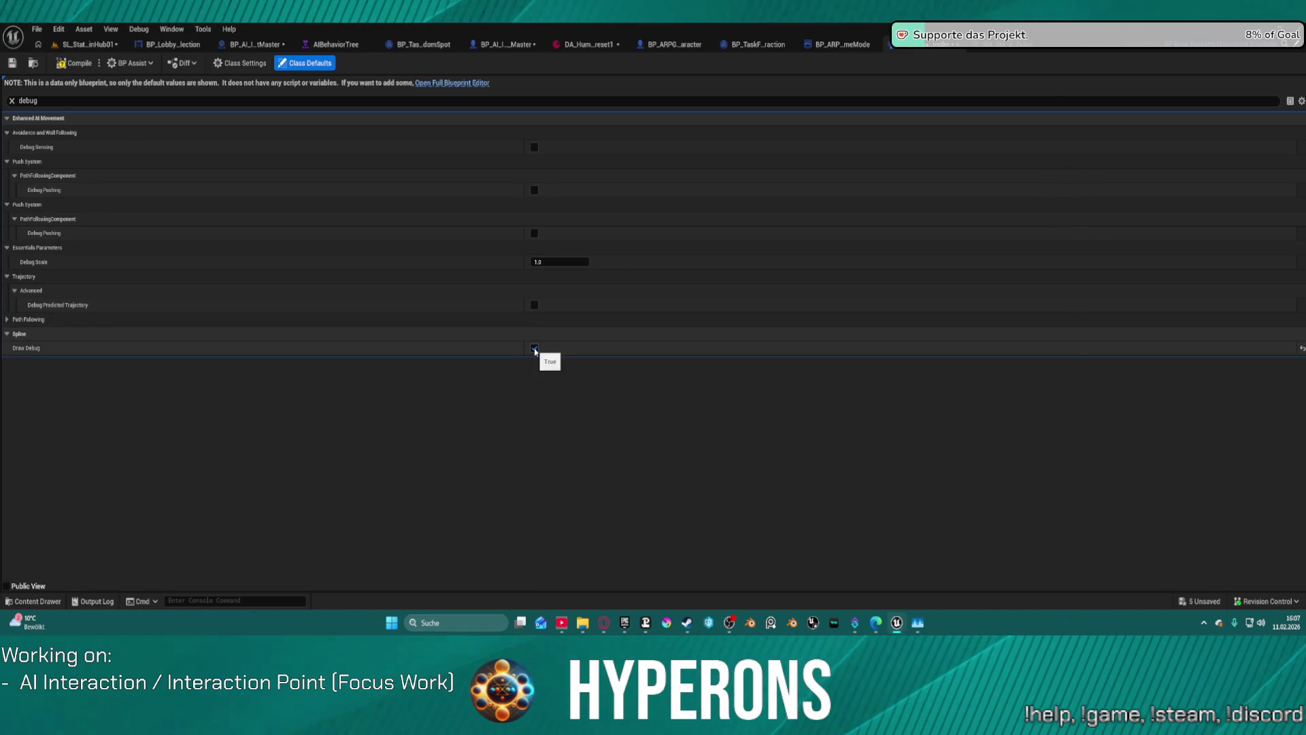
pyautogui.click(535, 348)
pyautogui.click(68, 319)
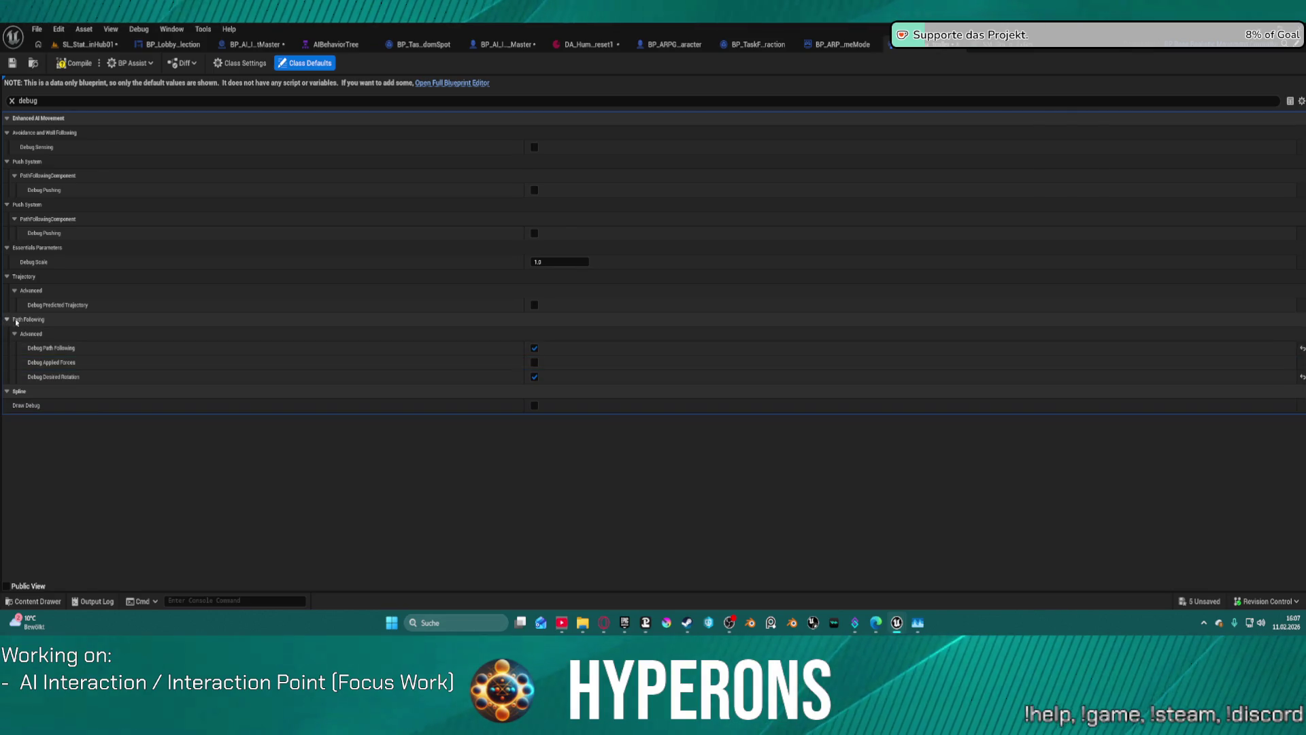
pyautogui.click(536, 349)
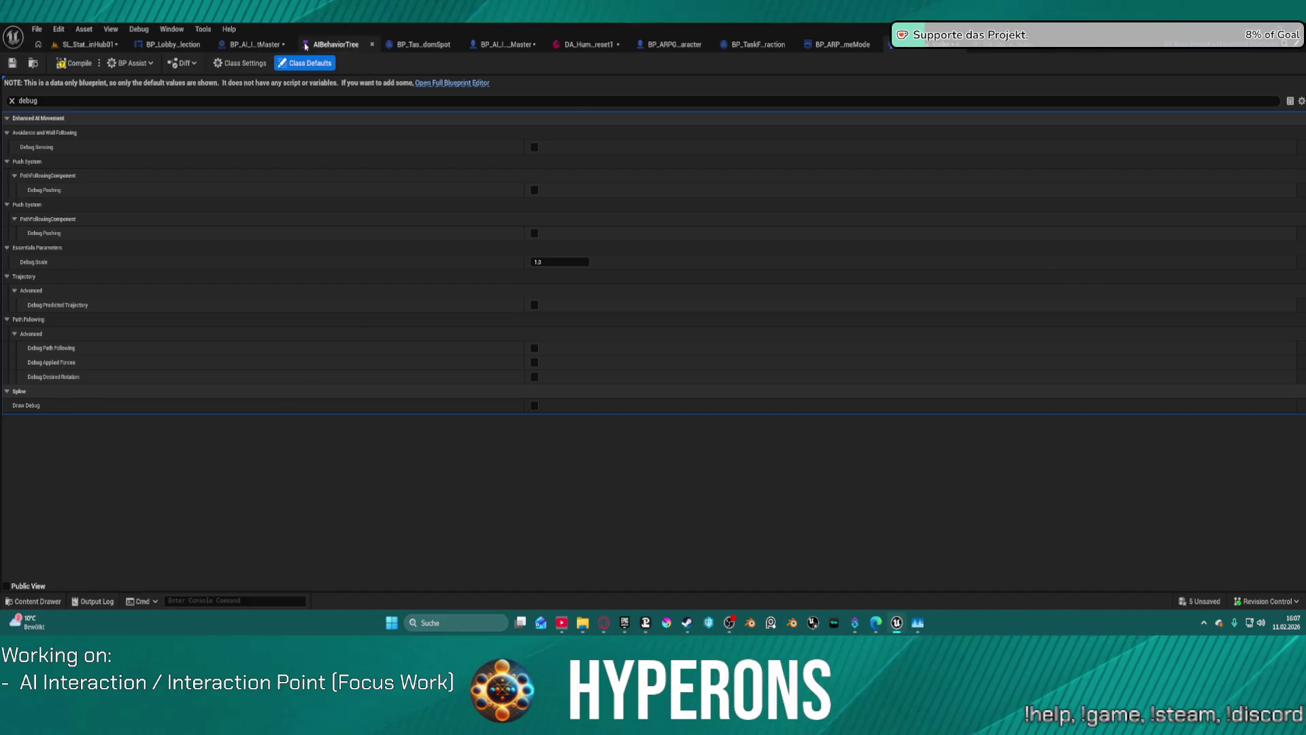
# Compile the blueprint, save all assets and return to SL_Station_MainHub01
pyautogui.click(92, 63)
pyautogui.hotkey('ctrl', 'shift', 's')
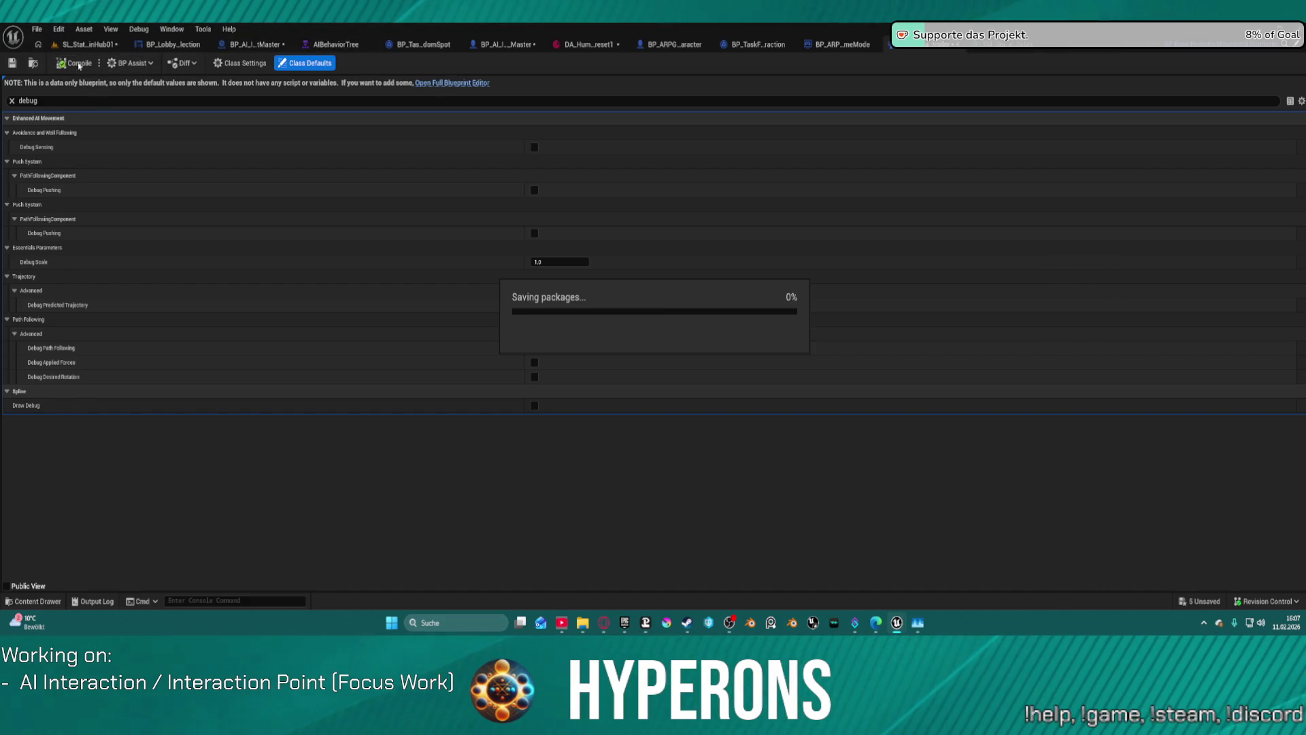
pyautogui.click(85, 46)
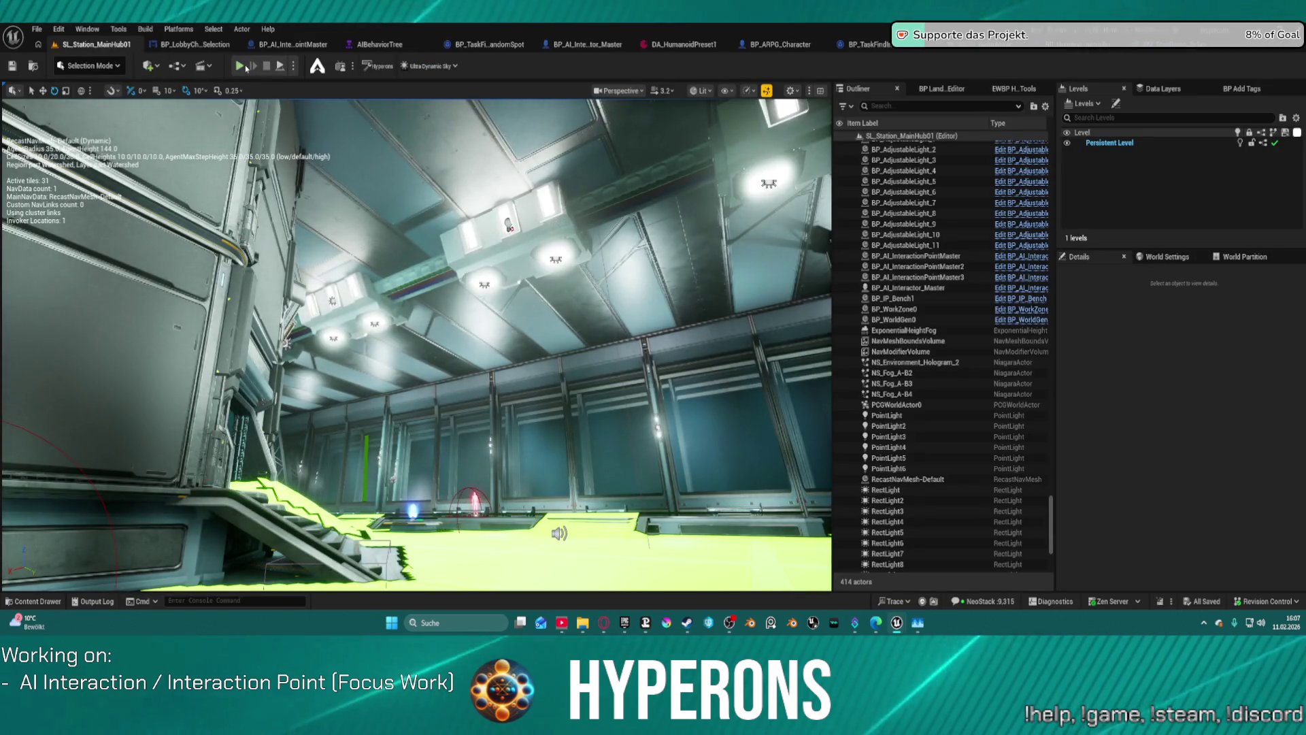
pyautogui.hotkey('alt', 'p')
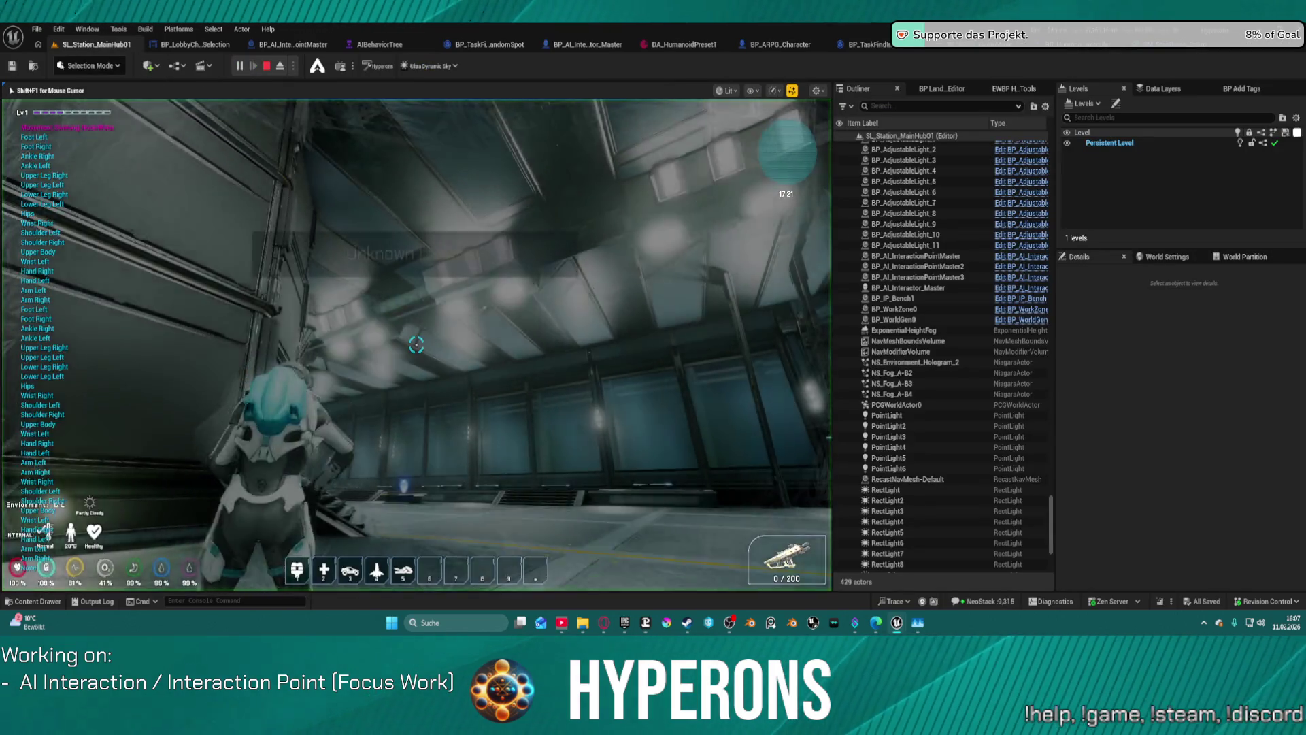
pyautogui.press('w')
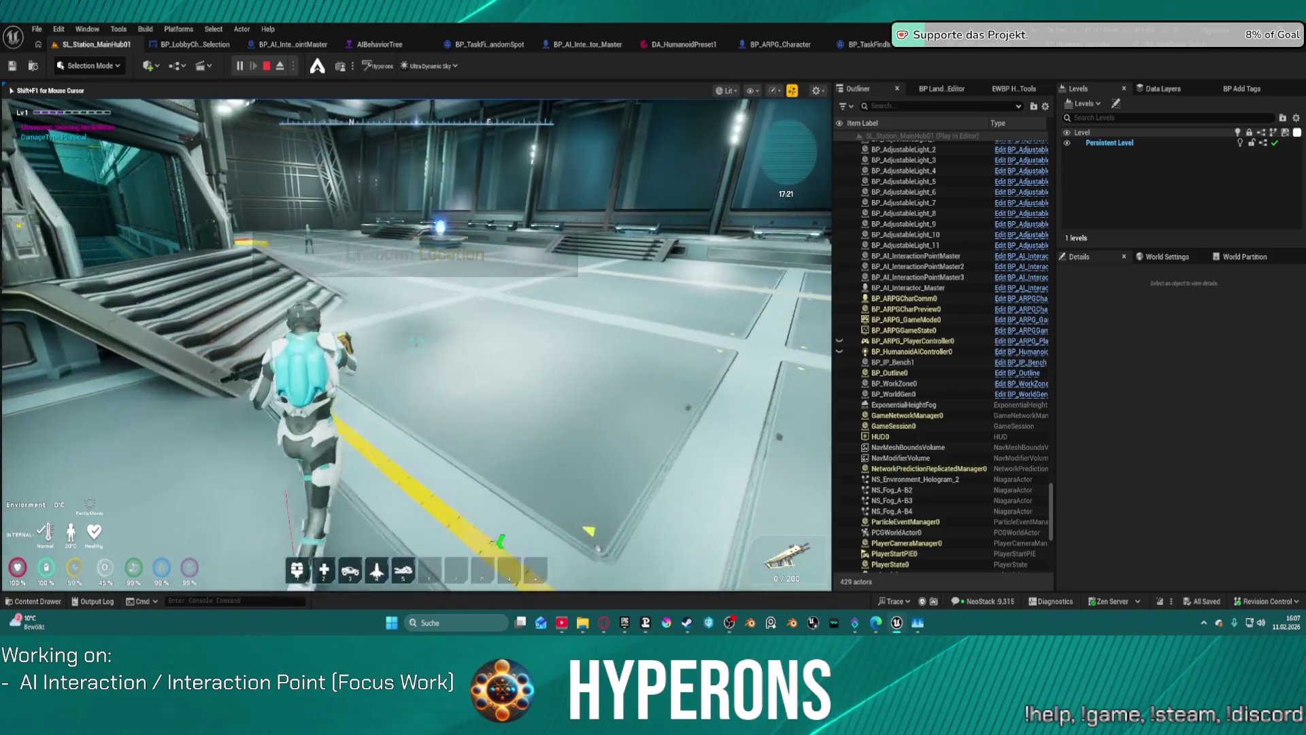
pyautogui.press('w')
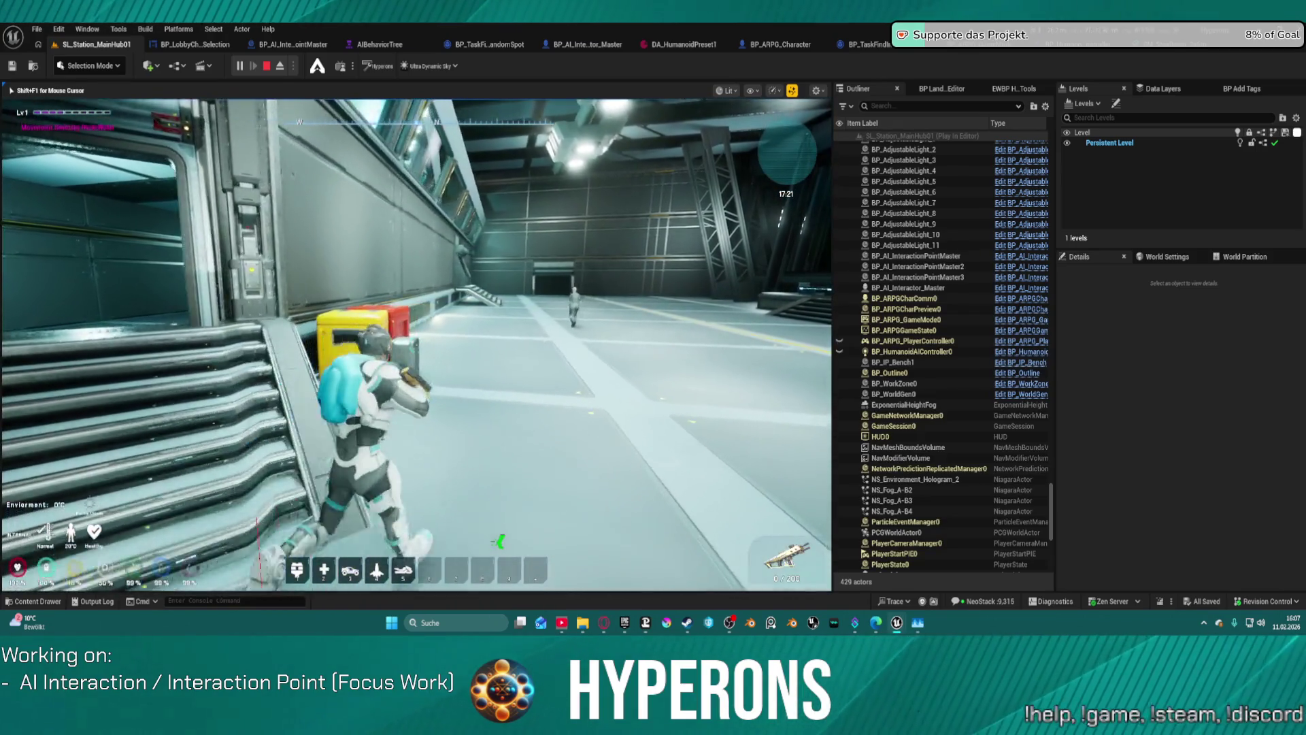
pyautogui.press('w')
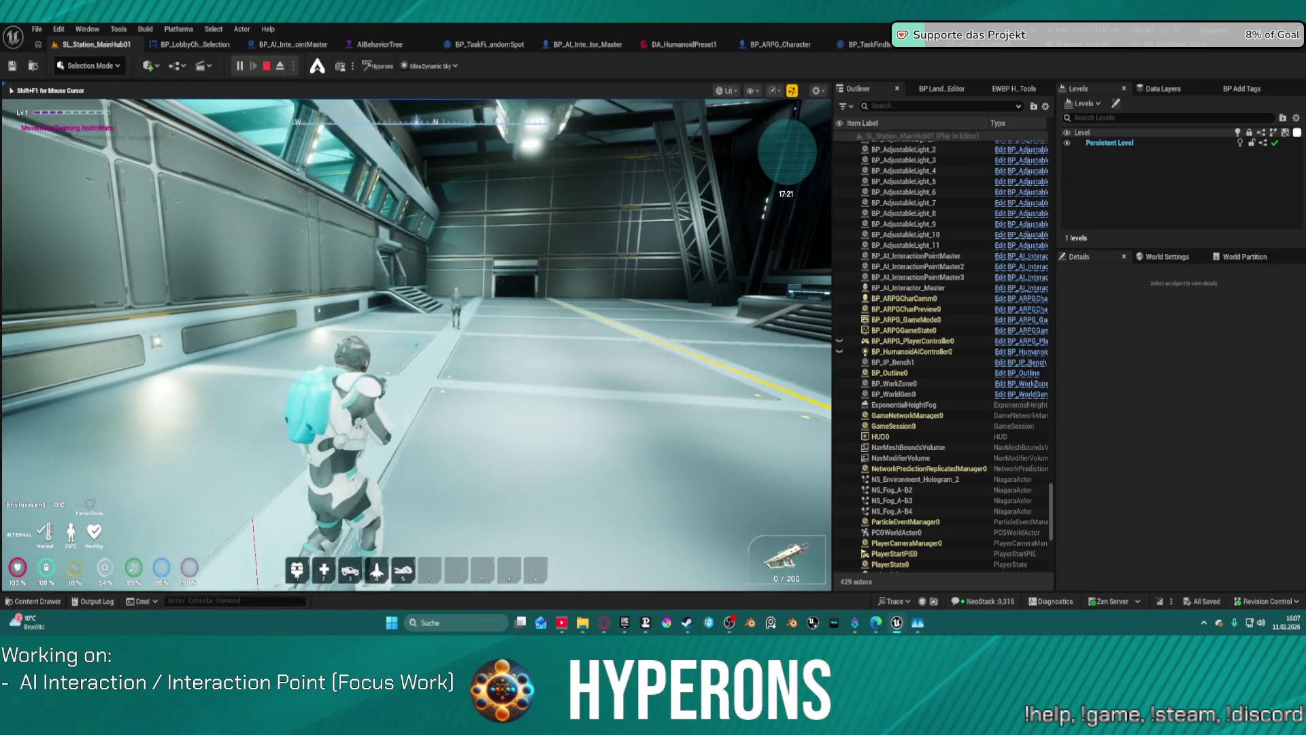
pyautogui.press('w')
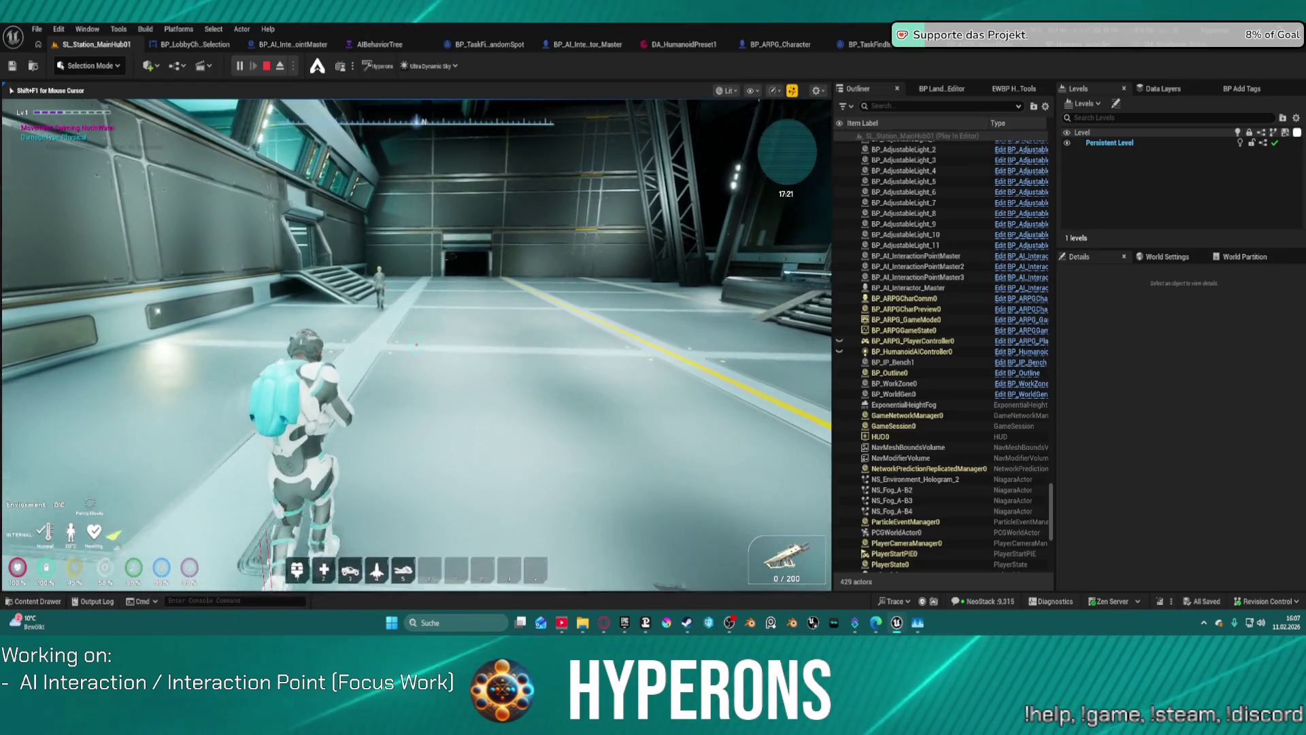
pyautogui.press('w')
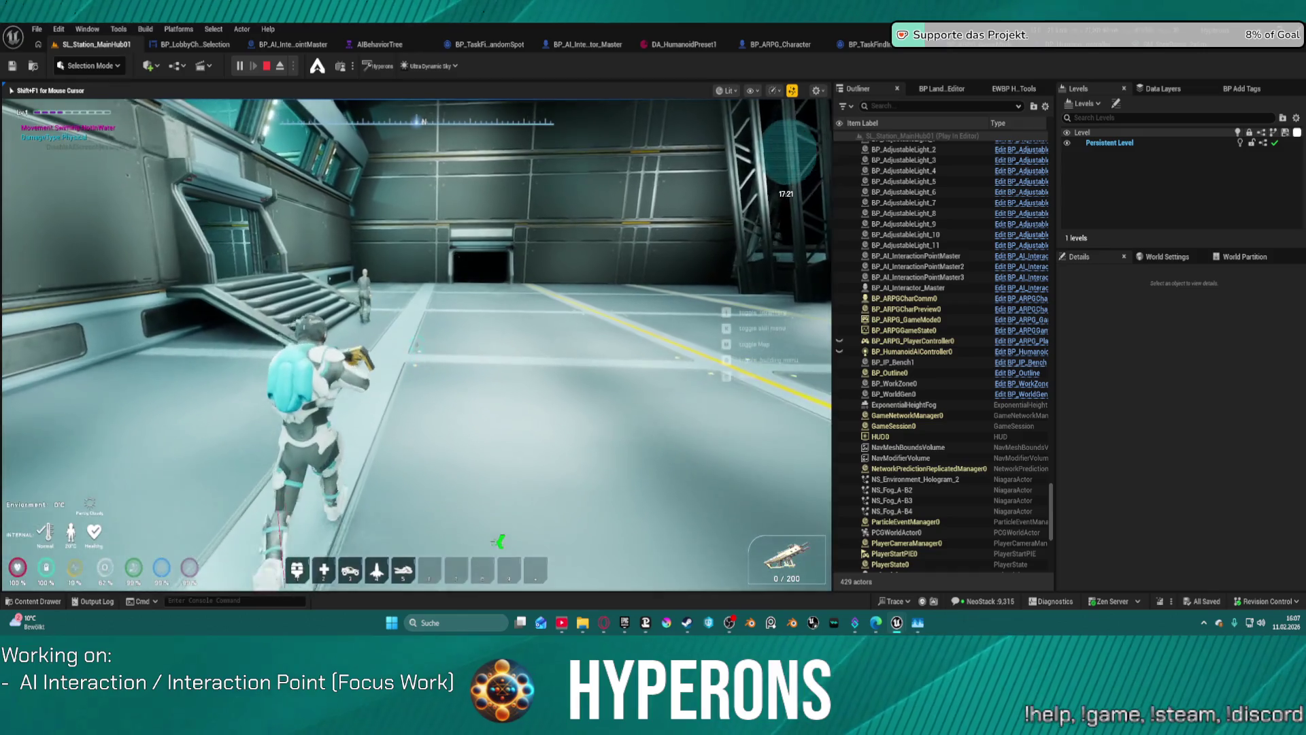
pyautogui.press('w')
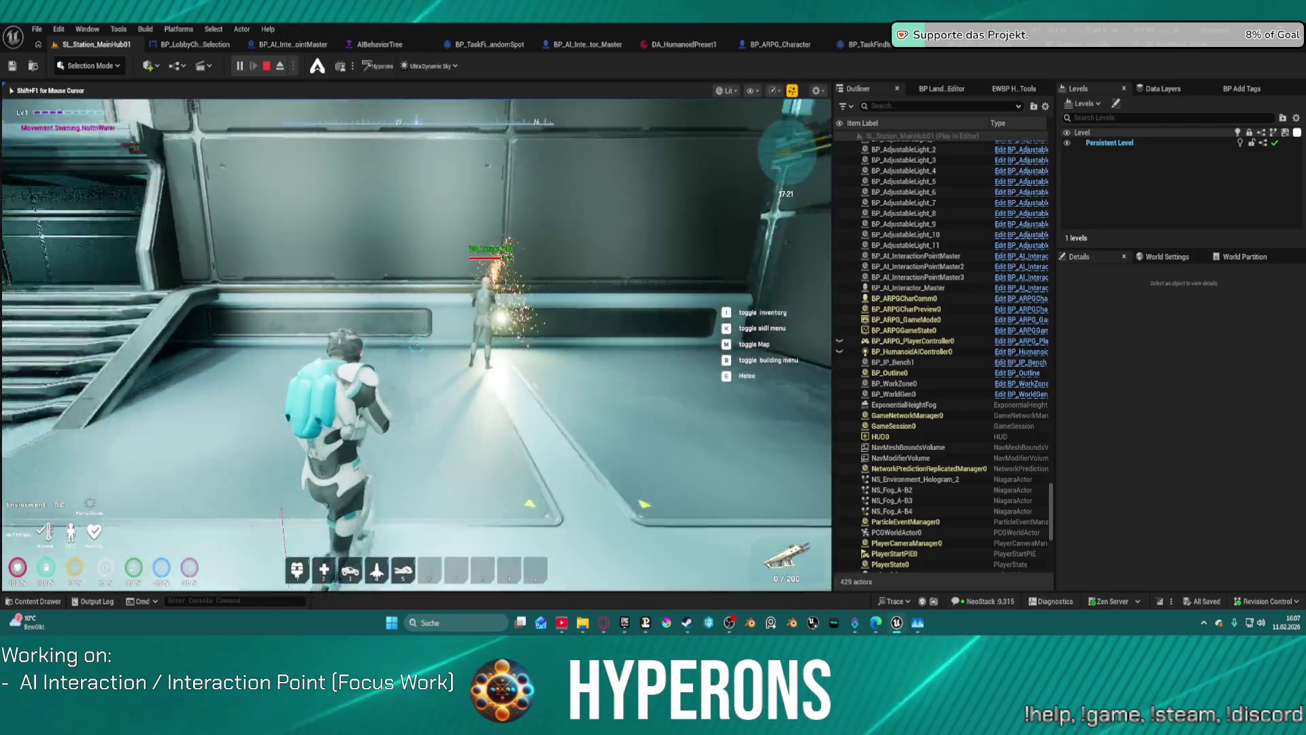
pyautogui.press('w')
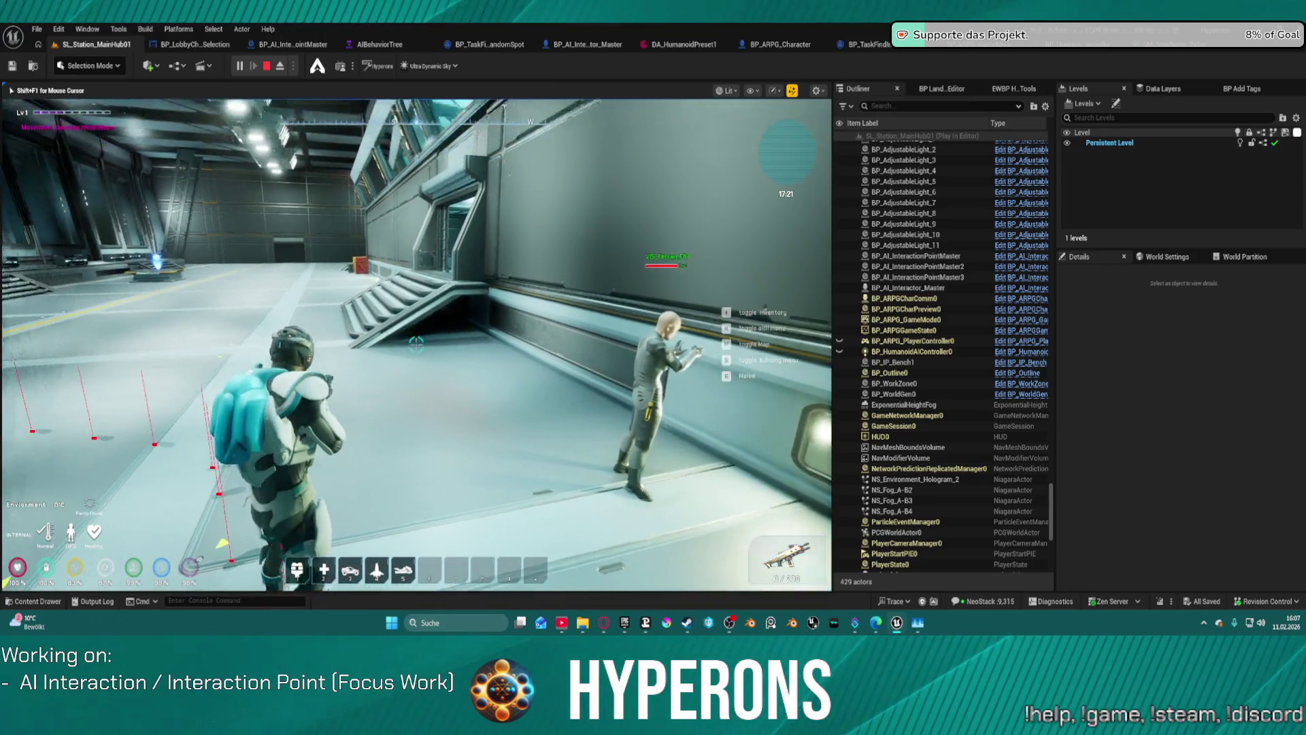
pyautogui.press('w')
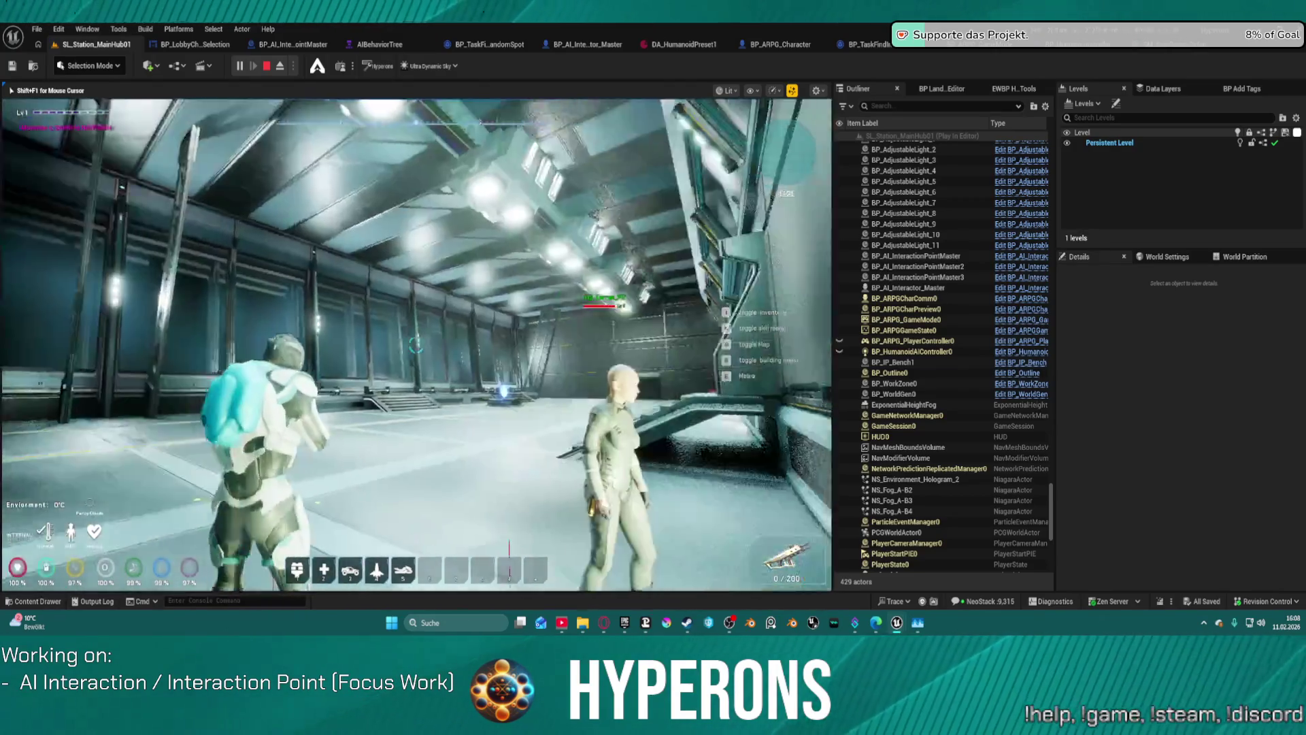
pyautogui.press('w')
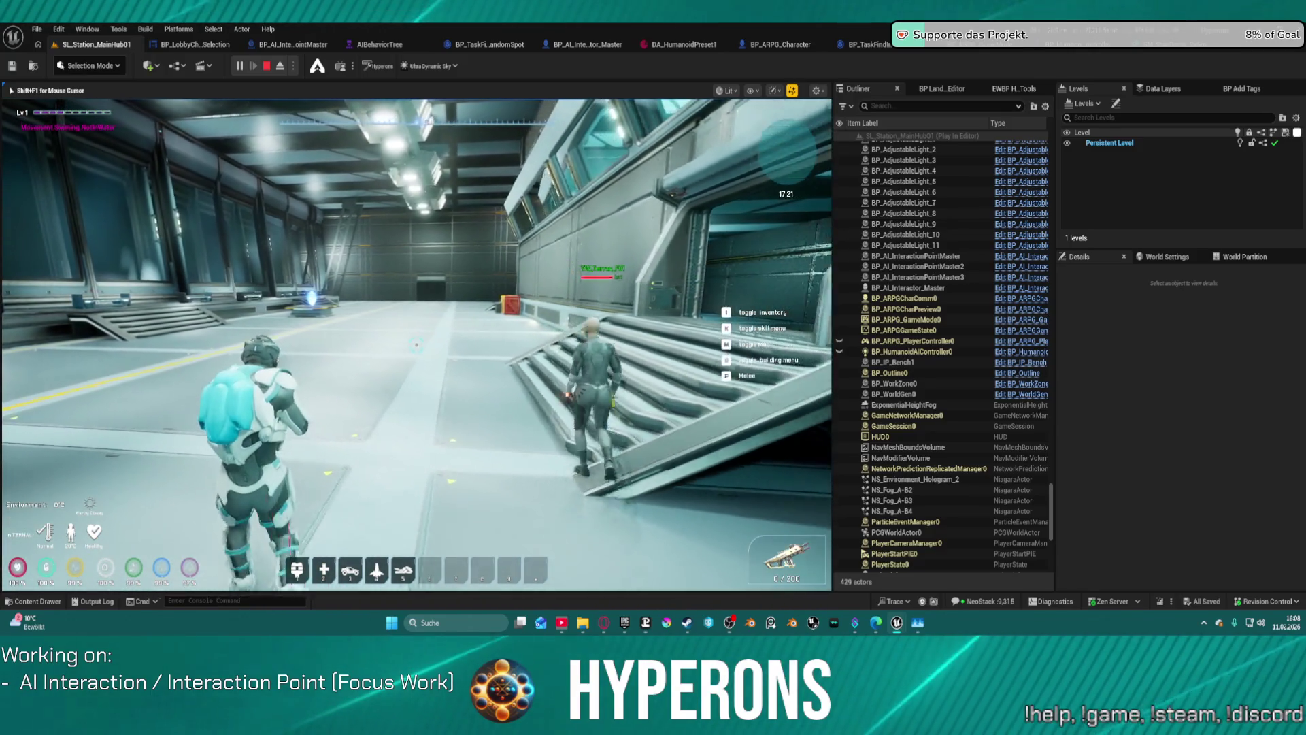
pyautogui.press('w')
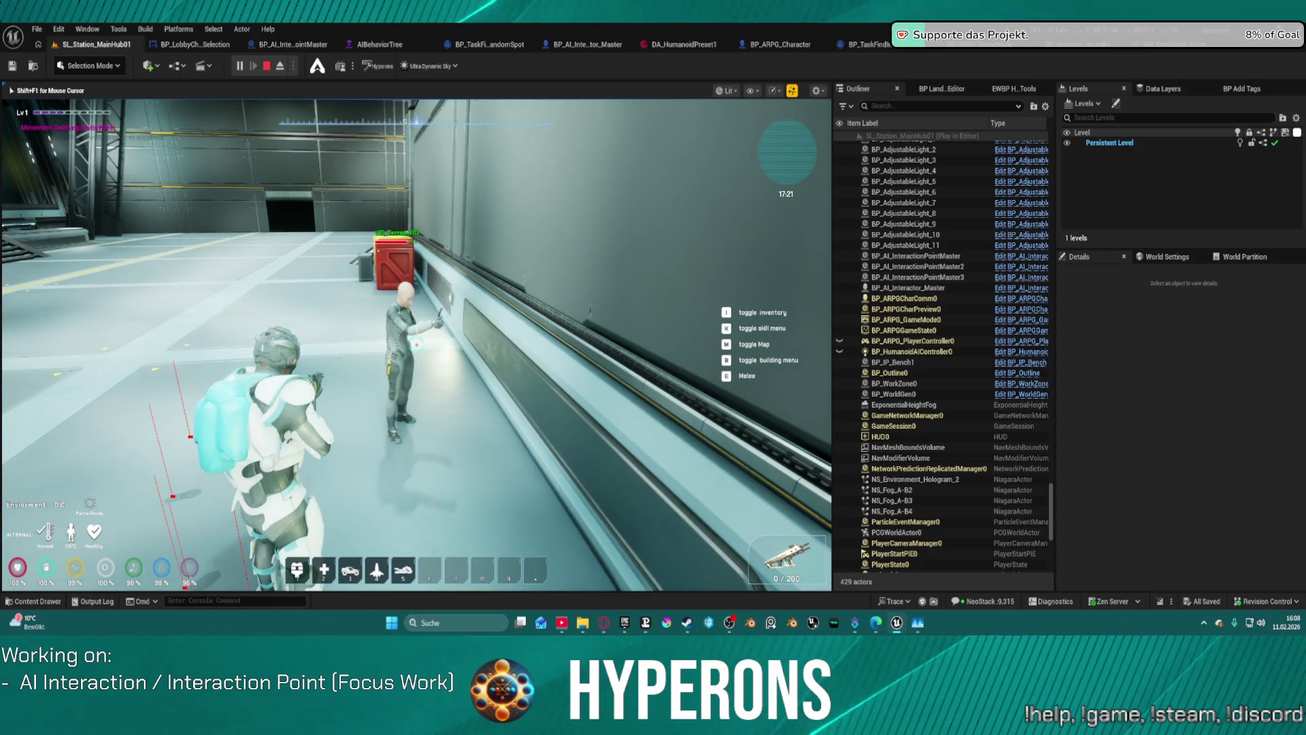
pyautogui.press('Escape')
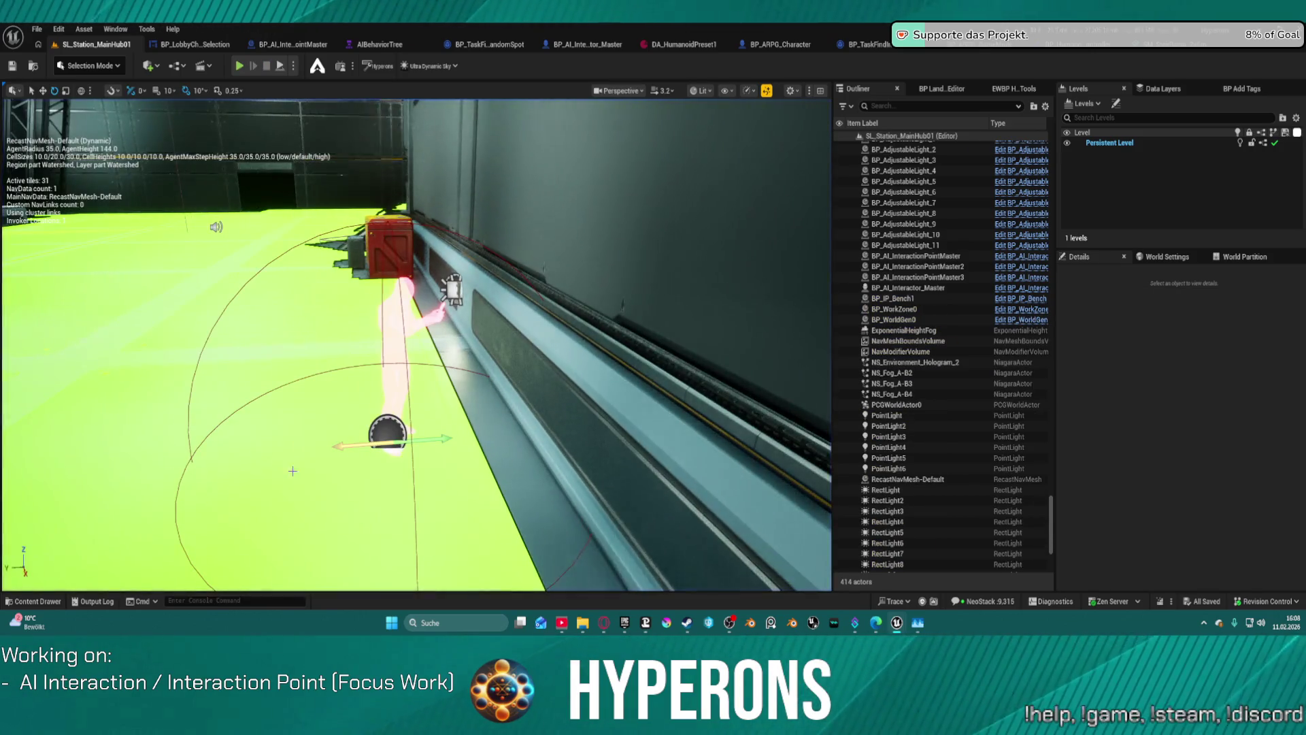
# Slide the red-crate interaction point farther along the wall and start a new play test
pyautogui.click(394, 354)
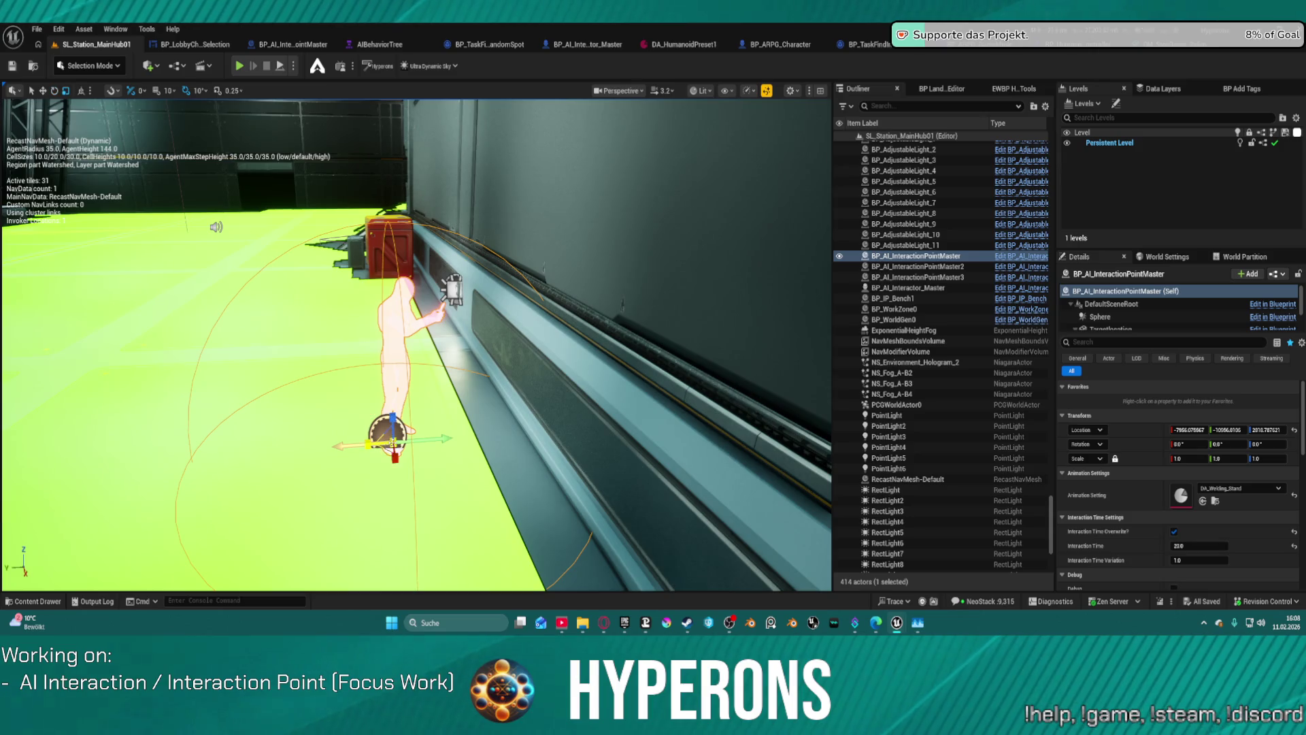
pyautogui.moveTo(422, 438); pyautogui.dragTo(505, 429)
pyautogui.moveTo(503, 432); pyautogui.dragTo(502, 433)
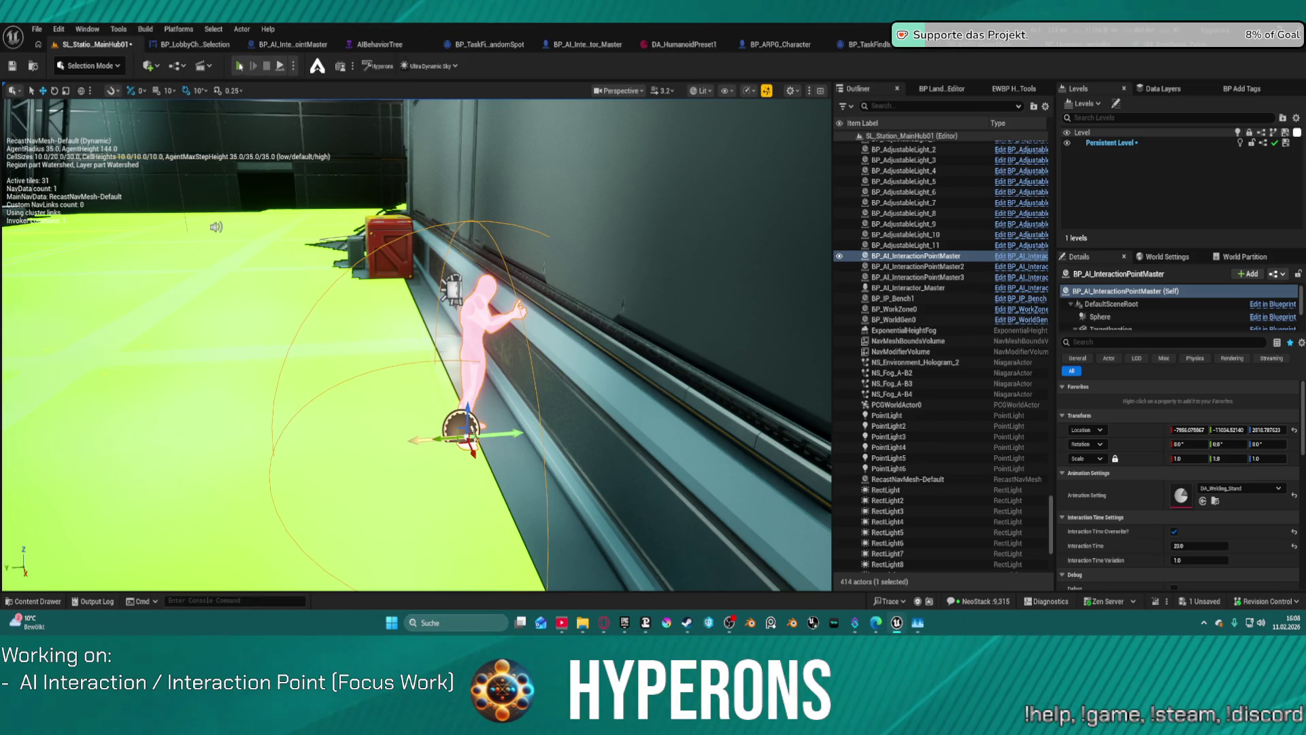
pyautogui.hotkey('alt', 'p')
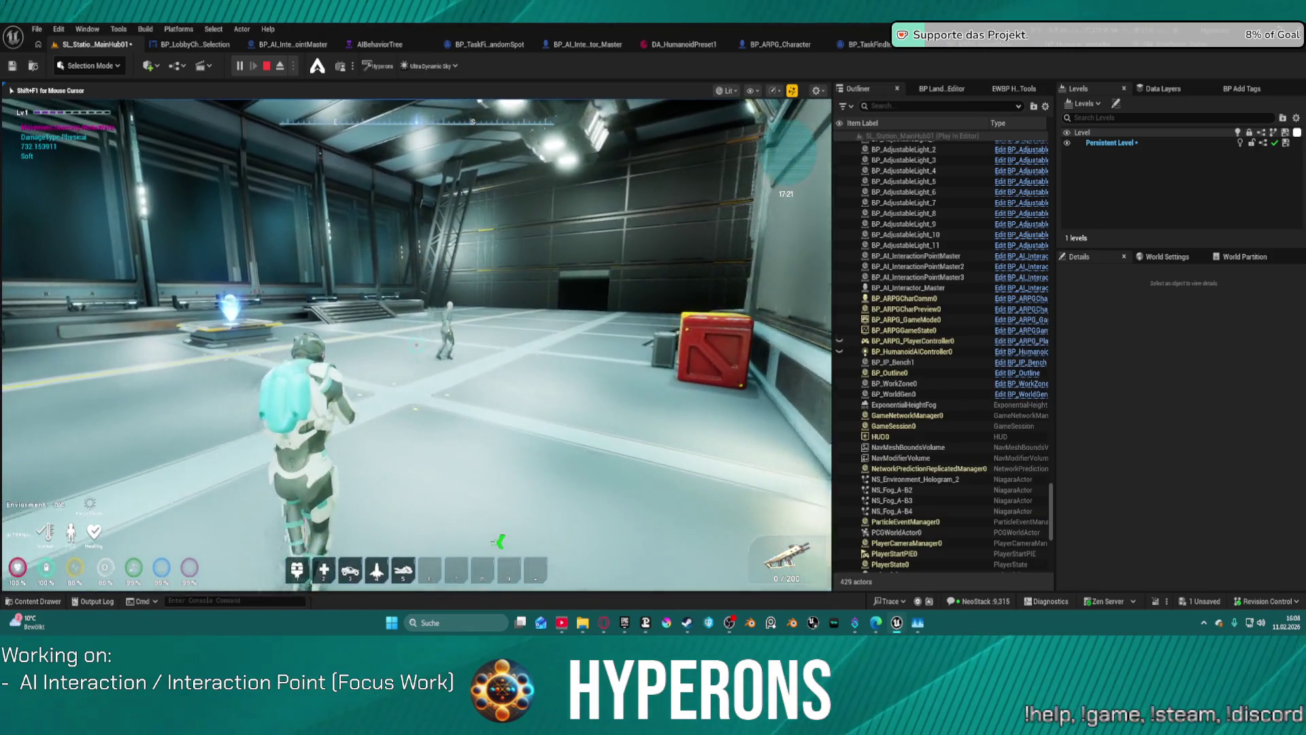
pyautogui.press('w')
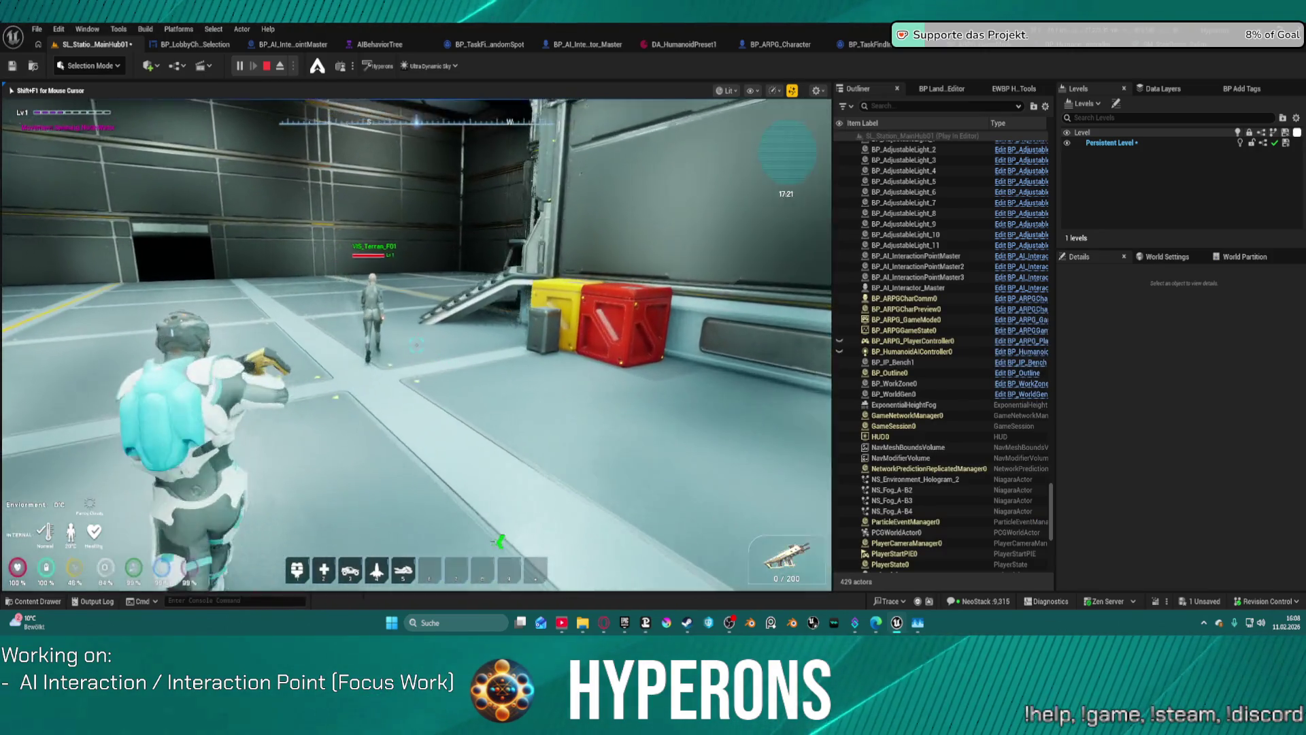